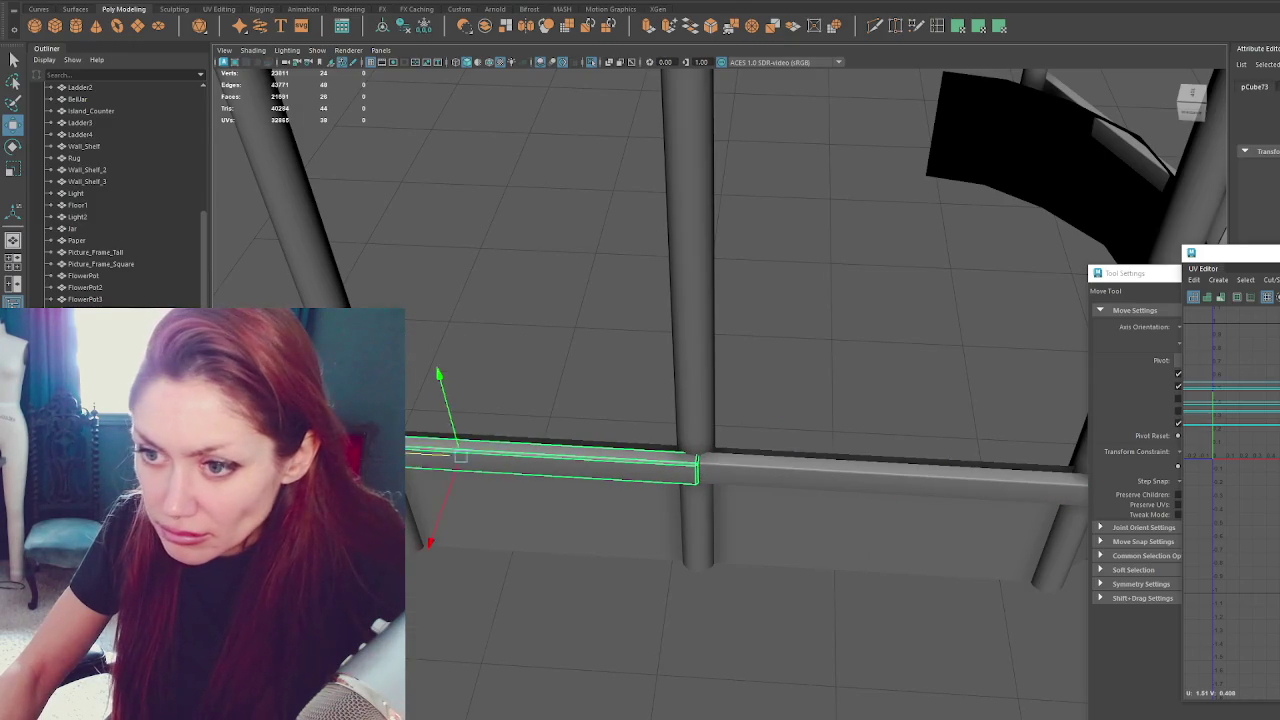
# Move the front rail's end vertices so the rail ends neatly at the post.
pyautogui.press('F10')
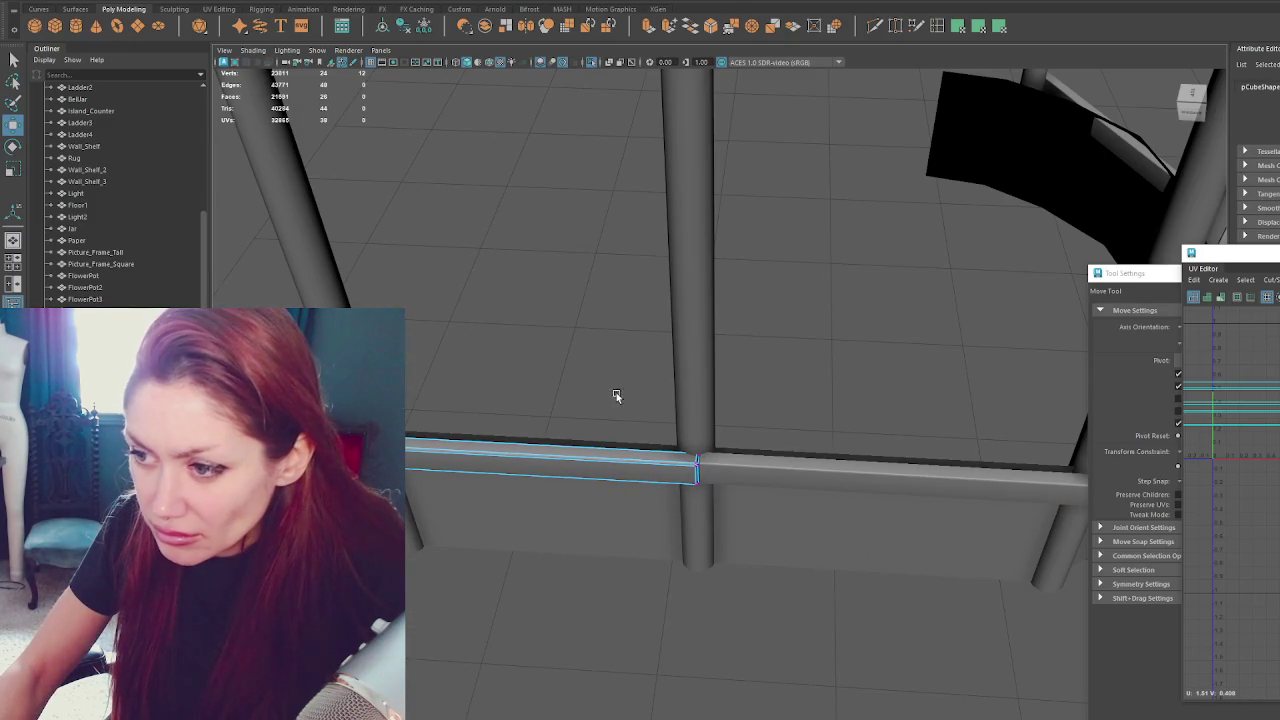
pyautogui.moveTo(619, 399); pyautogui.dragTo(749, 523)
pyautogui.press('e')
pyautogui.press('w')
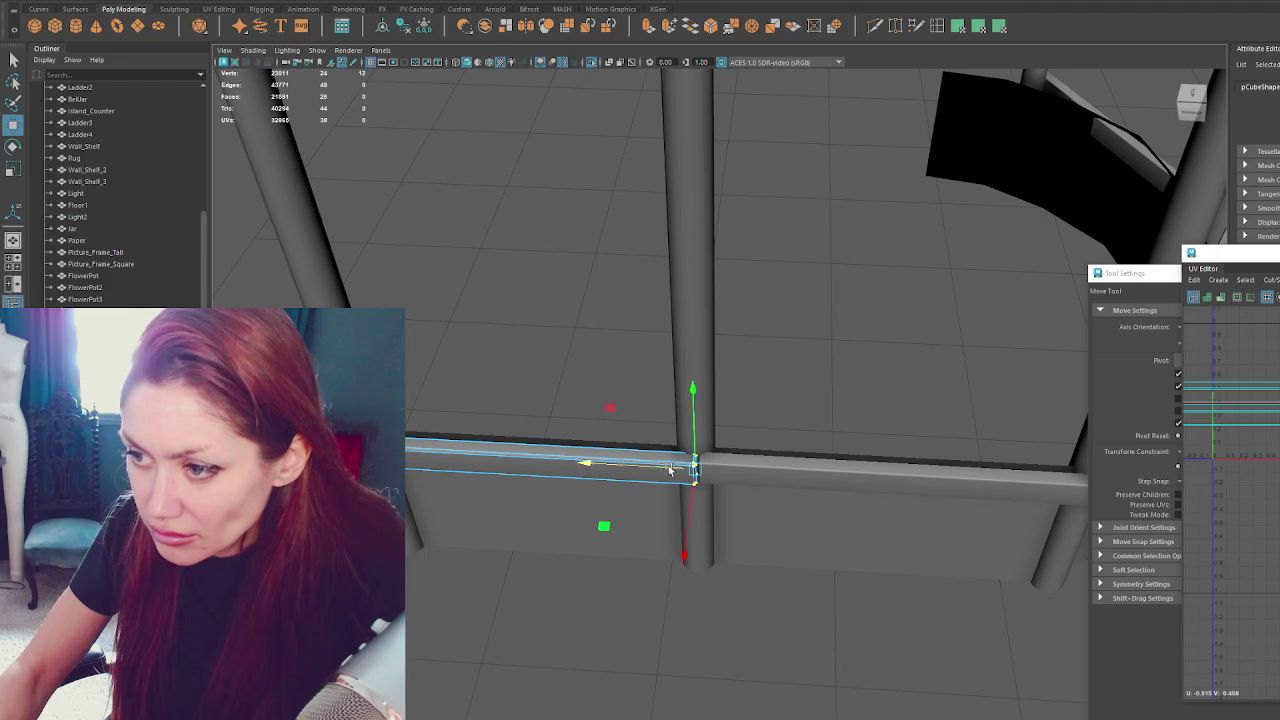
# Flatten the thin panel at the counter's right end into a slab resting on the counter top.
pyautogui.click(516, 326)
pyautogui.moveTo(516, 326)
pyautogui.keyDown('alt'); pyautogui.mouseDown()
pyautogui.moveTo(677, 363)
pyautogui.moveTo(657, 331)
pyautogui.moveTo(680, 389)
pyautogui.moveTo(876, 416)
pyautogui.moveTo(891, 430)
pyautogui.mouseUp(); pyautogui.keyUp('alt')
pyautogui.moveTo(1074, 646)
pyautogui.keyDown('alt'); pyautogui.mouseDown()
pyautogui.moveTo(906, 380)
pyautogui.moveTo(837, 380)
pyautogui.moveTo(889, 386)
pyautogui.moveTo(911, 405)
pyautogui.mouseUp(); pyautogui.keyUp('alt')
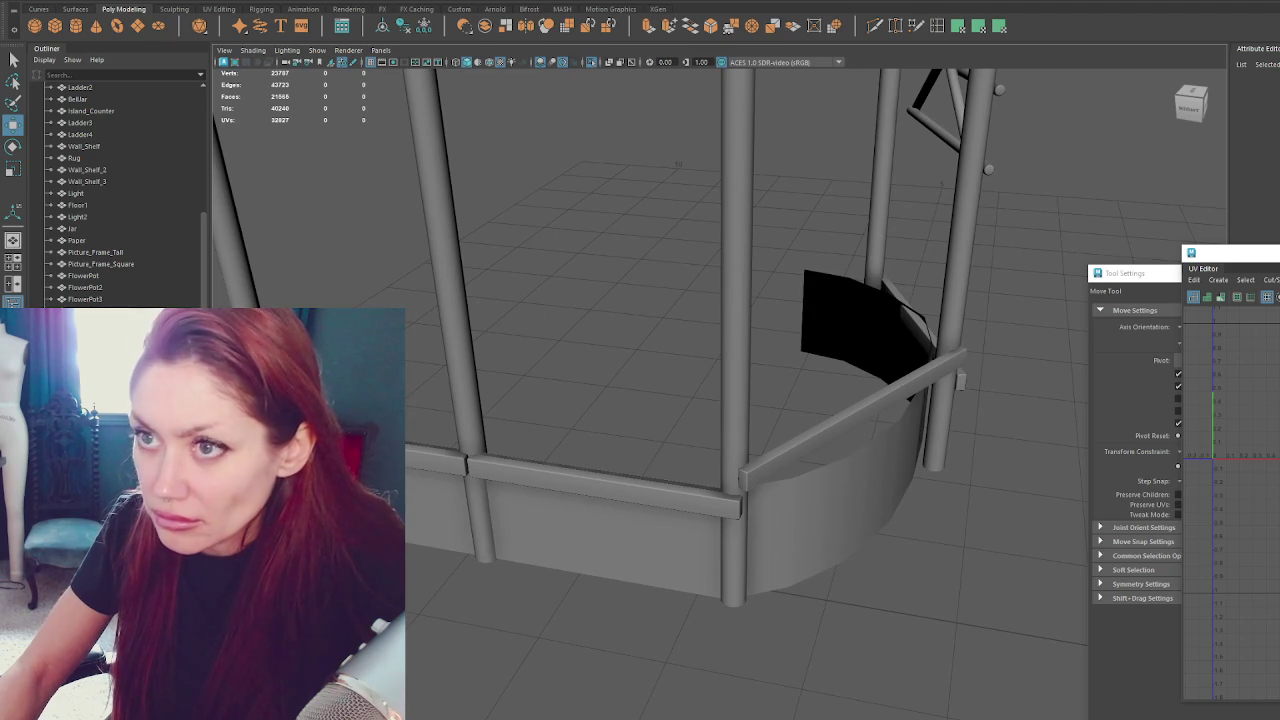
pyautogui.click(788, 546)
pyautogui.moveTo(788, 546)
pyautogui.keyDown('alt'); pyautogui.mouseDown()
pyautogui.moveTo(745, 473)
pyautogui.moveTo(625, 417)
pyautogui.moveTo(666, 391)
pyautogui.mouseUp(); pyautogui.keyUp('alt')
pyautogui.scroll(-5, 834, 563)
pyautogui.press('r')
pyautogui.moveTo(898, 565)
pyautogui.mouseDown()
pyautogui.moveTo(898, 590)
pyautogui.moveTo(636, 465)
pyautogui.moveTo(641, 370)
pyautogui.mouseUp()
pyautogui.press('w')
pyautogui.scroll(5, 642, 368)
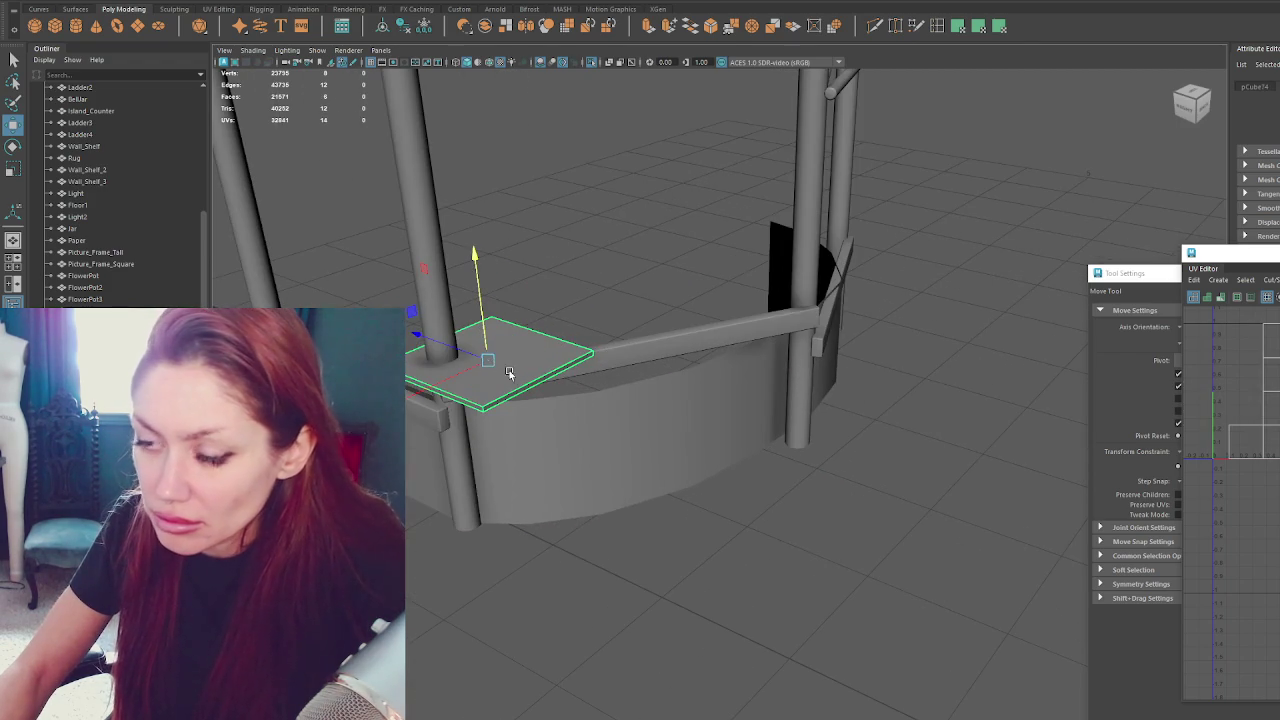
# Turn the slab, lengthen it, and push it back along the counter top.
pyautogui.press('e')
pyautogui.moveTo(521, 404)
pyautogui.mouseDown()
pyautogui.moveTo(420, 368)
pyautogui.moveTo(591, 376)
pyautogui.moveTo(581, 389)
pyautogui.mouseUp()
pyautogui.press('r')
pyautogui.press('w')
pyautogui.press('e')
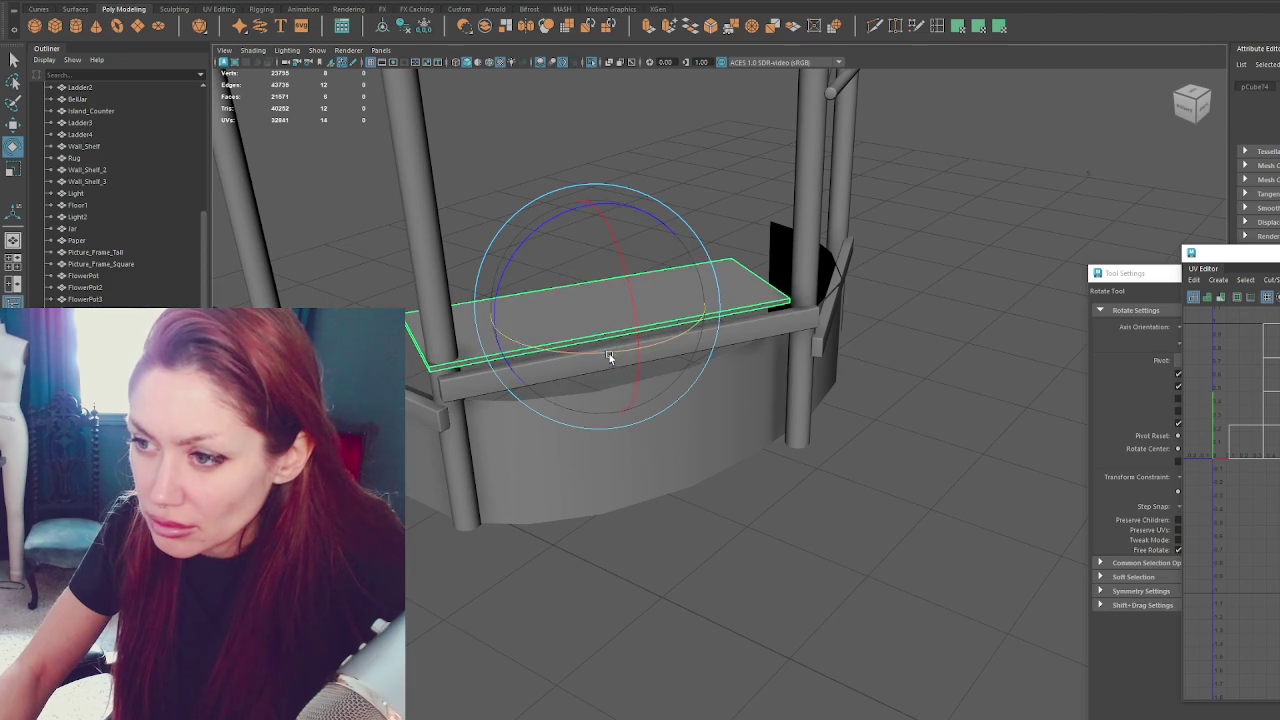
pyautogui.press('w')
pyautogui.moveTo(600, 315)
pyautogui.mouseDown()
pyautogui.moveTo(582, 290)
pyautogui.moveTo(599, 308)
pyautogui.mouseUp()
pyautogui.moveTo(858, 314)
pyautogui.keyDown('alt'); pyautogui.mouseDown()
pyautogui.moveTo(785, 383)
pyautogui.moveTo(720, 357)
pyautogui.moveTo(755, 356)
pyautogui.moveTo(705, 364)
pyautogui.moveTo(688, 263)
pyautogui.mouseUp(); pyautogui.keyUp('alt')
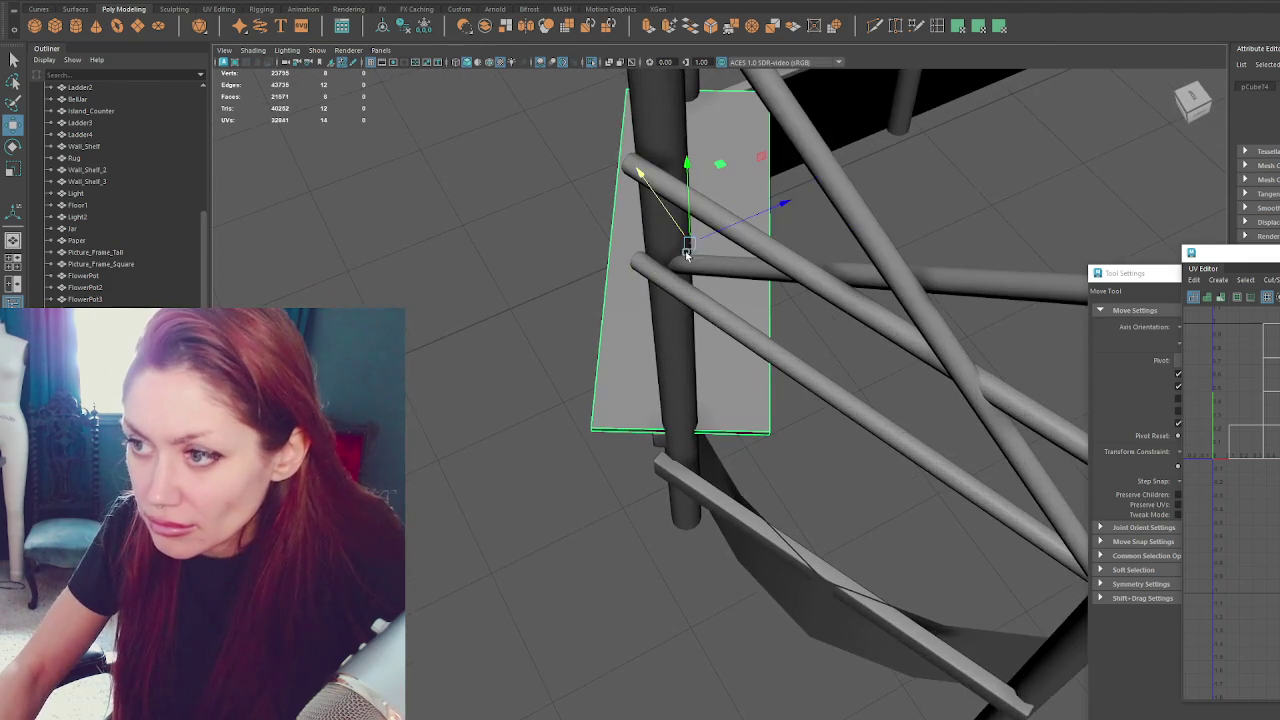
# Rotate the countertop slab flat and nudge it into line on its counter section.
pyautogui.press('e')
pyautogui.moveTo(714, 280)
pyautogui.mouseDown()
pyautogui.moveTo(903, 393)
pyautogui.moveTo(907, 450)
pyautogui.moveTo(911, 424)
pyautogui.mouseUp()
pyautogui.press('w')
pyautogui.press('e')
pyautogui.moveTo(943, 509)
pyautogui.mouseDown()
pyautogui.moveTo(960, 503)
pyautogui.moveTo(756, 440)
pyautogui.mouseUp()
pyautogui.press('r')
pyautogui.press('w')
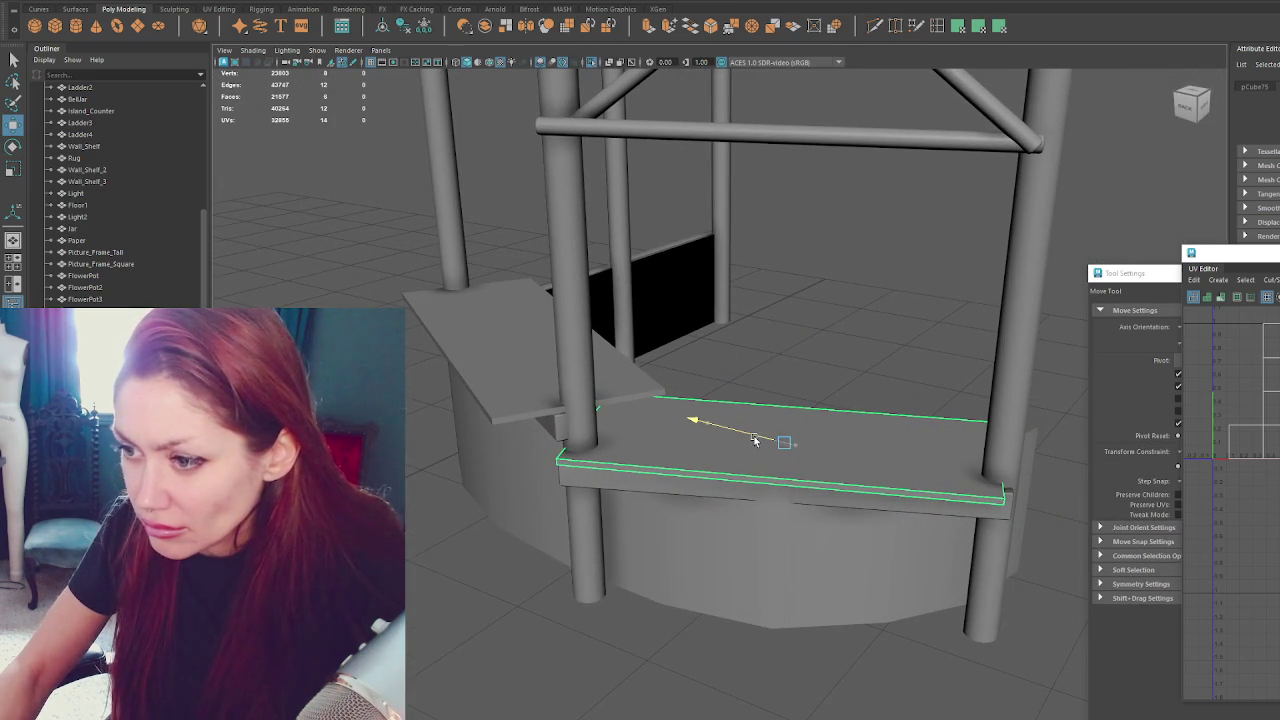
pyautogui.press('e')
pyautogui.moveTo(814, 491); pyautogui.dragTo(829, 486)
pyautogui.press('w')
pyautogui.moveTo(790, 442)
pyautogui.mouseDown()
pyautogui.moveTo(802, 430)
pyautogui.moveTo(775, 400)
pyautogui.moveTo(792, 402)
pyautogui.mouseUp()
pyautogui.press('r')
pyautogui.press('w')
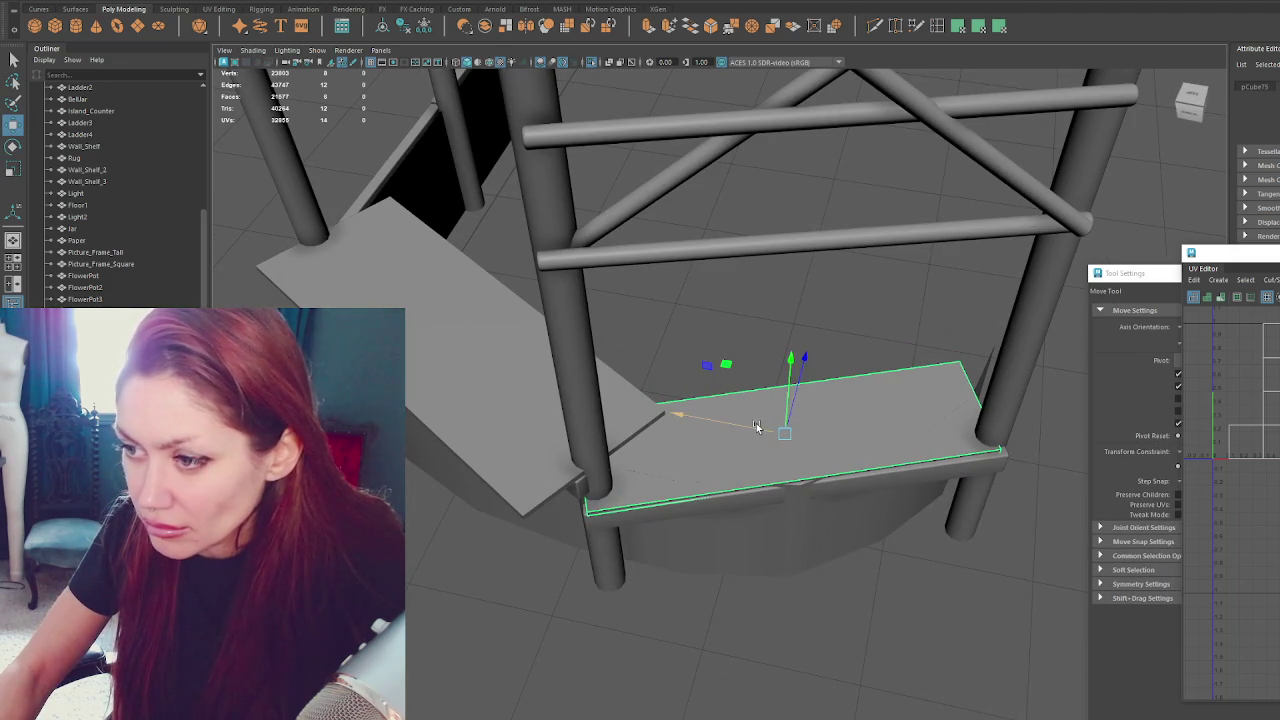
# Lift the slanted board beside the post, angle it, and slide it along the counter.
pyautogui.click(402, 286)
pyautogui.moveTo(402, 282)
pyautogui.mouseDown()
pyautogui.moveTo(475, 208)
pyautogui.moveTo(338, 241)
pyautogui.moveTo(478, 230)
pyautogui.mouseUp()
pyautogui.press('e')
pyautogui.press('w')
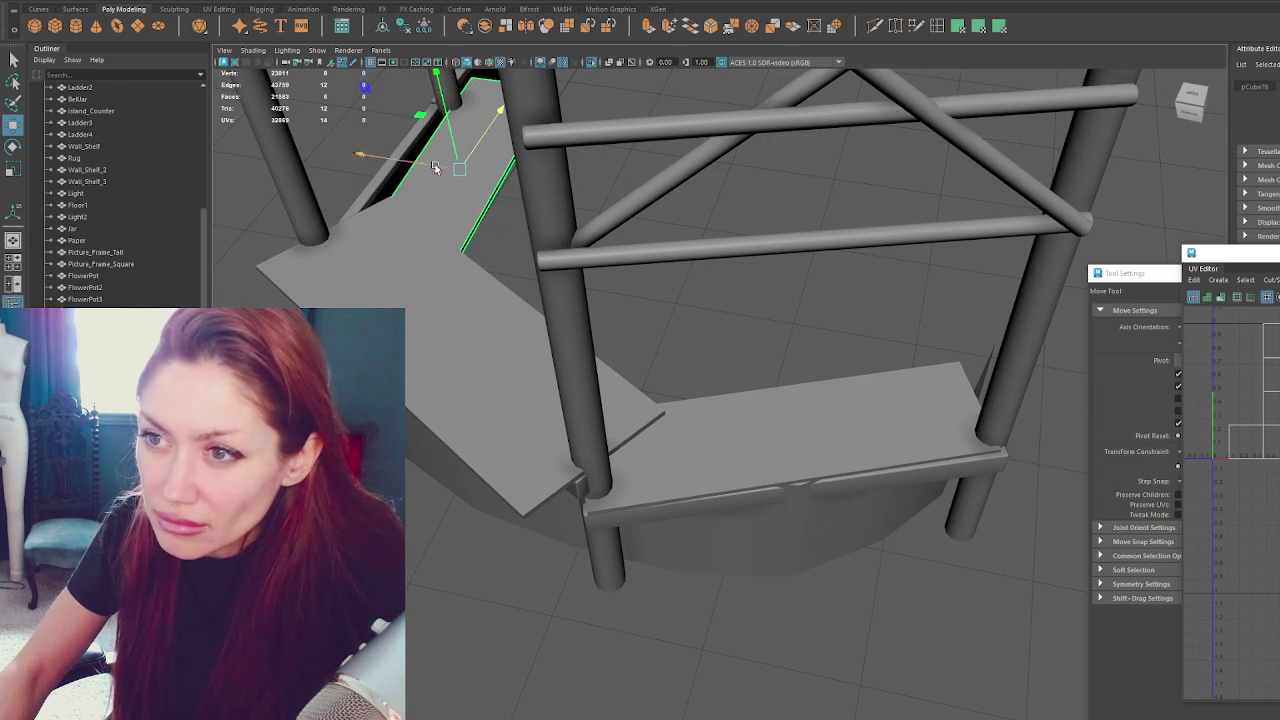
pyautogui.moveTo(435, 167); pyautogui.dragTo(413, 170)
pyautogui.press('e')
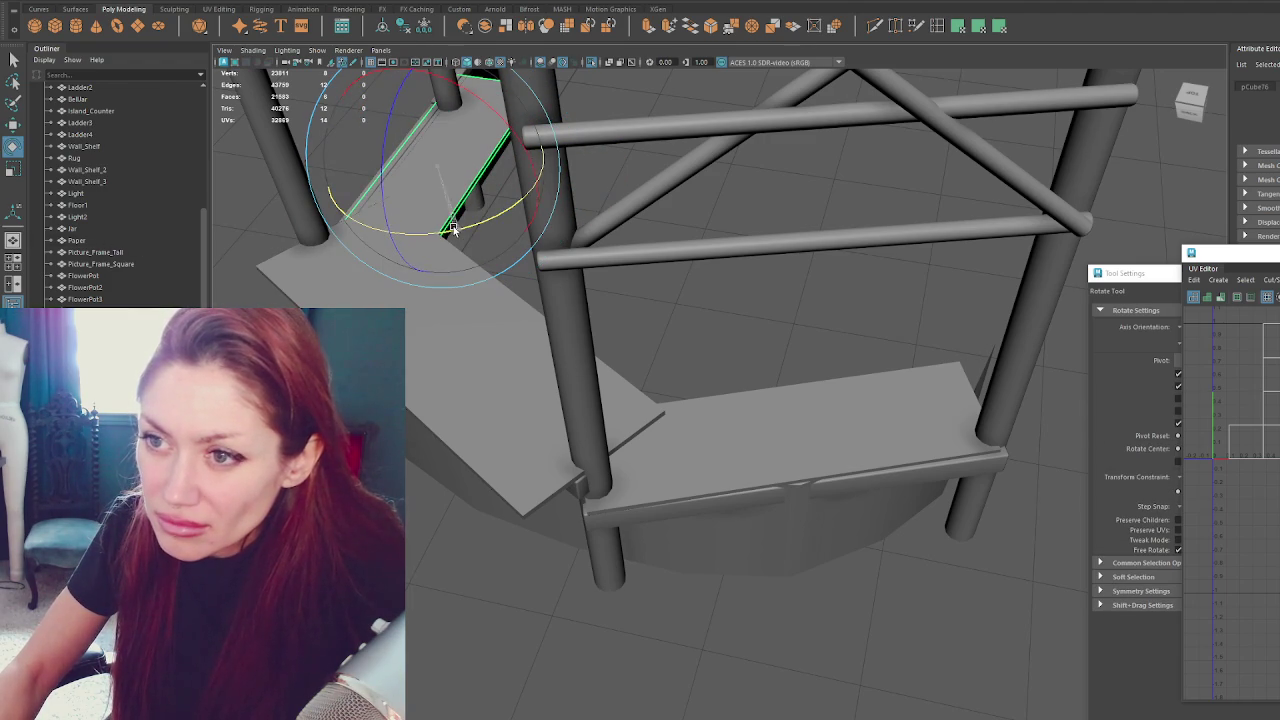
pyautogui.press('w')
# Stretch the front countertop piece along X toward the next post.
pyautogui.click(556, 63)
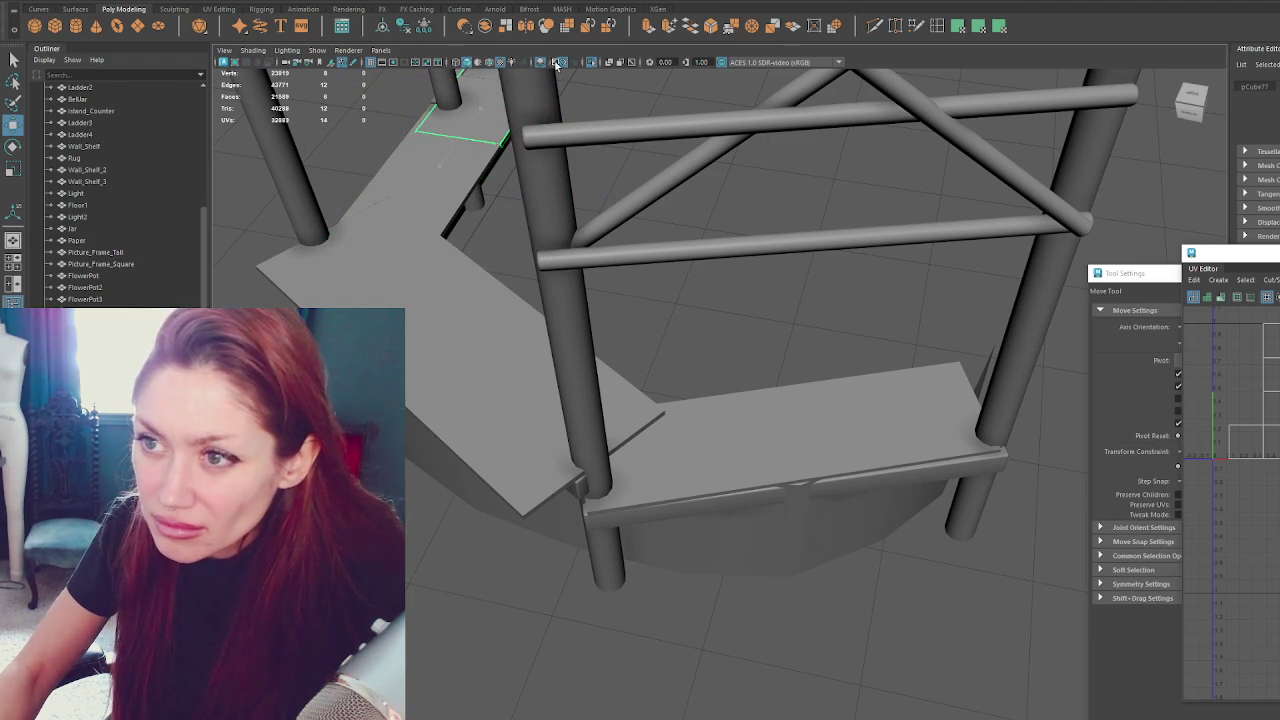
pyautogui.keyDown('alt'); pyautogui.moveTo(537, 213); pyautogui.dragTo(624, 355); pyautogui.keyUp('alt')
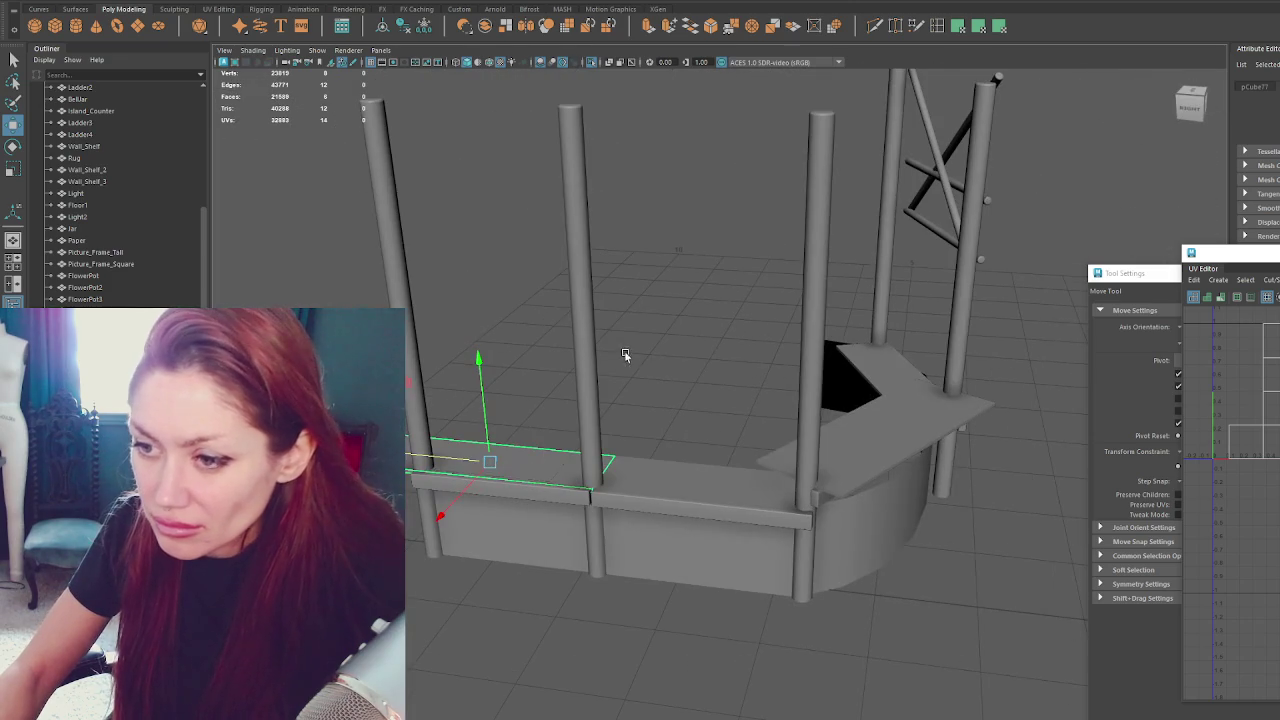
pyautogui.click(574, 441)
pyautogui.click(694, 480)
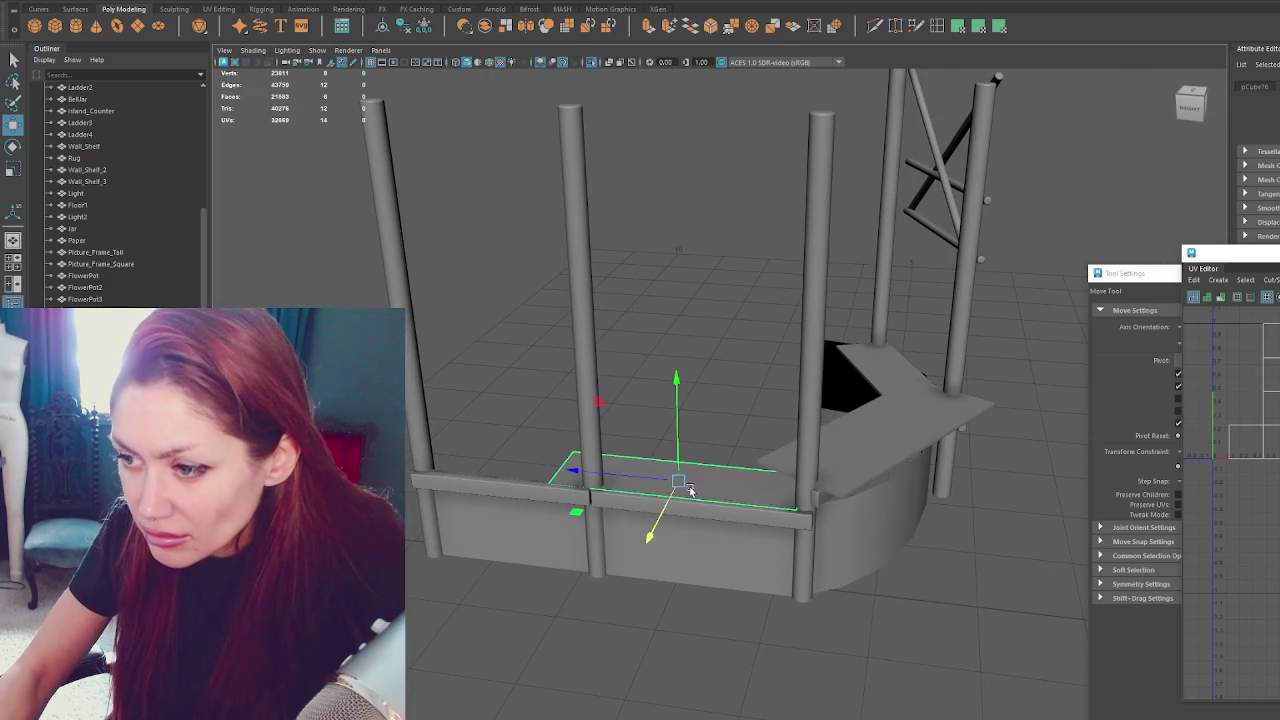
pyautogui.press('r')
pyautogui.moveTo(638, 480); pyautogui.dragTo(553, 475)
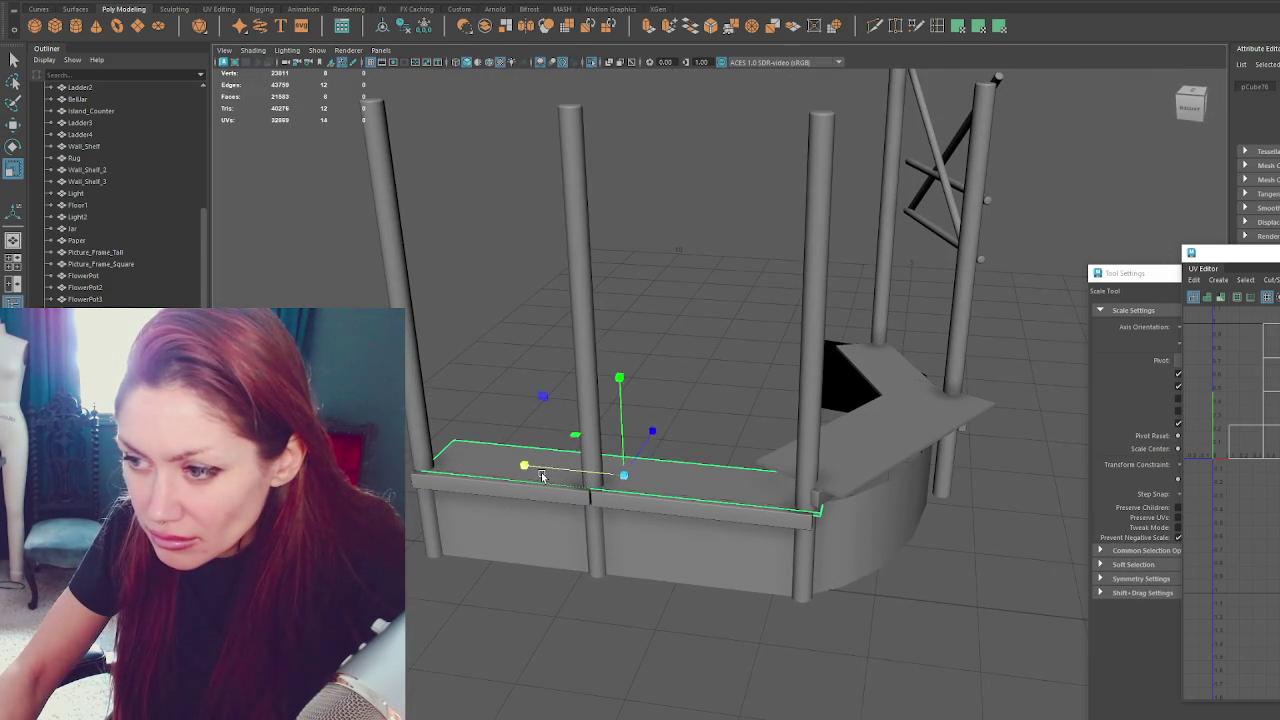
pyautogui.press('w')
# Select the curved counter body and switch it to edge editing.
pyautogui.click(629, 257)
pyautogui.keyDown('alt'); pyautogui.moveTo(709, 237); pyautogui.dragTo(634, 406); pyautogui.keyUp('alt')
pyautogui.click(694, 583)
pyautogui.moveTo(694, 583)
pyautogui.keyDown('alt'); pyautogui.mouseDown()
pyautogui.moveTo(609, 318)
pyautogui.moveTo(658, 530)
pyautogui.mouseUp(); pyautogui.keyUp('alt')
pyautogui.press('F10')
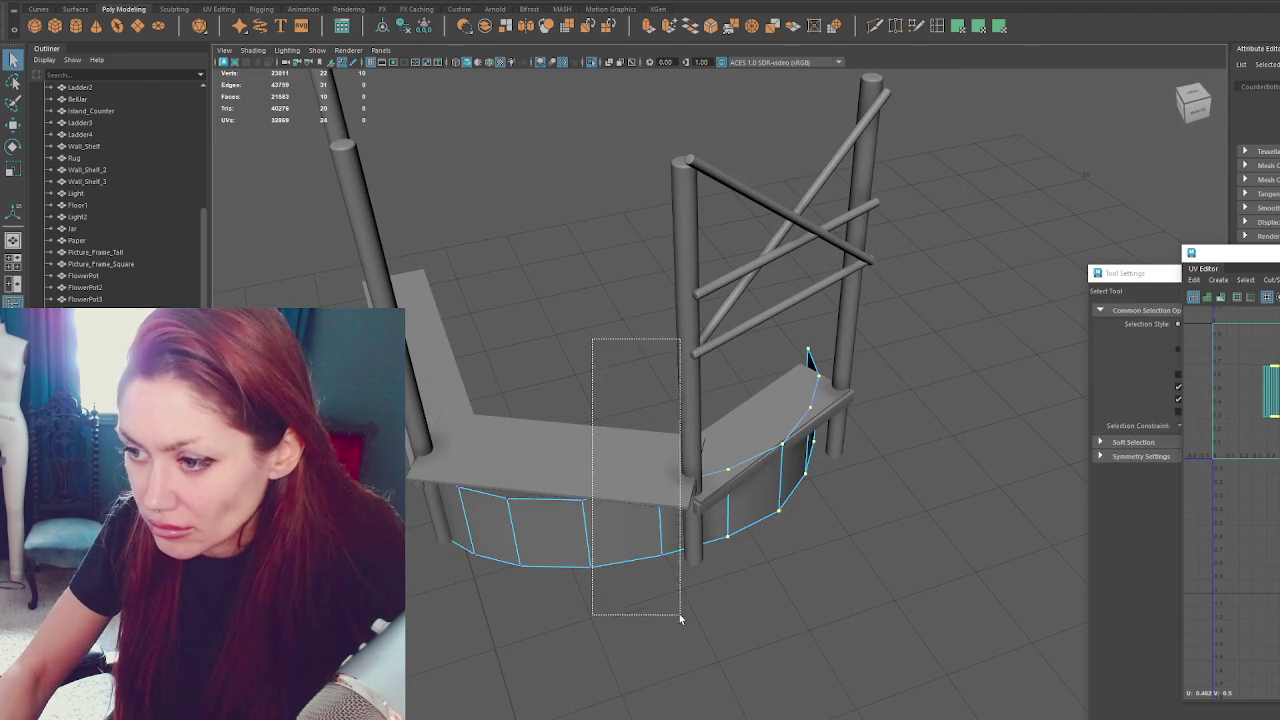
# Pull the counter body's right-end edges up under the countertop.
pyautogui.press('q')
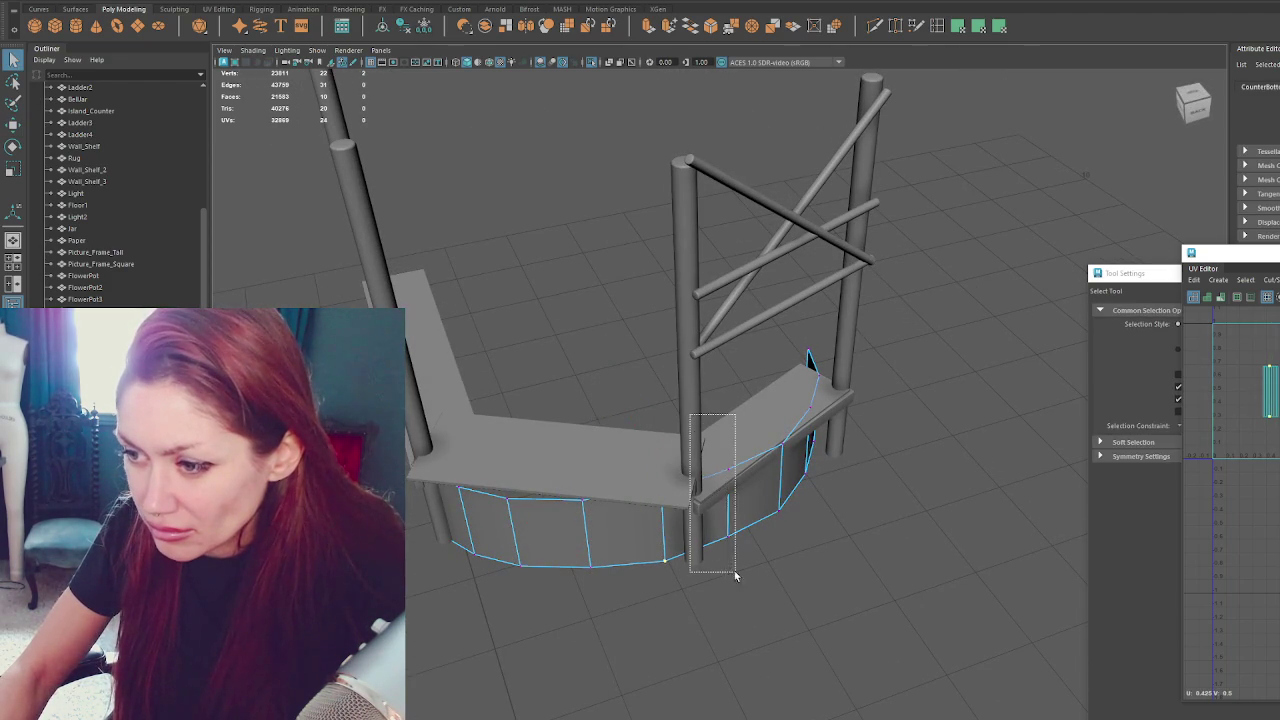
pyautogui.moveTo(730, 572); pyautogui.dragTo(729, 570)
pyautogui.press('w')
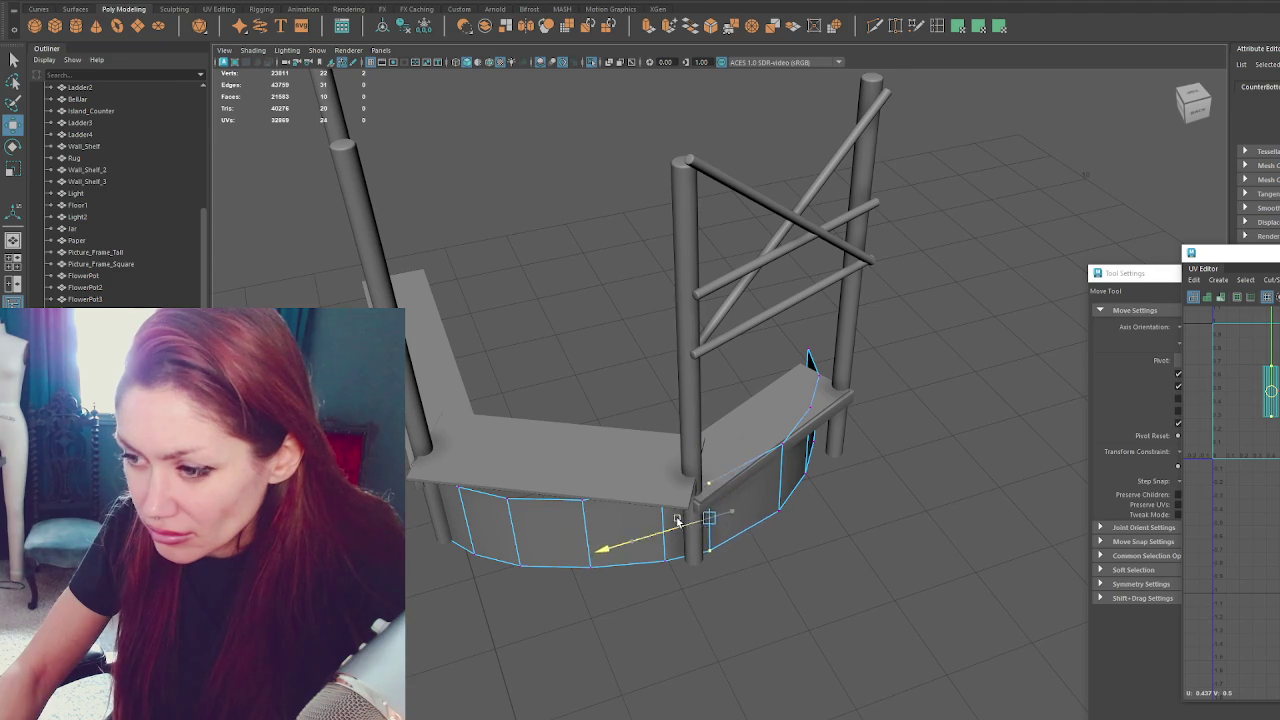
pyautogui.keyDown('alt'); pyautogui.moveTo(695, 520); pyautogui.dragTo(685, 412); pyautogui.keyUp('alt')
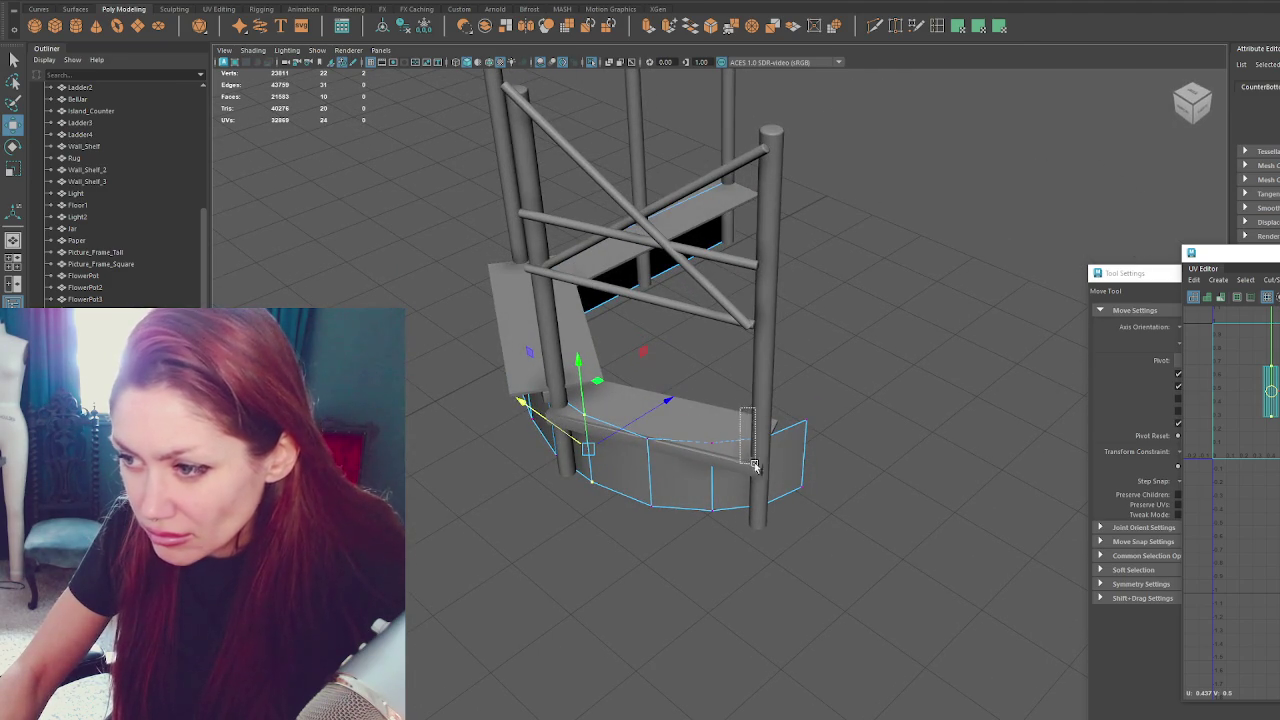
pyautogui.keyDown('alt'); pyautogui.moveTo(783, 400); pyautogui.dragTo(869, 349); pyautogui.keyUp('alt')
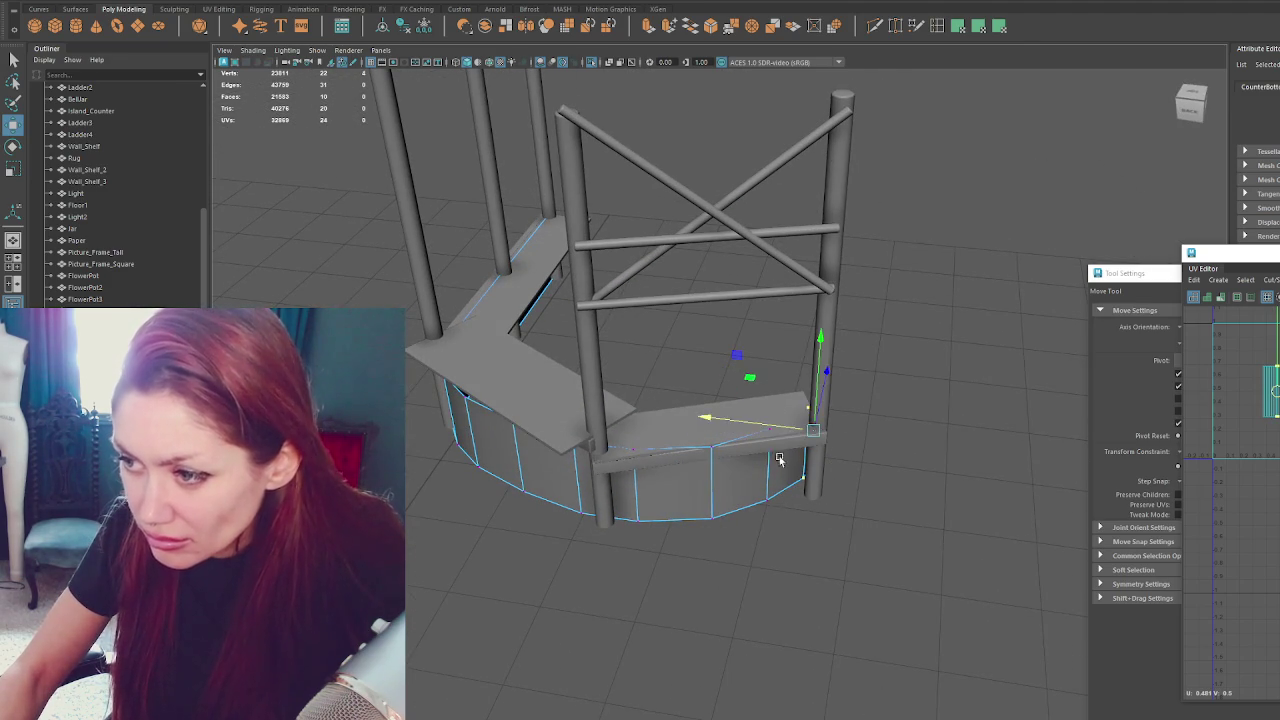
pyautogui.moveTo(826, 410); pyautogui.dragTo(817, 426)
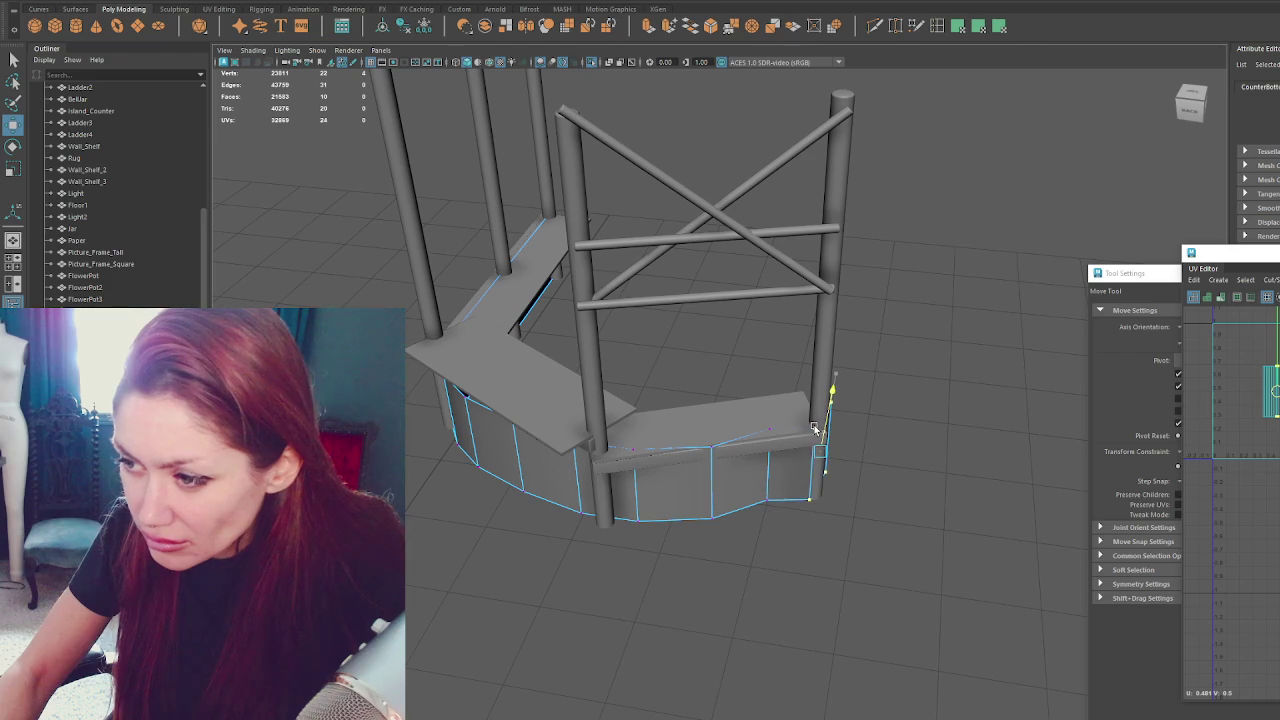
pyautogui.click(815, 427)
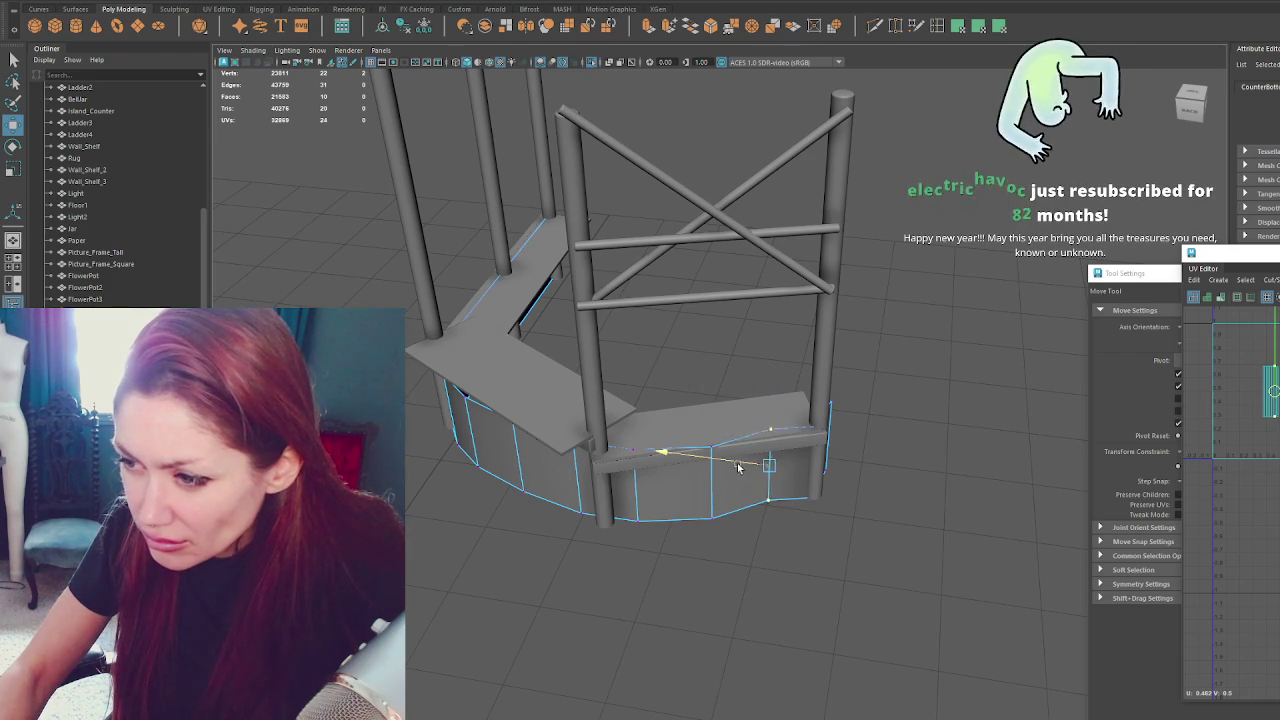
pyautogui.click(778, 453)
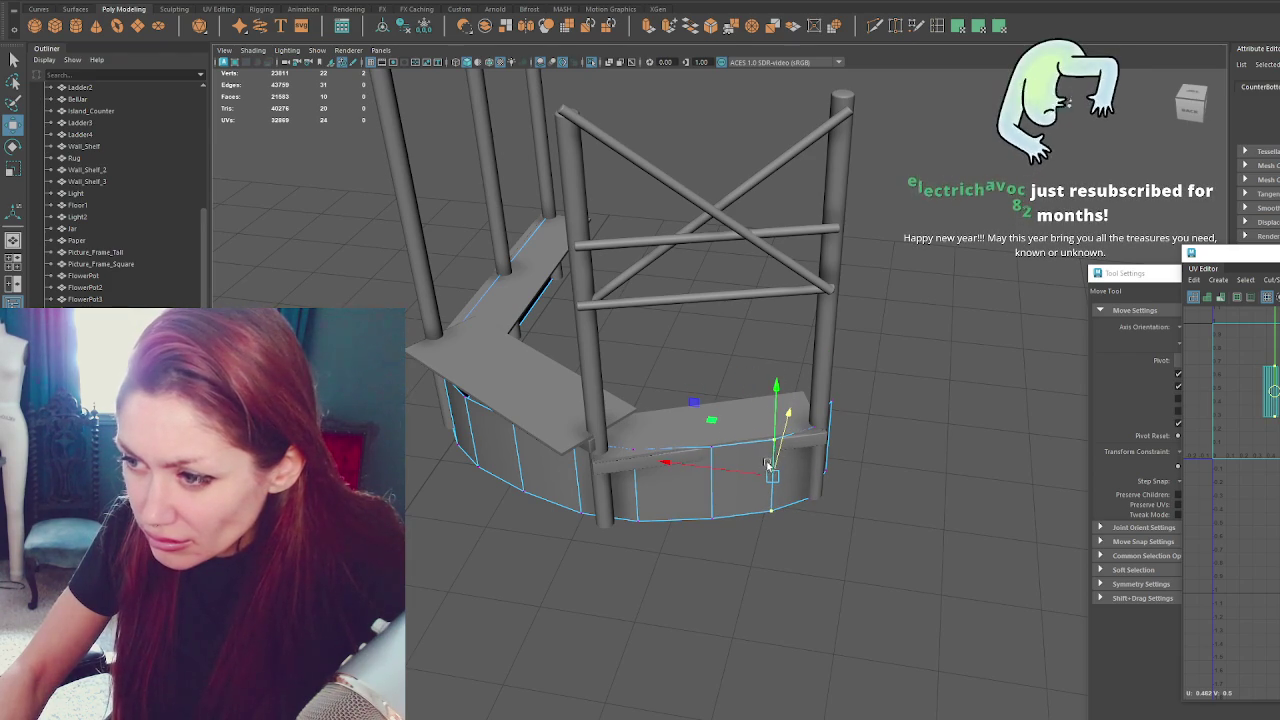
# Return to object mode and reselect the curved counter body, viewing its front.
pyautogui.press('F8')
pyautogui.press('f')
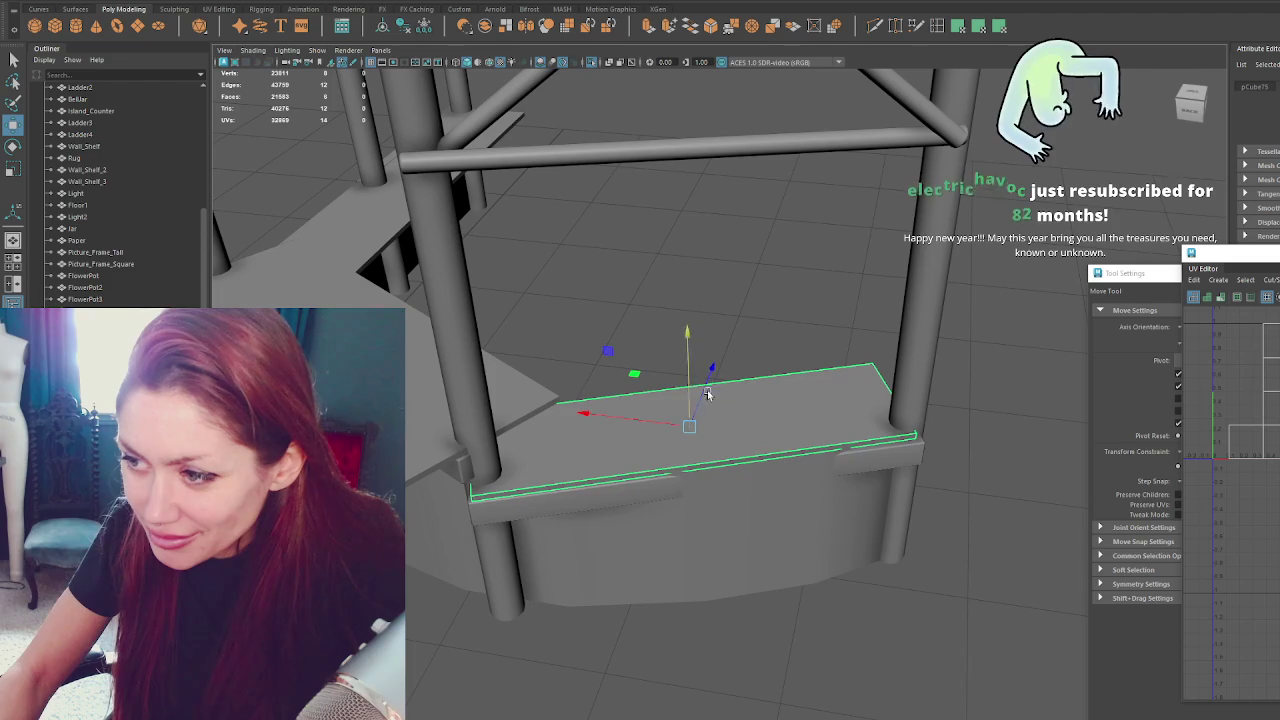
pyautogui.click(858, 456)
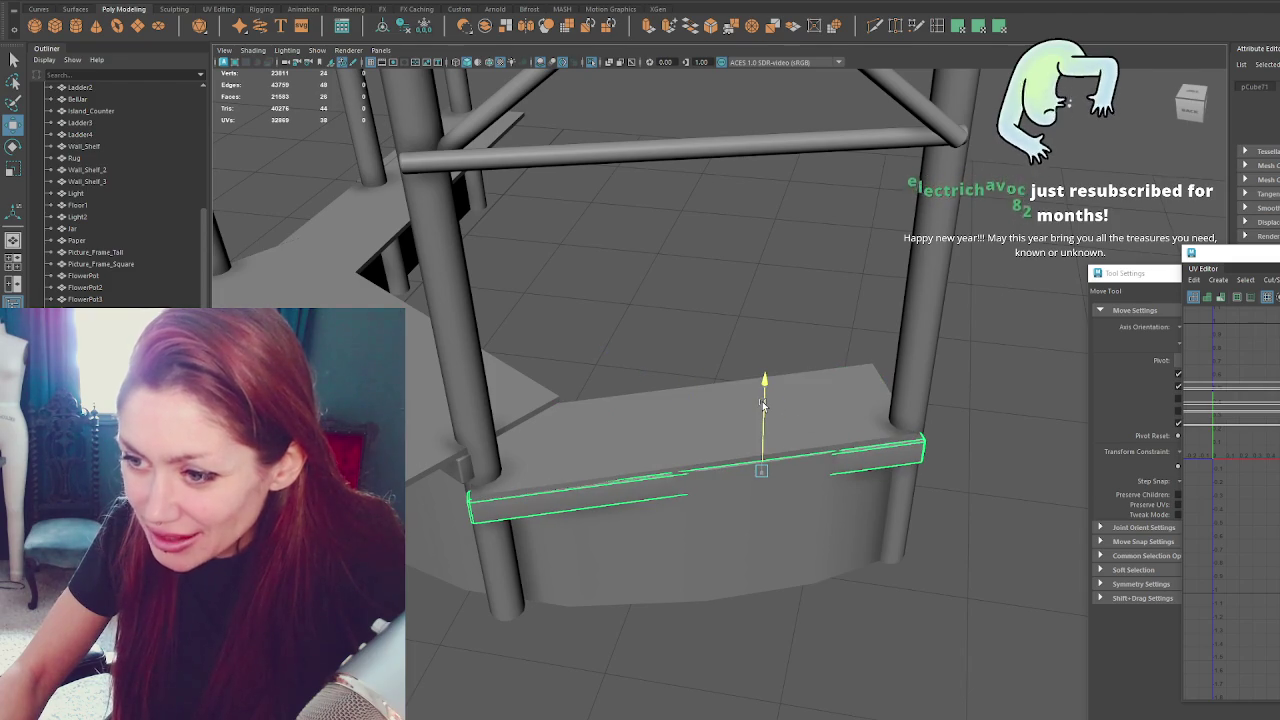
pyautogui.keyDown('alt'); pyautogui.moveTo(762, 408); pyautogui.dragTo(734, 366); pyautogui.keyUp('alt')
pyautogui.click(734, 371)
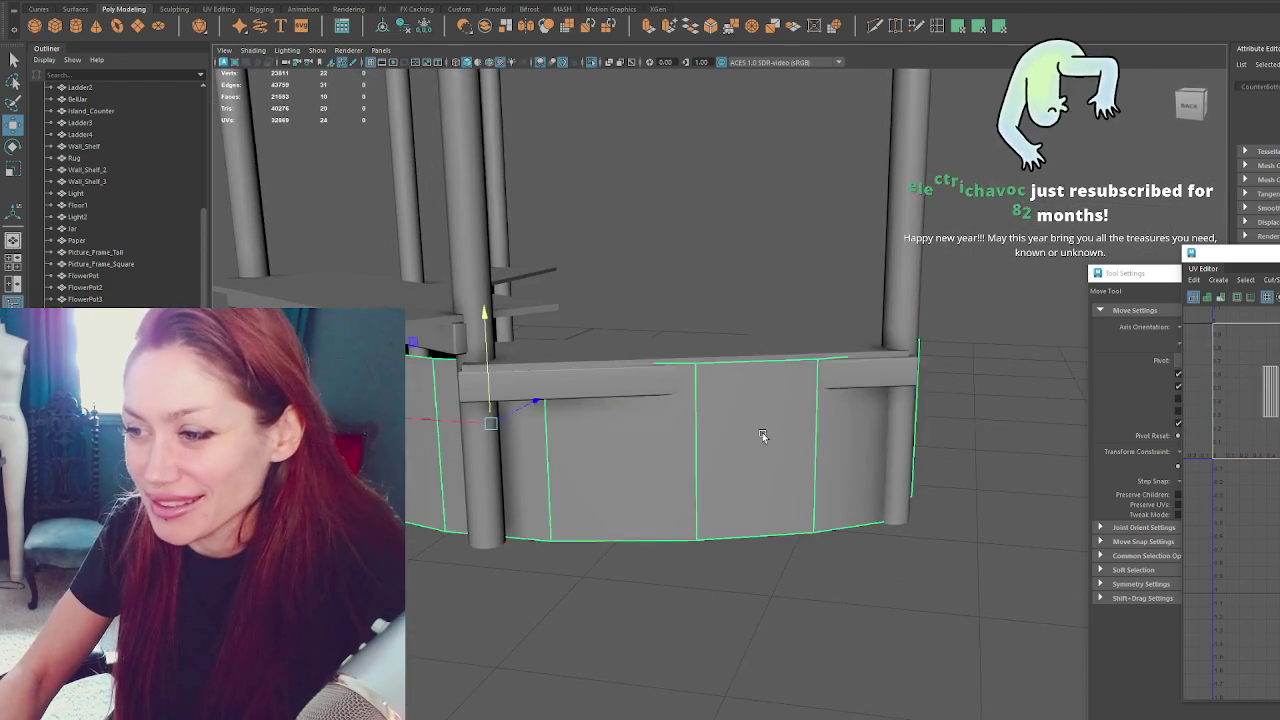
pyautogui.keyDown('alt'); pyautogui.moveTo(757, 434); pyautogui.dragTo(771, 306); pyautogui.keyUp('alt')
pyautogui.keyDown('alt'); pyautogui.moveTo(840, 443); pyautogui.dragTo(770, 418); pyautogui.keyUp('alt')
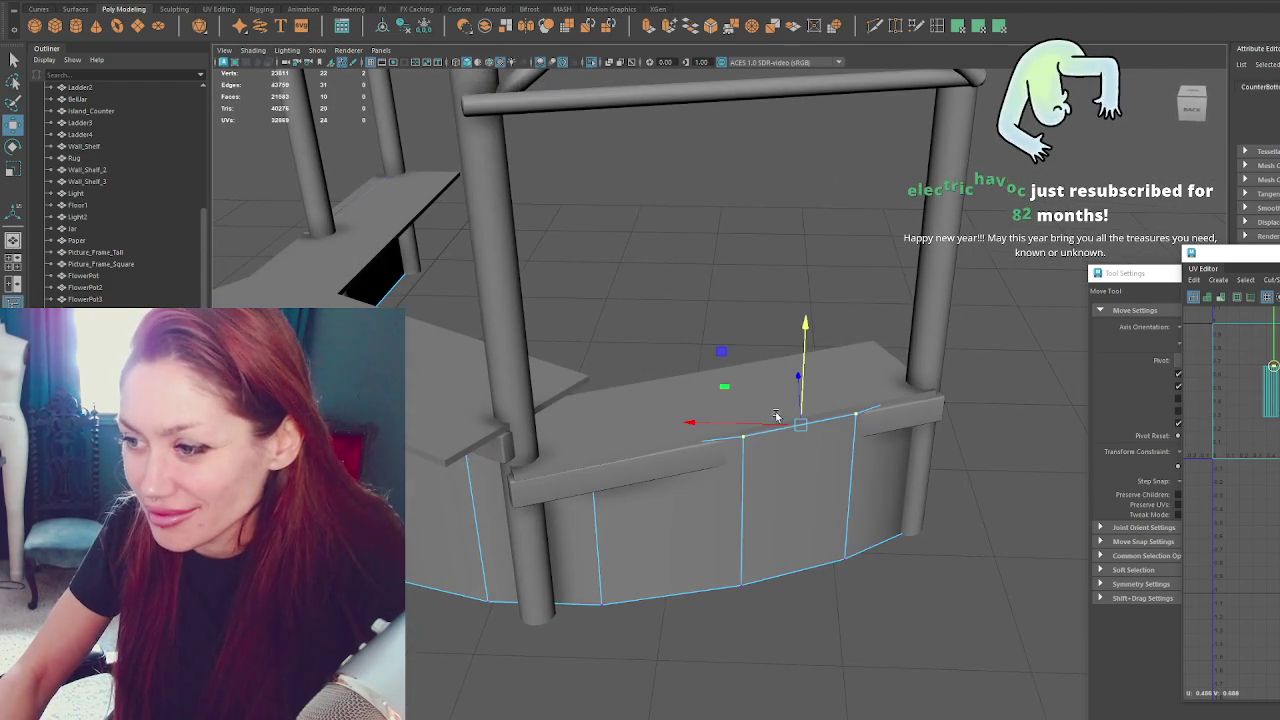
pyautogui.moveTo(805, 372)
pyautogui.keyDown('alt'); pyautogui.mouseDown()
pyautogui.moveTo(829, 434)
pyautogui.moveTo(731, 377)
pyautogui.mouseUp(); pyautogui.keyUp('alt')
# Scale the middle front section of the counter body and raise its top edge slightly.
pyautogui.moveTo(669, 343)
pyautogui.mouseDown()
pyautogui.moveTo(897, 657)
pyautogui.moveTo(760, 560)
pyautogui.mouseUp()
pyautogui.moveTo(730, 462); pyautogui.dragTo(745, 452)
pyautogui.moveTo(668, 430)
pyautogui.mouseDown()
pyautogui.moveTo(666, 441)
pyautogui.moveTo(793, 446)
pyautogui.moveTo(747, 439)
pyautogui.moveTo(760, 343)
pyautogui.moveTo(451, 451)
pyautogui.mouseUp()
pyautogui.press('r')
pyautogui.press('w')
pyautogui.moveTo(632, 354)
pyautogui.mouseDown()
pyautogui.moveTo(636, 340)
pyautogui.moveTo(728, 475)
pyautogui.mouseUp()
# Raise the top vertices of the front's vertical edges up to the countertop underside.
pyautogui.press('q')
pyautogui.press('w')
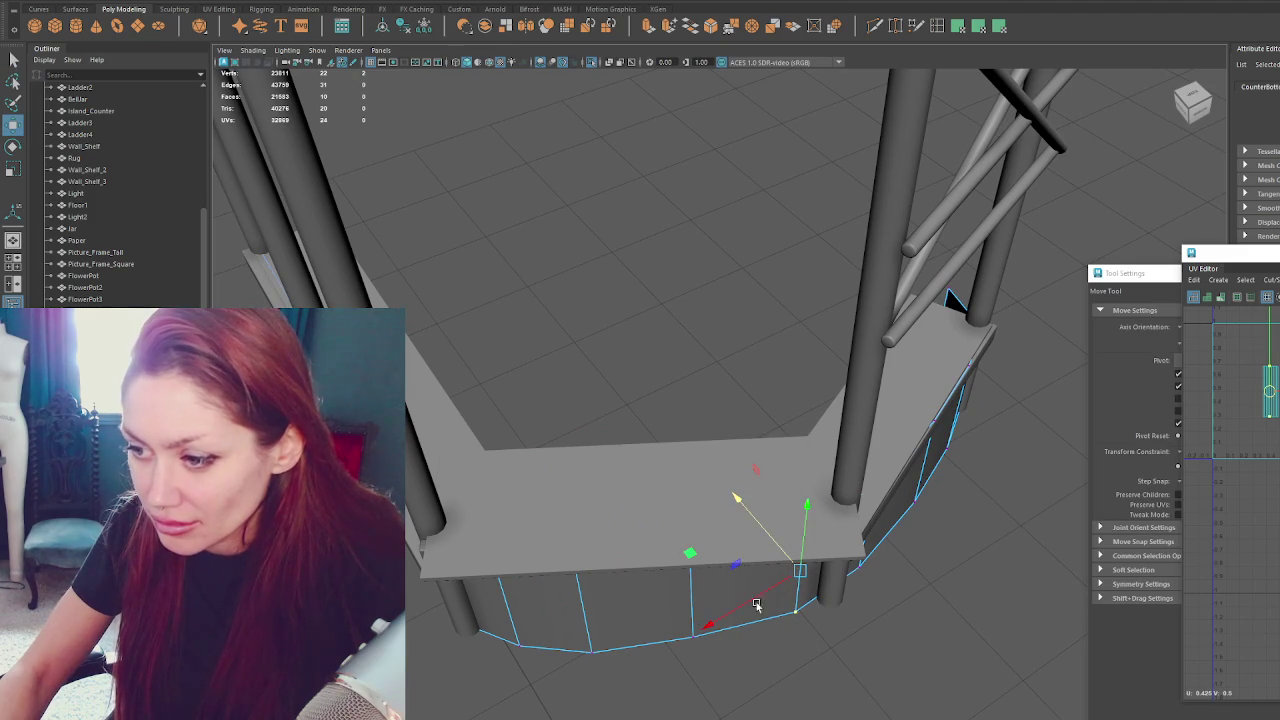
pyautogui.moveTo(624, 467); pyautogui.dragTo(645, 545)
pyautogui.moveTo(555, 540); pyautogui.dragTo(556, 542)
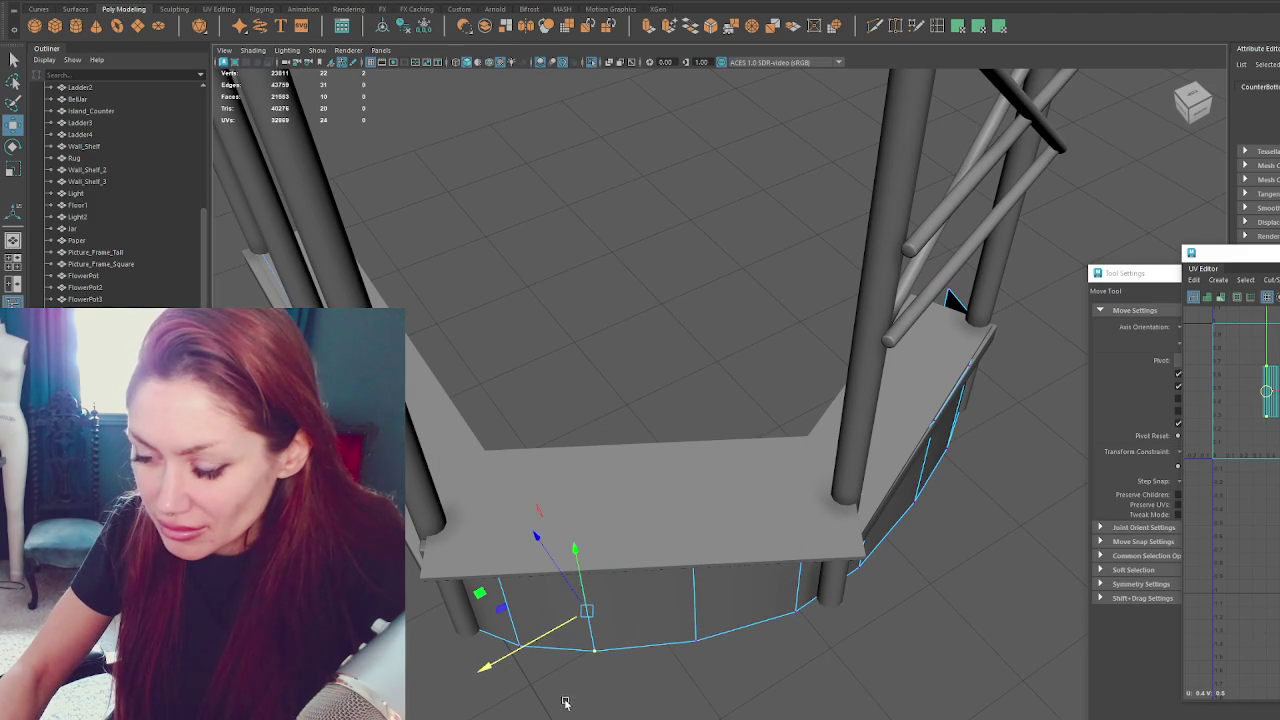
pyautogui.moveTo(480, 525)
pyautogui.mouseDown()
pyautogui.moveTo(479, 614)
pyautogui.moveTo(549, 514)
pyautogui.moveTo(540, 491)
pyautogui.moveTo(517, 525)
pyautogui.moveTo(549, 521)
pyautogui.mouseUp()
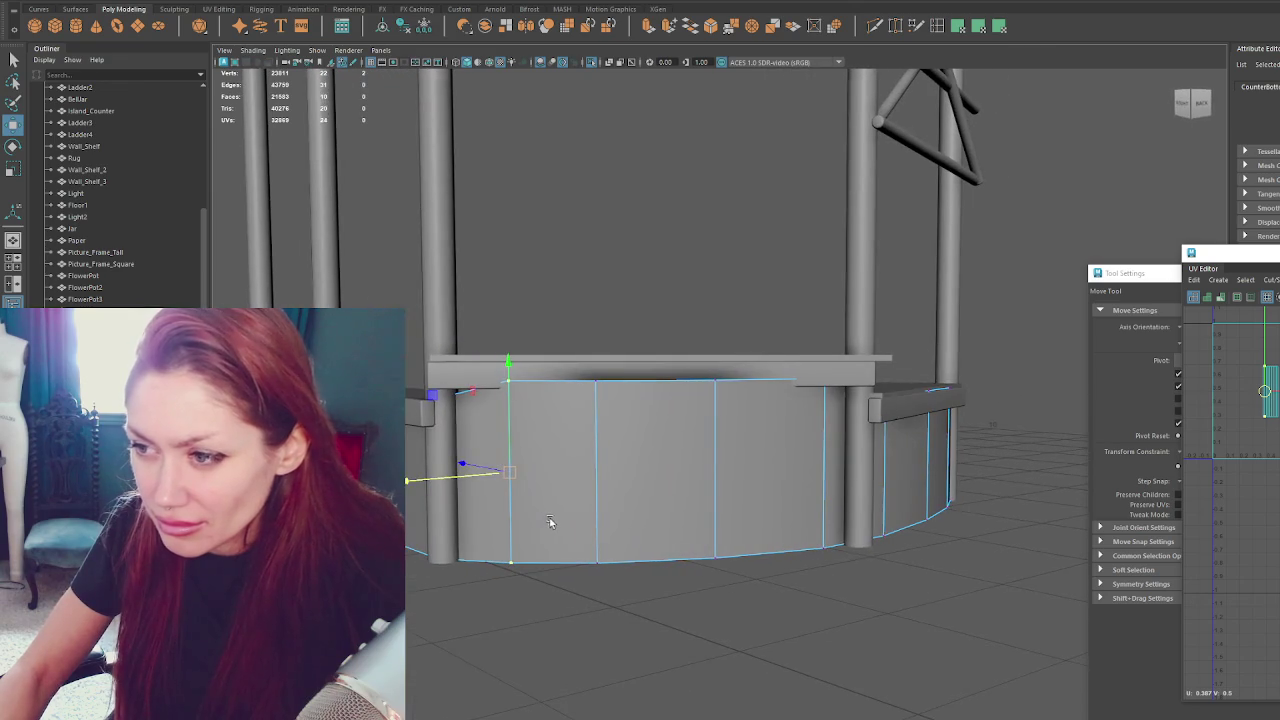
pyautogui.press('q')
pyautogui.press('w')
pyautogui.moveTo(495, 348)
pyautogui.mouseDown()
pyautogui.moveTo(512, 370)
pyautogui.moveTo(669, 402)
pyautogui.moveTo(632, 407)
pyautogui.moveTo(816, 446)
pyautogui.mouseUp()
pyautogui.doubleClick(539, 372)
# Shorten the middle pillar into a post and slide it against the middle of the counter front.
pyautogui.click(816, 446)
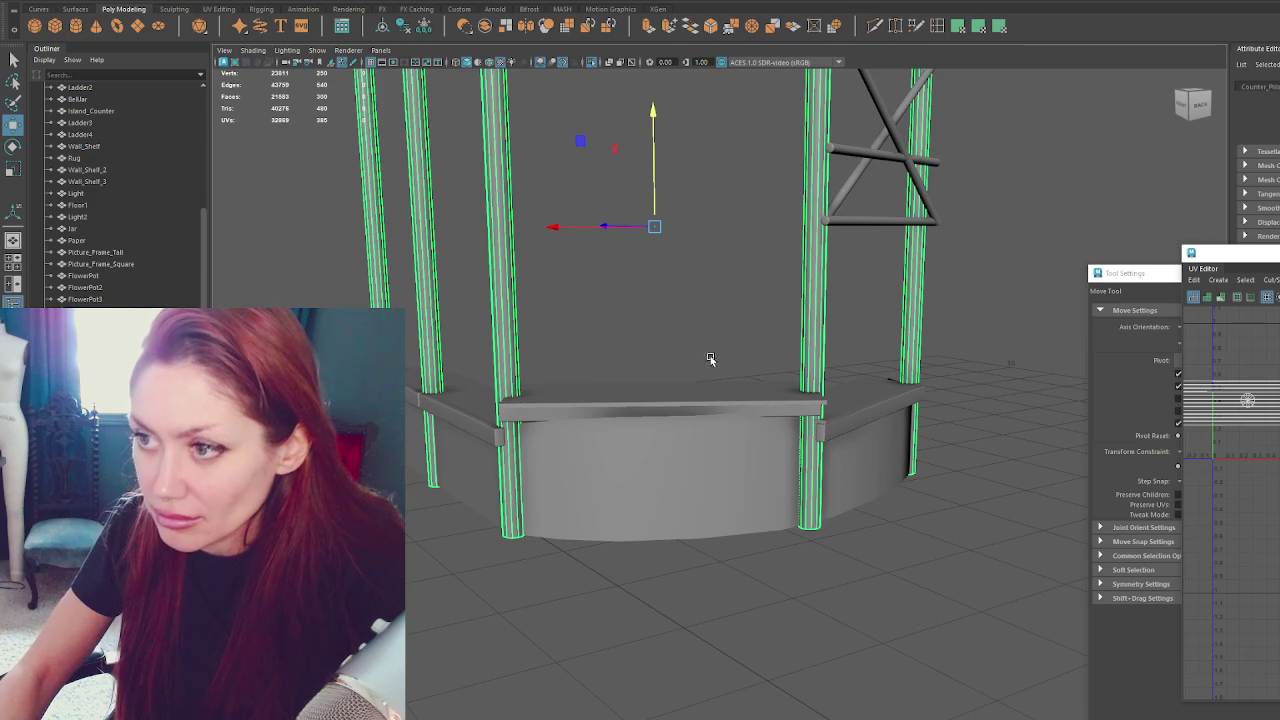
pyautogui.moveTo(567, 234)
pyautogui.keyDown('alt'); pyautogui.mouseDown()
pyautogui.moveTo(430, 228)
pyautogui.moveTo(412, 253)
pyautogui.mouseUp(); pyautogui.keyUp('alt')
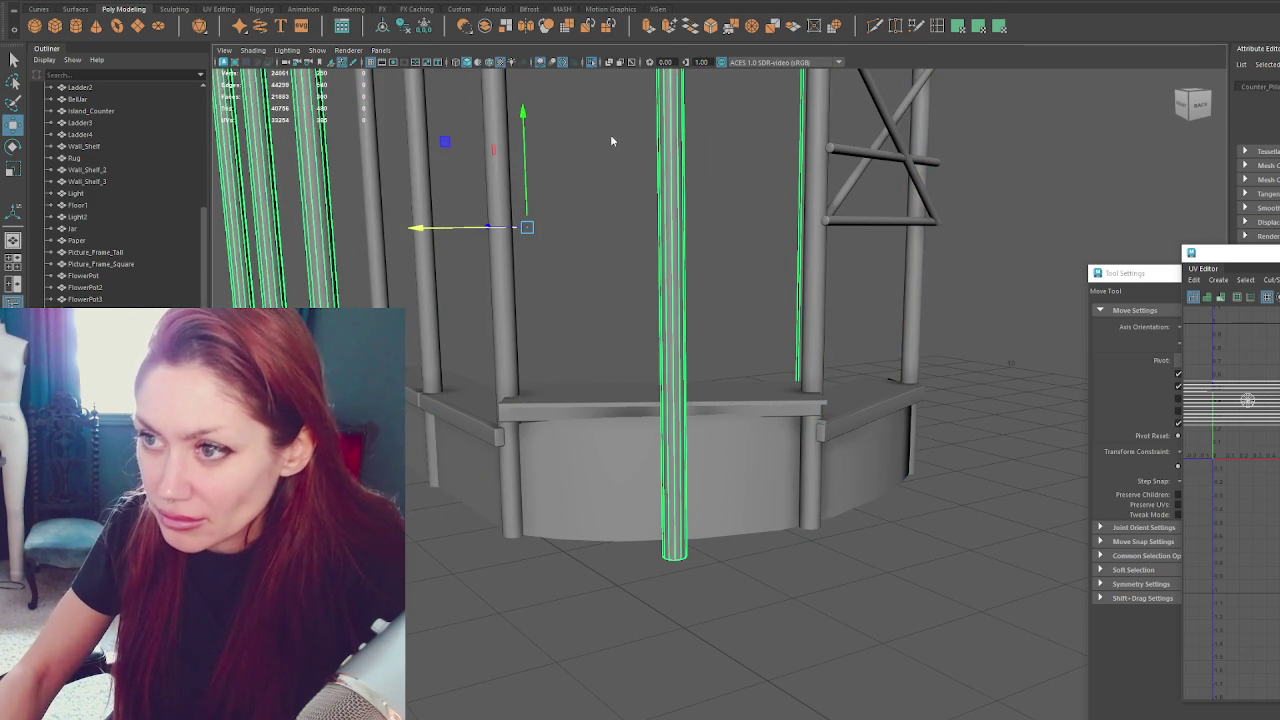
pyautogui.keyDown('alt'); pyautogui.moveTo(610, 134); pyautogui.dragTo(615, 186); pyautogui.keyUp('alt')
pyautogui.scroll(-5, 615, 186)
pyautogui.moveTo(491, 200); pyautogui.dragTo(634, 400)
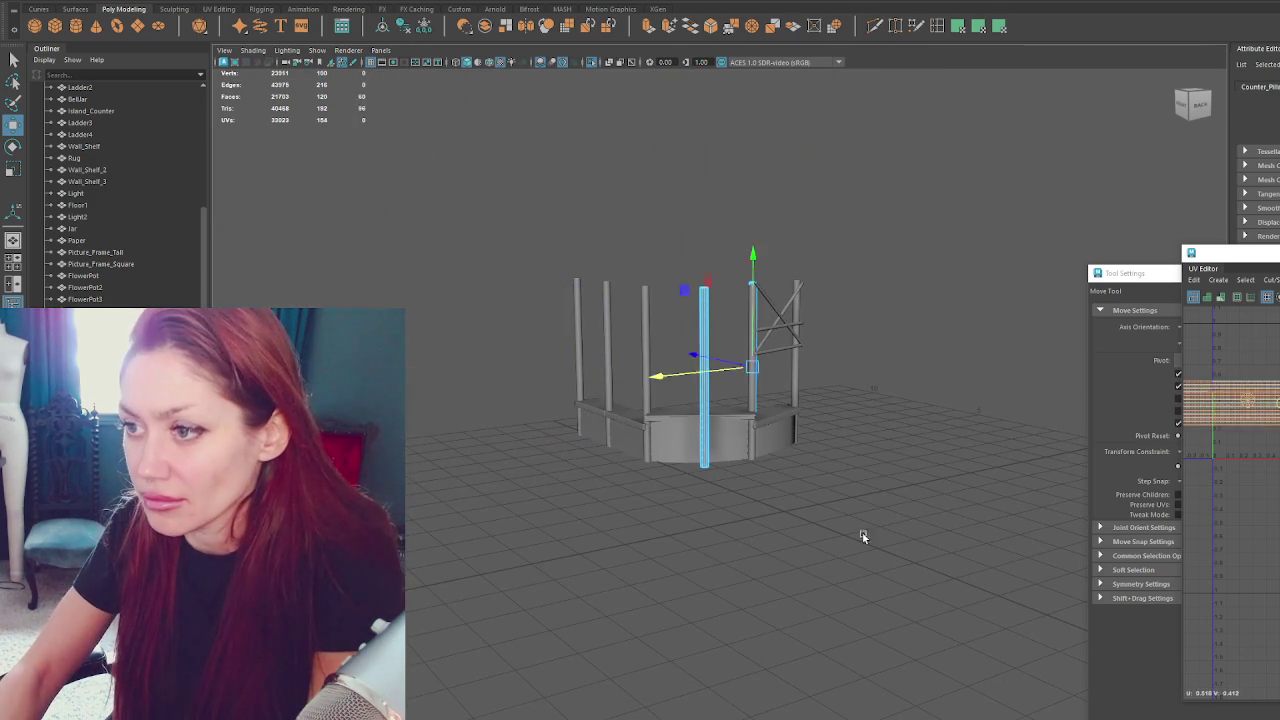
pyautogui.press('w')
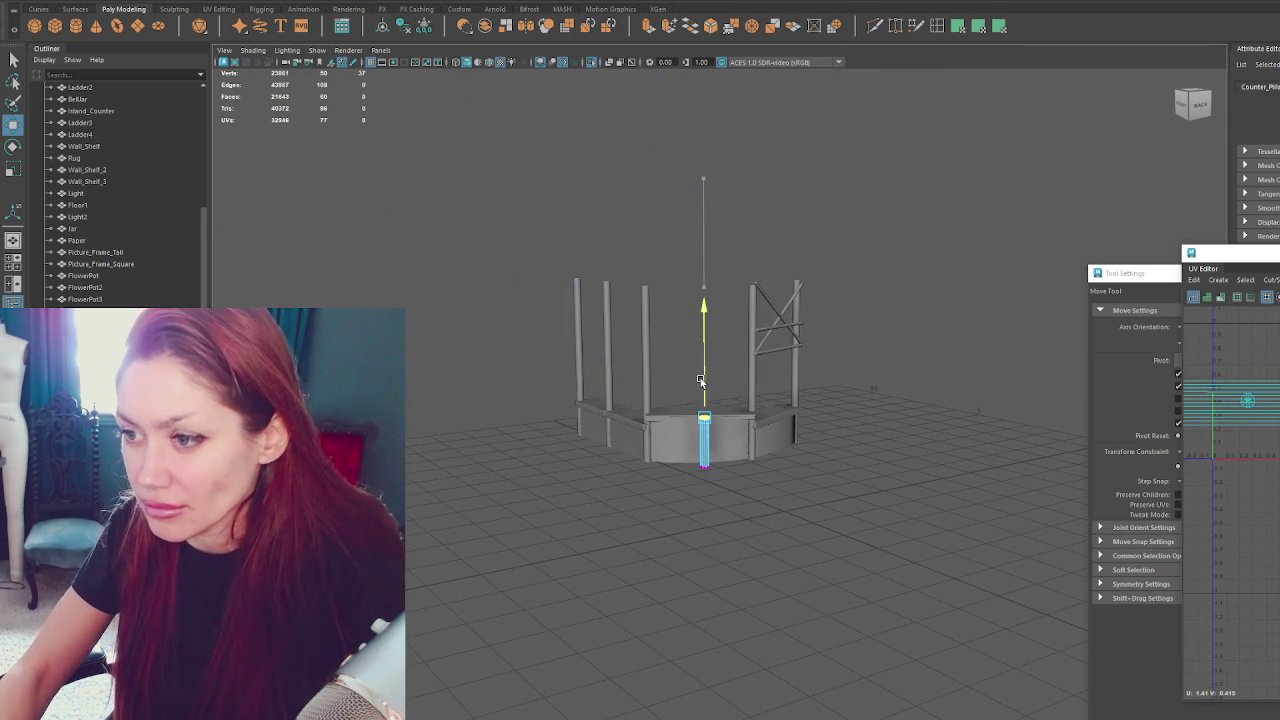
pyautogui.scroll(5, 761, 314)
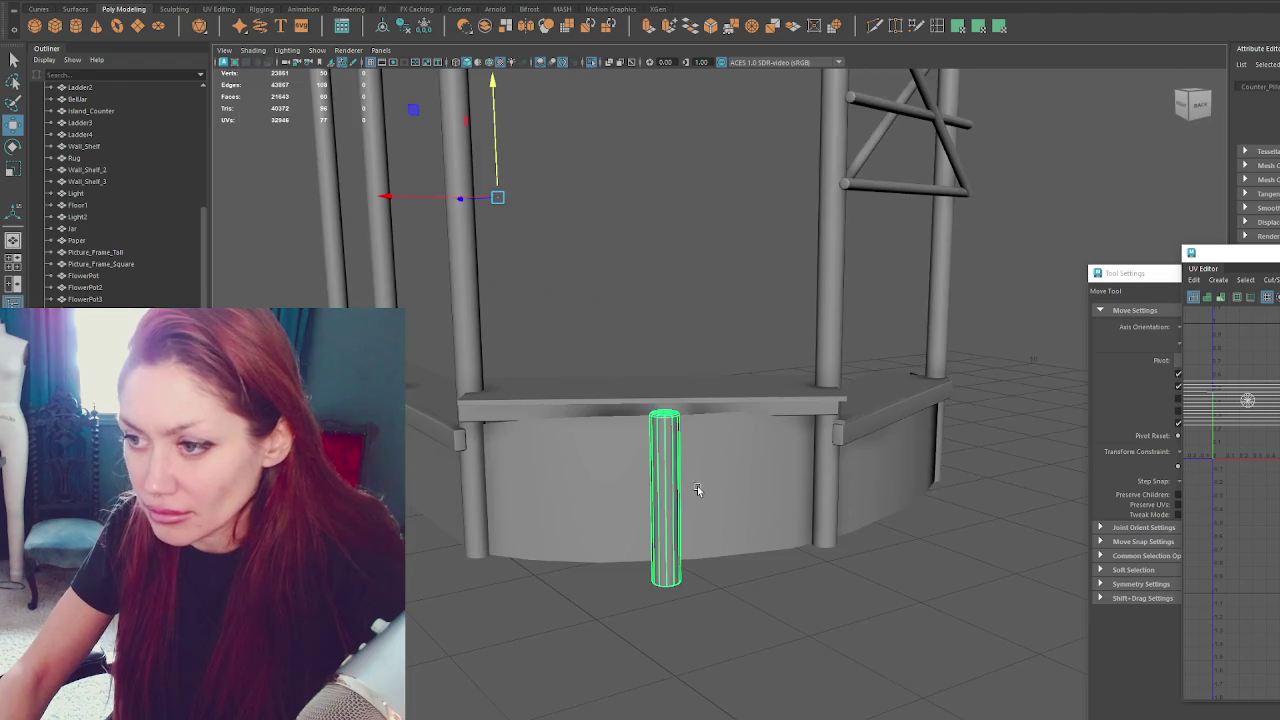
pyautogui.keyDown('alt'); pyautogui.moveTo(761, 314); pyautogui.dragTo(600, 300); pyautogui.keyUp('alt')
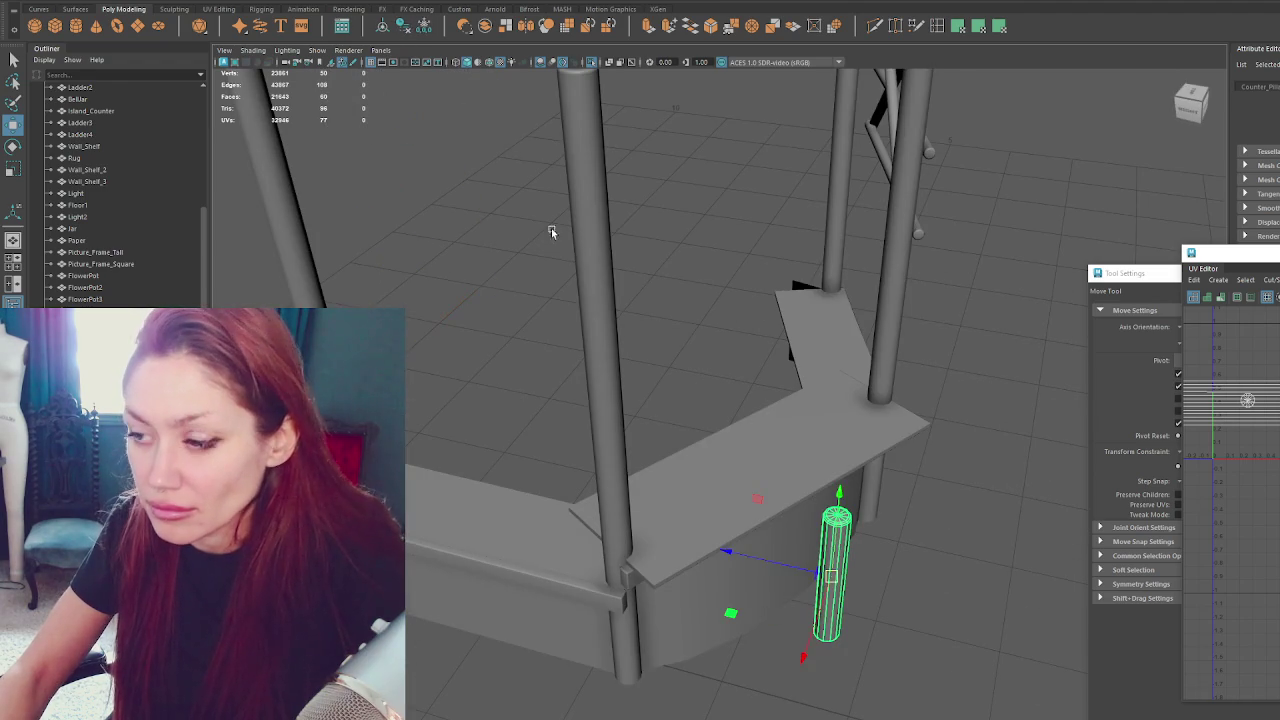
pyautogui.moveTo(805, 572)
pyautogui.mouseDown()
pyautogui.moveTo(763, 563)
pyautogui.moveTo(808, 560)
pyautogui.mouseUp()
pyautogui.moveTo(606, 555); pyautogui.dragTo(617, 559)
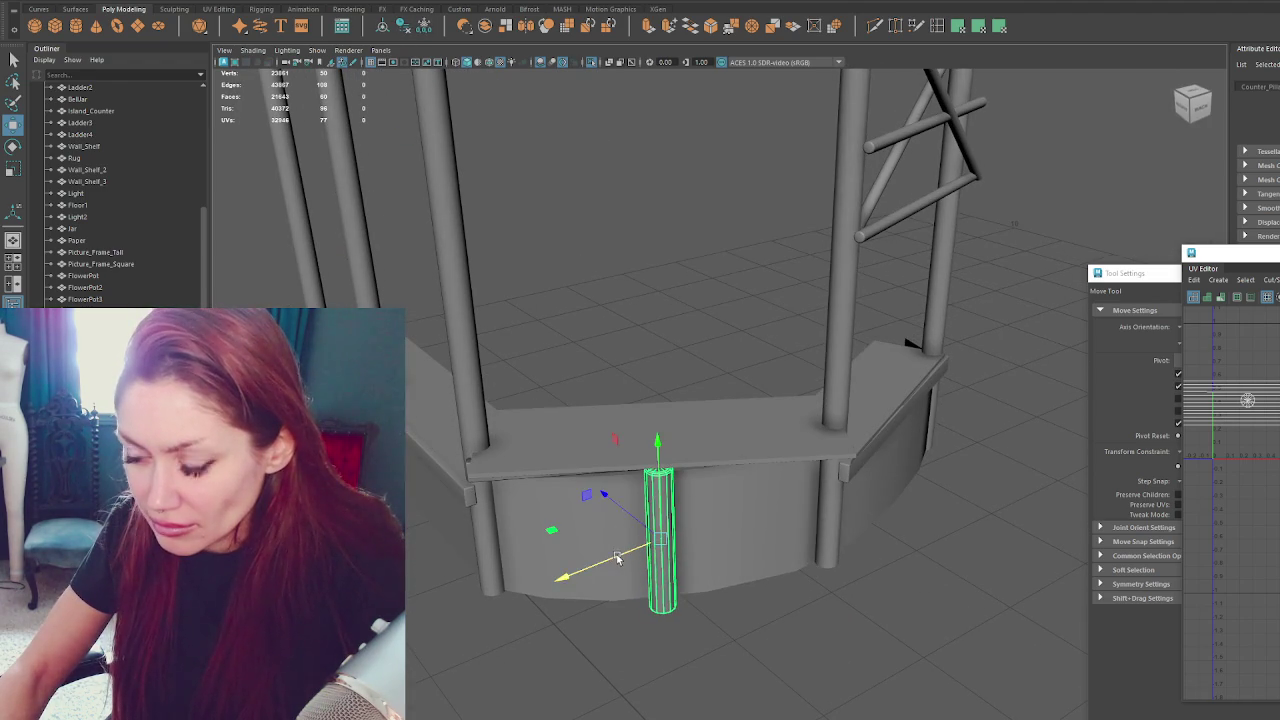
pyautogui.click(605, 477)
# Adjust the right end of the front board beneath the countertop slab.
pyautogui.click(467, 465)
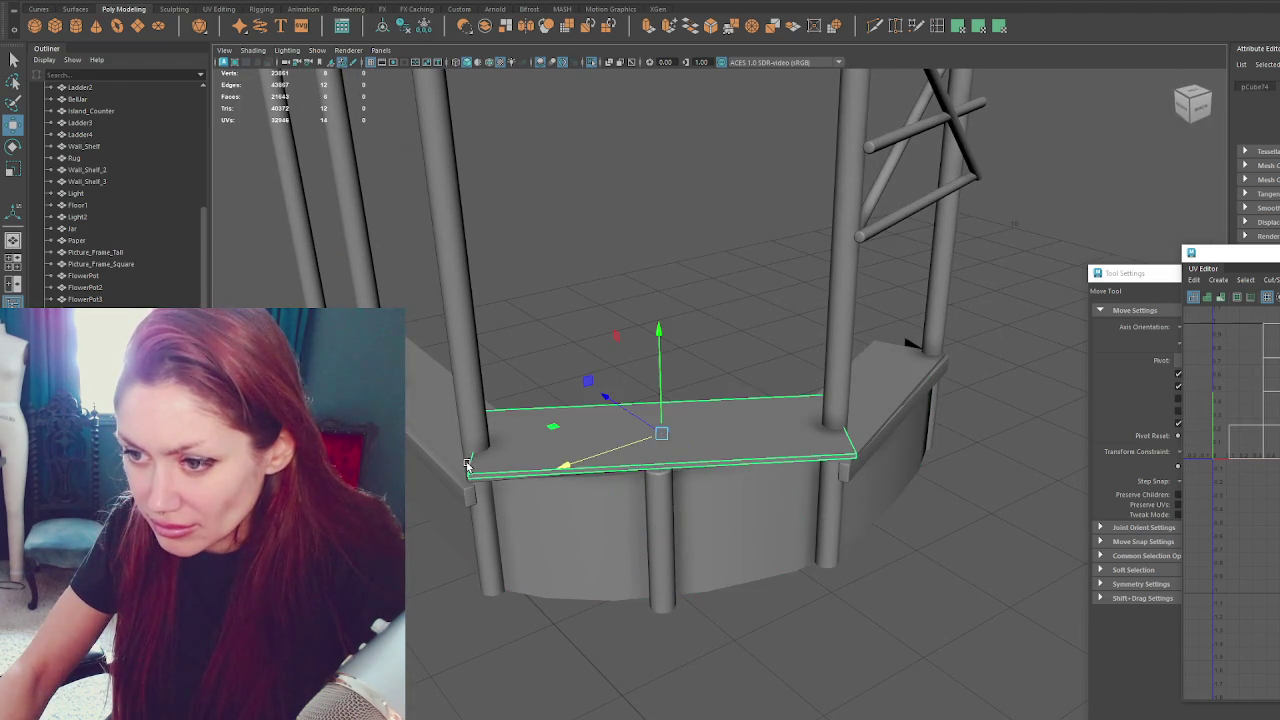
pyautogui.moveTo(470, 466)
pyautogui.keyDown('alt'); pyautogui.mouseDown()
pyautogui.moveTo(557, 446)
pyautogui.moveTo(551, 371)
pyautogui.mouseUp(); pyautogui.keyUp('alt')
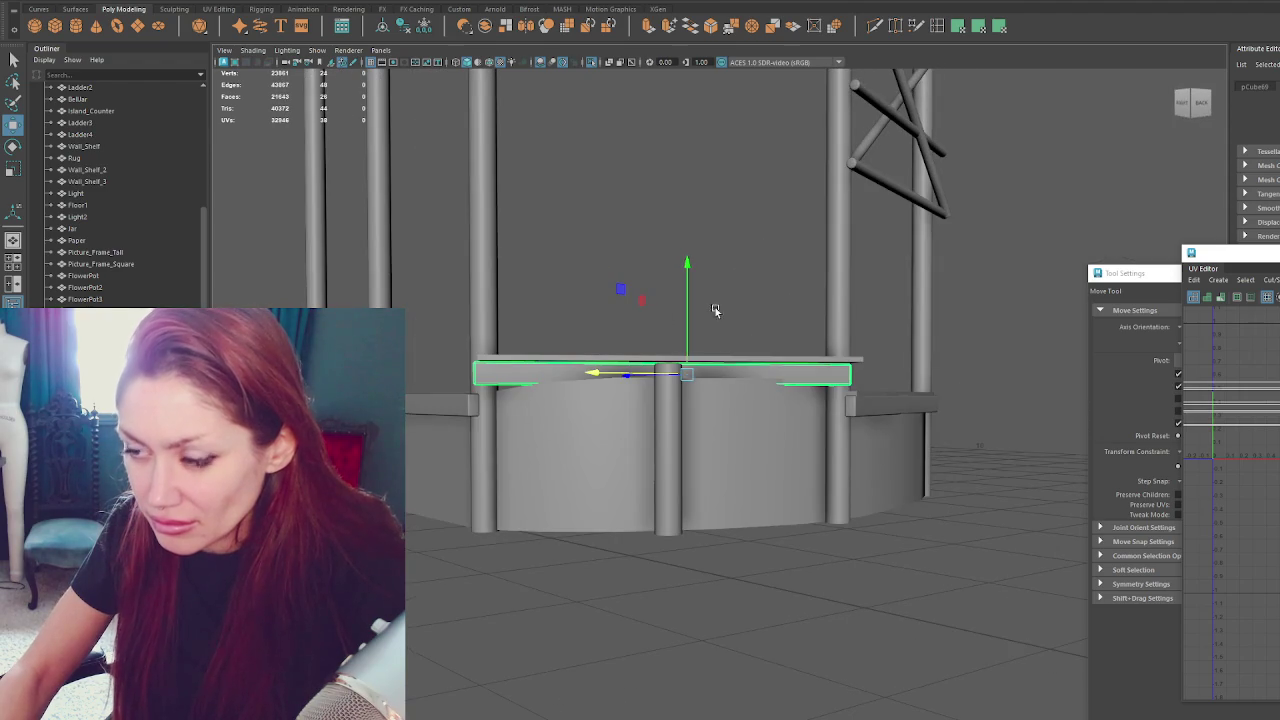
pyautogui.moveTo(767, 265); pyautogui.dragTo(800, 304)
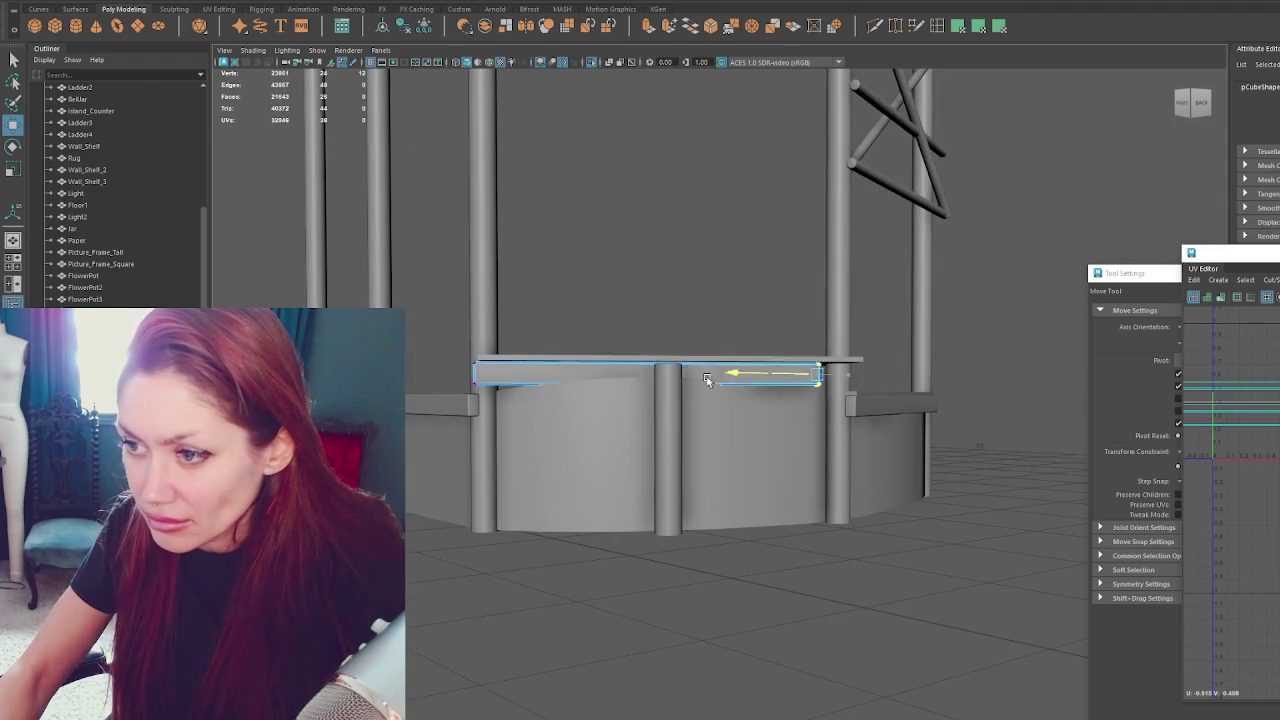
pyautogui.moveTo(762, 376)
pyautogui.keyDown('alt'); pyautogui.mouseDown()
pyautogui.moveTo(740, 467)
pyautogui.moveTo(706, 459)
pyautogui.mouseUp(); pyautogui.keyUp('alt')
pyautogui.press('e')
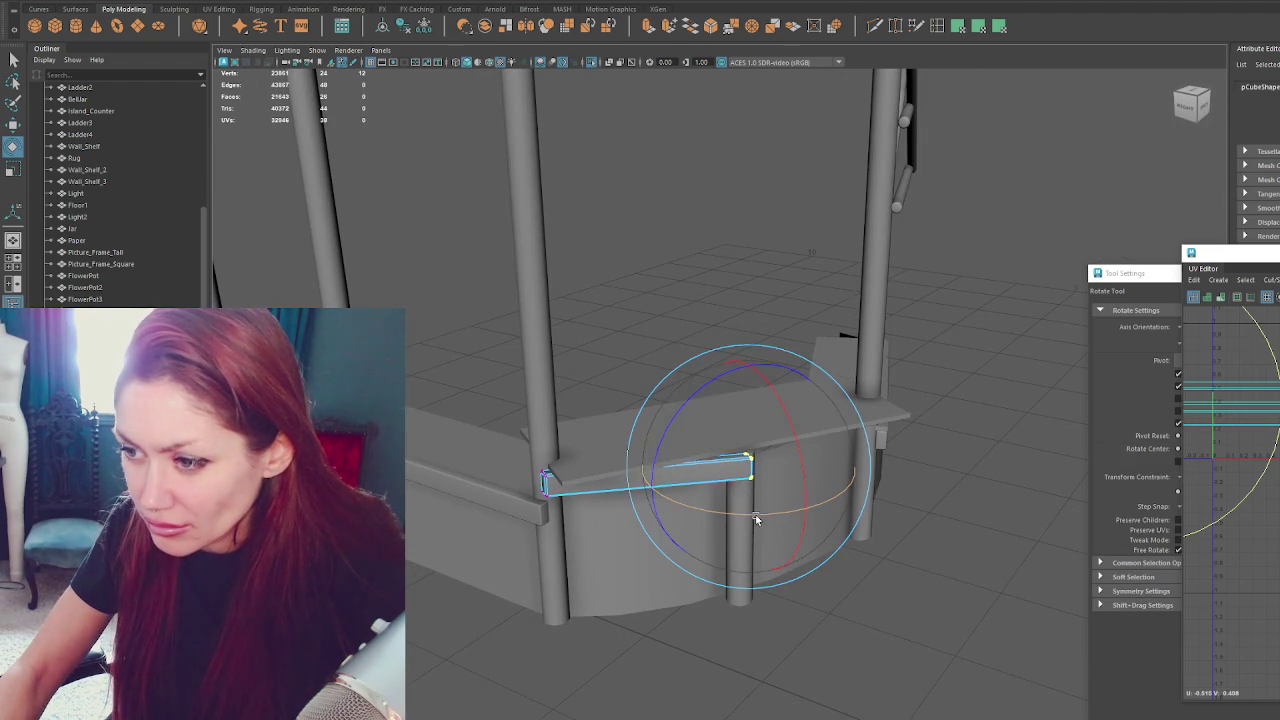
pyautogui.press('w')
pyautogui.moveTo(717, 459)
pyautogui.keyDown('alt'); pyautogui.mouseDown()
pyautogui.moveTo(640, 449)
pyautogui.moveTo(651, 451)
pyautogui.mouseUp(); pyautogui.keyUp('alt')
pyautogui.press('e')
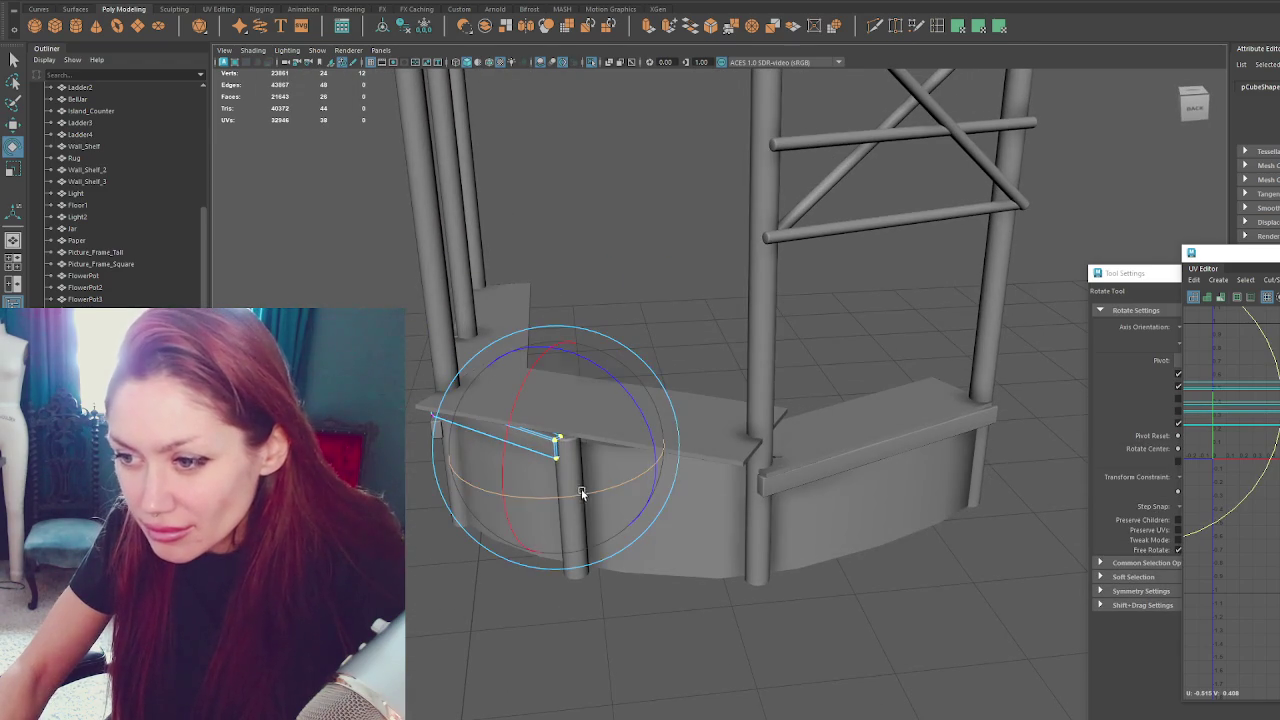
pyautogui.press('w')
# Nudge the vertical post, angle the small board beside it, and slide the front board right.
pyautogui.click(575, 500)
pyautogui.moveTo(558, 506)
pyautogui.mouseDown()
pyautogui.moveTo(573, 488)
pyautogui.moveTo(500, 414)
pyautogui.mouseUp()
pyautogui.click(501, 411)
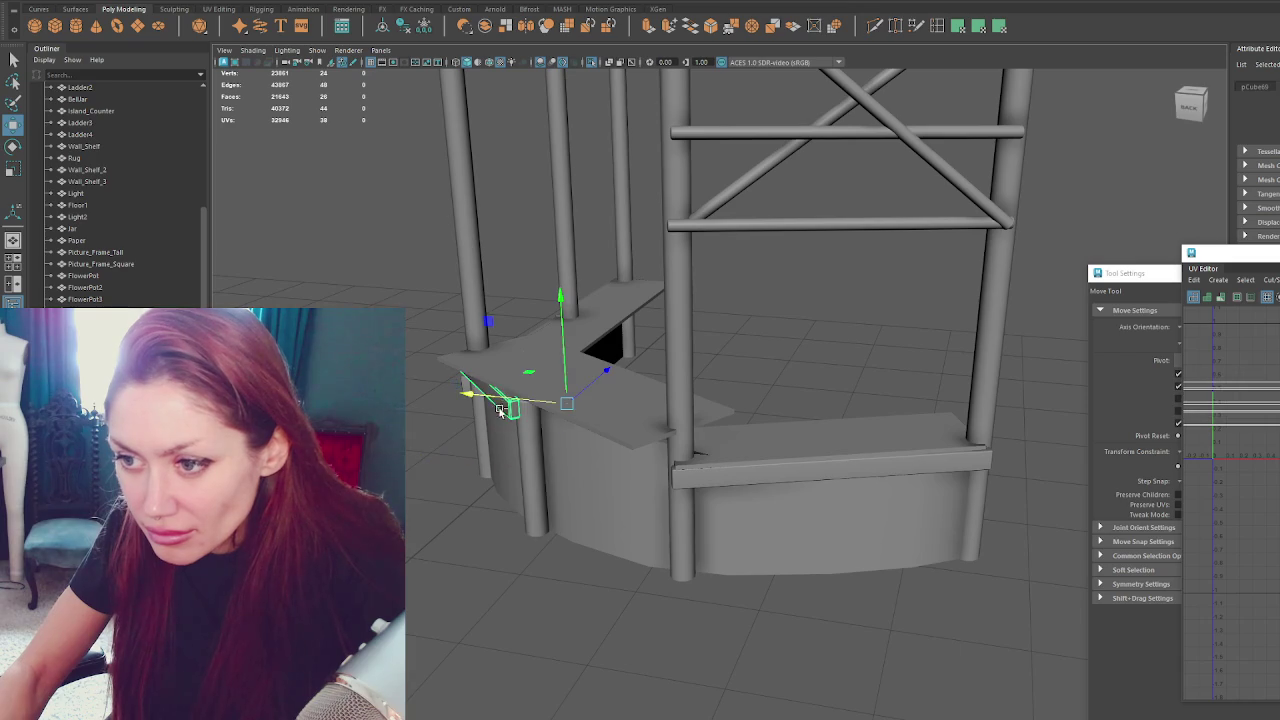
pyautogui.press('e')
pyautogui.press('w')
pyautogui.click(560, 428)
pyautogui.moveTo(607, 440); pyautogui.dragTo(672, 440)
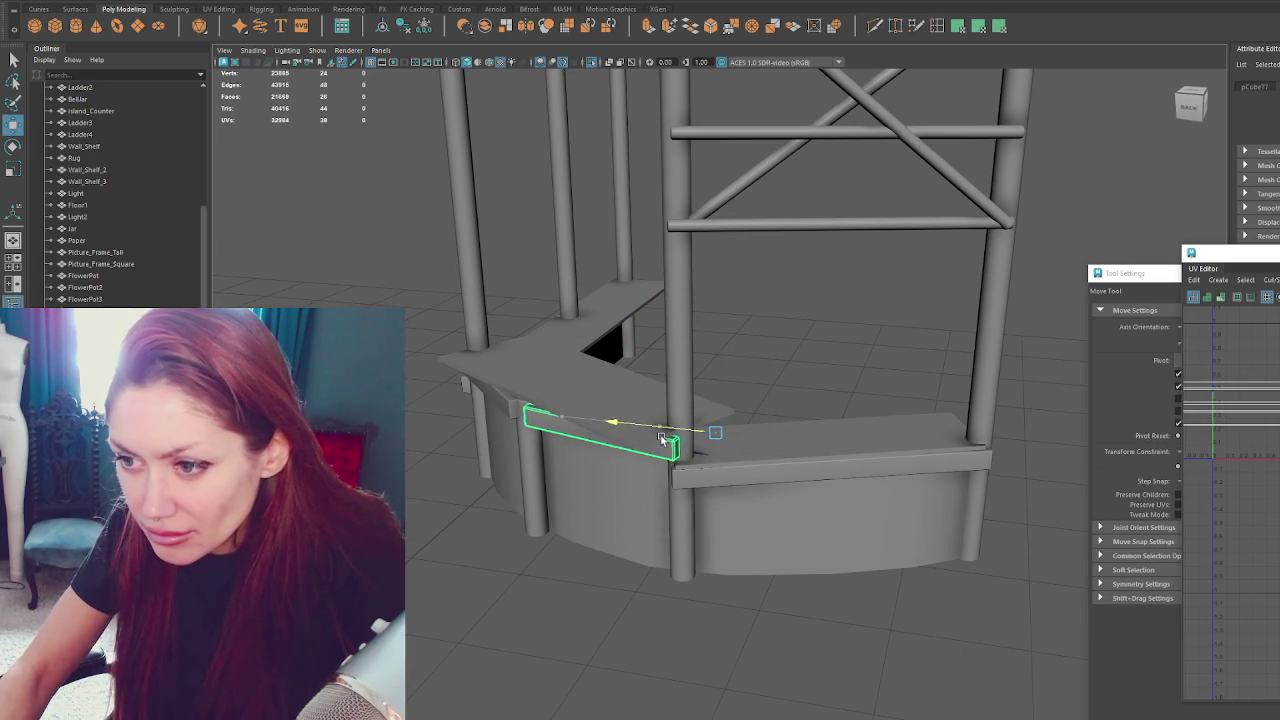
# Stretch the front board's left end outward and line its right end up with the post.
pyautogui.press('f')
pyautogui.keyDown('alt'); pyautogui.moveTo(771, 437); pyautogui.dragTo(894, 339); pyautogui.keyUp('alt')
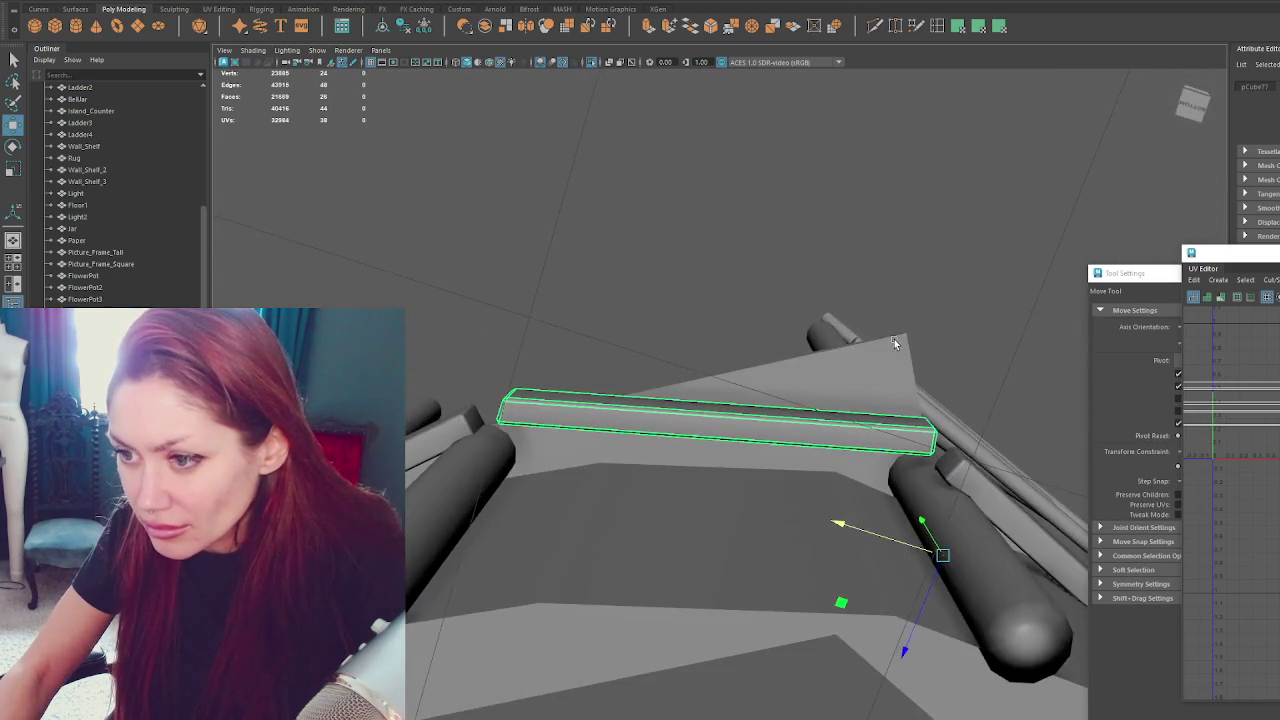
pyautogui.moveTo(623, 286); pyautogui.dragTo(572, 282, button='right')
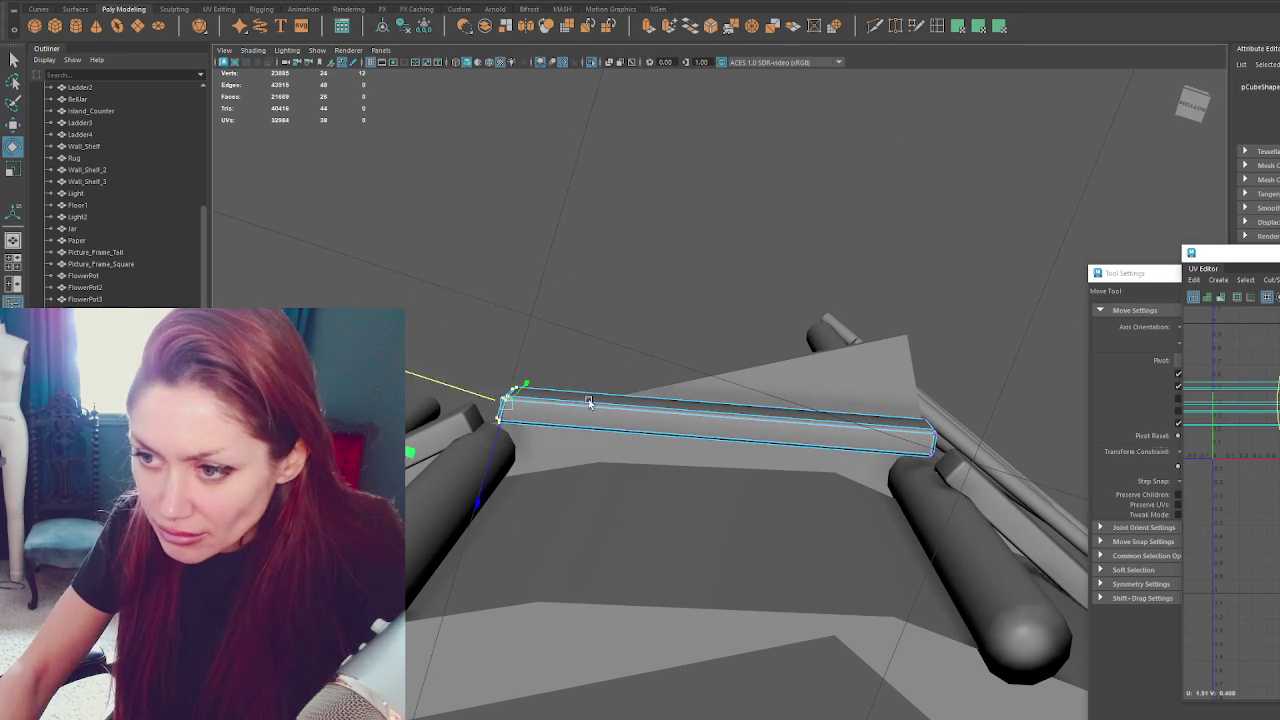
pyautogui.moveTo(481, 400); pyautogui.dragTo(463, 397)
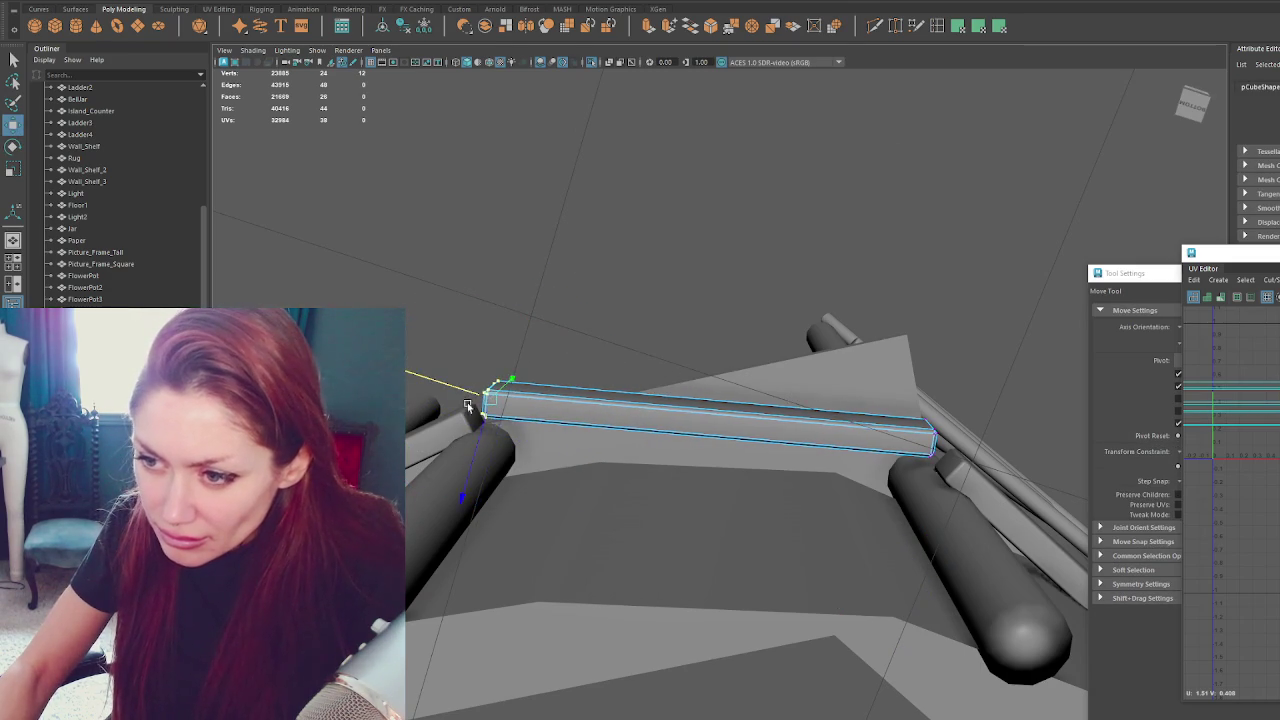
pyautogui.press('e')
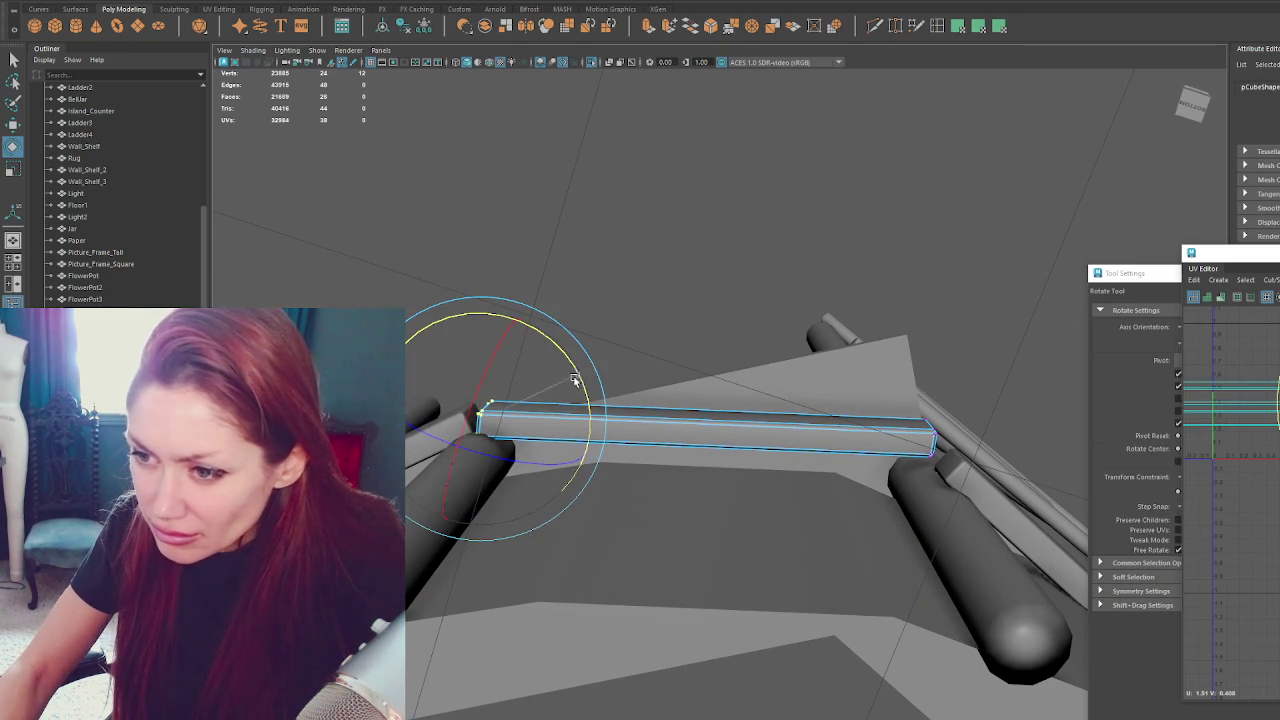
pyautogui.click(930, 445)
pyautogui.press('w')
pyautogui.moveTo(925, 462)
pyautogui.mouseDown()
pyautogui.moveTo(917, 487)
pyautogui.moveTo(906, 470)
pyautogui.mouseUp()
pyautogui.keyDown('alt'); pyautogui.moveTo(890, 442); pyautogui.dragTo(895, 515); pyautogui.keyUp('alt')
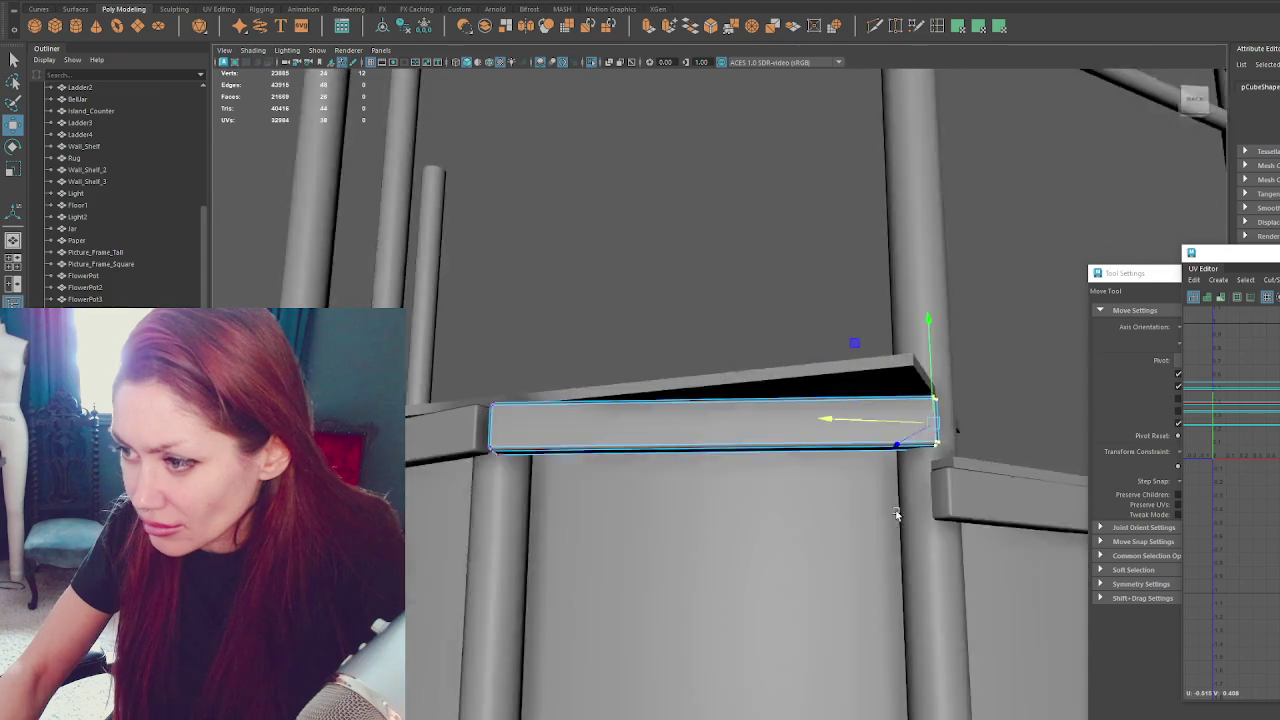
pyautogui.click(933, 388)
pyautogui.keyDown('alt'); pyautogui.moveTo(934, 390); pyautogui.dragTo(963, 420); pyautogui.keyUp('alt')
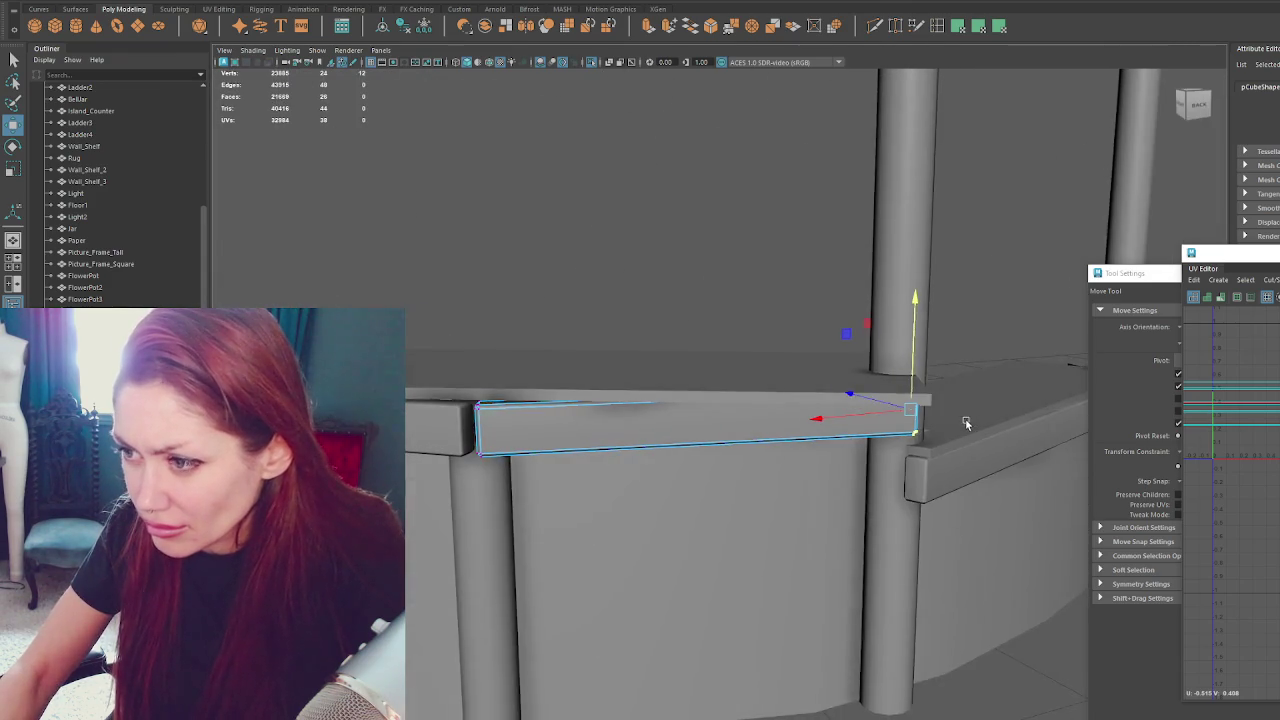
# Inspect the thin top plank and right-side board, ending on a view down onto the countertop.
pyautogui.click(709, 383)
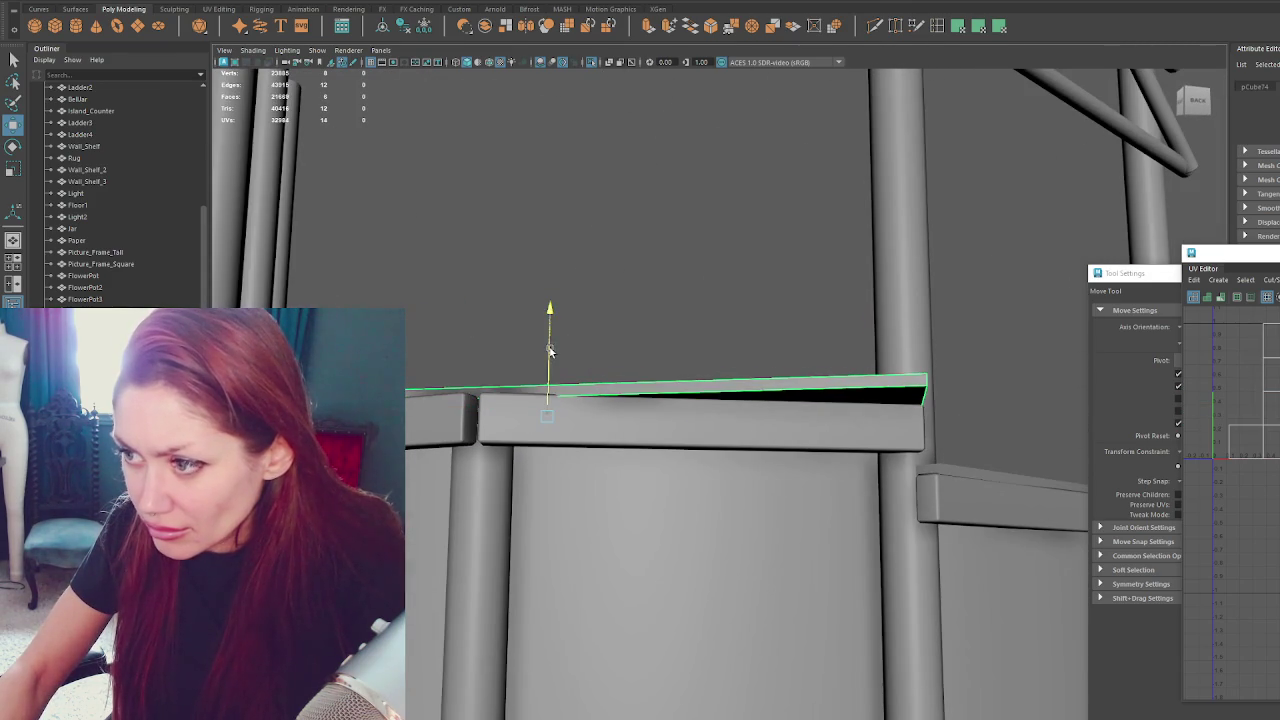
pyautogui.click(700, 425)
pyautogui.moveTo(700, 425)
pyautogui.keyDown('alt'); pyautogui.mouseDown()
pyautogui.moveTo(852, 441)
pyautogui.moveTo(912, 418)
pyautogui.mouseUp(); pyautogui.keyUp('alt')
pyautogui.click(961, 481)
pyautogui.moveTo(953, 503)
pyautogui.keyDown('alt'); pyautogui.mouseDown(button='right')
pyautogui.moveTo(723, 271)
pyautogui.moveTo(680, 309)
pyautogui.mouseUp(button='right'); pyautogui.keyUp('alt')
pyautogui.moveTo(680, 309)
pyautogui.keyDown('alt'); pyautogui.mouseDown()
pyautogui.moveTo(774, 322)
pyautogui.moveTo(758, 428)
pyautogui.moveTo(757, 69)
pyautogui.mouseUp(); pyautogui.keyUp('alt')
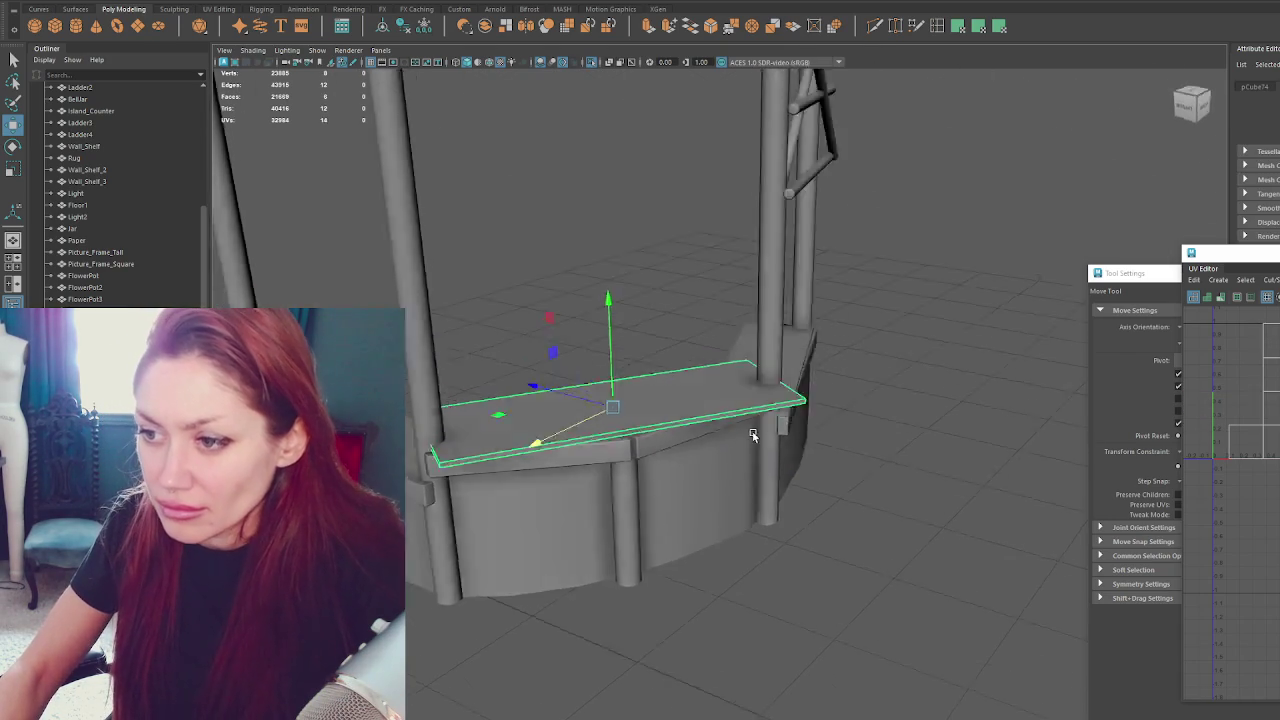
# Insert an edge loop at the plank's middle, push it forward, and angle both ends to the curve.
pyautogui.keyDown('shift'); pyautogui.moveTo(806, 291); pyautogui.dragTo(630, 449, button='right'); pyautogui.keyUp('shift')
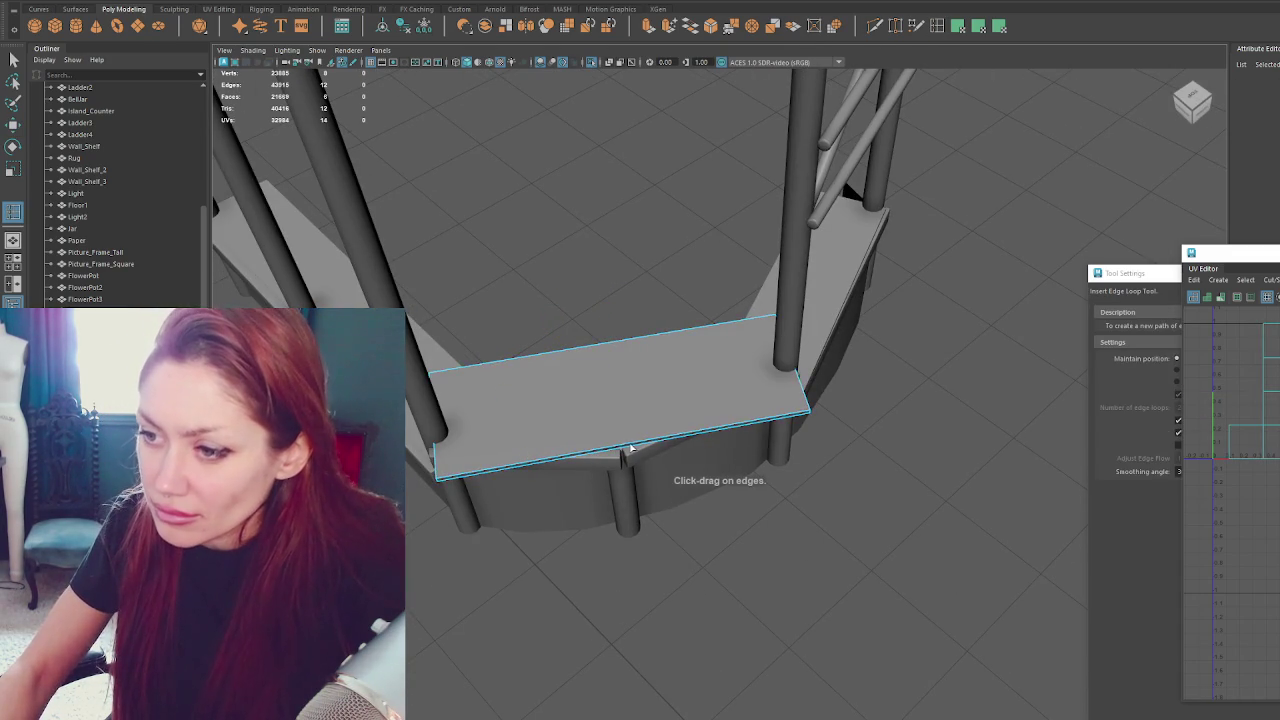
pyautogui.click(627, 446)
pyautogui.press('w')
pyautogui.moveTo(593, 386); pyautogui.dragTo(587, 428, button='middle')
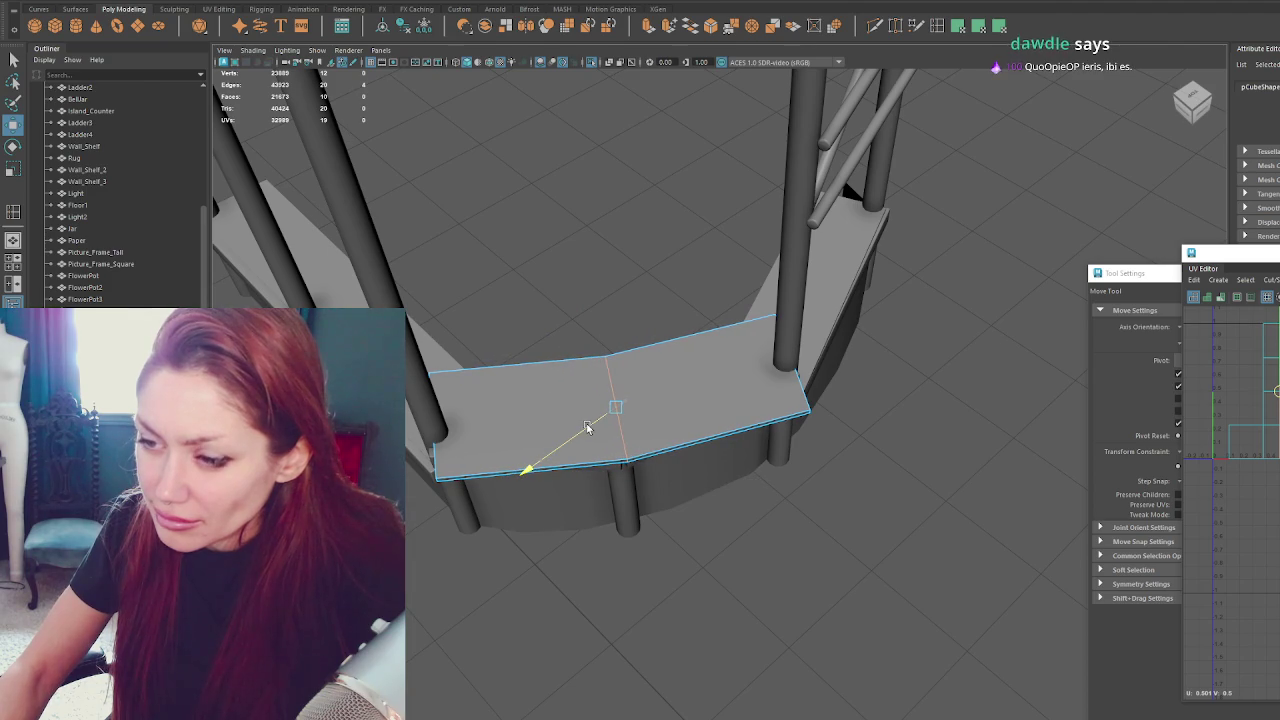
pyautogui.moveTo(480, 295); pyautogui.dragTo(443, 282, button='right')
pyautogui.press('e')
pyautogui.moveTo(480, 491); pyautogui.dragTo(463, 503)
pyautogui.moveTo(700, 271)
pyautogui.mouseDown()
pyautogui.moveTo(886, 443)
pyautogui.moveTo(870, 425)
pyautogui.mouseUp()
pyautogui.press('w')
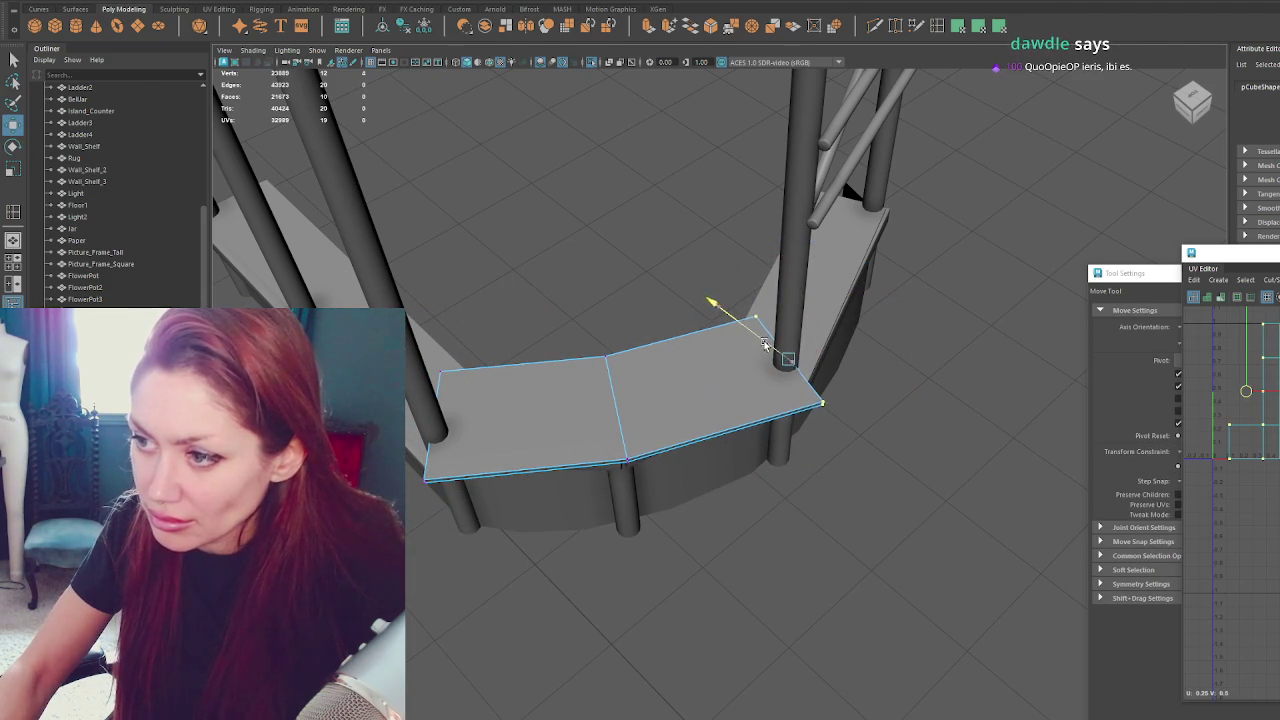
pyautogui.click(537, 253)
pyautogui.moveTo(537, 253)
pyautogui.keyDown('alt'); pyautogui.mouseDown()
pyautogui.moveTo(320, 243)
pyautogui.moveTo(780, 234)
pyautogui.moveTo(831, 245)
pyautogui.moveTo(777, 234)
pyautogui.moveTo(819, 243)
pyautogui.mouseUp(); pyautogui.keyUp('alt')
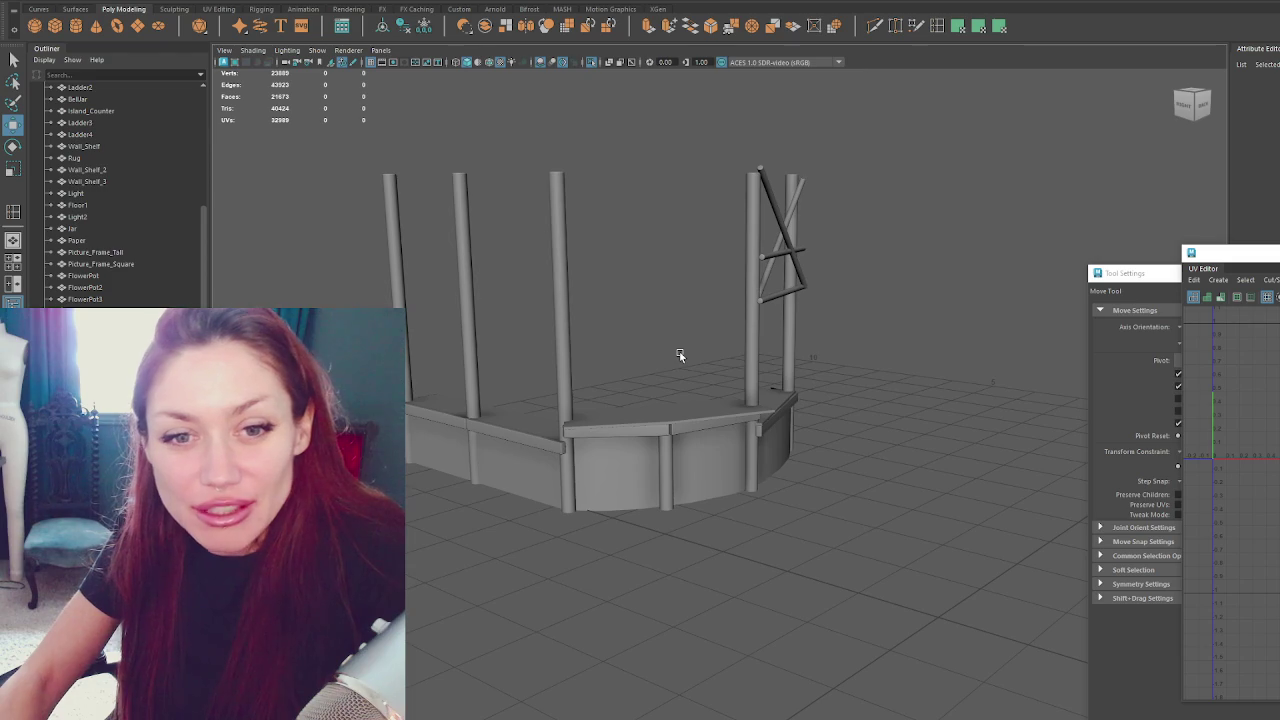
pyautogui.scroll(3, 677, 354)
pyautogui.scroll(3, 677, 354)
pyautogui.keyDown('alt'); pyautogui.moveTo(677, 354); pyautogui.dragTo(651, 323); pyautogui.keyUp('alt')
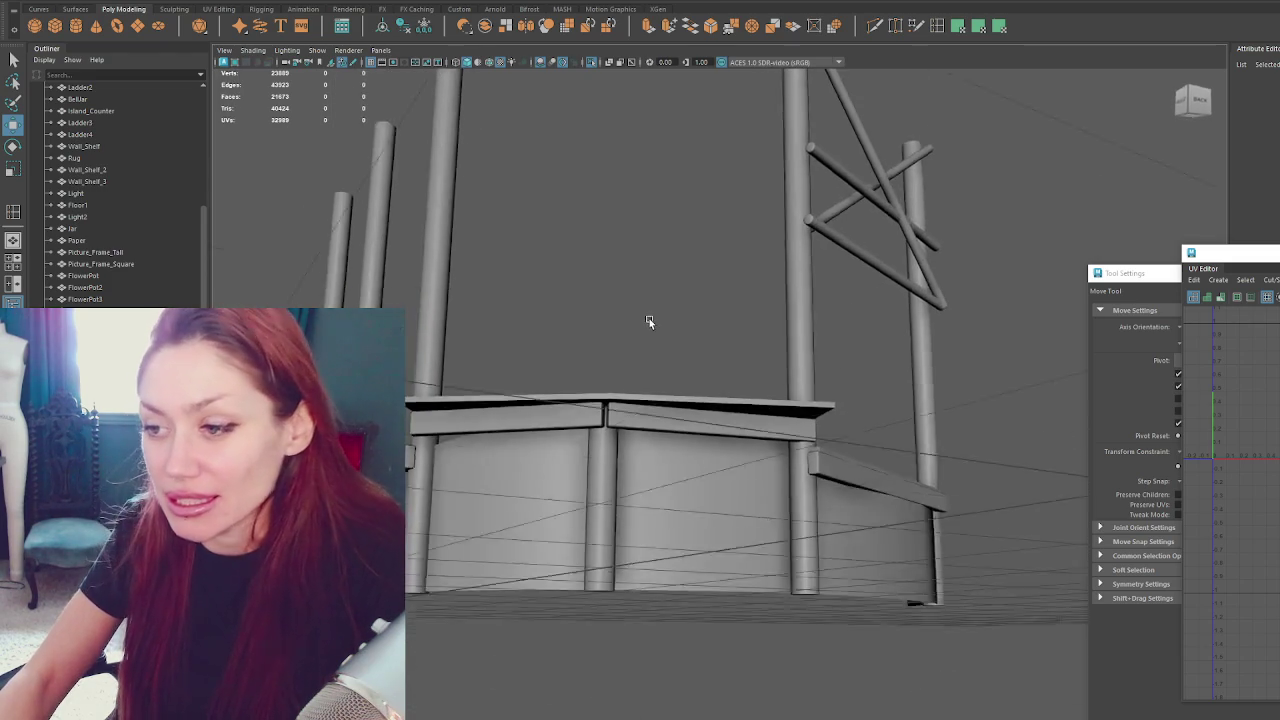
pyautogui.scroll(3, 662, 404)
pyautogui.click(662, 404)
pyautogui.moveTo(662, 404)
pyautogui.keyDown('alt'); pyautogui.mouseDown()
pyautogui.moveTo(737, 349)
pyautogui.moveTo(743, 294)
pyautogui.moveTo(731, 314)
pyautogui.moveTo(745, 412)
pyautogui.moveTo(714, 477)
pyautogui.moveTo(766, 229)
pyautogui.moveTo(680, 149)
pyautogui.moveTo(800, 257)
pyautogui.moveTo(783, 251)
pyautogui.moveTo(949, 257)
pyautogui.moveTo(654, 266)
pyautogui.moveTo(869, 266)
pyautogui.mouseUp(); pyautogui.keyUp('alt')
pyautogui.click(800, 257)
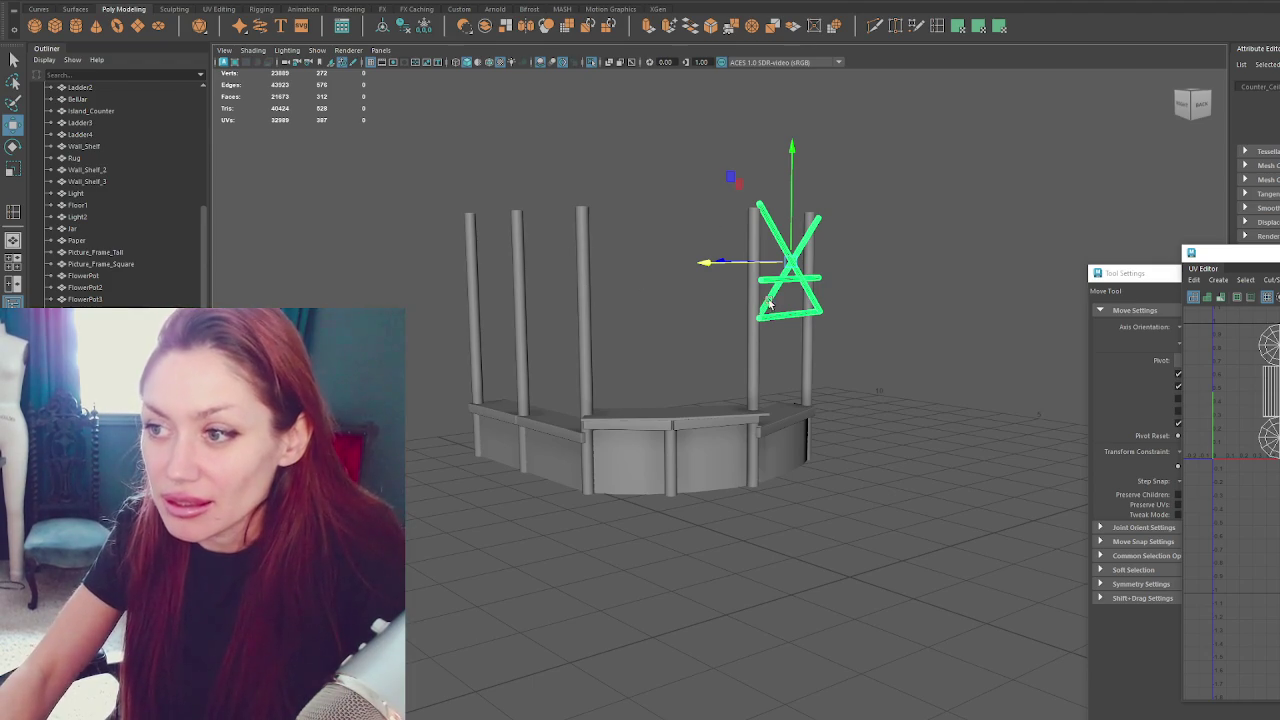
# Combine the counter pillars and the central post into a single mesh.
pyautogui.scroll(3, 764, 300)
pyautogui.scroll(-3, 708, 264)
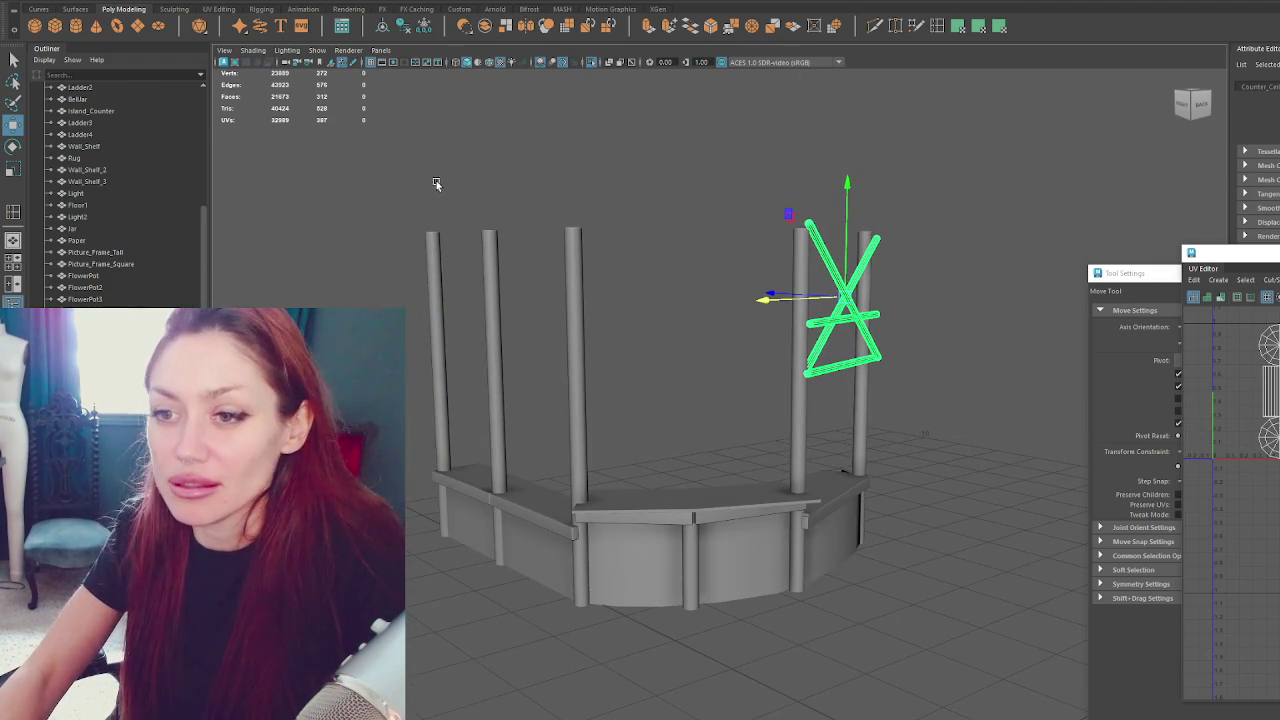
pyautogui.click(718, 567)
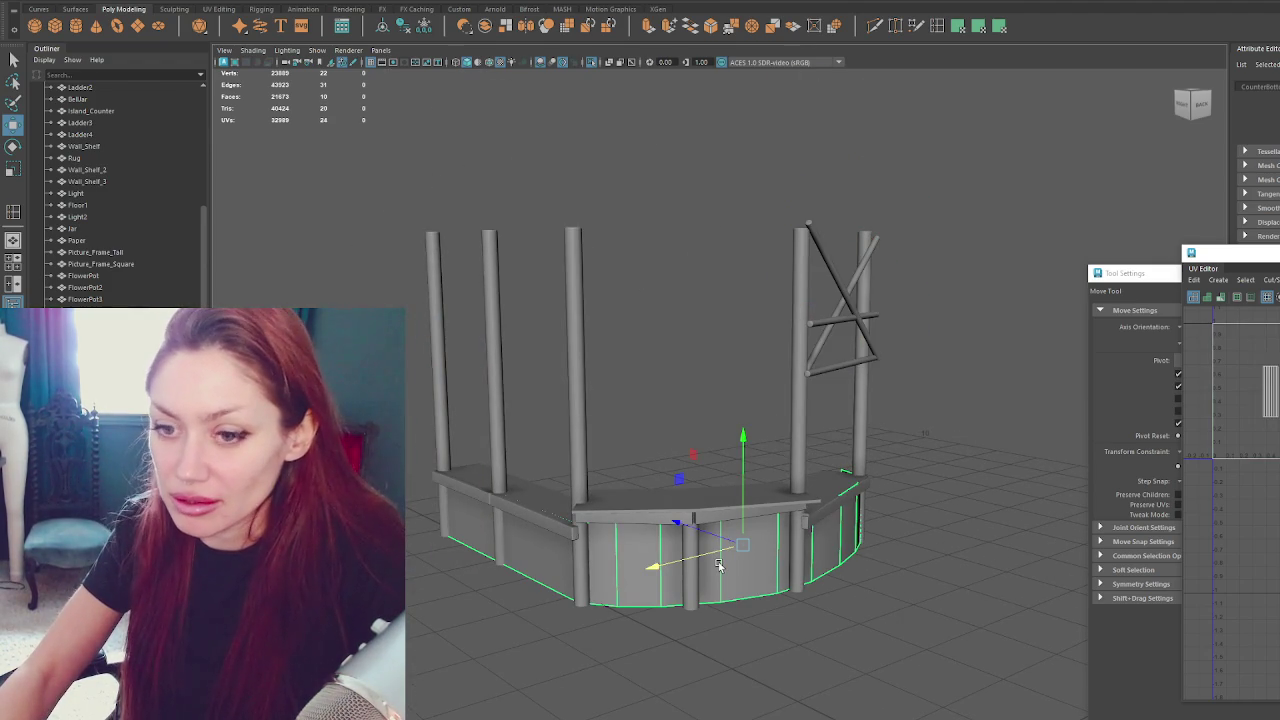
pyautogui.moveTo(417, 405); pyautogui.dragTo(945, 668)
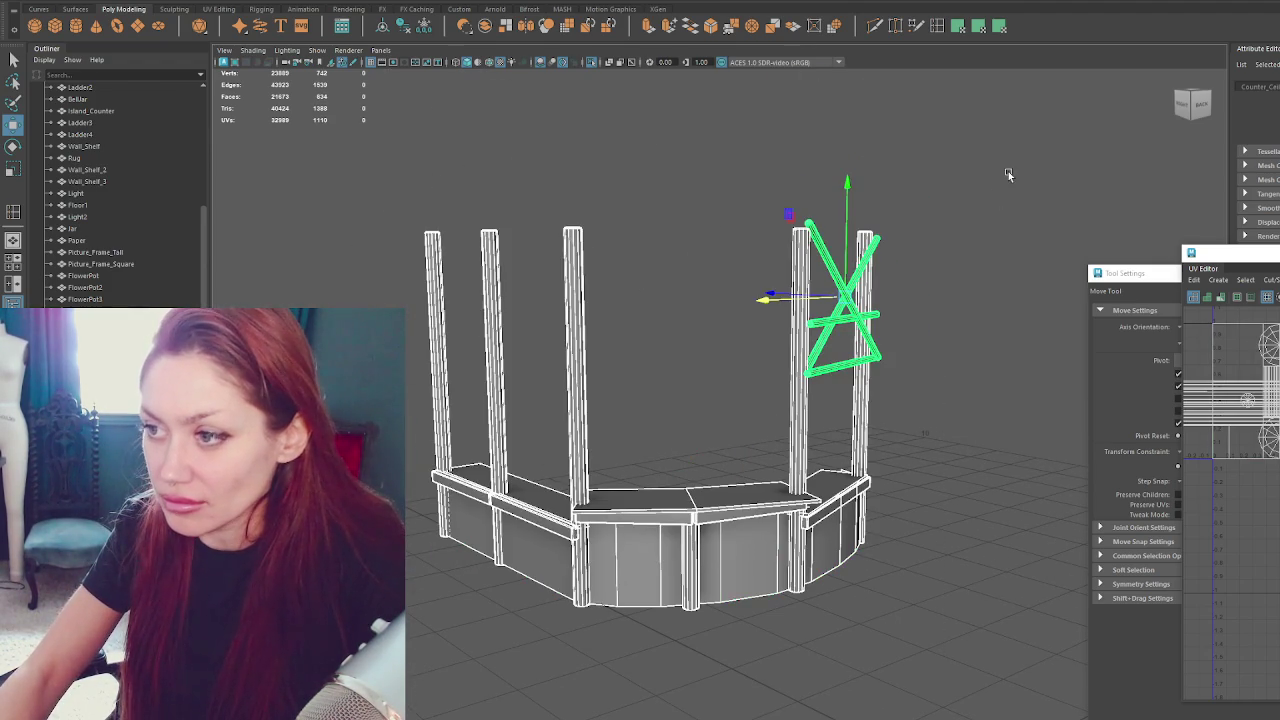
pyautogui.click(730, 540)
pyautogui.click(773, 463)
pyautogui.click(797, 440)
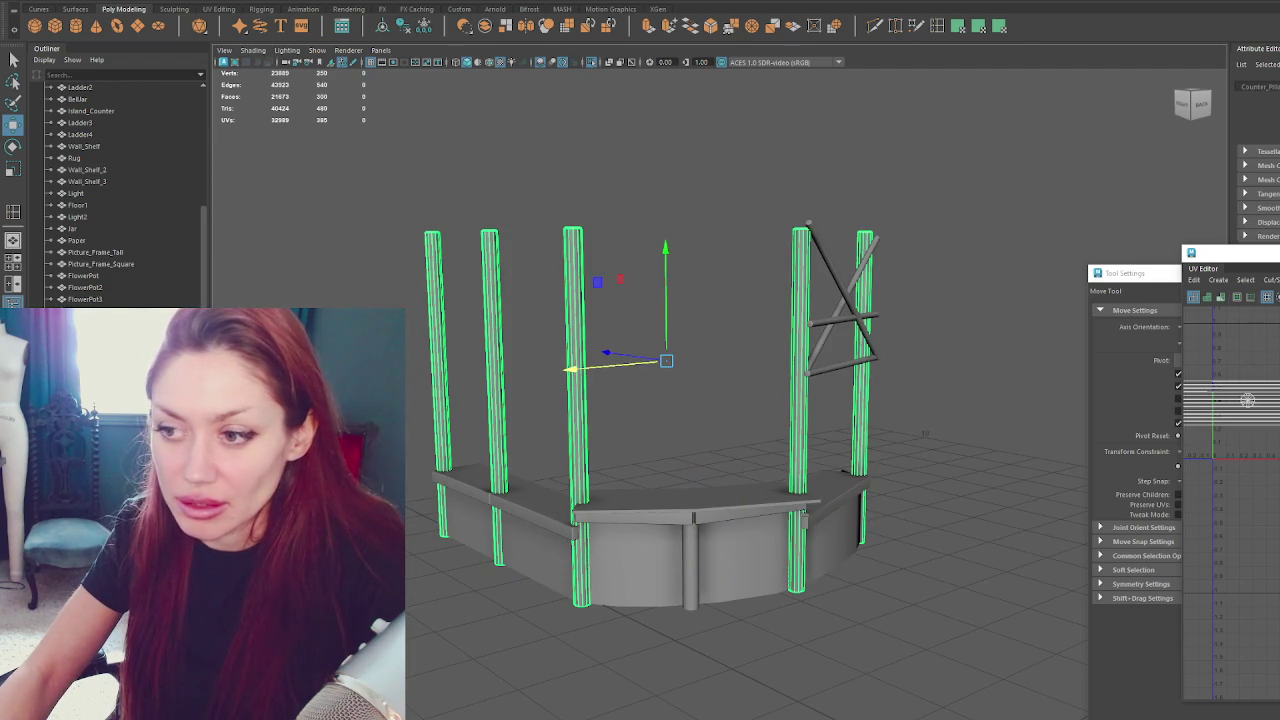
pyautogui.keyDown('shift'); pyautogui.click(693, 558); pyautogui.keyUp('shift')
pyautogui.click(228, 9)
pyautogui.click(250, 21)
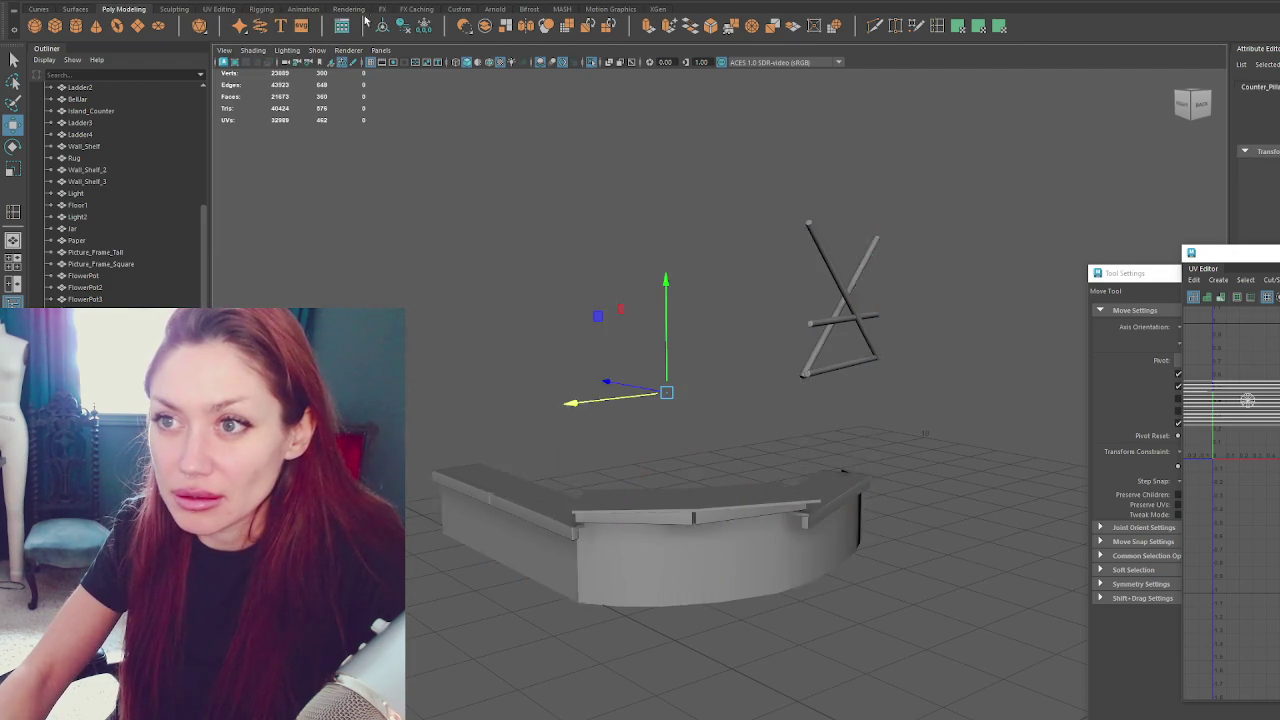
# Select the counter body, countertop boards and trim pieces together.
pyautogui.scroll(-5, 110, 190)
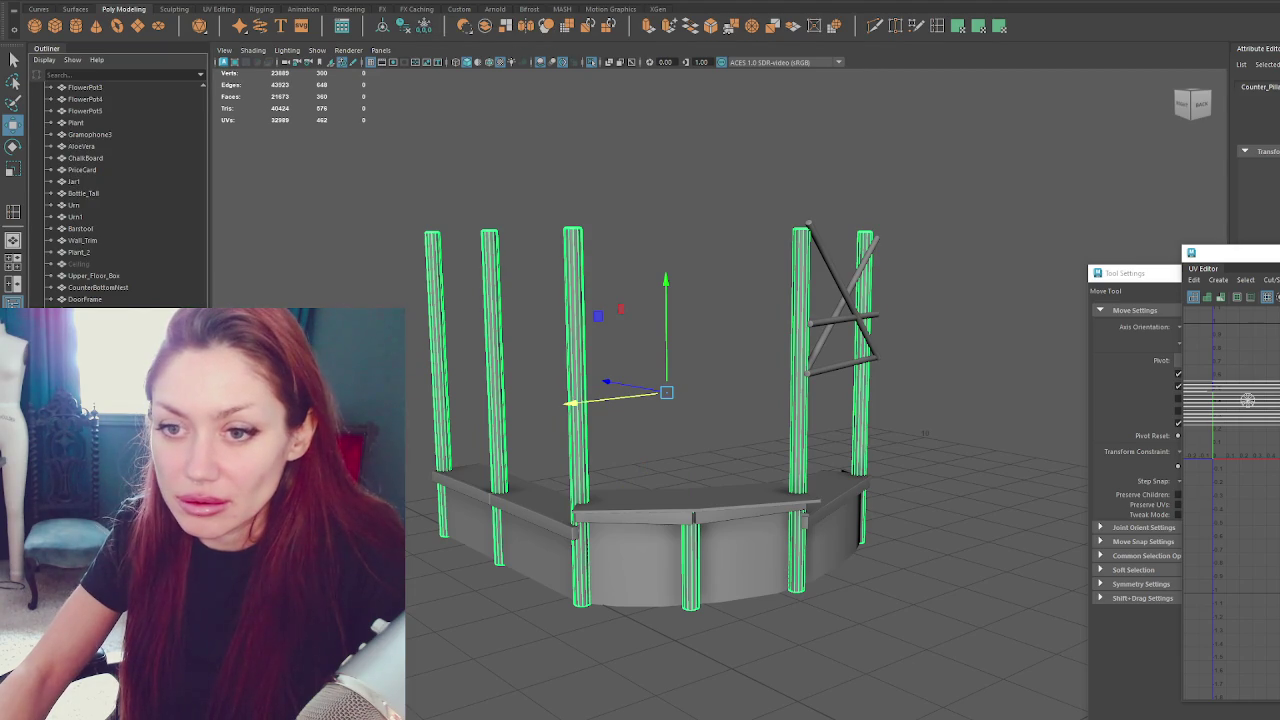
pyautogui.hotkey('ctrl', 'z')
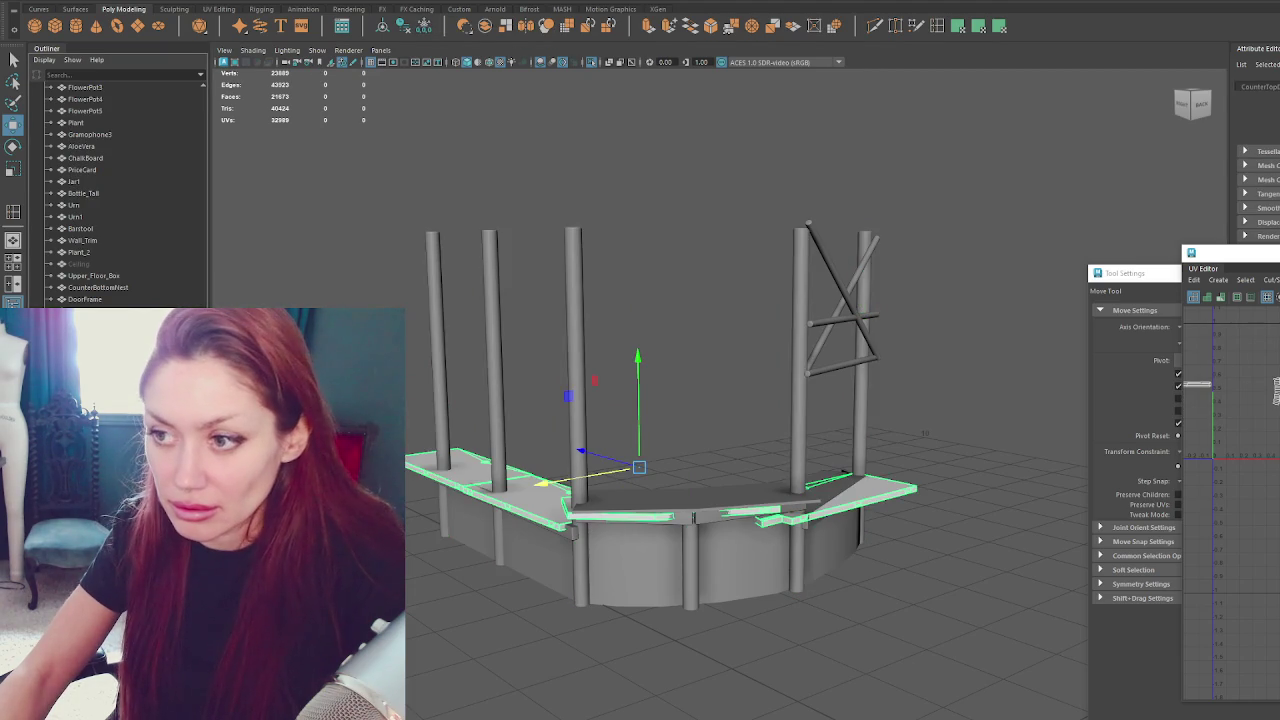
pyautogui.click(578, 538)
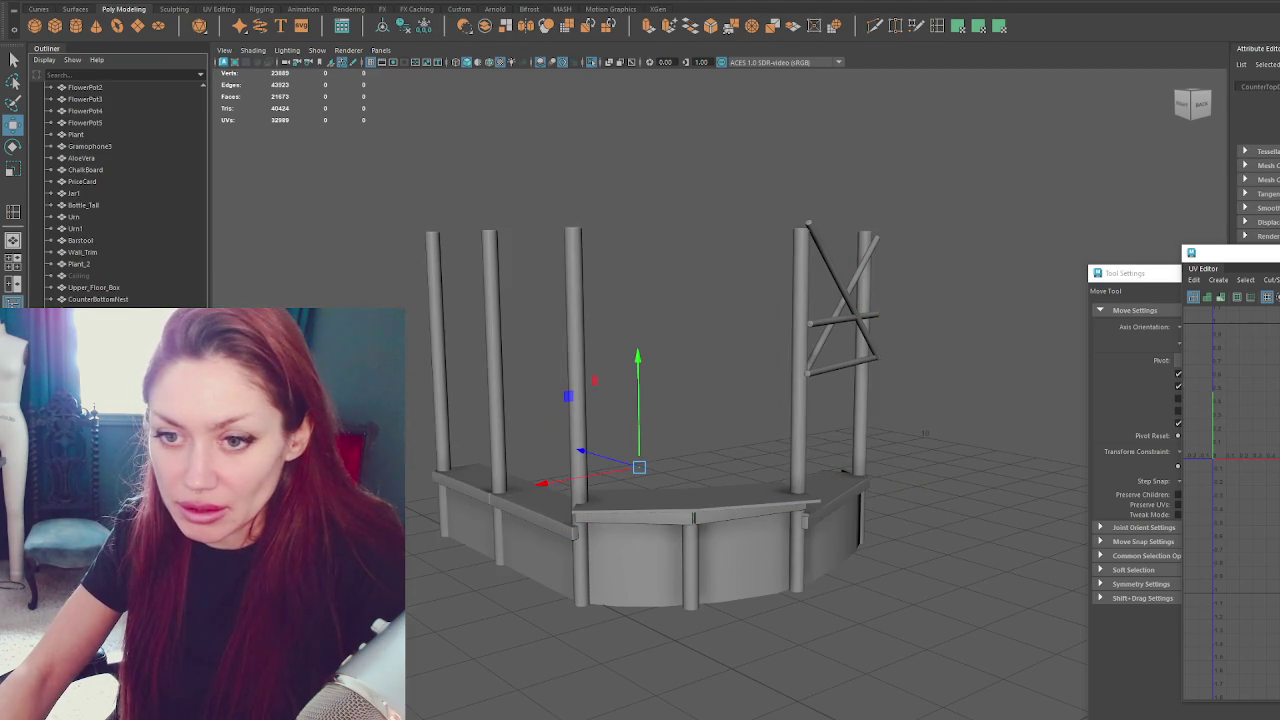
pyautogui.click(656, 566)
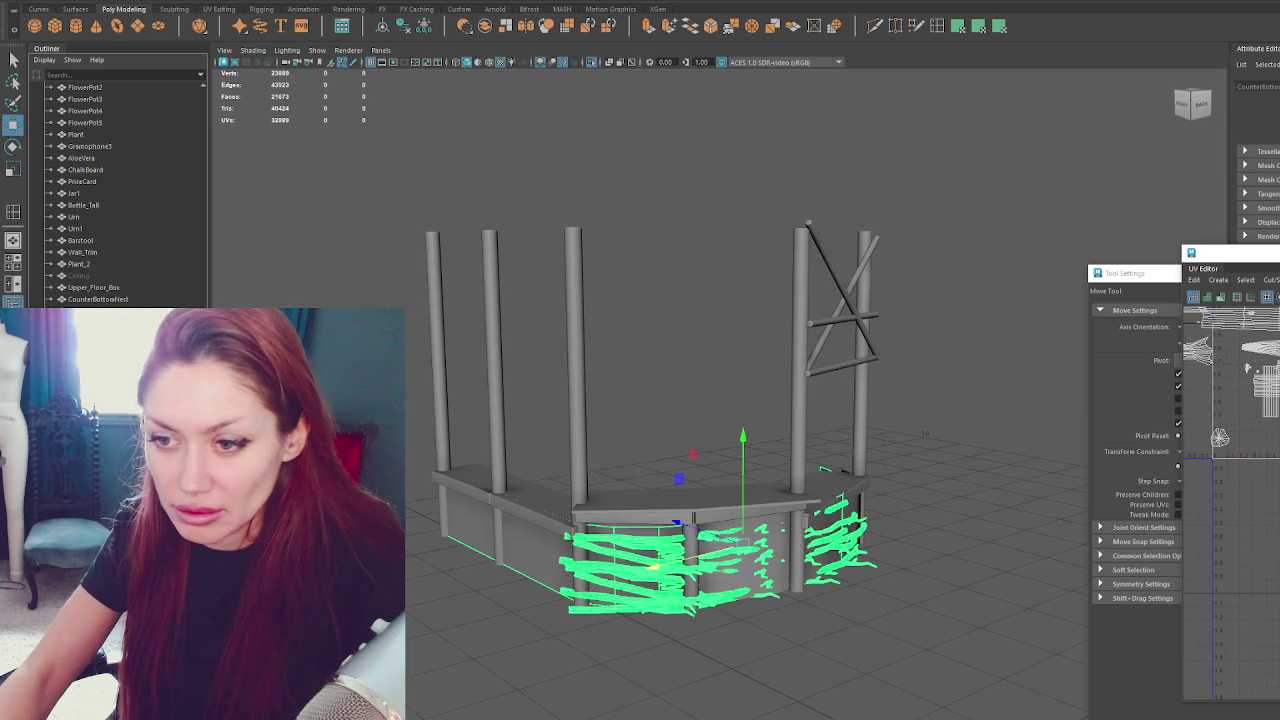
pyautogui.click(652, 566)
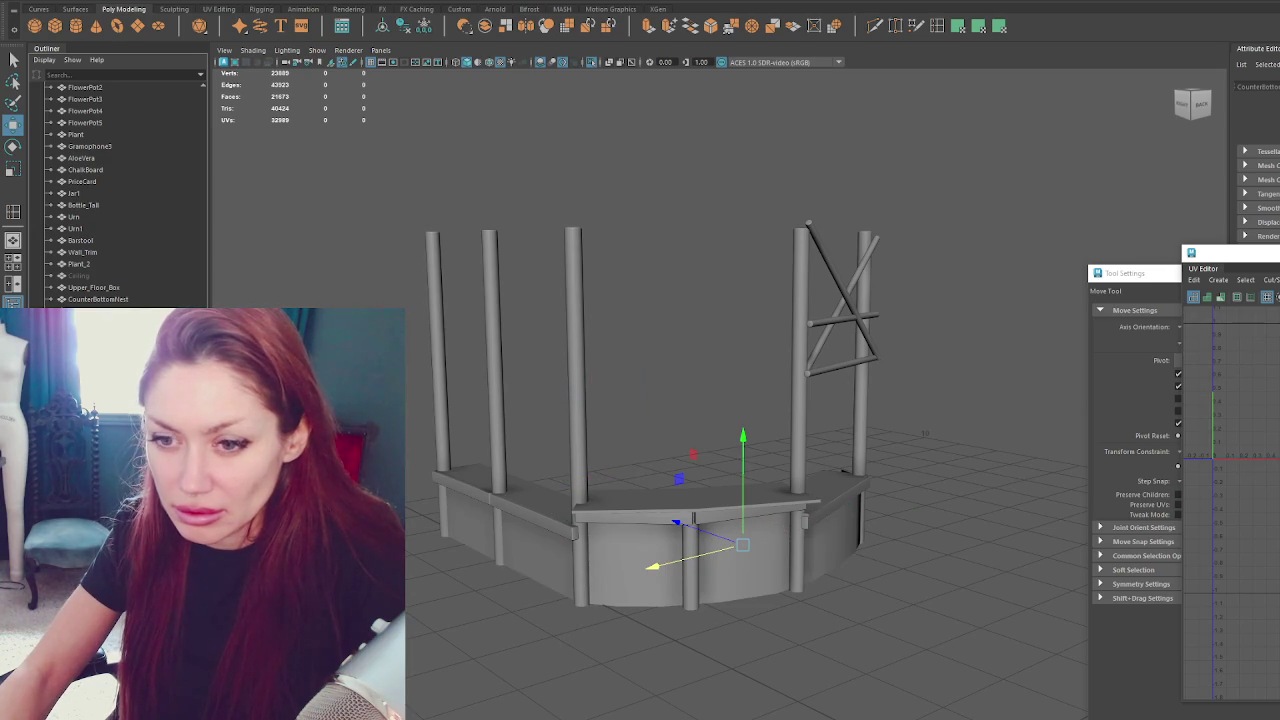
pyautogui.click(810, 330)
pyautogui.click(795, 395)
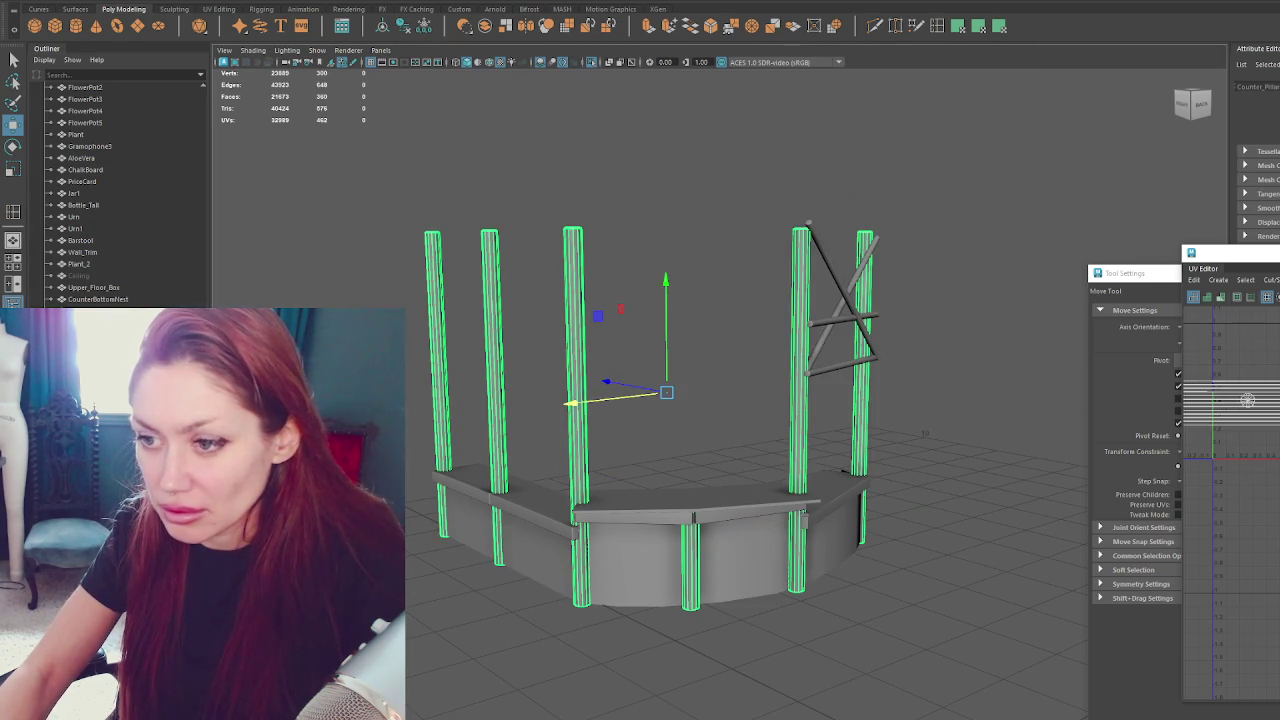
pyautogui.moveTo(410, 422); pyautogui.dragTo(961, 648)
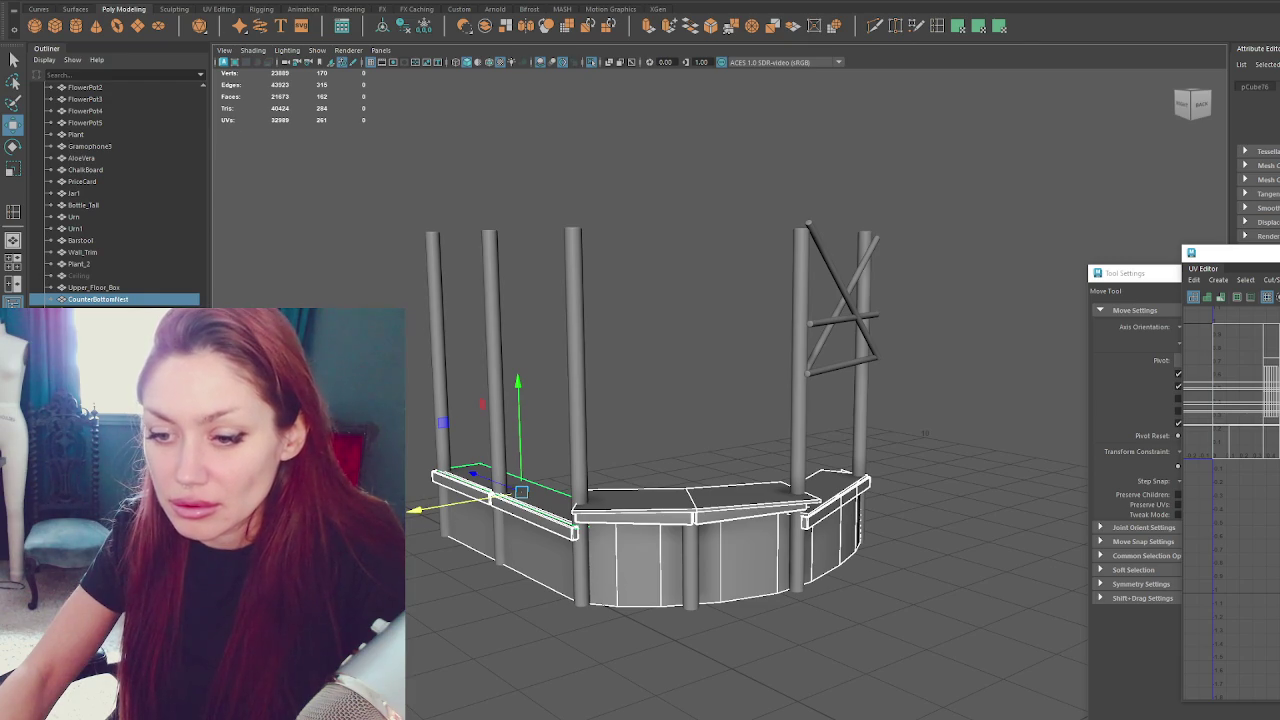
# Group and combine the counter pieces into one mesh and centre its pivot.
pyautogui.hotkey('ctrl', 'g')
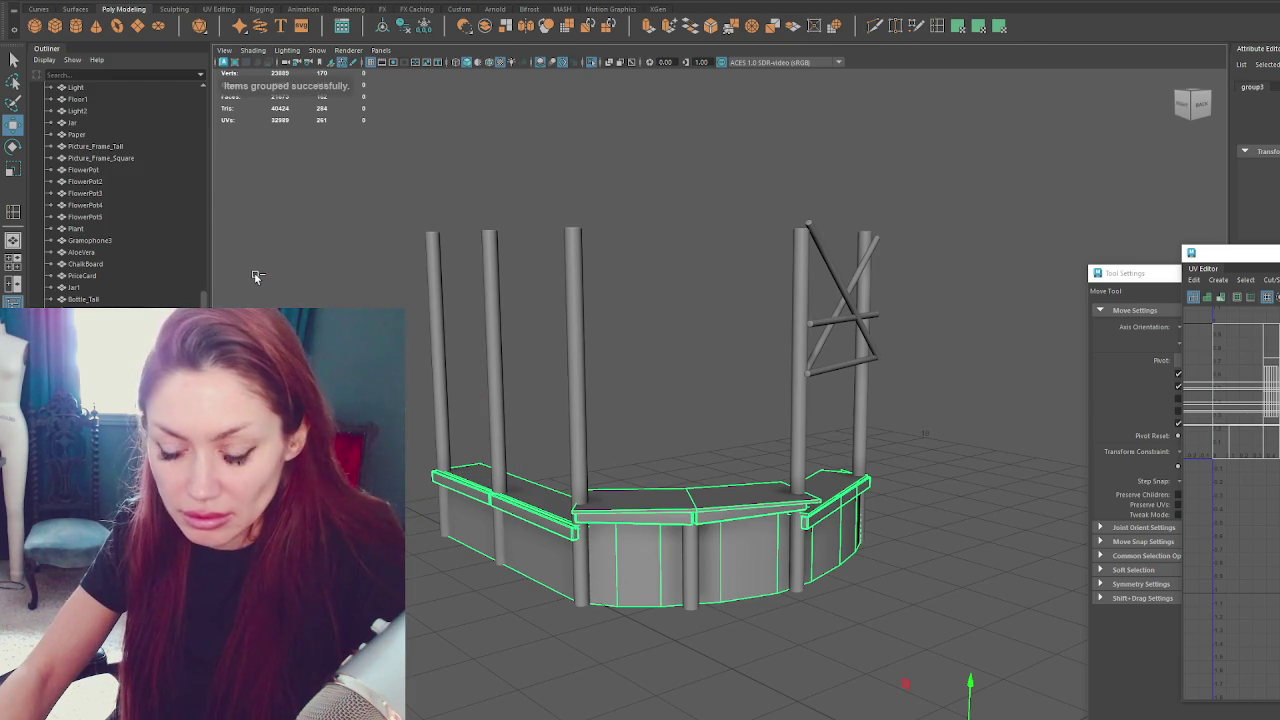
pyautogui.click(222, 312)
pyautogui.hotkey('ctrl', 'z')
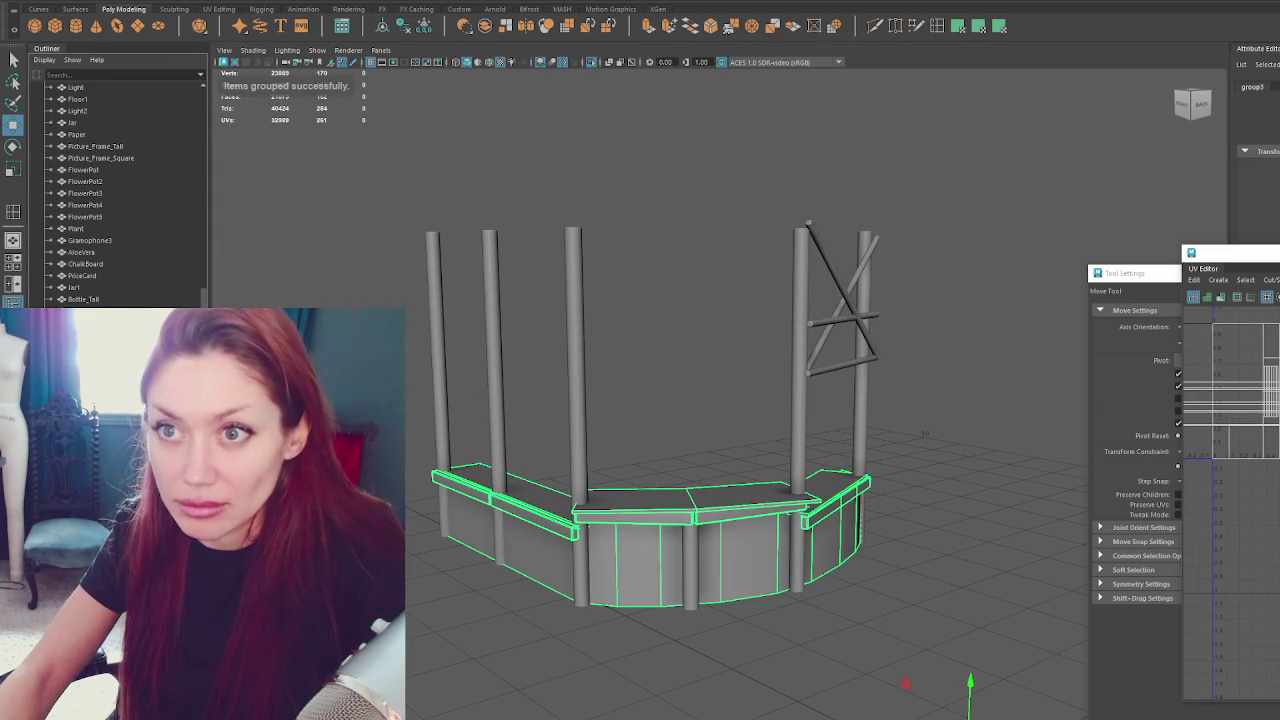
pyautogui.click(233, 2)
pyautogui.click(350, 33)
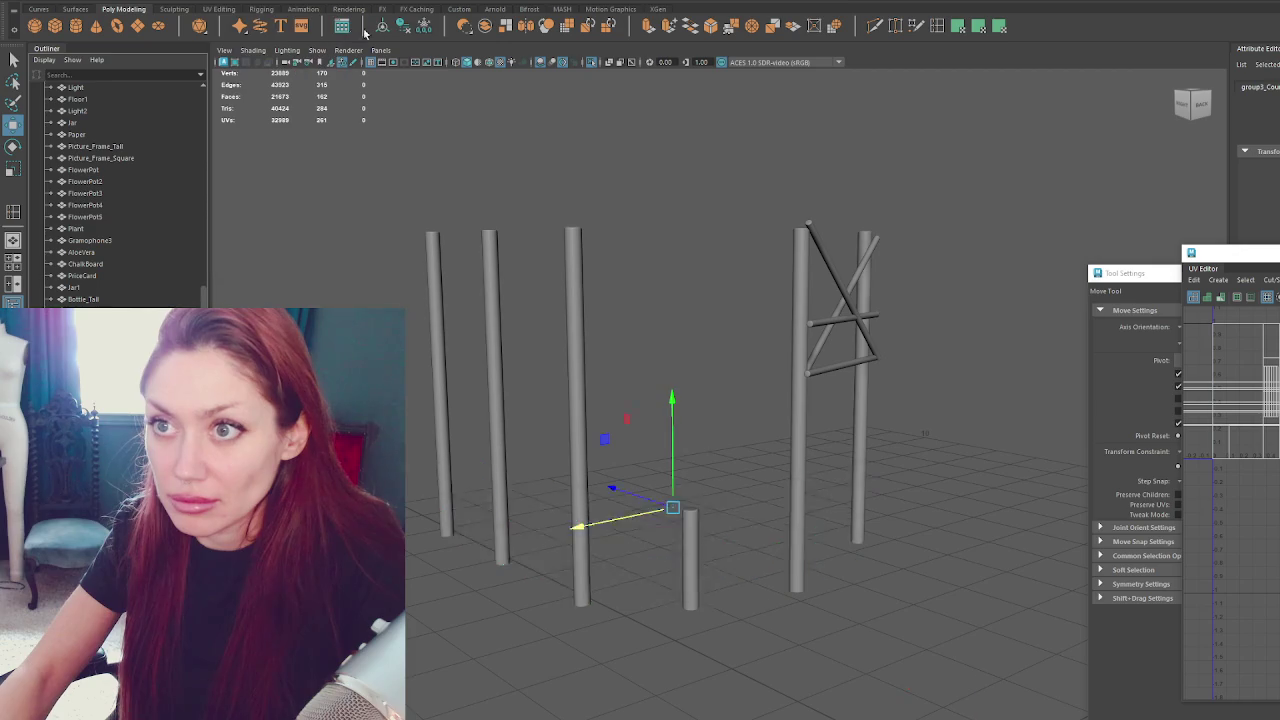
pyautogui.click(383, 27)
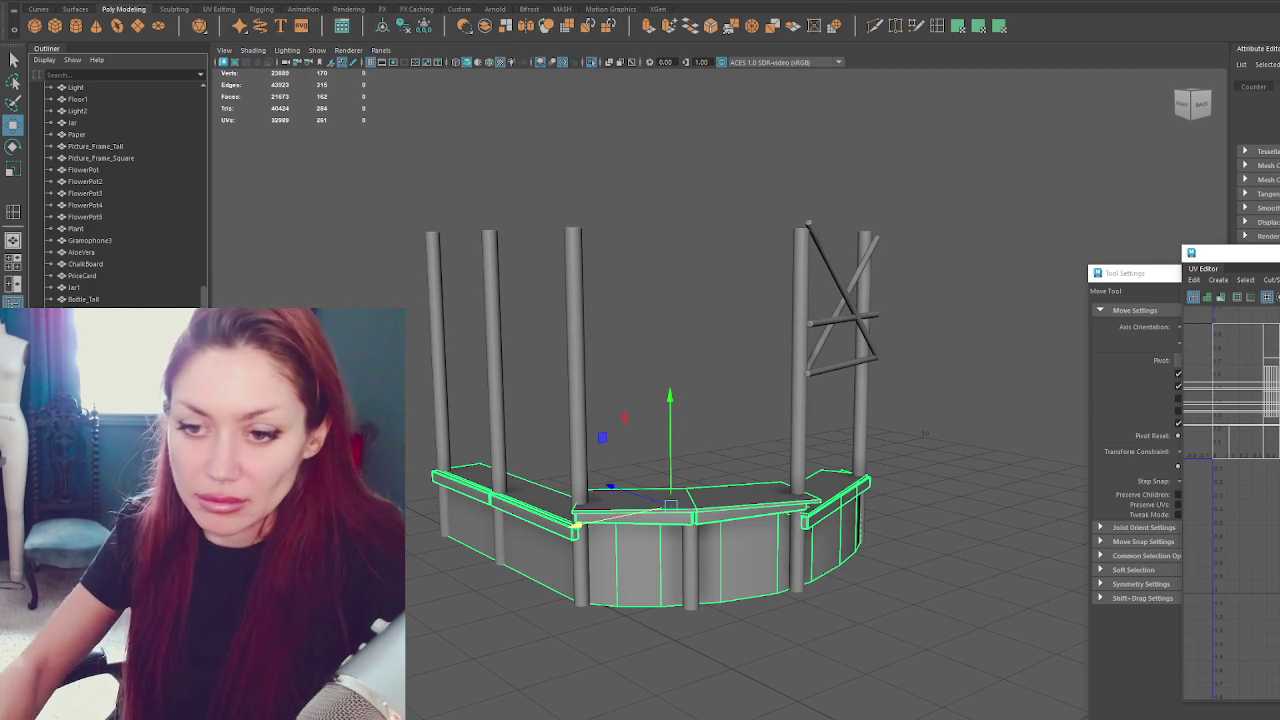
pyautogui.press('f')
pyautogui.click(145, 146)
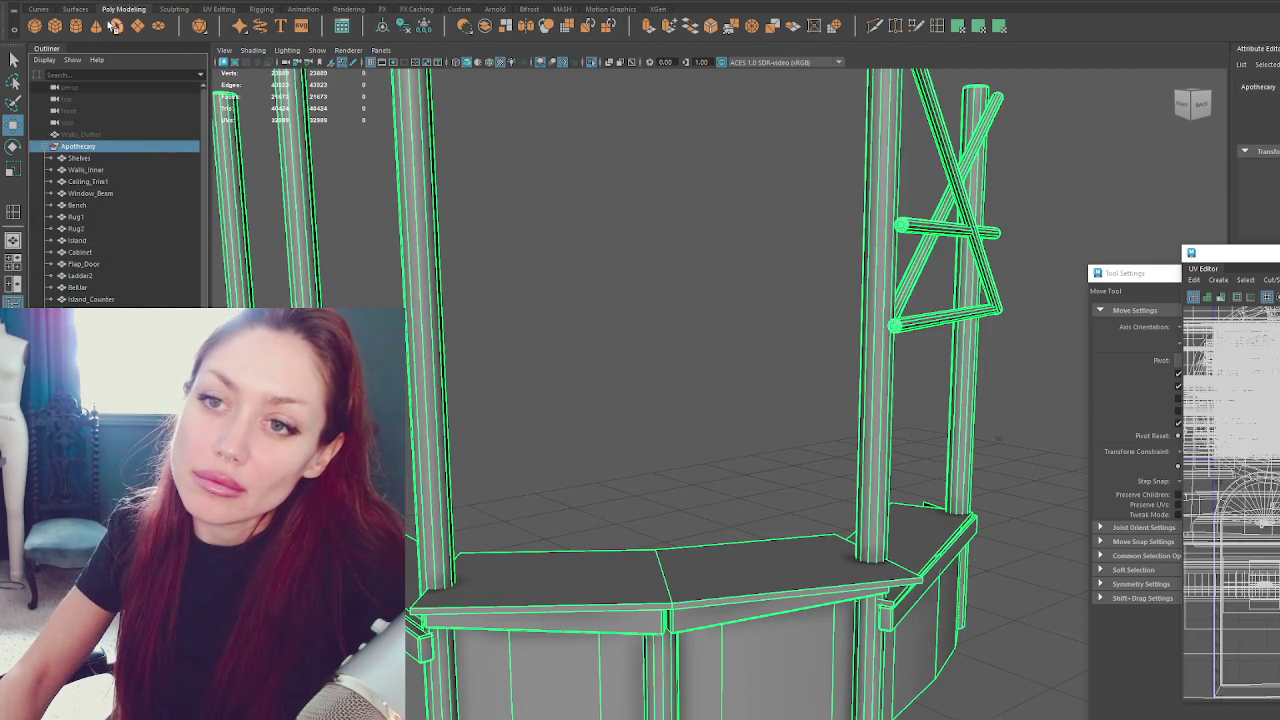
# Export the selected Apothecary group over the existing Apothecary.fbx file.
pyautogui.click(70, 133)
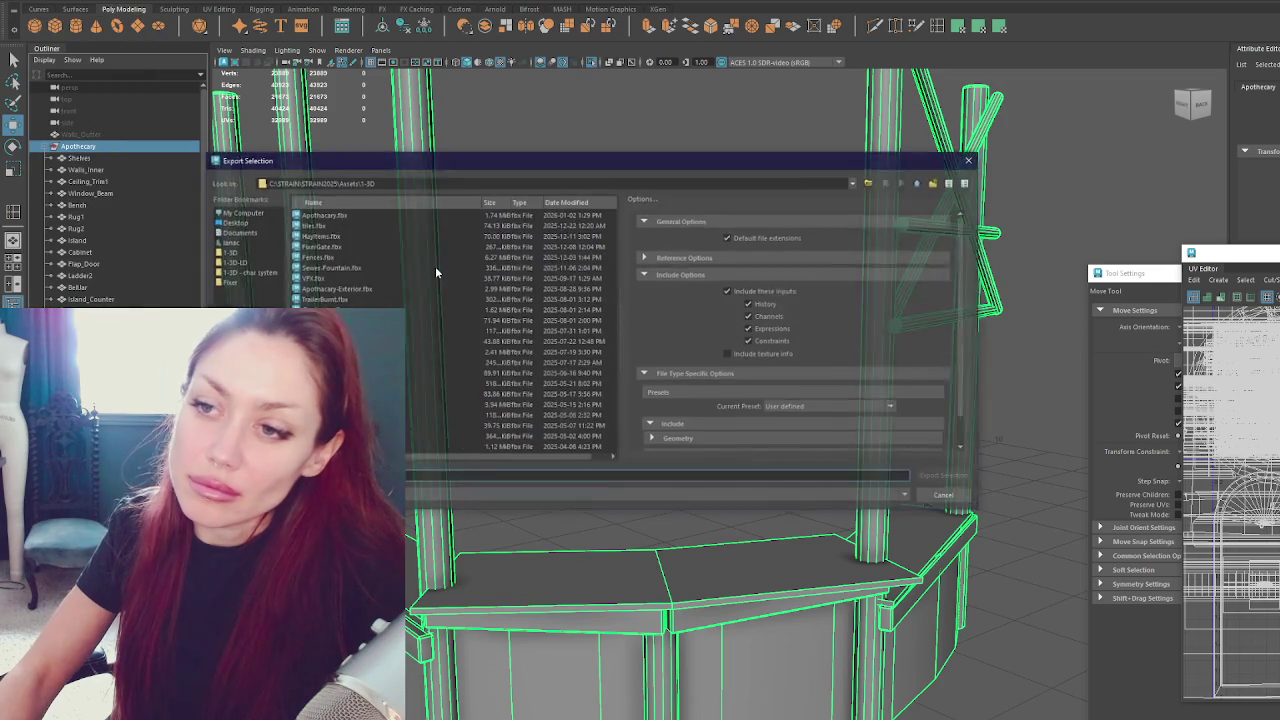
pyautogui.doubleClick(437, 216)
pyautogui.click(558, 348)
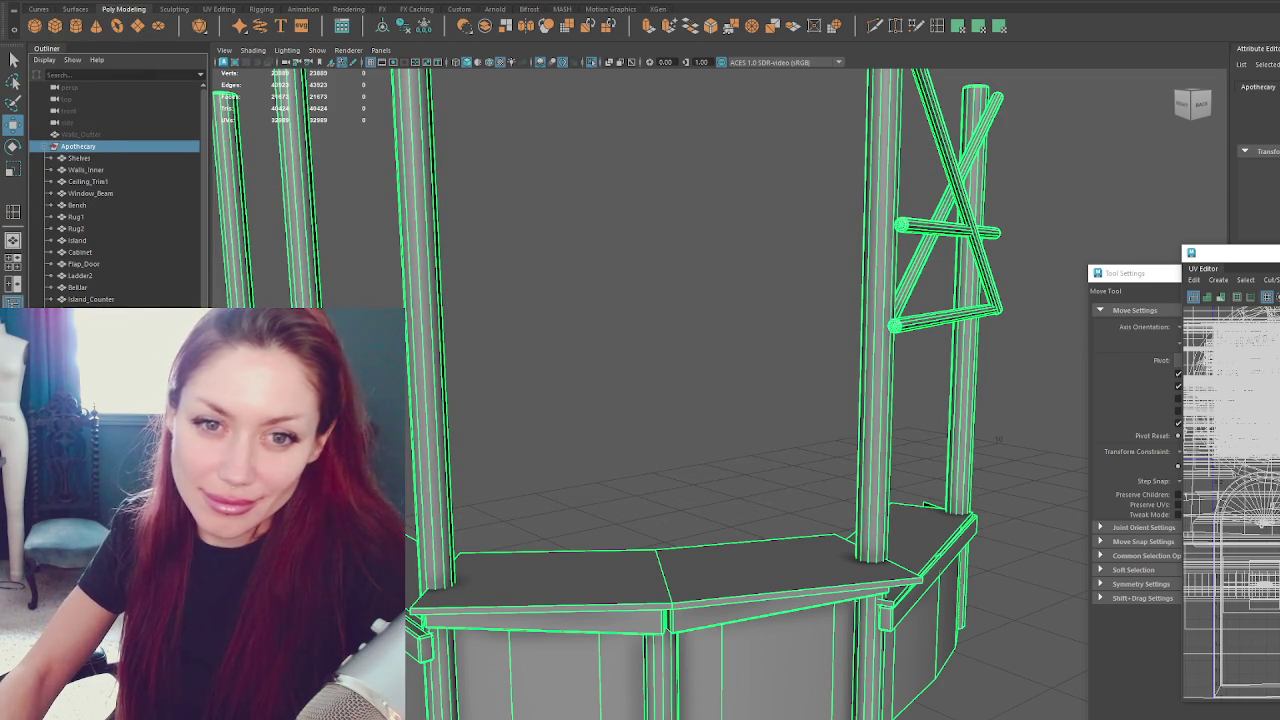
pyautogui.hotkey('alt', 'Tab')
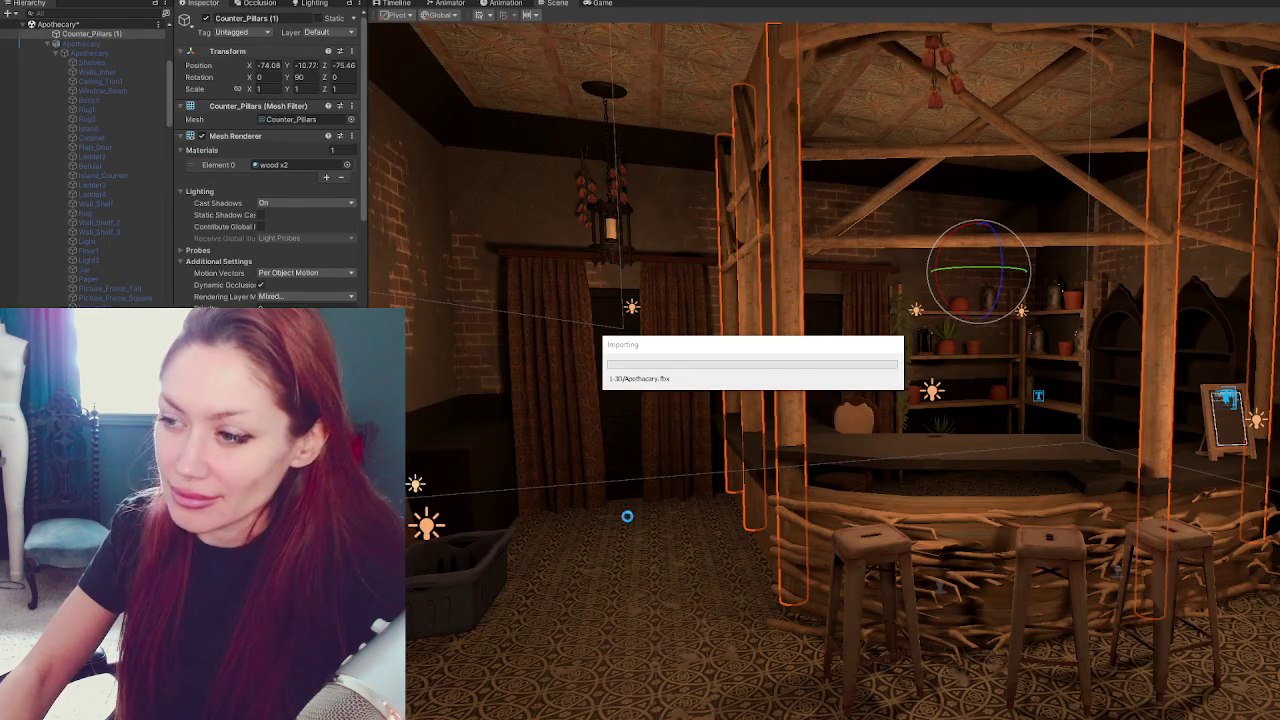
# Lower Counter_Pillars slightly along Y.
pyautogui.press('w')
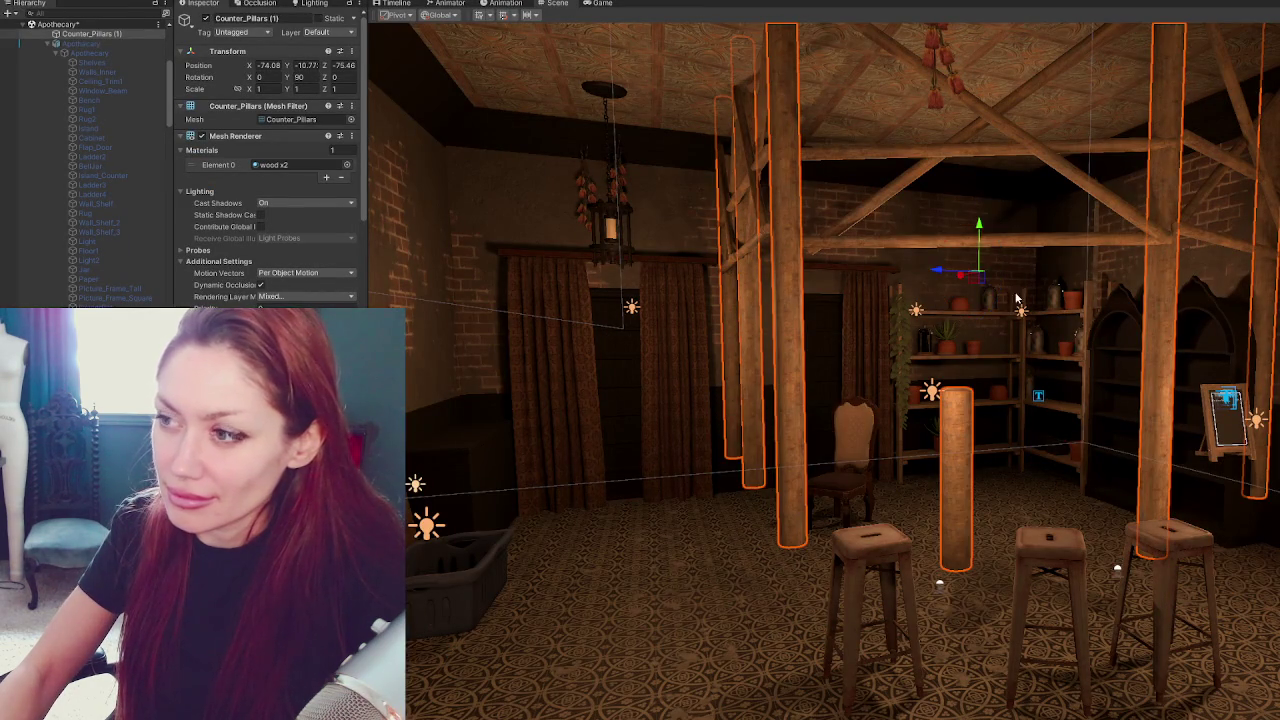
pyautogui.moveTo(983, 232); pyautogui.dragTo(987, 273)
pyautogui.scroll(-3, 987, 273)
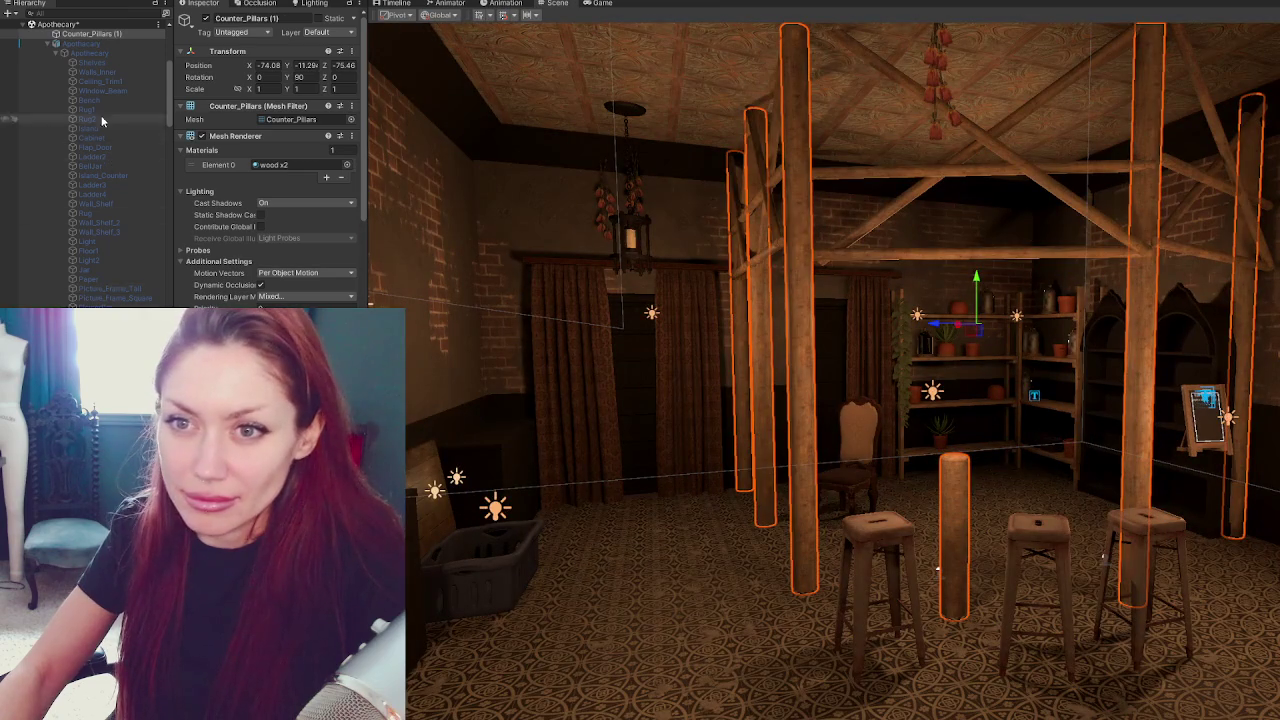
pyautogui.scroll(-5, 103, 120)
# Move Counter (1) out to the scene root and give it the wood x2 material.
pyautogui.click(125, 274)
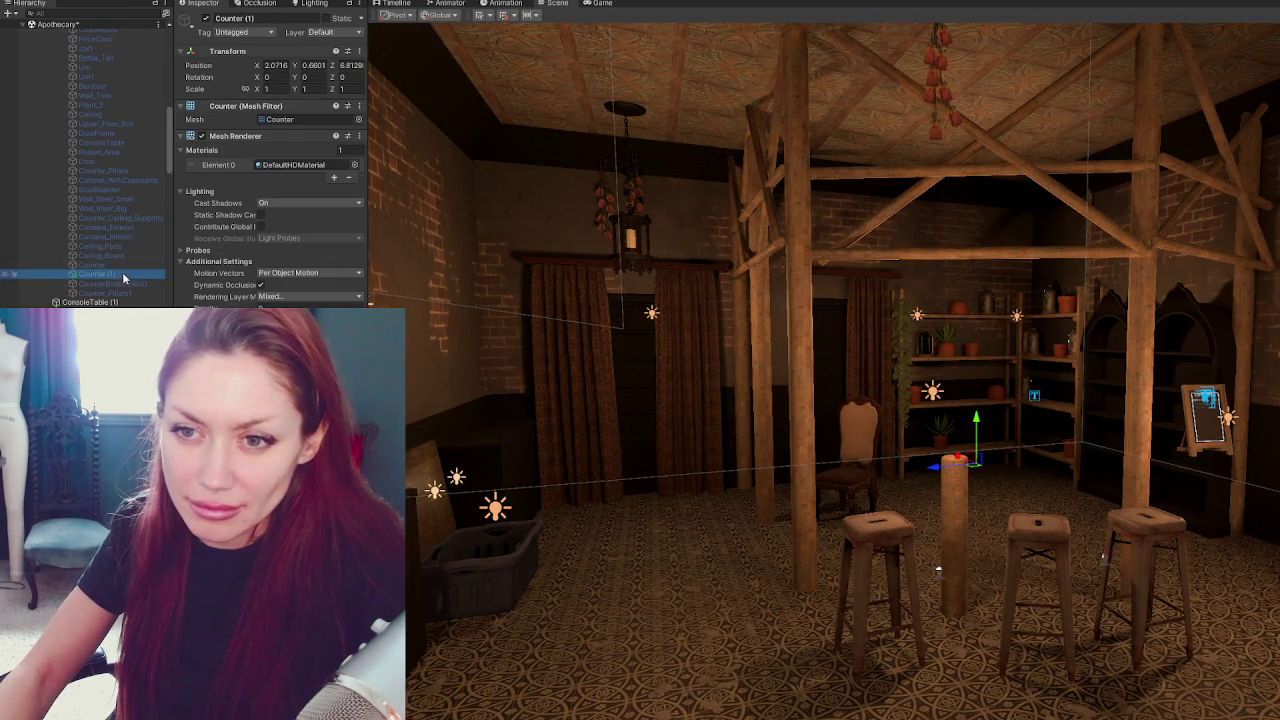
pyautogui.moveTo(100, 298); pyautogui.dragTo(90, 302)
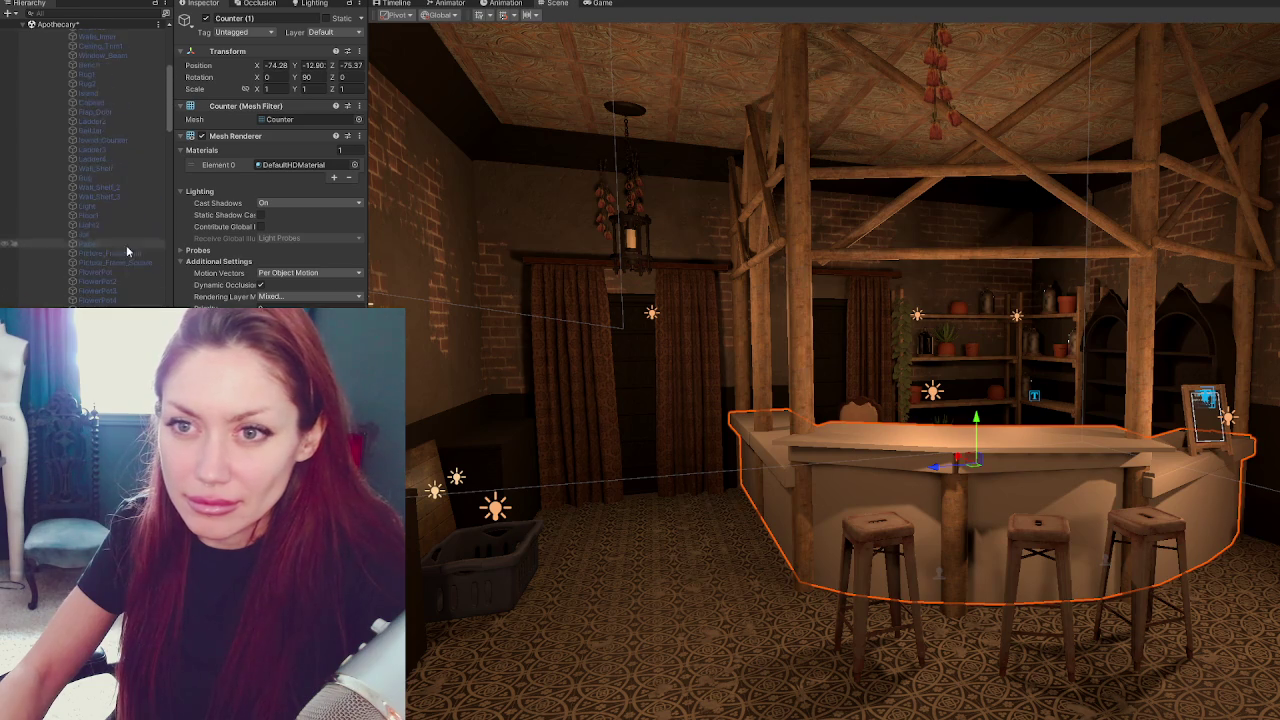
pyautogui.scroll(5, 85, 160)
pyautogui.click(85, 149)
pyautogui.click(206, 19)
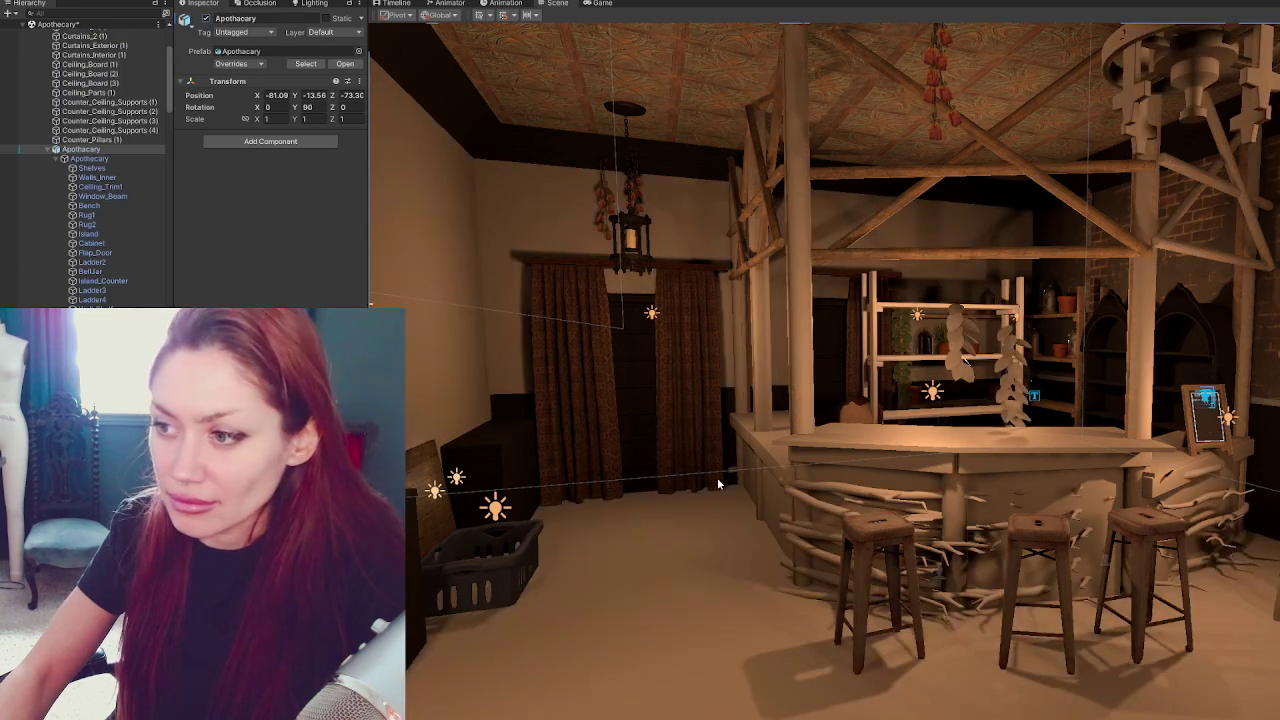
pyautogui.hotkey('ctrl', 'z')
pyautogui.hotkey('ctrl', 'z')
pyautogui.moveTo(1279, 443); pyautogui.dragTo(1031, 443)
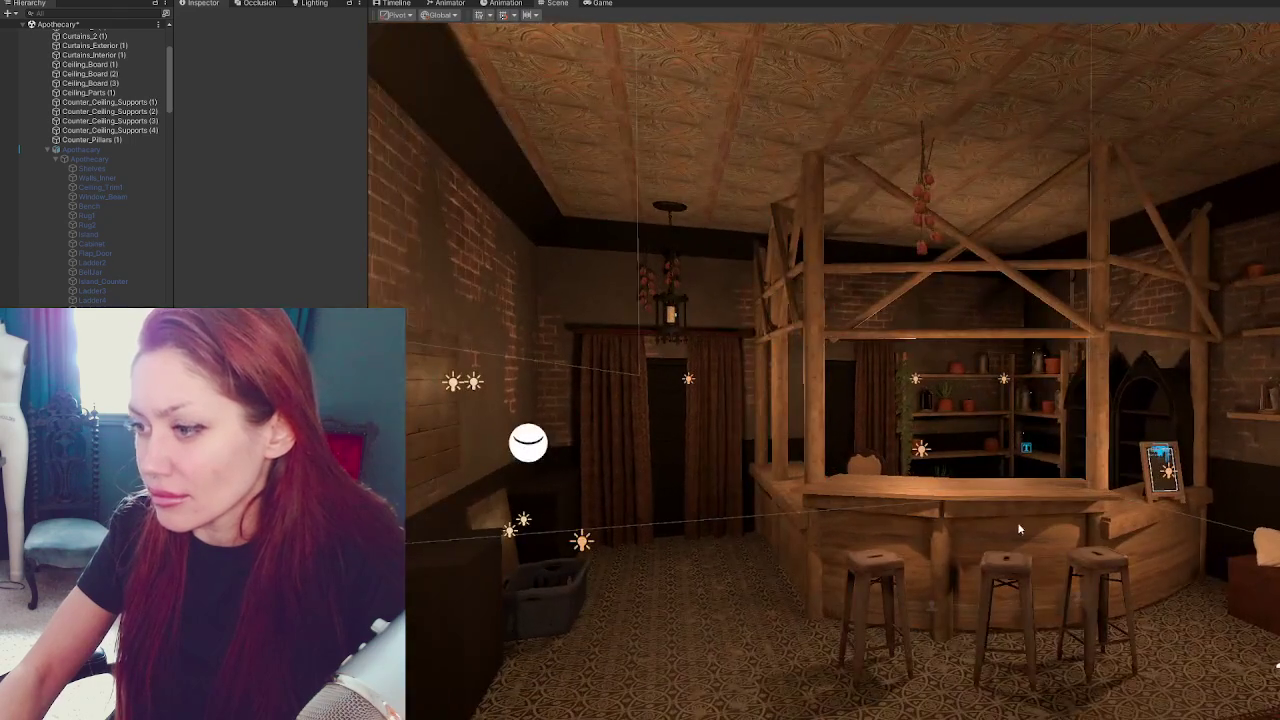
# Duplicate the counter and raise the copy near the ceiling as a canopy.
pyautogui.click(1016, 528)
pyautogui.hotkey('ctrl', 'd')
pyautogui.moveTo(967, 480)
pyautogui.mouseDown()
pyautogui.moveTo(954, 174)
pyautogui.moveTo(949, 191)
pyautogui.mouseUp()
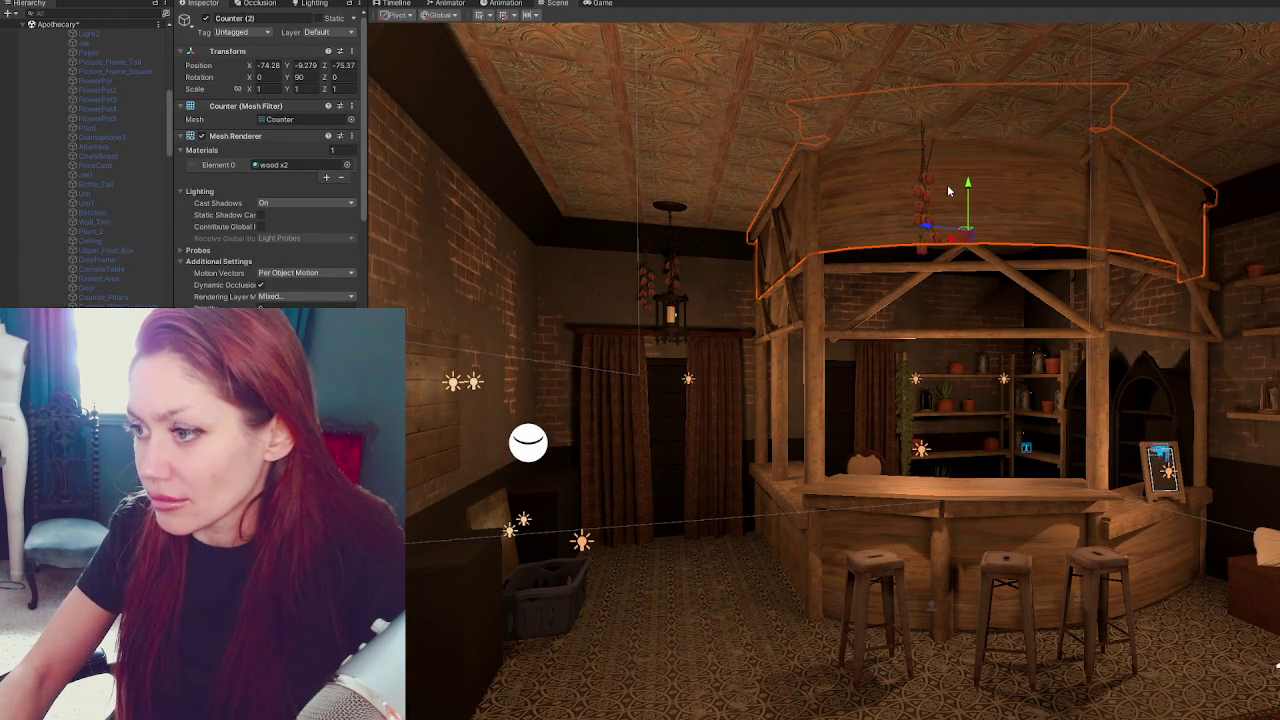
pyautogui.hotkey('shift', 'd')
pyautogui.moveTo(857, 628)
pyautogui.mouseDown(button='right')
pyautogui.moveTo(885, 576)
pyautogui.moveTo(873, 590)
pyautogui.mouseUp(button='right')
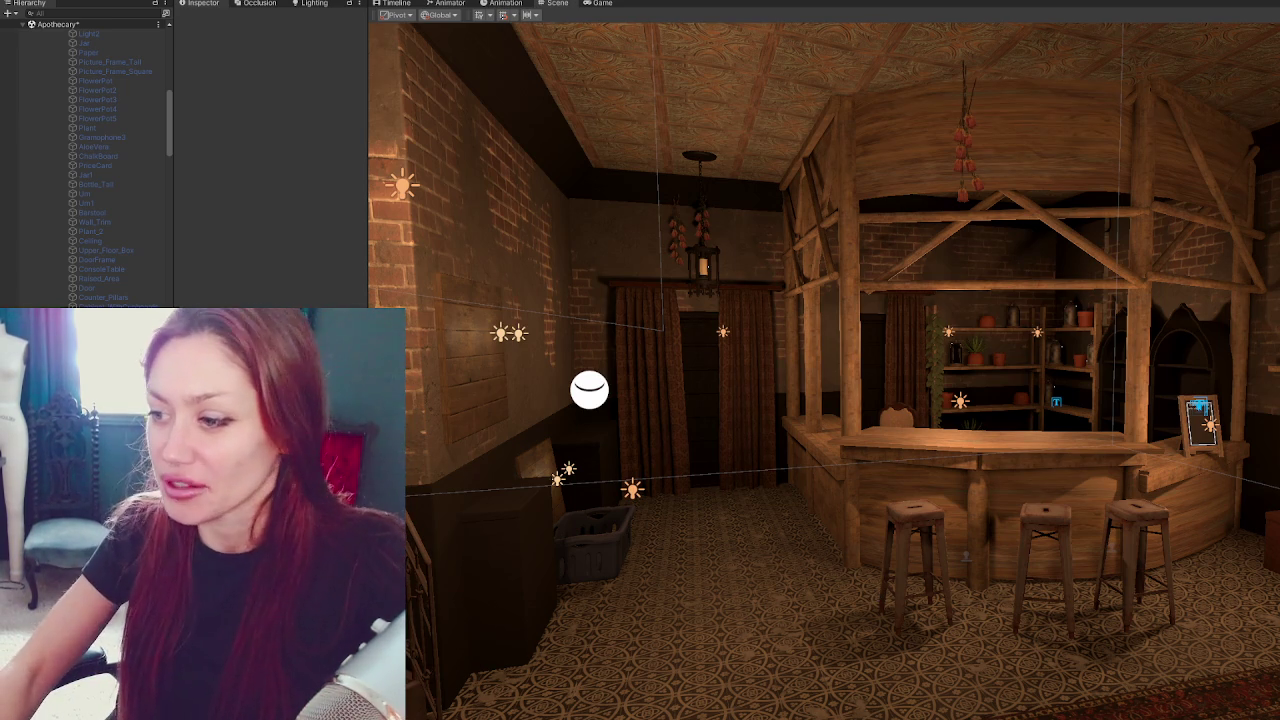
pyautogui.moveTo(1104, 517); pyautogui.dragTo(1104, 520, button='right')
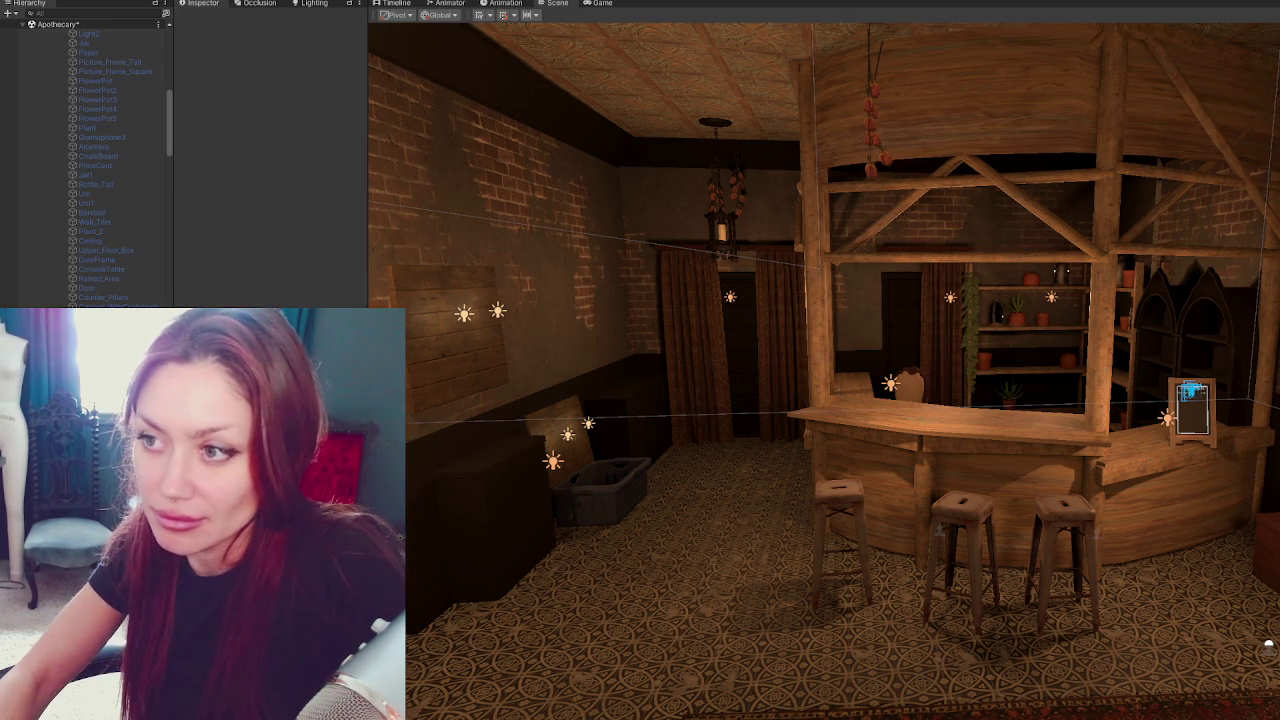
pyautogui.moveTo(1268, 645)
pyautogui.mouseDown(button='right')
pyautogui.moveTo(912, 594)
pyautogui.moveTo(952, 580)
pyautogui.moveTo(1262, 605)
pyautogui.mouseUp(button='right')
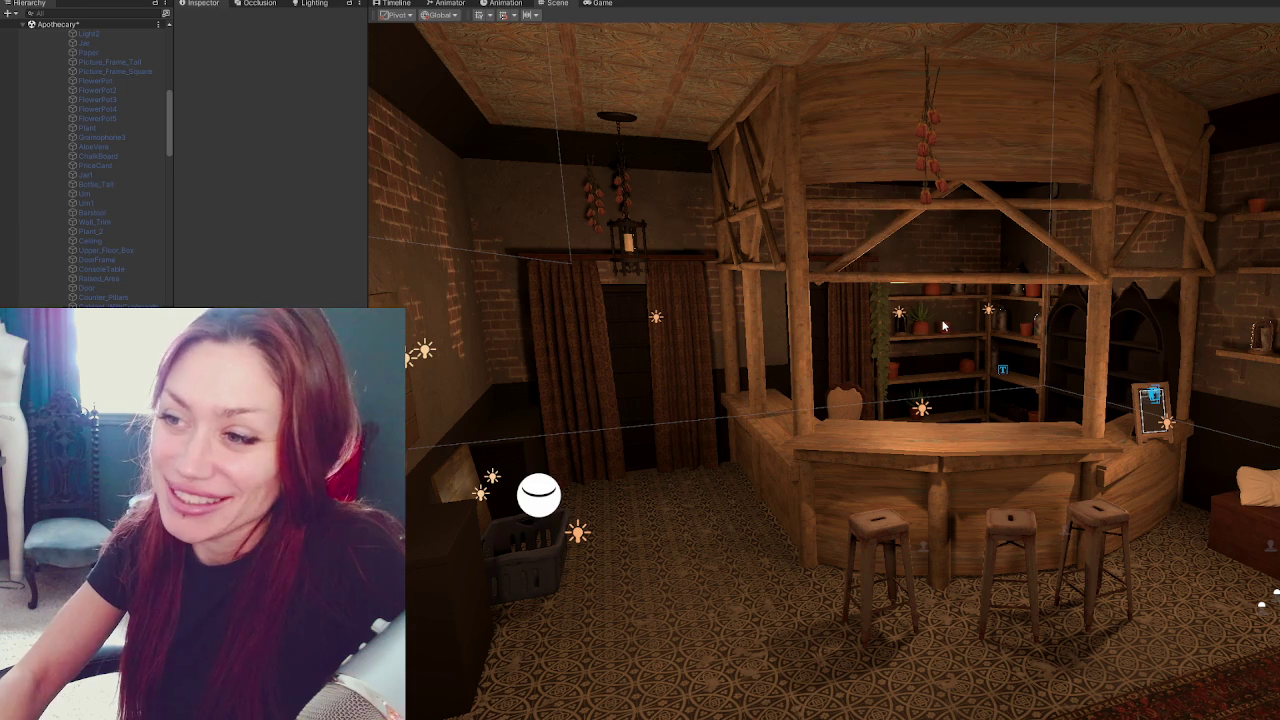
# Move Flowers (2) to the right, and slide Flowers (1) left and up toward the ceiling.
pyautogui.click(630, 204)
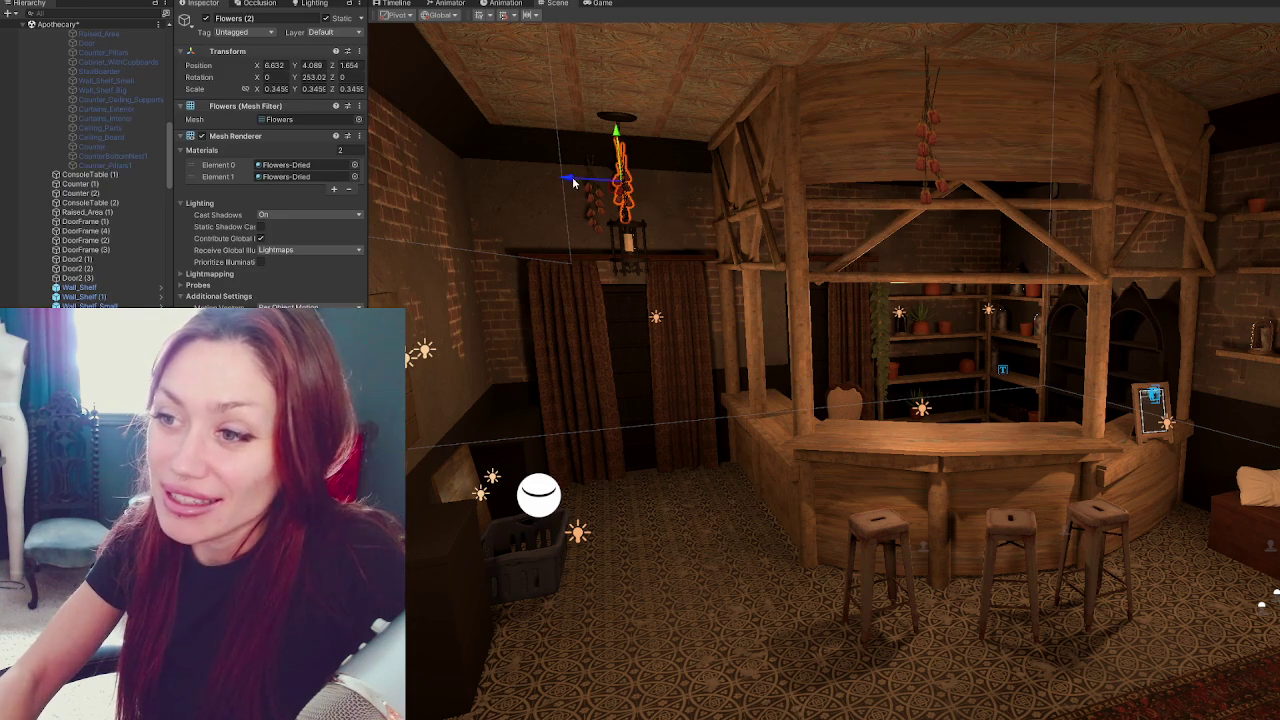
pyautogui.moveTo(573, 183); pyautogui.dragTo(628, 182)
pyautogui.click(591, 203)
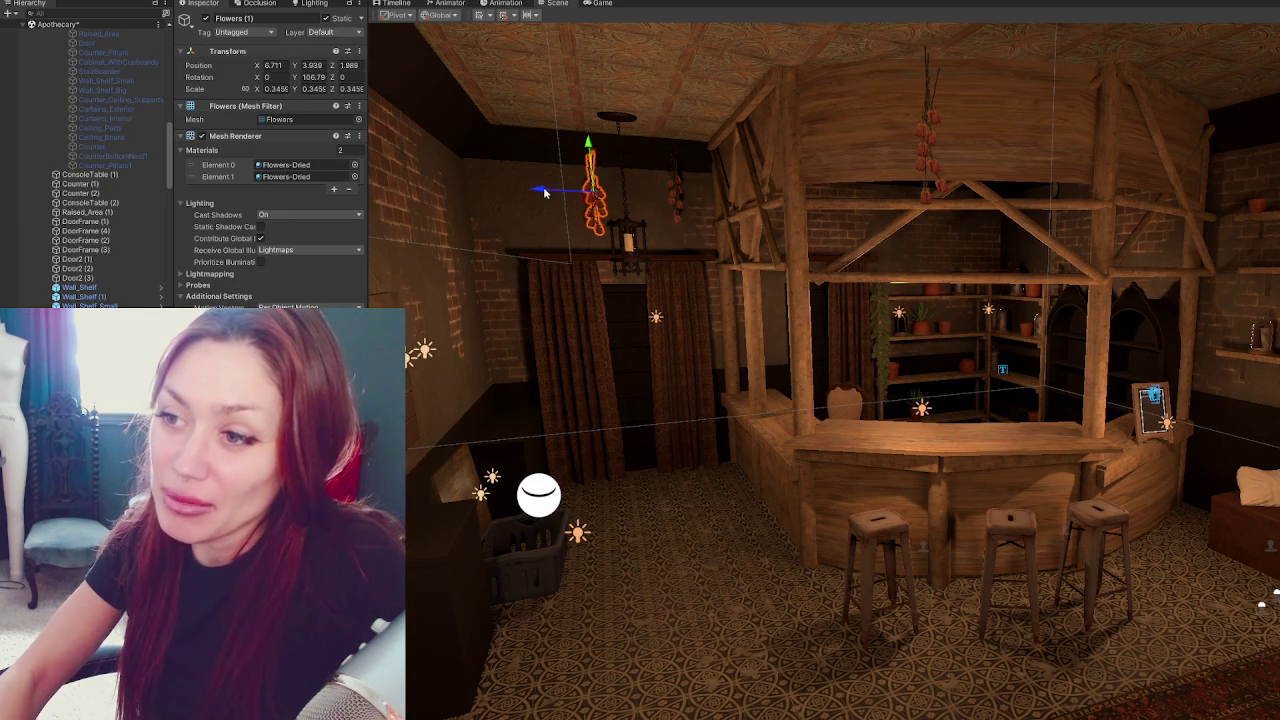
pyautogui.moveTo(545, 193); pyautogui.dragTo(478, 193)
pyautogui.moveTo(523, 143); pyautogui.dragTo(538, 124)
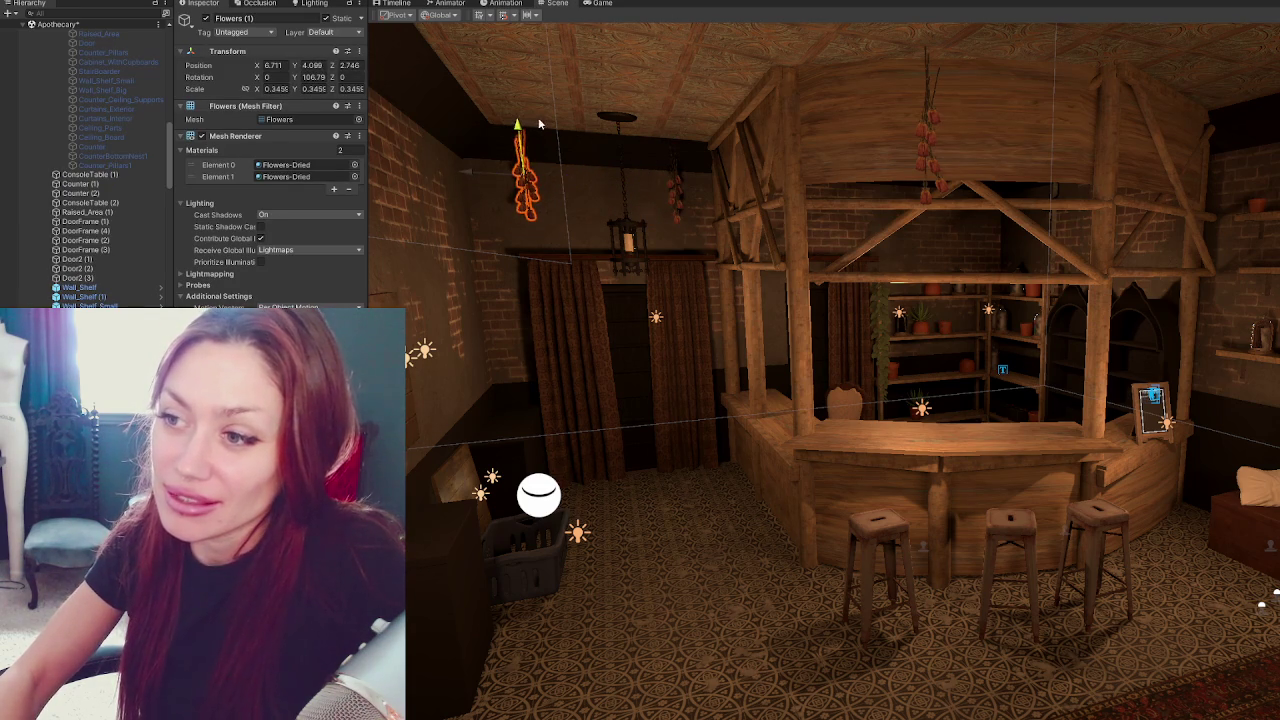
pyautogui.moveTo(490, 182)
pyautogui.mouseDown(button='right')
pyautogui.moveTo(1052, 474)
pyautogui.moveTo(1085, 467)
pyautogui.moveTo(1034, 456)
pyautogui.moveTo(1033, 490)
pyautogui.moveTo(1074, 375)
pyautogui.moveTo(1036, 385)
pyautogui.mouseUp(button='right')
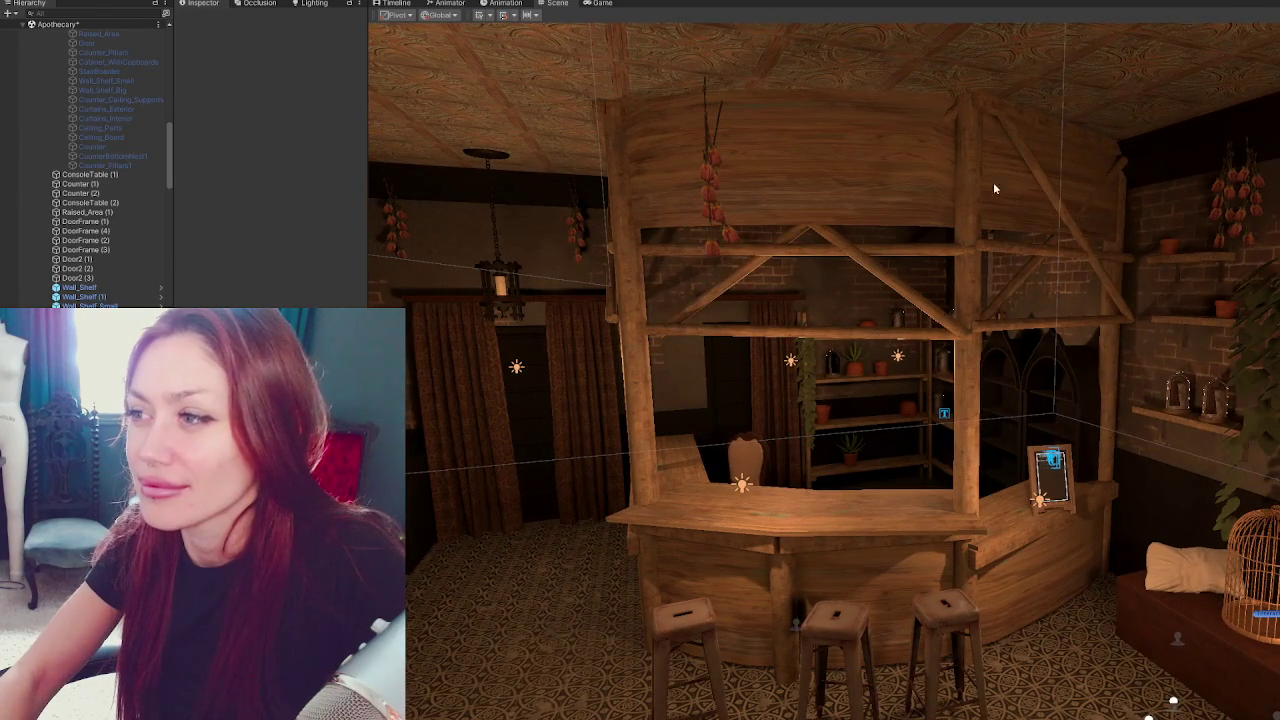
# Select the Counter (2) canopy panel and orbit to a frontal view of the booth.
pyautogui.click(978, 112)
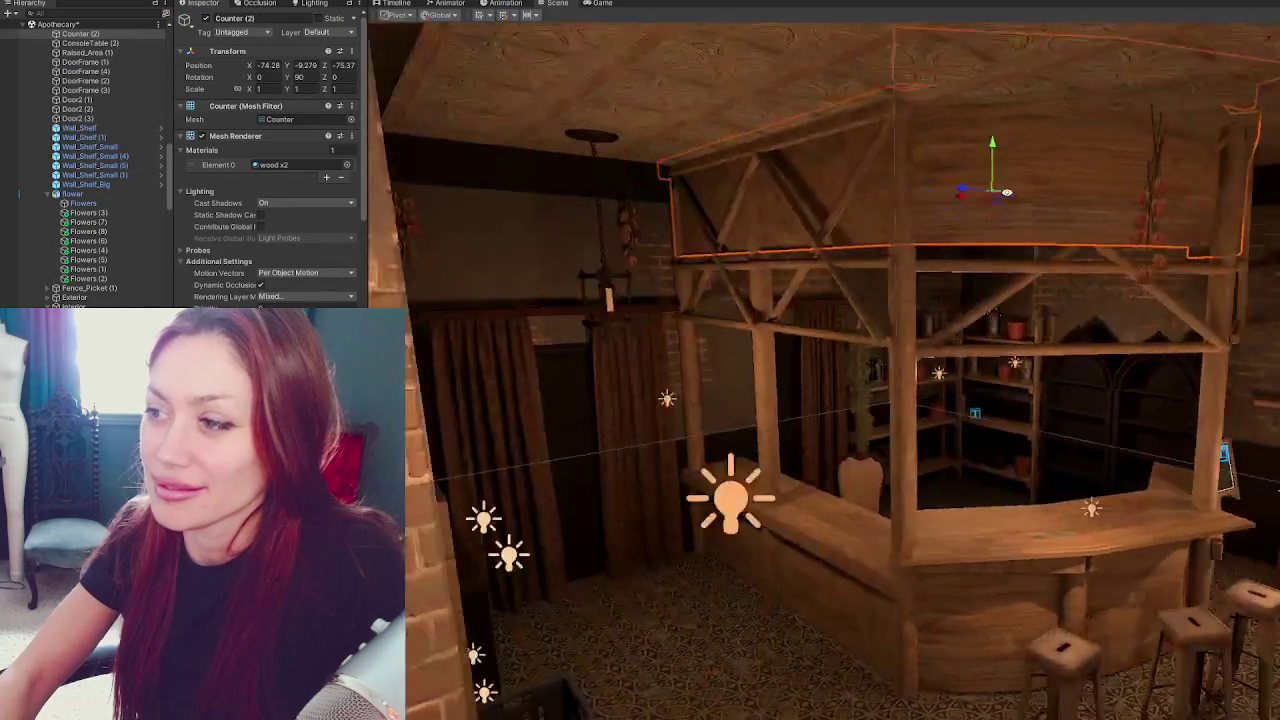
pyautogui.moveTo(974, 207)
pyautogui.keyDown('alt'); pyautogui.mouseDown()
pyautogui.moveTo(943, 326)
pyautogui.moveTo(986, 277)
pyautogui.moveTo(1011, 175)
pyautogui.mouseUp(); pyautogui.keyUp('alt')
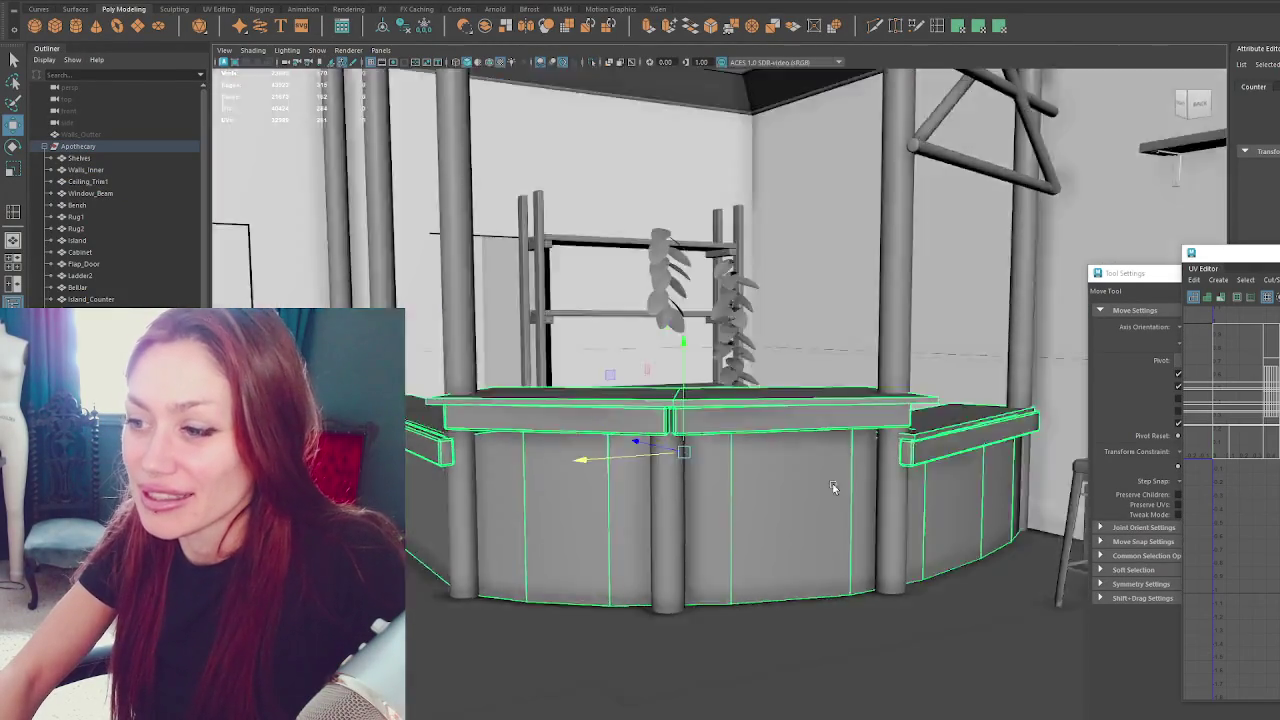
# Isolate the counter to view it alone, then show the full room again.
pyautogui.keyDown('alt'); pyautogui.moveTo(832, 487); pyautogui.dragTo(859, 488); pyautogui.keyUp('alt')
pyautogui.moveTo(646, 406)
pyautogui.mouseDown()
pyautogui.moveTo(818, 379)
pyautogui.moveTo(794, 400)
pyautogui.moveTo(620, 357)
pyautogui.moveTo(809, 360)
pyautogui.moveTo(826, 354)
pyautogui.moveTo(825, 330)
pyautogui.moveTo(623, 446)
pyautogui.moveTo(471, 209)
pyautogui.moveTo(617, 357)
pyautogui.mouseUp()
pyautogui.hotkey('shift', 'i')
pyautogui.click(825, 330)
pyautogui.scroll(-2, 840, 326)
pyautogui.hotkey('shift', 'i')
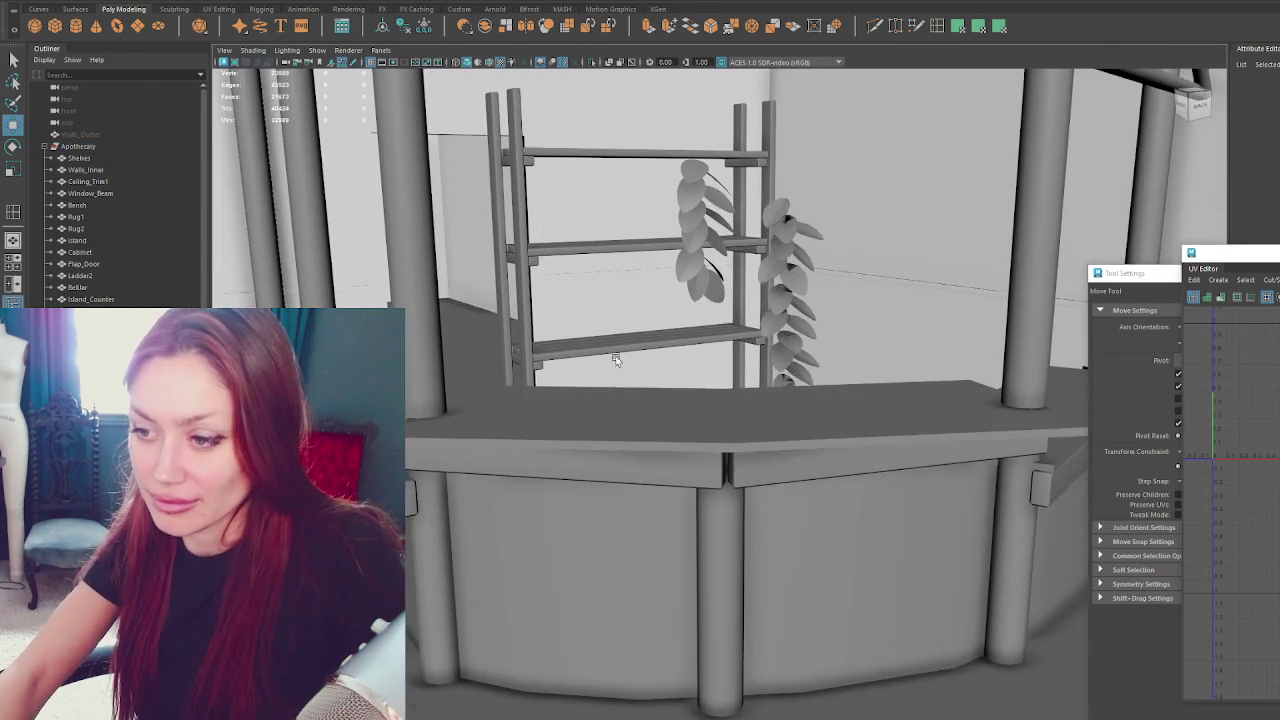
pyautogui.scroll(2, 617, 357)
# Isolate and frame the counter for inspection, then restore the room and enter vertex mode.
pyautogui.click(535, 558)
pyautogui.hotkey('shift', 'i')
pyautogui.press('f')
pyautogui.moveTo(549, 550)
pyautogui.keyDown('alt'); pyautogui.mouseDown()
pyautogui.moveTo(647, 417)
pyautogui.moveTo(710, 408)
pyautogui.moveTo(663, 425)
pyautogui.moveTo(572, 405)
pyautogui.moveTo(595, 304)
pyautogui.moveTo(623, 313)
pyautogui.moveTo(560, 394)
pyautogui.moveTo(486, 428)
pyautogui.moveTo(465, 458)
pyautogui.moveTo(709, 368)
pyautogui.mouseUp(); pyautogui.keyUp('alt')
pyautogui.keyDown('alt'); pyautogui.moveTo(709, 368); pyautogui.dragTo(803, 394, button='right'); pyautogui.keyUp('alt')
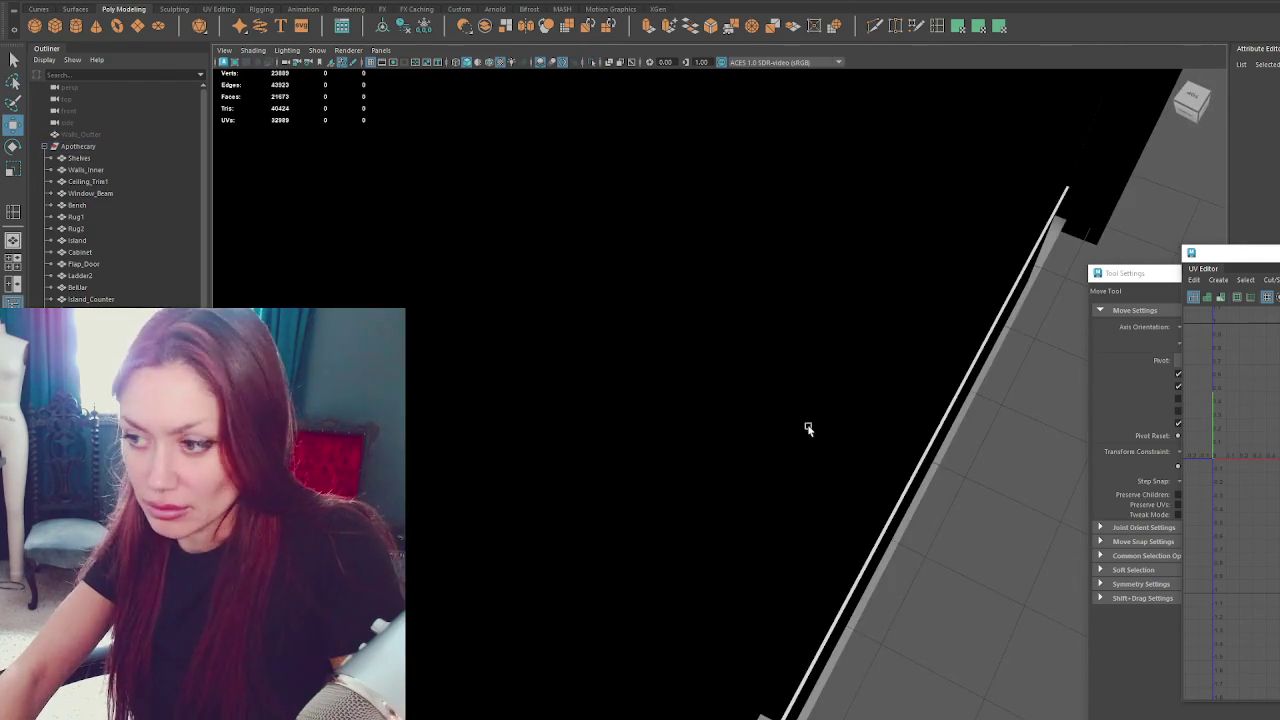
pyautogui.keyDown('alt'); pyautogui.moveTo(803, 394); pyautogui.dragTo(611, 323); pyautogui.keyUp('alt')
pyautogui.hotkey('shift', 'i')
pyautogui.moveTo(772, 266)
pyautogui.keyDown('alt'); pyautogui.mouseDown()
pyautogui.moveTo(760, 400)
pyautogui.moveTo(777, 440)
pyautogui.mouseUp(); pyautogui.keyUp('alt')
pyautogui.click(777, 440)
pyautogui.moveTo(777, 440); pyautogui.dragTo(772, 368, button='right')
pyautogui.keyDown('alt'); pyautogui.moveTo(772, 368); pyautogui.dragTo(814, 309); pyautogui.keyUp('alt')
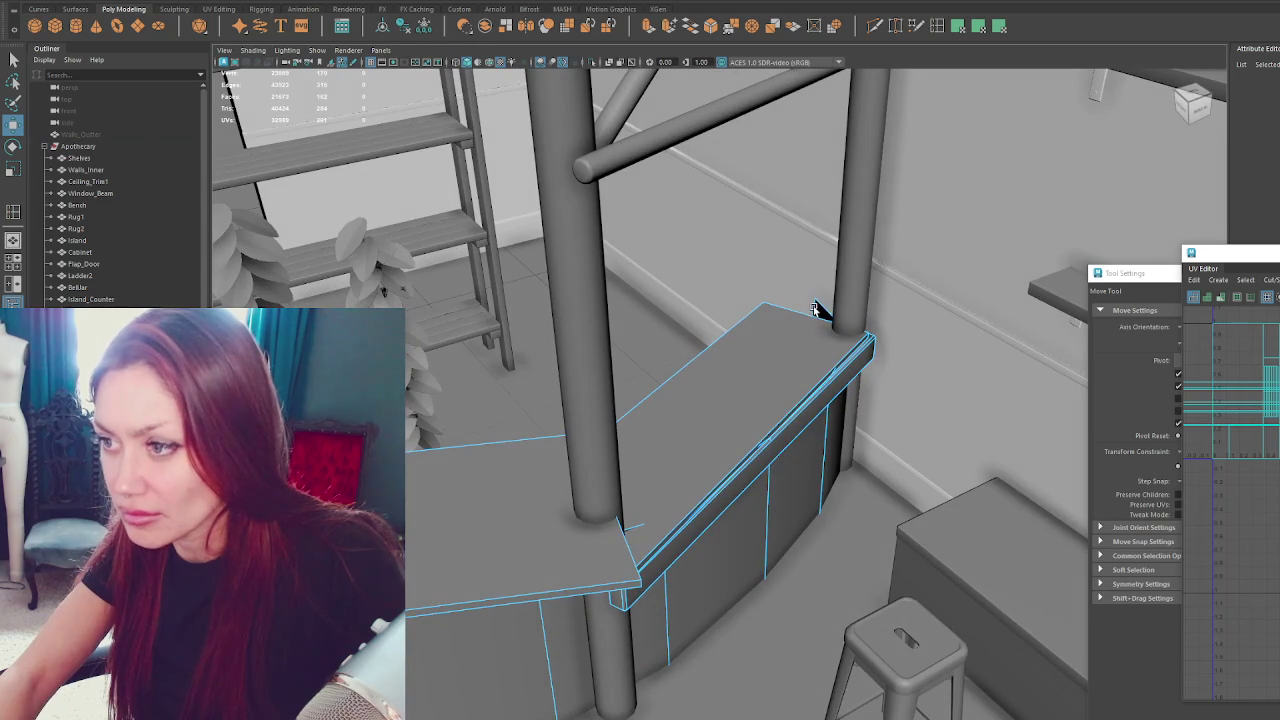
# Move the countertop's corner vertex along one axis to fit the right-hand post.
pyautogui.click(816, 309)
pyautogui.press('q')
pyautogui.press('w')
pyautogui.click(780, 338)
pyautogui.keyDown('alt'); pyautogui.moveTo(780, 338); pyautogui.dragTo(720, 375); pyautogui.keyUp('alt')
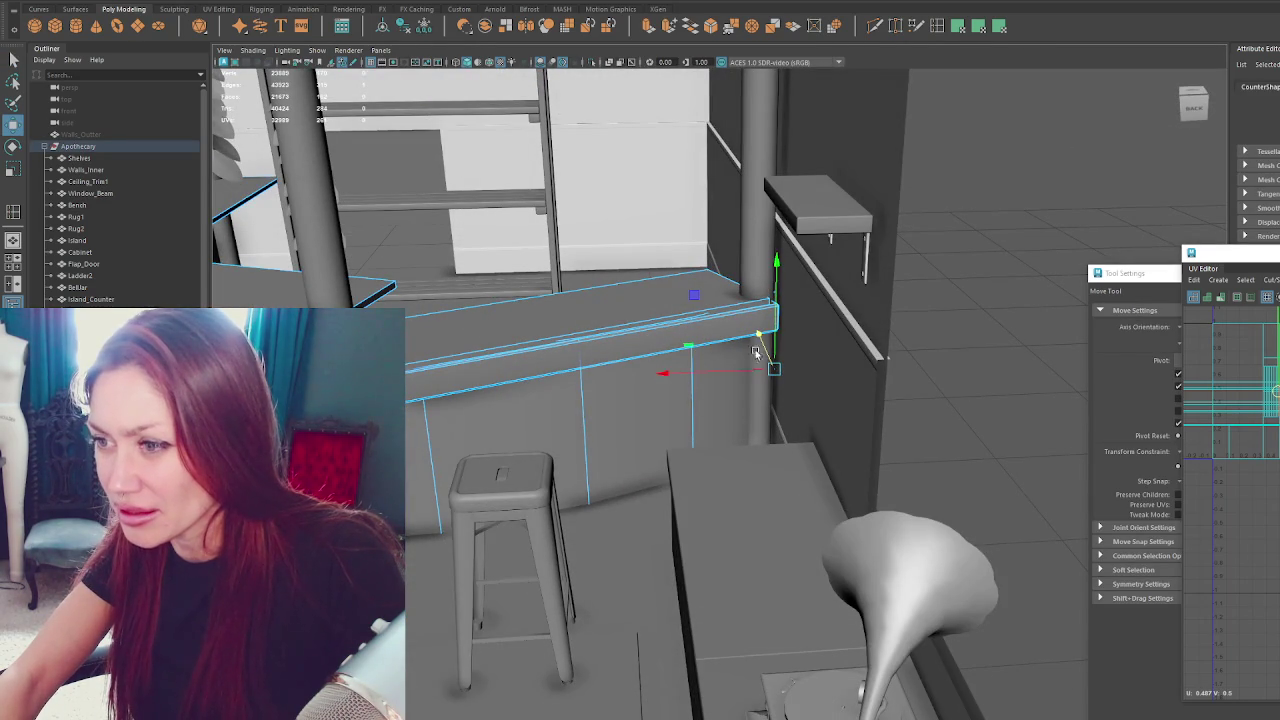
pyautogui.moveTo(745, 372)
pyautogui.keyDown('alt'); pyautogui.mouseDown()
pyautogui.moveTo(686, 343)
pyautogui.moveTo(712, 377)
pyautogui.moveTo(726, 363)
pyautogui.moveTo(633, 344)
pyautogui.mouseUp(); pyautogui.keyUp('alt')
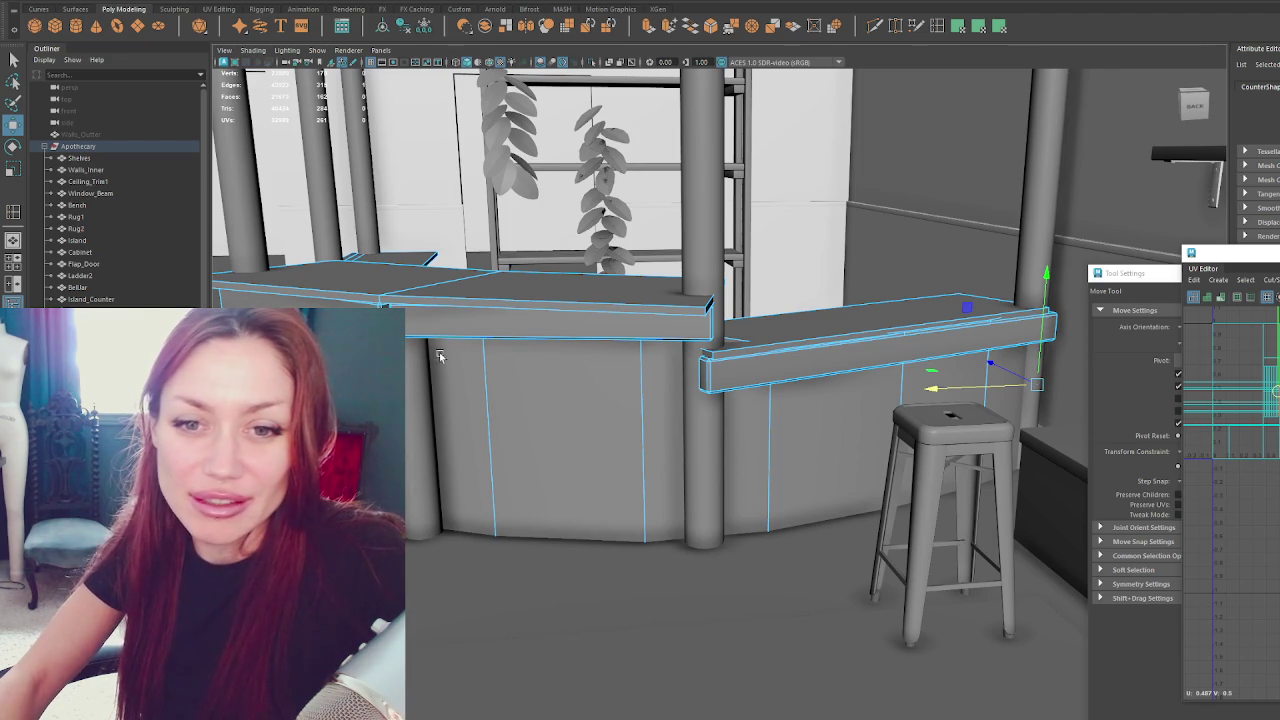
pyautogui.press('[')
pyautogui.press(']')
pyautogui.keyDown('alt'); pyautogui.moveTo(513, 294); pyautogui.dragTo(561, 282); pyautogui.keyUp('alt')
pyautogui.moveTo(520, 285)
pyautogui.keyDown('alt'); pyautogui.mouseDown()
pyautogui.moveTo(596, 292)
pyautogui.moveTo(580, 277)
pyautogui.moveTo(557, 340)
pyautogui.moveTo(600, 300)
pyautogui.moveTo(627, 296)
pyautogui.moveTo(600, 310)
pyautogui.moveTo(651, 327)
pyautogui.mouseUp(); pyautogui.keyUp('alt')
# Select and frame the booth posts, ready for component selection.
pyautogui.moveTo(588, 200); pyautogui.dragTo(560, 230, button='right')
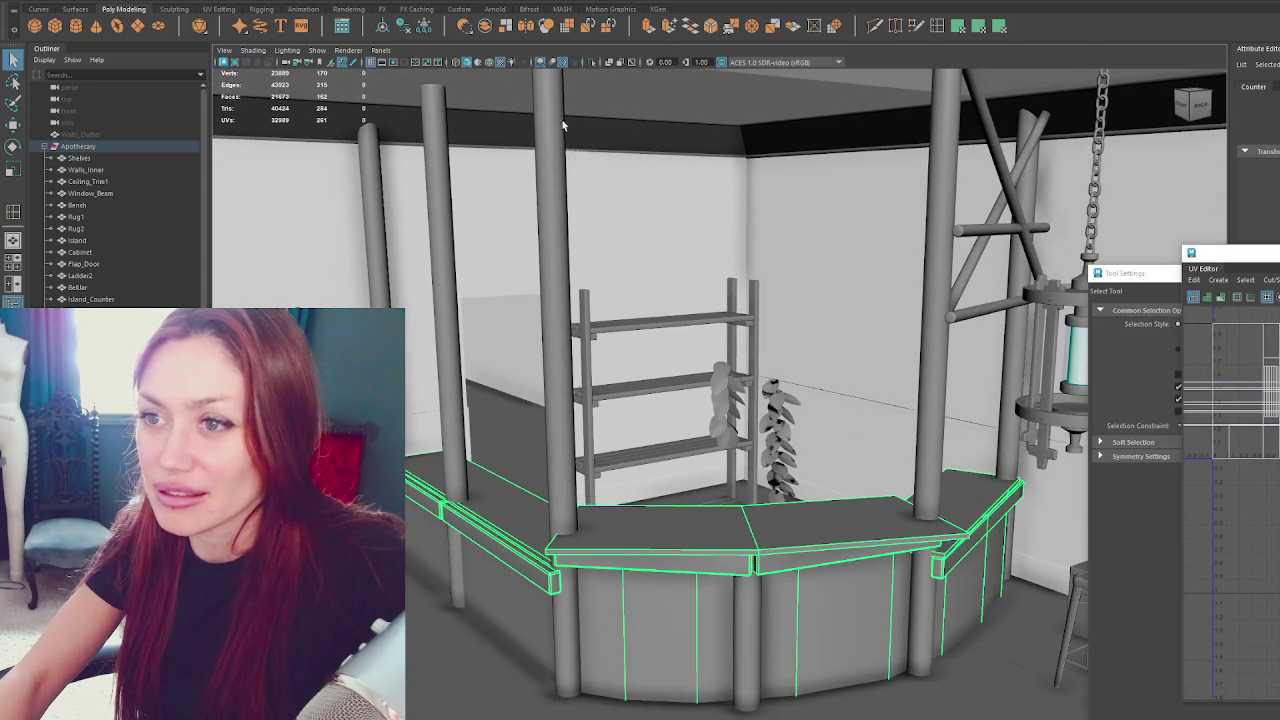
pyautogui.press('f')
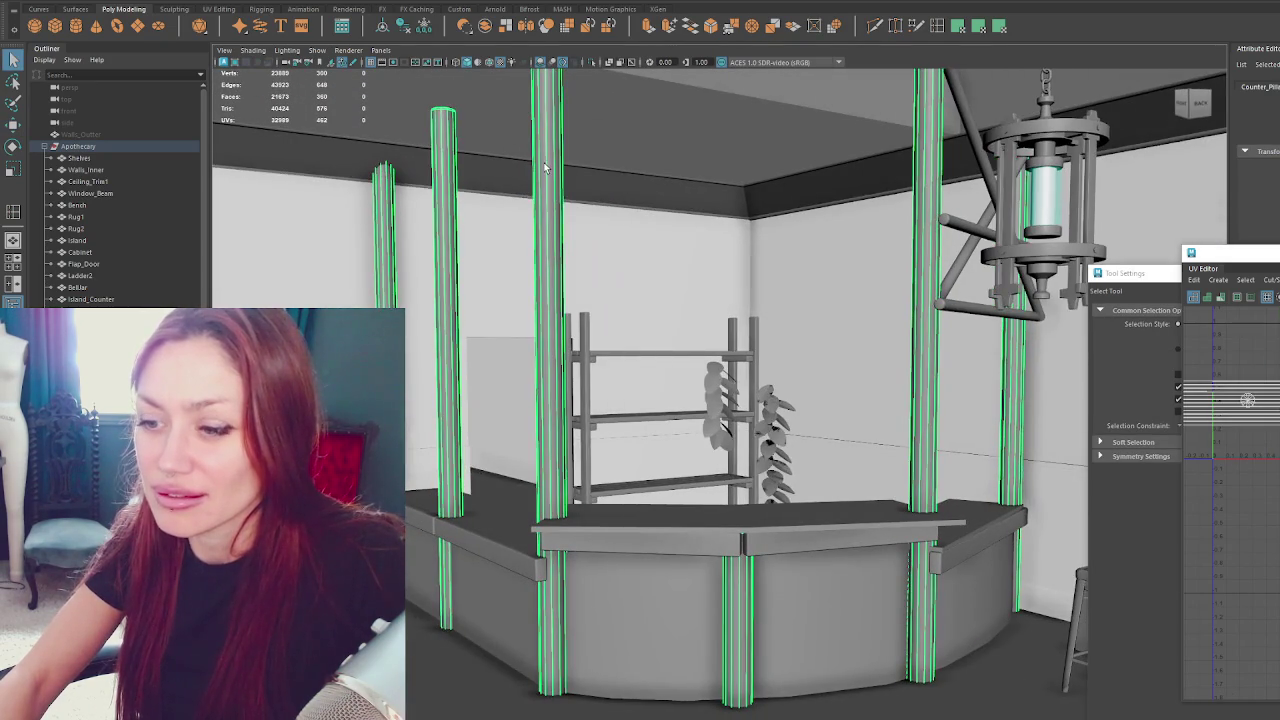
pyautogui.rightClick(545, 170)
pyautogui.press('4')
pyautogui.press('6')
pyautogui.press('w')
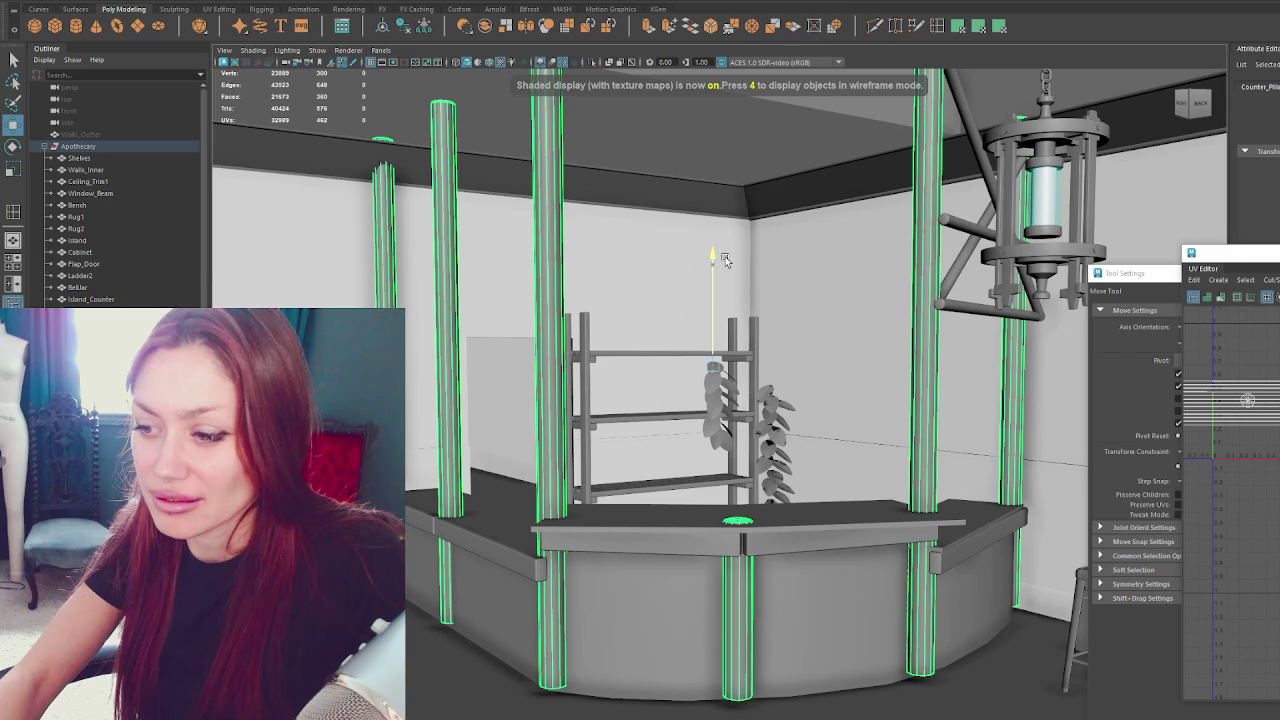
pyautogui.press('q')
# Box-select the vertices at the post tops and move them slightly down on Y.
pyautogui.moveTo(285, 128); pyautogui.dragTo(1112, 246)
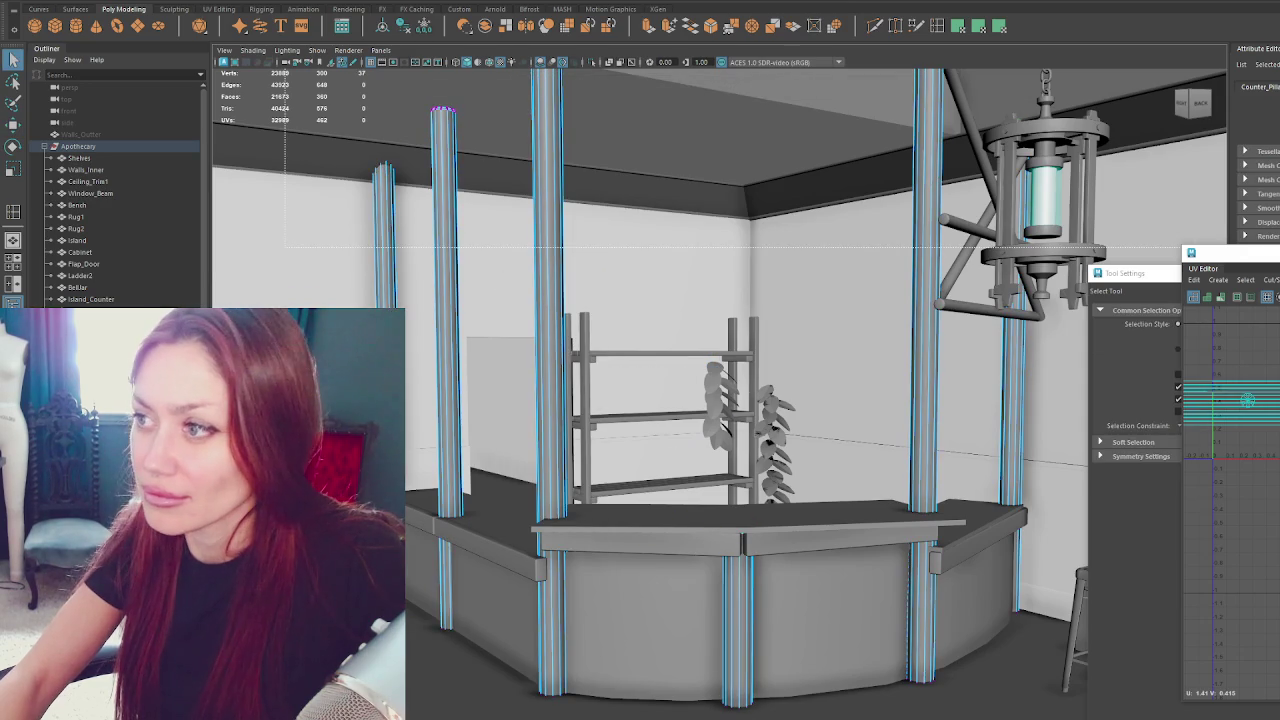
pyautogui.press('w')
pyautogui.keyDown('alt'); pyautogui.moveTo(908, 70); pyautogui.dragTo(712, 143); pyautogui.keyUp('alt')
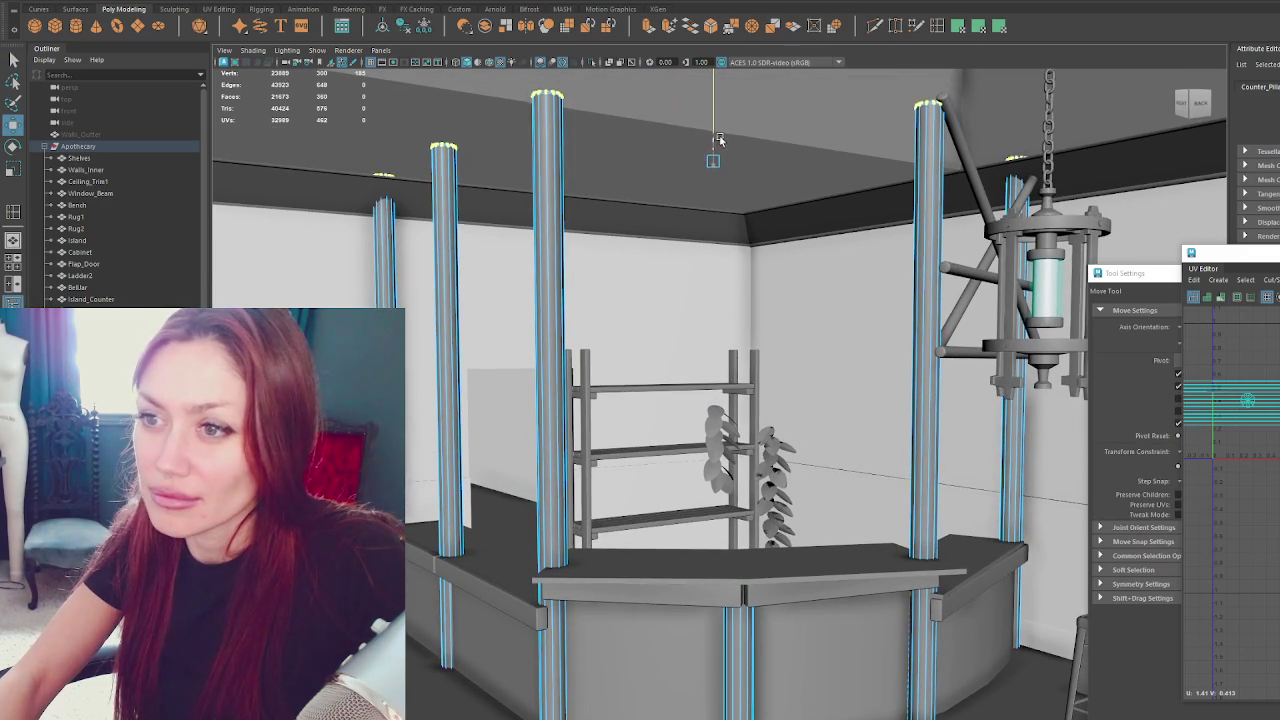
pyautogui.moveTo(735, 133); pyautogui.dragTo(747, 162, button='middle')
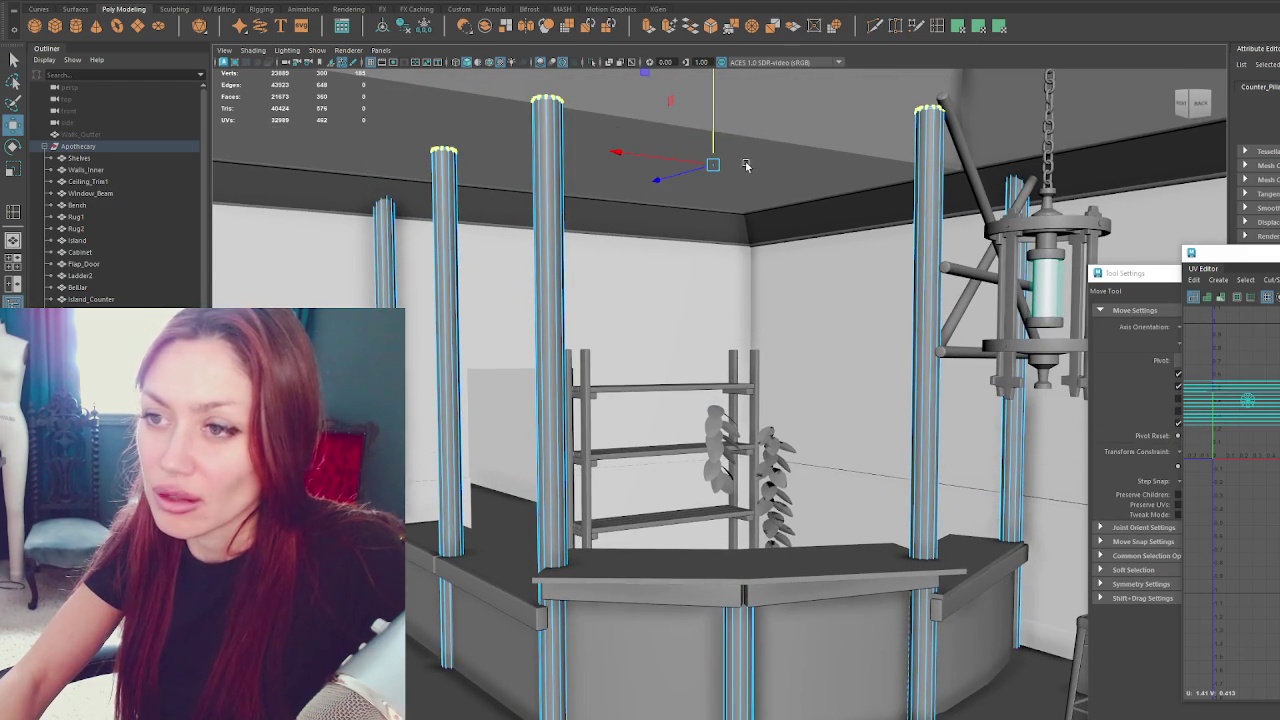
pyautogui.keyDown('alt'); pyautogui.moveTo(705, 157); pyautogui.dragTo(898, 243); pyautogui.keyUp('alt')
pyautogui.press('F8')
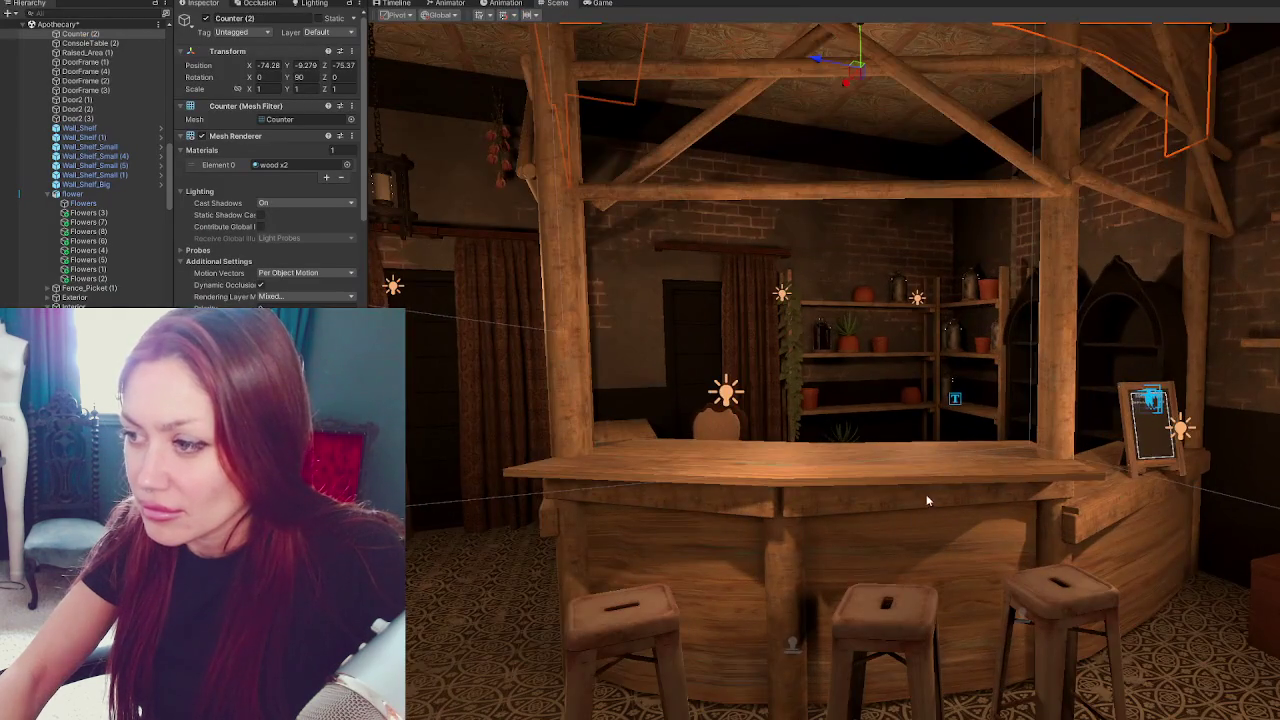
pyautogui.moveTo(927, 500); pyautogui.dragTo(938, 490, button='right')
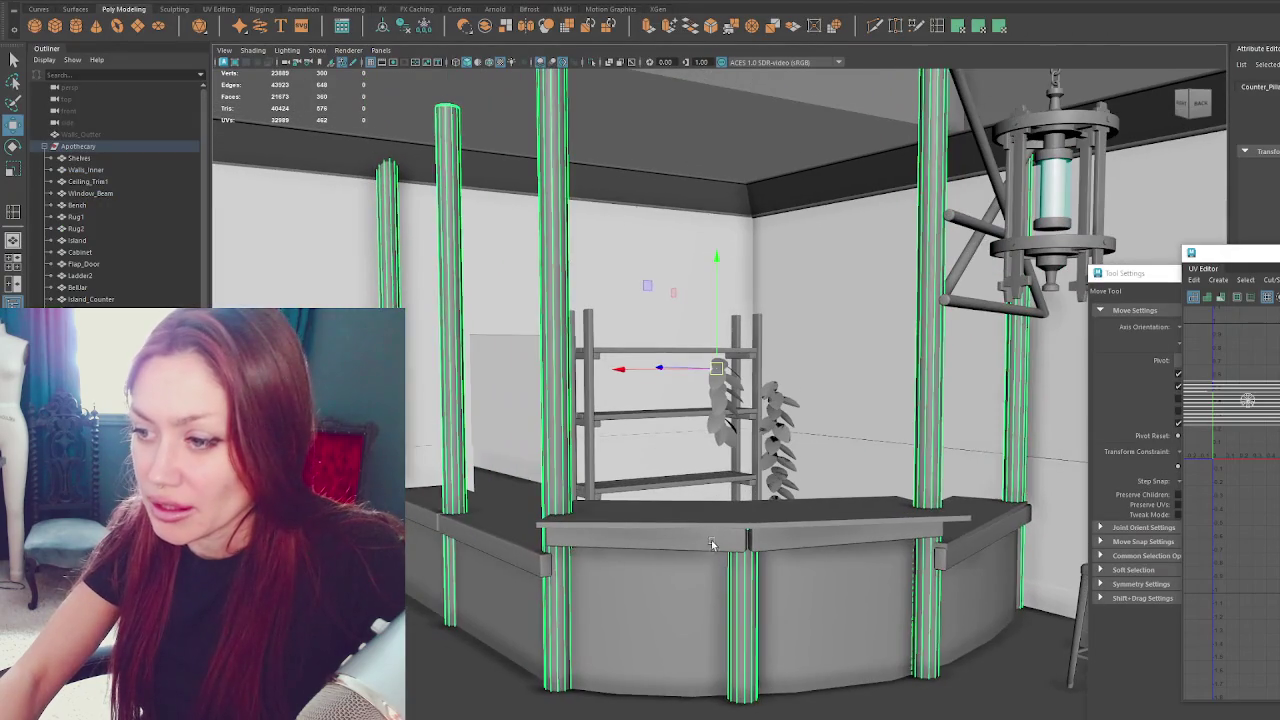
pyautogui.click(797, 537)
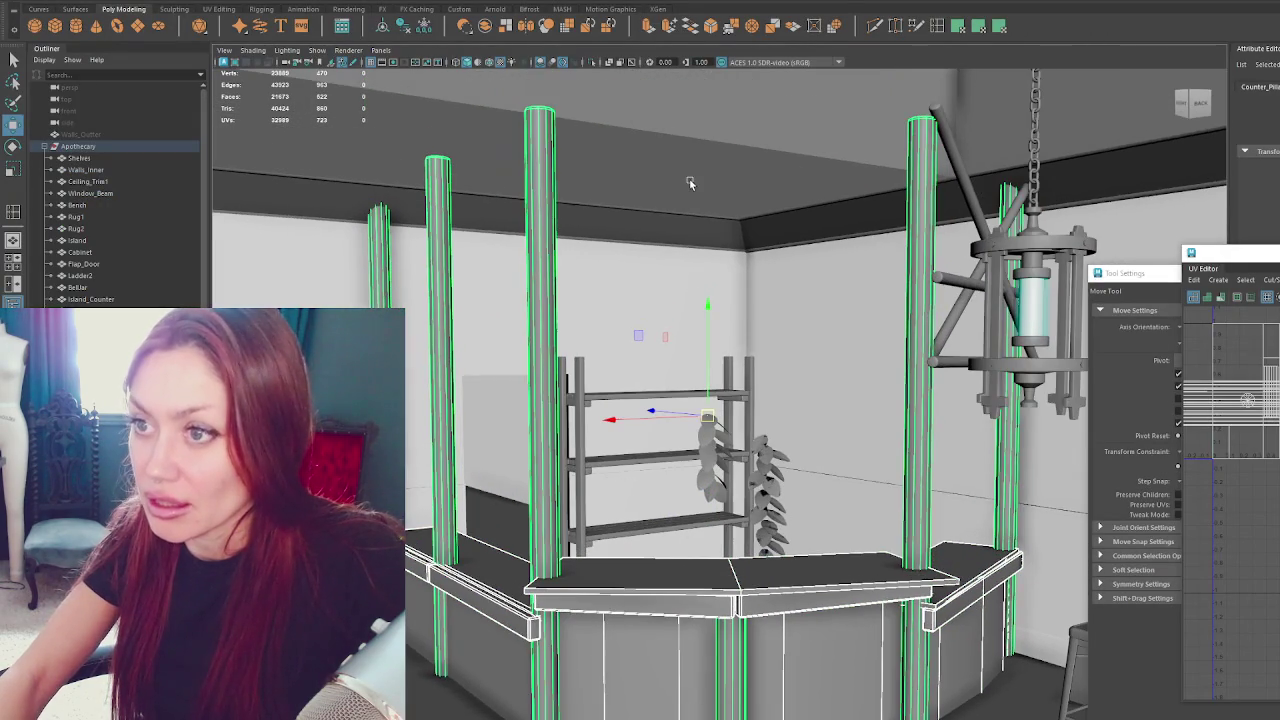
# Isolate the booth's posts and counter and select the canopy trim.
pyautogui.hotkey('ctrl', '1')
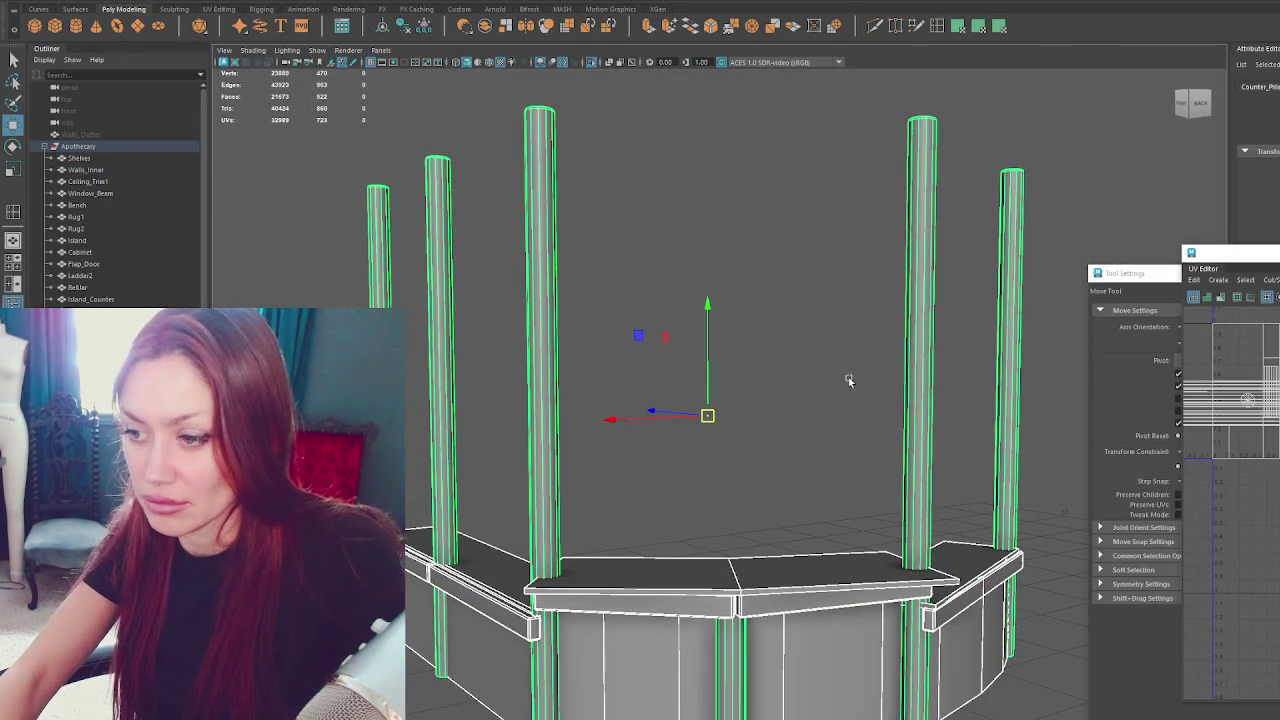
pyautogui.click(867, 331)
pyautogui.keyDown('alt'); pyautogui.moveTo(769, 423); pyautogui.dragTo(588, 293); pyautogui.keyUp('alt')
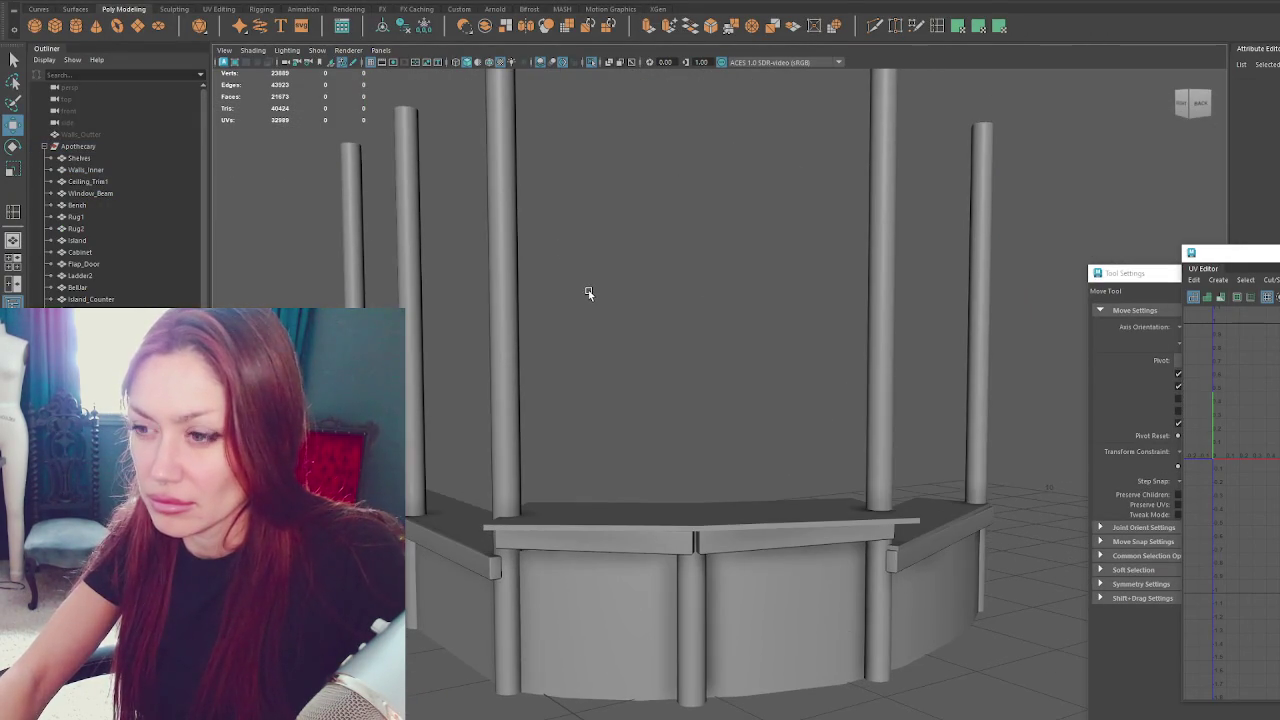
pyautogui.click(740, 580)
pyautogui.keyDown('alt'); pyautogui.moveTo(703, 490); pyautogui.dragTo(690, 300); pyautogui.keyUp('alt')
pyautogui.click(680, 150)
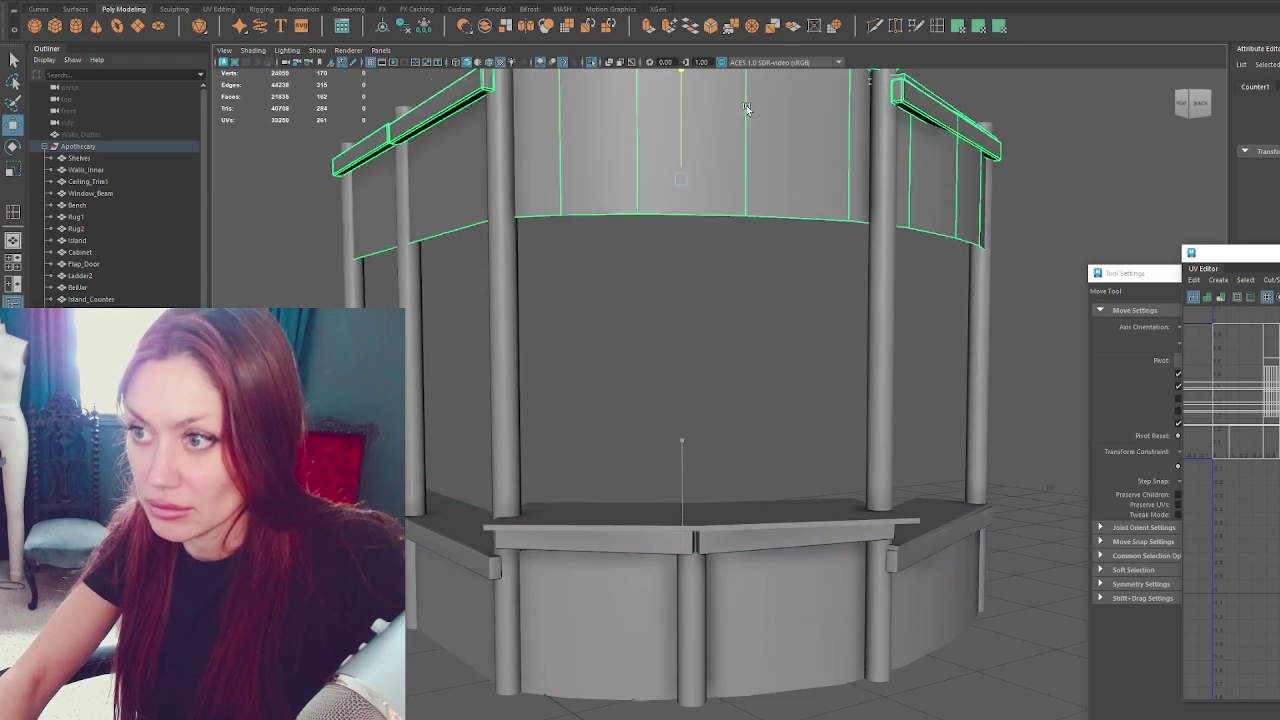
pyautogui.scroll(3, 730, 241)
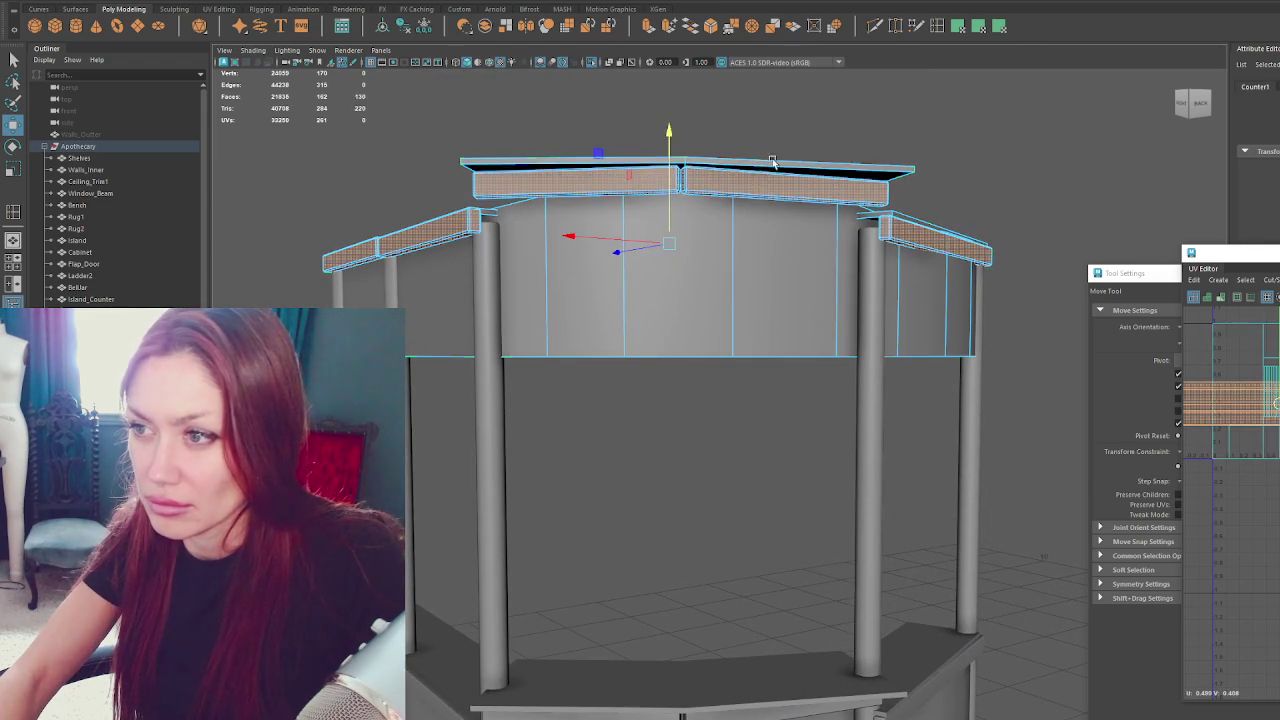
# Delete the canopy's front, left, right and top trim faces.
pyautogui.press('F11')
pyautogui.click(785, 185)
pyautogui.click(578, 183)
pyautogui.keyDown('shift'); pyautogui.click(790, 178); pyautogui.keyUp('shift')
pyautogui.press('Delete')
pyautogui.click(440, 225)
pyautogui.keyDown('shift'); pyautogui.click(380, 240); pyautogui.keyUp('shift')
pyautogui.press('Delete')
pyautogui.click(453, 224)
pyautogui.press('Delete')
pyautogui.click(900, 242)
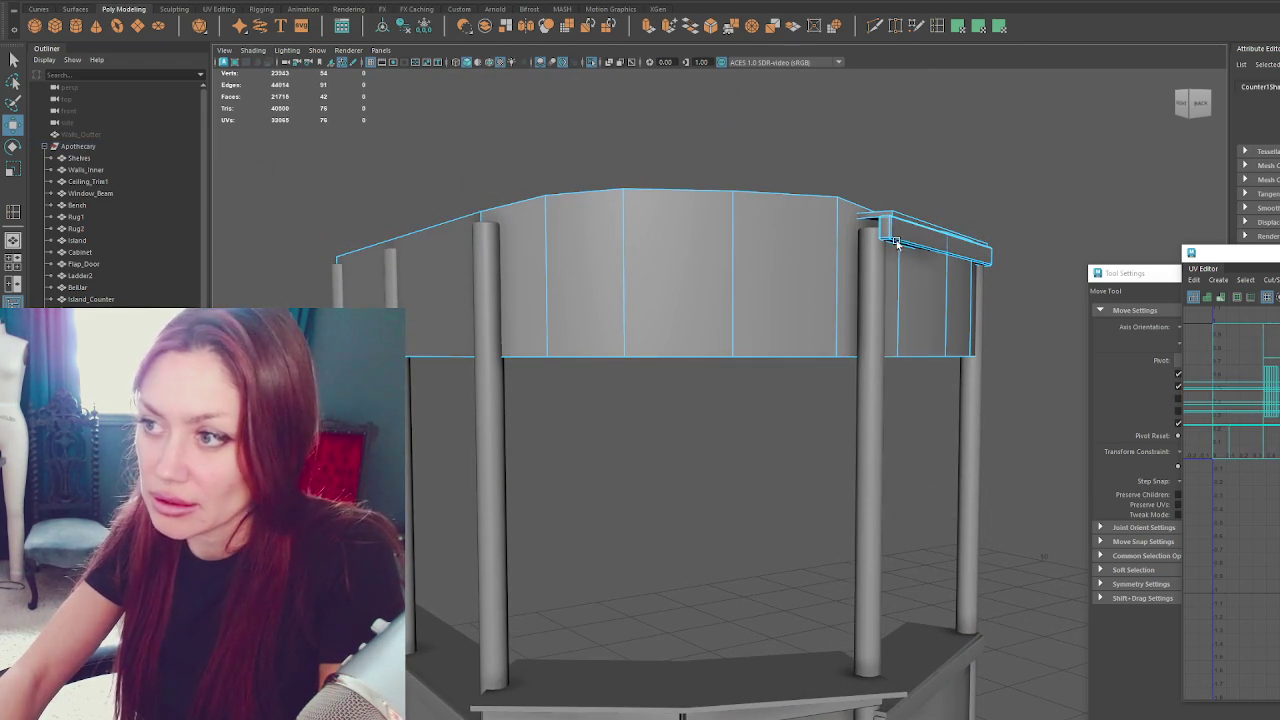
pyautogui.press('Delete')
# Select the canopy's top edge vertices and lower them slightly.
pyautogui.moveTo(912, 258)
pyautogui.keyDown('alt'); pyautogui.mouseDown()
pyautogui.moveTo(898, 280)
pyautogui.moveTo(907, 262)
pyautogui.mouseUp(); pyautogui.keyUp('alt')
pyautogui.moveTo(310, 265); pyautogui.dragTo(1086, 163)
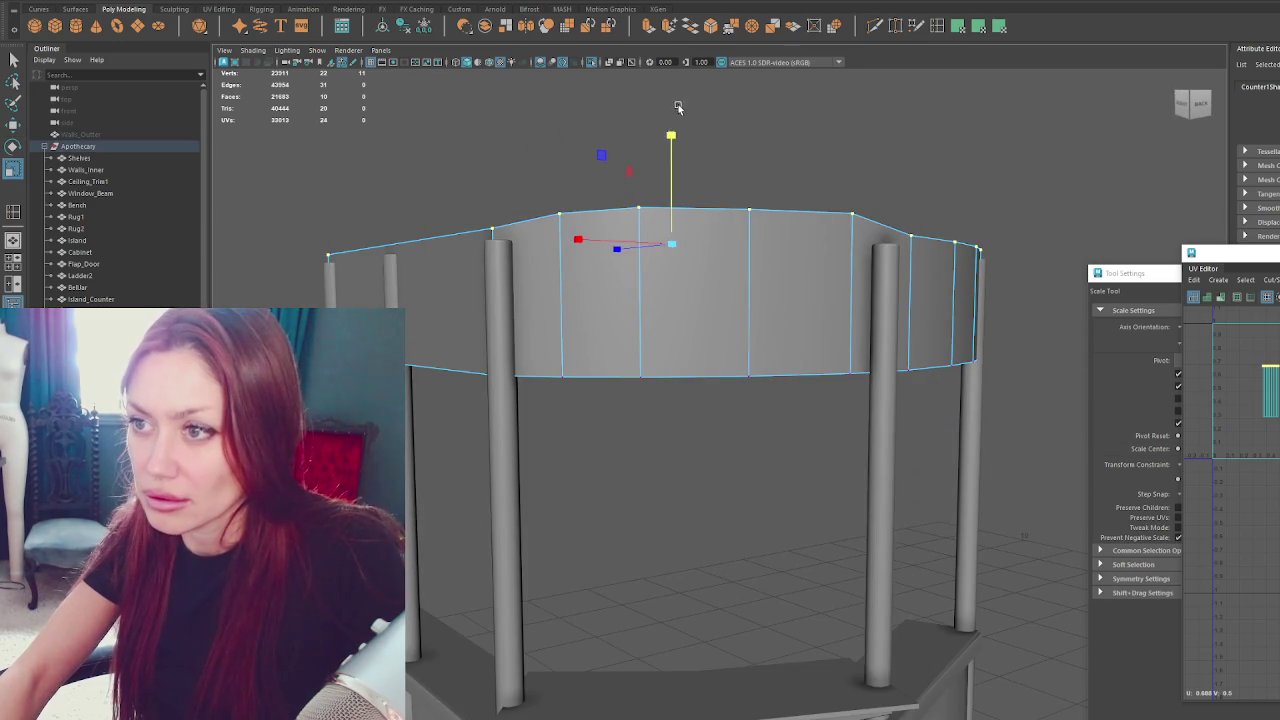
pyautogui.keyDown('alt'); pyautogui.moveTo(794, 271); pyautogui.dragTo(791, 194, button='middle'); pyautogui.keyUp('alt')
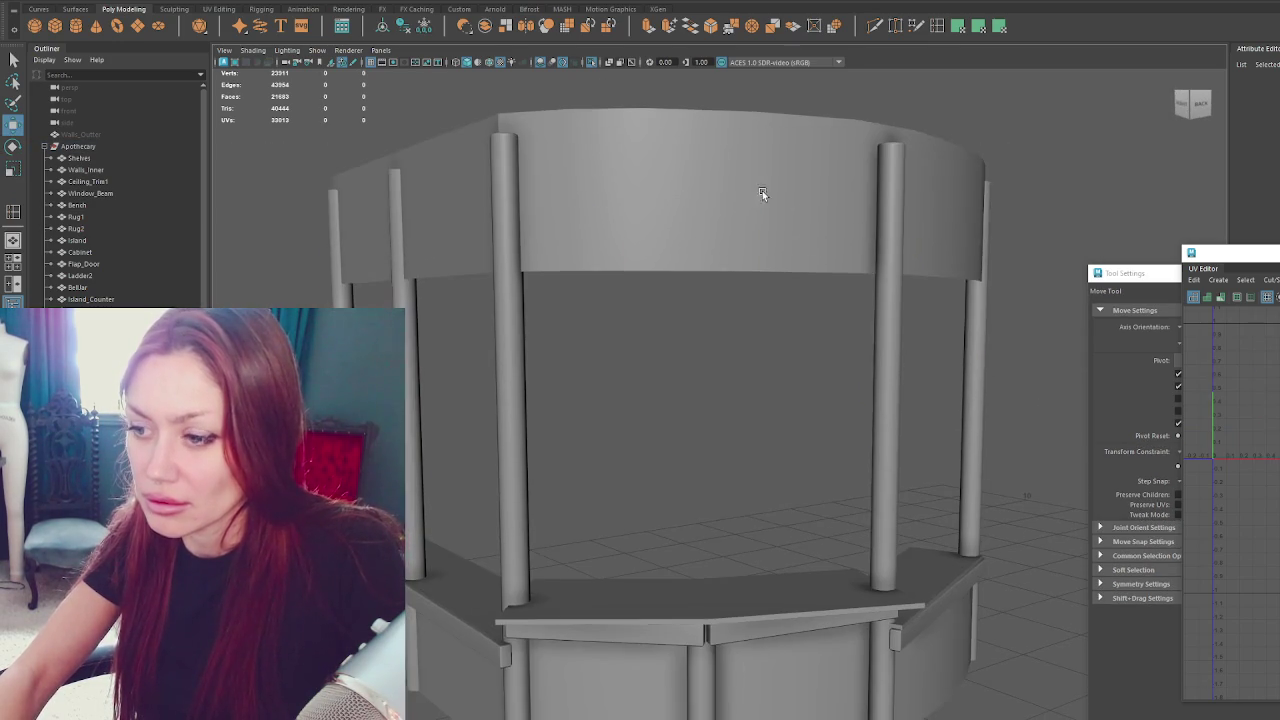
pyautogui.click(679, 115)
pyautogui.moveTo(728, 114); pyautogui.dragTo(620, 115, button='right')
pyautogui.moveTo(280, 85); pyautogui.dragTo(1115, 235)
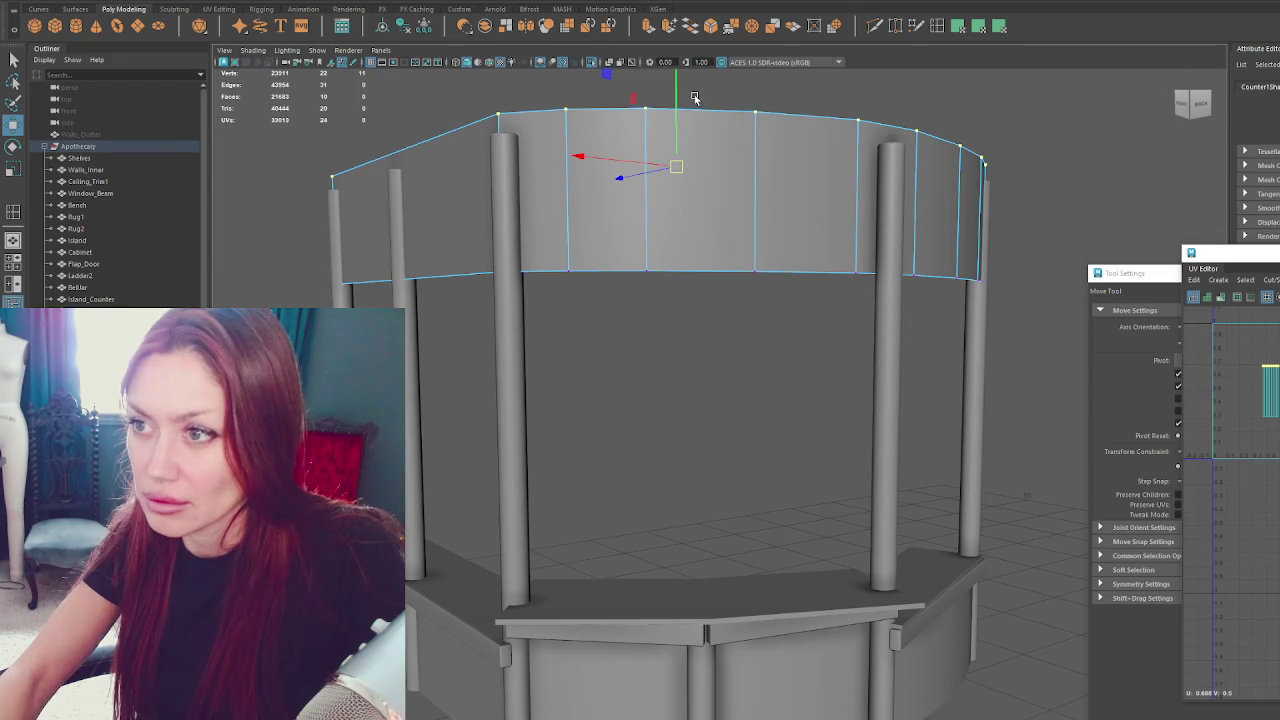
pyautogui.moveTo(673, 117); pyautogui.dragTo(676, 121)
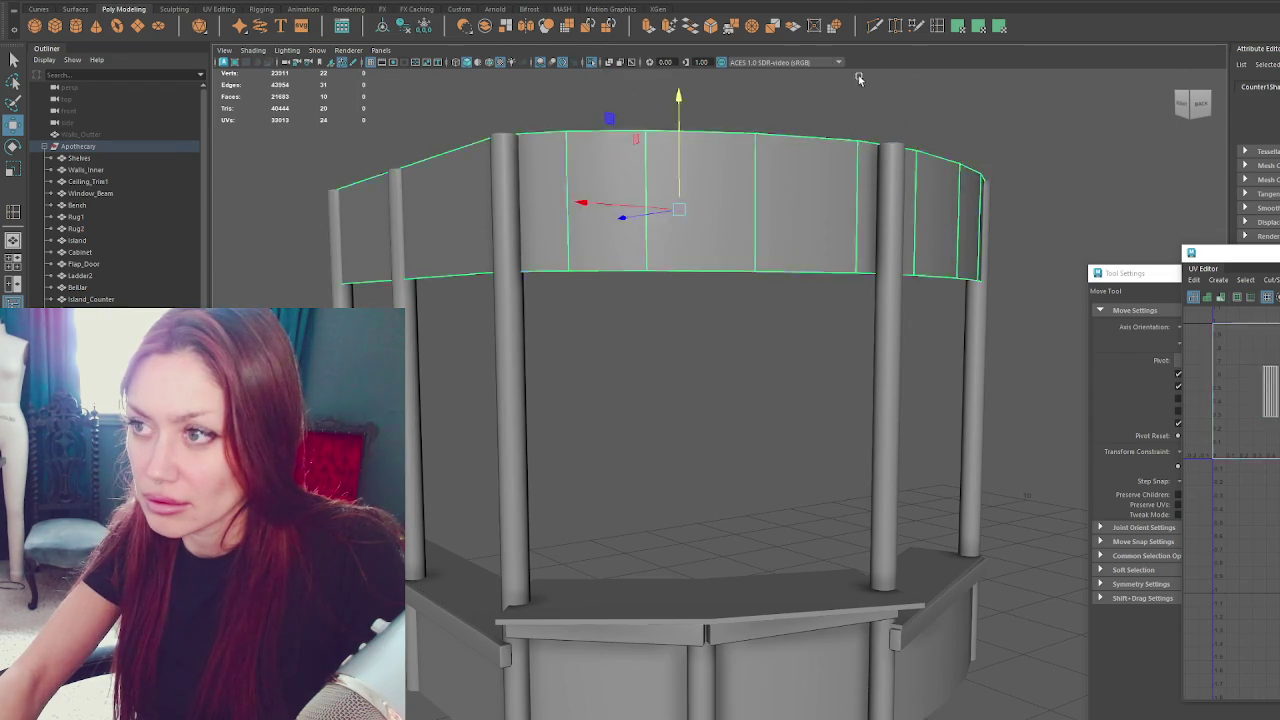
pyautogui.click(858, 74)
pyautogui.scroll(-5, 800, 130)
pyautogui.keyDown('alt'); pyautogui.moveTo(757, 186); pyautogui.dragTo(823, 264); pyautogui.keyUp('alt')
pyautogui.moveTo(877, 457)
pyautogui.keyDown('alt'); pyautogui.mouseDown()
pyautogui.moveTo(780, 471)
pyautogui.moveTo(854, 449)
pyautogui.moveTo(941, 456)
pyautogui.moveTo(877, 449)
pyautogui.mouseUp(); pyautogui.keyUp('alt')
pyautogui.click(872, 453)
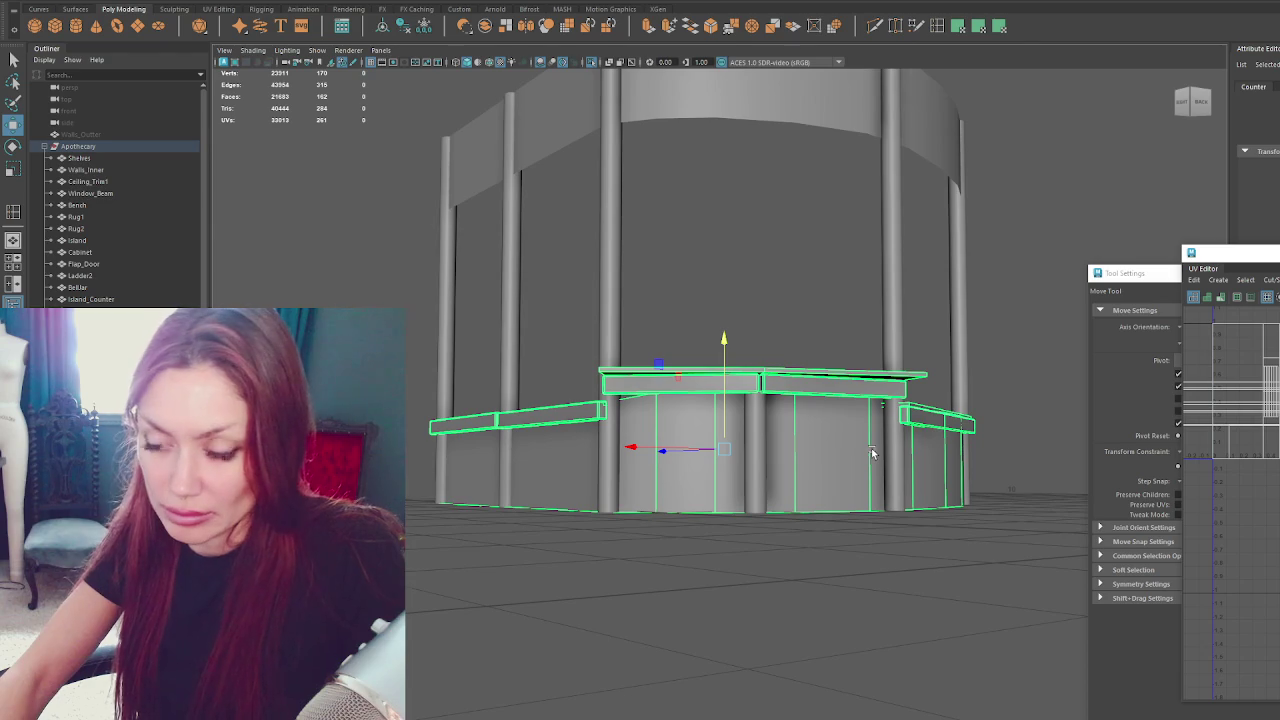
# Pick a canopy edge loop for scaling and bring up the Mesh Display normals options.
pyautogui.moveTo(458, 79)
pyautogui.keyDown('alt'); pyautogui.mouseDown()
pyautogui.moveTo(857, 291)
pyautogui.moveTo(857, 309)
pyautogui.moveTo(763, 263)
pyautogui.moveTo(742, 273)
pyautogui.moveTo(780, 283)
pyautogui.moveTo(794, 257)
pyautogui.moveTo(734, 188)
pyautogui.mouseUp(); pyautogui.keyUp('alt')
pyautogui.click(763, 263)
pyautogui.moveTo(710, 133)
pyautogui.mouseDown(button='right')
pyautogui.moveTo(717, 103)
pyautogui.moveTo(750, 112)
pyautogui.mouseUp(button='right')
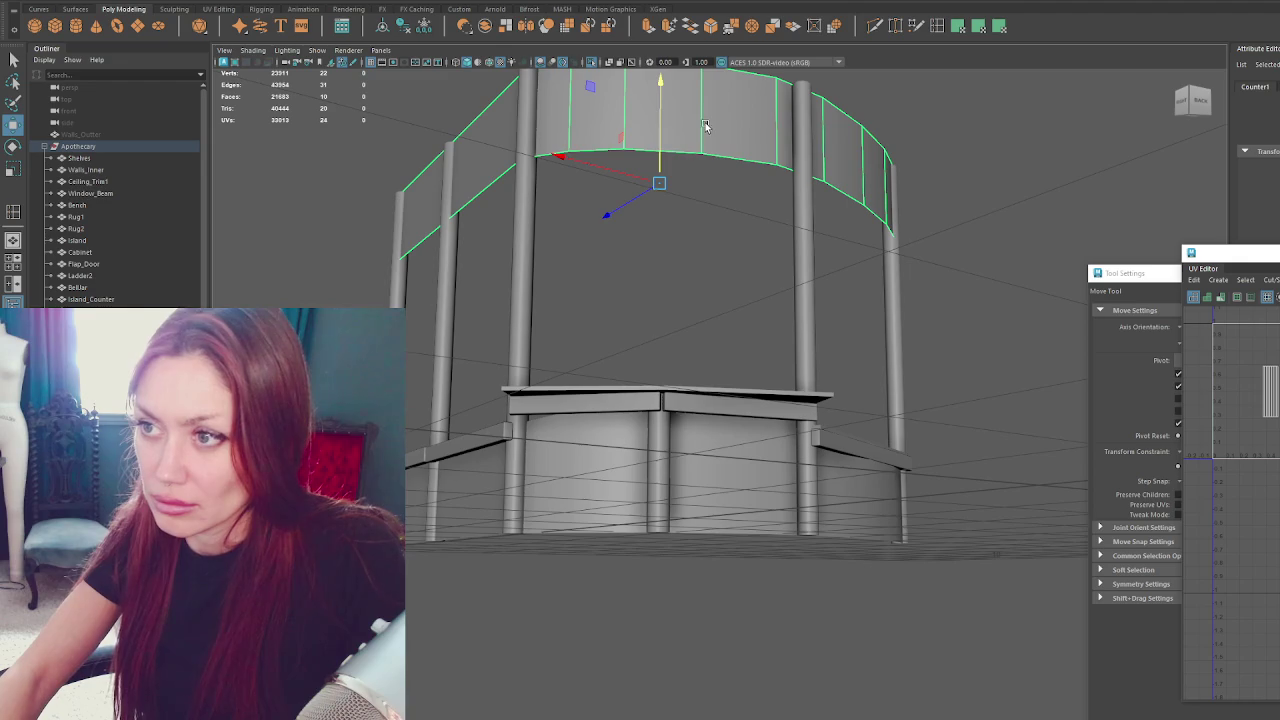
pyautogui.press('r')
pyautogui.press('F10')
pyautogui.moveTo(650, 186)
pyautogui.keyDown('alt'); pyautogui.mouseDown()
pyautogui.moveTo(934, 220)
pyautogui.moveTo(844, 277)
pyautogui.moveTo(803, 229)
pyautogui.mouseUp(); pyautogui.keyUp('alt')
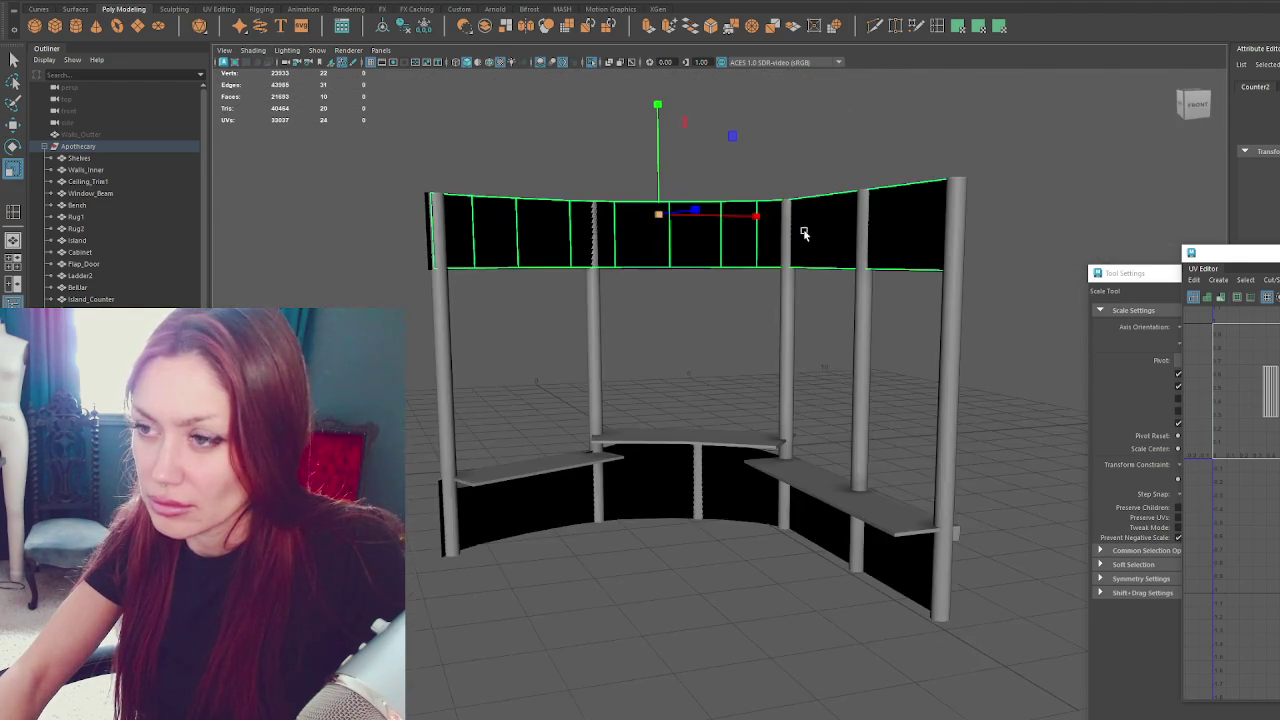
pyautogui.click(340, 0)
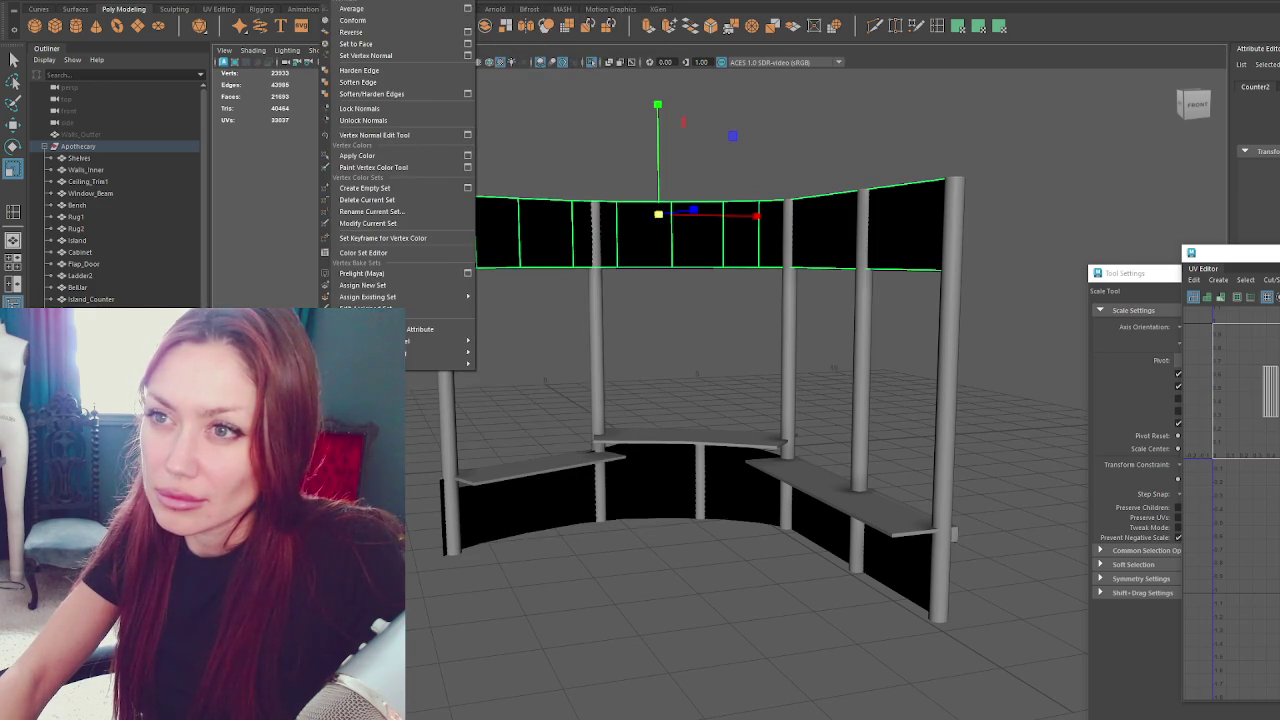
# Reverse the panels' normals so they shade grey, then scale the edge vertices vertically.
pyautogui.click(351, 35)
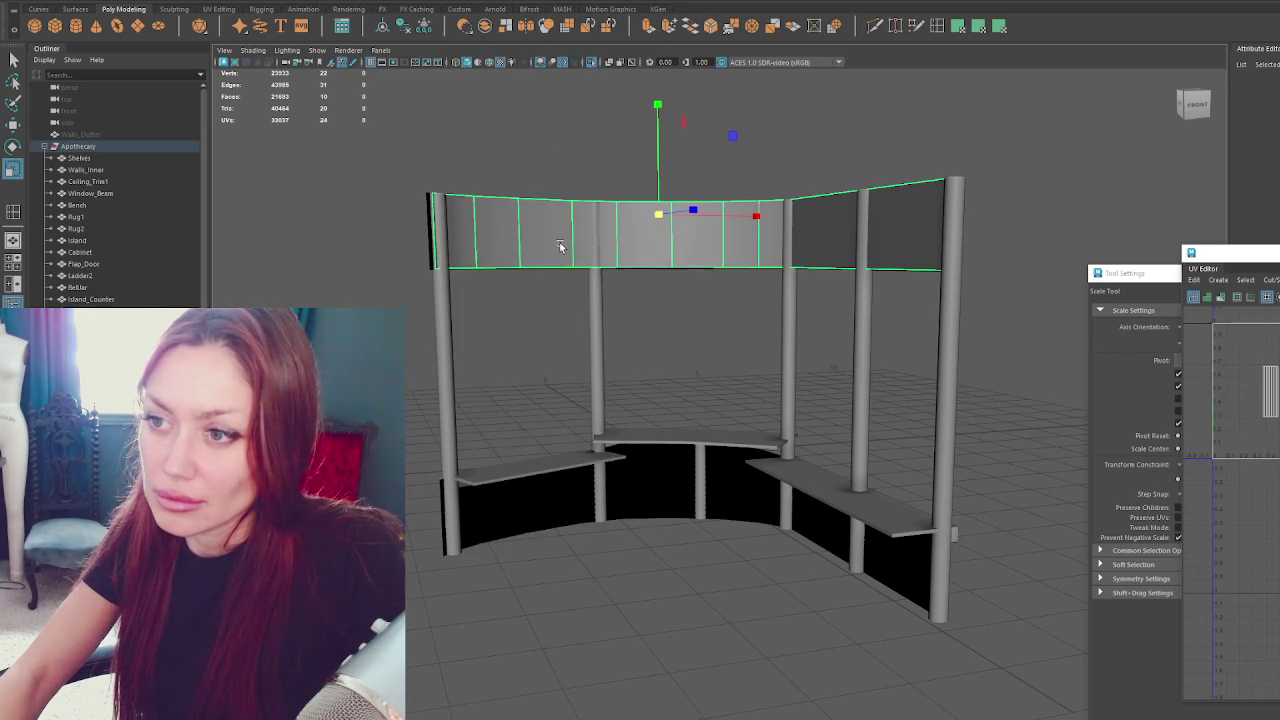
pyautogui.moveTo(648, 193); pyautogui.dragTo(652, 248)
pyautogui.moveTo(313, 161); pyautogui.dragTo(1095, 226)
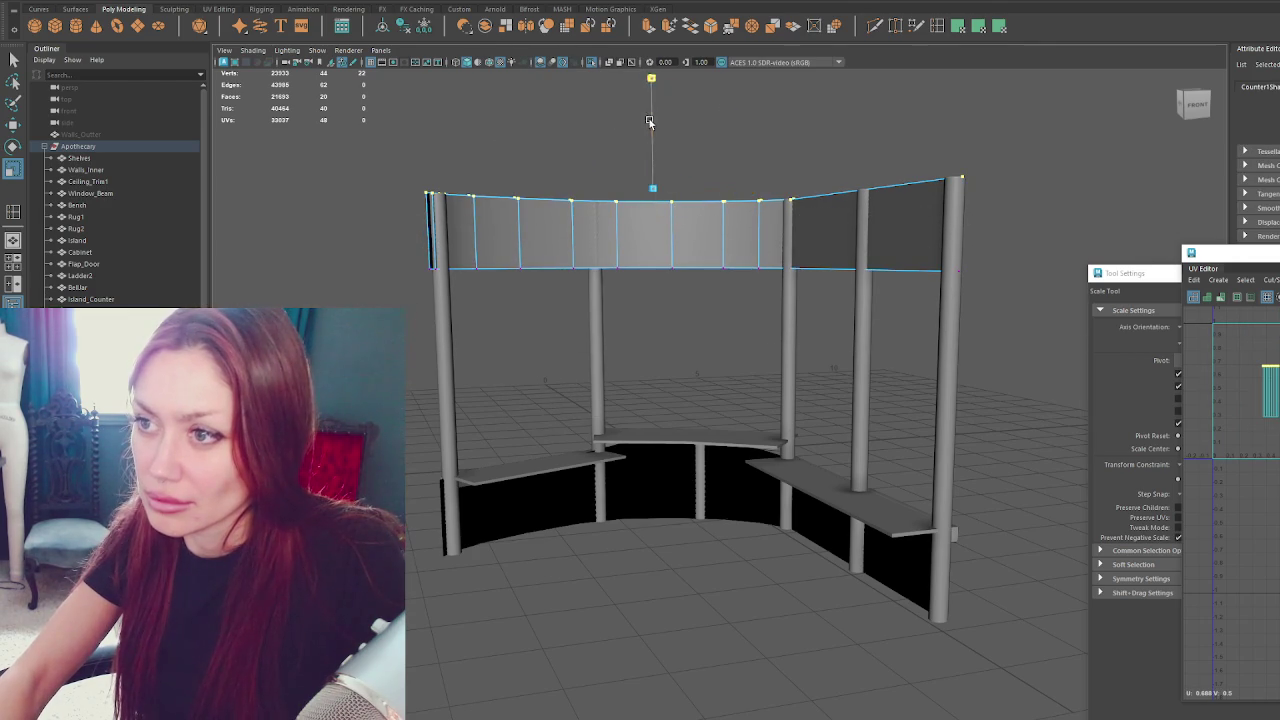
# Select a counter panel object and add the adjacent panel to the selection.
pyautogui.press('q')
pyautogui.keyDown('alt'); pyautogui.moveTo(571, 162); pyautogui.dragTo(743, 214); pyautogui.keyUp('alt')
pyautogui.click(599, 222)
pyautogui.moveTo(599, 222)
pyautogui.keyDown('alt'); pyautogui.mouseDown()
pyautogui.moveTo(759, 291)
pyautogui.moveTo(894, 306)
pyautogui.mouseUp(); pyautogui.keyUp('alt')
pyautogui.scroll(3, 766, 226)
pyautogui.scroll(2, 788, 444)
pyautogui.keyDown('alt'); pyautogui.moveTo(788, 444); pyautogui.dragTo(757, 357); pyautogui.keyUp('alt')
pyautogui.keyDown('shift'); pyautogui.click(754, 270); pyautogui.keyUp('shift')
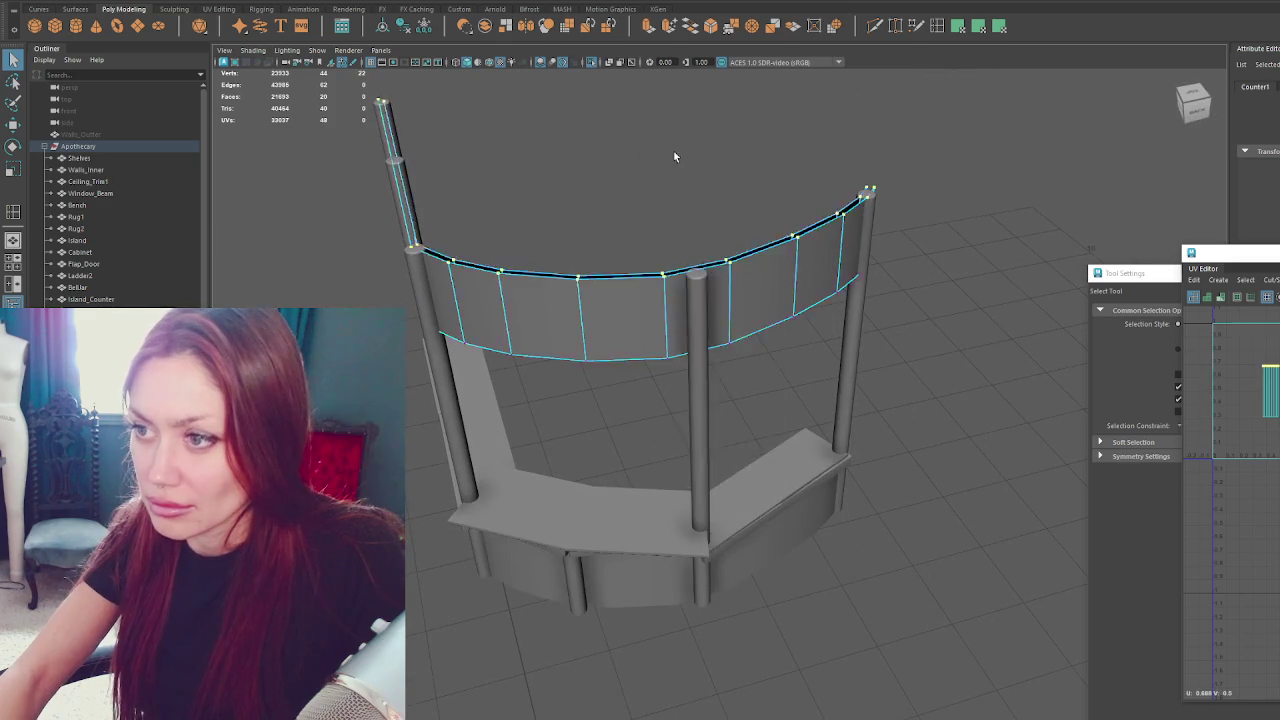
# Move the band's vertices at its end, middle post and corner to follow the bend.
pyautogui.keyDown('alt'); pyautogui.moveTo(669, 153); pyautogui.dragTo(696, 279); pyautogui.keyUp('alt')
pyautogui.moveTo(797, 528); pyautogui.dragTo(797, 528)
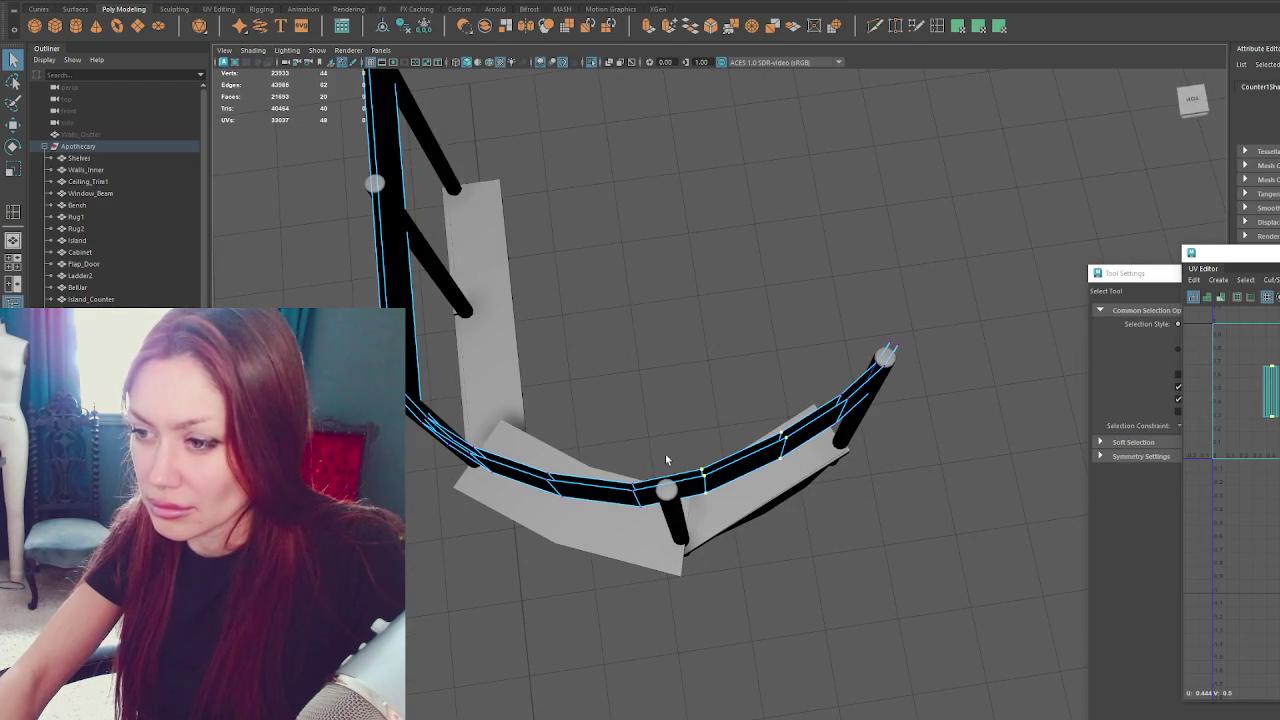
pyautogui.press('w')
pyautogui.moveTo(736, 428)
pyautogui.keyDown('alt'); pyautogui.mouseDown()
pyautogui.moveTo(781, 362)
pyautogui.moveTo(832, 463)
pyautogui.mouseUp(); pyautogui.keyUp('alt')
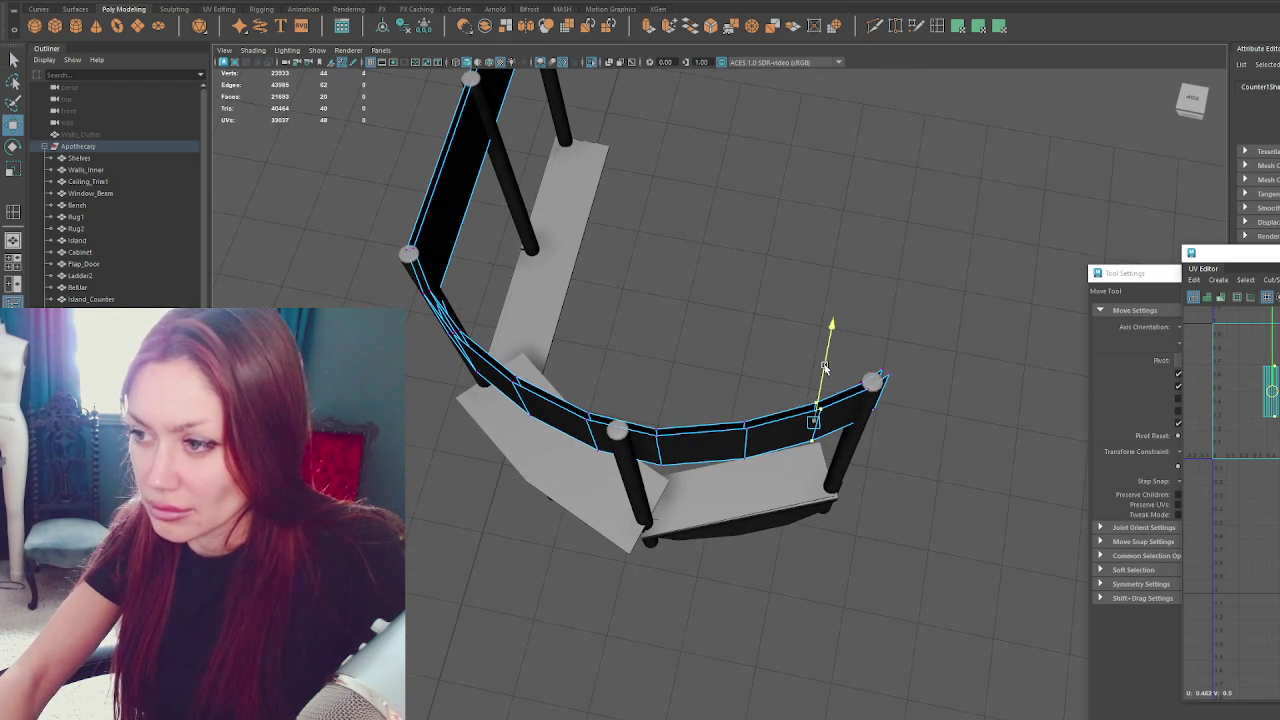
pyautogui.keyDown('alt'); pyautogui.moveTo(759, 361); pyautogui.dragTo(644, 454); pyautogui.keyUp('alt')
pyautogui.moveTo(745, 531); pyautogui.dragTo(745, 531)
pyautogui.keyDown('alt'); pyautogui.moveTo(684, 438); pyautogui.dragTo(757, 366); pyautogui.keyUp('alt')
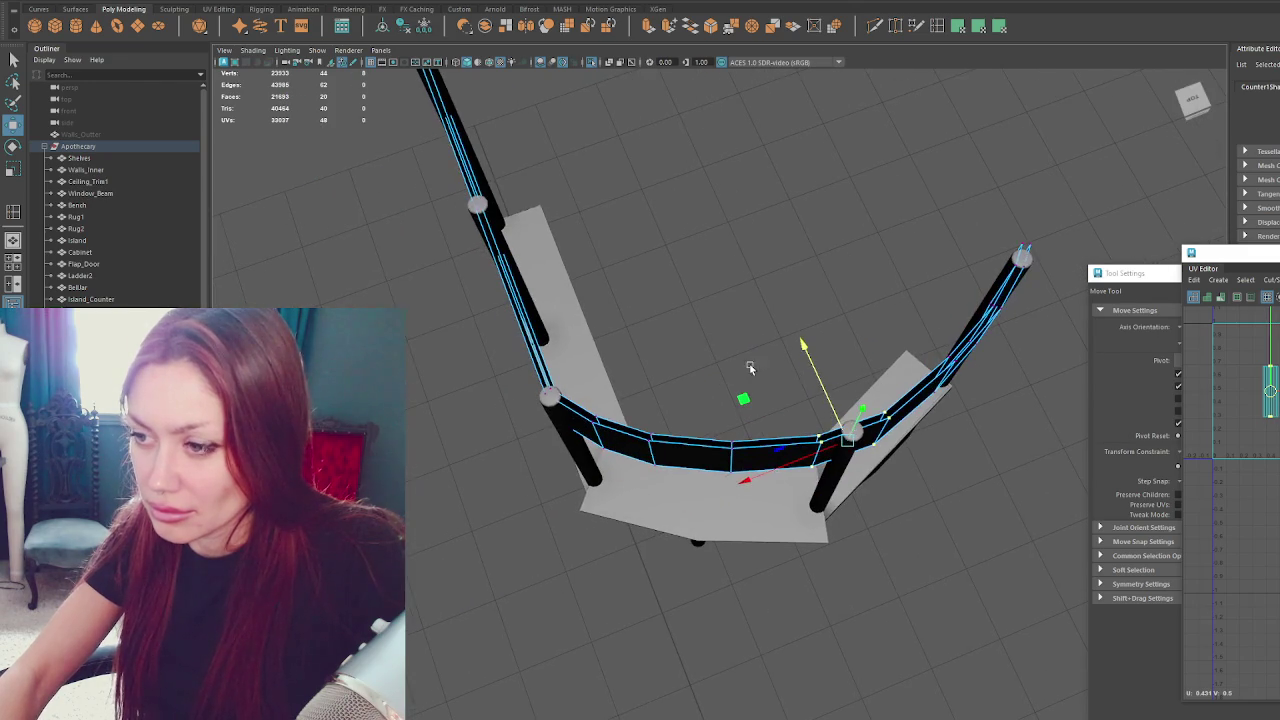
pyautogui.moveTo(766, 514); pyautogui.dragTo(766, 514)
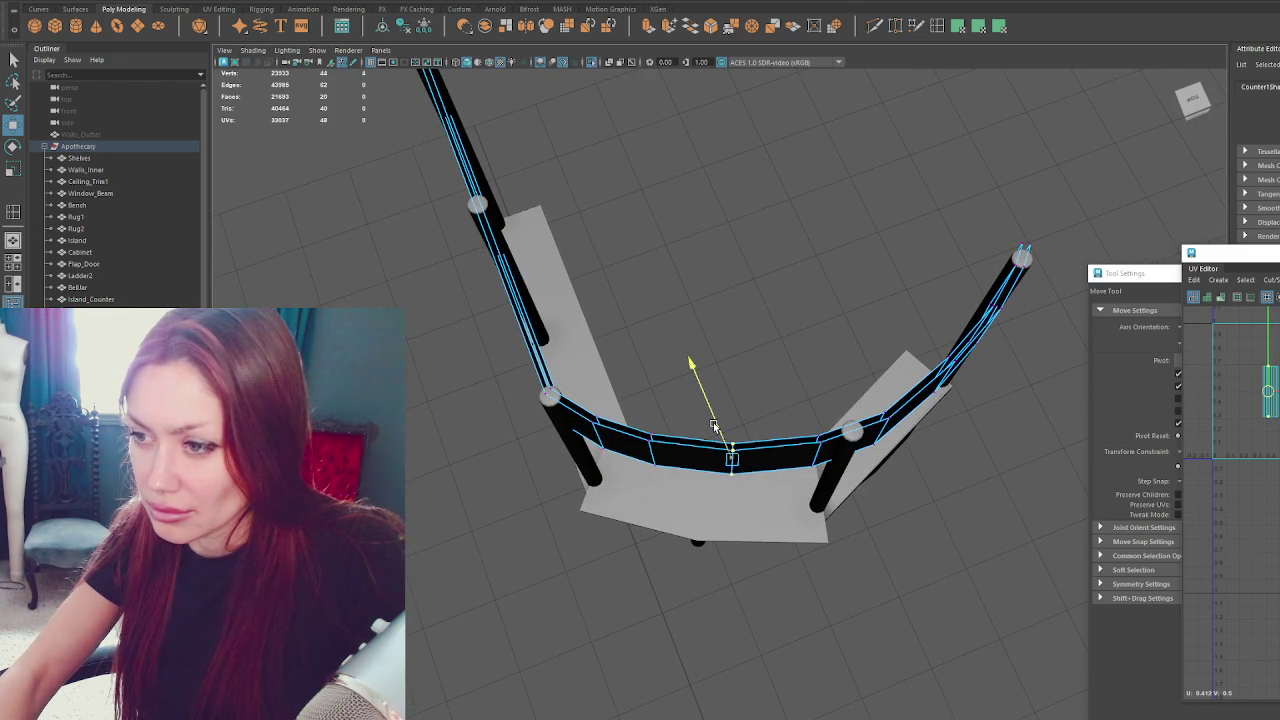
pyautogui.keyDown('alt'); pyautogui.moveTo(712, 415); pyautogui.dragTo(751, 420); pyautogui.keyUp('alt')
pyautogui.moveTo(718, 525); pyautogui.dragTo(718, 525)
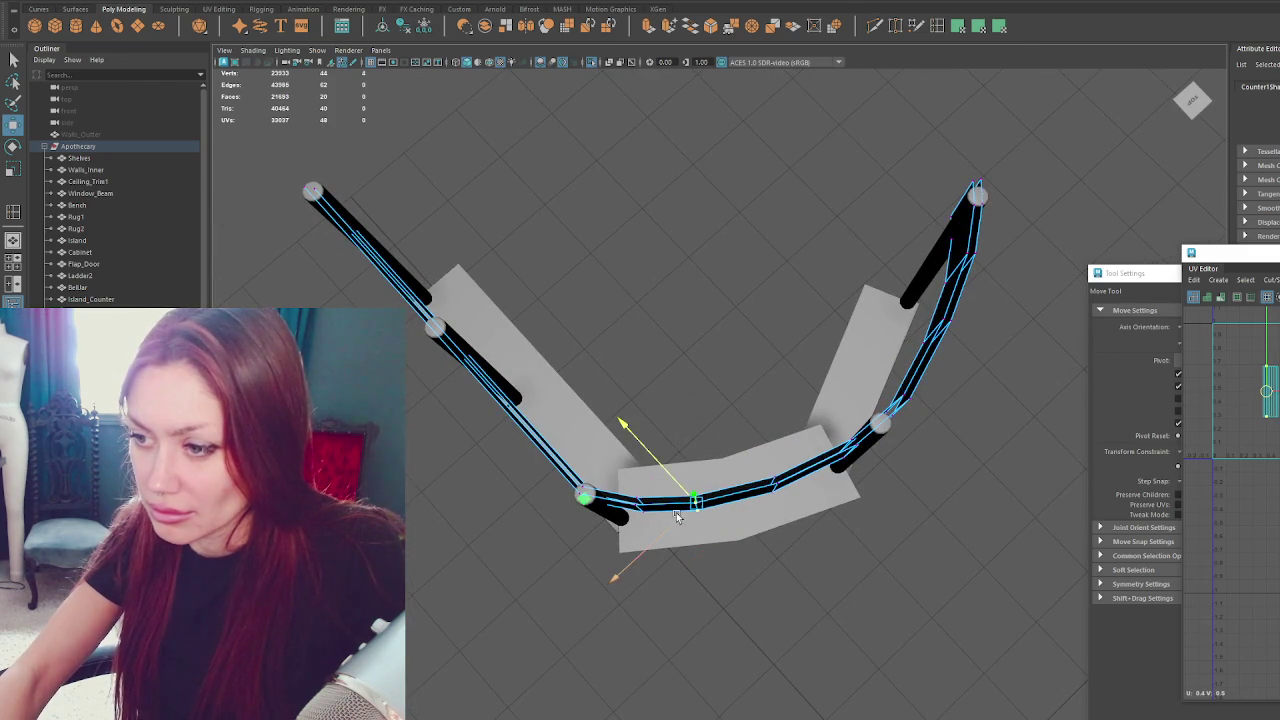
# Select the band-end vertices and slide a single vertex along the band toward its bend.
pyautogui.moveTo(714, 462)
pyautogui.keyDown('alt'); pyautogui.mouseDown()
pyautogui.moveTo(658, 448)
pyautogui.moveTo(845, 382)
pyautogui.moveTo(651, 310)
pyautogui.mouseUp(); pyautogui.keyUp('alt')
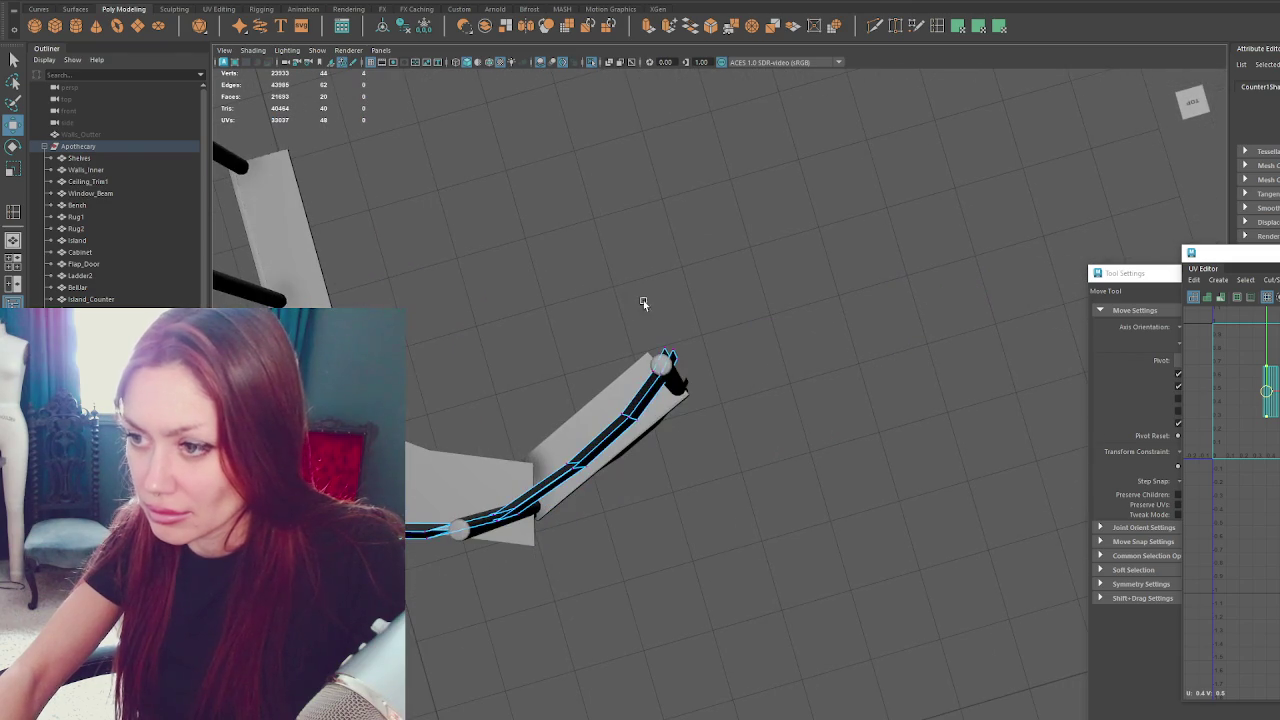
pyautogui.moveTo(686, 397); pyautogui.dragTo(686, 397)
pyautogui.keyDown('alt'); pyautogui.moveTo(686, 397); pyautogui.dragTo(824, 401); pyautogui.keyUp('alt')
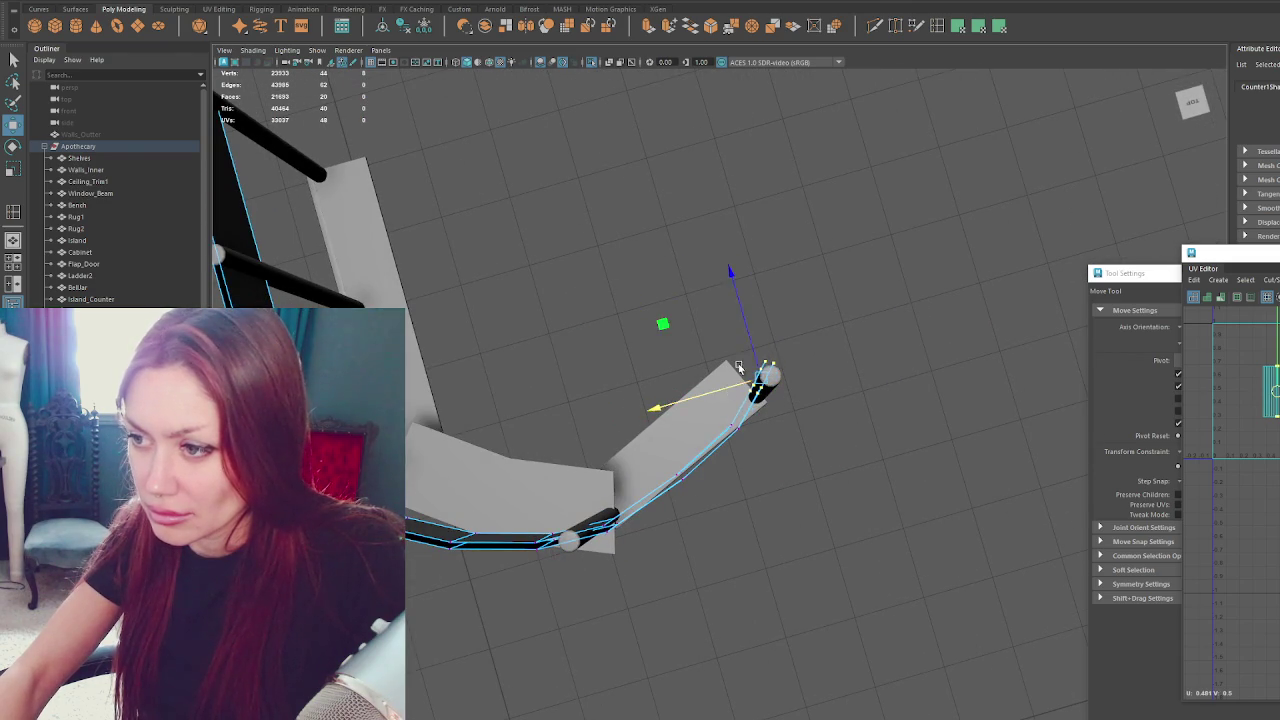
pyautogui.click(727, 443)
pyautogui.moveTo(715, 412); pyautogui.dragTo(673, 447)
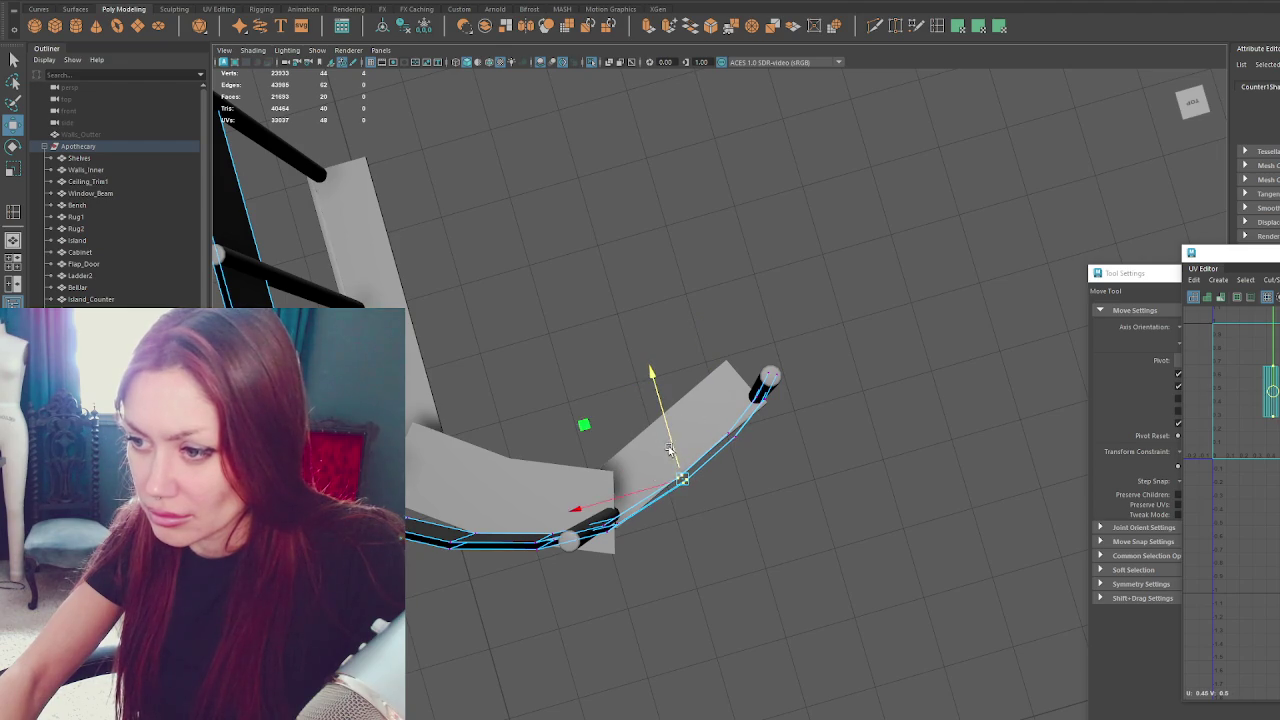
pyautogui.moveTo(622, 424)
pyautogui.keyDown('alt'); pyautogui.mouseDown()
pyautogui.moveTo(709, 398)
pyautogui.moveTo(607, 374)
pyautogui.mouseUp(); pyautogui.keyUp('alt')
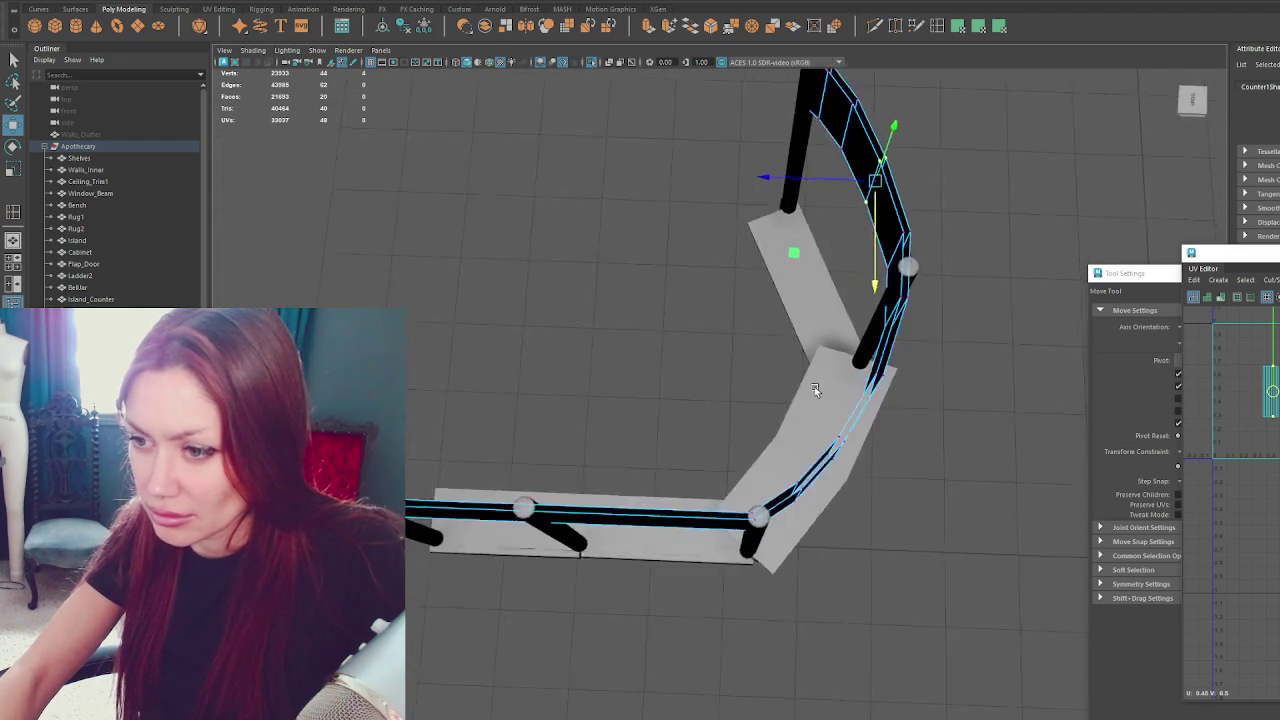
# Insert a new edge loop along the curved band.
pyautogui.click(937, 27)
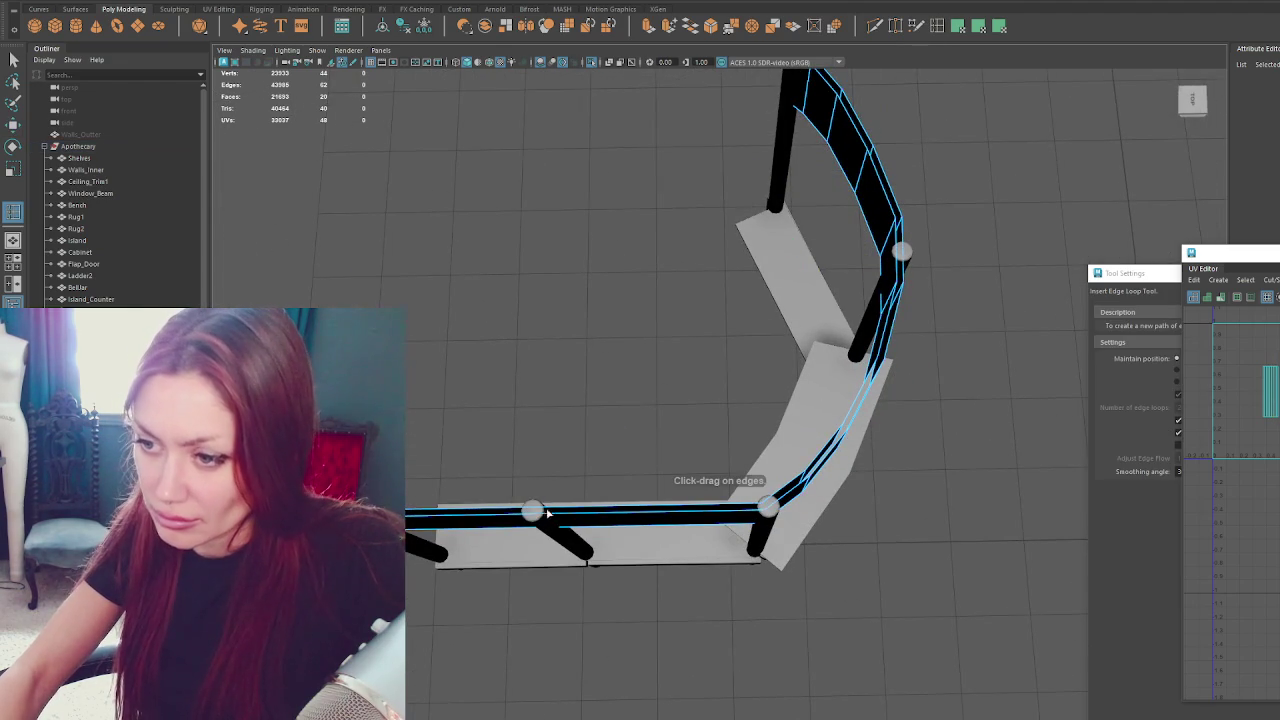
pyautogui.click(533, 513)
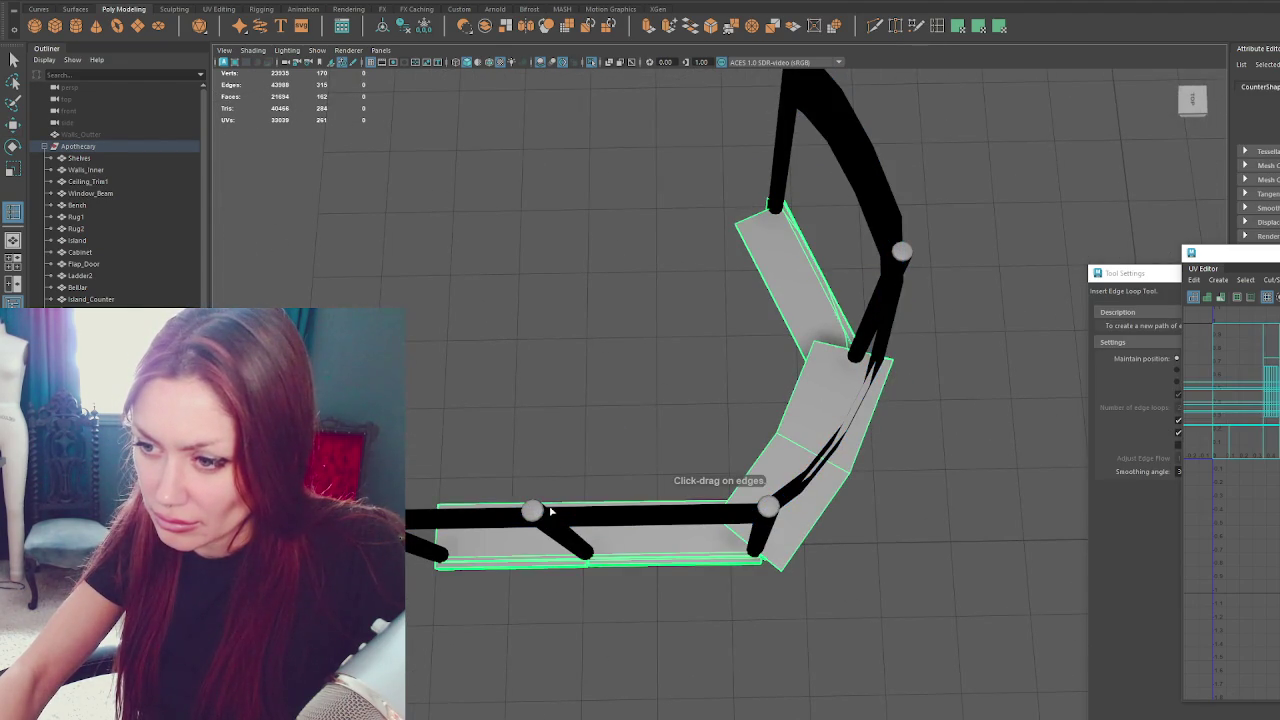
pyautogui.click(555, 513)
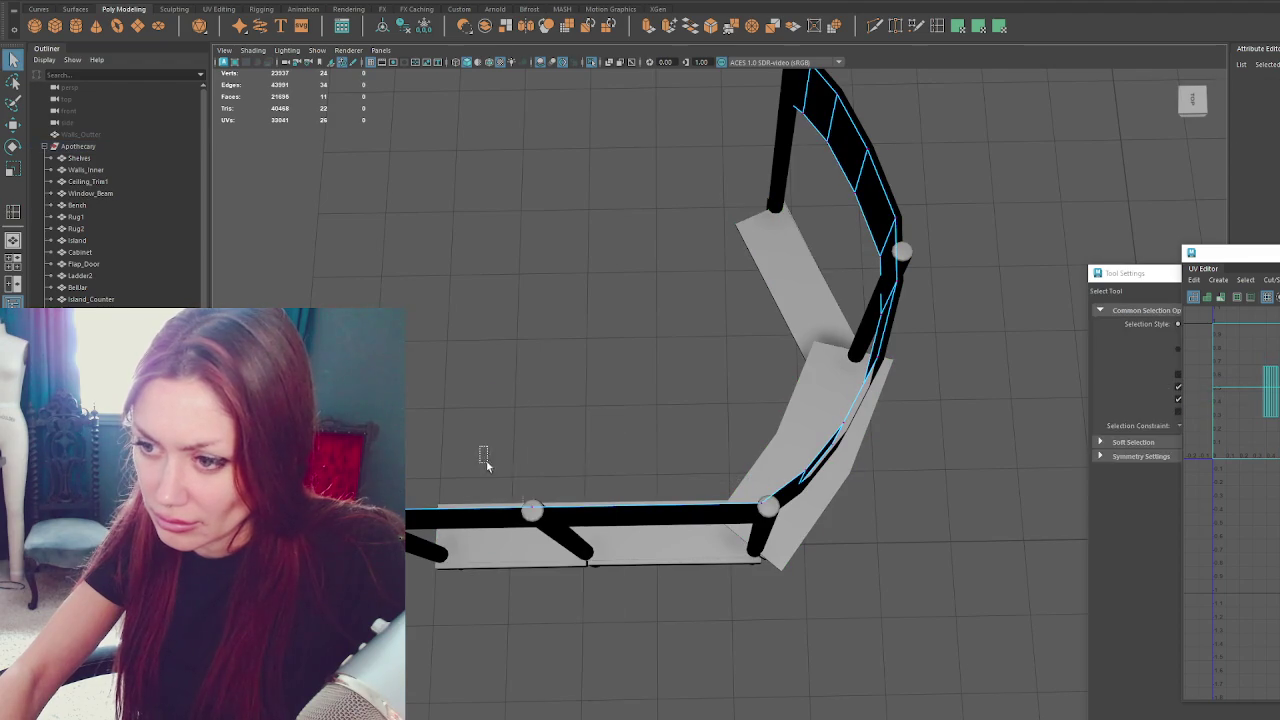
# Select the band mesh and snap its pivot onto a vertex.
pyautogui.press('w')
pyautogui.moveTo(585, 445); pyautogui.dragTo(606, 511, button='right')
pyautogui.click(606, 511)
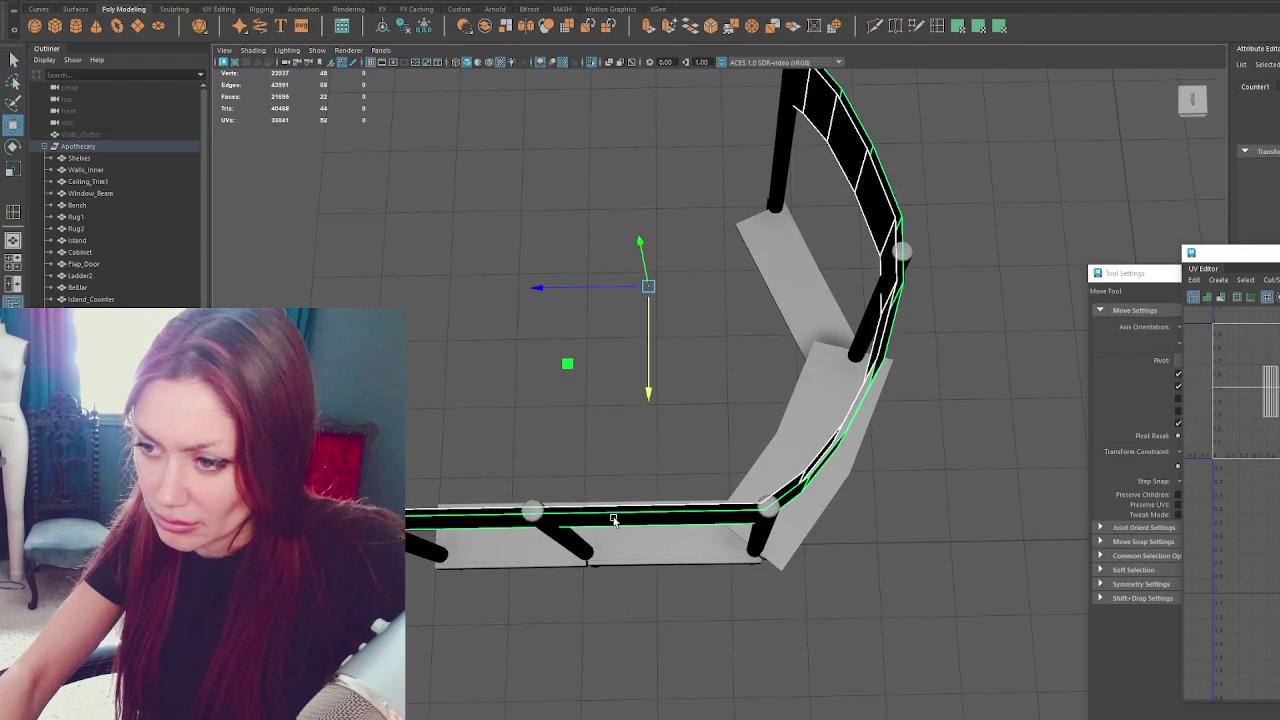
pyautogui.moveTo(546, 346); pyautogui.dragTo(548, 502)
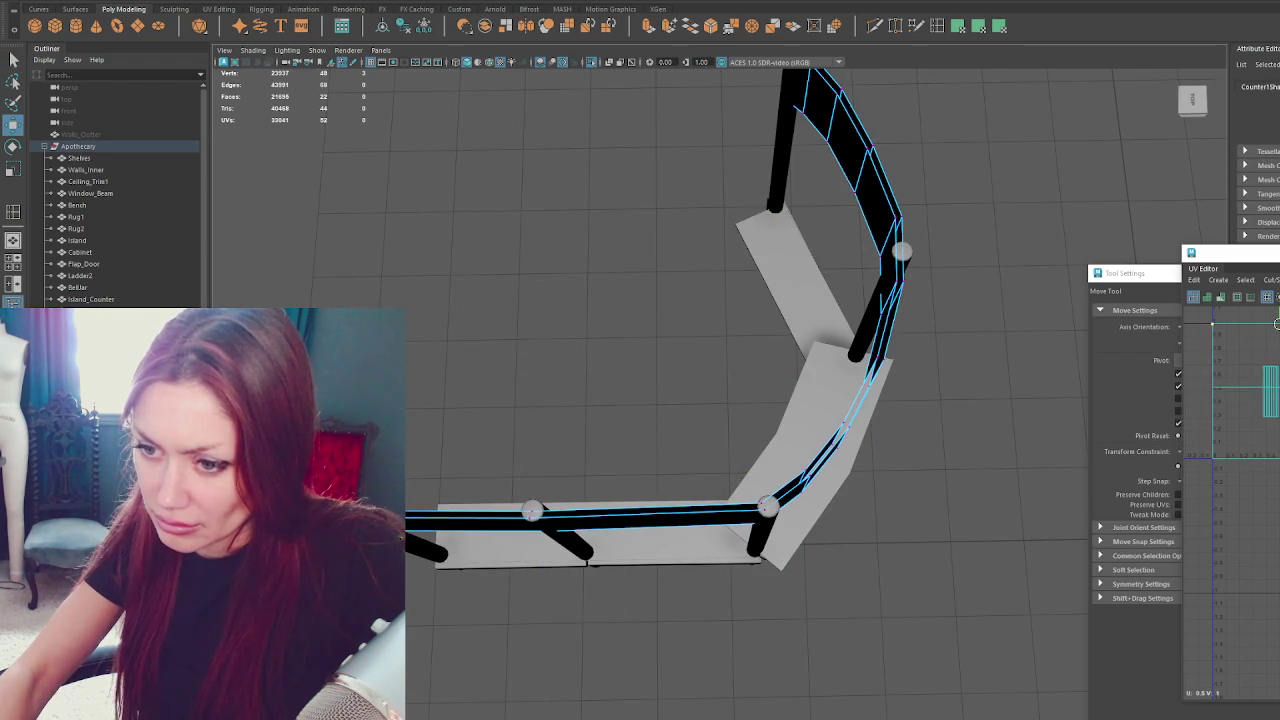
pyautogui.moveTo(471, 351)
pyautogui.keyDown('alt'); pyautogui.mouseDown()
pyautogui.moveTo(634, 243)
pyautogui.moveTo(617, 214)
pyautogui.moveTo(916, 218)
pyautogui.moveTo(647, 242)
pyautogui.mouseUp(); pyautogui.keyUp('alt')
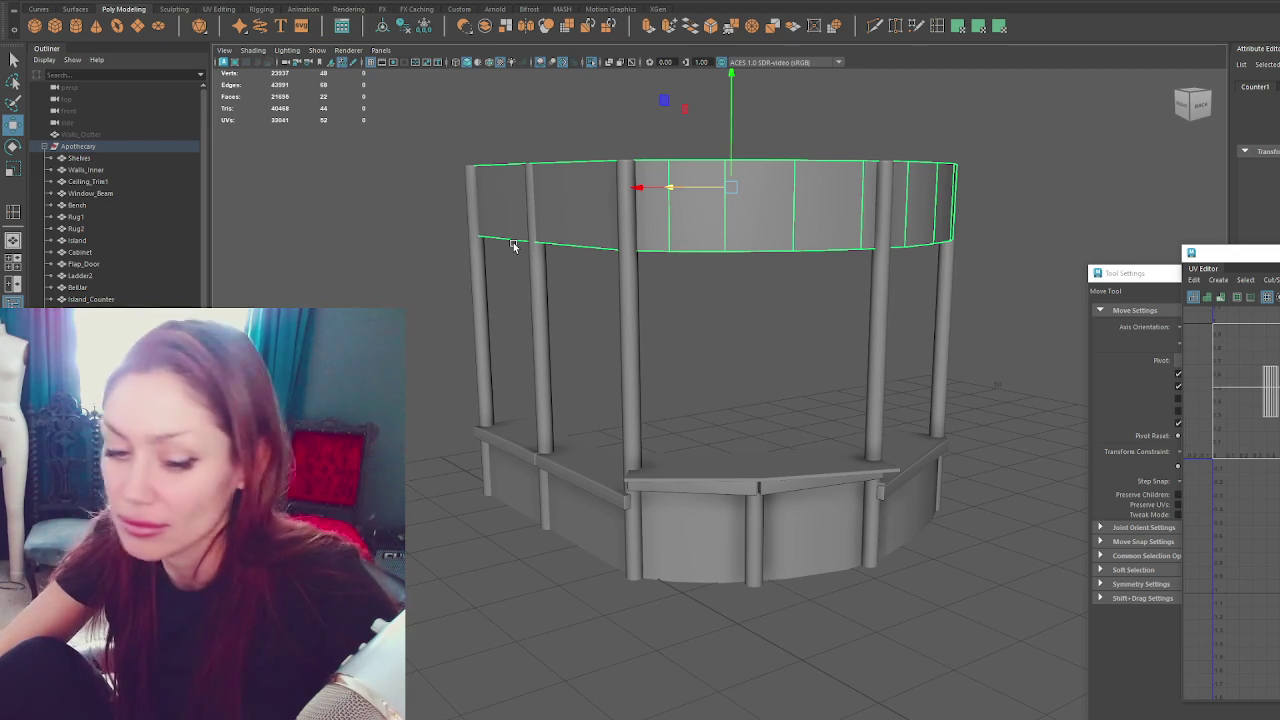
pyautogui.moveTo(776, 400)
pyautogui.keyDown('alt'); pyautogui.mouseDown()
pyautogui.moveTo(789, 377)
pyautogui.moveTo(814, 397)
pyautogui.moveTo(777, 331)
pyautogui.moveTo(836, 356)
pyautogui.moveTo(491, 377)
pyautogui.moveTo(816, 391)
pyautogui.moveTo(880, 450)
pyautogui.mouseUp(); pyautogui.keyUp('alt')
pyautogui.click(910, 510)
# Frame the booth, then select and delete the lower counter.
pyautogui.press('f')
pyautogui.moveTo(691, 583)
pyautogui.keyDown('alt'); pyautogui.mouseDown()
pyautogui.moveTo(789, 600)
pyautogui.moveTo(679, 603)
pyautogui.mouseUp(); pyautogui.keyUp('alt')
pyautogui.scroll(-5, 792, 615)
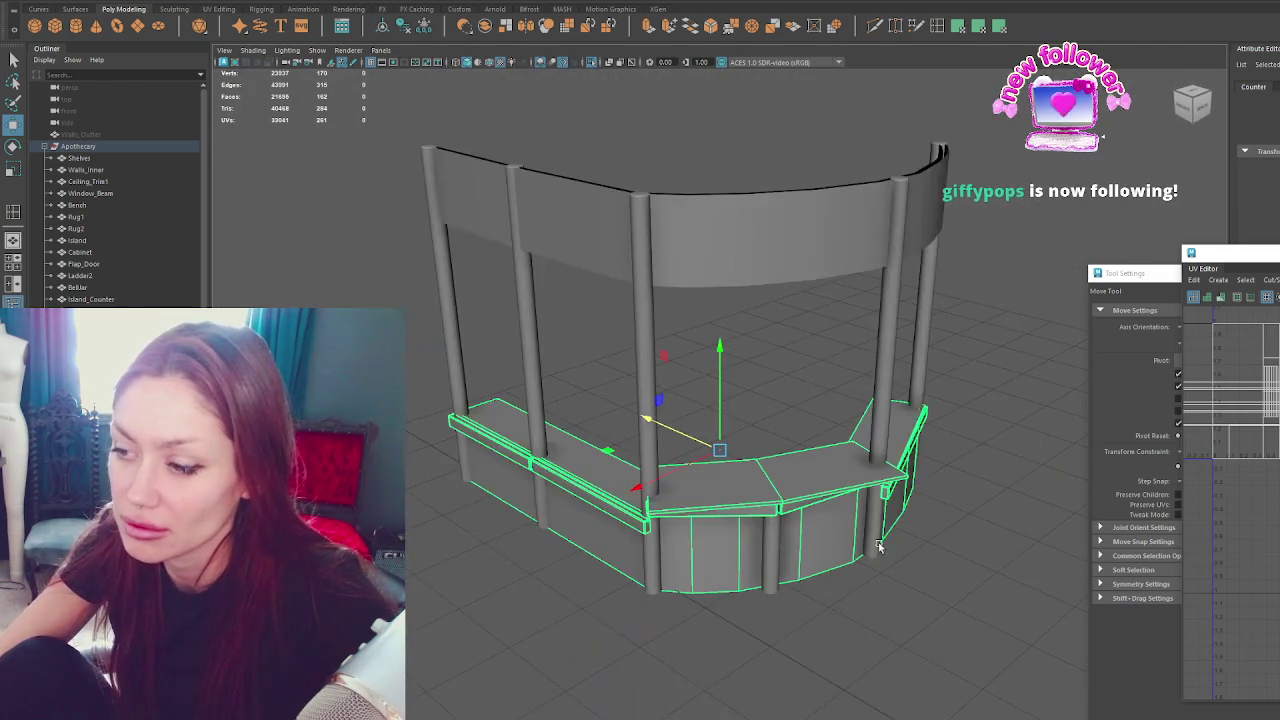
pyautogui.keyDown('alt'); pyautogui.moveTo(880, 551); pyautogui.dragTo(777, 509); pyautogui.keyUp('alt')
pyautogui.scroll(5, 808, 492)
pyautogui.scroll(-3, 808, 492)
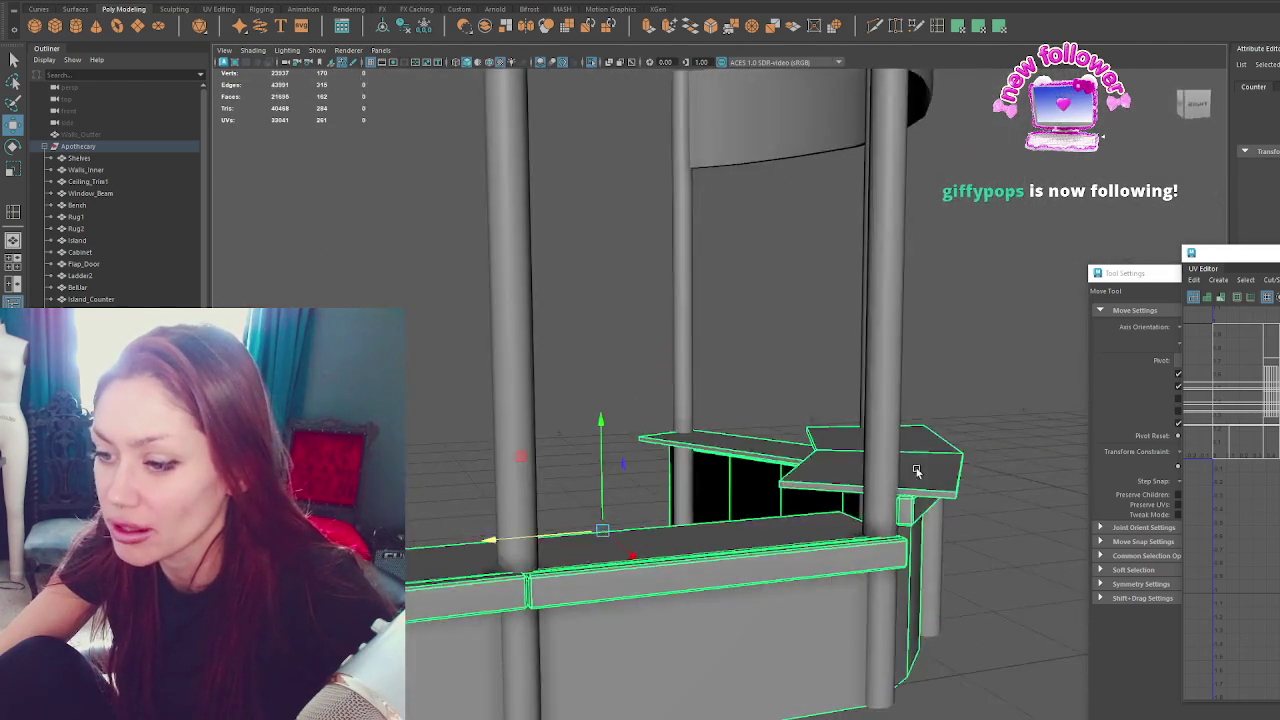
pyautogui.scroll(-3, 808, 492)
pyautogui.scroll(-3, 836, 440)
pyautogui.keyDown('alt'); pyautogui.moveTo(836, 440); pyautogui.dragTo(732, 445); pyautogui.keyUp('alt')
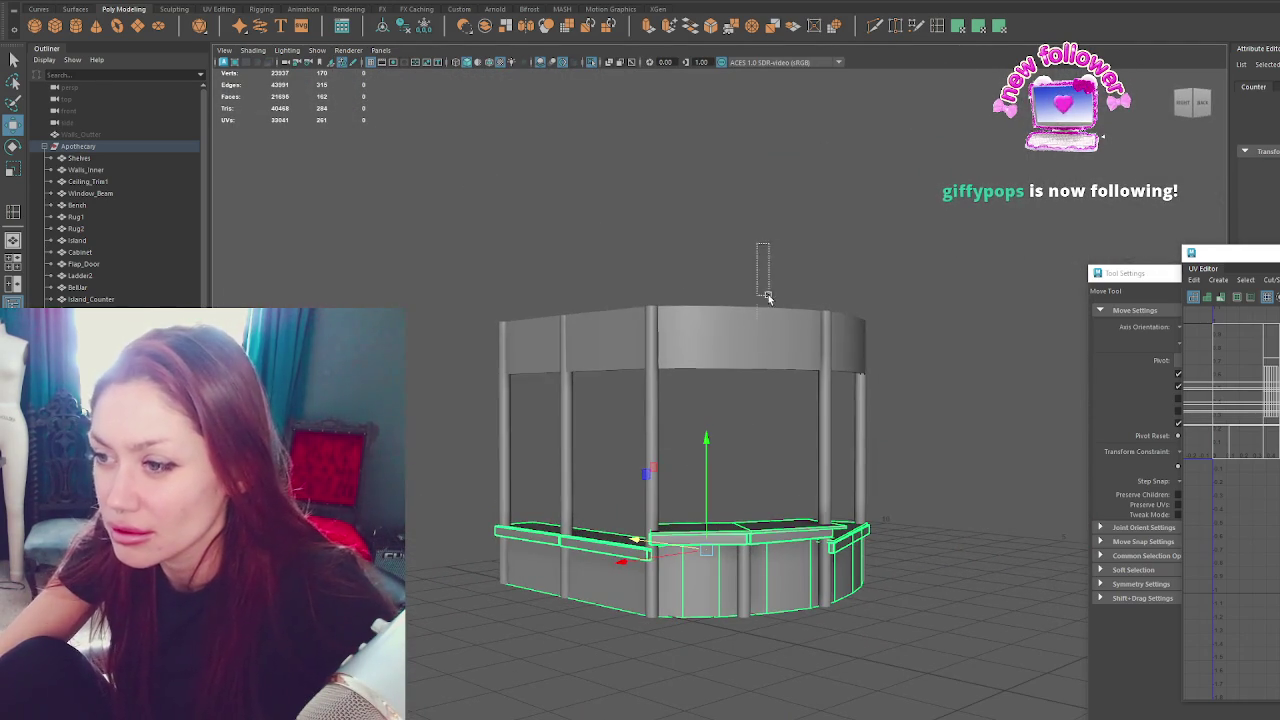
pyautogui.click(770, 340)
pyautogui.press('f')
pyautogui.click(690, 622)
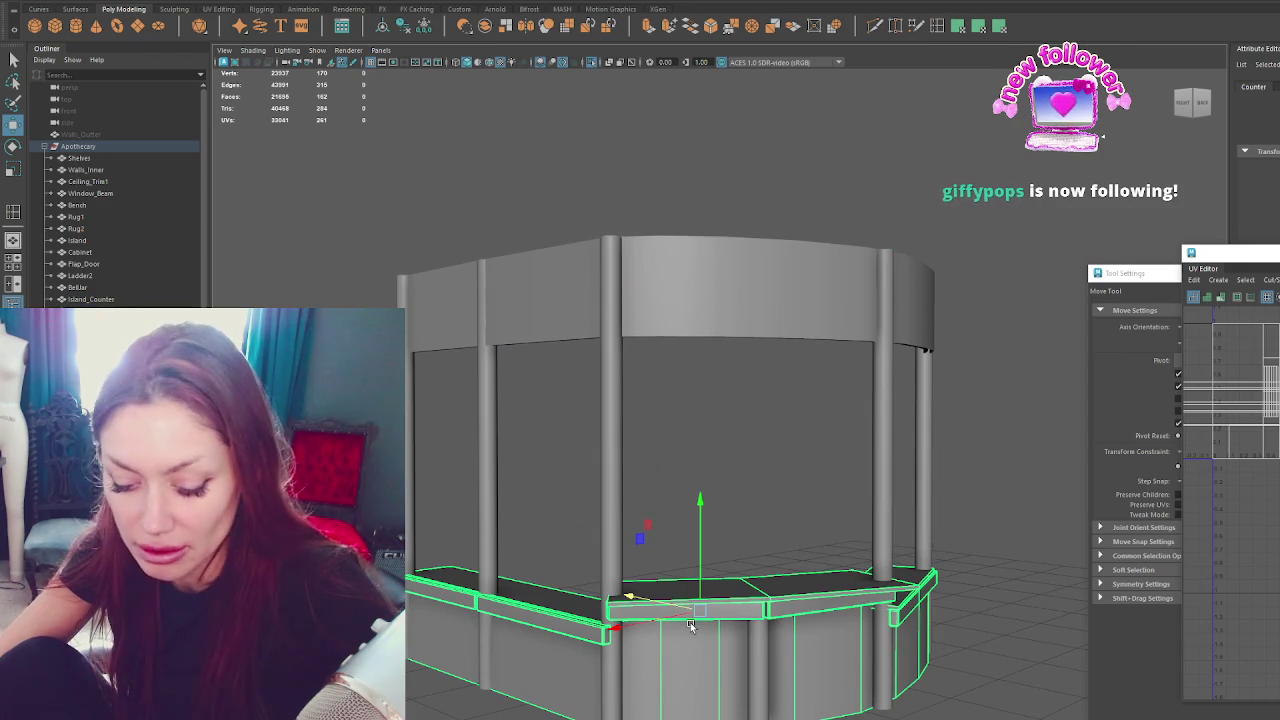
pyautogui.press('Delete')
# Try lowering a copy of the canopy band to the floor, then undo it.
pyautogui.click(712, 336)
pyautogui.keyDown('shift'); pyautogui.moveTo(699, 233); pyautogui.dragTo(700, 497); pyautogui.keyUp('shift')
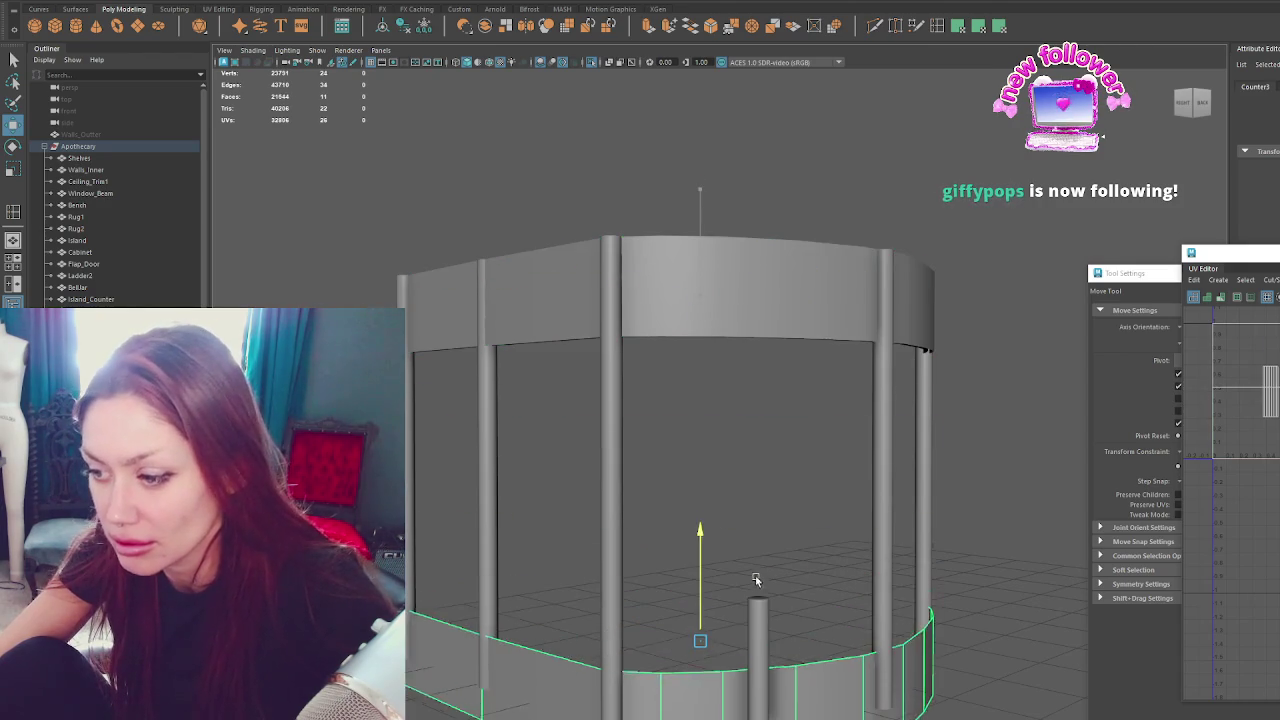
pyautogui.moveTo(816, 528)
pyautogui.keyDown('alt'); pyautogui.mouseDown()
pyautogui.moveTo(743, 517)
pyautogui.moveTo(874, 531)
pyautogui.moveTo(592, 537)
pyautogui.mouseUp(); pyautogui.keyUp('alt')
pyautogui.hotkey('ctrl', 'z')
pyautogui.moveTo(646, 409)
pyautogui.keyDown('alt'); pyautogui.mouseDown()
pyautogui.moveTo(837, 423)
pyautogui.moveTo(543, 543)
pyautogui.moveTo(691, 540)
pyautogui.moveTo(754, 447)
pyautogui.moveTo(796, 334)
pyautogui.mouseUp(); pyautogui.keyUp('alt')
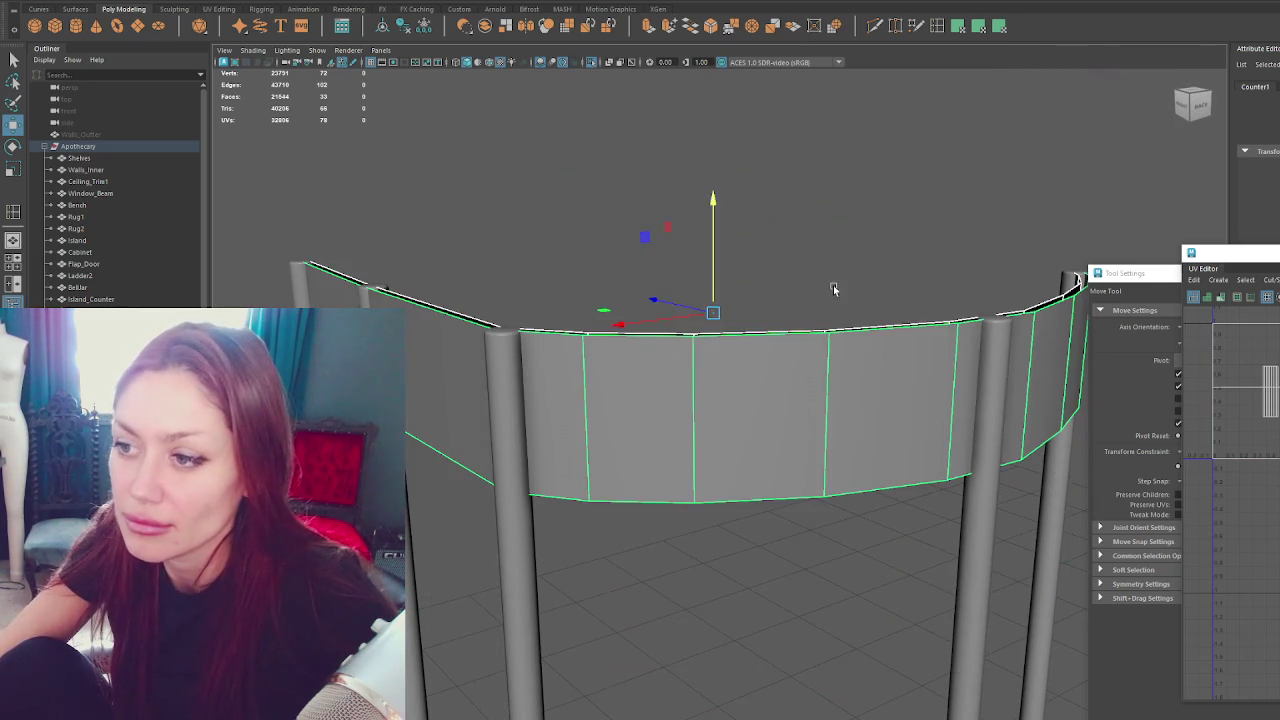
pyautogui.press('q')
# Apply a Mesh menu operation to the canopy band and create a new cube.
pyautogui.click(237, 6)
pyautogui.click(362, 8)
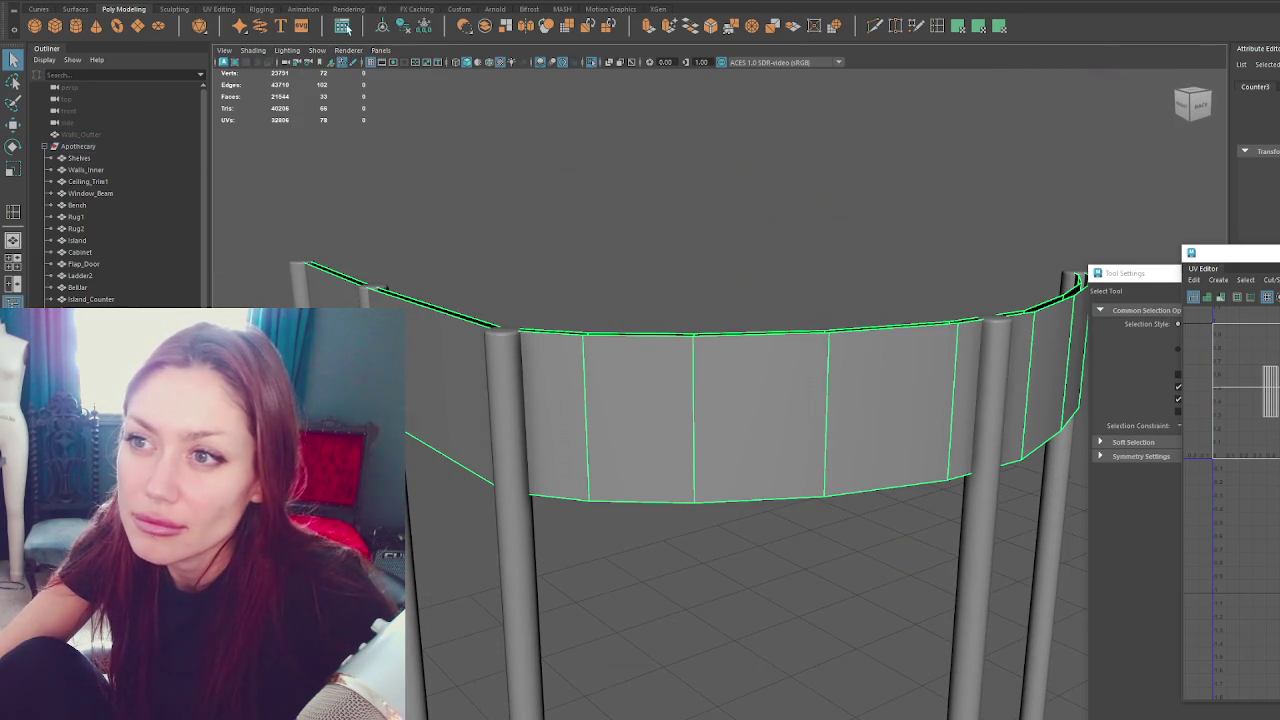
pyautogui.click(75, 28)
pyautogui.scroll(-5, 720, 527)
# Raise the new cube into the canopy band, scale it thin and rotate it.
pyautogui.scroll(-3, 720, 527)
pyautogui.press('w')
pyautogui.moveTo(781, 715); pyautogui.dragTo(666, 628)
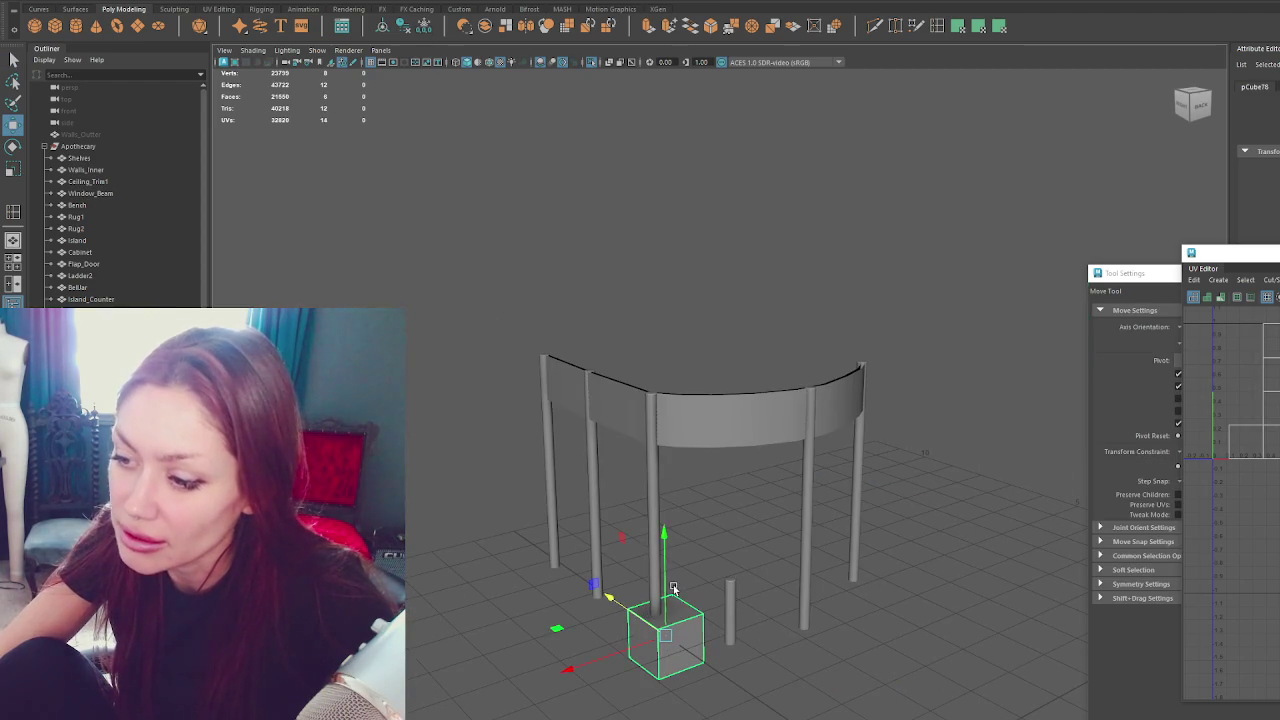
pyautogui.moveTo(666, 560)
pyautogui.mouseDown()
pyautogui.moveTo(686, 395)
pyautogui.moveTo(697, 457)
pyautogui.mouseUp()
pyautogui.press('r')
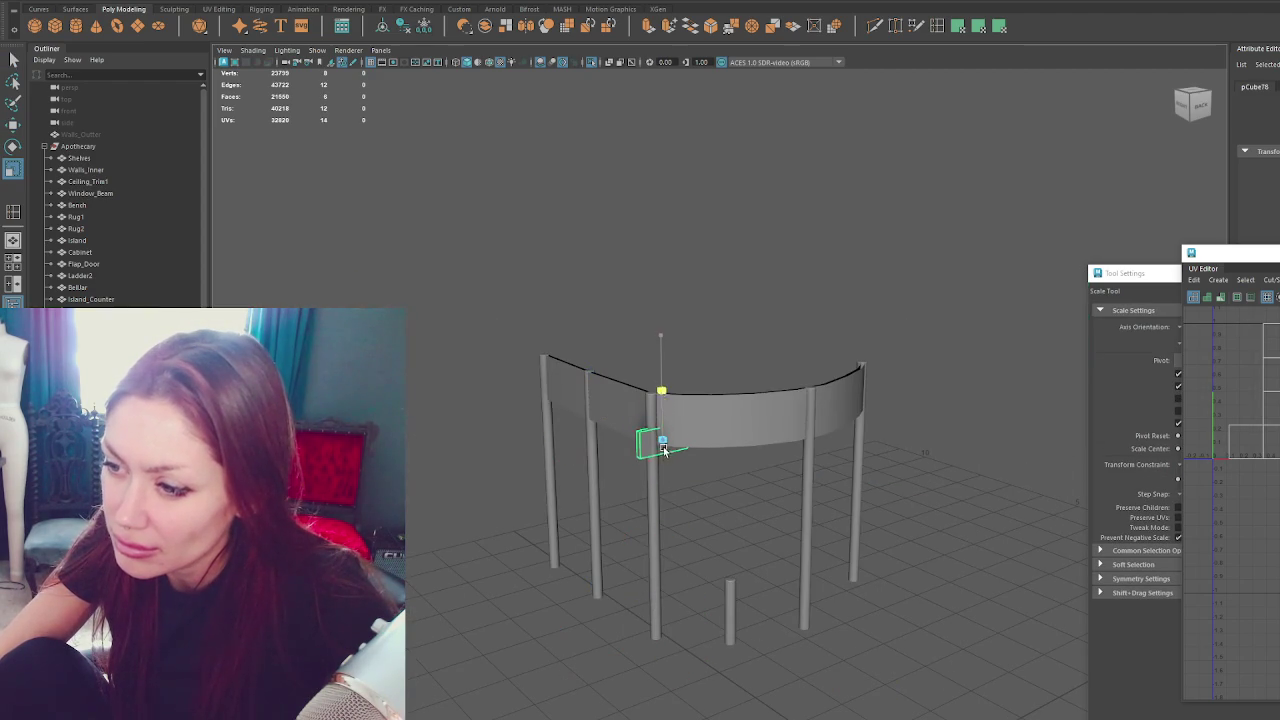
pyautogui.press('e')
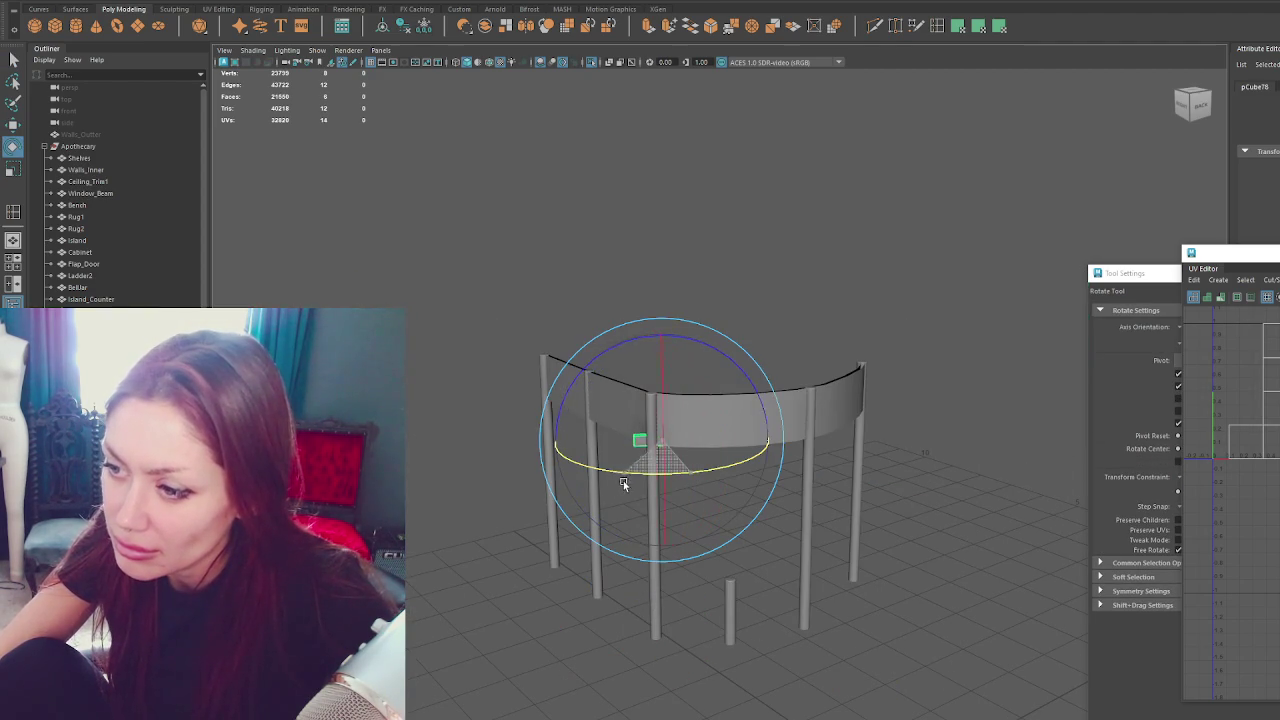
pyautogui.moveTo(594, 487); pyautogui.dragTo(598, 482)
pyautogui.press('w')
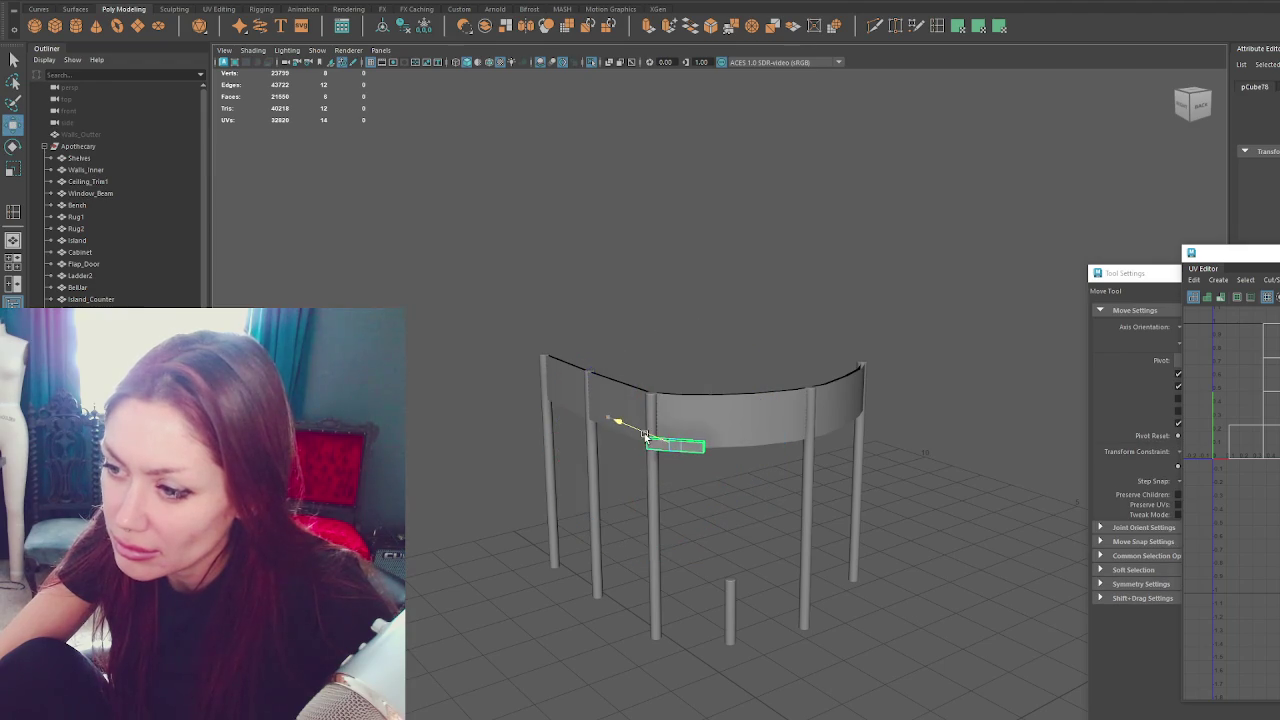
# Inspect the thin box beside the post, delete it, and select the curved ring beam.
pyautogui.press('f')
pyautogui.keyDown('alt'); pyautogui.moveTo(751, 486); pyautogui.dragTo(826, 500); pyautogui.keyUp('alt')
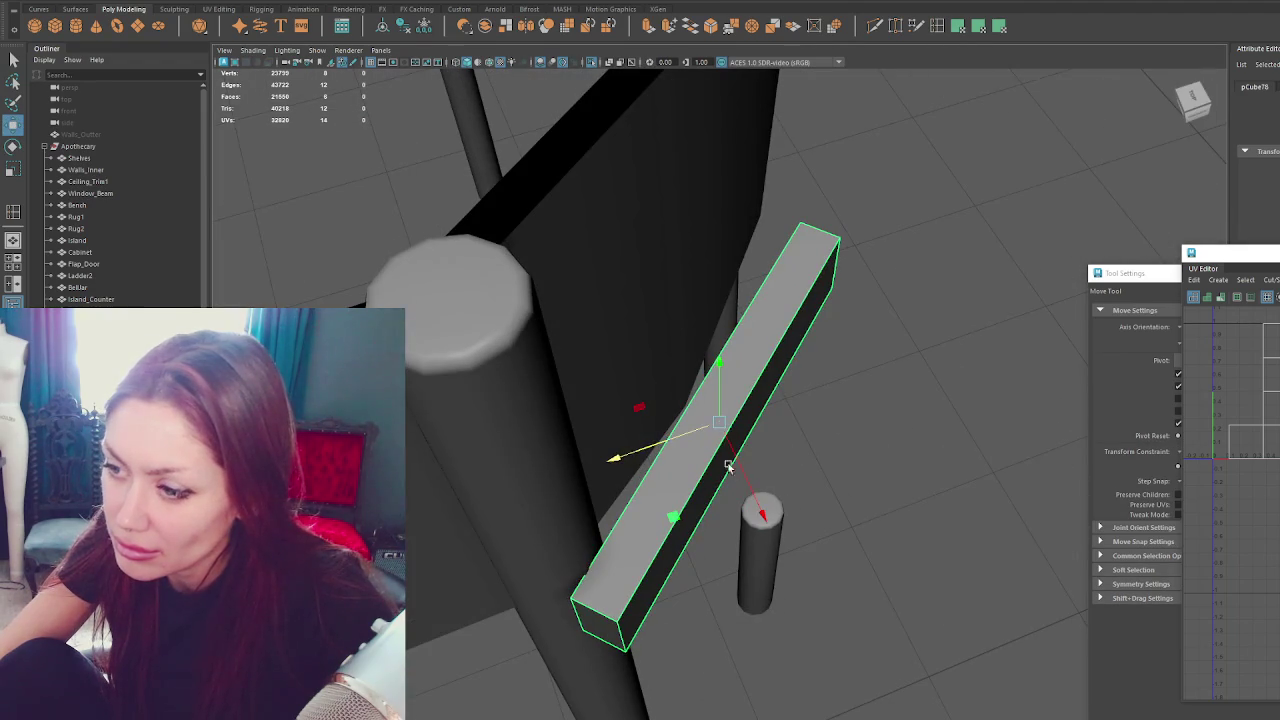
pyautogui.keyDown('alt'); pyautogui.moveTo(713, 456); pyautogui.dragTo(892, 404); pyautogui.keyUp('alt')
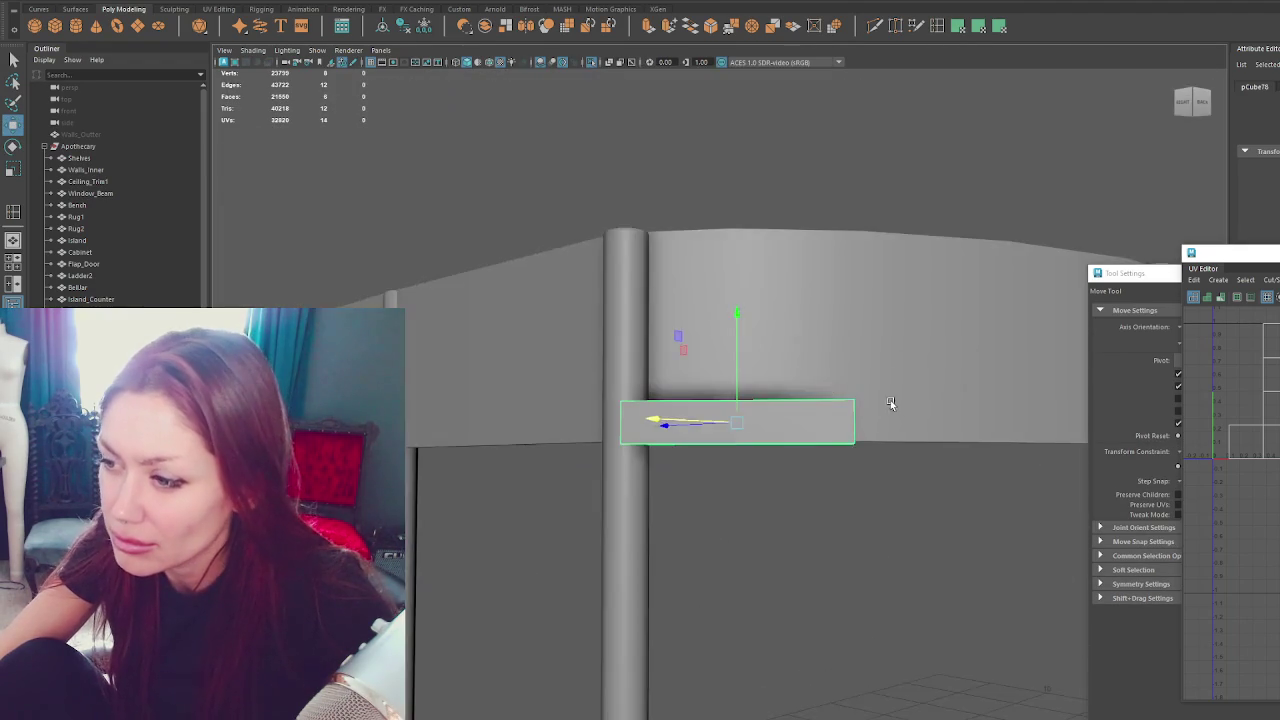
pyautogui.keyDown('alt'); pyautogui.moveTo(892, 404); pyautogui.dragTo(669, 433, button='middle'); pyautogui.keyUp('alt')
pyautogui.keyDown('alt'); pyautogui.moveTo(772, 464); pyautogui.dragTo(782, 385); pyautogui.keyUp('alt')
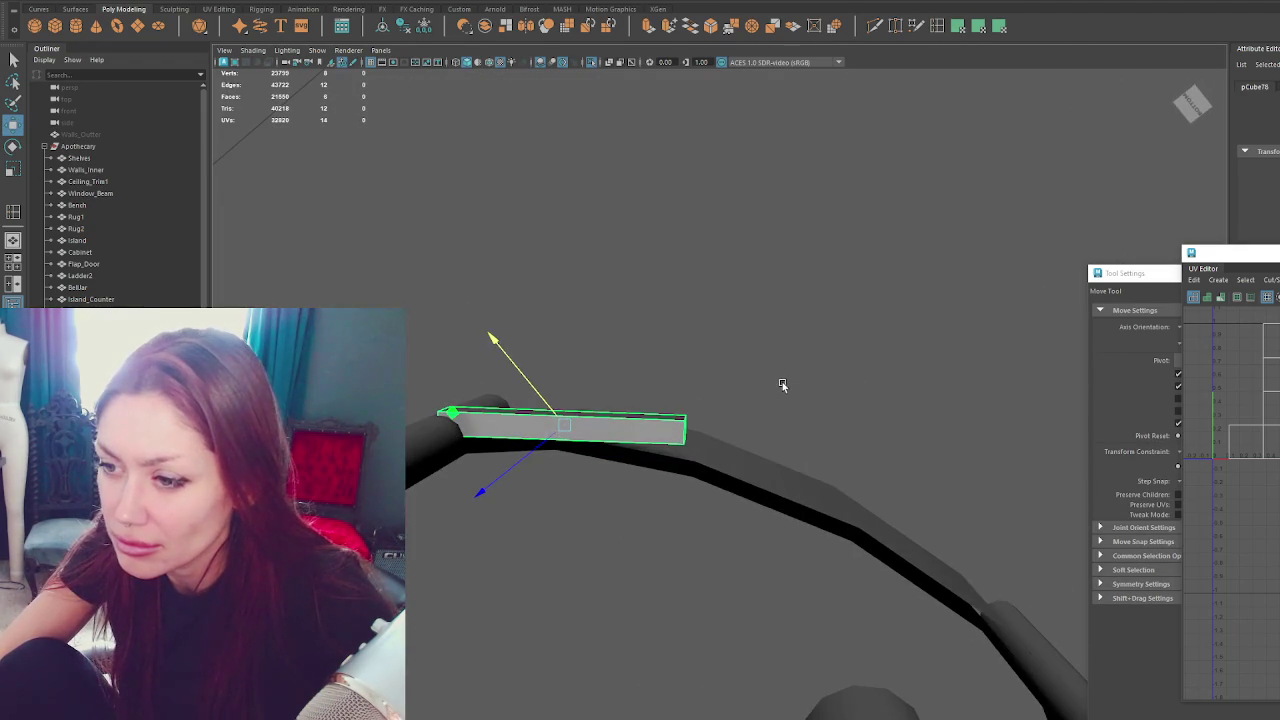
pyautogui.press('Delete')
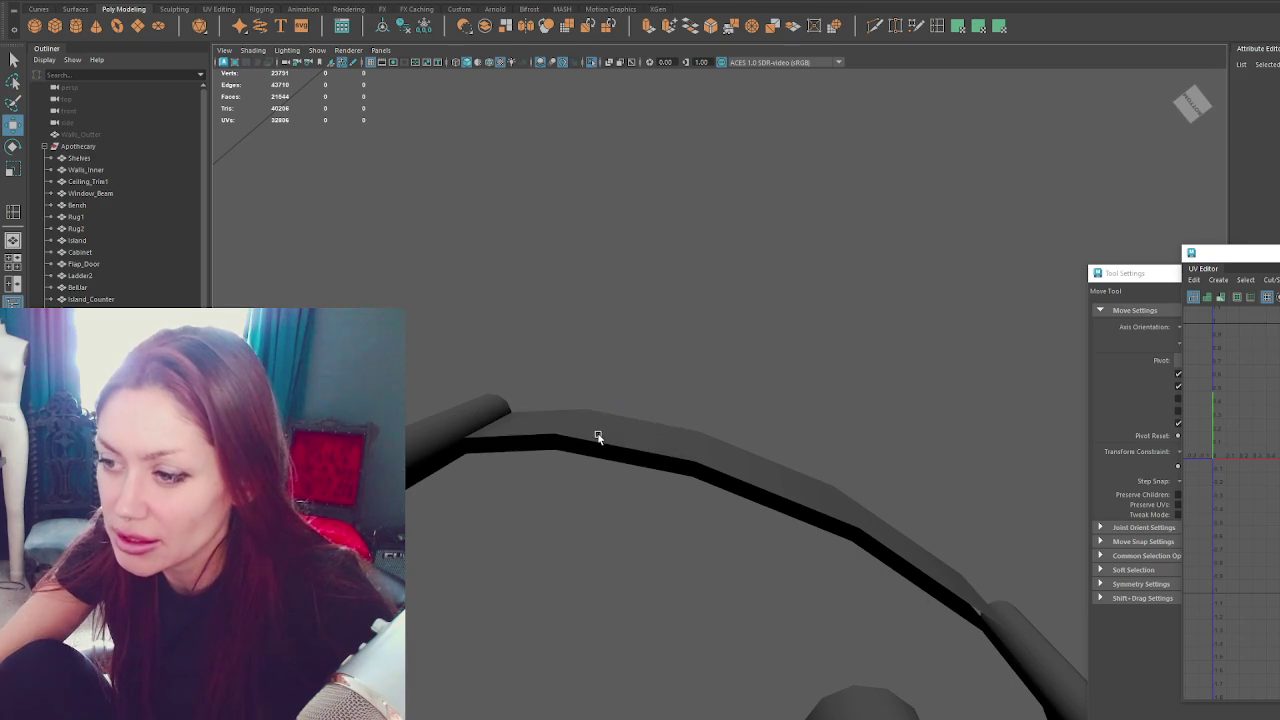
pyautogui.click(597, 437)
pyautogui.moveTo(597, 437)
pyautogui.keyDown('alt'); pyautogui.mouseDown()
pyautogui.moveTo(811, 434)
pyautogui.moveTo(766, 466)
pyautogui.moveTo(814, 483)
pyautogui.moveTo(848, 468)
pyautogui.moveTo(820, 470)
pyautogui.mouseUp(); pyautogui.keyUp('alt')
# In wireframe, select the beam's bottom edges and try an extrude, then undo it.
pyautogui.scroll(2, 820, 470)
pyautogui.scroll(2, 866, 557)
pyautogui.scroll(2, 780, 424)
pyautogui.scroll(-2, 780, 424)
pyautogui.moveTo(766, 410); pyautogui.dragTo(757, 470, button='right')
pyautogui.press('q')
pyautogui.press('4')
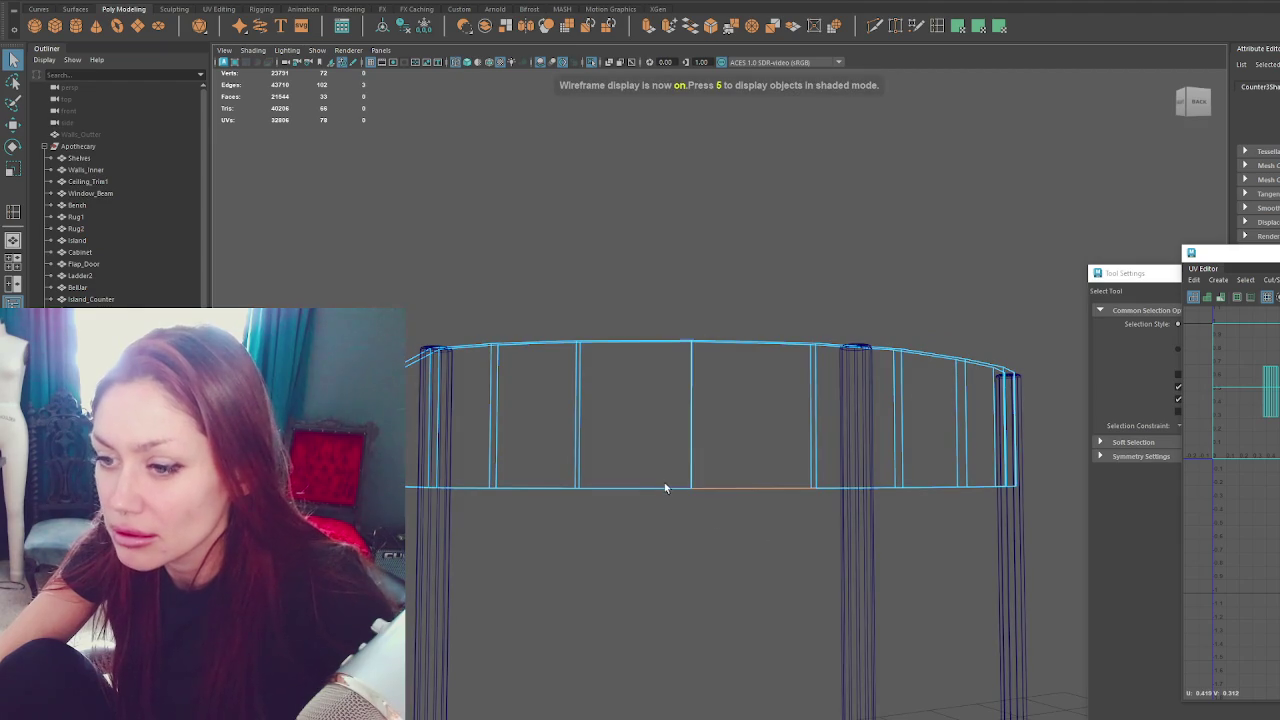
pyautogui.scroll(-2, 731, 474)
pyautogui.moveTo(1037, 433); pyautogui.dragTo(552, 537)
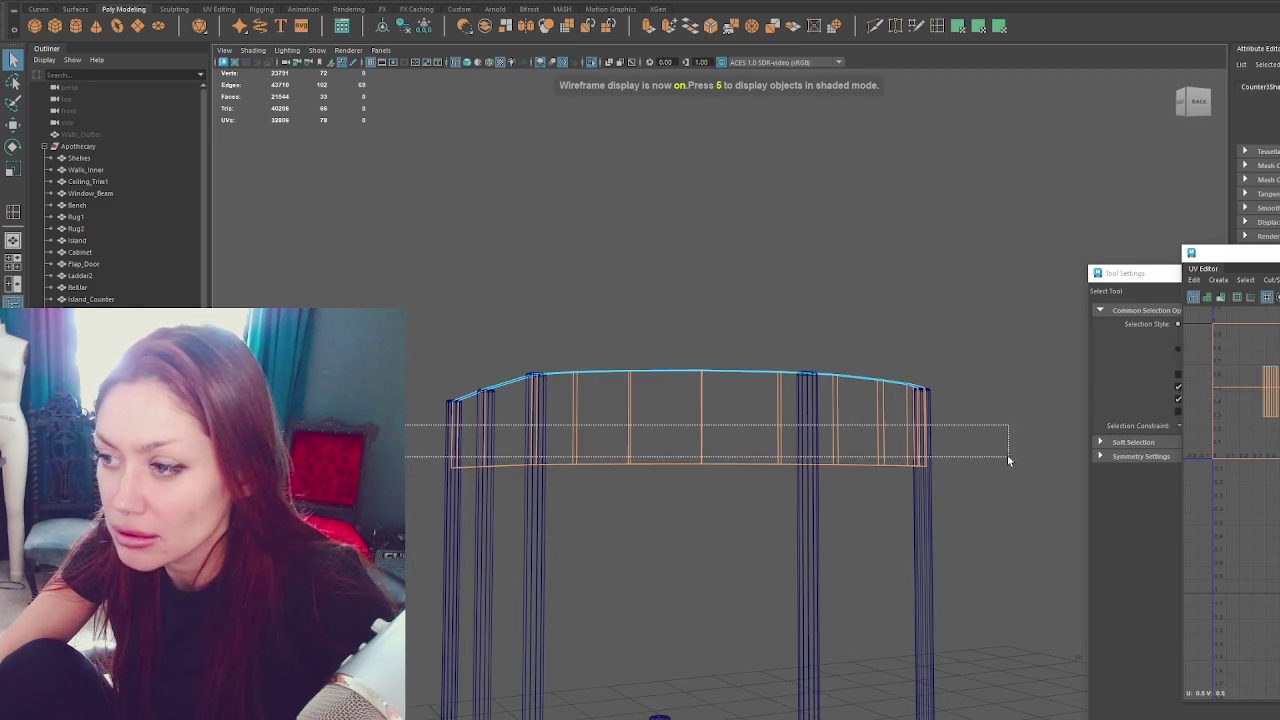
pyautogui.click(649, 26)
pyautogui.hotkey('ctrl', 'z')
# Bridge the two bottom edge loops to close the underside, then return to shaded display.
pyautogui.keyDown('alt'); pyautogui.moveTo(710, 120); pyautogui.dragTo(753, 175); pyautogui.keyUp('alt')
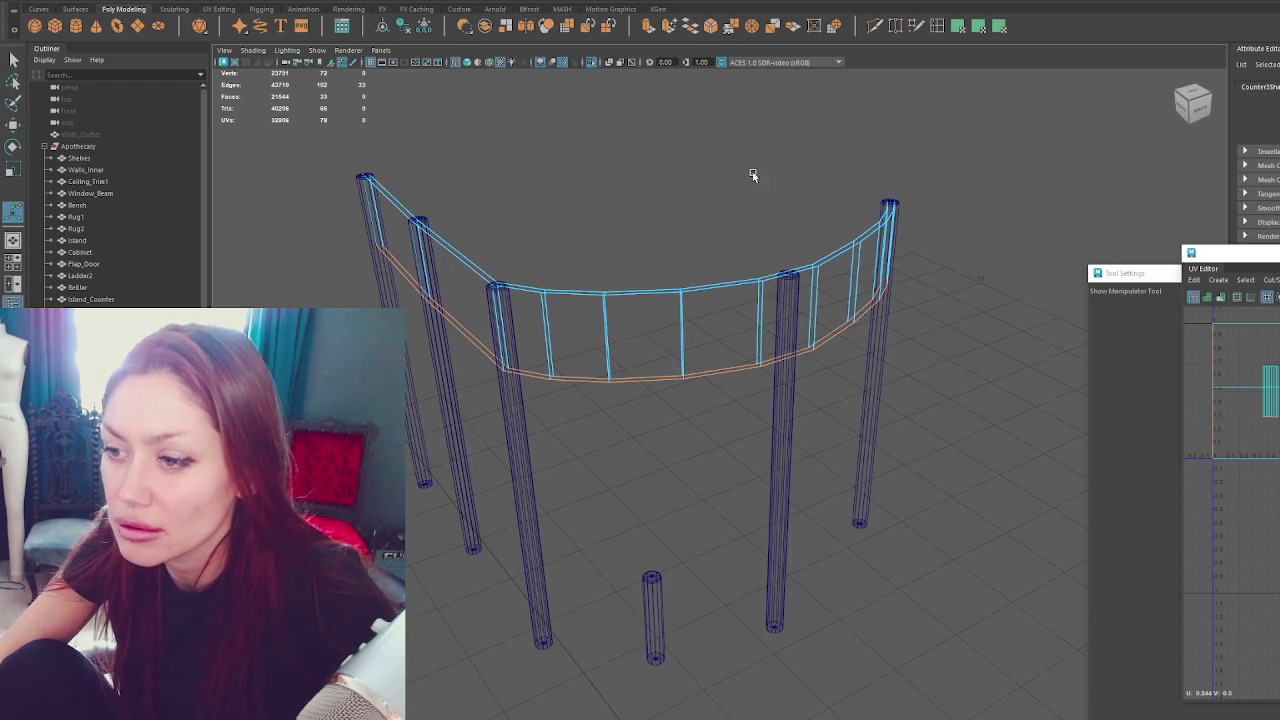
pyautogui.click(700, 29)
pyautogui.press('[')
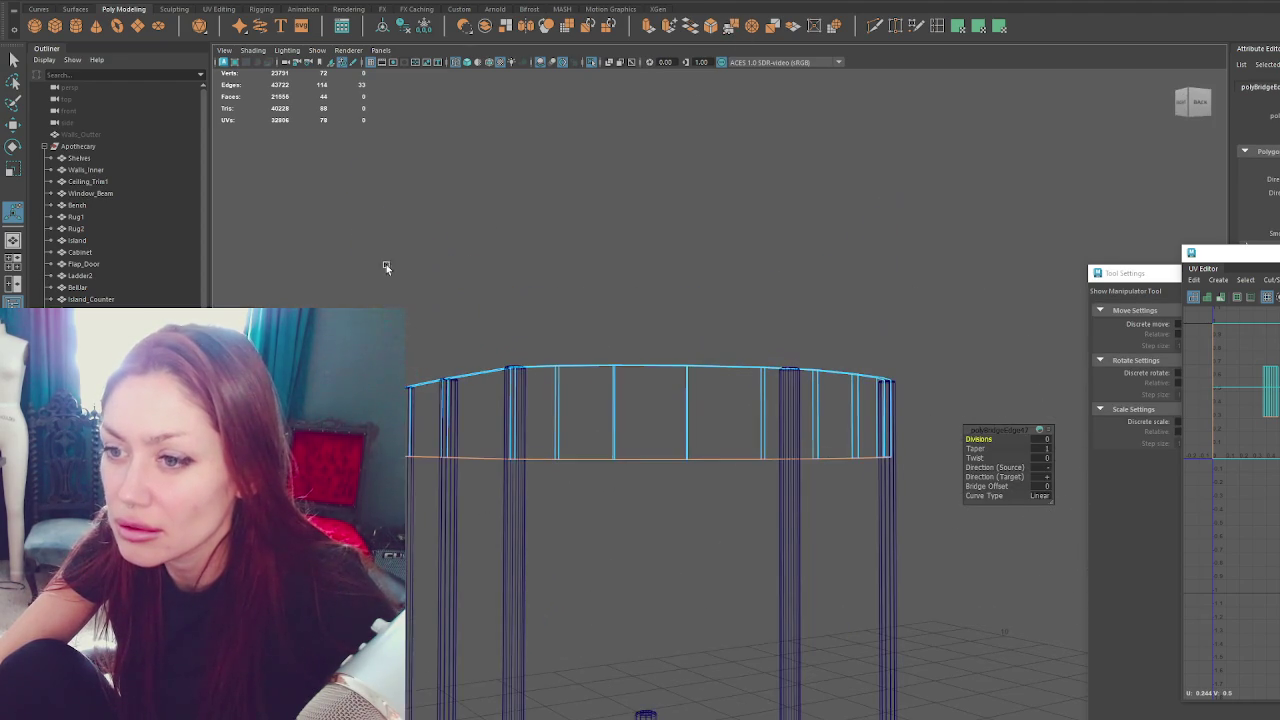
pyautogui.moveTo(408, 320); pyautogui.dragTo(1014, 391)
pyautogui.press('q')
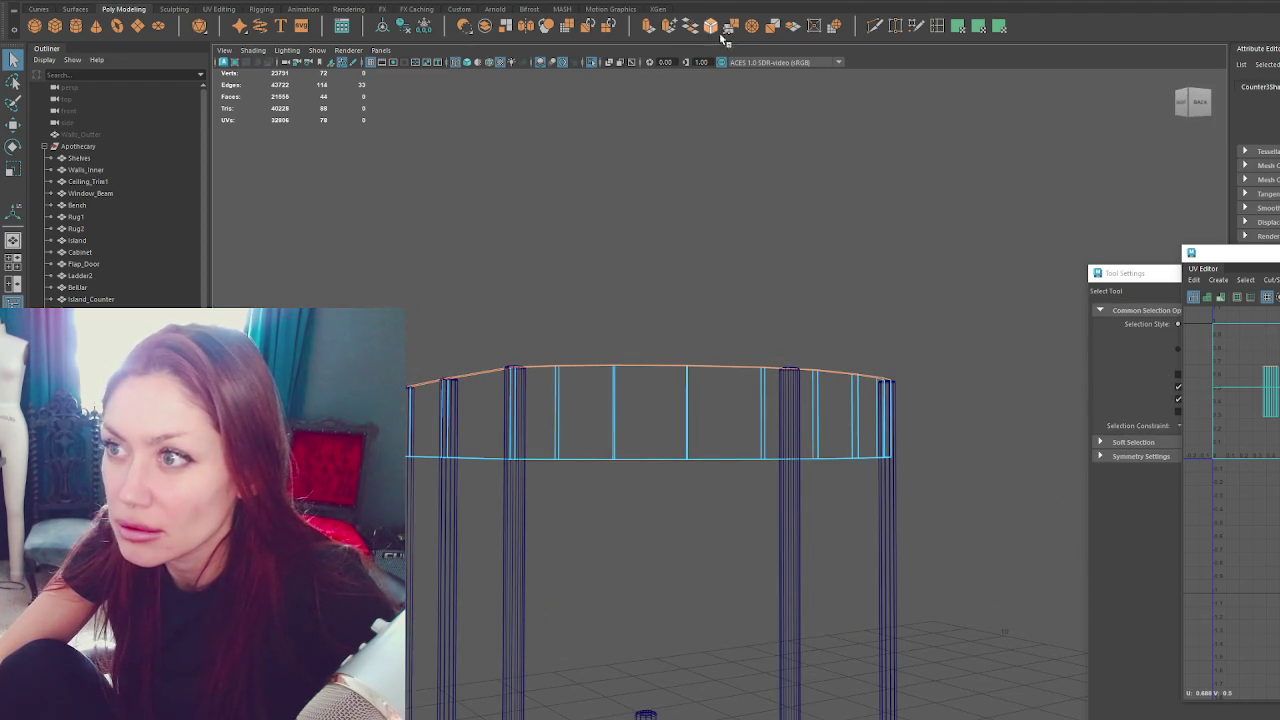
pyautogui.press('6')
pyautogui.moveTo(654, 277)
pyautogui.keyDown('alt'); pyautogui.mouseDown()
pyautogui.moveTo(697, 296)
pyautogui.moveTo(746, 274)
pyautogui.mouseUp(); pyautogui.keyUp('alt')
pyautogui.scroll(3, 766, 260)
pyautogui.scroll(2, 463, 500)
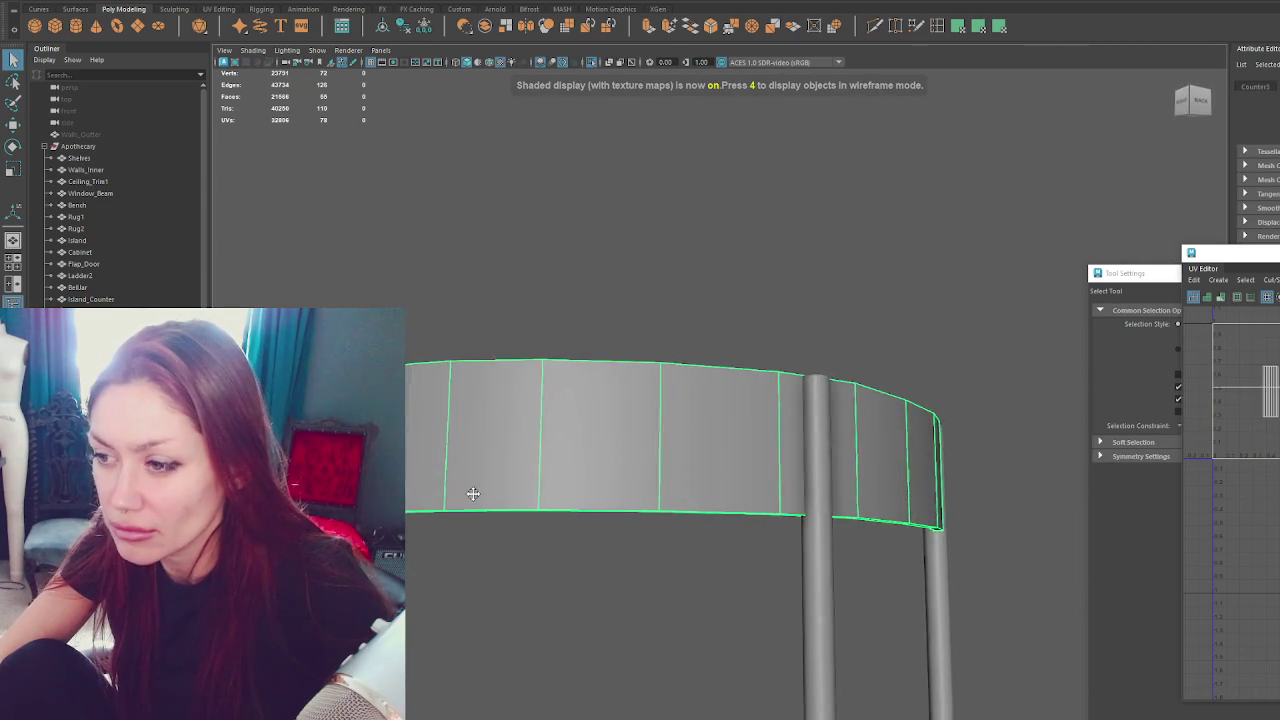
pyautogui.scroll(2, 720, 393)
pyautogui.moveTo(720, 393)
pyautogui.keyDown('alt'); pyautogui.mouseDown()
pyautogui.moveTo(600, 394)
pyautogui.moveTo(623, 389)
pyautogui.moveTo(617, 400)
pyautogui.mouseUp(); pyautogui.keyUp('alt')
# Move the beam's vertical end edge left toward the post.
pyautogui.moveTo(662, 497)
pyautogui.keyDown('alt'); pyautogui.mouseDown()
pyautogui.moveTo(486, 408)
pyautogui.moveTo(762, 294)
pyautogui.mouseUp(); pyautogui.keyUp('alt')
pyautogui.moveTo(762, 294); pyautogui.dragTo(726, 240, button='right')
pyautogui.moveTo(553, 321); pyautogui.dragTo(664, 540)
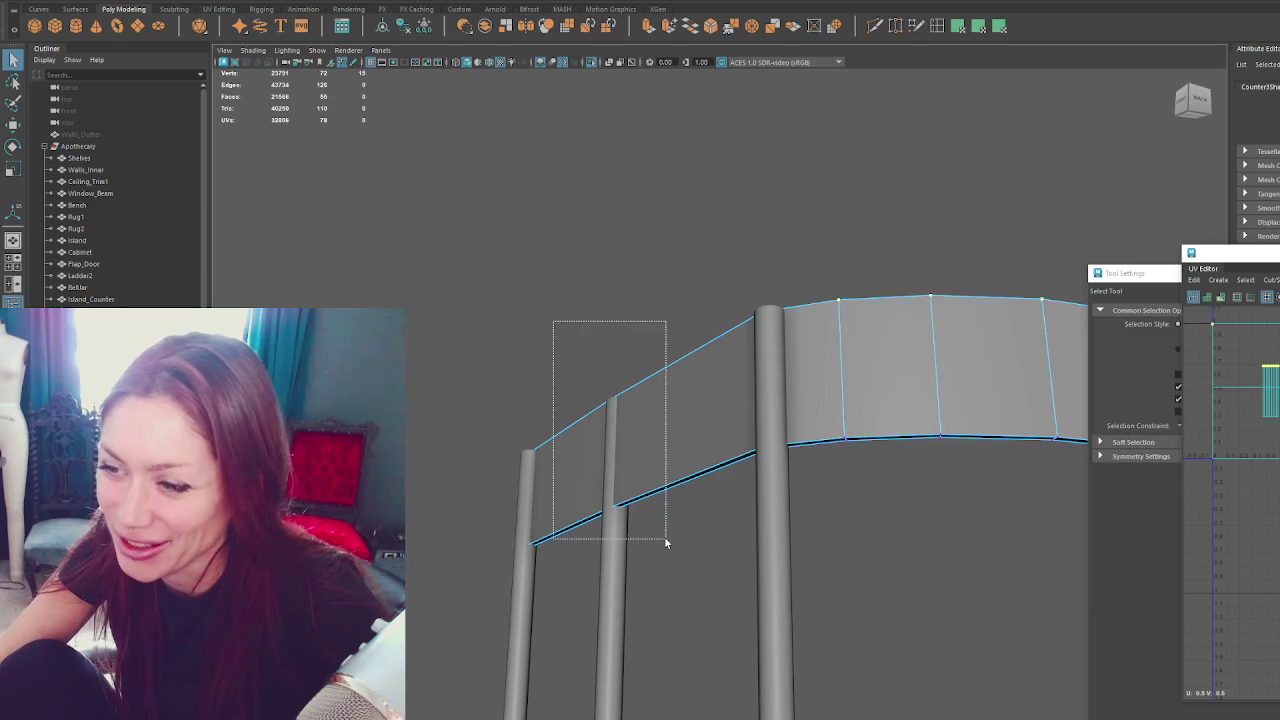
pyautogui.press('w')
pyautogui.moveTo(592, 449); pyautogui.dragTo(578, 449)
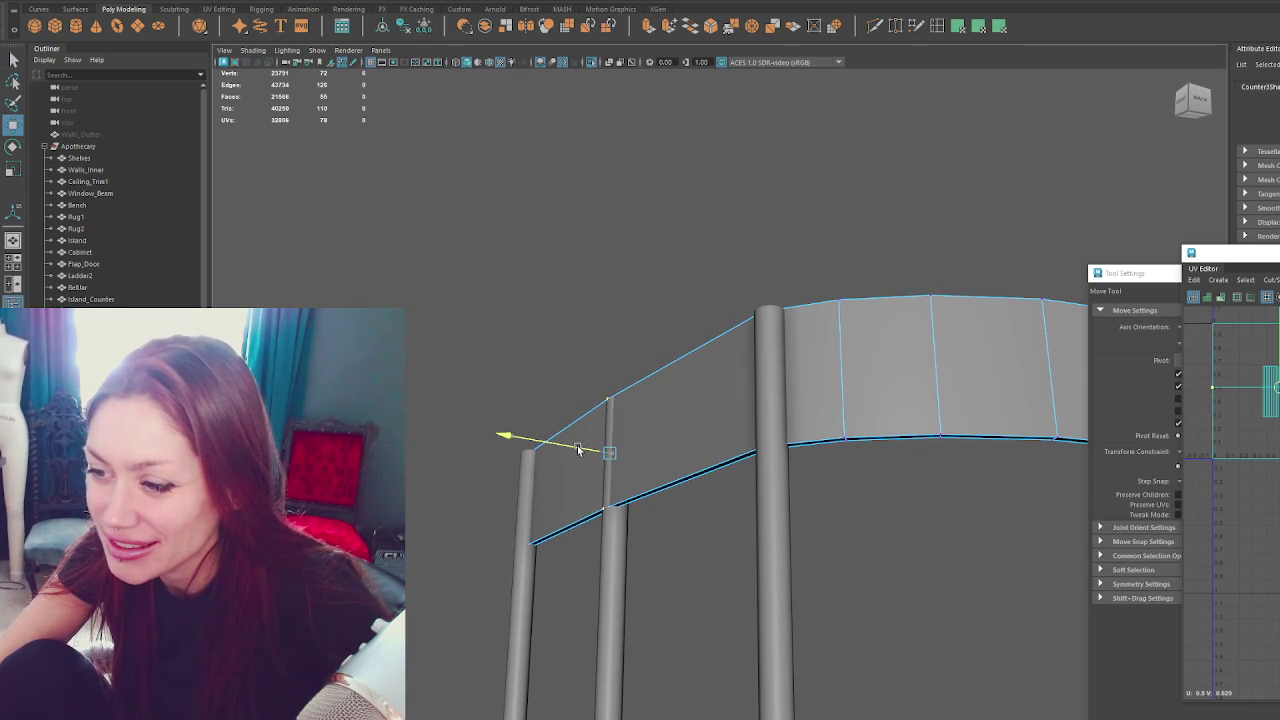
# Select and move a vertex on the left end to reshape it.
pyautogui.moveTo(578, 432)
pyautogui.keyDown('alt'); pyautogui.mouseDown()
pyautogui.moveTo(686, 263)
pyautogui.moveTo(600, 271)
pyautogui.mouseUp(); pyautogui.keyUp('alt')
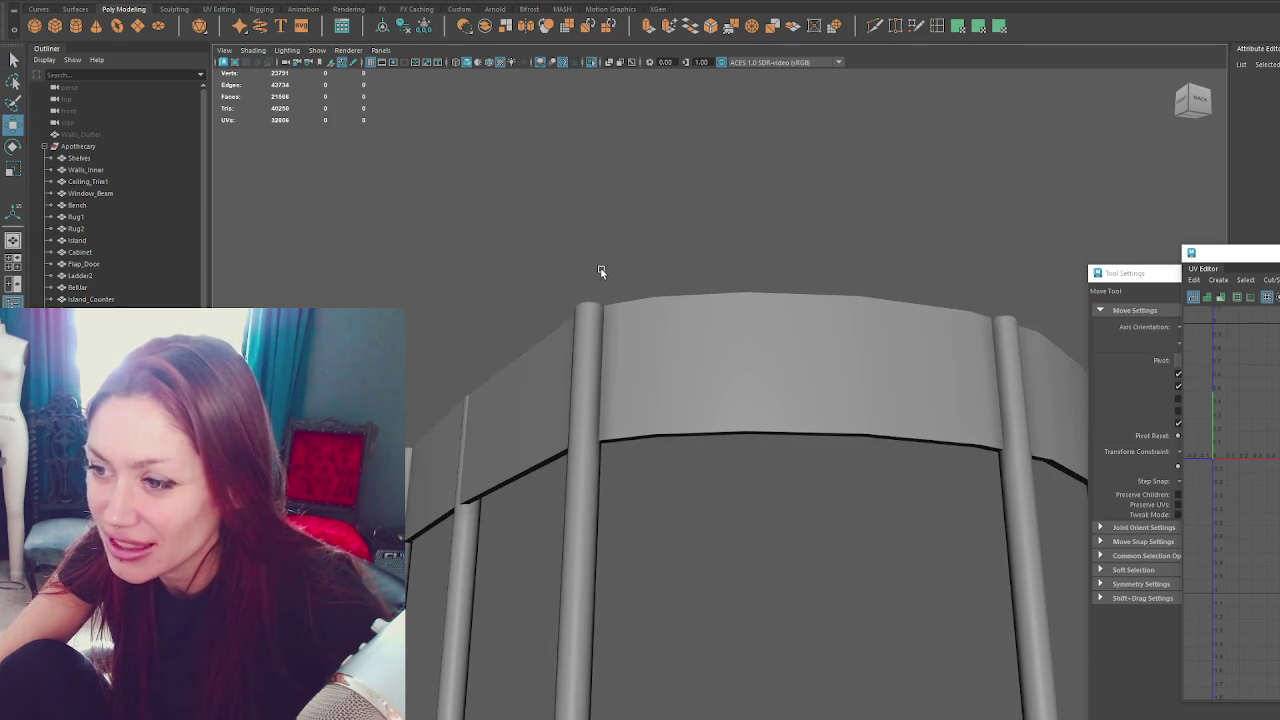
pyautogui.moveTo(492, 266); pyautogui.dragTo(440, 264, button='right')
pyautogui.moveTo(434, 626); pyautogui.dragTo(436, 624)
pyautogui.moveTo(444, 343); pyautogui.dragTo(508, 556)
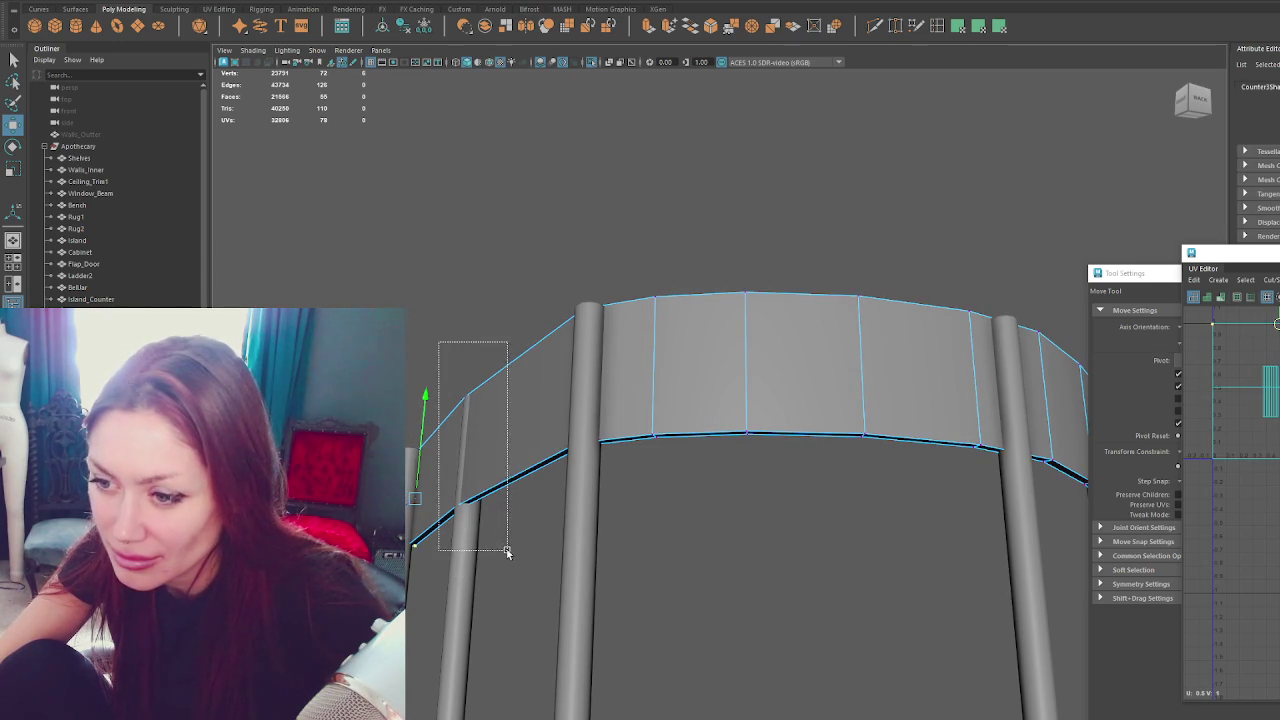
pyautogui.moveTo(429, 443); pyautogui.dragTo(434, 446)
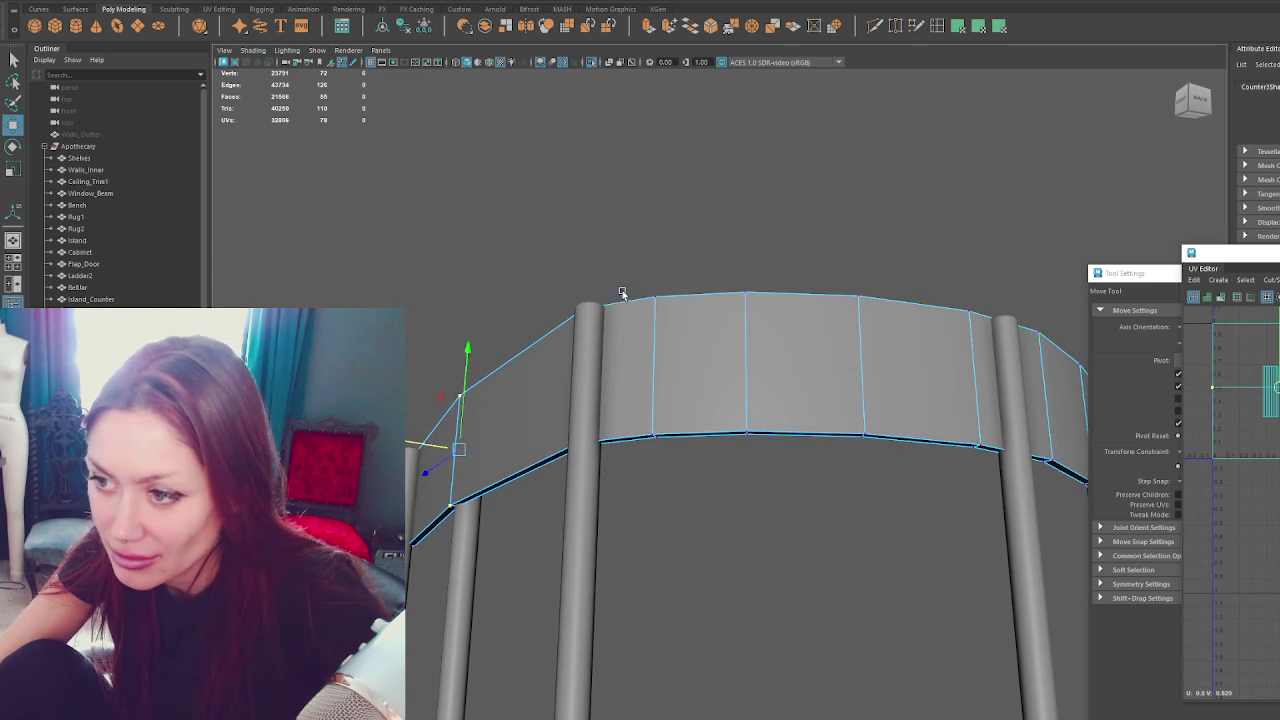
pyautogui.click(783, 229)
# Nudge a vertical edge partway along the beam to line up with the post.
pyautogui.keyDown('alt'); pyautogui.moveTo(783, 229); pyautogui.dragTo(774, 414); pyautogui.keyUp('alt')
pyautogui.scroll(3, 505, 453)
pyautogui.moveTo(505, 453)
pyautogui.keyDown('alt'); pyautogui.mouseDown()
pyautogui.moveTo(983, 277)
pyautogui.moveTo(869, 460)
pyautogui.mouseUp(); pyautogui.keyUp('alt')
pyautogui.press('e')
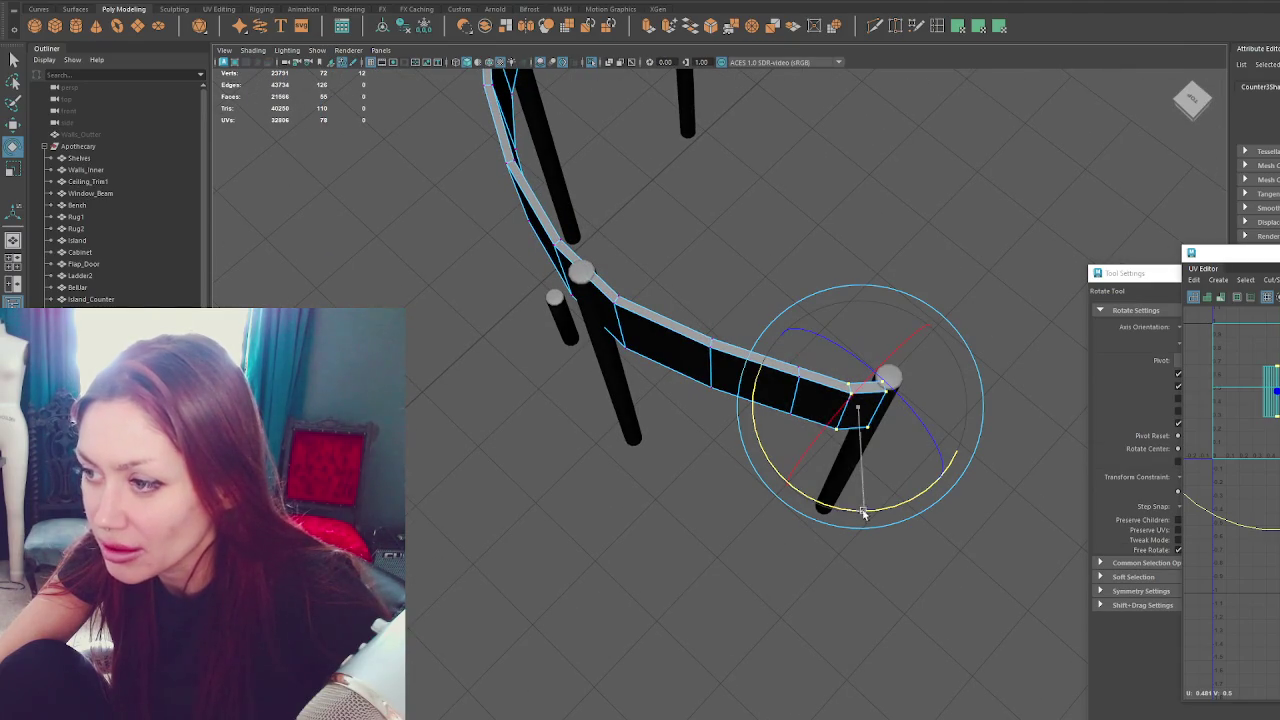
pyautogui.click(815, 323)
pyautogui.moveTo(780, 335); pyautogui.dragTo(828, 448)
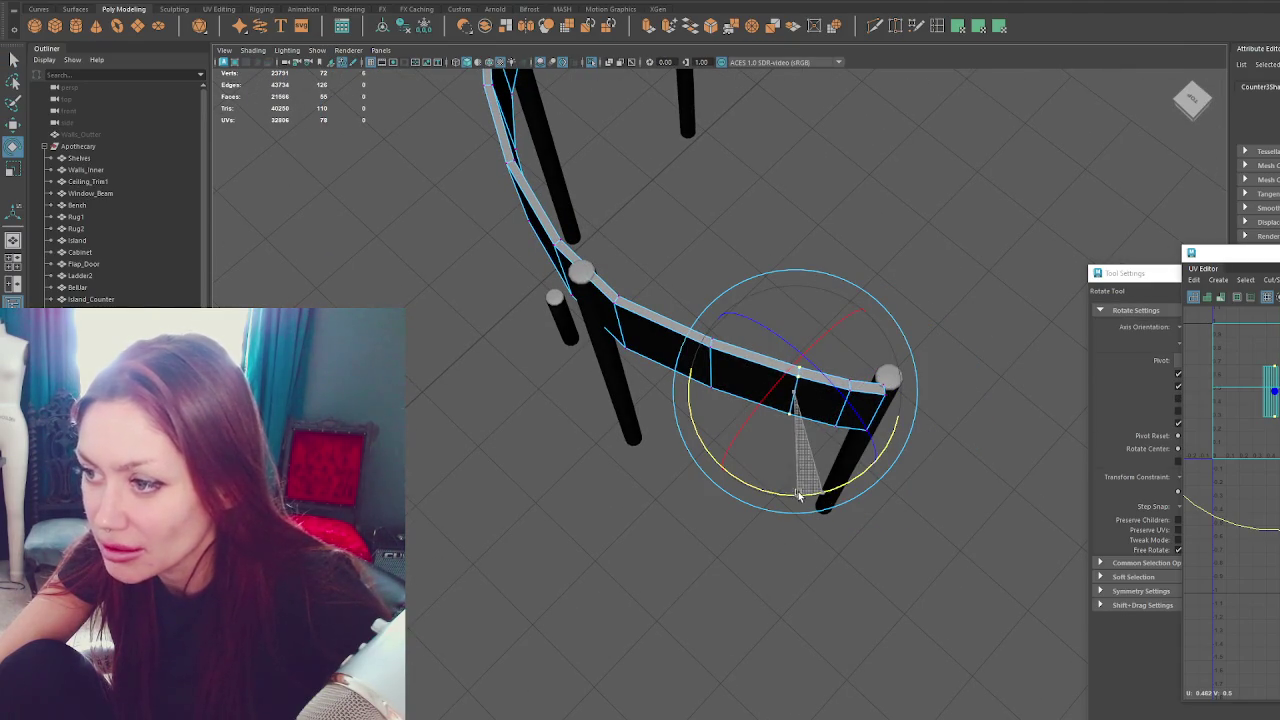
pyautogui.press('w')
pyautogui.moveTo(823, 361); pyautogui.dragTo(749, 372)
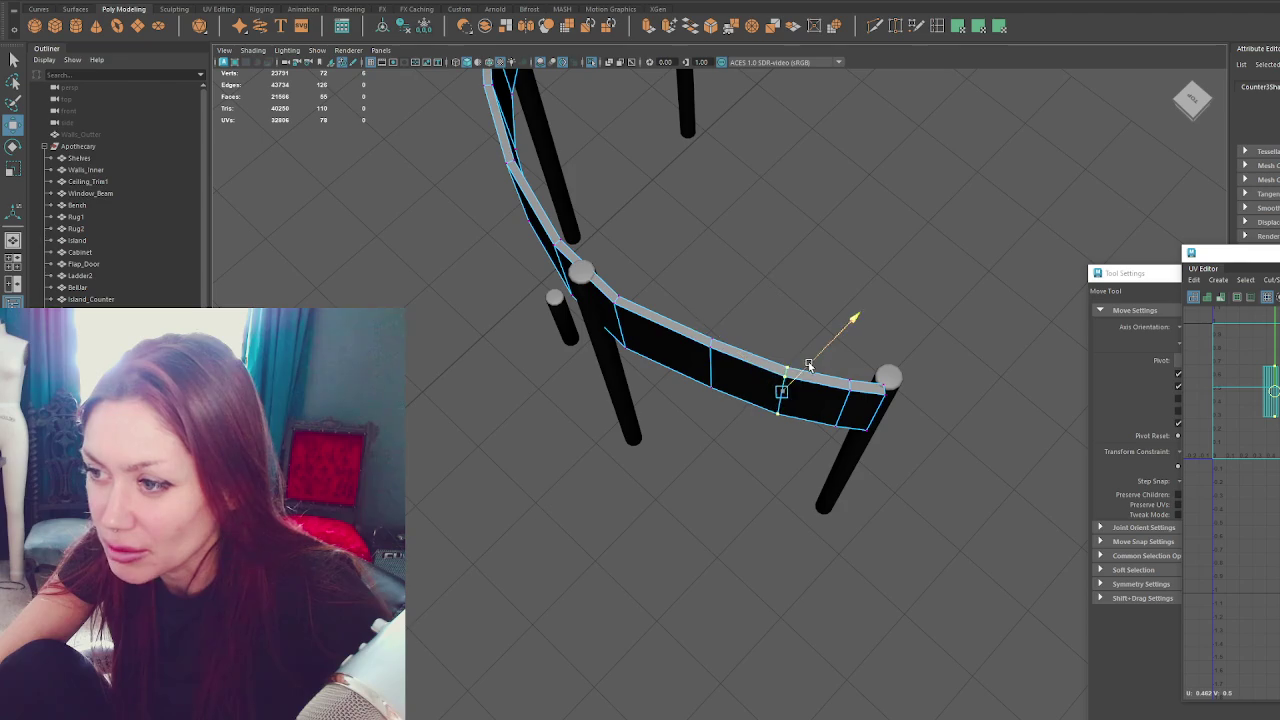
pyautogui.click(700, 346)
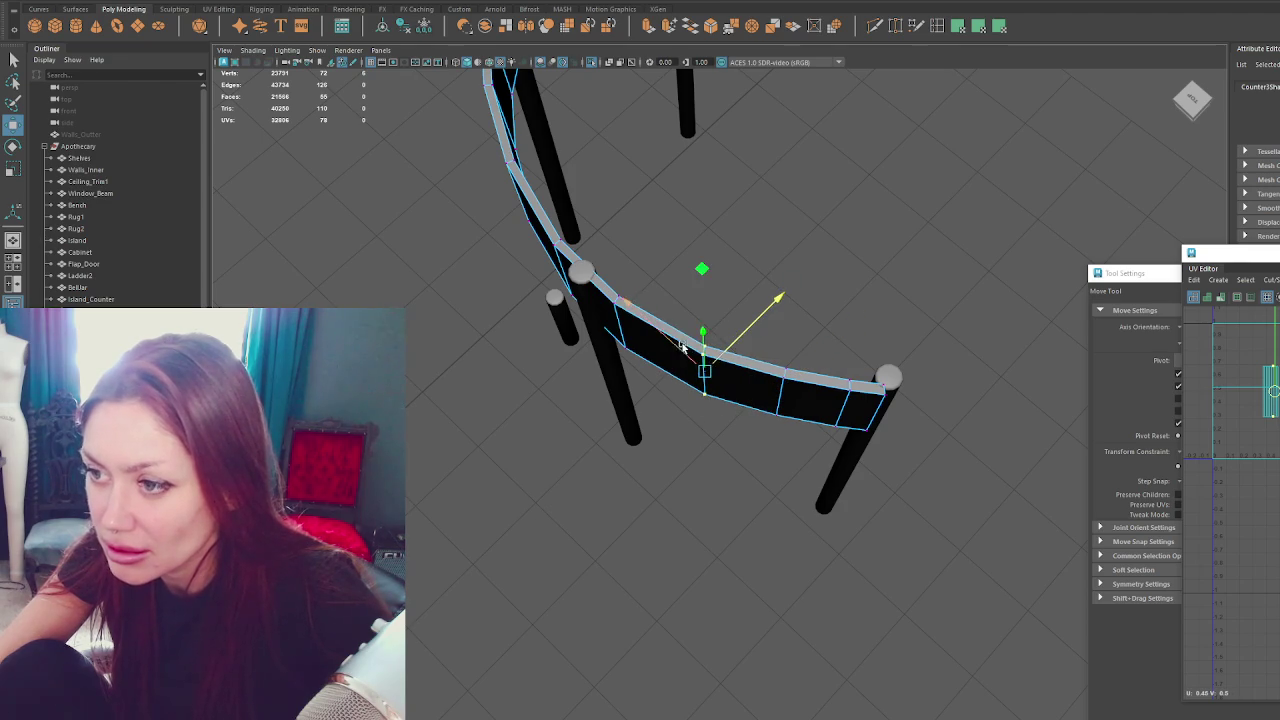
pyautogui.moveTo(652, 290)
pyautogui.keyDown('alt'); pyautogui.mouseDown()
pyautogui.moveTo(760, 251)
pyautogui.moveTo(740, 200)
pyautogui.moveTo(680, 200)
pyautogui.moveTo(511, 406)
pyautogui.mouseUp(); pyautogui.keyUp('alt')
pyautogui.moveTo(480, 337)
pyautogui.keyDown('alt'); pyautogui.mouseDown()
pyautogui.moveTo(771, 397)
pyautogui.moveTo(868, 343)
pyautogui.moveTo(858, 72)
pyautogui.mouseUp(); pyautogui.keyUp('alt')
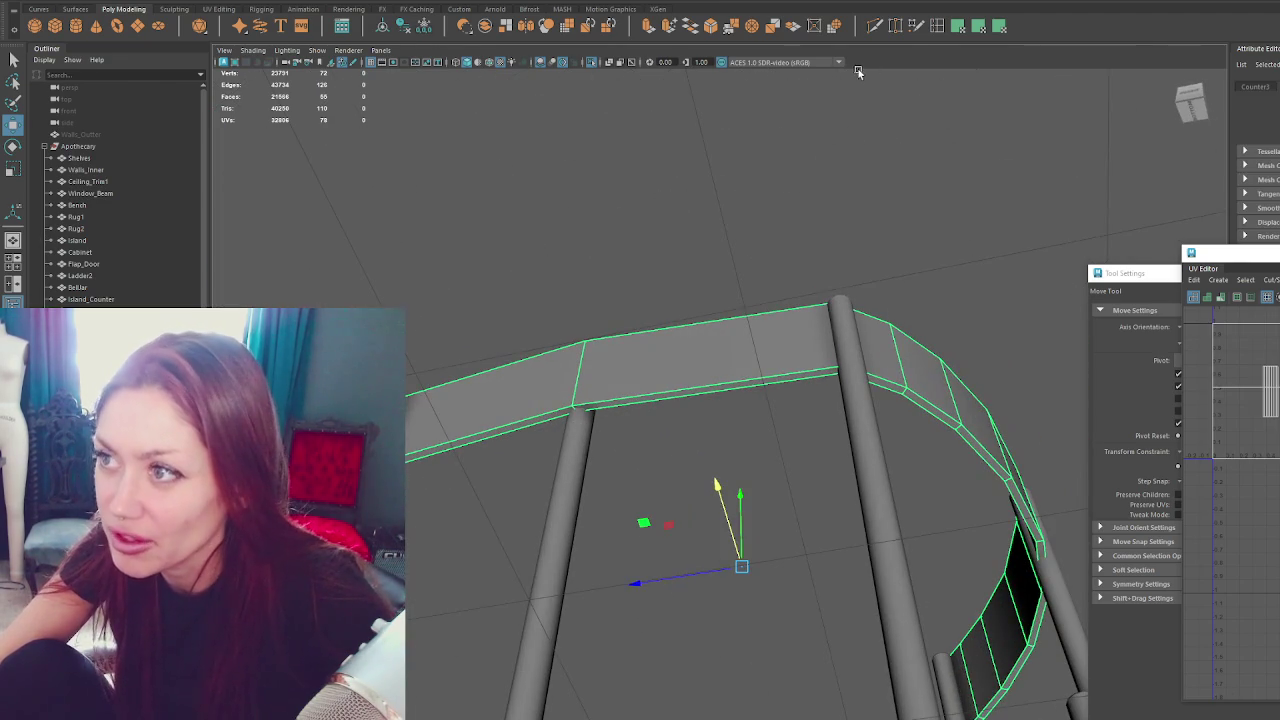
# Insert an edge loop across the beam section between the posts, undoing a test raise.
pyautogui.click(937, 27)
pyautogui.click(724, 384)
pyautogui.press('w')
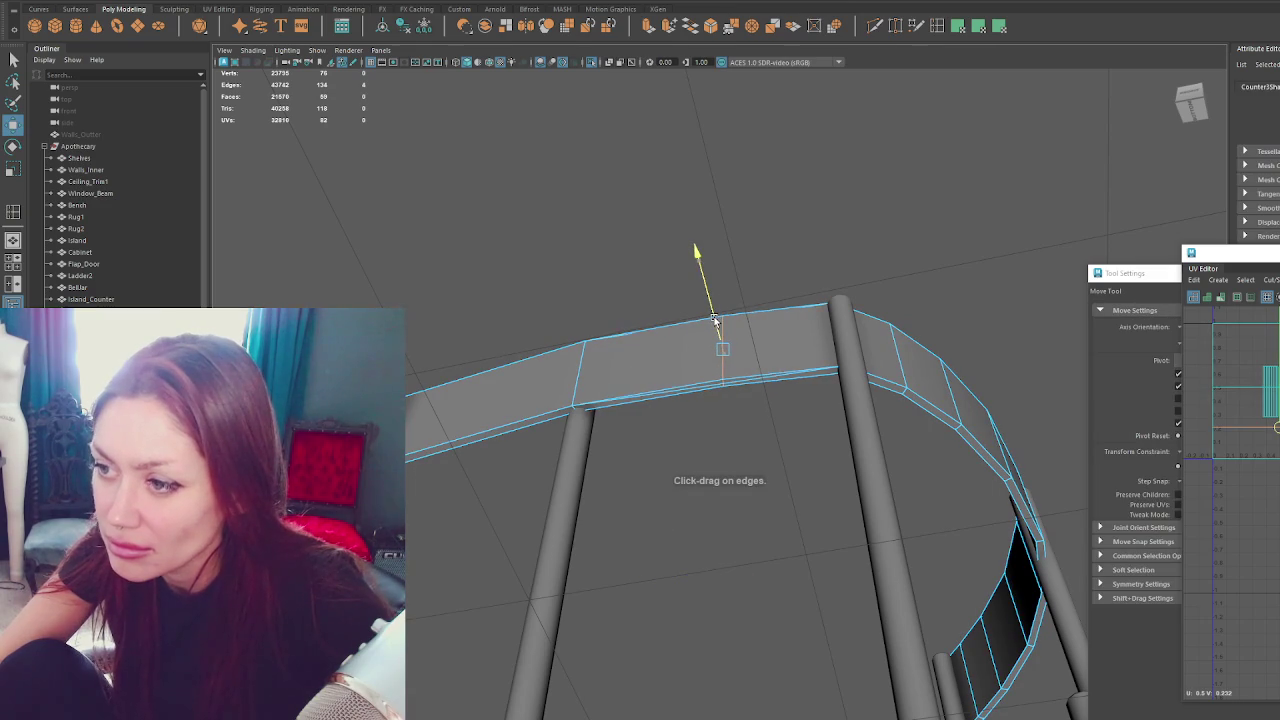
pyautogui.moveTo(714, 320); pyautogui.dragTo(694, 280)
pyautogui.hotkey('ctrl', 'z')
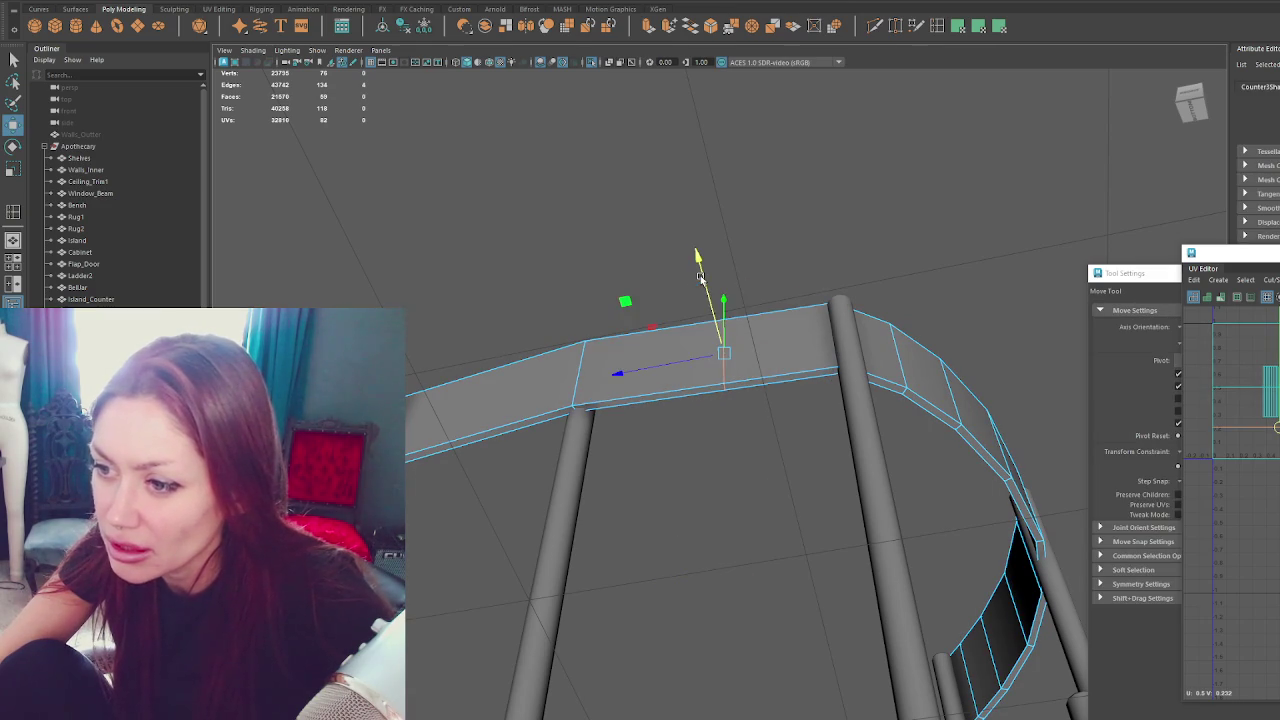
pyautogui.press('q')
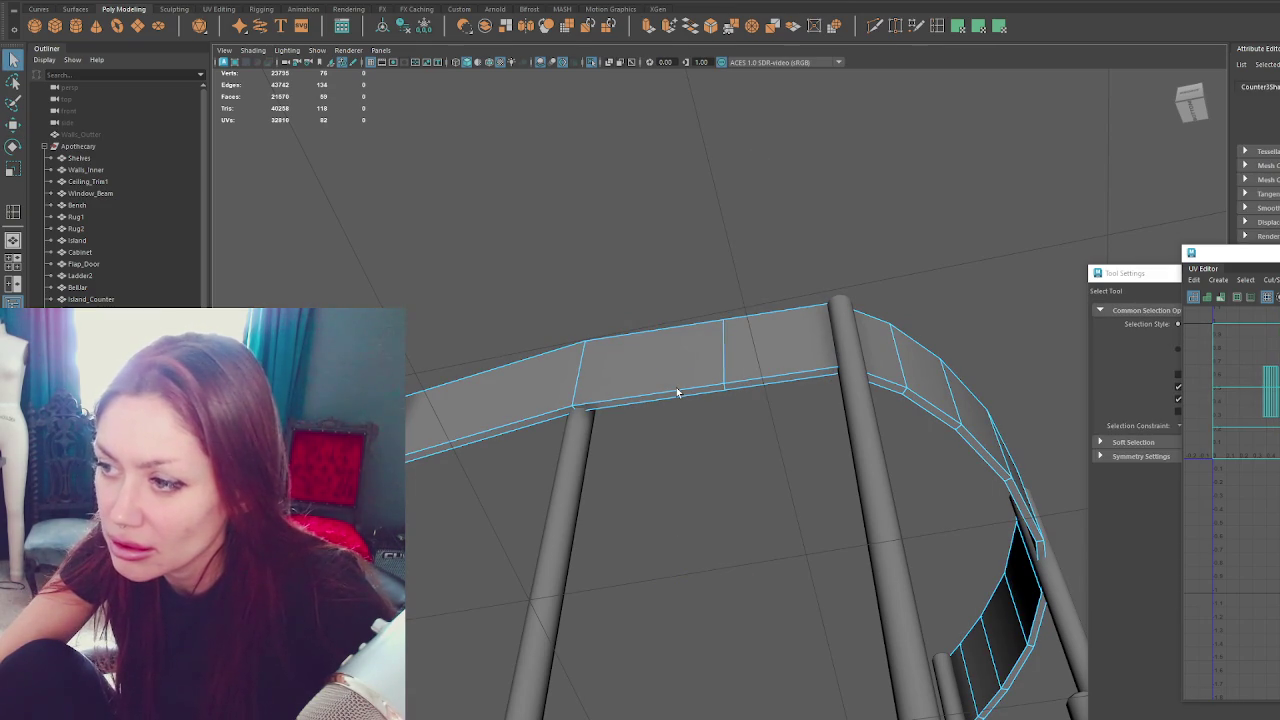
pyautogui.keyDown('alt'); pyautogui.moveTo(677, 392); pyautogui.dragTo(631, 397); pyautogui.keyUp('alt')
# Delete the individual beam faces on the front side one by one.
pyautogui.click(613, 390)
pyautogui.press('Delete')
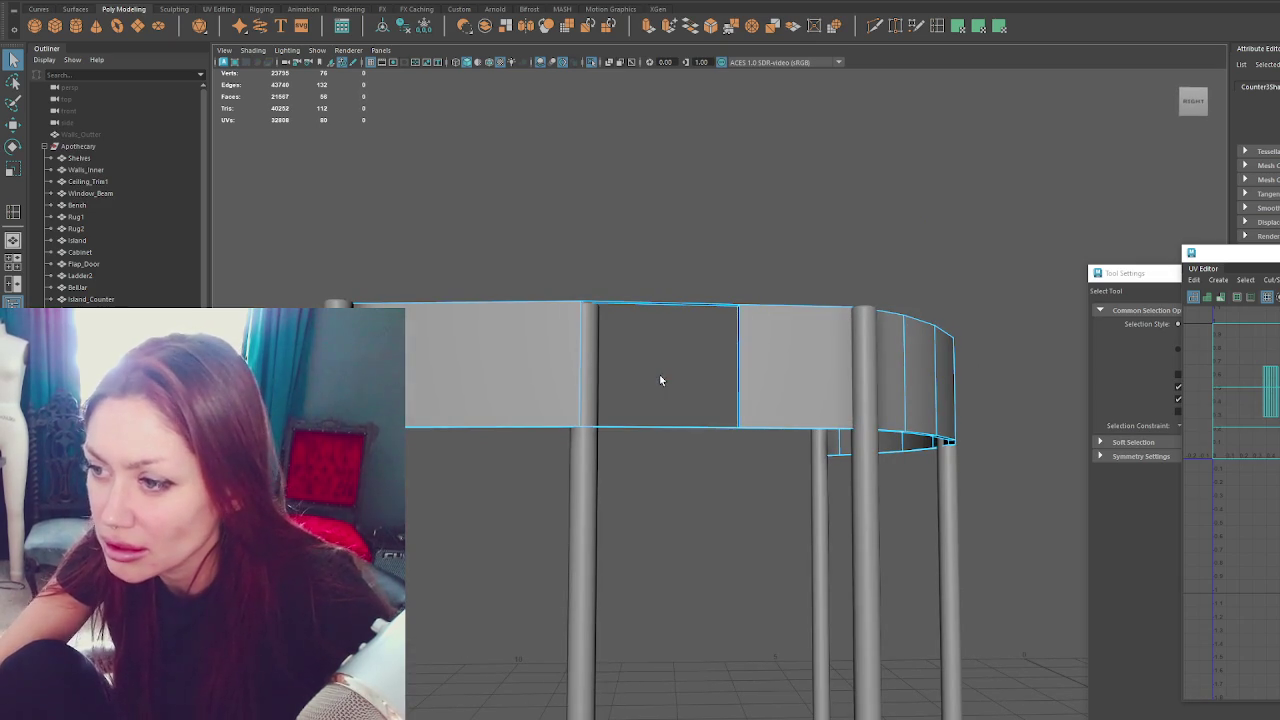
pyautogui.keyDown('alt'); pyautogui.moveTo(659, 380); pyautogui.dragTo(712, 375); pyautogui.keyUp('alt')
pyautogui.click(711, 374)
pyautogui.press('Delete')
pyautogui.click(899, 390)
pyautogui.press('Delete')
pyautogui.hotkey('ctrl', 'z')
pyautogui.press('Delete')
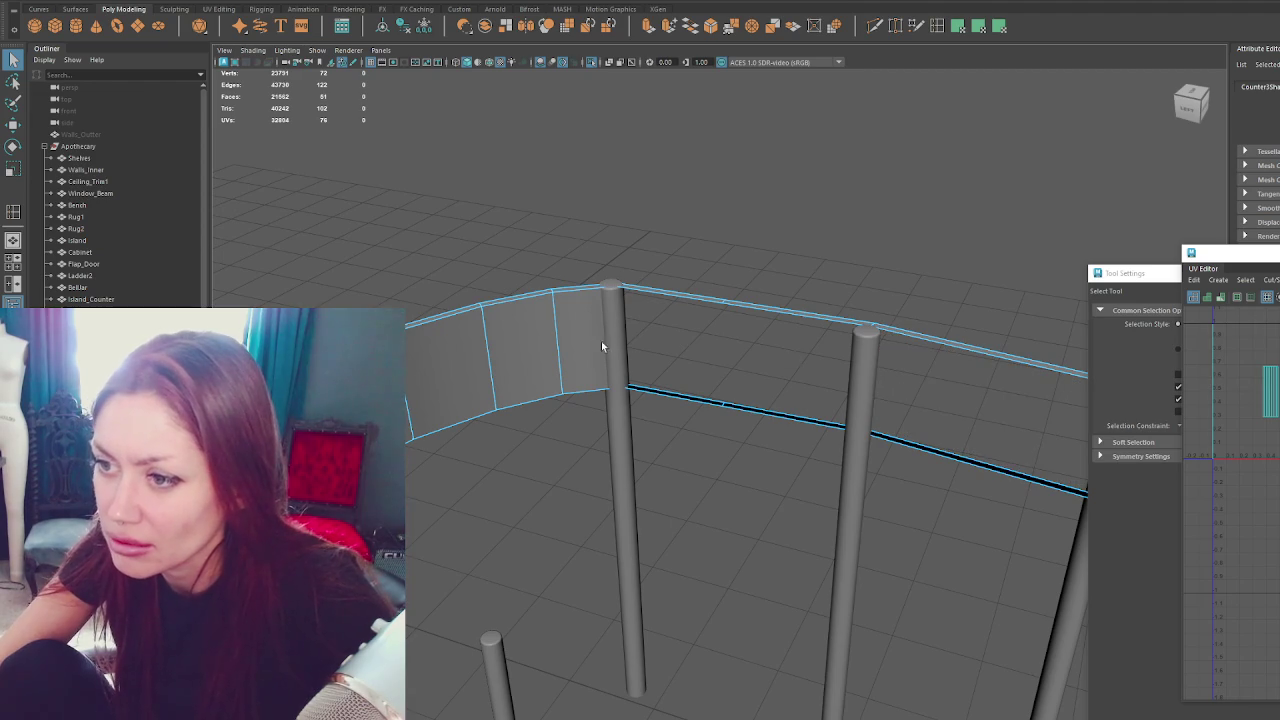
# Delete the remaining strips of beam faces to fully open that side.
pyautogui.keyDown('alt'); pyautogui.moveTo(579, 346); pyautogui.dragTo(697, 362); pyautogui.keyUp('alt')
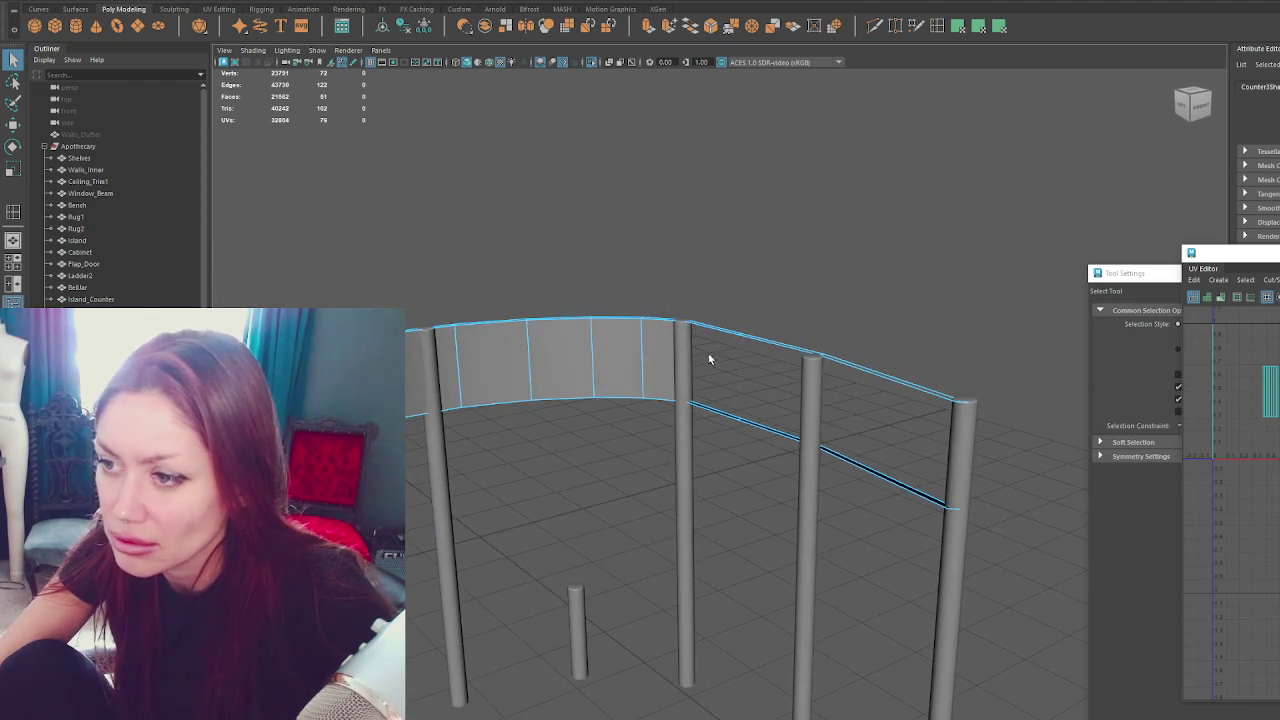
pyautogui.press('Delete')
pyautogui.moveTo(405, 370)
pyautogui.keyDown('alt'); pyautogui.mouseDown()
pyautogui.moveTo(569, 366)
pyautogui.moveTo(485, 356)
pyautogui.mouseUp(); pyautogui.keyUp('alt')
pyautogui.click(520, 366)
pyautogui.press('Delete')
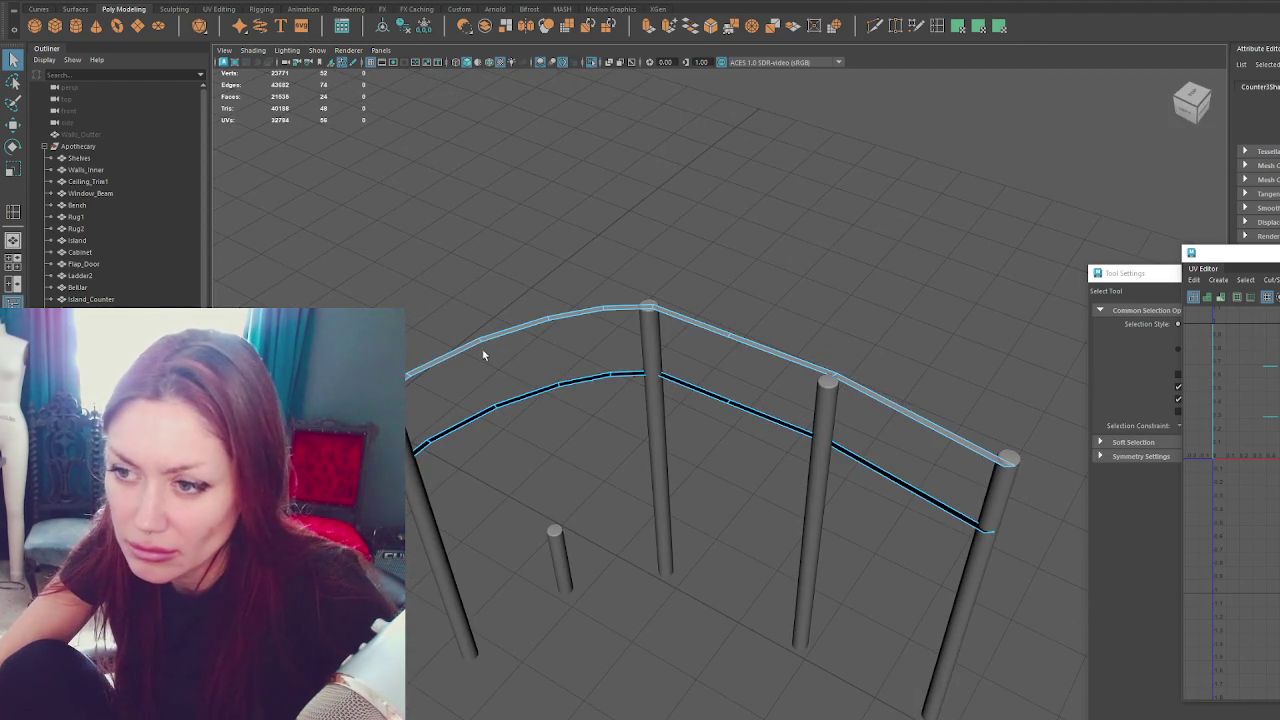
# Bridge the upper and lower rail edge loops into a single panel with 0 divisions.
pyautogui.doubleClick(460, 350)
pyautogui.click(458, 352)
pyautogui.doubleClick(457, 354)
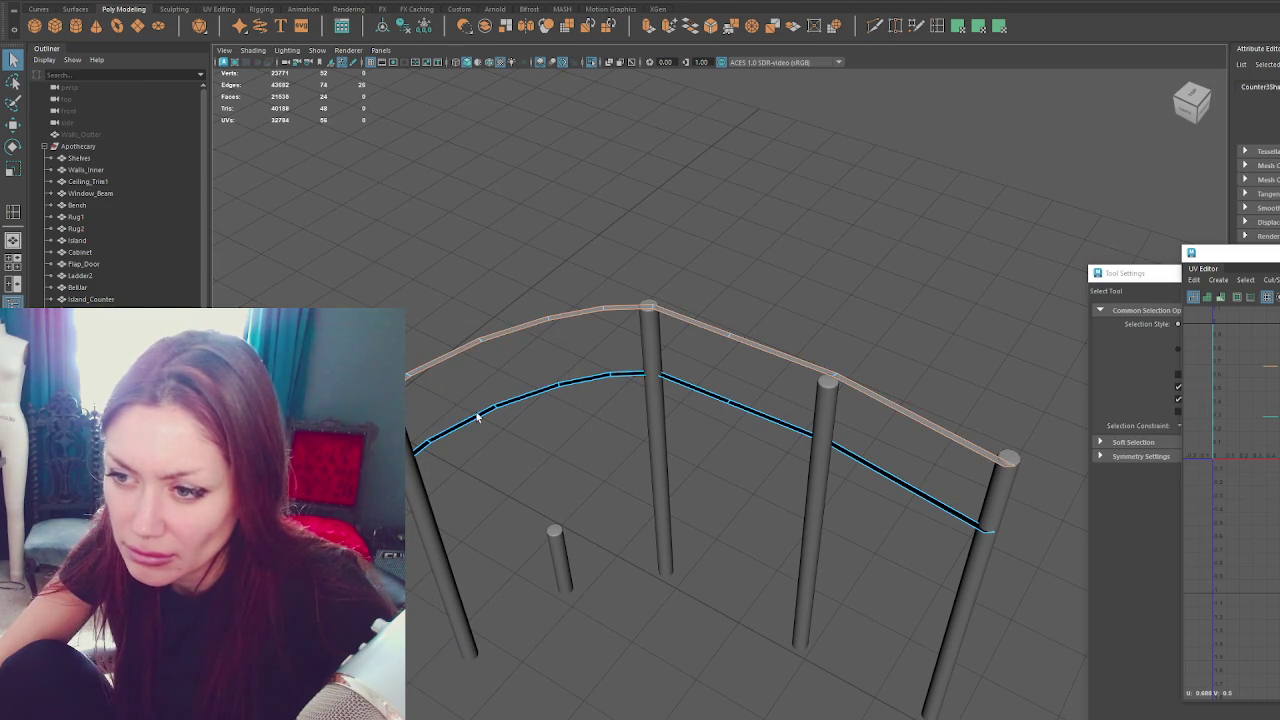
pyautogui.keyDown('shift'); pyautogui.doubleClick(477, 422); pyautogui.keyUp('shift')
pyautogui.click(690, 27)
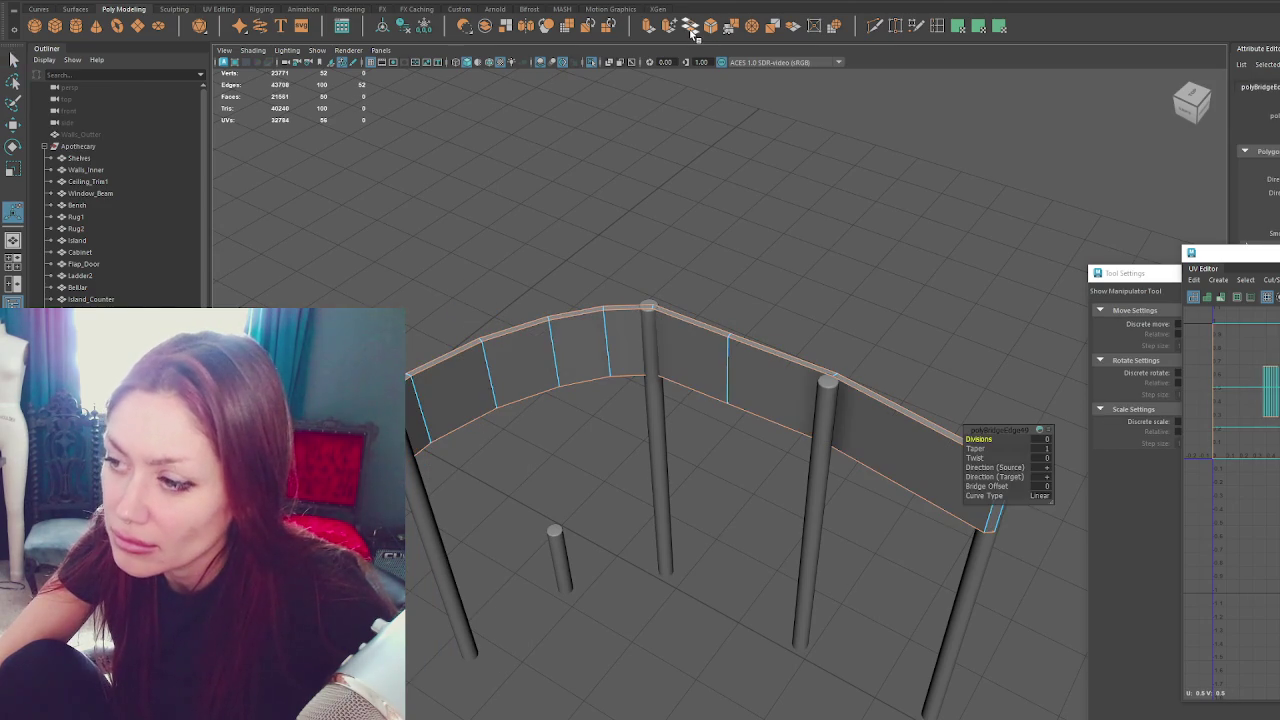
# Return to object mode, frame the wall, and close the UV Editor.
pyautogui.press('F8')
pyautogui.press('f')
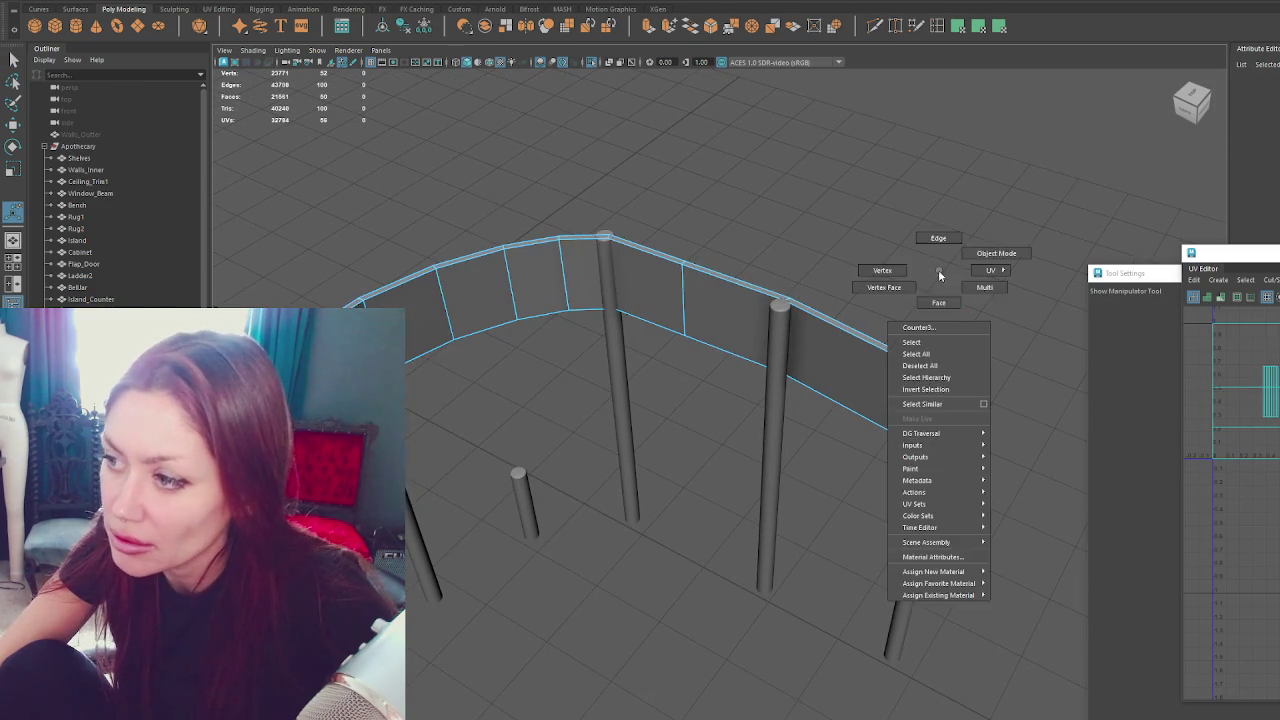
pyautogui.press('q')
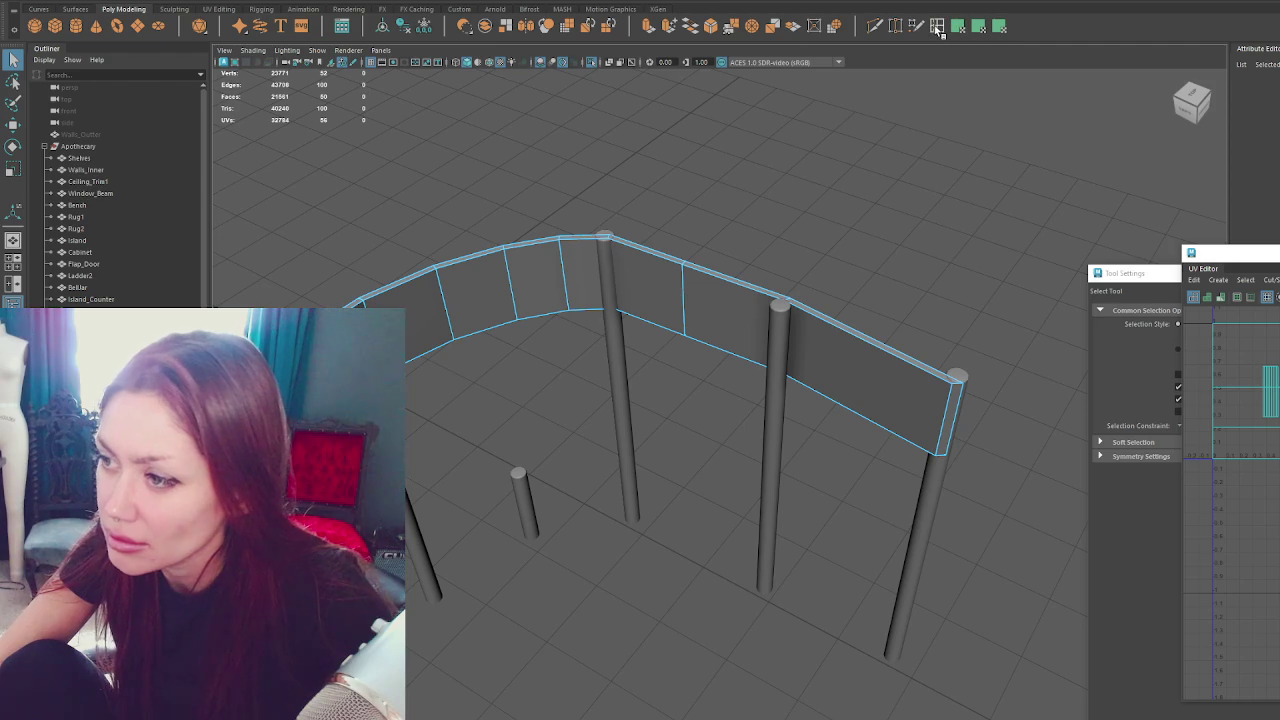
pyautogui.press('y')
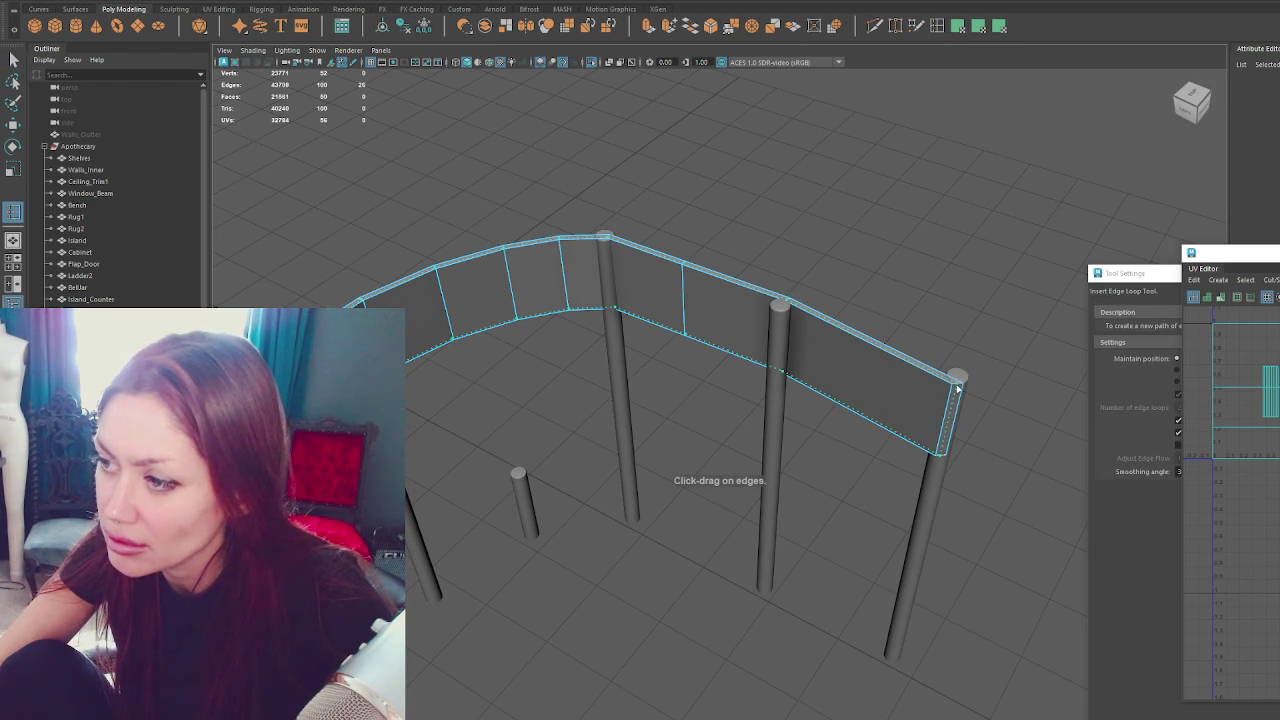
pyautogui.click(937, 25)
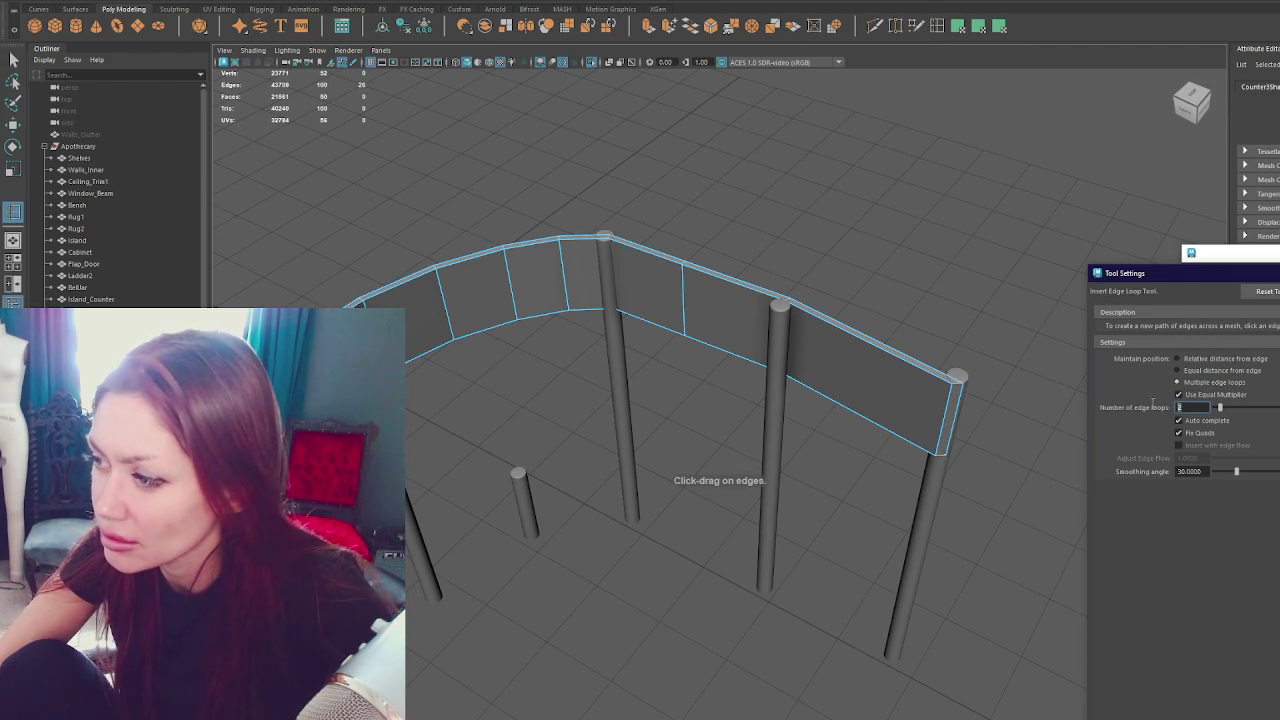
# Set edge loop insertion to 1 loop and bring the thin curved rail into view.
pyautogui.write('1r')
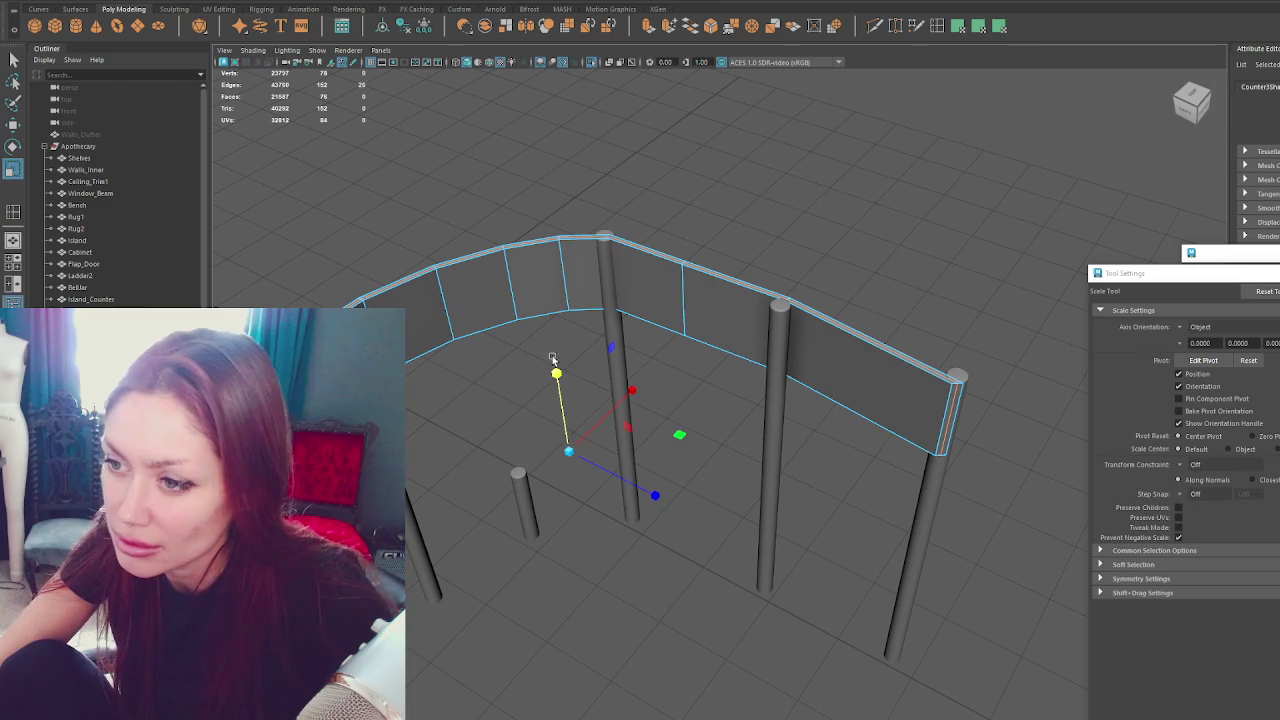
pyautogui.doubleClick(500, 249)
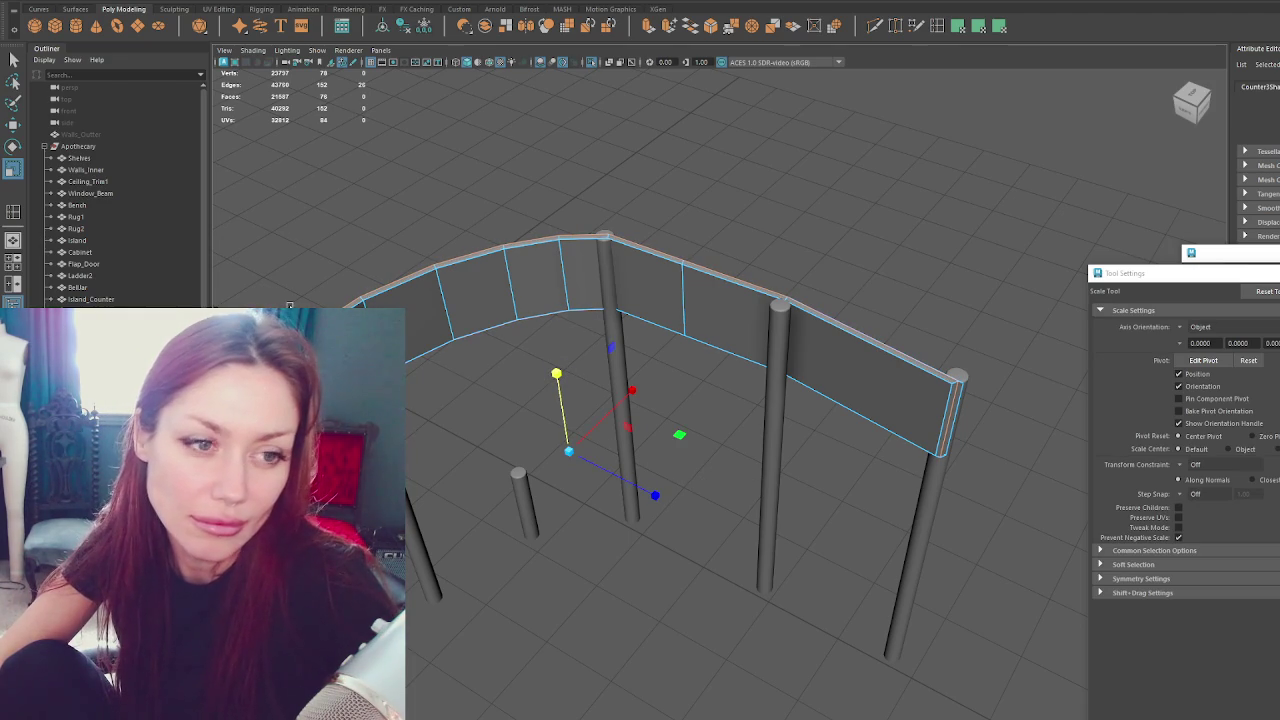
pyautogui.click(571, 330)
pyautogui.keyDown('shift'); pyautogui.rightClick(896, 210); pyautogui.keyUp('shift')
pyautogui.click(944, 203)
pyautogui.moveTo(944, 203)
pyautogui.keyDown('alt'); pyautogui.mouseDown()
pyautogui.moveTo(697, 204)
pyautogui.moveTo(894, 283)
pyautogui.moveTo(717, 297)
pyautogui.moveTo(760, 233)
pyautogui.moveTo(828, 233)
pyautogui.mouseUp(); pyautogui.keyUp('alt')
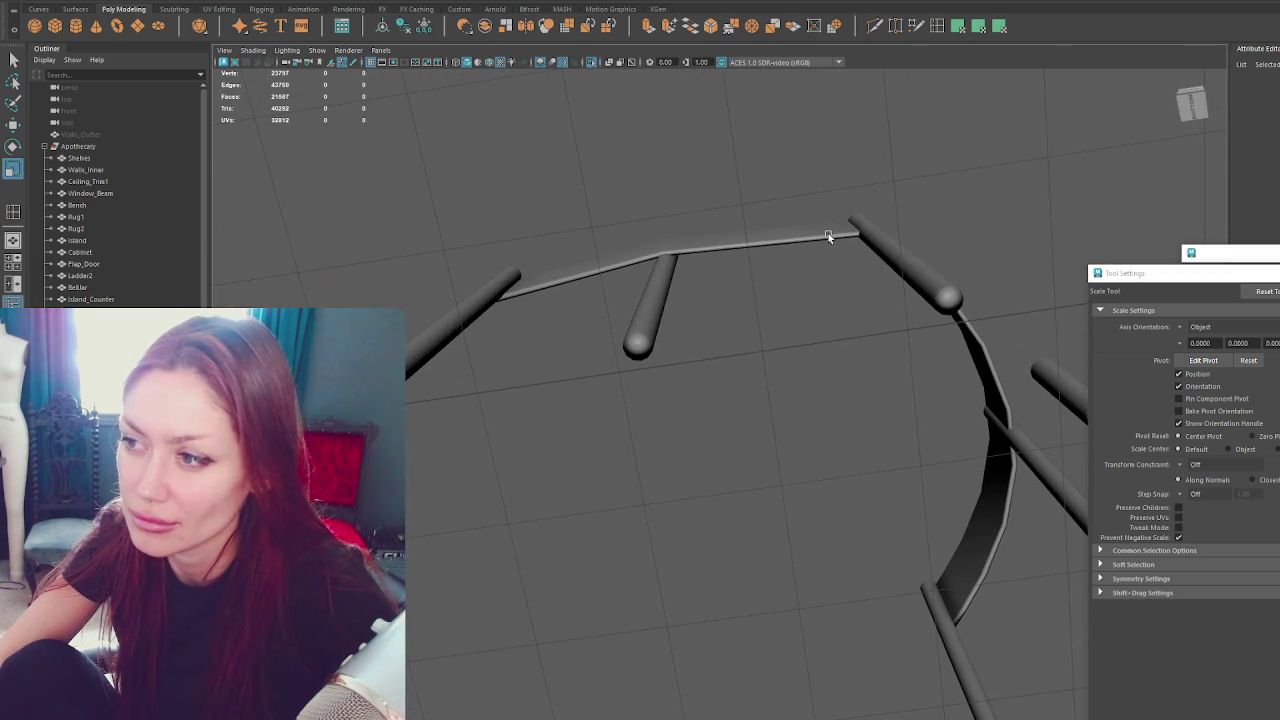
# Slide a vertex of the curved rail along its length with the Move tool.
pyautogui.click(828, 233)
pyautogui.press('F9')
pyautogui.click(772, 228)
pyautogui.press('w')
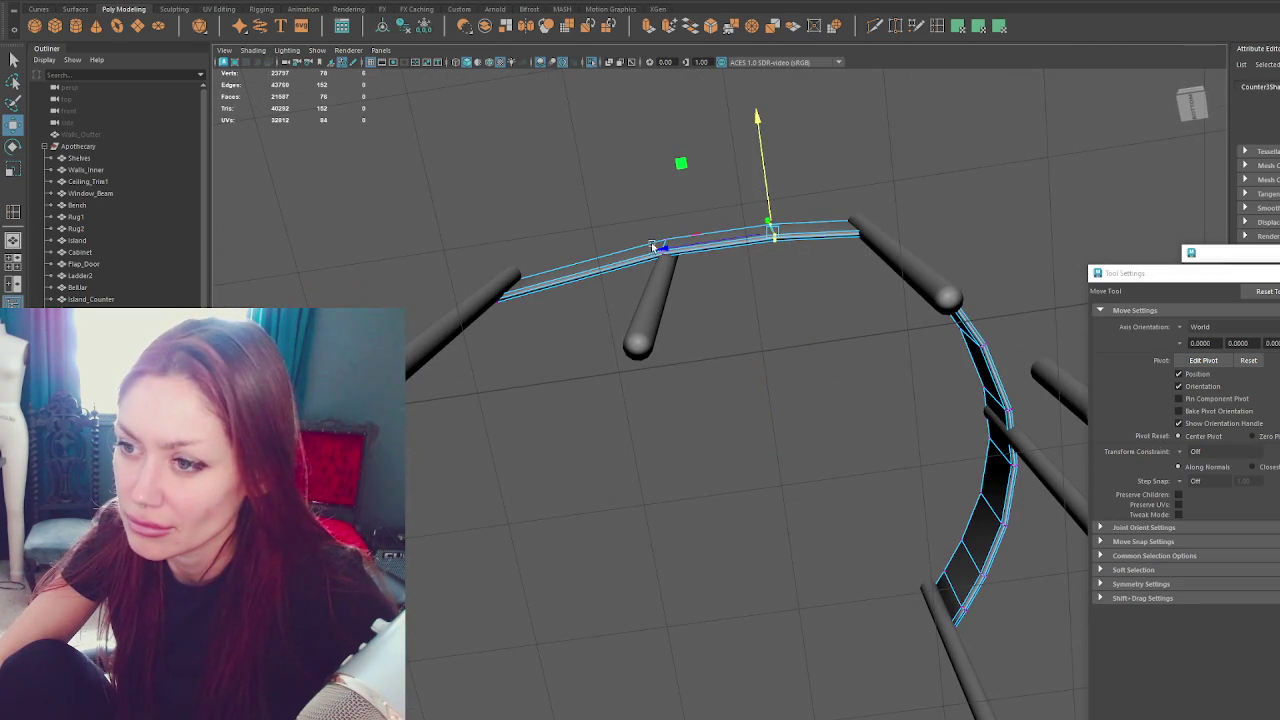
pyautogui.keyDown('alt'); pyautogui.moveTo(949, 206); pyautogui.dragTo(834, 175); pyautogui.keyUp('alt')
pyautogui.moveTo(709, 200)
pyautogui.mouseDown()
pyautogui.moveTo(731, 279)
pyautogui.moveTo(719, 272)
pyautogui.mouseUp()
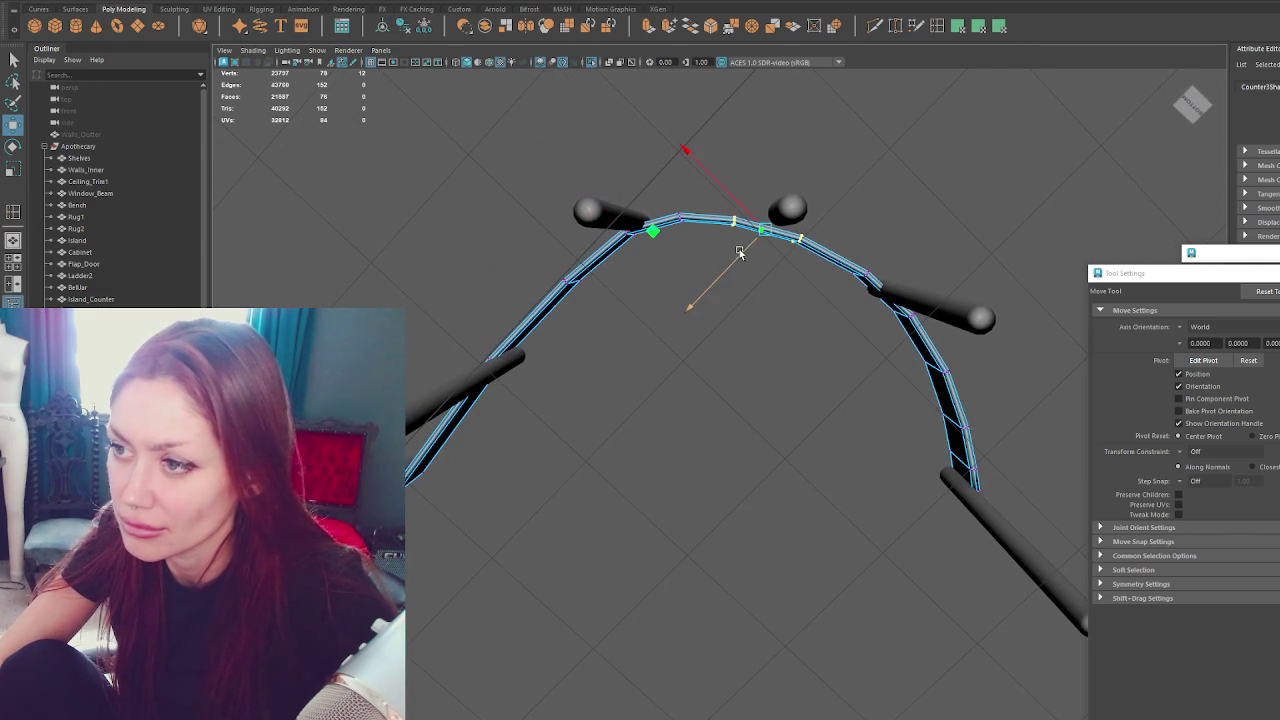
# Nudge further rail vertices and edge loops into place, then show the whole room.
pyautogui.moveTo(699, 175); pyautogui.dragTo(673, 240)
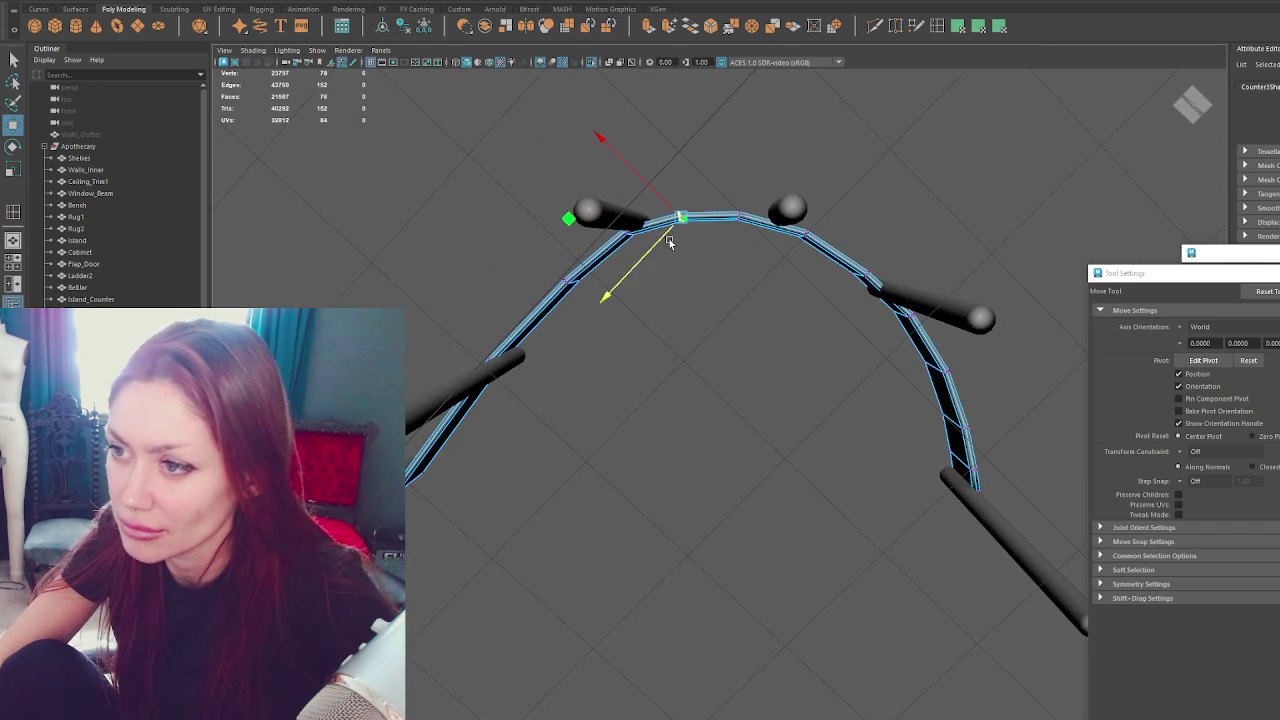
pyautogui.moveTo(670, 196)
pyautogui.keyDown('alt'); pyautogui.mouseDown()
pyautogui.moveTo(694, 289)
pyautogui.moveTo(689, 391)
pyautogui.mouseUp(); pyautogui.keyUp('alt')
pyautogui.moveTo(689, 394); pyautogui.dragTo(689, 394, button='middle')
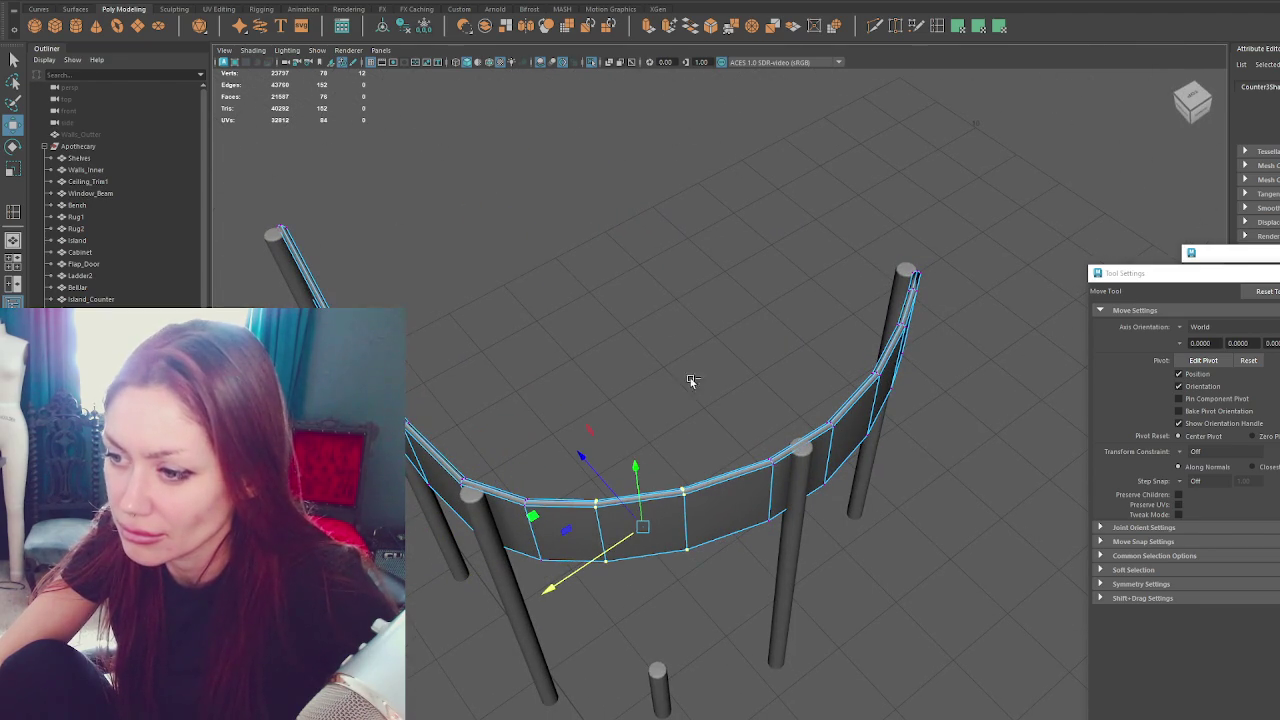
pyautogui.moveTo(604, 537); pyautogui.dragTo(627, 500)
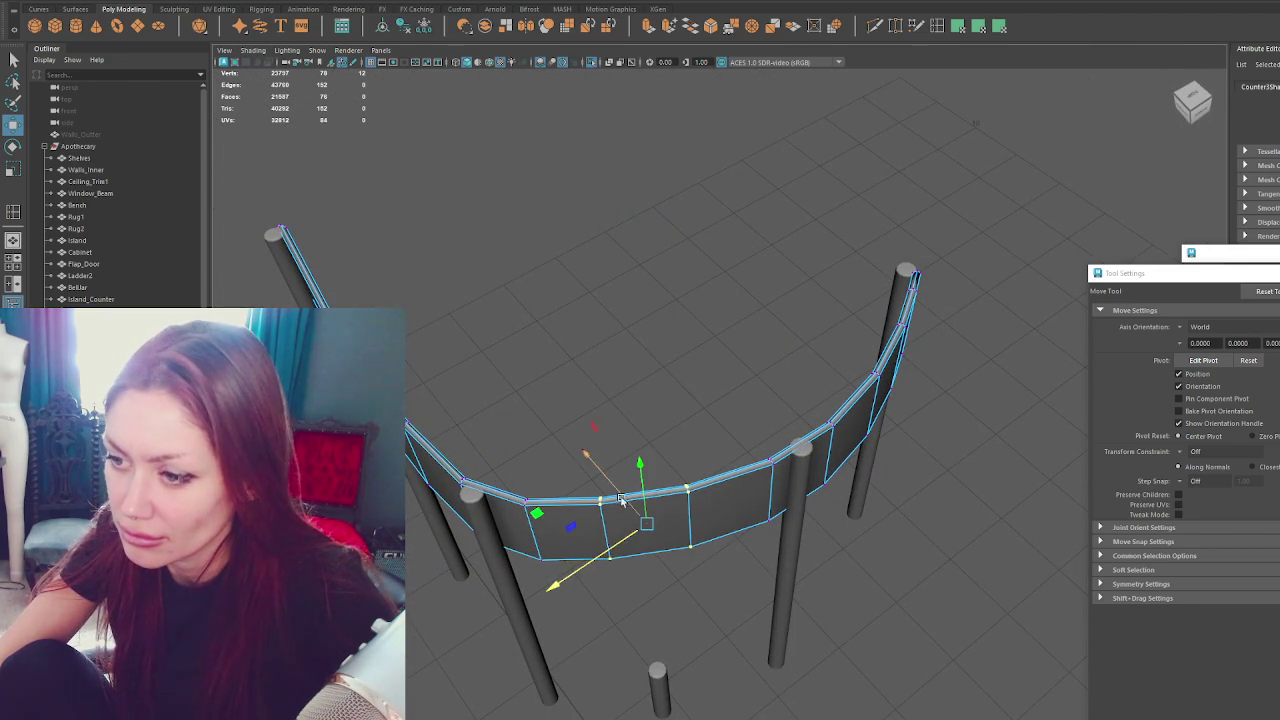
pyautogui.moveTo(591, 457)
pyautogui.keyDown('alt'); pyautogui.mouseDown()
pyautogui.moveTo(683, 466)
pyautogui.moveTo(720, 504)
pyautogui.mouseUp(); pyautogui.keyUp('alt')
pyautogui.click(744, 276)
pyautogui.moveTo(744, 276)
pyautogui.keyDown('alt'); pyautogui.mouseDown()
pyautogui.moveTo(711, 303)
pyautogui.moveTo(571, 257)
pyautogui.moveTo(614, 249)
pyautogui.moveTo(569, 252)
pyautogui.moveTo(743, 409)
pyautogui.moveTo(789, 380)
pyautogui.mouseUp(); pyautogui.keyUp('alt')
pyautogui.hotkey('ctrl', '1')
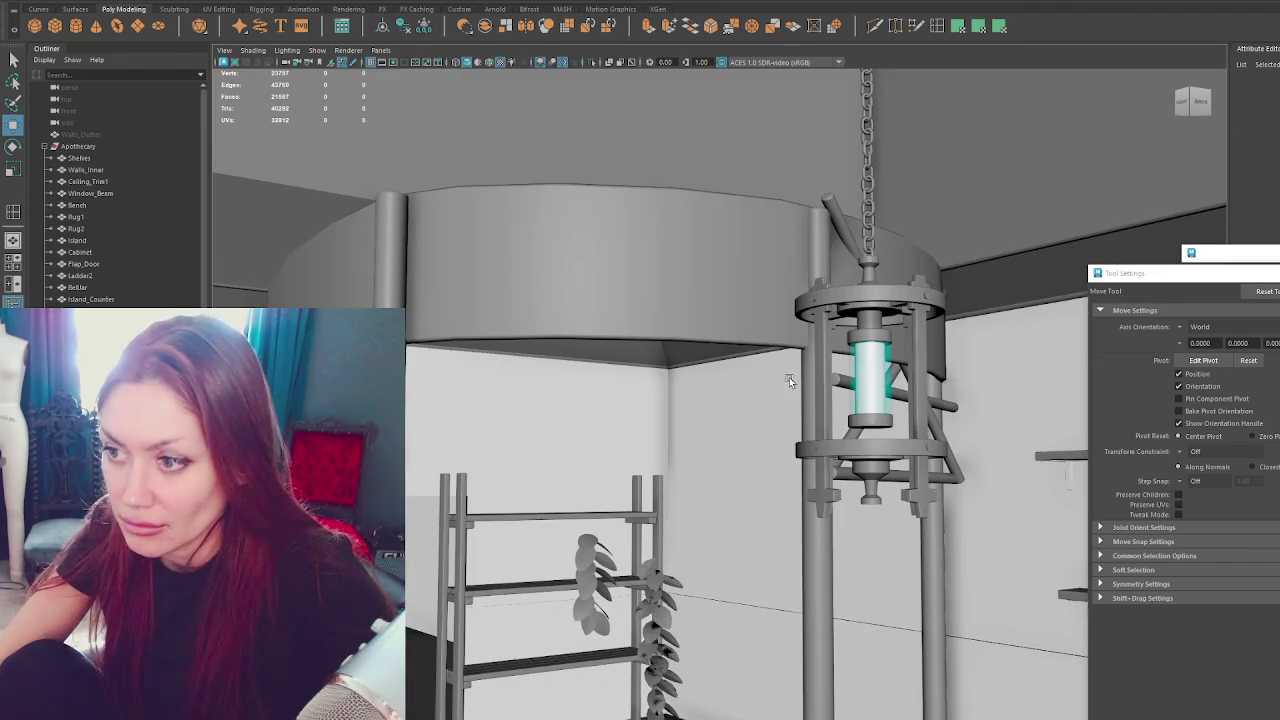
# Isolate the canopy band and raise the edges along its bottom.
pyautogui.click(682, 299)
pyautogui.hotkey('ctrl', '1')
pyautogui.scroll(-5, 710, 248)
pyautogui.press('q')
pyautogui.moveTo(710, 248)
pyautogui.keyDown('alt'); pyautogui.mouseDown()
pyautogui.moveTo(843, 372)
pyautogui.moveTo(740, 411)
pyautogui.mouseUp(); pyautogui.keyUp('alt')
pyautogui.press('w')
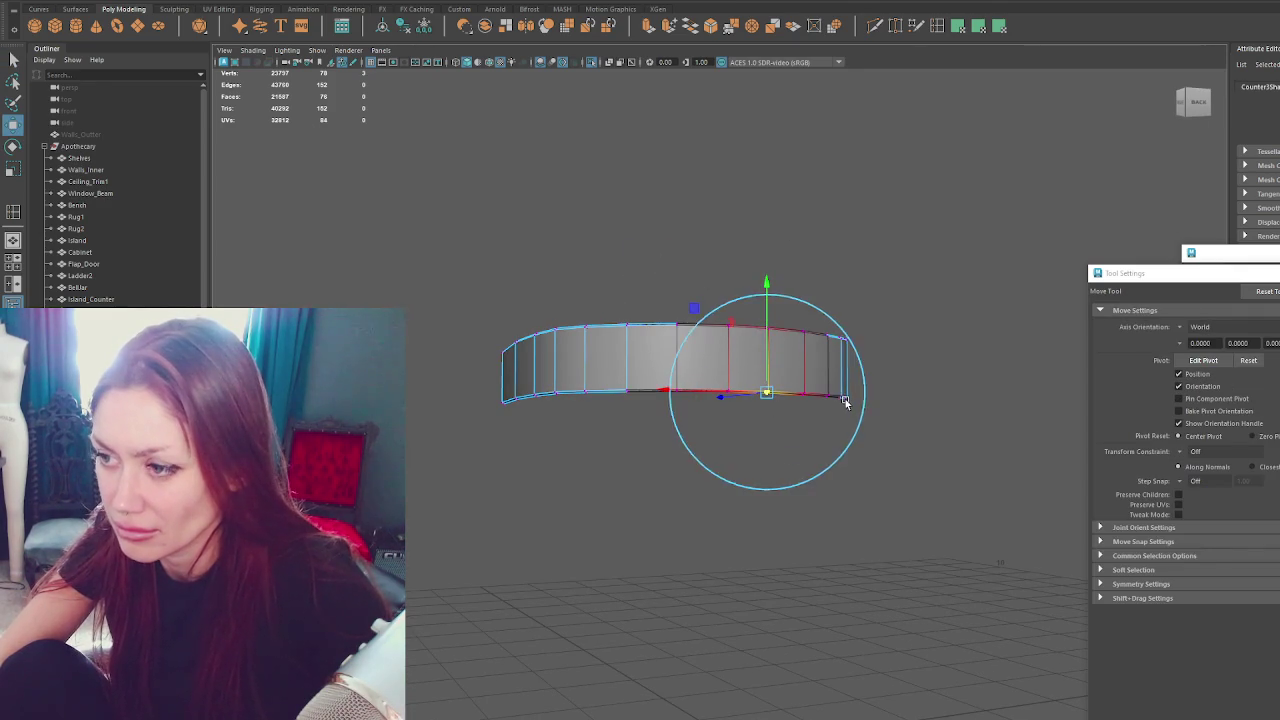
pyautogui.moveTo(775, 362); pyautogui.dragTo(767, 376)
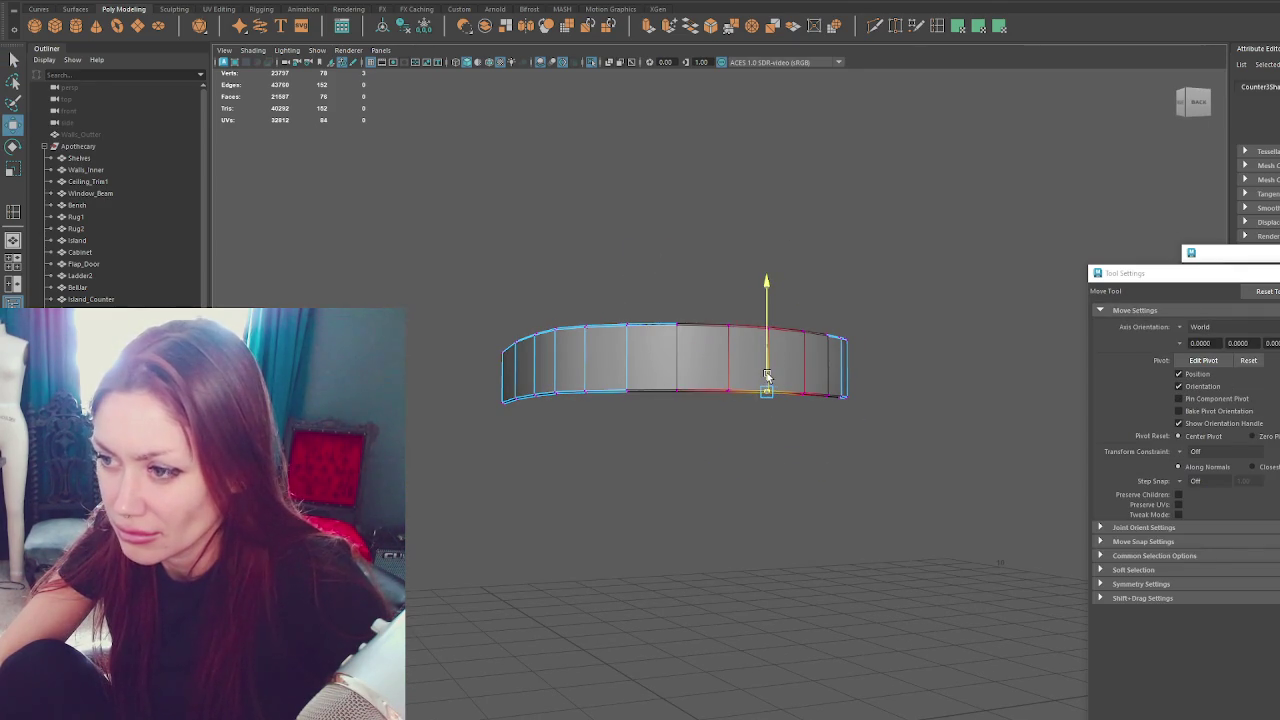
# Select the band's top, bottom and vertical edge loops for height adjustment.
pyautogui.click(575, 376)
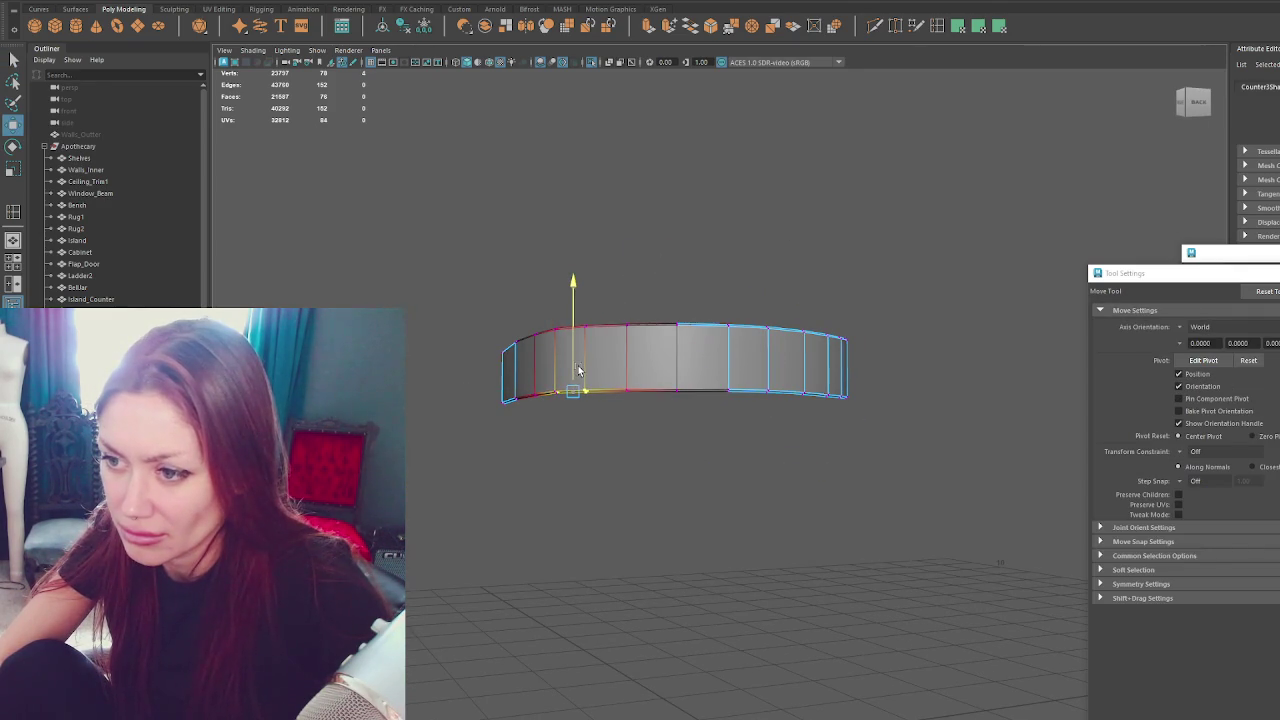
pyautogui.moveTo(741, 328); pyautogui.dragTo(742, 330)
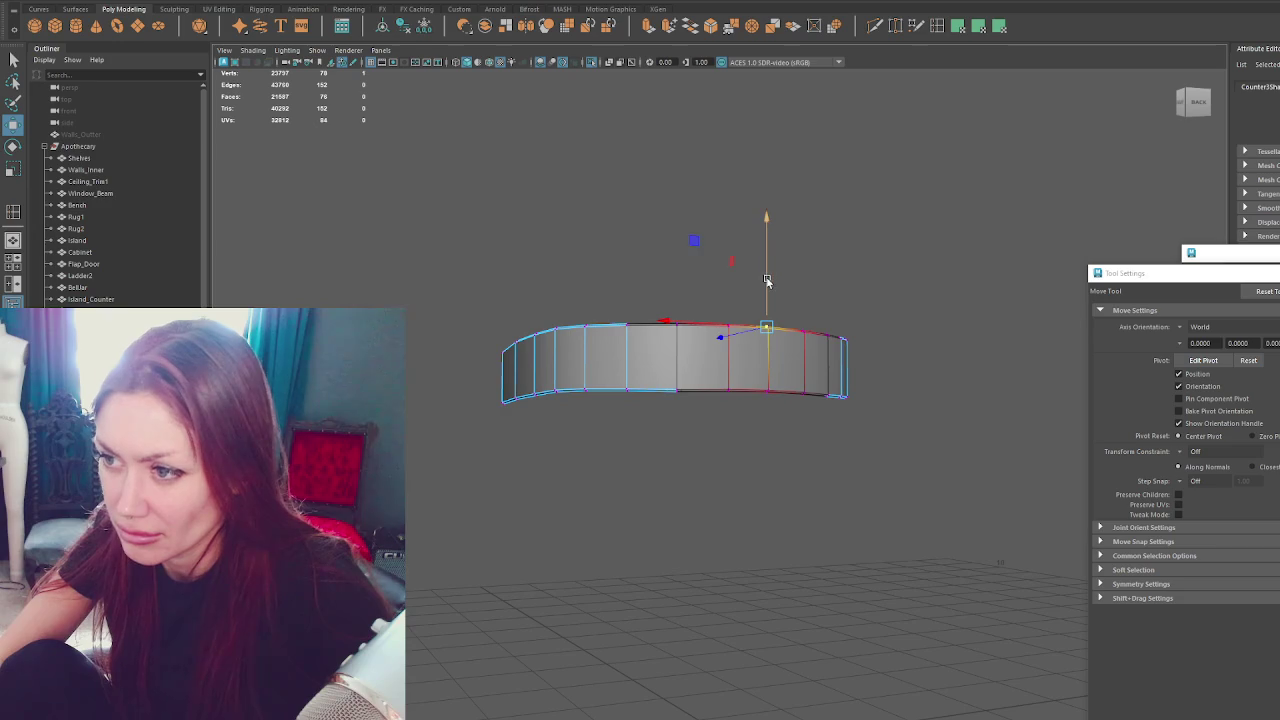
pyautogui.keyDown('alt'); pyautogui.moveTo(773, 286); pyautogui.dragTo(820, 320); pyautogui.keyUp('alt')
pyautogui.doubleClick(600, 385)
pyautogui.doubleClick(511, 370)
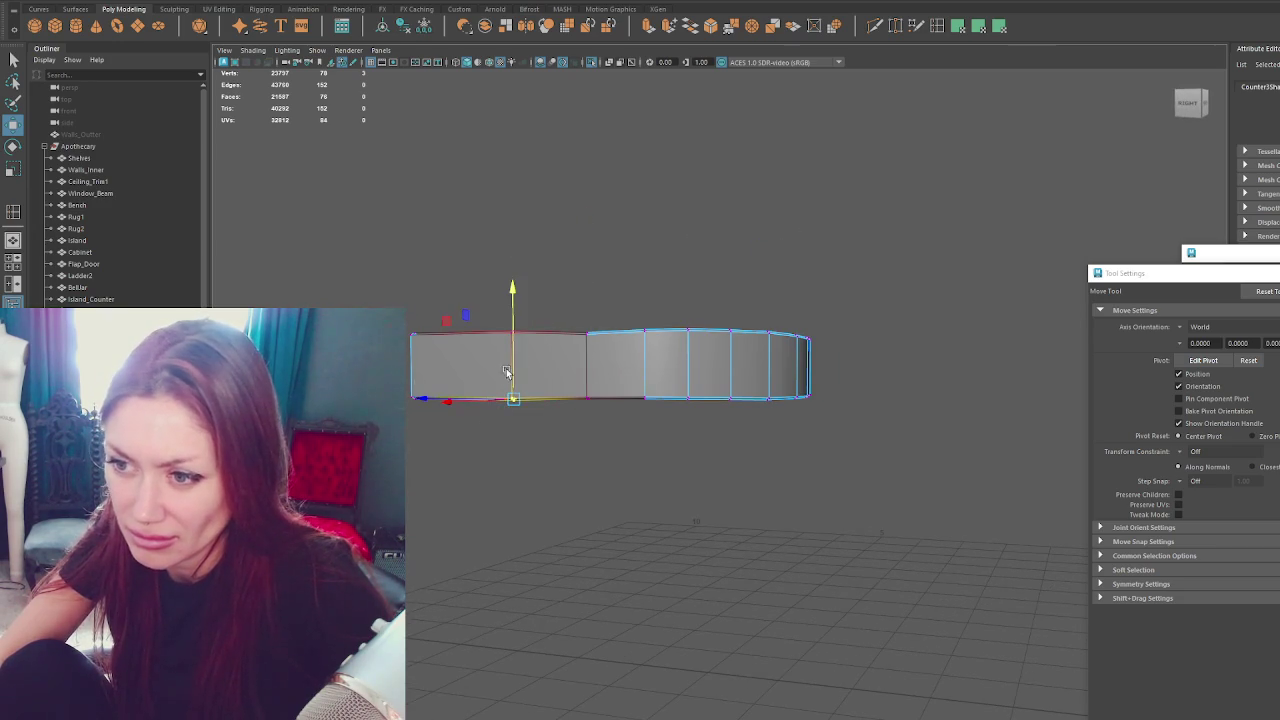
pyautogui.doubleClick(514, 331)
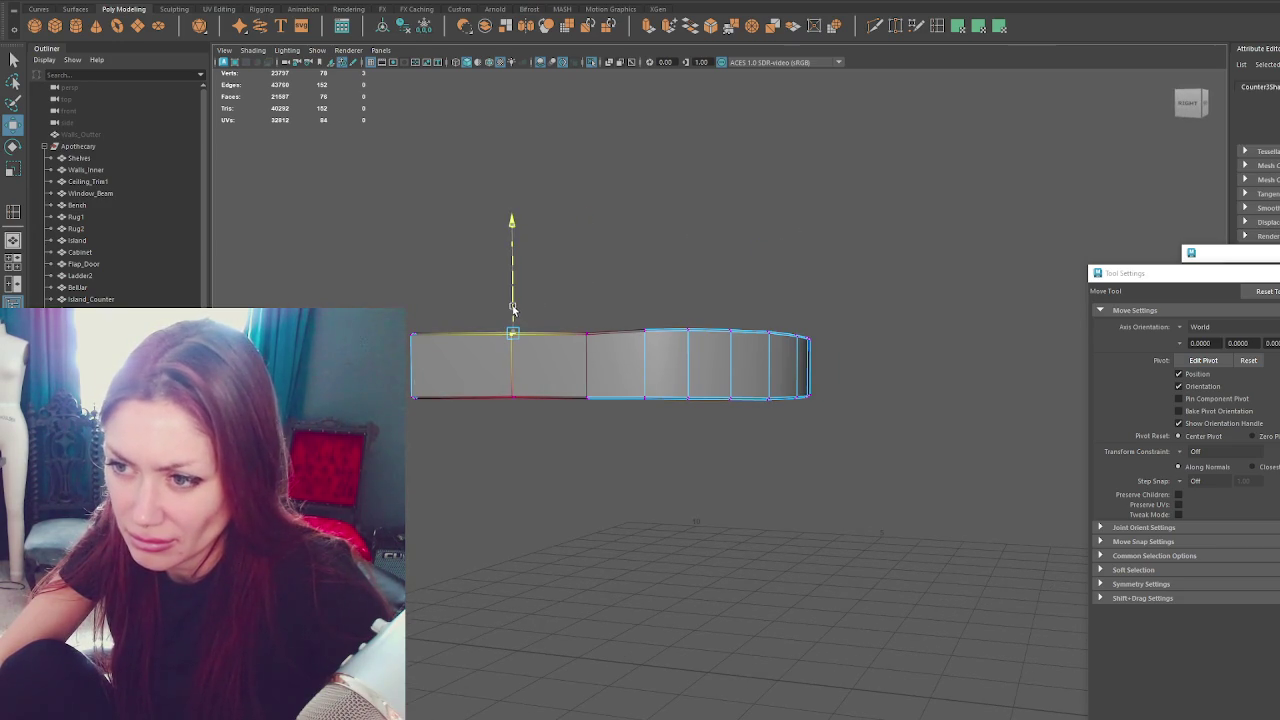
pyautogui.doubleClick(585, 345)
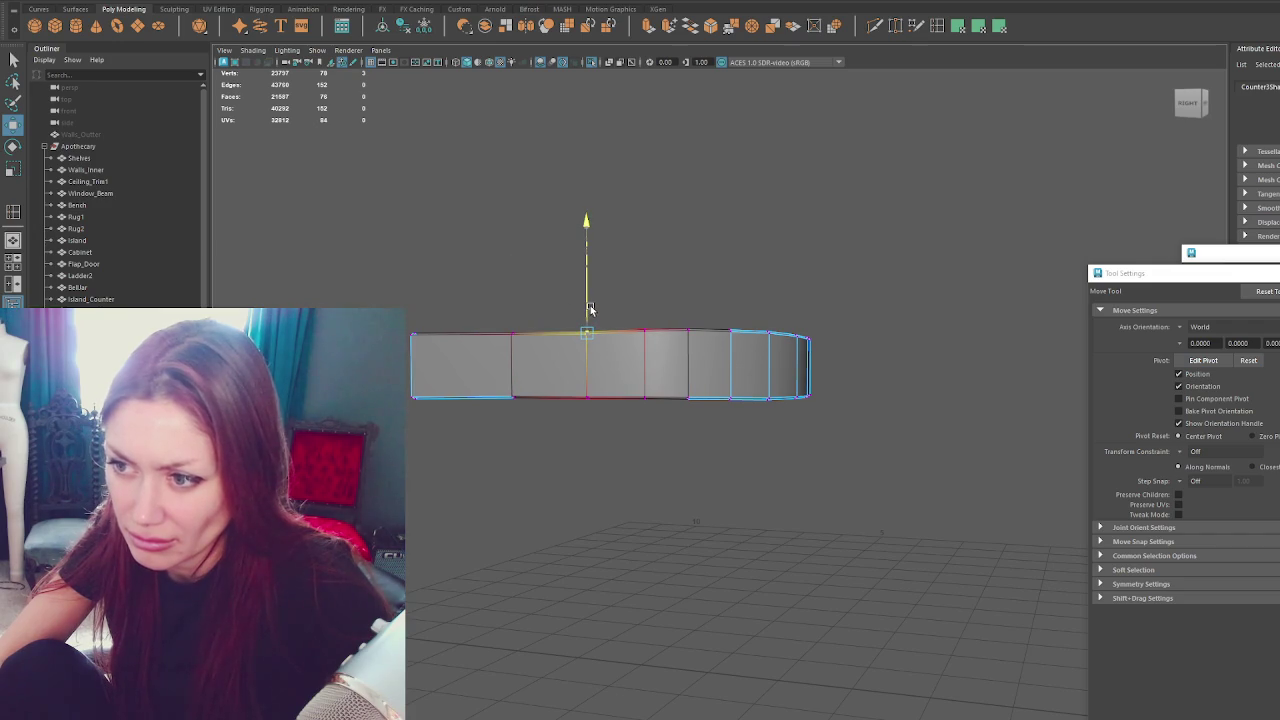
pyautogui.moveTo(755, 335)
pyautogui.keyDown('alt'); pyautogui.mouseDown()
pyautogui.moveTo(722, 312)
pyautogui.moveTo(824, 347)
pyautogui.moveTo(854, 289)
pyautogui.moveTo(829, 343)
pyautogui.moveTo(757, 373)
pyautogui.mouseUp(); pyautogui.keyUp('alt')
# Reposition the band's bottom-right vertices and return to the full room scene.
pyautogui.moveTo(843, 424); pyautogui.dragTo(843, 425)
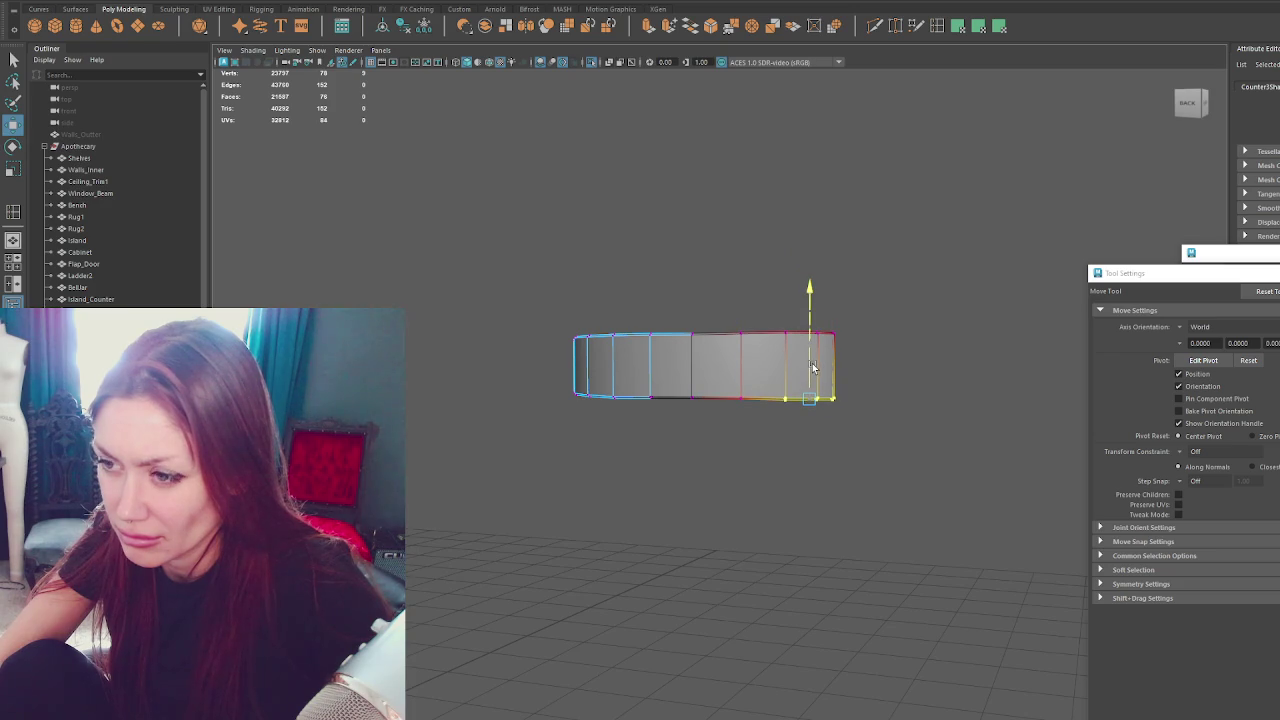
pyautogui.moveTo(824, 428); pyautogui.dragTo(825, 428)
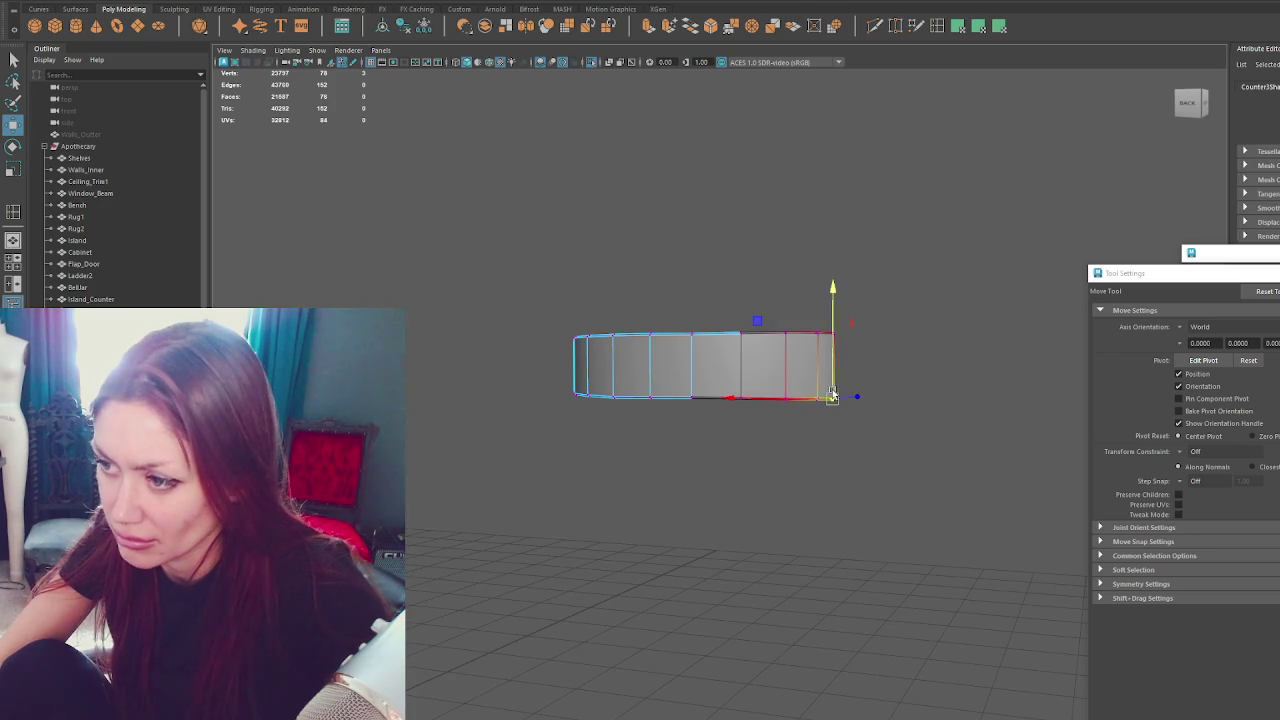
pyautogui.moveTo(914, 309); pyautogui.dragTo(894, 309, button='right')
pyautogui.moveTo(894, 309)
pyautogui.keyDown('alt'); pyautogui.mouseDown()
pyautogui.moveTo(965, 308)
pyautogui.moveTo(942, 314)
pyautogui.mouseUp(); pyautogui.keyUp('alt')
pyautogui.hotkey('ctrl', '1')
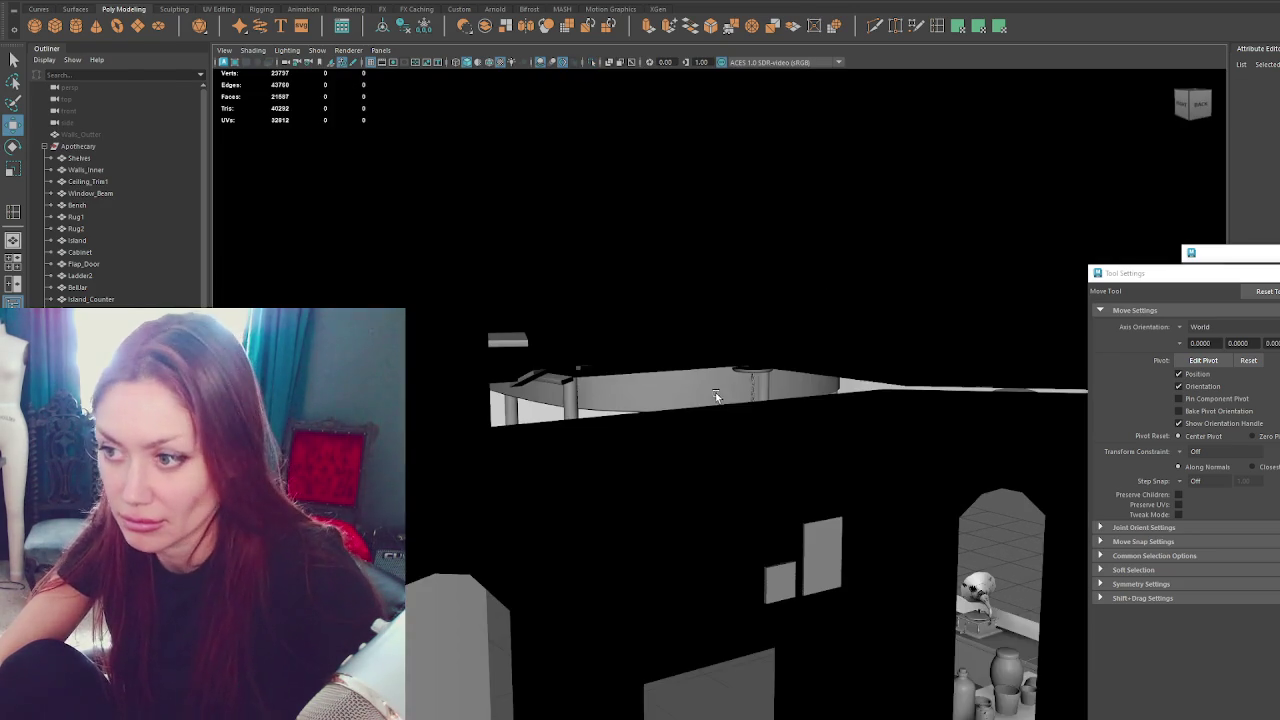
# Hide the Walls_Inner object and frame the view on Ceiling_Trim1.
pyautogui.click(715, 392)
pyautogui.keyDown('alt'); pyautogui.moveTo(722, 390); pyautogui.dragTo(775, 385); pyautogui.keyUp('alt')
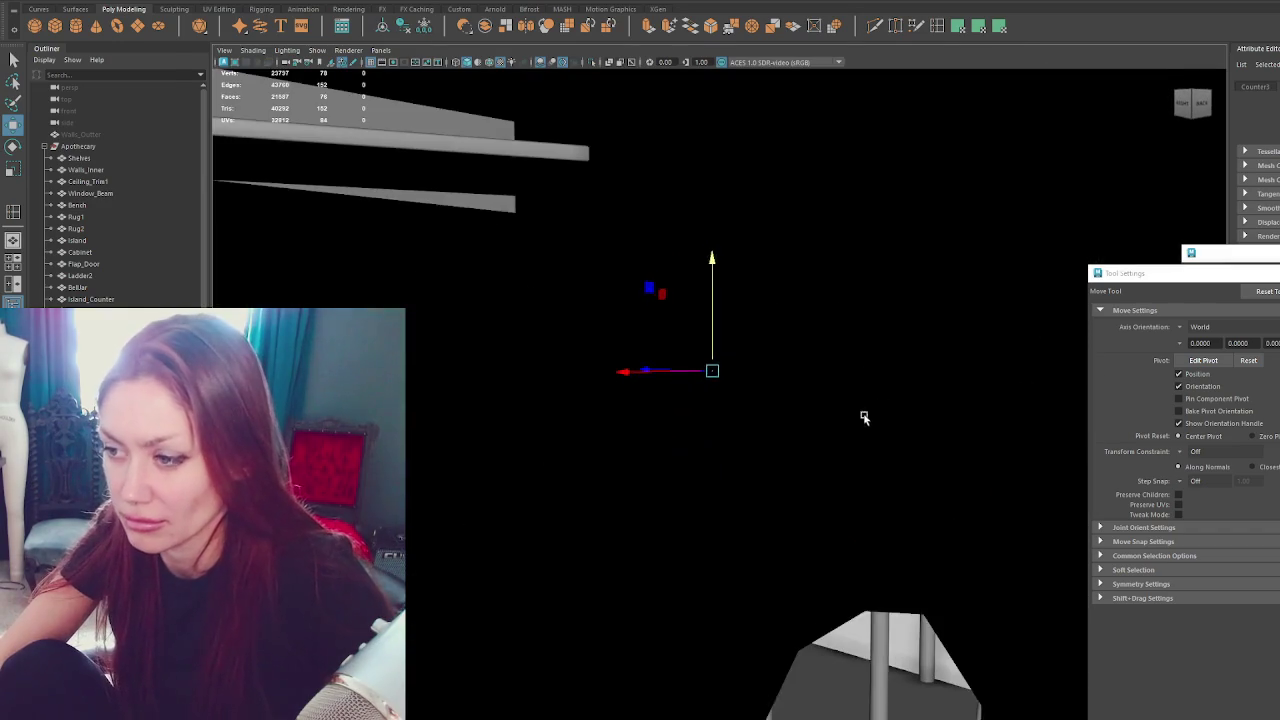
pyautogui.hotkey('ctrl', 'h')
pyautogui.click(772, 392)
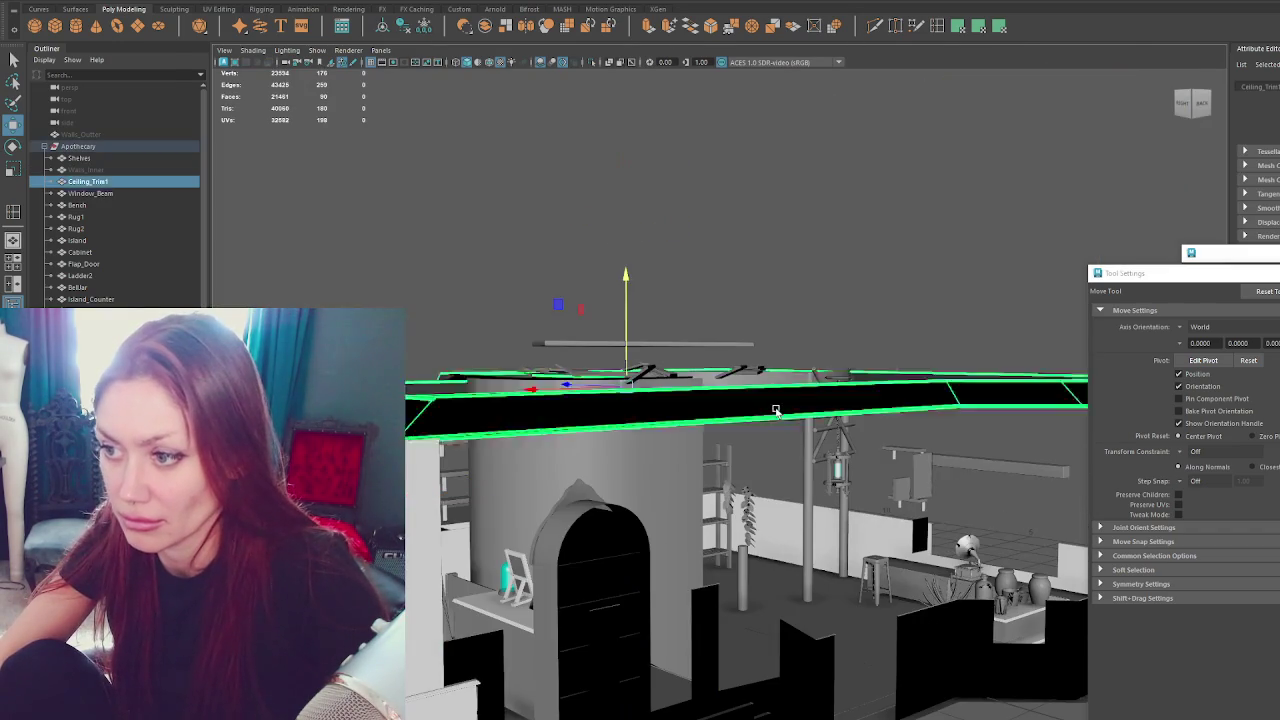
pyautogui.press('f')
# Lower the curved counter panel slightly along Y inside the booth.
pyautogui.click(755, 430)
pyautogui.keyDown('alt'); pyautogui.moveTo(755, 430); pyautogui.dragTo(717, 349); pyautogui.keyUp('alt')
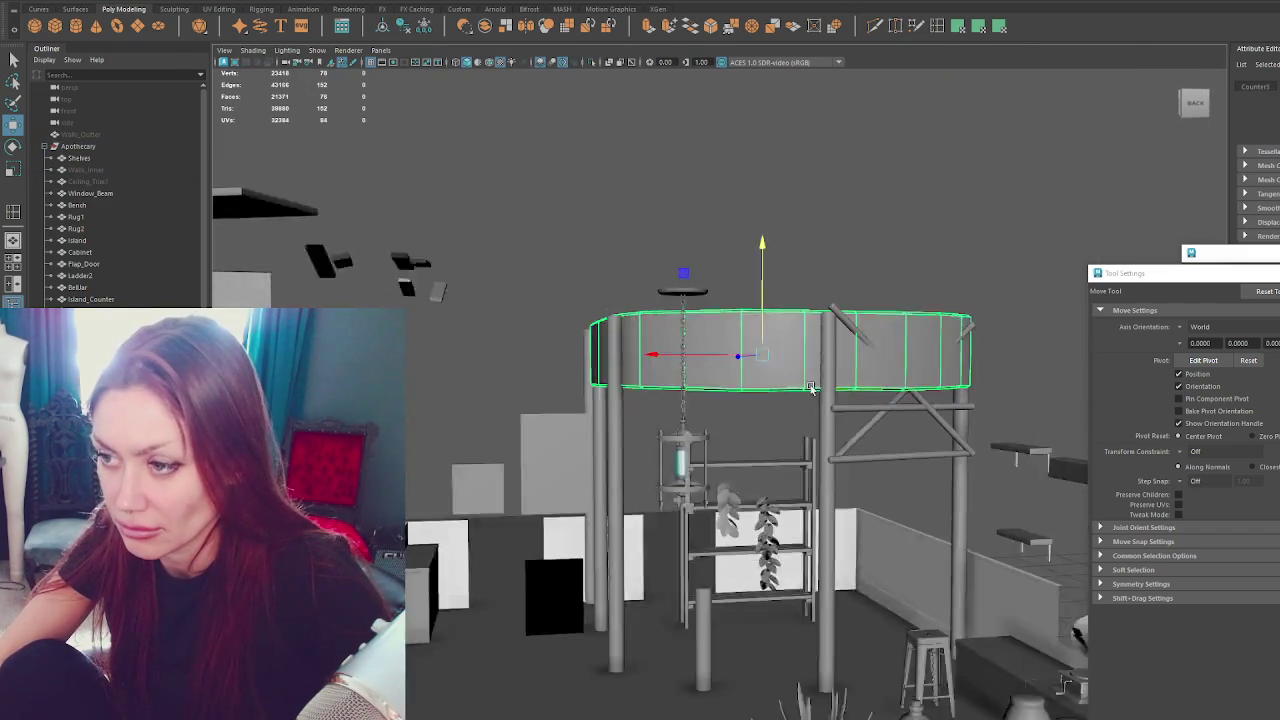
pyautogui.click(725, 620)
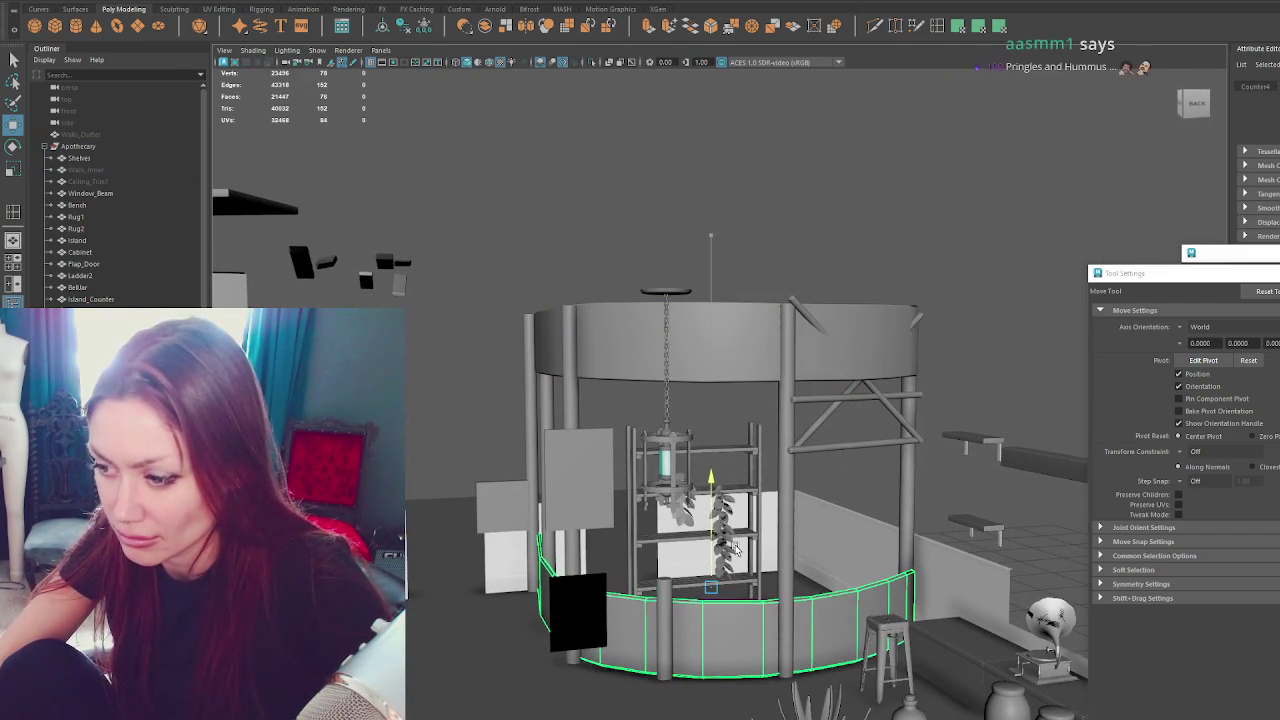
pyautogui.moveTo(729, 552); pyautogui.dragTo(727, 557, button='middle')
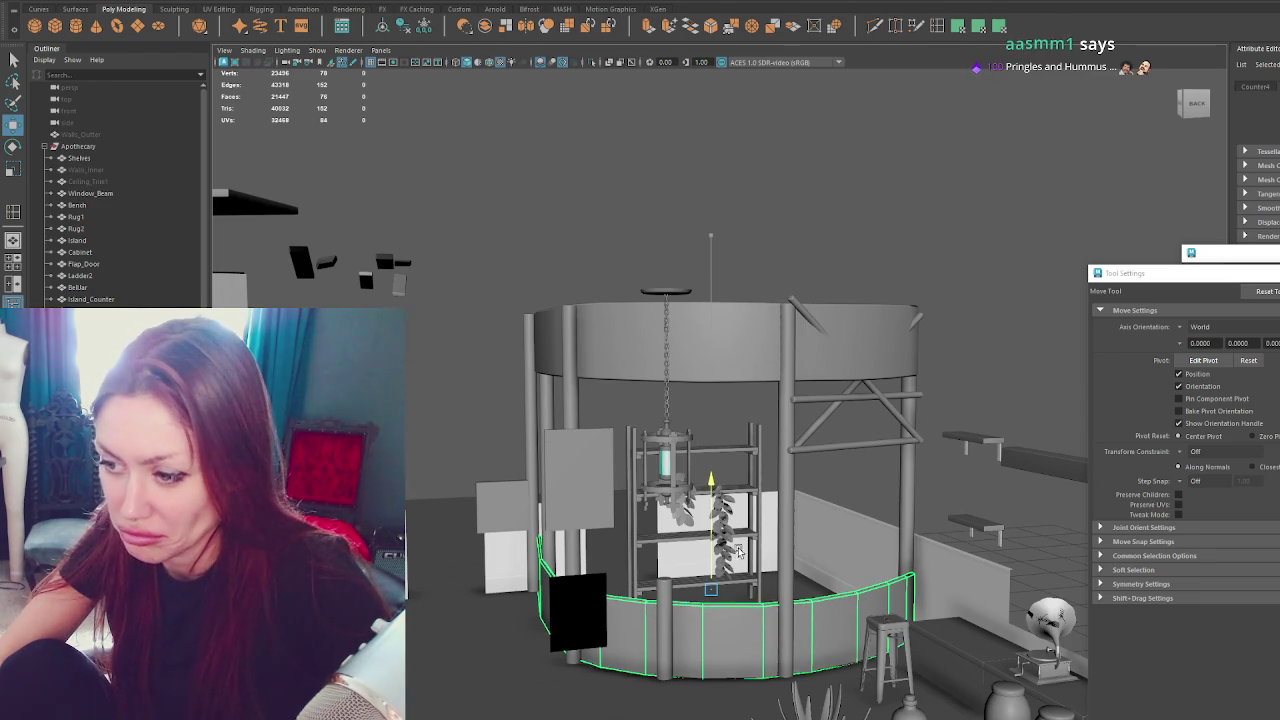
pyautogui.moveTo(738, 550)
pyautogui.keyDown('alt'); pyautogui.mouseDown()
pyautogui.moveTo(760, 553)
pyautogui.moveTo(604, 490)
pyautogui.mouseUp(); pyautogui.keyUp('alt')
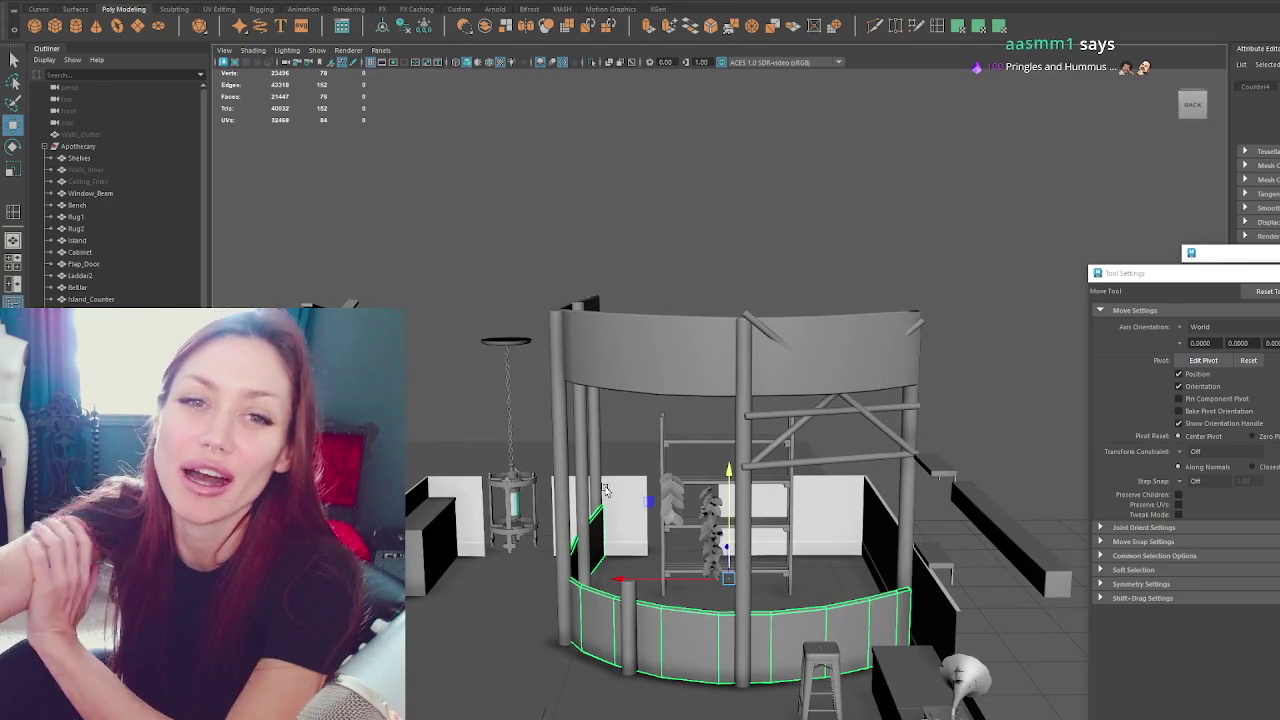
pyautogui.click(794, 337)
pyautogui.press('f')
pyautogui.click(873, 407)
pyautogui.press('f')
pyautogui.moveTo(873, 407)
pyautogui.keyDown('alt'); pyautogui.mouseDown()
pyautogui.moveTo(514, 394)
pyautogui.moveTo(684, 350)
pyautogui.moveTo(614, 324)
pyautogui.moveTo(755, 475)
pyautogui.moveTo(838, 386)
pyautogui.moveTo(880, 391)
pyautogui.moveTo(730, 378)
pyautogui.moveTo(765, 390)
pyautogui.moveTo(886, 380)
pyautogui.moveTo(776, 385)
pyautogui.moveTo(840, 378)
pyautogui.moveTo(814, 371)
pyautogui.moveTo(886, 372)
pyautogui.mouseUp(); pyautogui.keyUp('alt')
pyautogui.click(684, 350)
pyautogui.click(674, 389)
pyautogui.click(690, 445)
pyautogui.keyDown('alt'); pyautogui.moveTo(853, 465); pyautogui.dragTo(665, 462); pyautogui.keyUp('alt')
pyautogui.click(733, 370)
pyautogui.moveTo(733, 370)
pyautogui.keyDown('alt'); pyautogui.mouseDown()
pyautogui.moveTo(800, 450)
pyautogui.moveTo(872, 575)
pyautogui.moveTo(1006, 543)
pyautogui.moveTo(923, 557)
pyautogui.moveTo(905, 572)
pyautogui.moveTo(917, 583)
pyautogui.moveTo(692, 318)
pyautogui.moveTo(826, 386)
pyautogui.moveTo(804, 377)
pyautogui.moveTo(849, 378)
pyautogui.moveTo(718, 262)
pyautogui.moveTo(868, 237)
pyautogui.moveTo(860, 318)
pyautogui.moveTo(834, 318)
pyautogui.moveTo(812, 293)
pyautogui.mouseUp(); pyautogui.keyUp('alt')
pyautogui.click(850, 540)
pyautogui.click(692, 318)
pyautogui.click(868, 237)
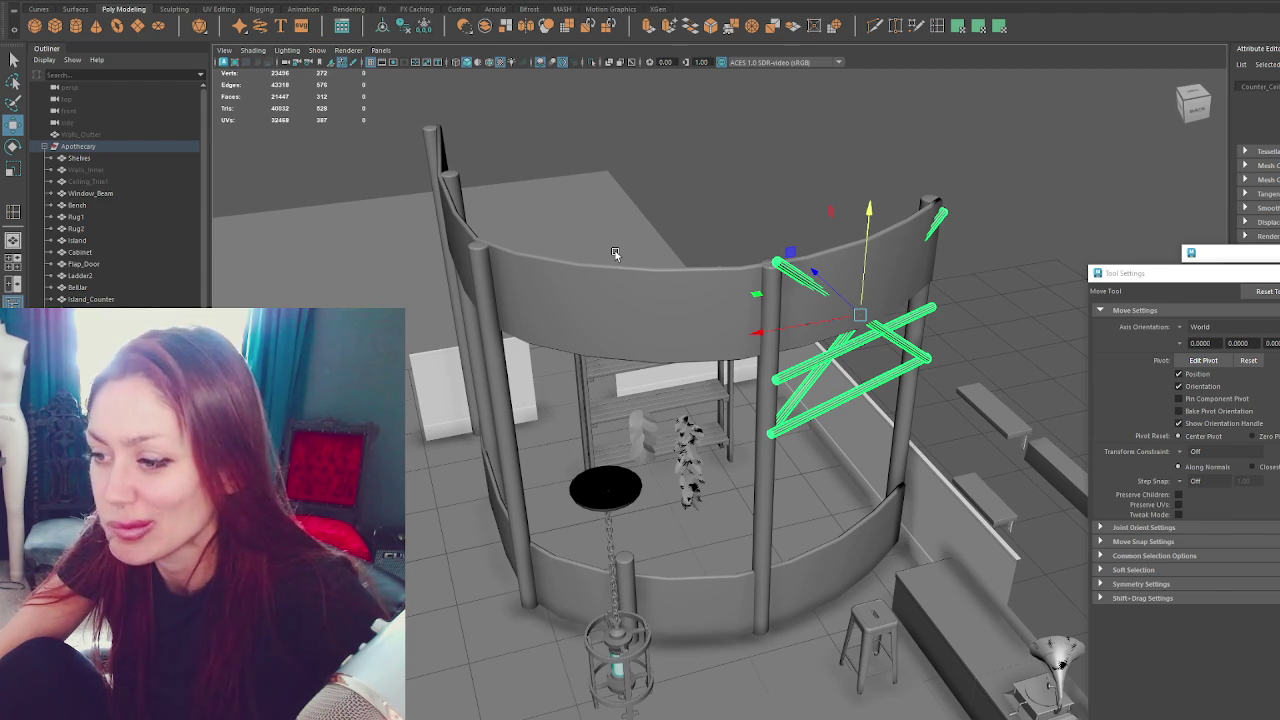
pyautogui.scroll(-5, 156, 290)
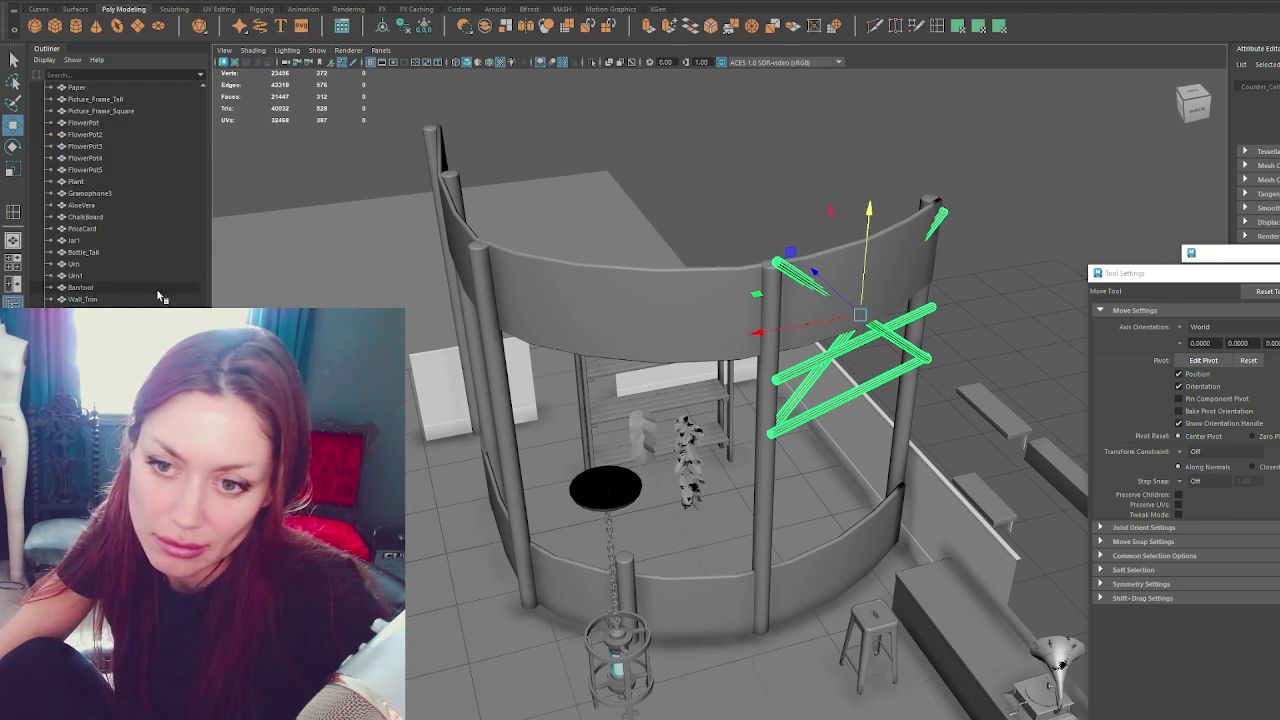
pyautogui.click(560, 590)
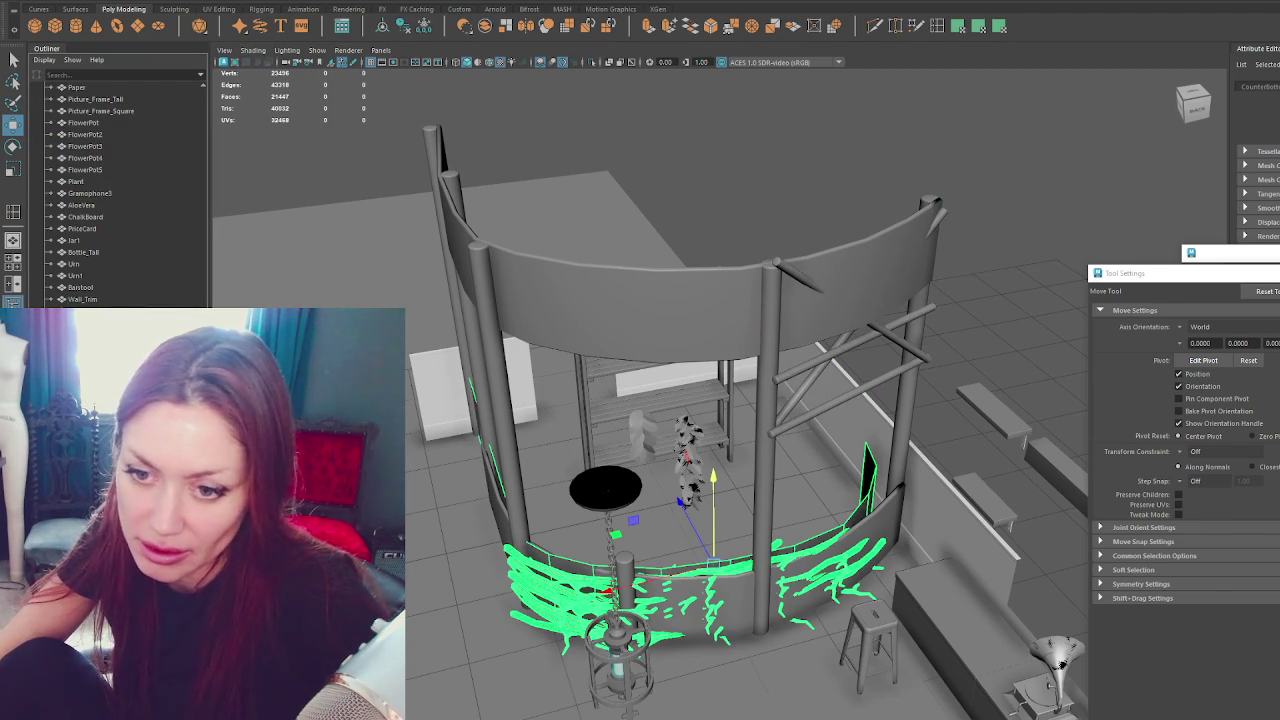
pyautogui.click(866, 452)
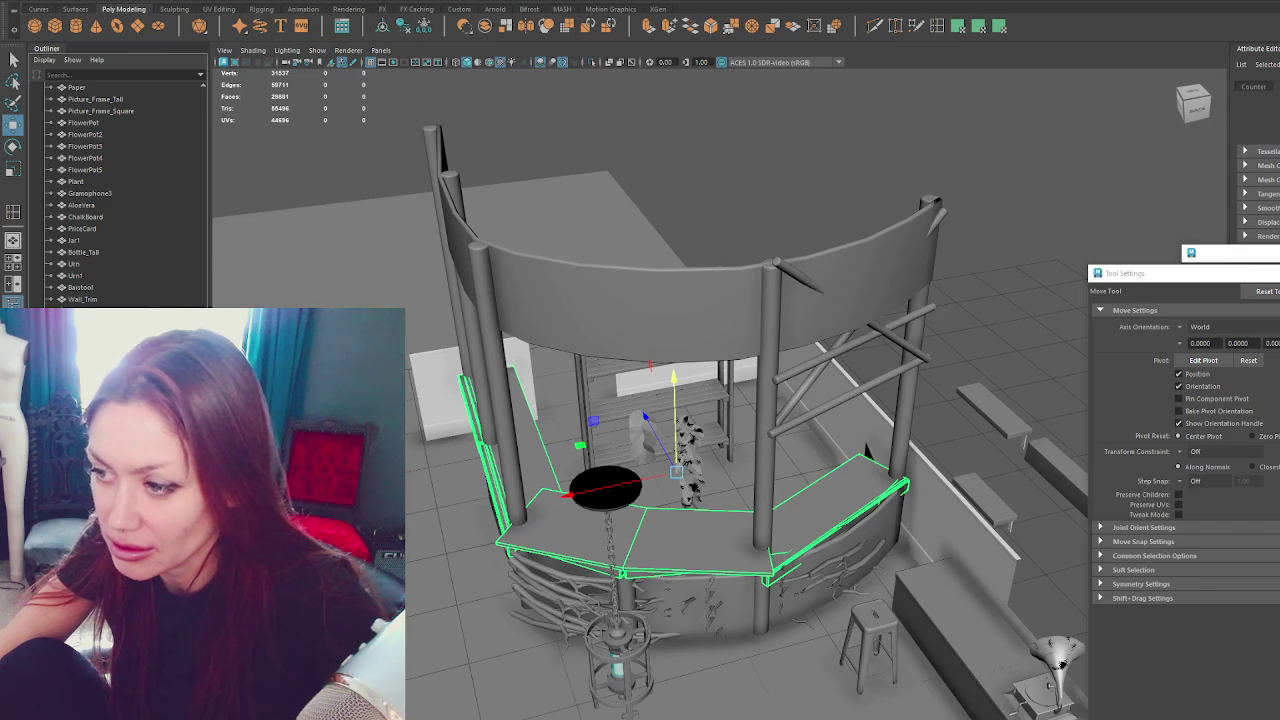
pyautogui.press('f')
pyautogui.moveTo(700, 470)
pyautogui.keyDown('alt'); pyautogui.mouseDown()
pyautogui.moveTo(712, 514)
pyautogui.moveTo(616, 528)
pyautogui.mouseUp(); pyautogui.keyUp('alt')
pyautogui.scroll(-2, 598, 528)
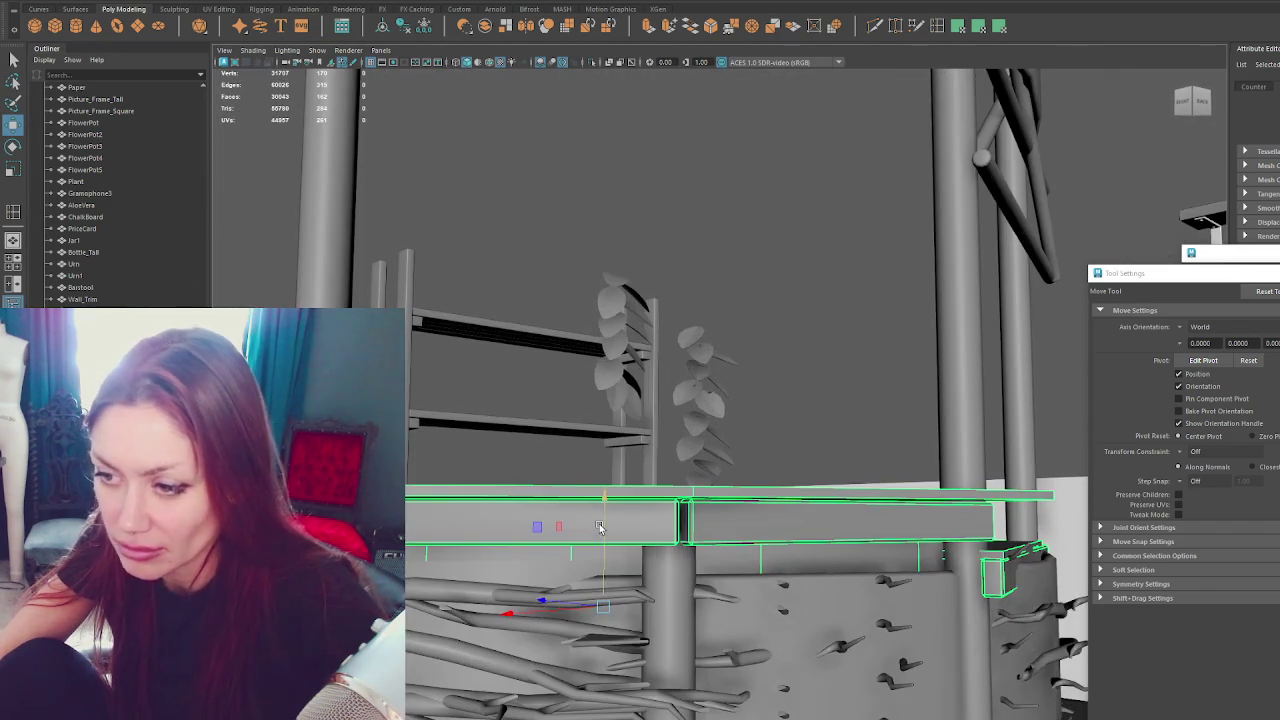
pyautogui.scroll(-4, 743, 490)
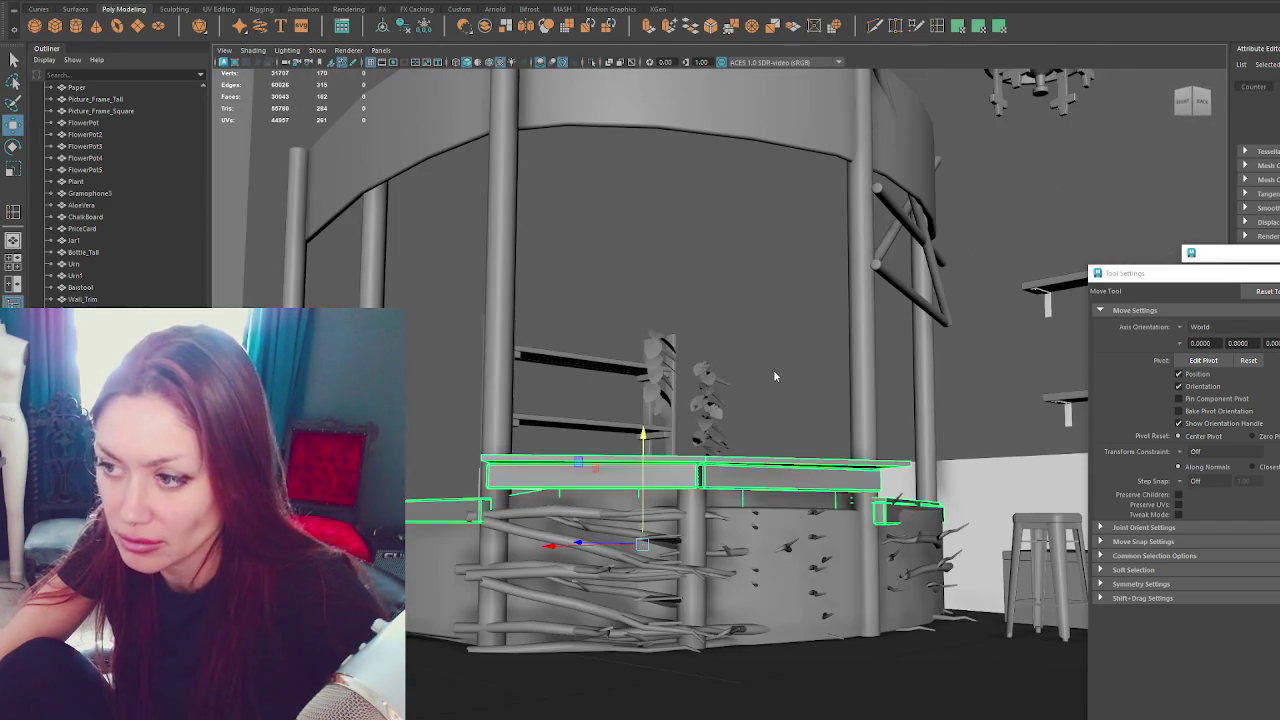
pyautogui.click(760, 506)
pyautogui.moveTo(760, 506)
pyautogui.keyDown('alt'); pyautogui.mouseDown()
pyautogui.moveTo(752, 533)
pyautogui.moveTo(713, 539)
pyautogui.moveTo(782, 585)
pyautogui.mouseUp(); pyautogui.keyUp('alt')
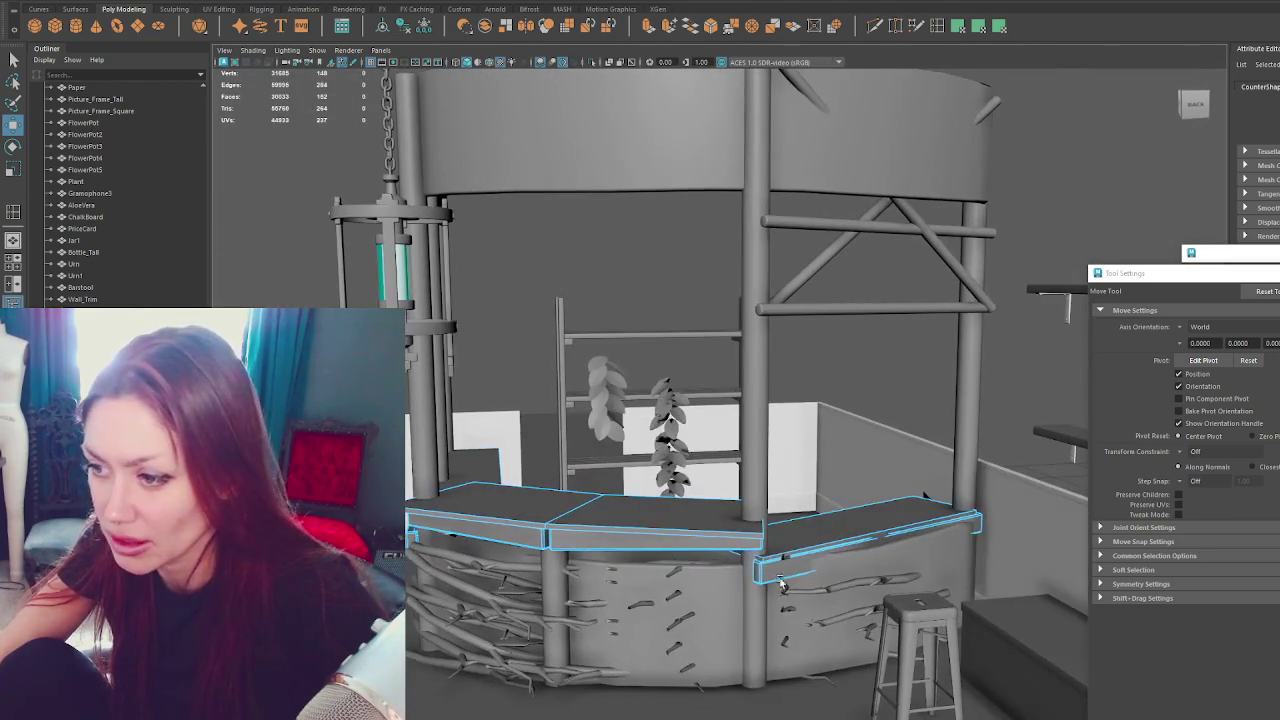
pyautogui.click(785, 577)
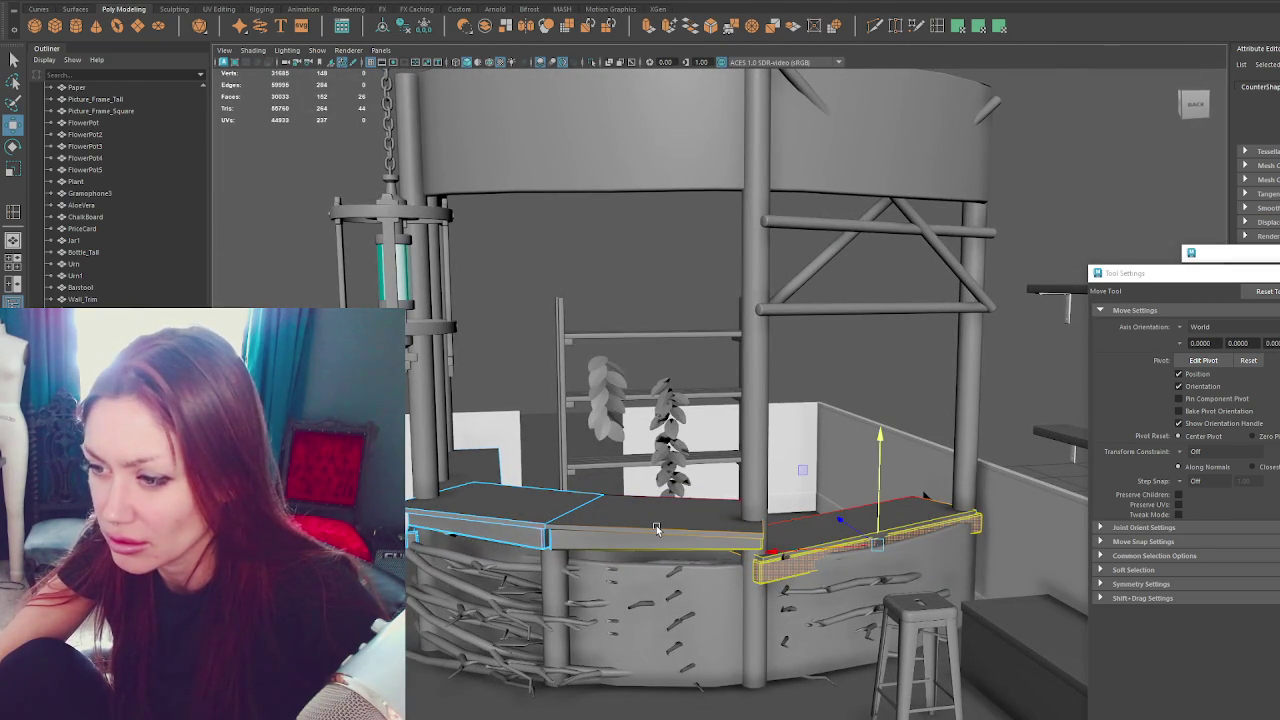
pyautogui.click(618, 138)
pyautogui.click(968, 330)
pyautogui.click(960, 250)
pyautogui.scroll(-5, 960, 253)
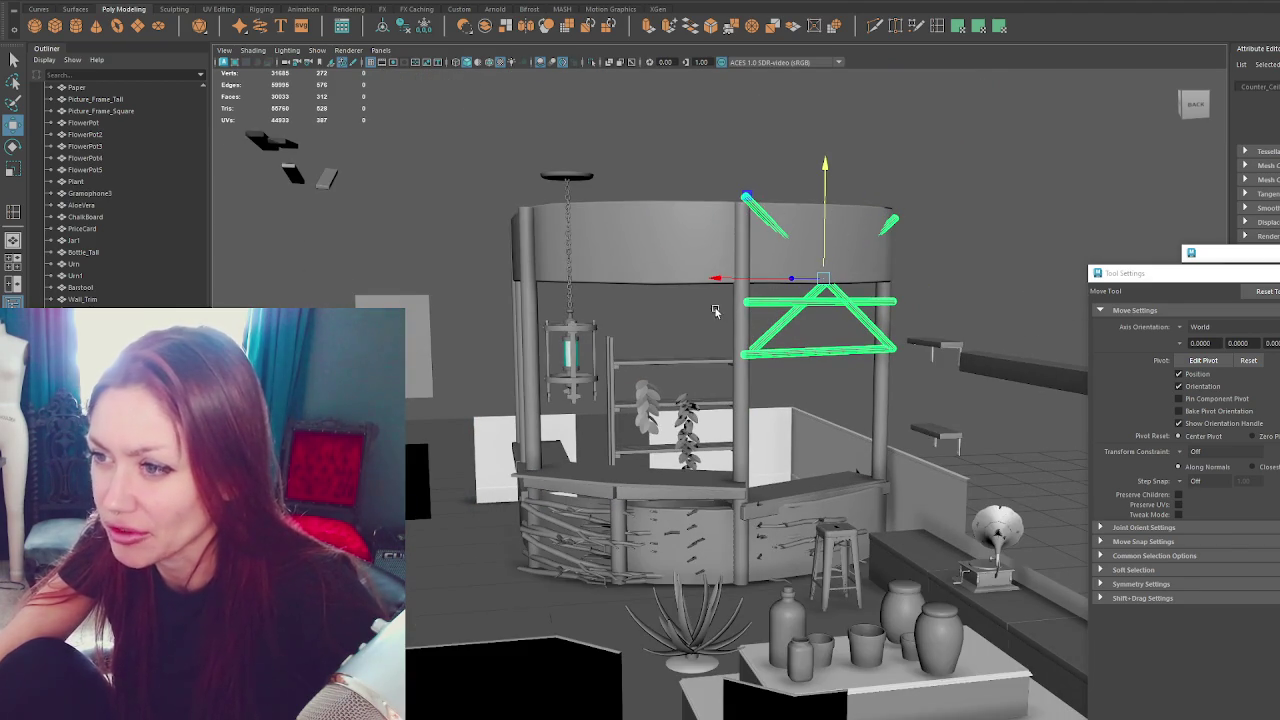
# Rotate the twig nest mesh to a new angle around the counter base.
pyautogui.keyDown('alt'); pyautogui.moveTo(716, 312); pyautogui.dragTo(743, 317); pyautogui.keyUp('alt')
pyautogui.keyDown('alt'); pyautogui.moveTo(742, 316); pyautogui.dragTo(816, 555, button='right'); pyautogui.keyUp('alt')
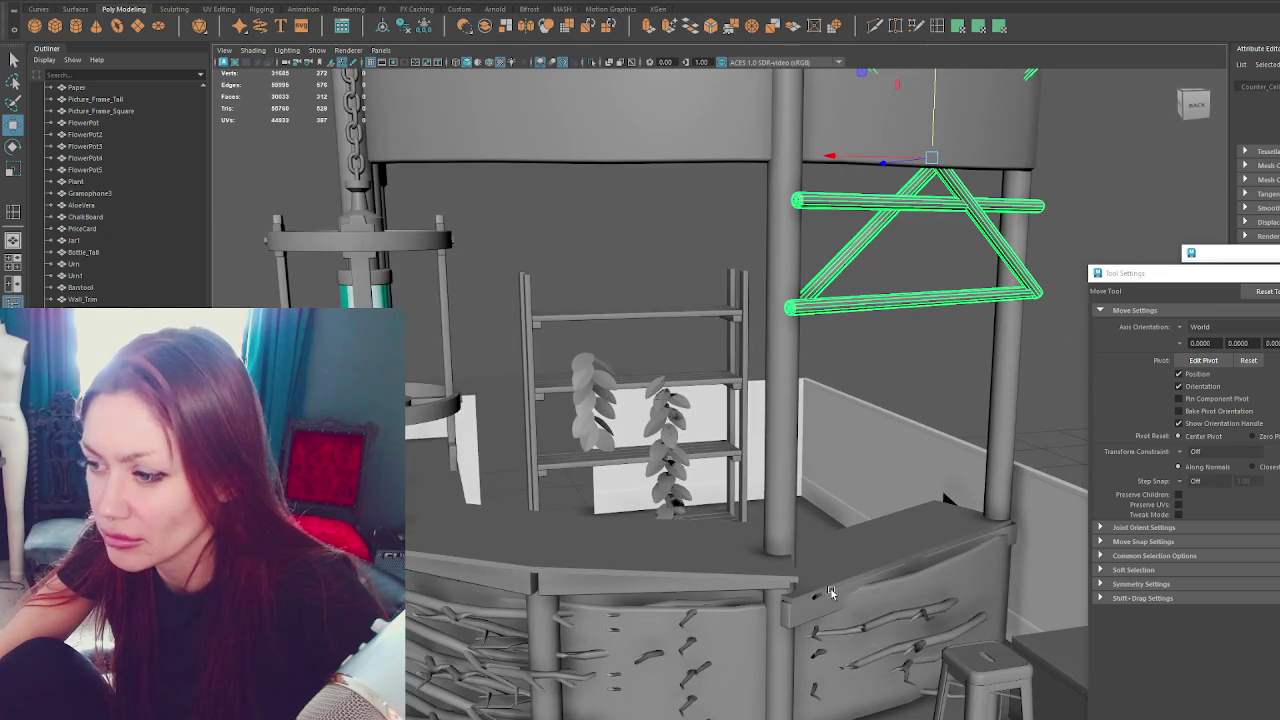
pyautogui.click(915, 592)
pyautogui.click(897, 618)
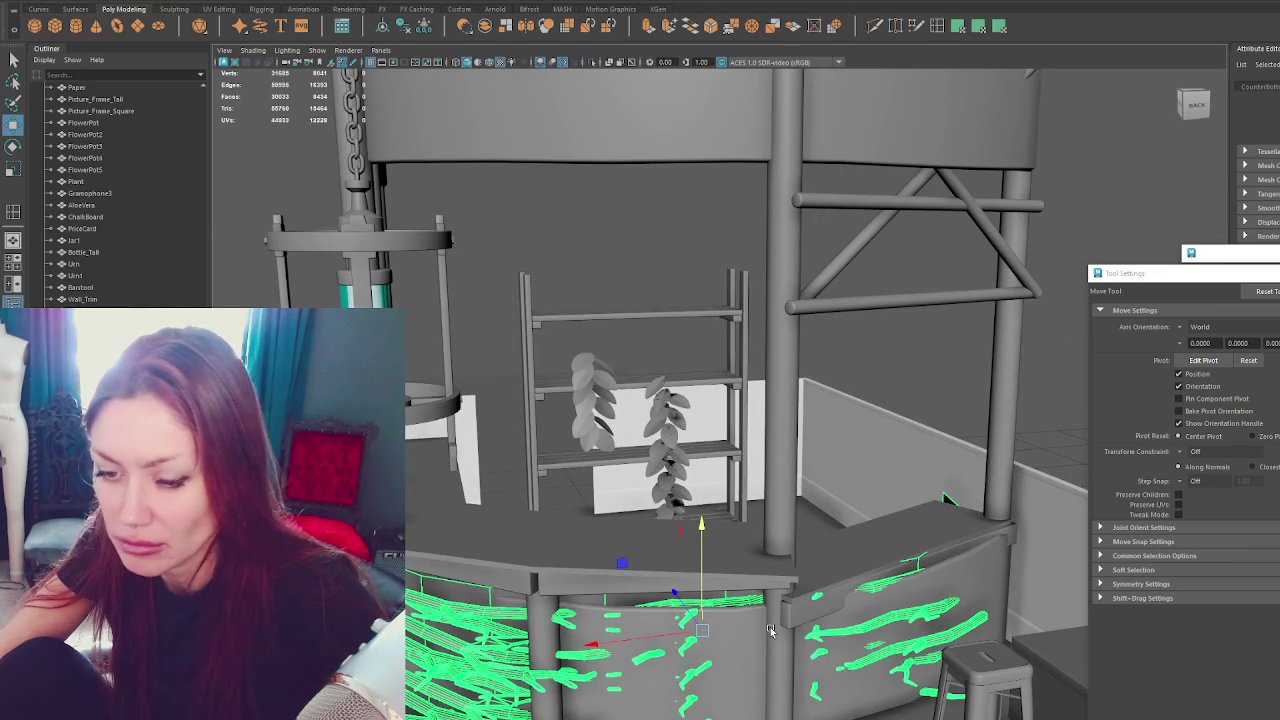
pyautogui.press('e')
pyautogui.moveTo(690, 680)
pyautogui.mouseDown()
pyautogui.moveTo(711, 688)
pyautogui.moveTo(703, 628)
pyautogui.mouseUp()
pyautogui.press('w')
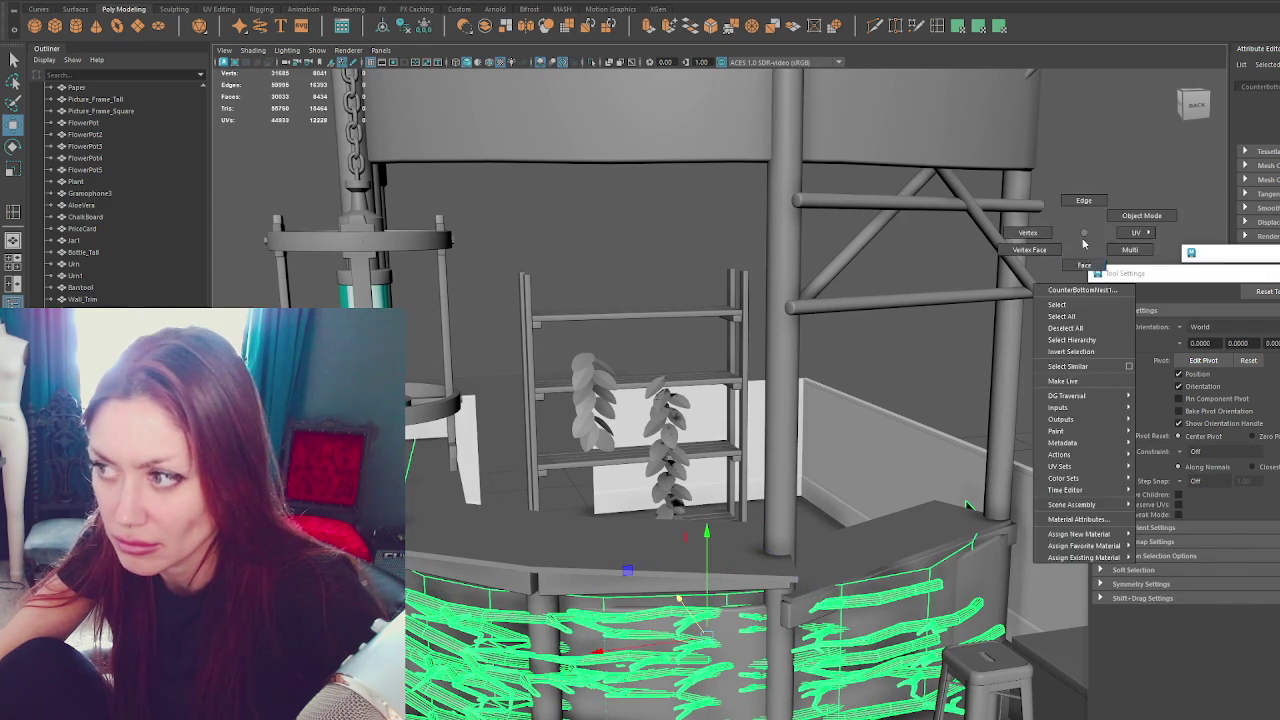
# Scale the twig mesh up slightly so it wraps the counter front better.
pyautogui.click(676, 603)
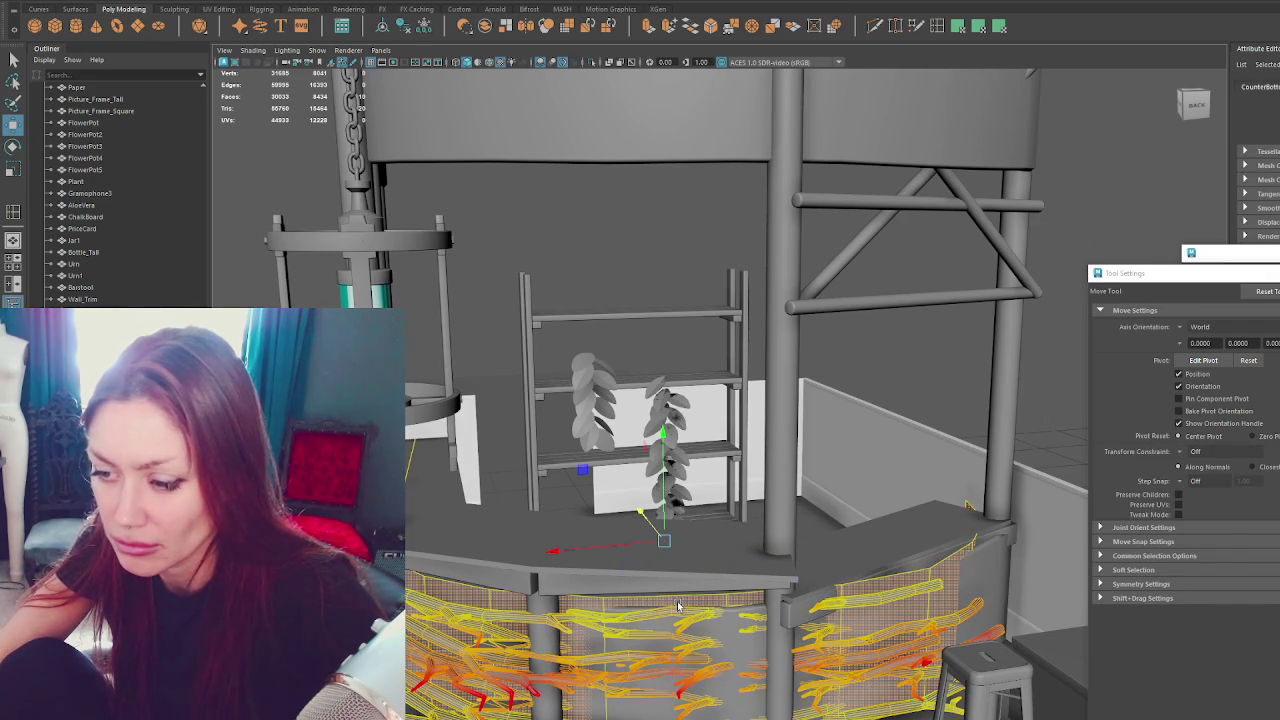
pyautogui.click(670, 587)
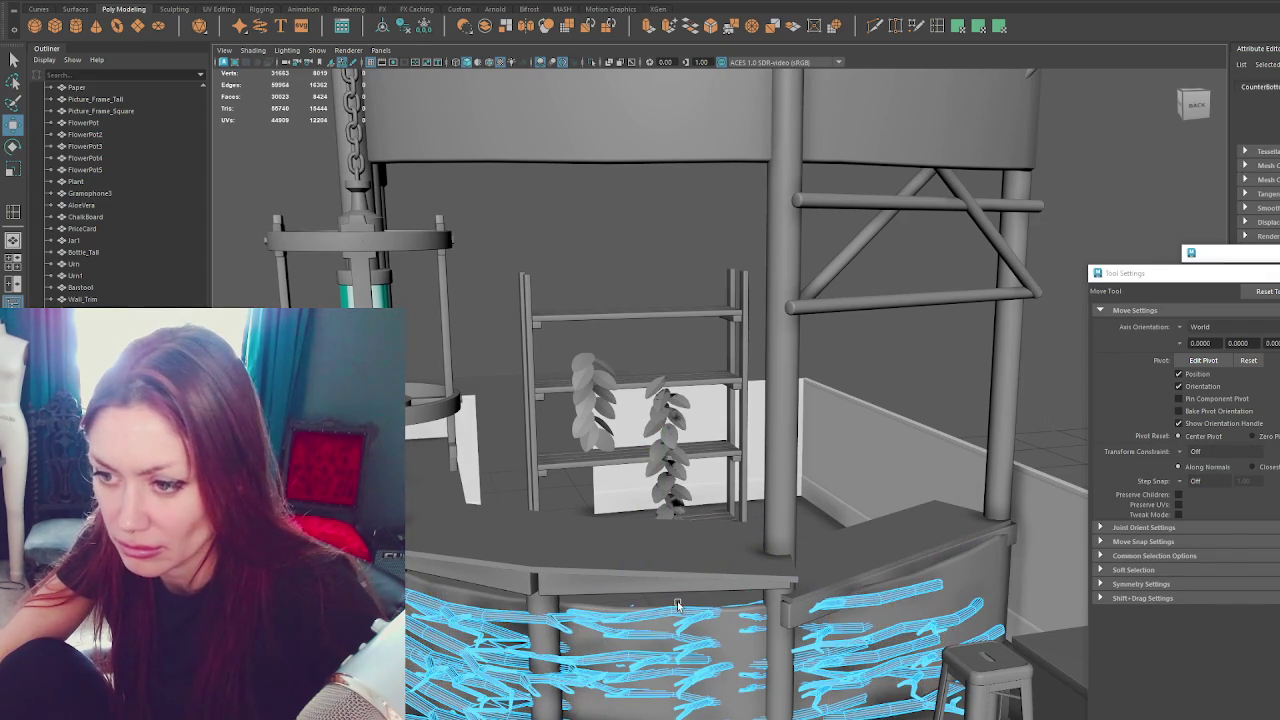
pyautogui.moveTo(670, 587)
pyautogui.keyDown('alt'); pyautogui.mouseDown()
pyautogui.moveTo(720, 560)
pyautogui.moveTo(930, 307)
pyautogui.mouseUp(); pyautogui.keyUp('alt')
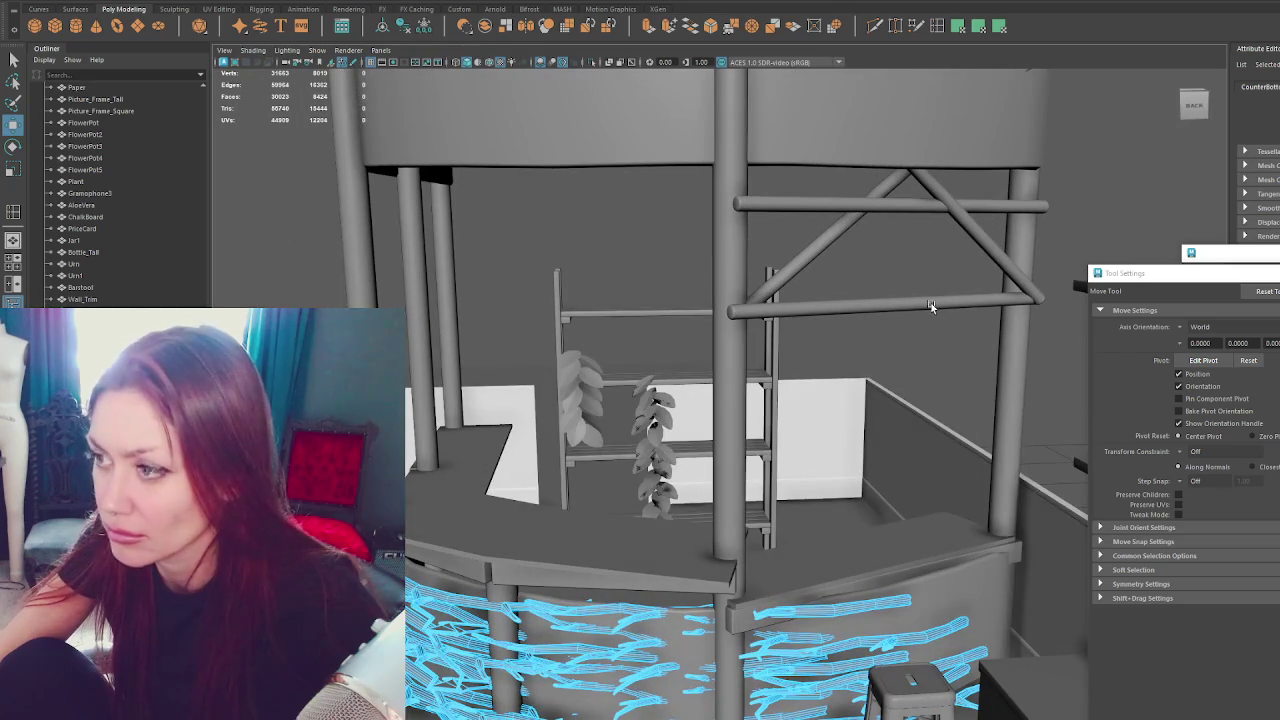
pyautogui.click(678, 632)
pyautogui.press('r')
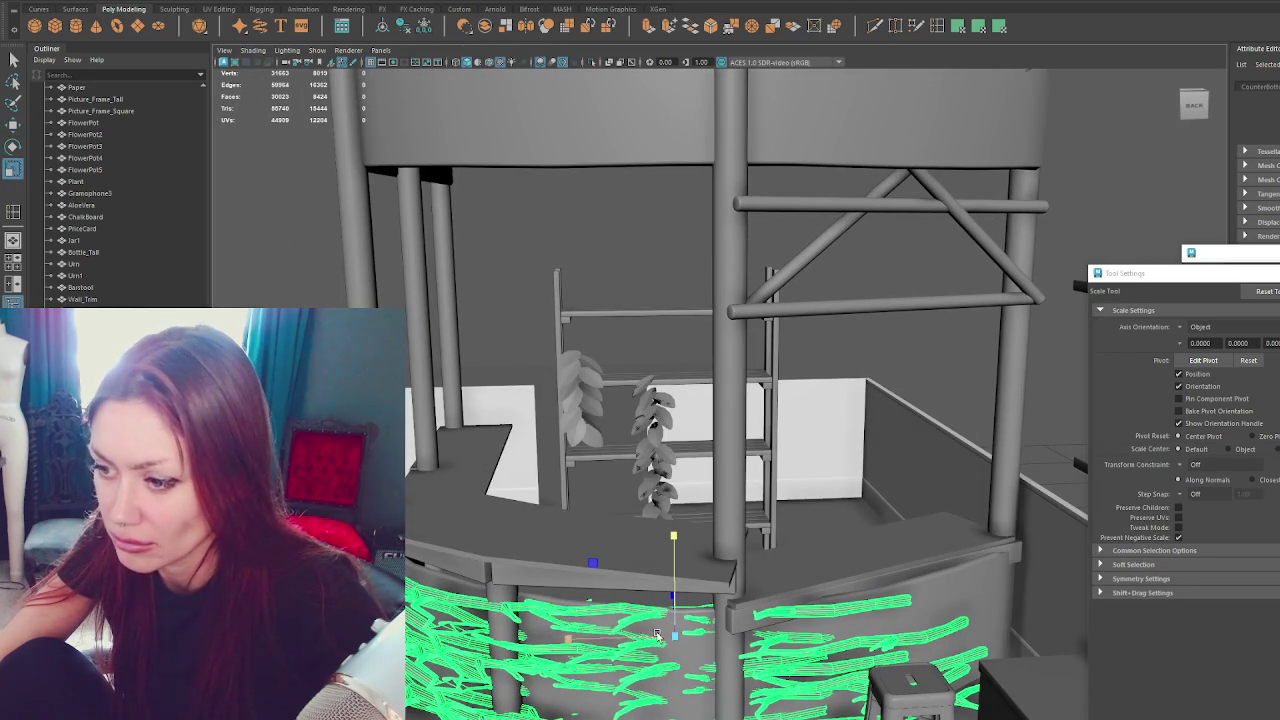
pyautogui.moveTo(681, 641); pyautogui.dragTo(690, 645)
# Review the twigs around the whole bar and select the top canopy ring.
pyautogui.press('e')
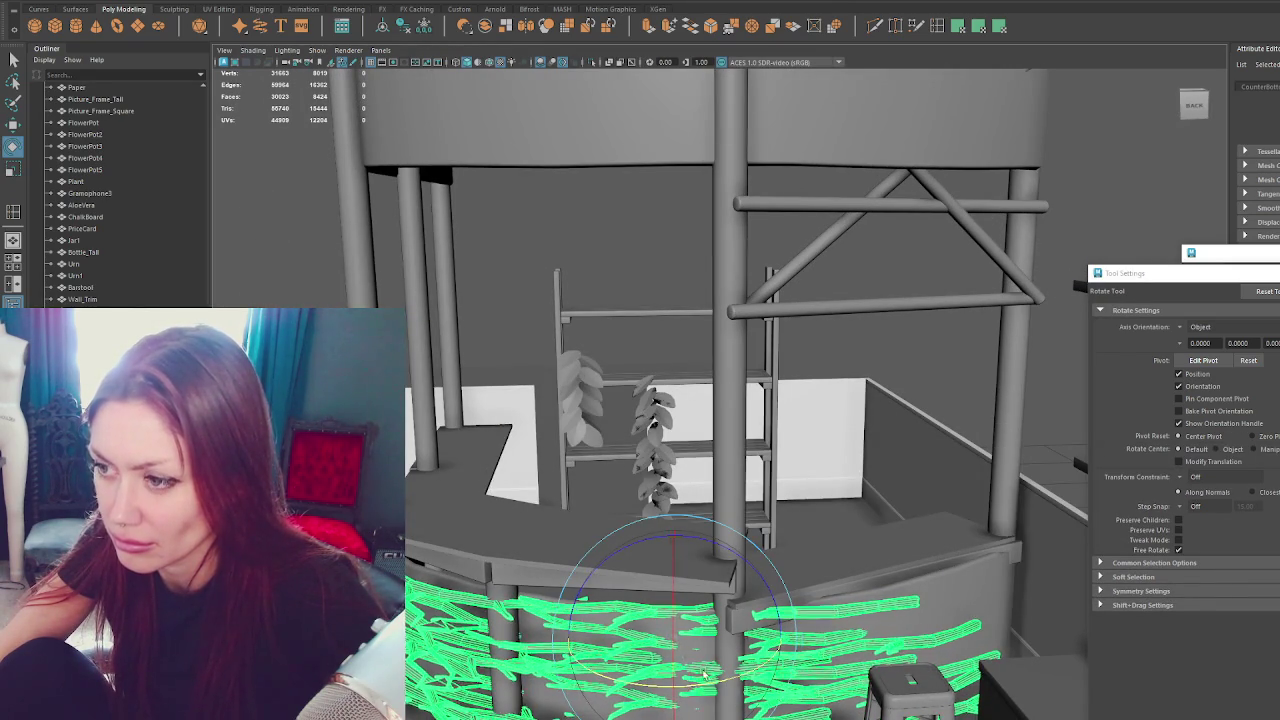
pyautogui.keyDown('alt'); pyautogui.moveTo(694, 683); pyautogui.dragTo(717, 514, button='right'); pyautogui.keyUp('alt')
pyautogui.press('w')
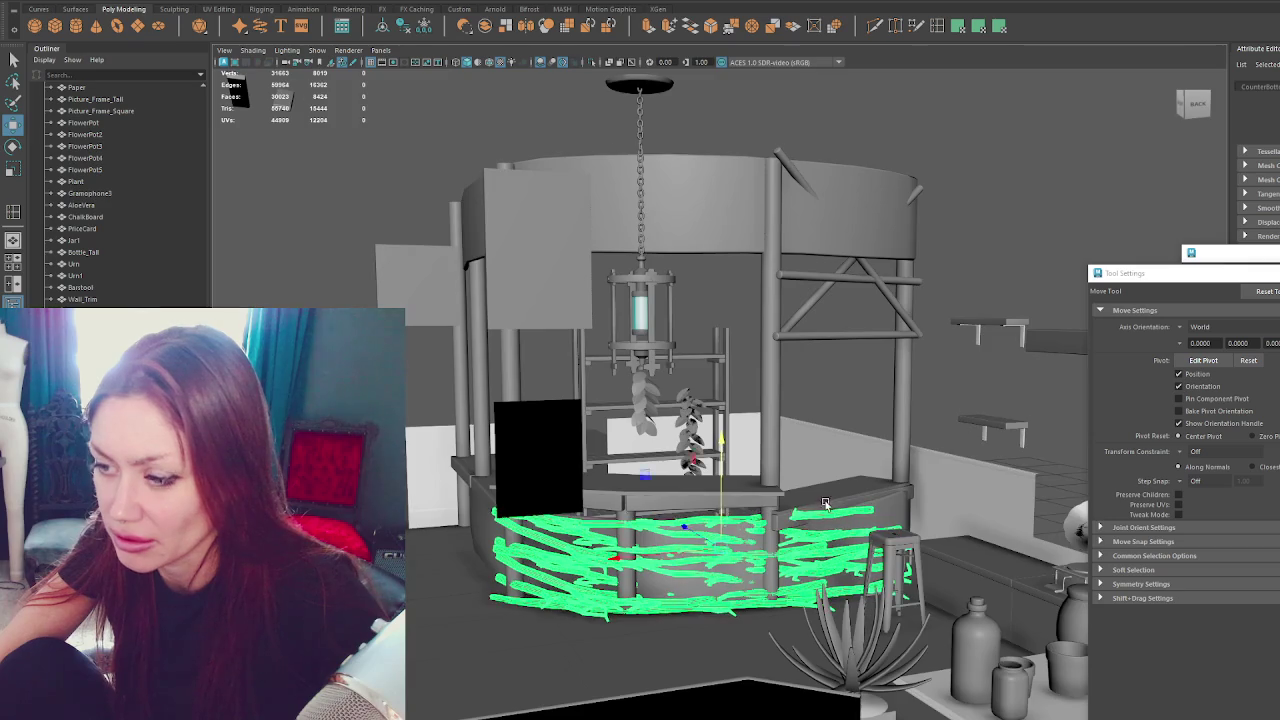
pyautogui.keyDown('alt'); pyautogui.moveTo(717, 514); pyautogui.dragTo(813, 529); pyautogui.keyUp('alt')
pyautogui.keyDown('alt'); pyautogui.moveTo(813, 529); pyautogui.dragTo(782, 614, button='right'); pyautogui.keyUp('alt')
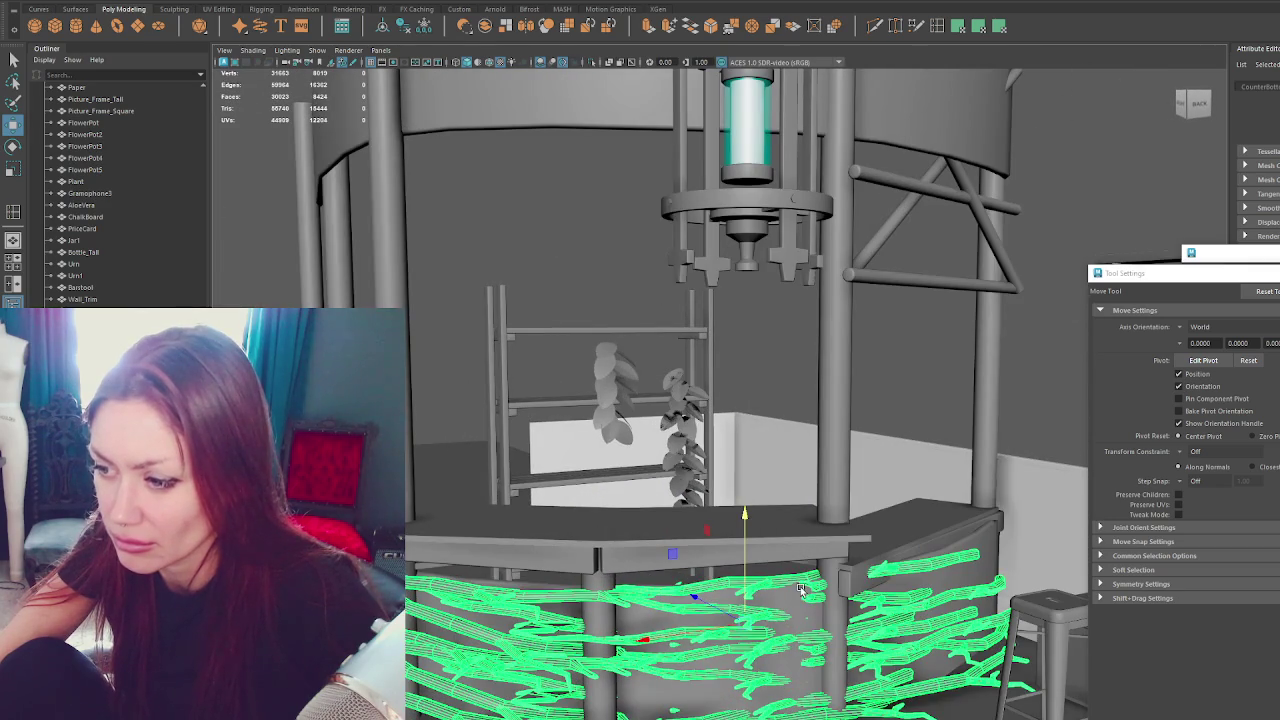
pyautogui.click(640, 160)
pyautogui.scroll(-5, 672, 200)
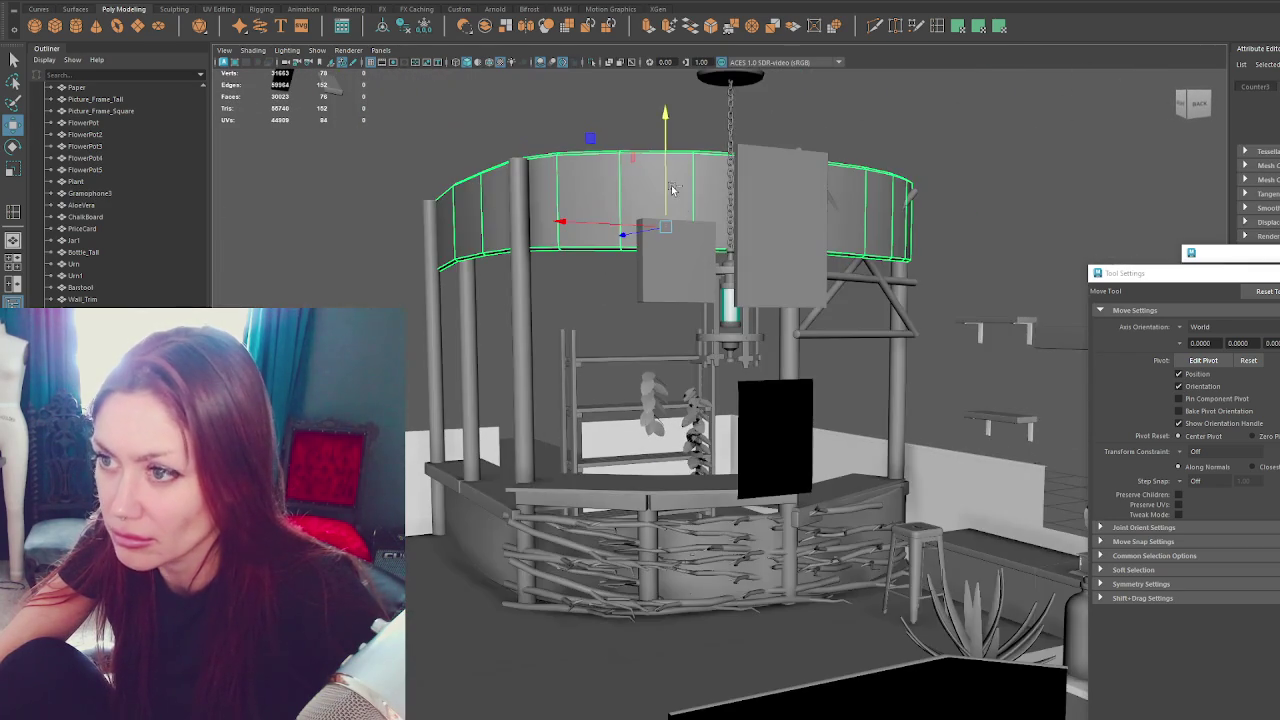
# Drop a copy of the canopy ring around the counter, then delete it.
pyautogui.keyDown('shift'); pyautogui.moveTo(669, 203); pyautogui.dragTo(668, 428); pyautogui.keyUp('shift')
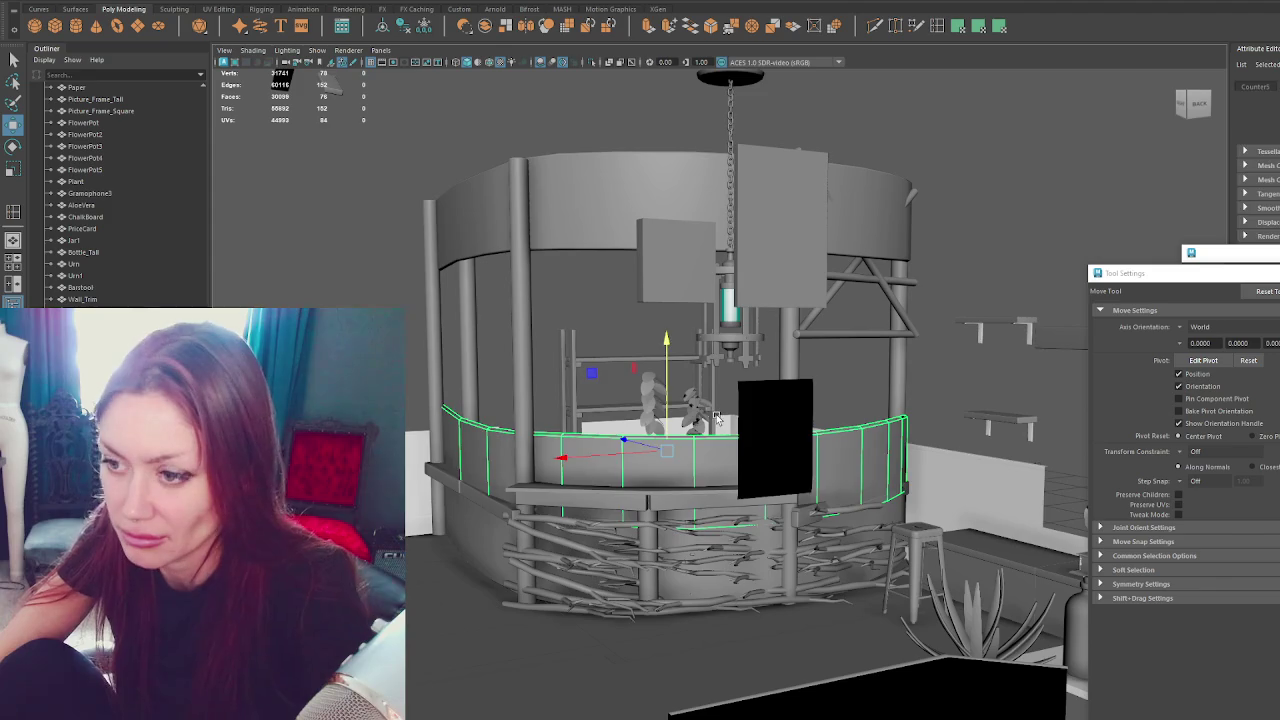
pyautogui.press('Delete')
pyautogui.click(643, 502)
pyautogui.click(679, 503)
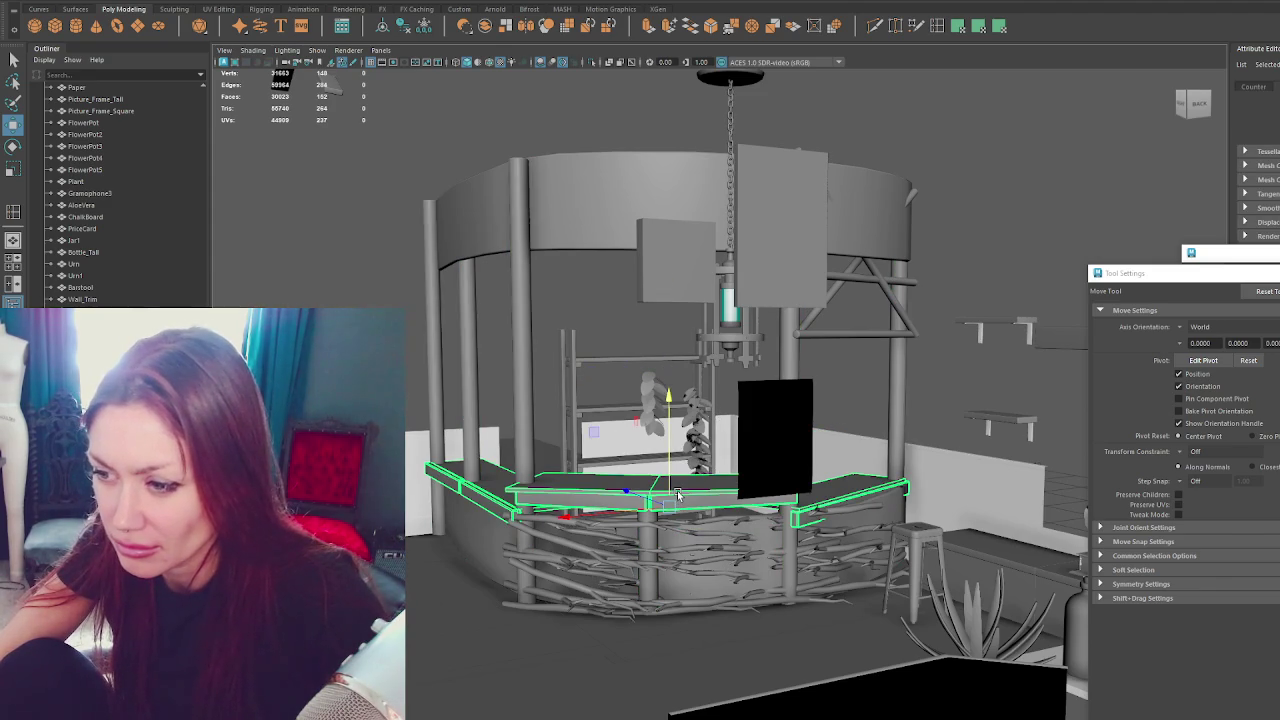
# Isolate the lower panel band and delete all faces except the two front panels.
pyautogui.click(675, 490)
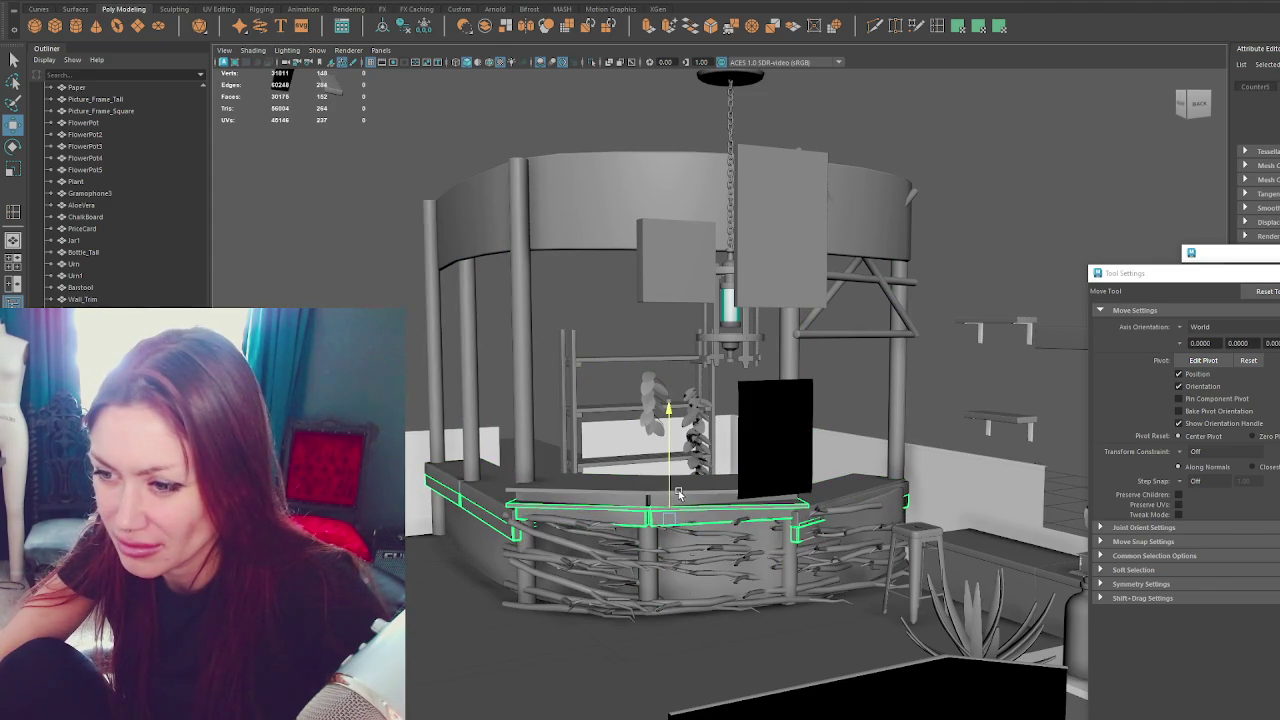
pyautogui.hotkey('ctrl', '1')
pyautogui.moveTo(800, 343); pyautogui.dragTo(806, 371, button='right')
pyautogui.moveTo(405, 378); pyautogui.dragTo(965, 622)
pyautogui.press('Delete')
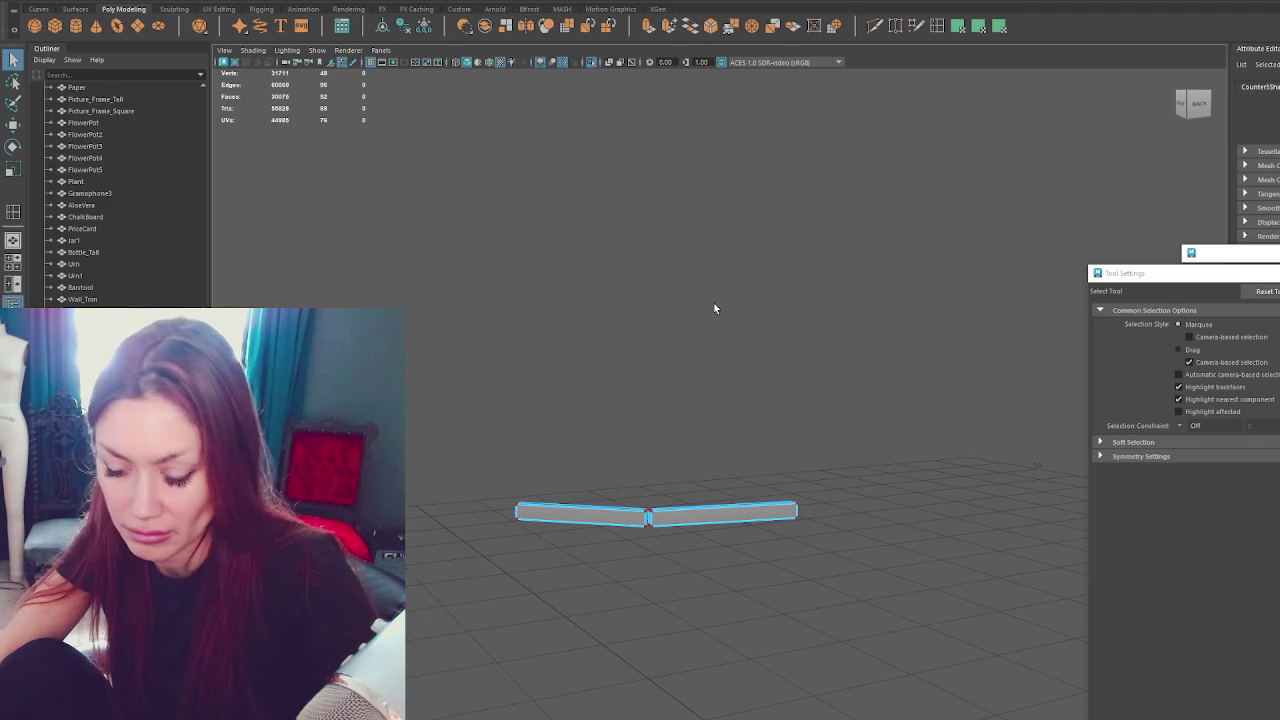
pyautogui.hotkey('ctrl', '1')
# Raise the two front counter panels slightly under the countertop.
pyautogui.press('w')
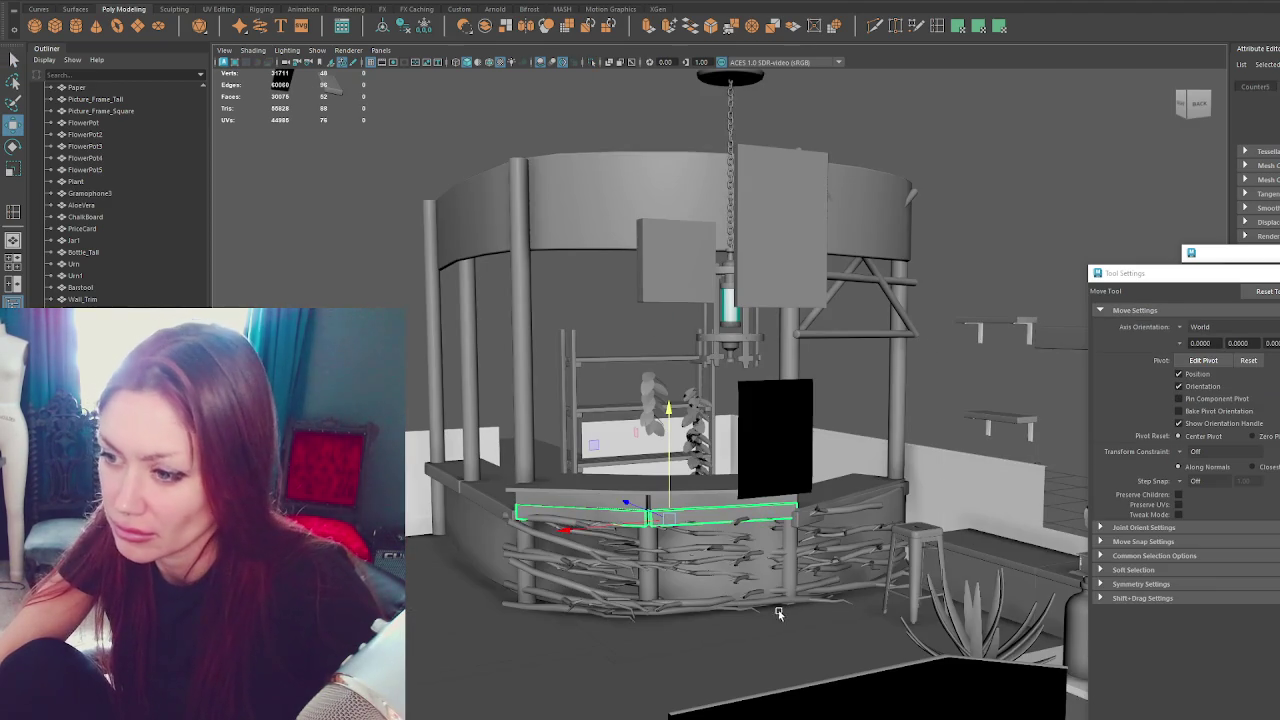
pyautogui.click(1006, 271)
pyautogui.click(698, 521)
pyautogui.click(685, 516)
pyautogui.moveTo(675, 488); pyautogui.dragTo(670, 492)
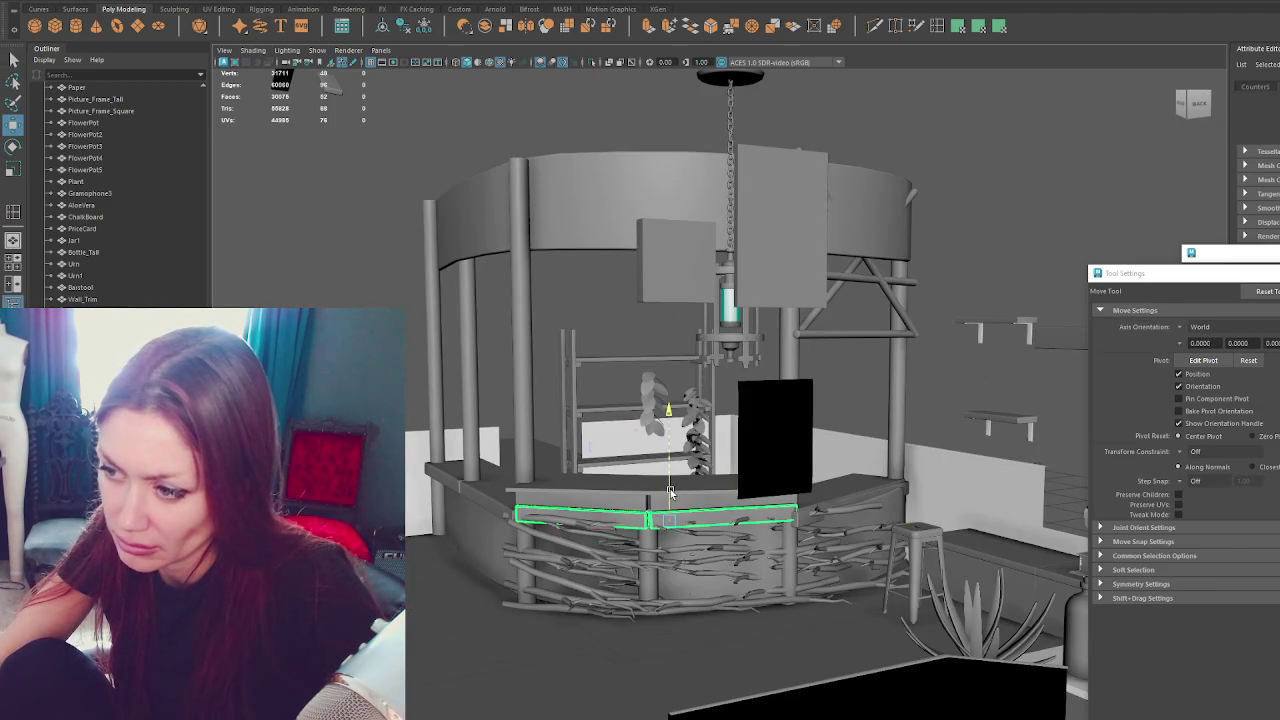
pyautogui.click(963, 237)
pyautogui.keyDown('alt'); pyautogui.moveTo(963, 237); pyautogui.dragTo(995, 256); pyautogui.keyUp('alt')
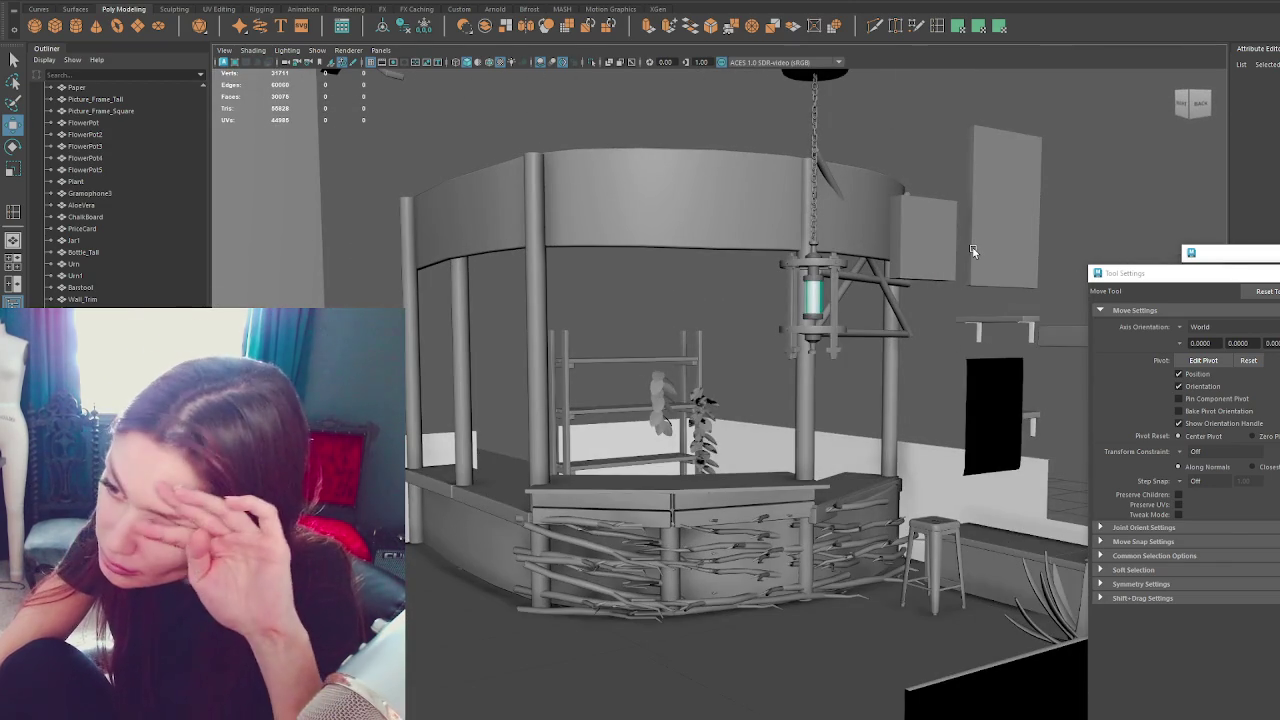
pyautogui.click(725, 480)
pyautogui.scroll(2, 725, 480)
pyautogui.click(686, 535)
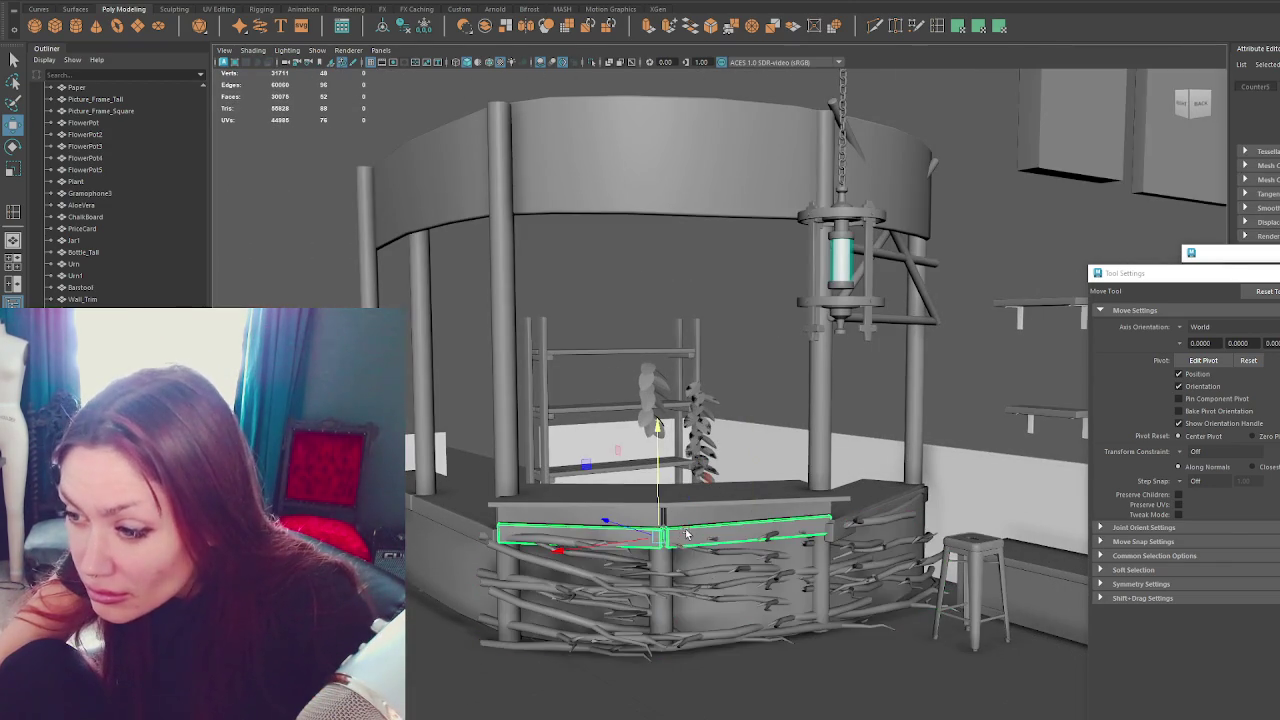
pyautogui.press('r')
pyautogui.press('w')
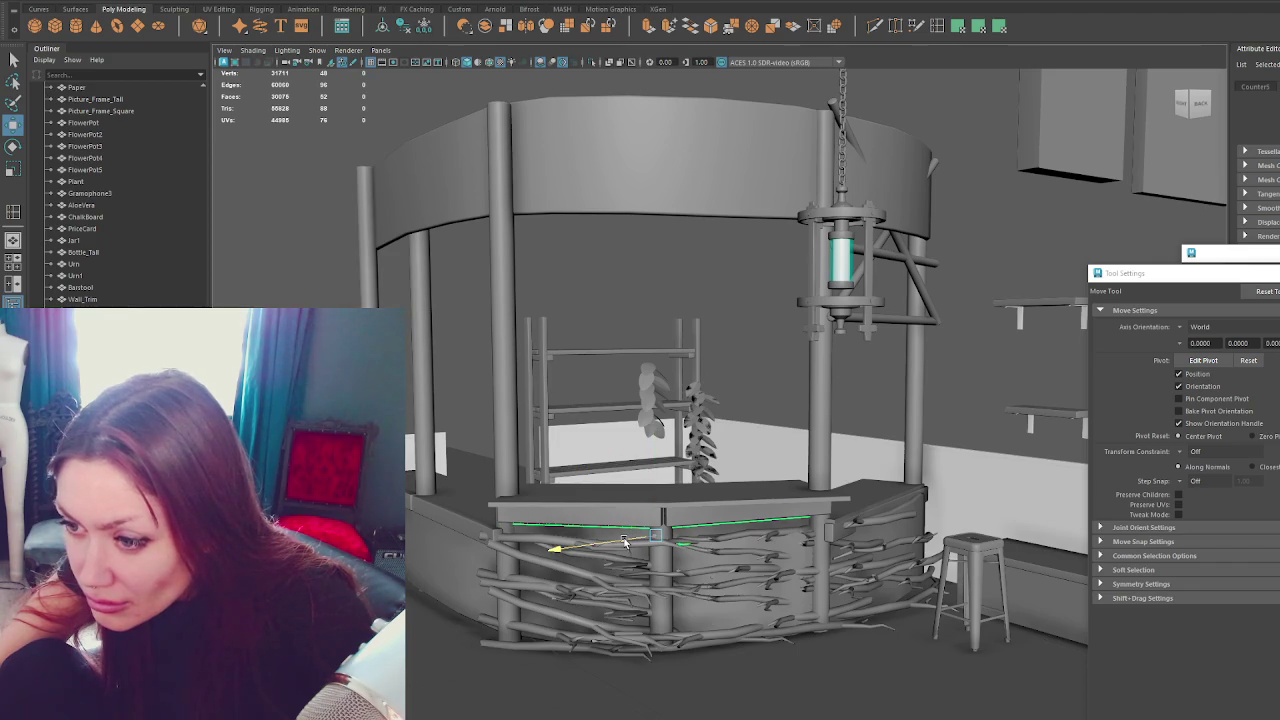
pyautogui.moveTo(660, 510)
pyautogui.keyDown('alt'); pyautogui.mouseDown()
pyautogui.moveTo(919, 370)
pyautogui.moveTo(936, 376)
pyautogui.mouseUp(); pyautogui.keyUp('alt')
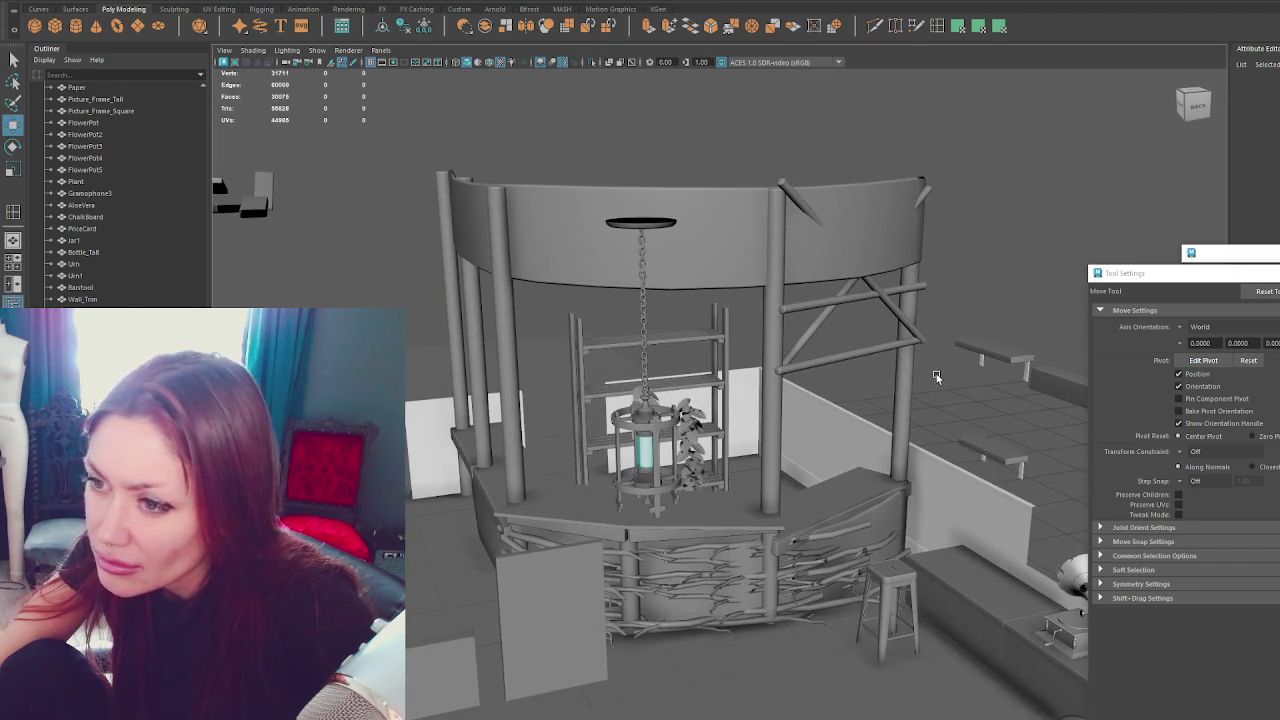
# Apply a planar UV projection to the curved counter front panels.
pyautogui.click(756, 519)
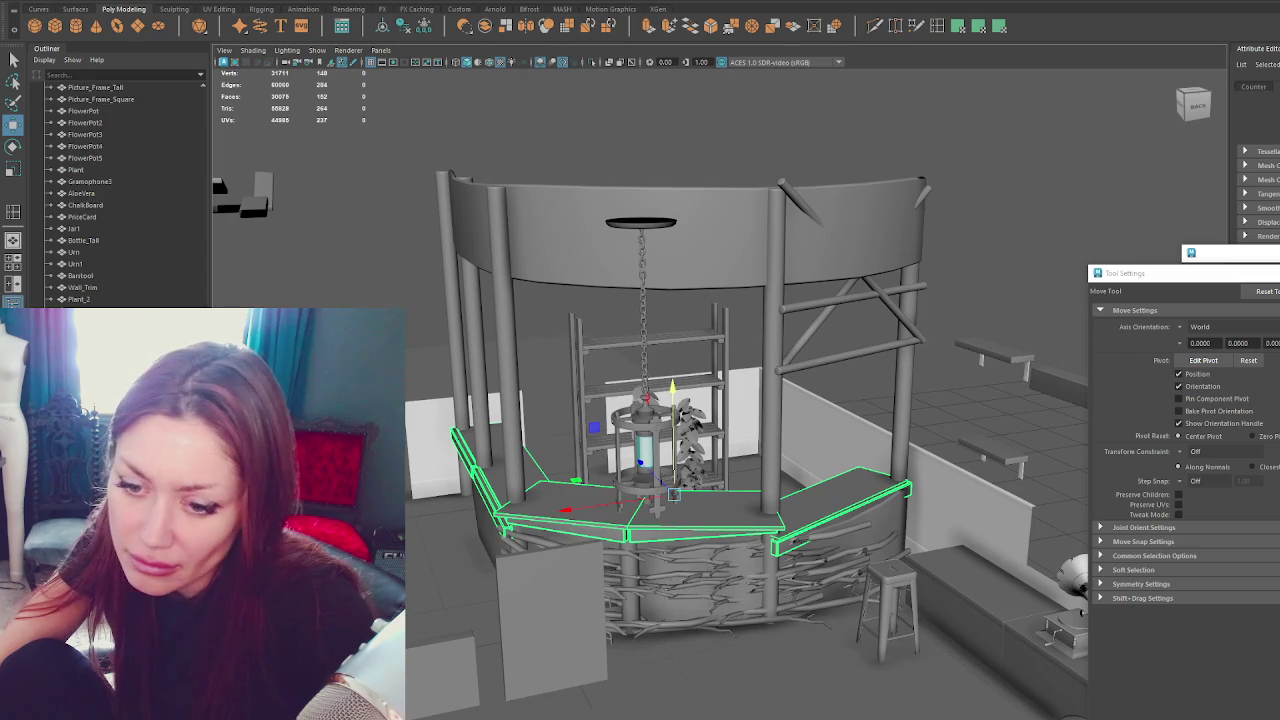
pyautogui.click(640, 250)
pyautogui.keyDown('shift'); pyautogui.click(700, 590); pyautogui.keyUp('shift')
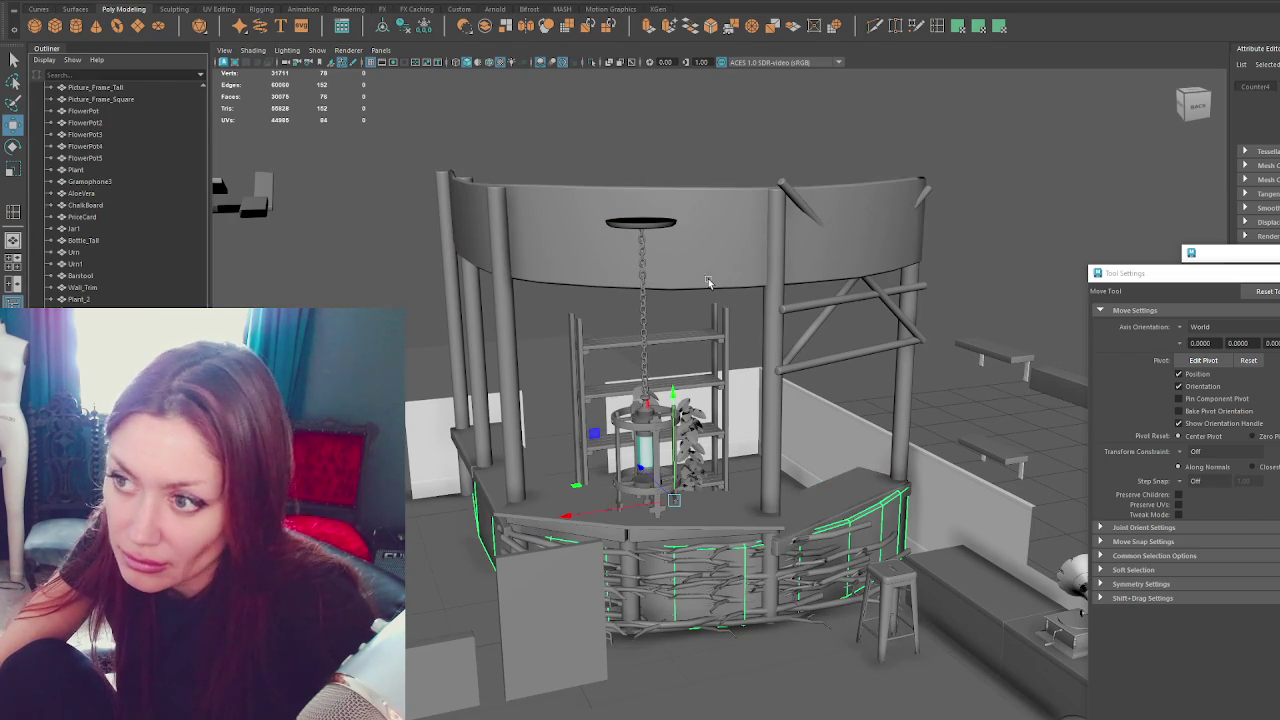
pyautogui.keyDown('shift'); pyautogui.click(776, 525); pyautogui.keyUp('shift')
pyautogui.keyDown('shift'); pyautogui.click(888, 525); pyautogui.keyUp('shift')
pyautogui.click(475, 2)
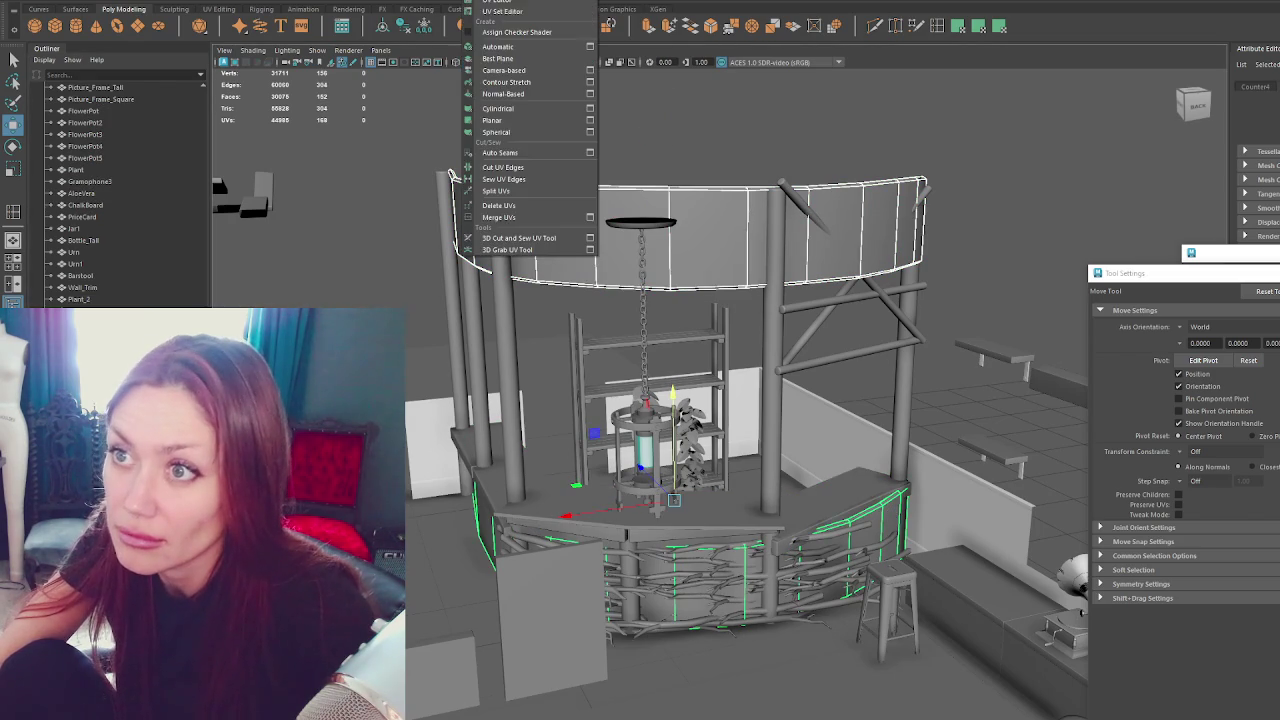
pyautogui.press('Escape')
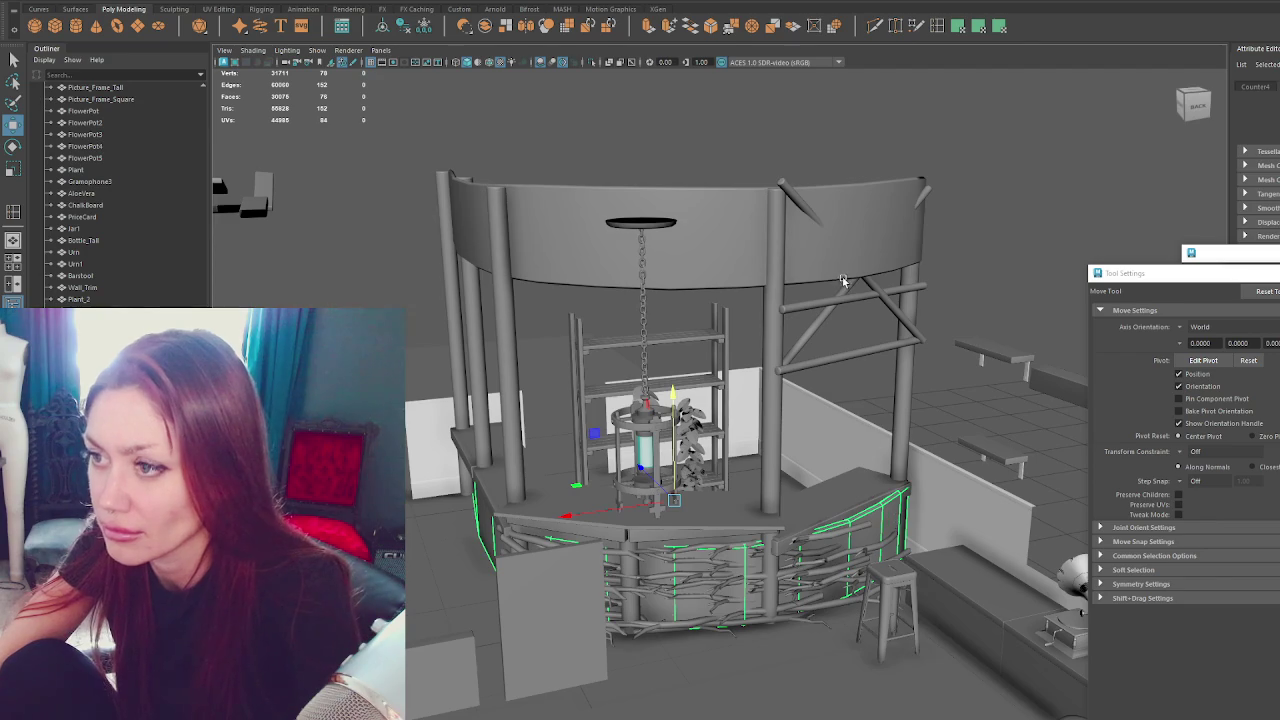
pyautogui.hotkey('ctrl', 'h')
pyautogui.click(904, 497)
pyautogui.click(475, 2)
pyautogui.click(551, 83)
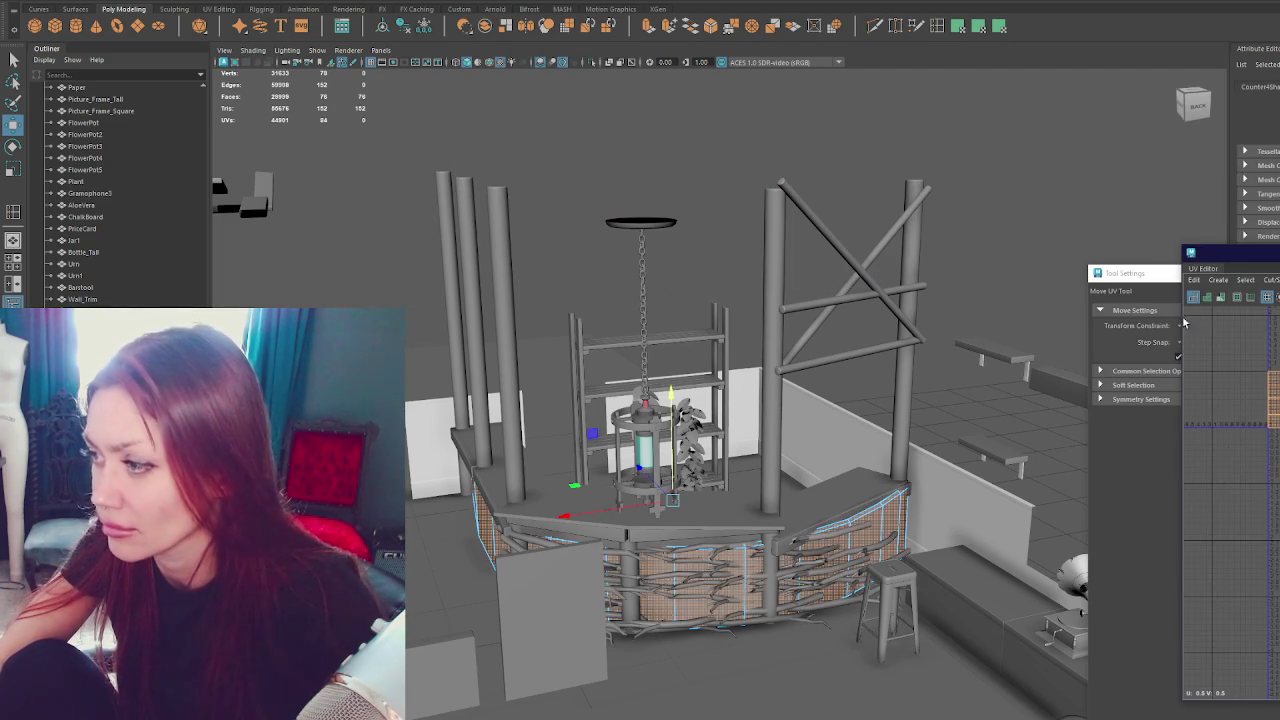
pyautogui.click(948, 34)
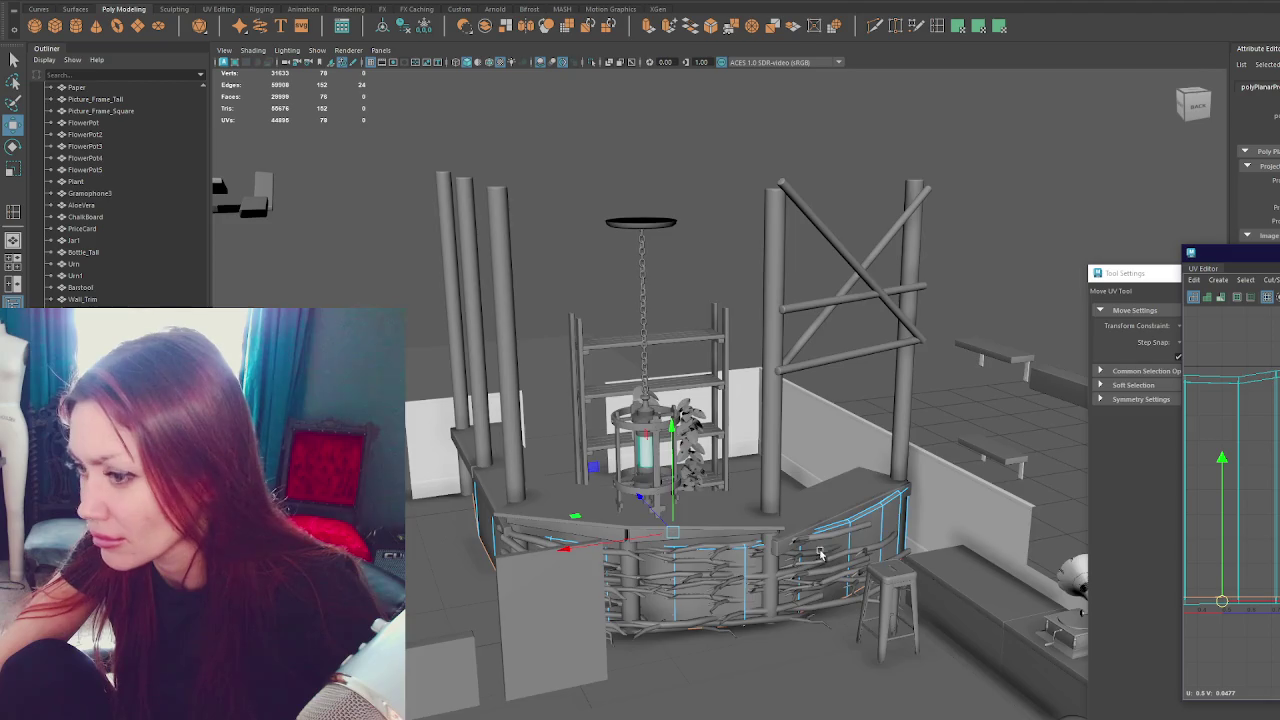
# Orient the two UV shells flat and move one above the other, then close the UV Editor.
pyautogui.scroll(5, 850, 550)
pyautogui.doubleClick(935, 618)
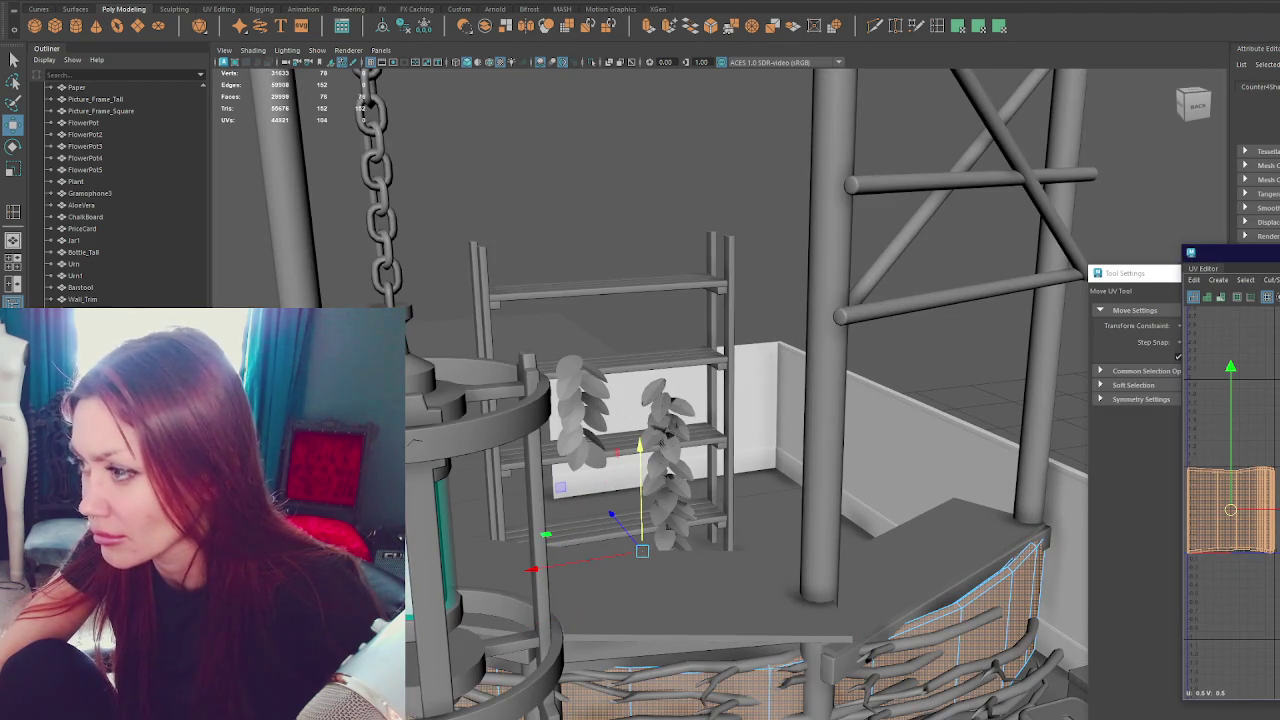
pyautogui.moveTo(1240, 252); pyautogui.dragTo(670, 260)
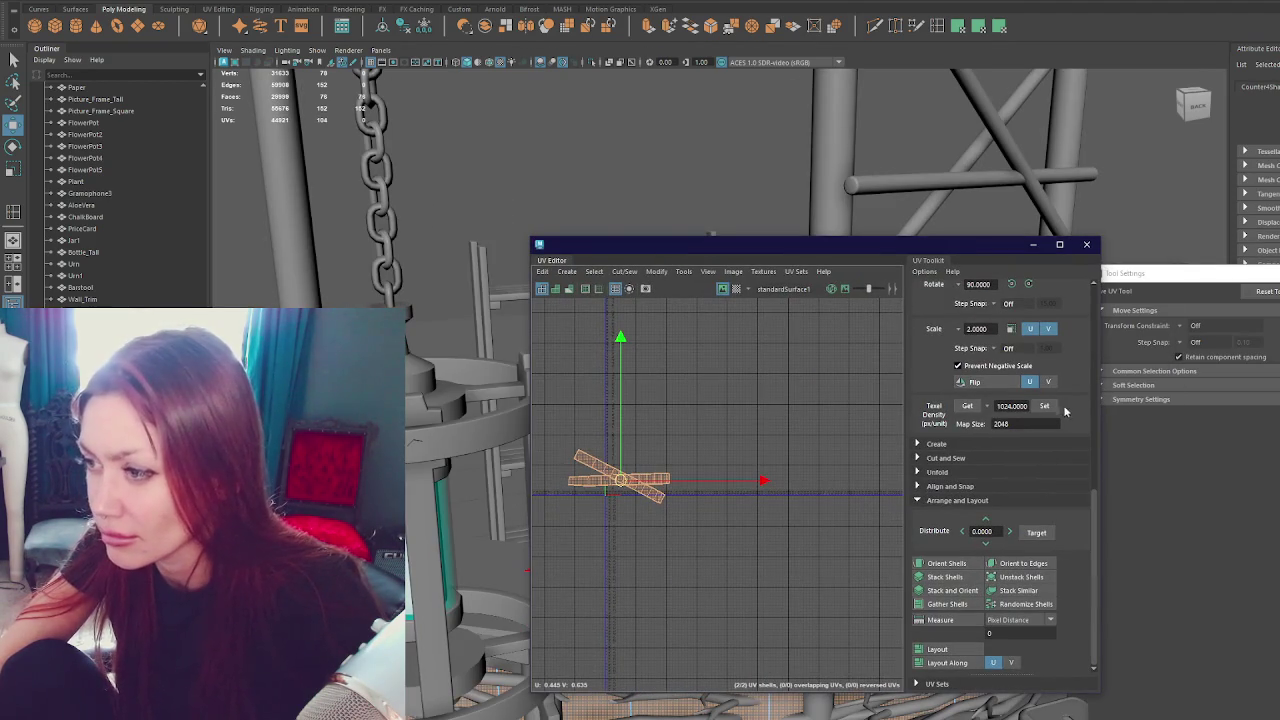
pyautogui.click(958, 563)
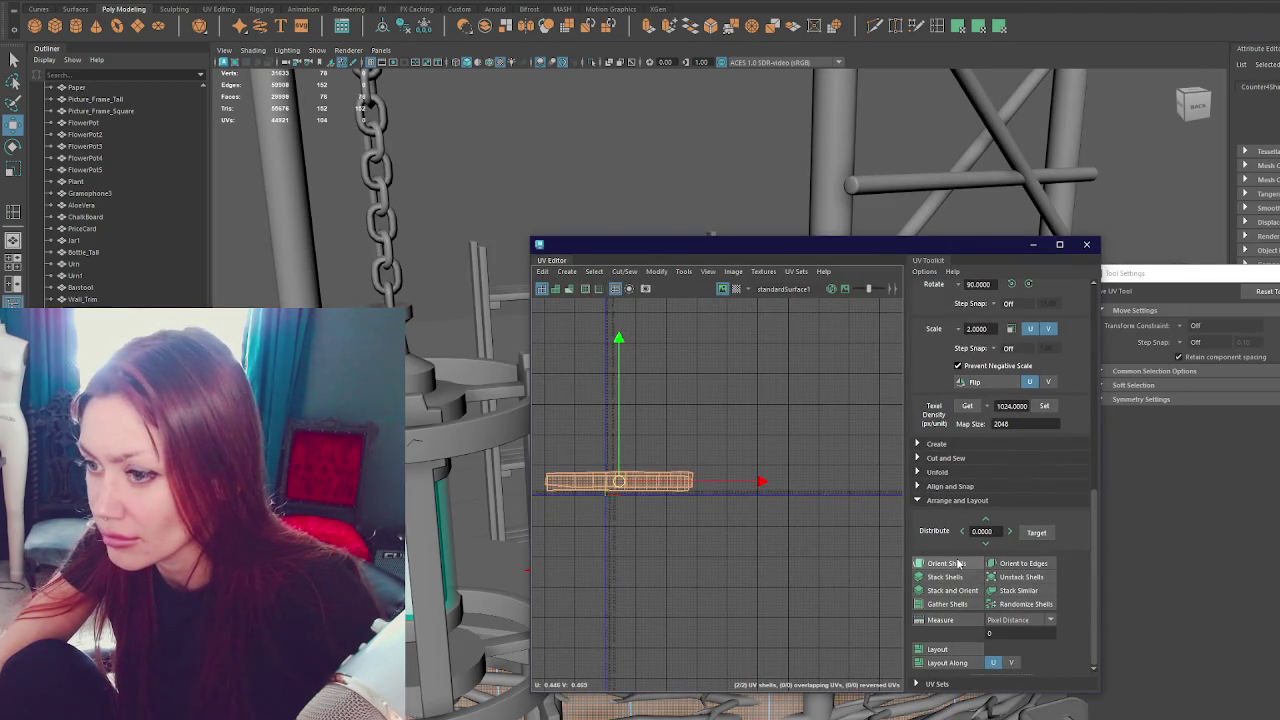
pyautogui.click(651, 486)
pyautogui.moveTo(619, 482); pyautogui.dragTo(622, 460)
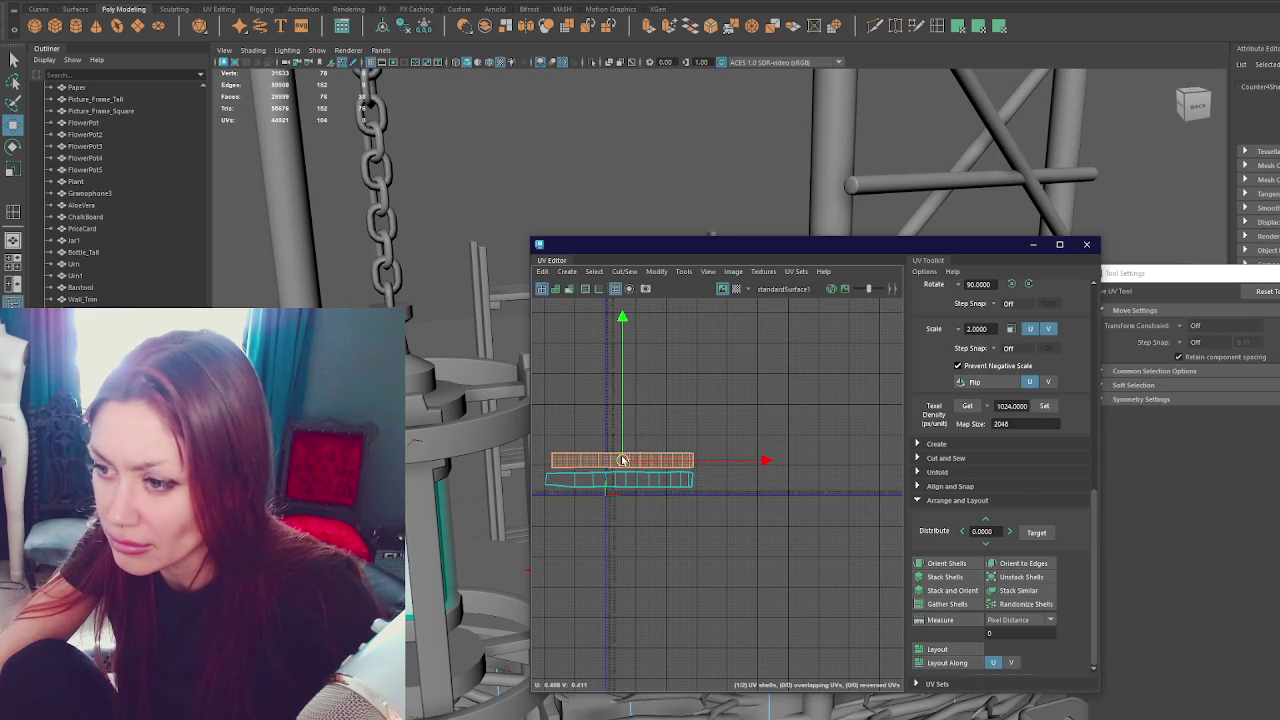
pyautogui.click(1086, 244)
pyautogui.scroll(-5, 632, 204)
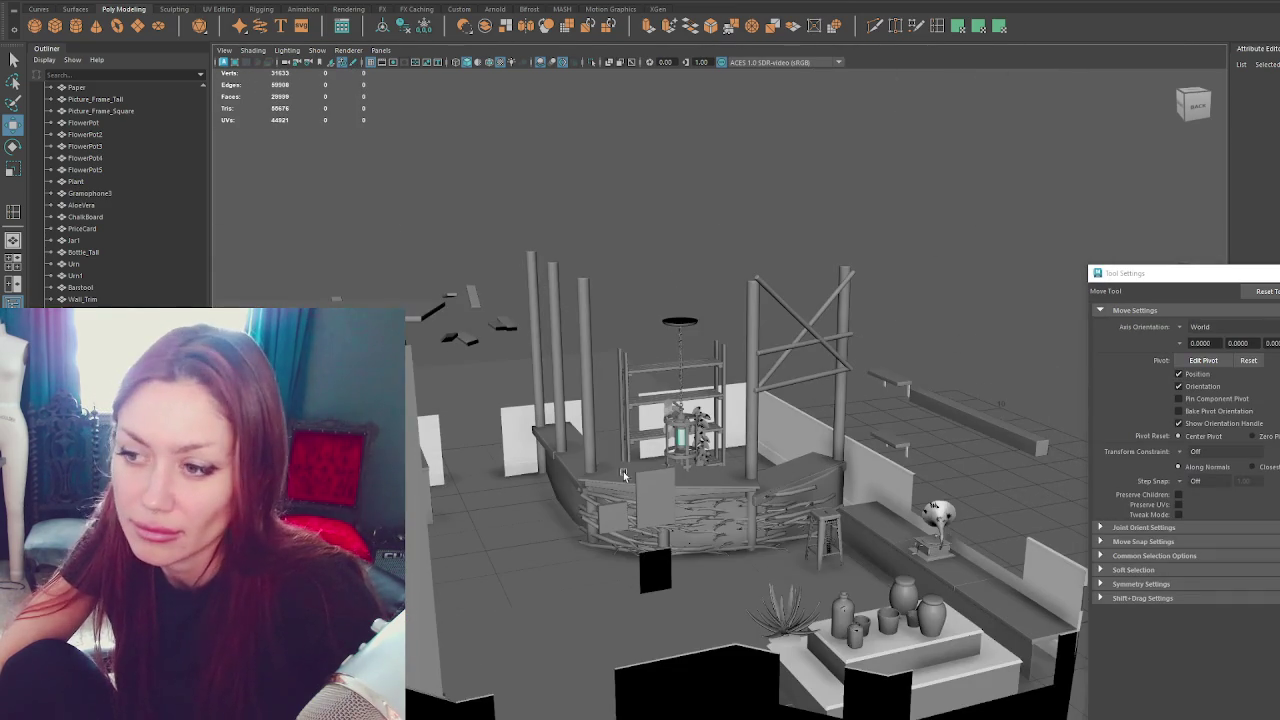
# Duplicate the curved counter panel and raise the copy to the top of the posts.
pyautogui.click(829, 485)
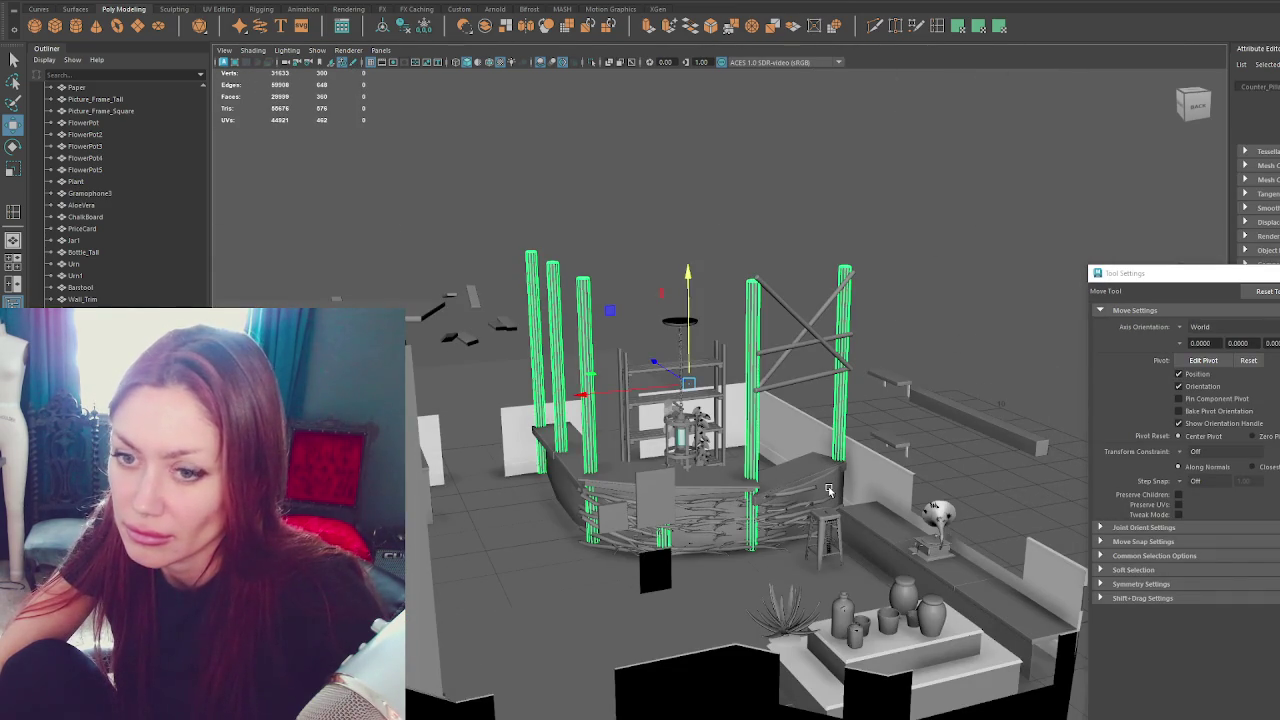
pyautogui.click(834, 488)
pyautogui.hotkey('ctrl', 'd')
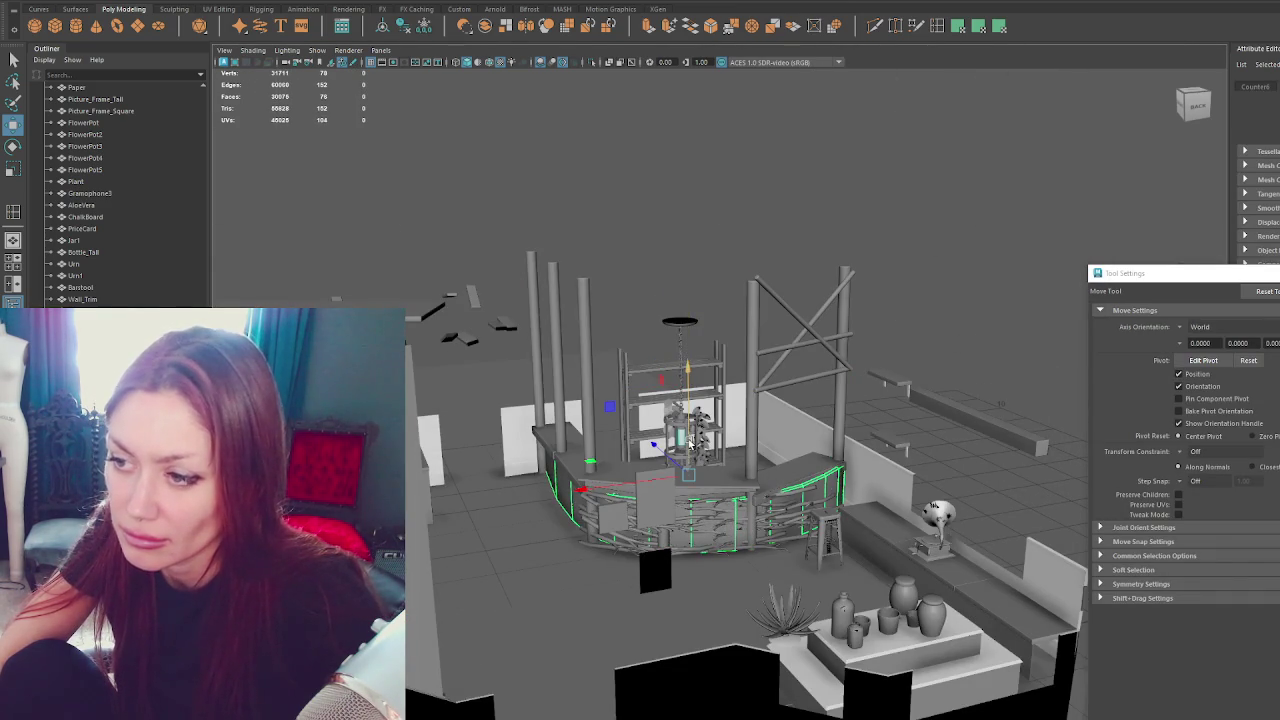
pyautogui.moveTo(752, 477); pyautogui.dragTo(737, 250, button='middle')
pyautogui.scroll(-1, 120, 190)
# Select the counter rim, posts, cross braces and counter-front branches around the kiosk.
pyautogui.keyDown('shift'); pyautogui.click(790, 486); pyautogui.keyUp('shift')
pyautogui.keyDown('shift'); pyautogui.click(788, 497); pyautogui.keyUp('shift')
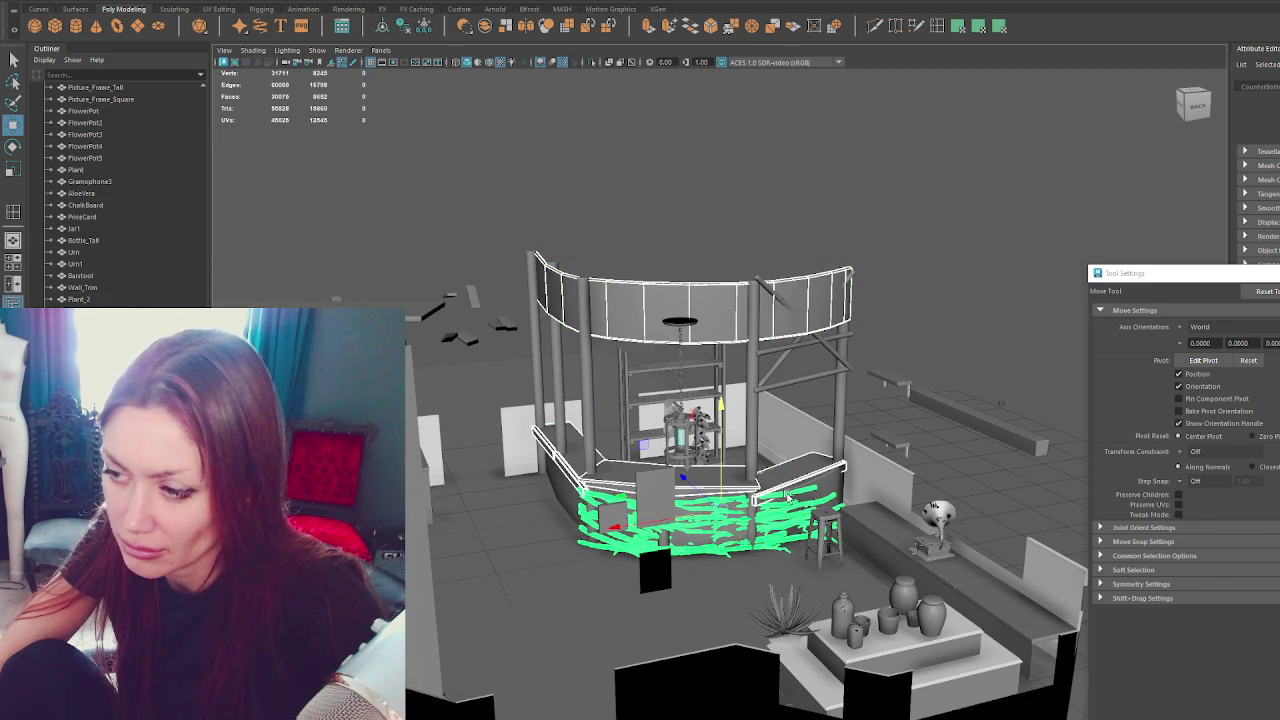
pyautogui.click(788, 496)
pyautogui.keyDown('shift'); pyautogui.click(843, 467); pyautogui.keyUp('shift')
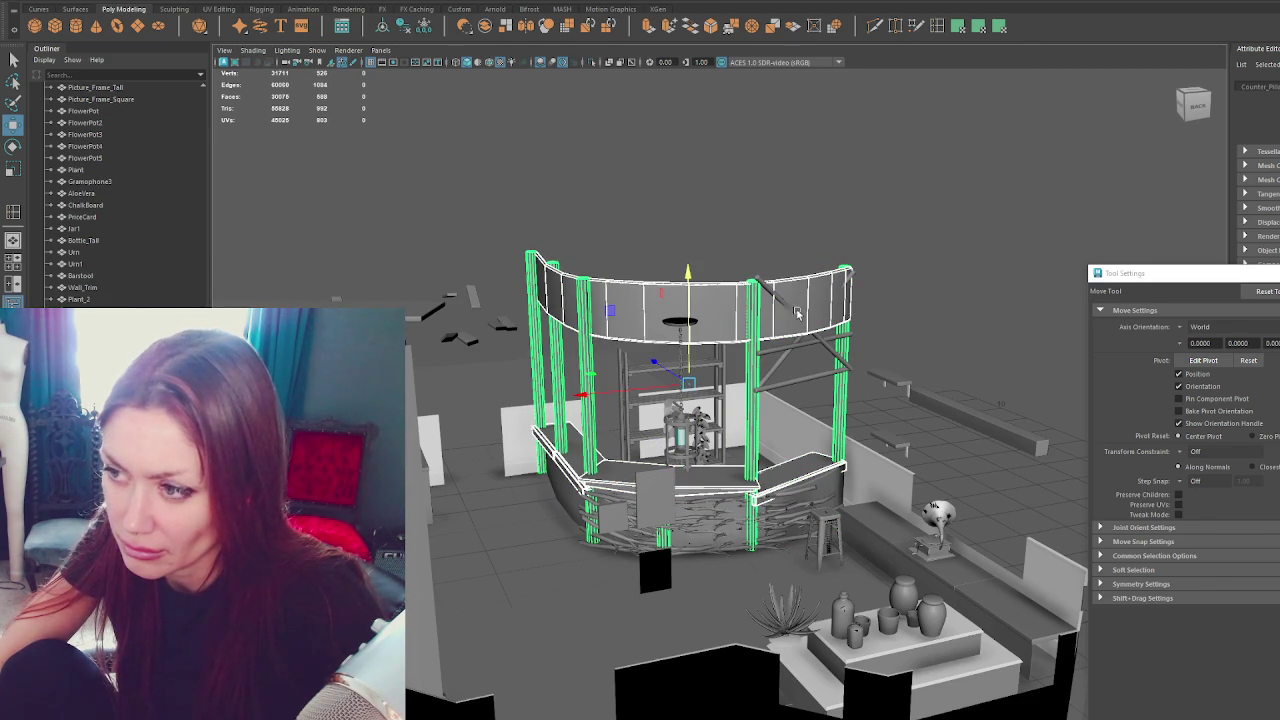
pyautogui.click(800, 347)
pyautogui.click(878, 267)
pyautogui.click(818, 348)
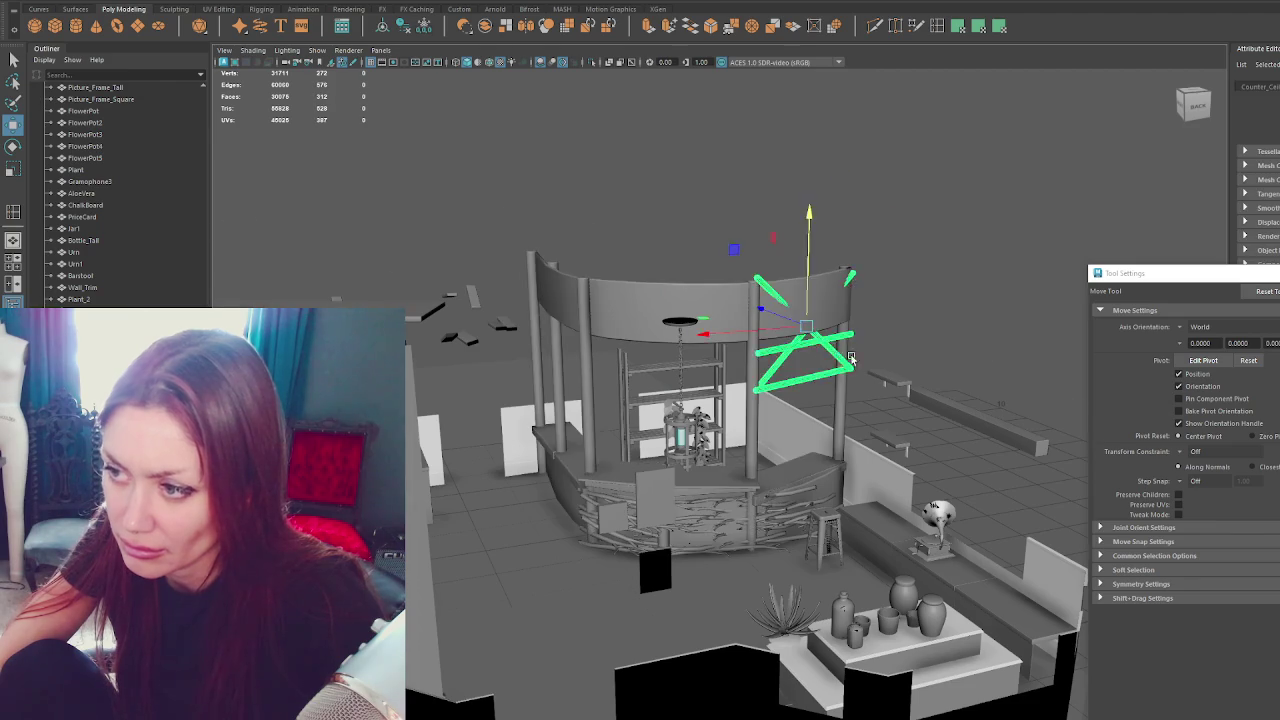
pyautogui.scroll(3, 913, 338)
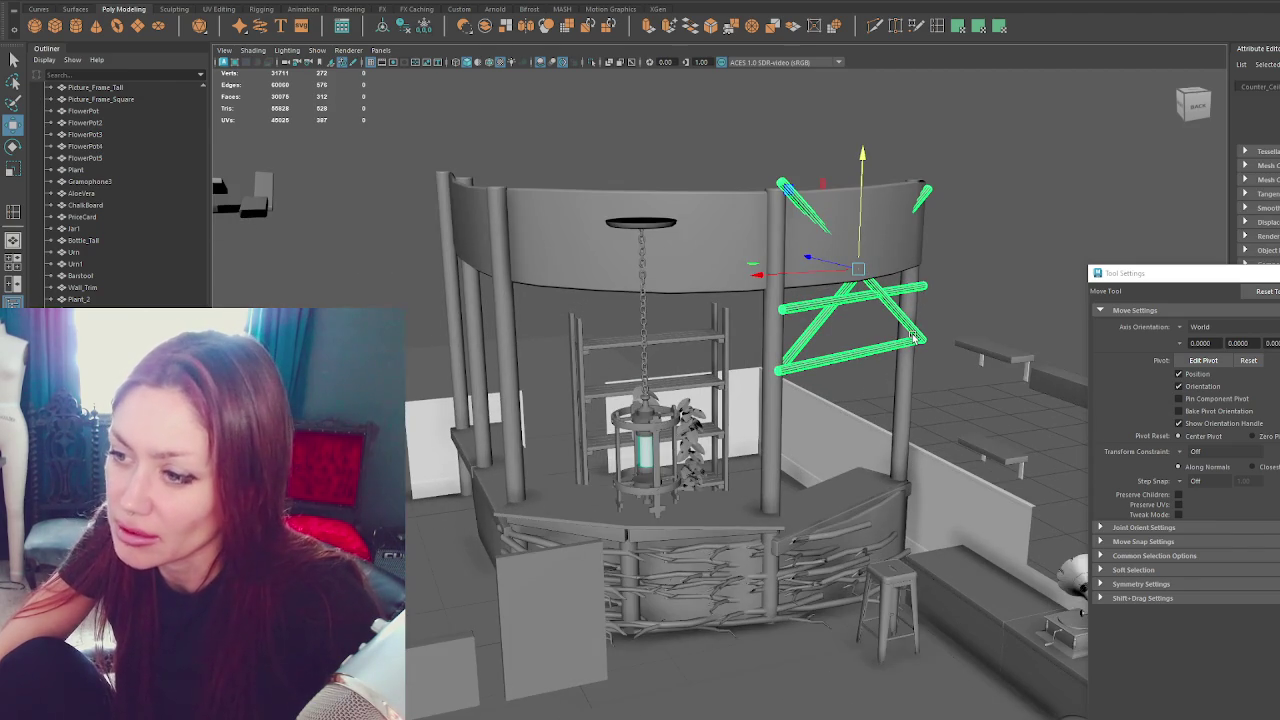
pyautogui.click(880, 513)
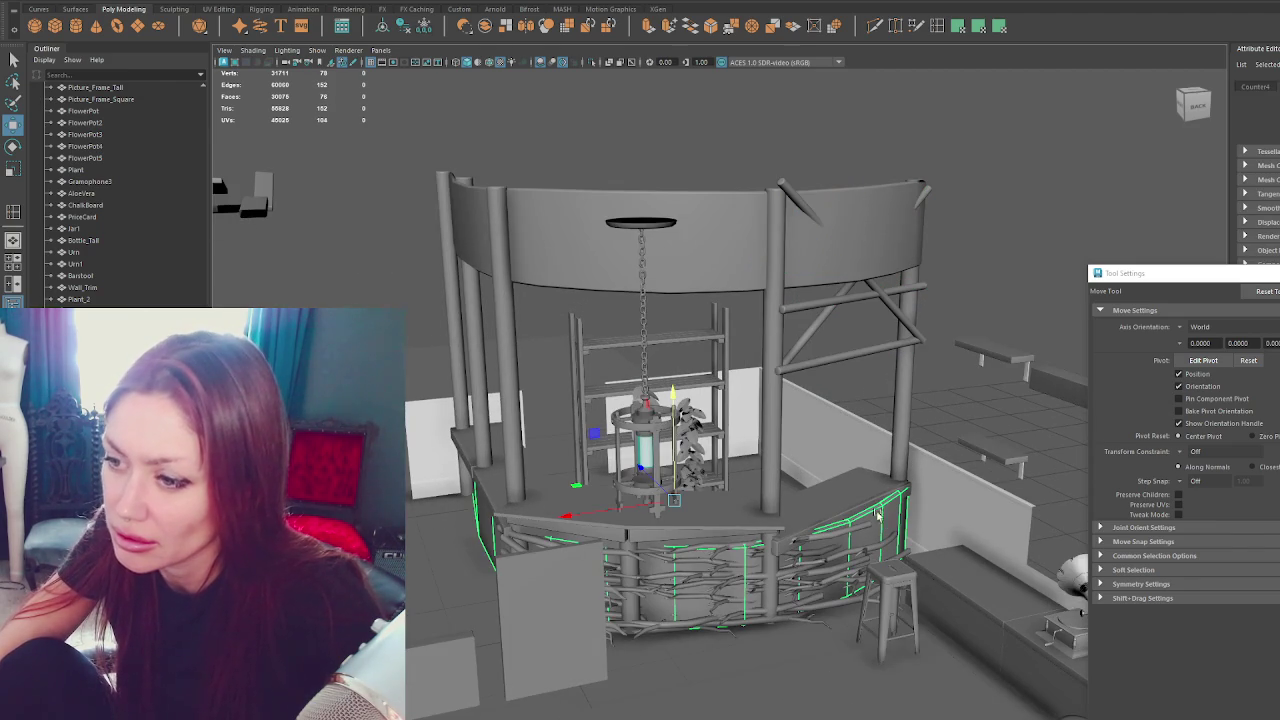
pyautogui.click(822, 209)
pyautogui.moveTo(822, 209)
pyautogui.keyDown('alt'); pyautogui.mouseDown()
pyautogui.moveTo(755, 313)
pyautogui.moveTo(744, 304)
pyautogui.mouseUp(); pyautogui.keyUp('alt')
# Combine the counter top and raised canopy ring into one mesh, then undo twice.
pyautogui.click(661, 540)
pyautogui.keyDown('alt'); pyautogui.moveTo(661, 540); pyautogui.dragTo(475, 500); pyautogui.keyUp('alt')
pyautogui.moveTo(687, 503)
pyautogui.keyDown('alt'); pyautogui.mouseDown()
pyautogui.moveTo(492, 625)
pyautogui.moveTo(626, 448)
pyautogui.mouseUp(); pyautogui.keyUp('alt')
pyautogui.click(620, 240)
pyautogui.keyDown('alt'); pyautogui.moveTo(620, 240); pyautogui.dragTo(1082, 475, button='right'); pyautogui.keyUp('alt')
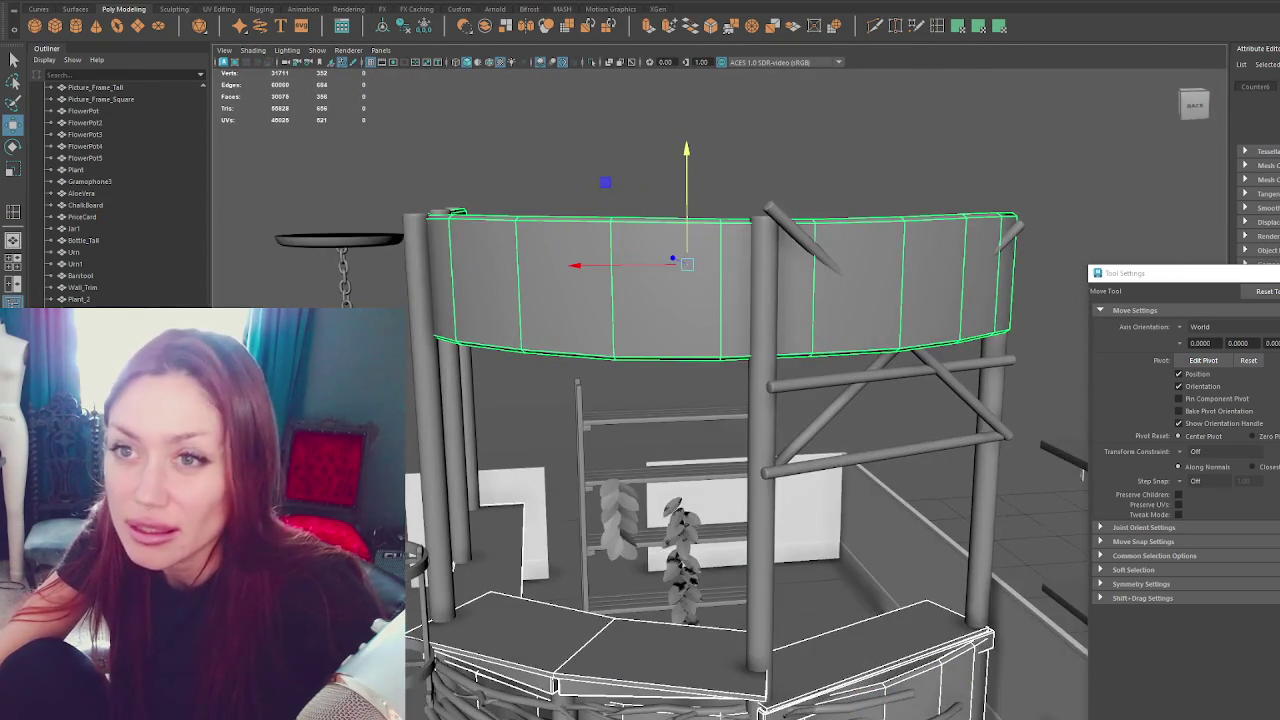
pyautogui.click(424, 26)
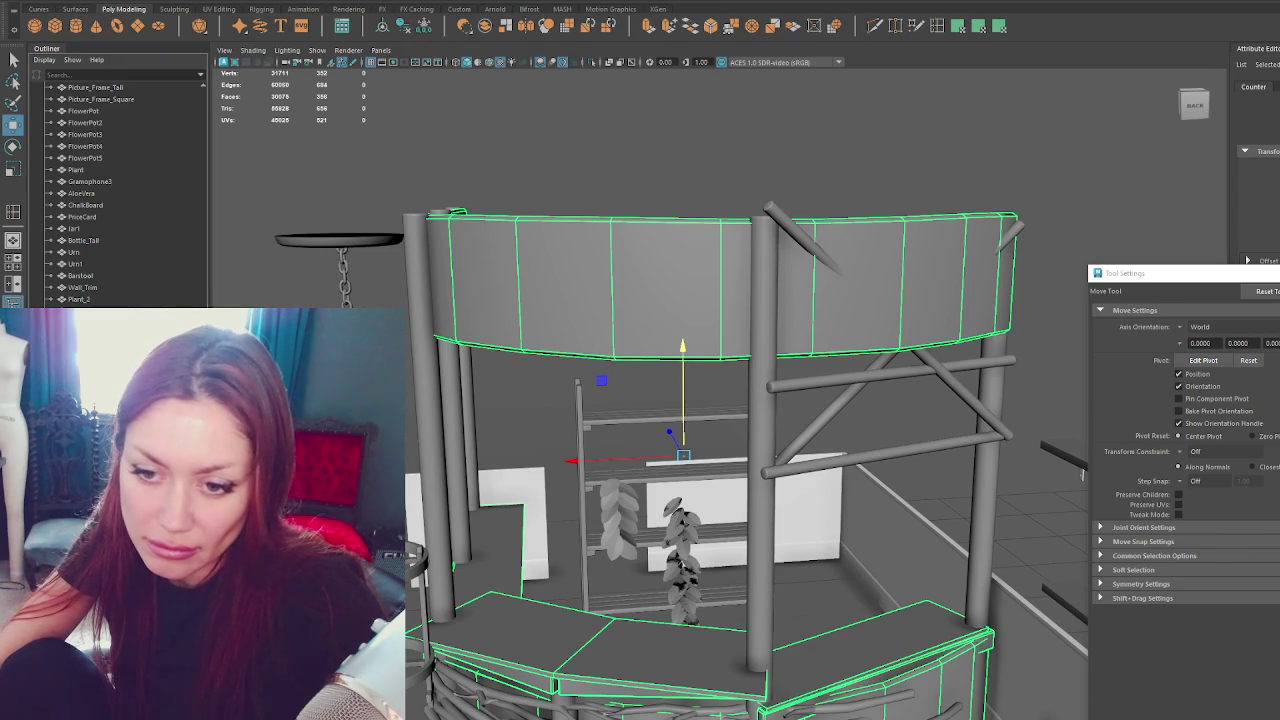
pyautogui.hotkey('ctrl', 'z')
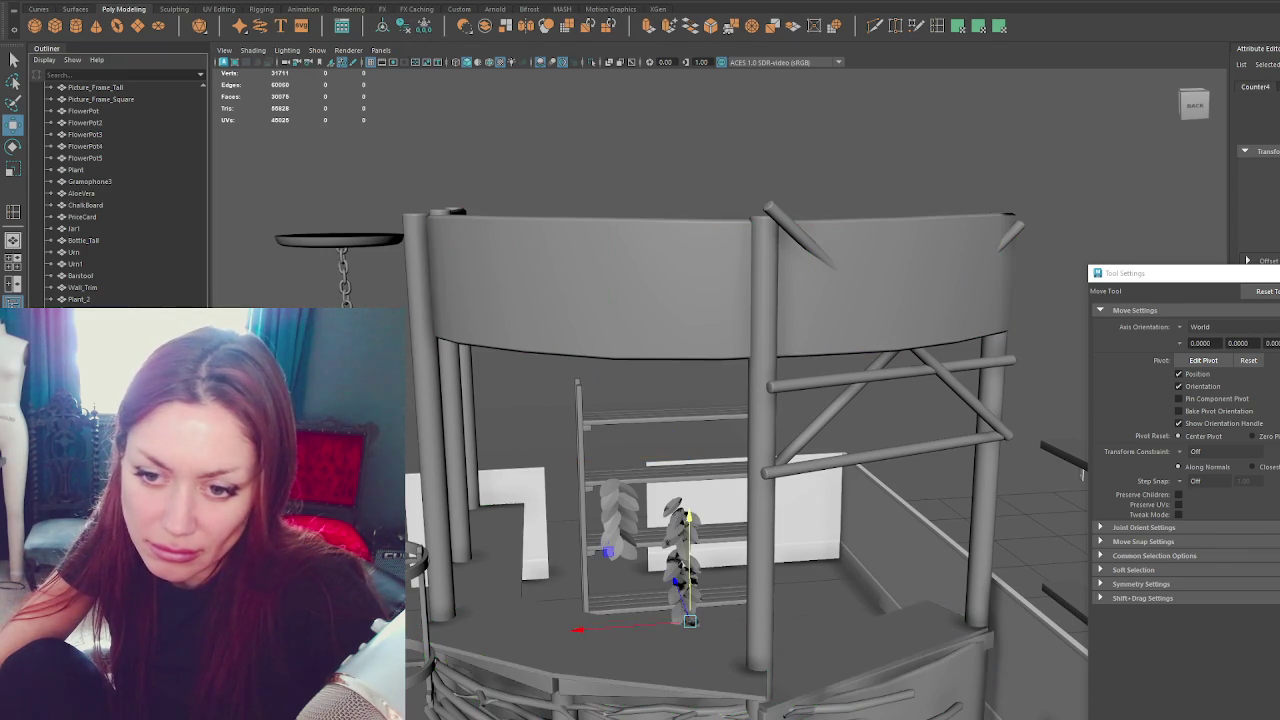
pyautogui.hotkey('ctrl', 'z')
pyautogui.scroll(-5, 149, 245)
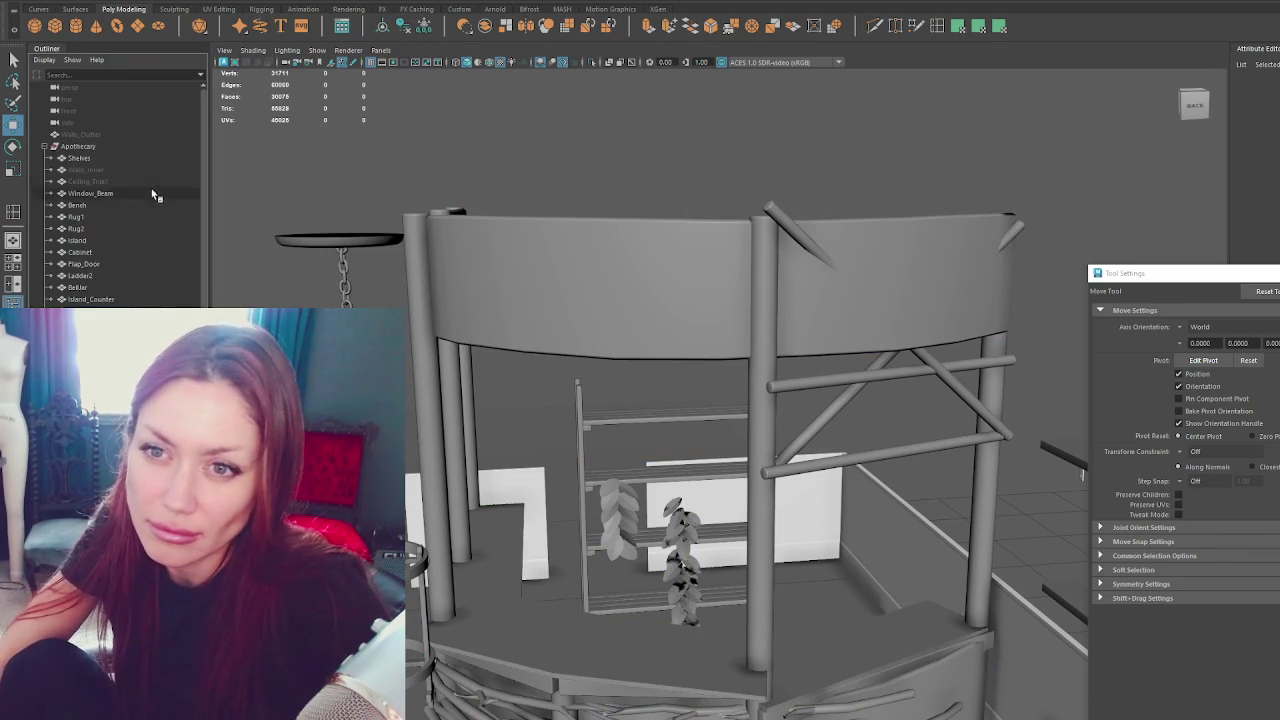
# Export the selected Apothecary group with Export Selection, overwriting Apothecary.fbx.
pyautogui.click(142, 165)
pyautogui.click(137, 147)
pyautogui.click(30, 2)
pyautogui.click(66, 132)
pyautogui.doubleClick(322, 214)
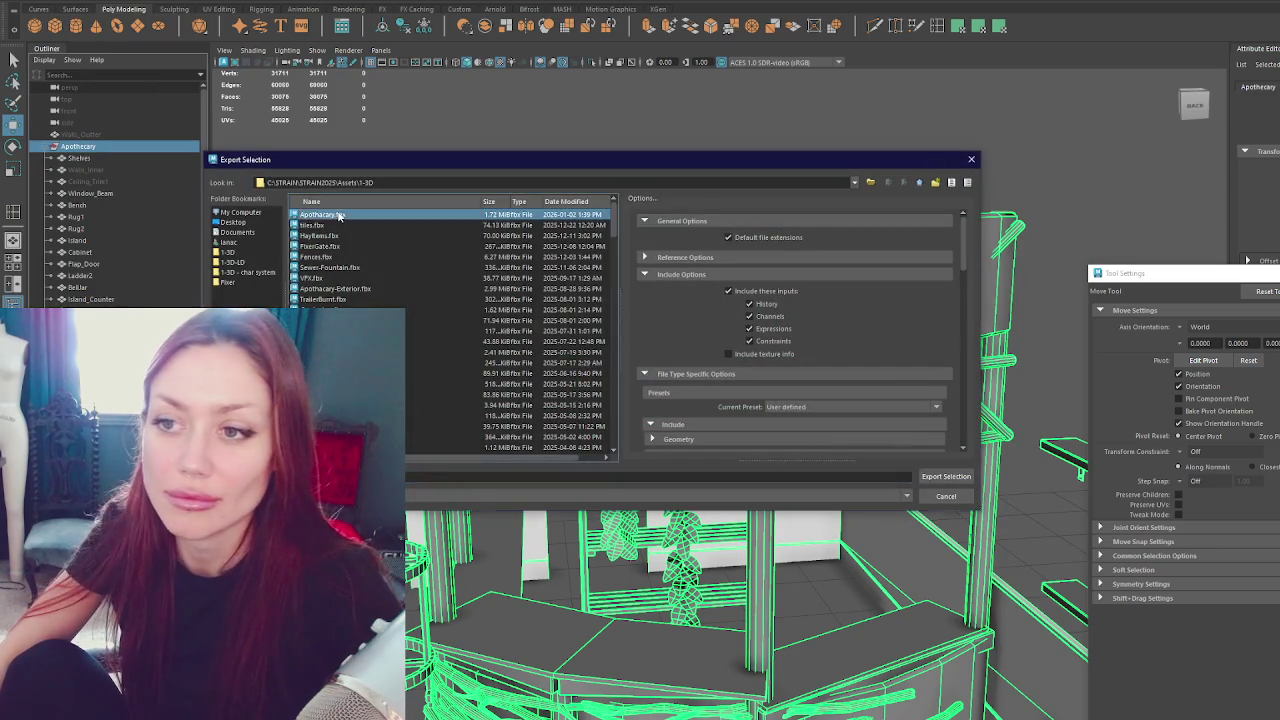
pyautogui.click(558, 348)
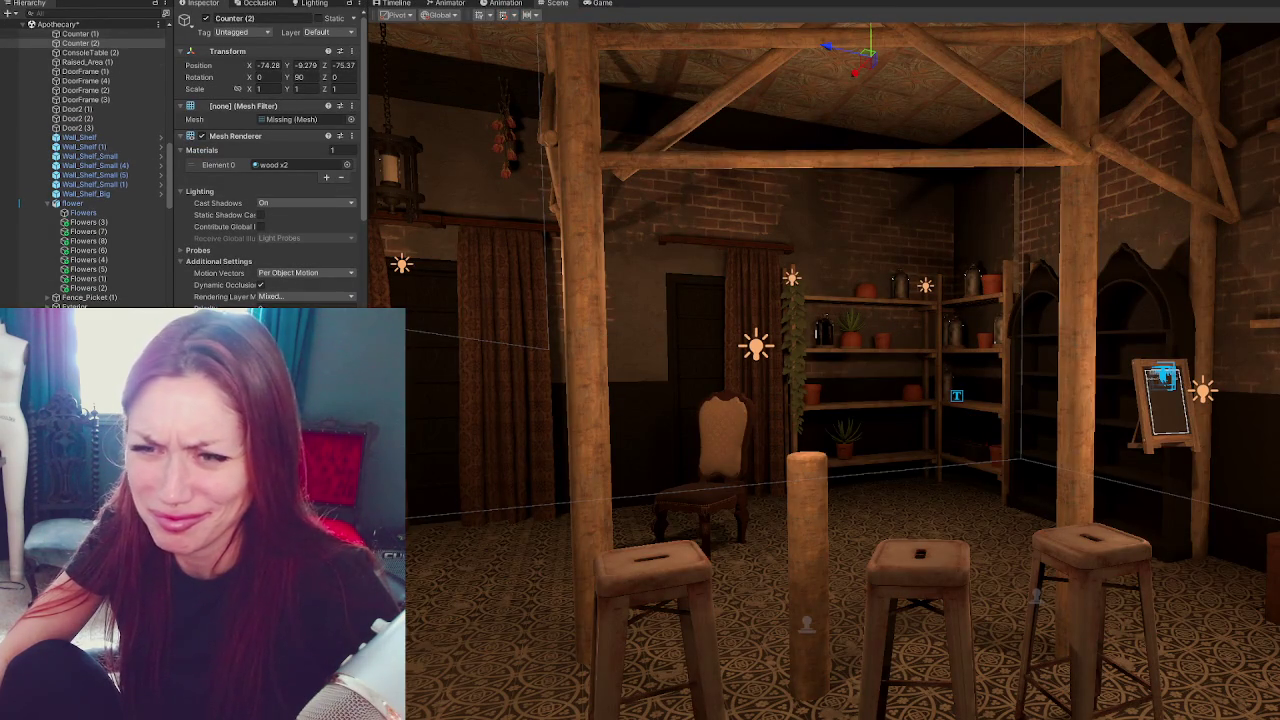
# Filter the Hierarchy to 'counter', select Counter and browse counter meshes without assigning one.
pyautogui.scroll(-5, 10, 47)
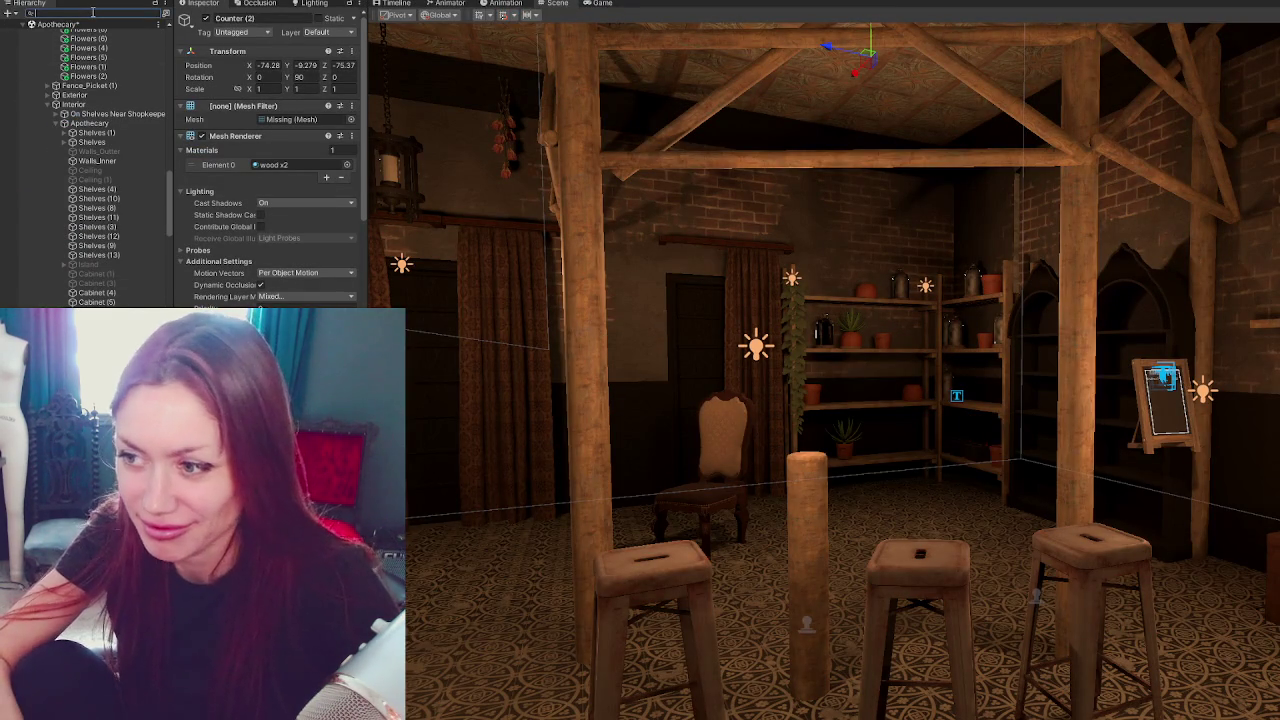
pyautogui.write('counter')
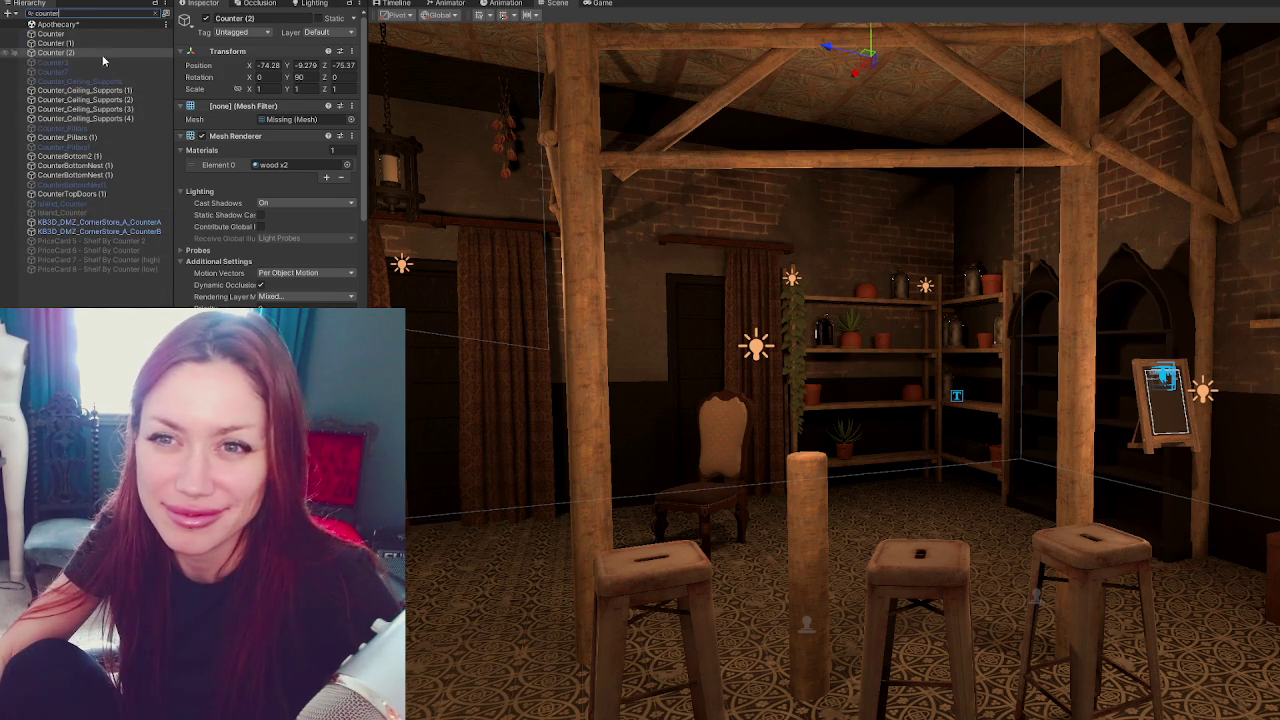
pyautogui.click(92, 36)
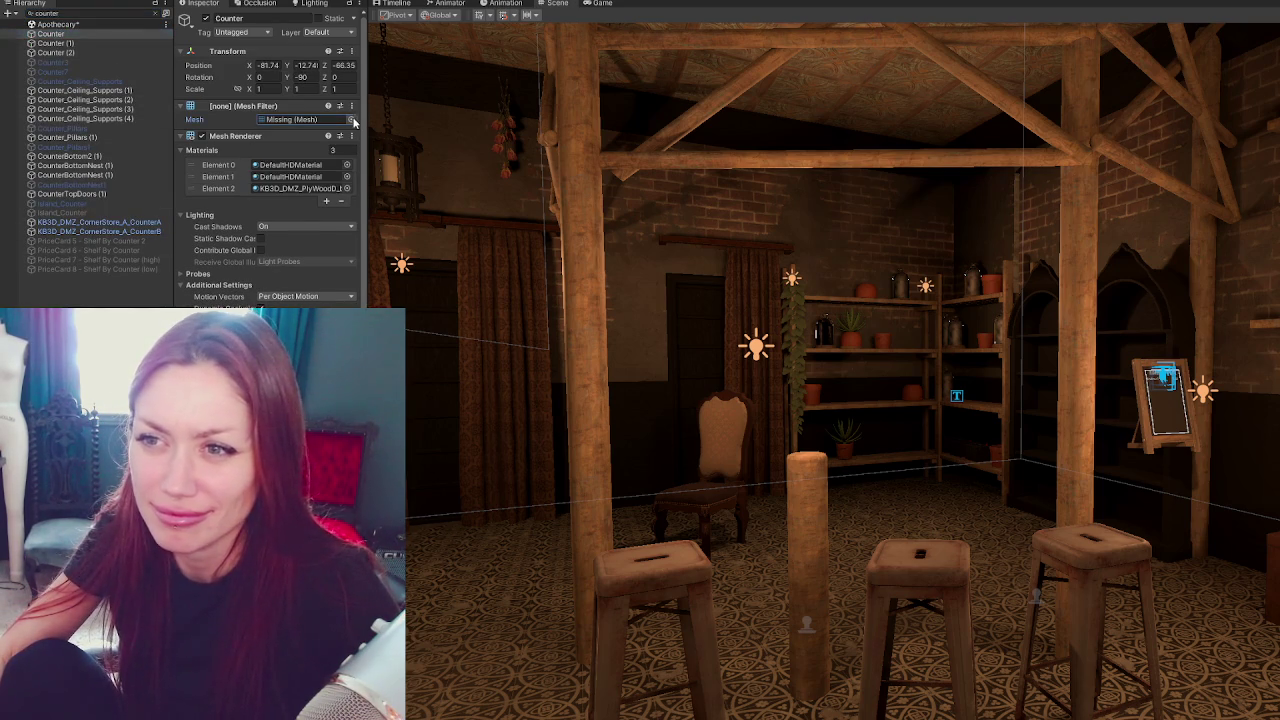
pyautogui.click(350, 119)
pyautogui.write('ounter')
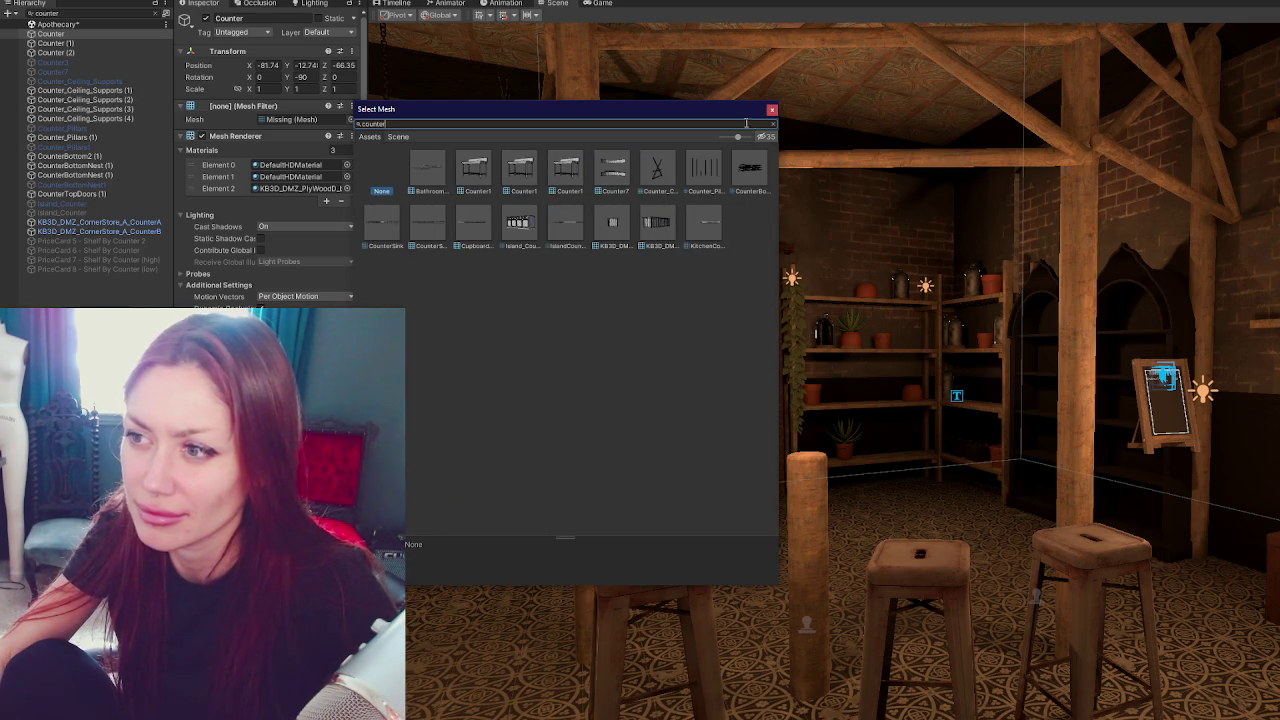
pyautogui.press('Escape')
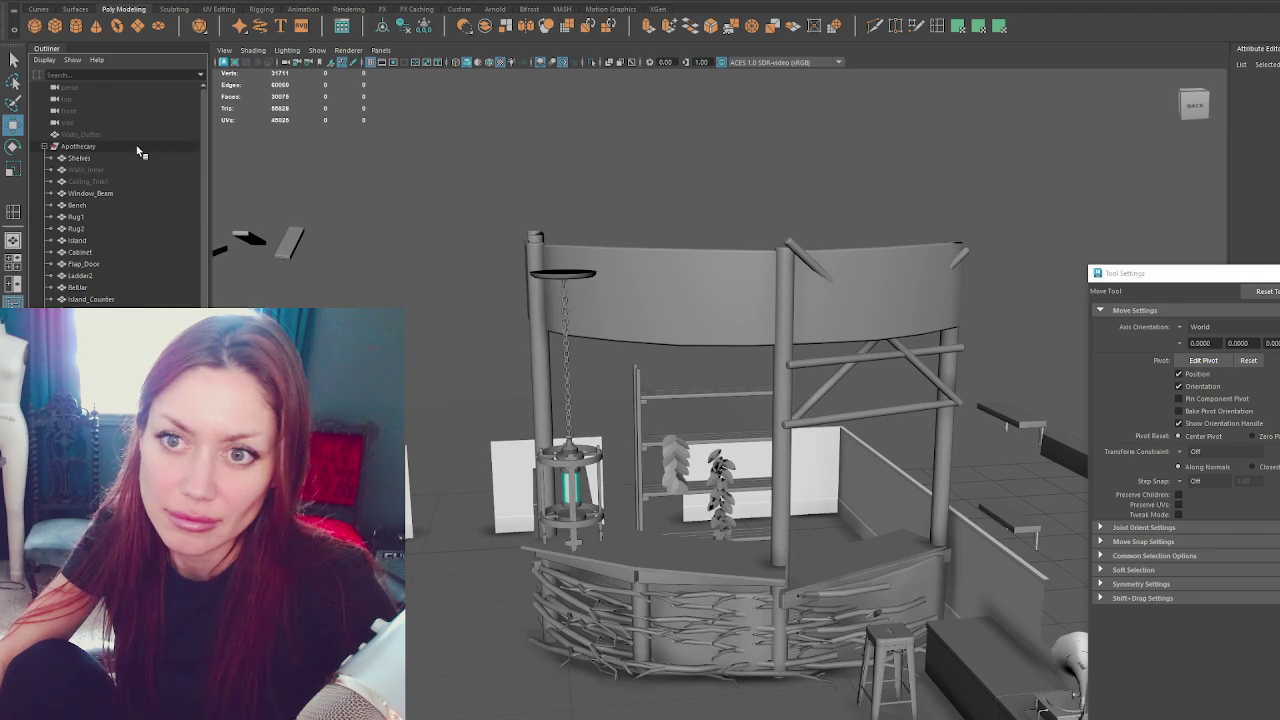
# Re-export the Apothecary group over Apothecary.fbx and accept the replace prompt.
pyautogui.click(78, 146)
pyautogui.click(30, 1)
pyautogui.click(106, 134)
pyautogui.doubleClick(339, 215)
pyautogui.click(562, 351)
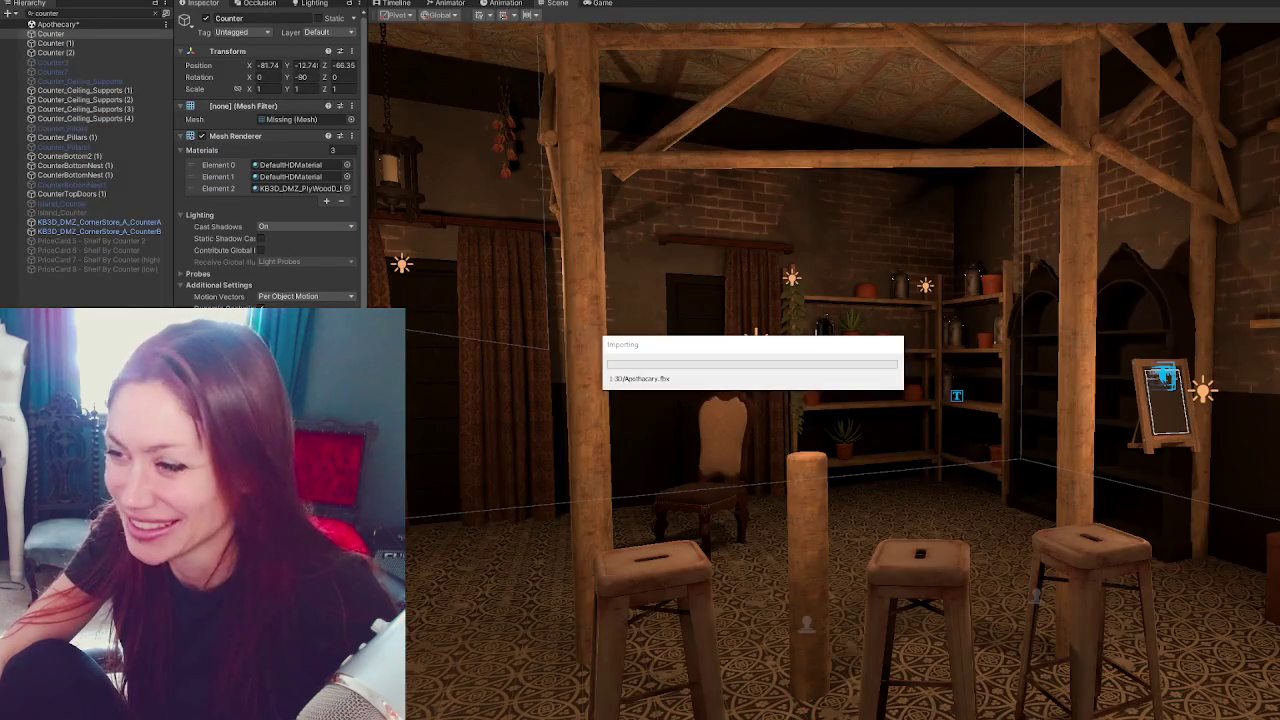
# Frame Counter (2), lower the canopy into place and delete the old wall band Counter (1).
pyautogui.moveTo(960, 420); pyautogui.dragTo(1005, 430, button='right')
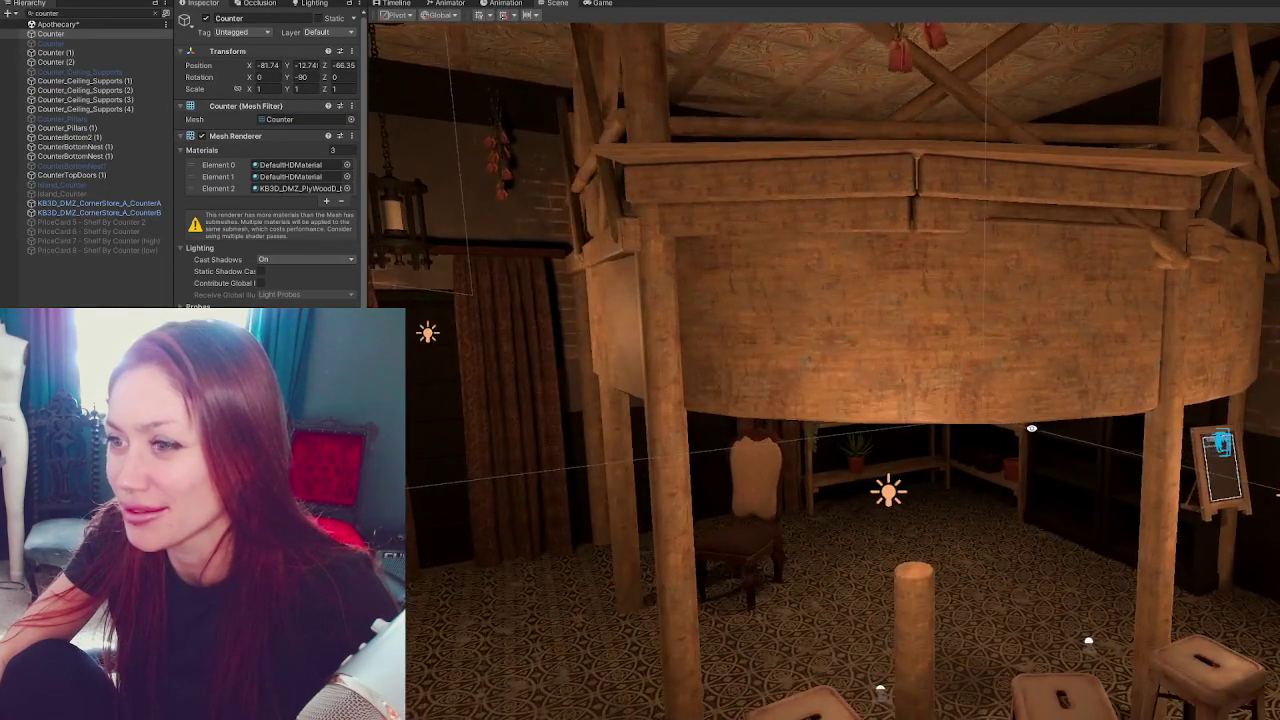
pyautogui.moveTo(1005, 430); pyautogui.dragTo(1002, 418, button='right')
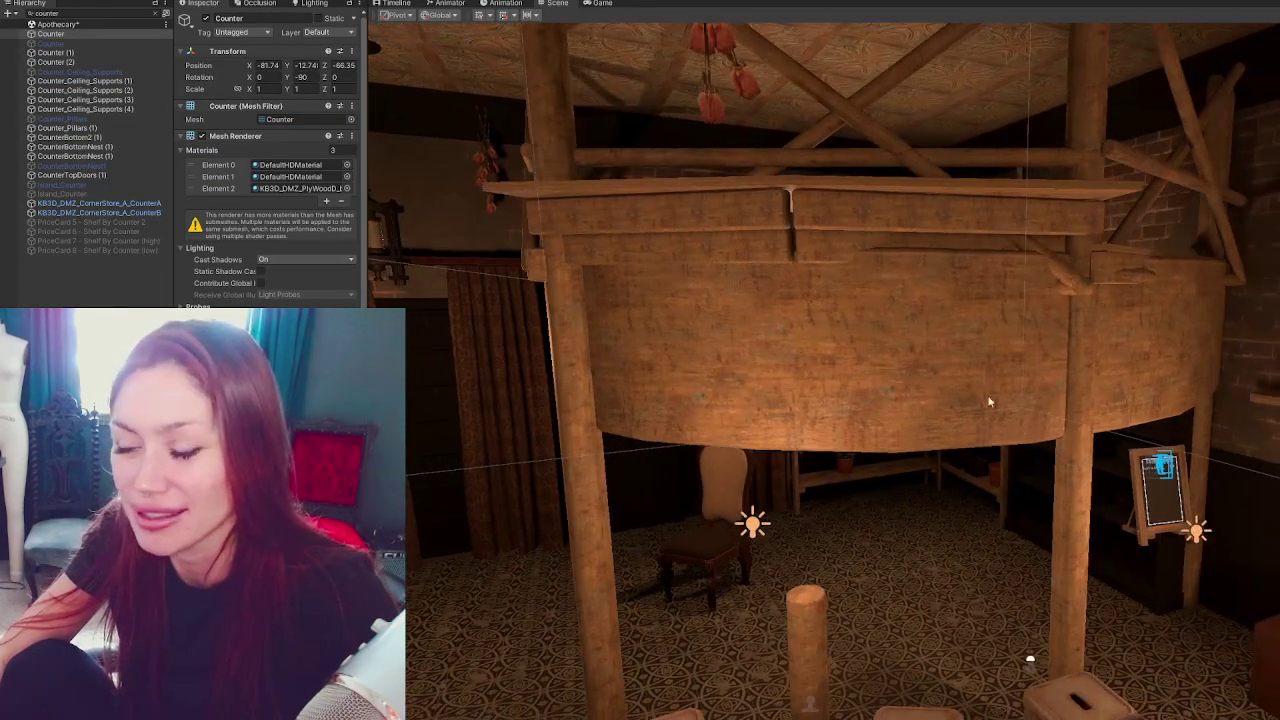
pyautogui.click(1002, 418)
pyautogui.press('f')
pyautogui.moveTo(886, 150); pyautogui.dragTo(893, 318)
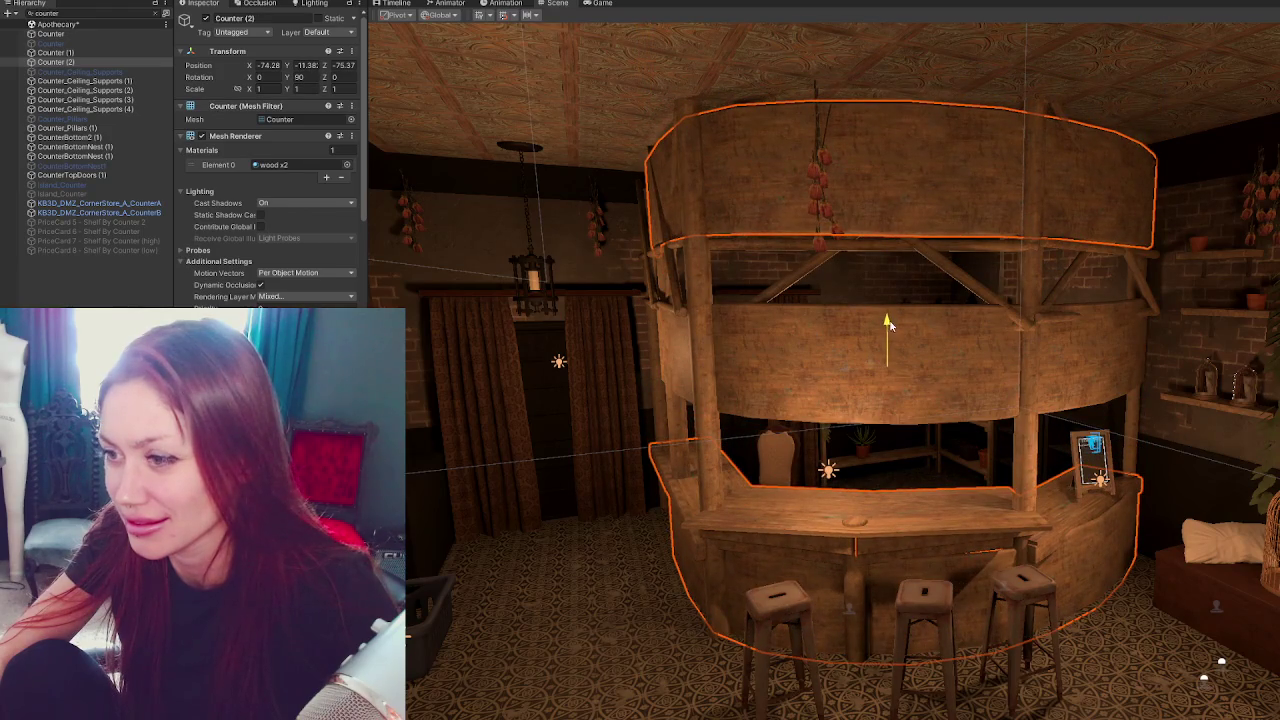
pyautogui.click(975, 369)
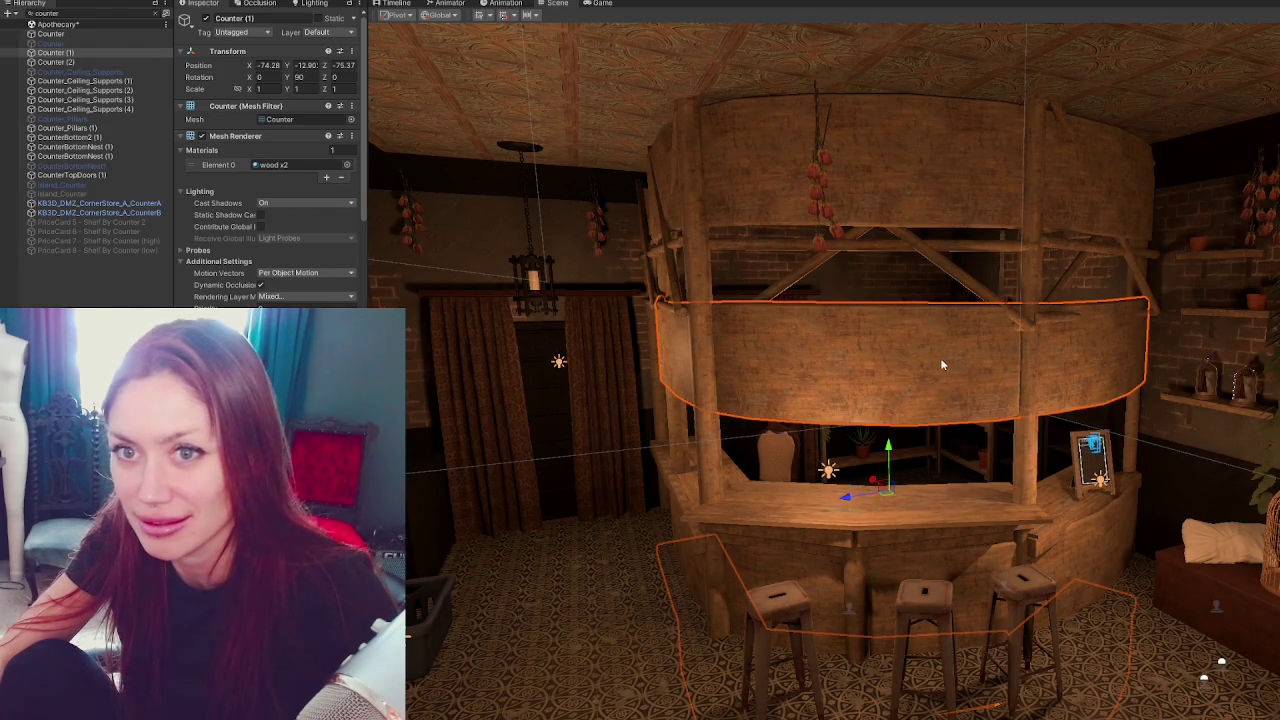
pyautogui.press('Delete')
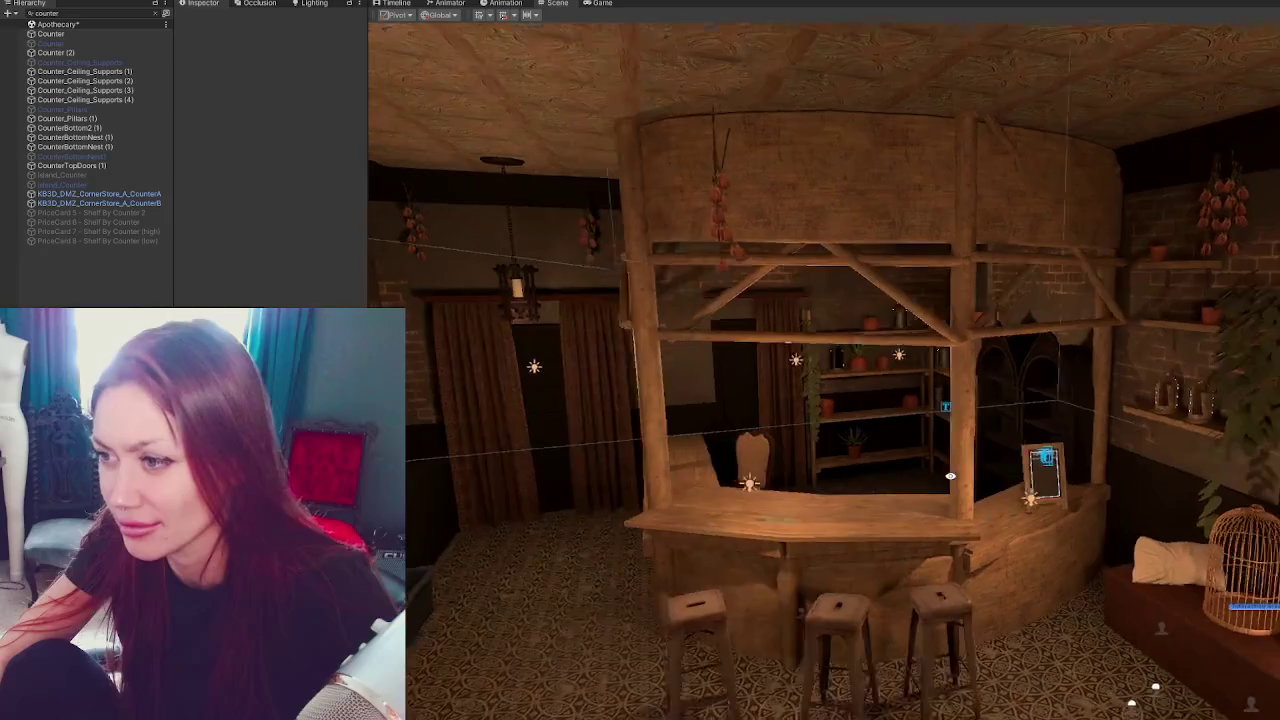
# Clear the Hierarchy search filter and scroll through the full object list.
pyautogui.click(155, 13)
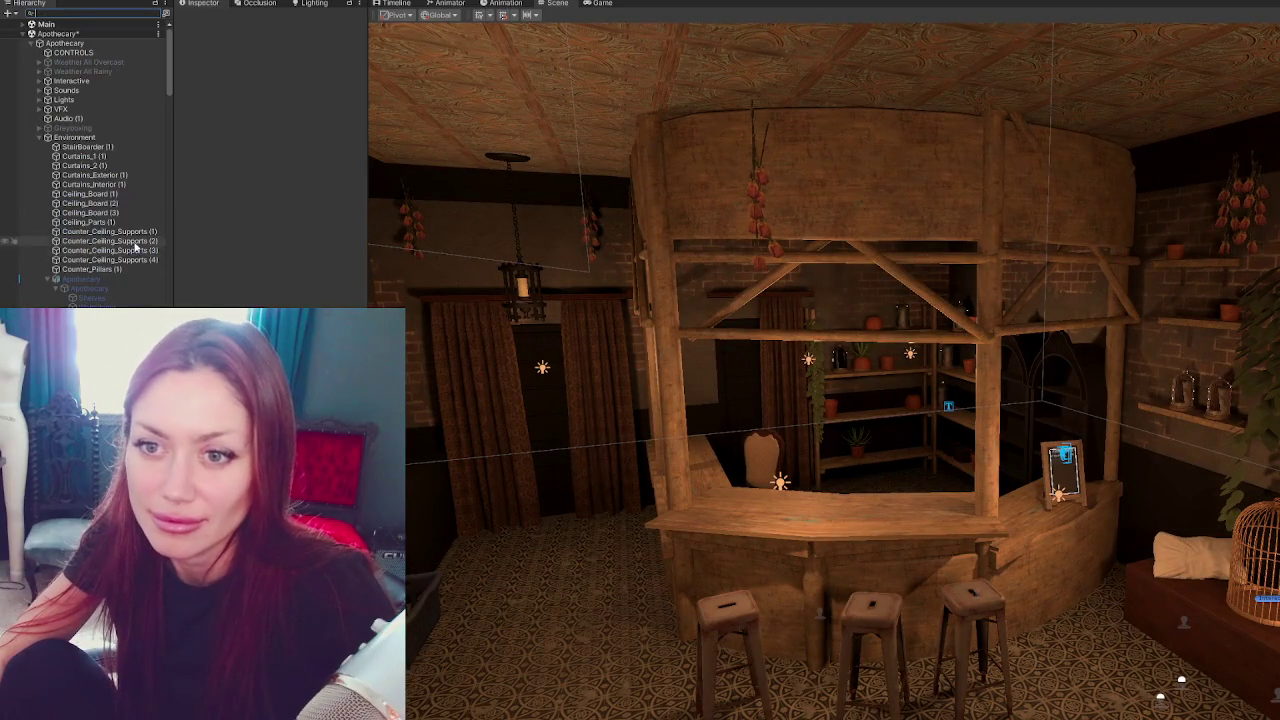
pyautogui.scroll(-3, 126, 285)
pyautogui.scroll(-3, 125, 284)
pyautogui.scroll(-2, 124, 284)
pyautogui.scroll(-3, 123, 283)
pyautogui.scroll(-2, 123, 283)
pyautogui.scroll(-2, 120, 270)
pyautogui.scroll(-2, 118, 266)
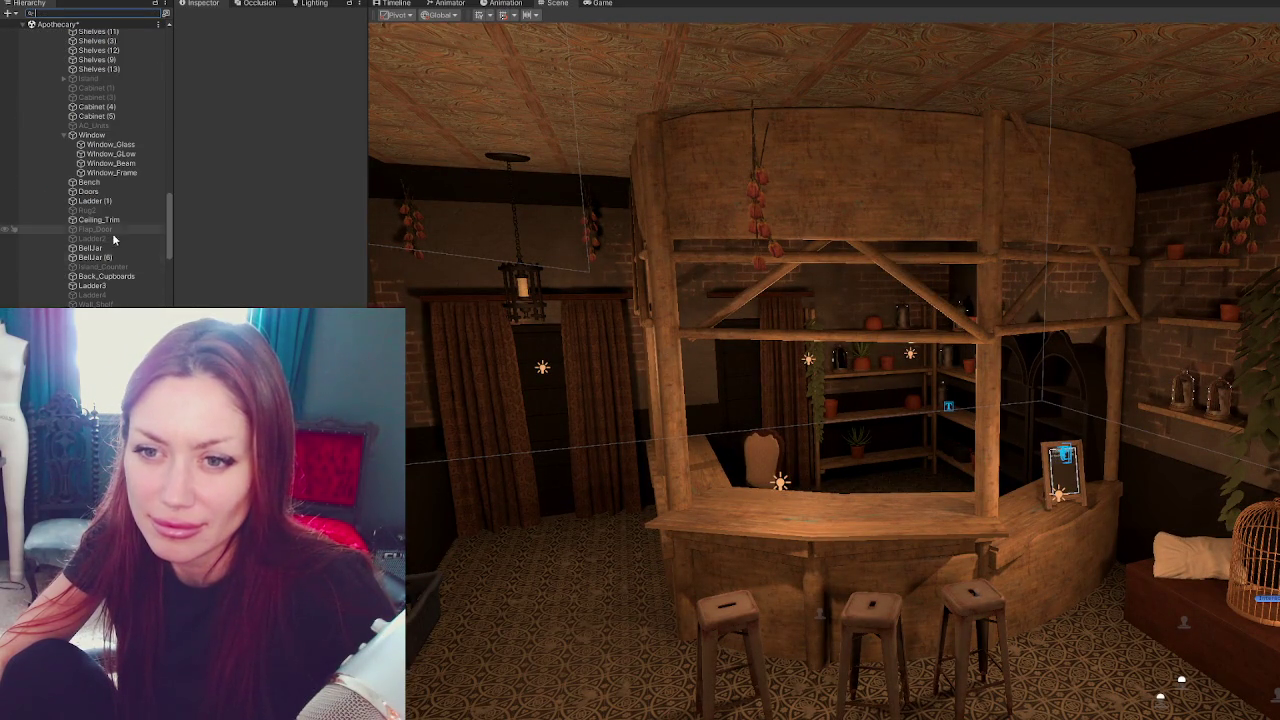
pyautogui.scroll(-3, 110, 165)
pyautogui.scroll(-3, 100, 165)
pyautogui.scroll(-3, 100, 165)
pyautogui.scroll(-3, 100, 165)
pyautogui.scroll(-1, 100, 165)
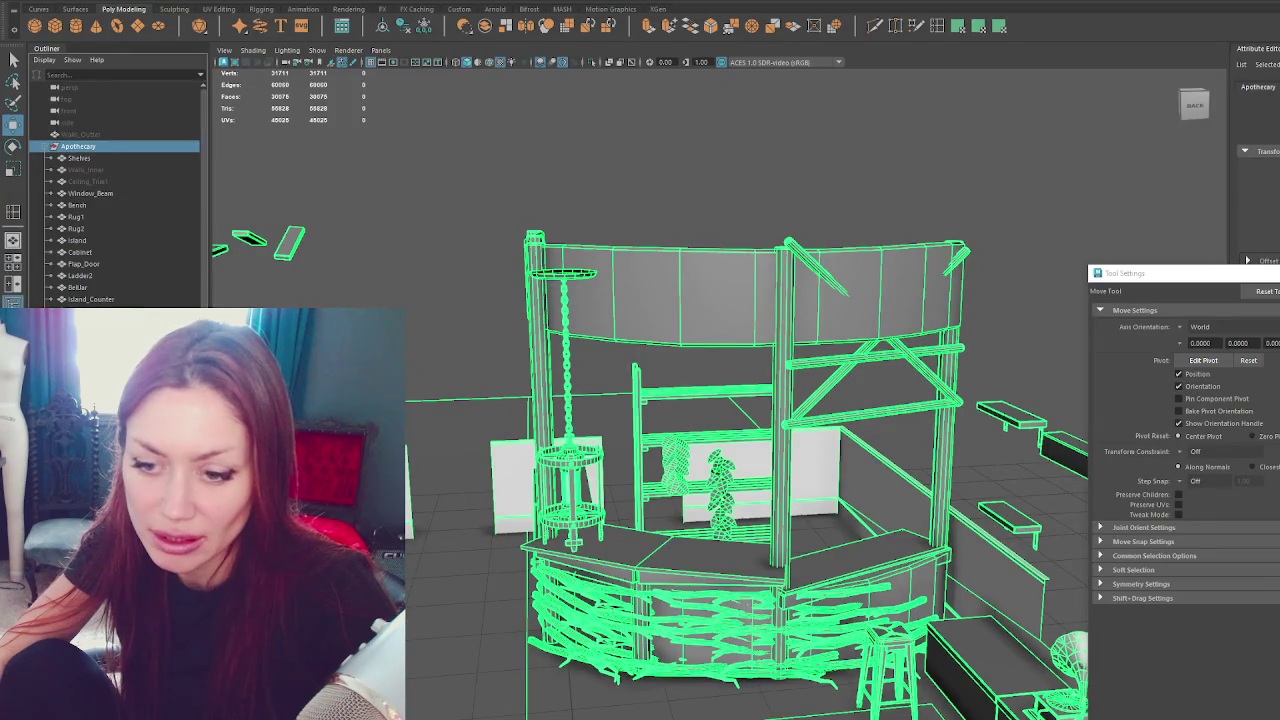
# Filter the Hierarchy by 'counterbo' and assign CounterBottomNest1 as the mesh of CounterBottomNest (1).
pyautogui.click(707, 661)
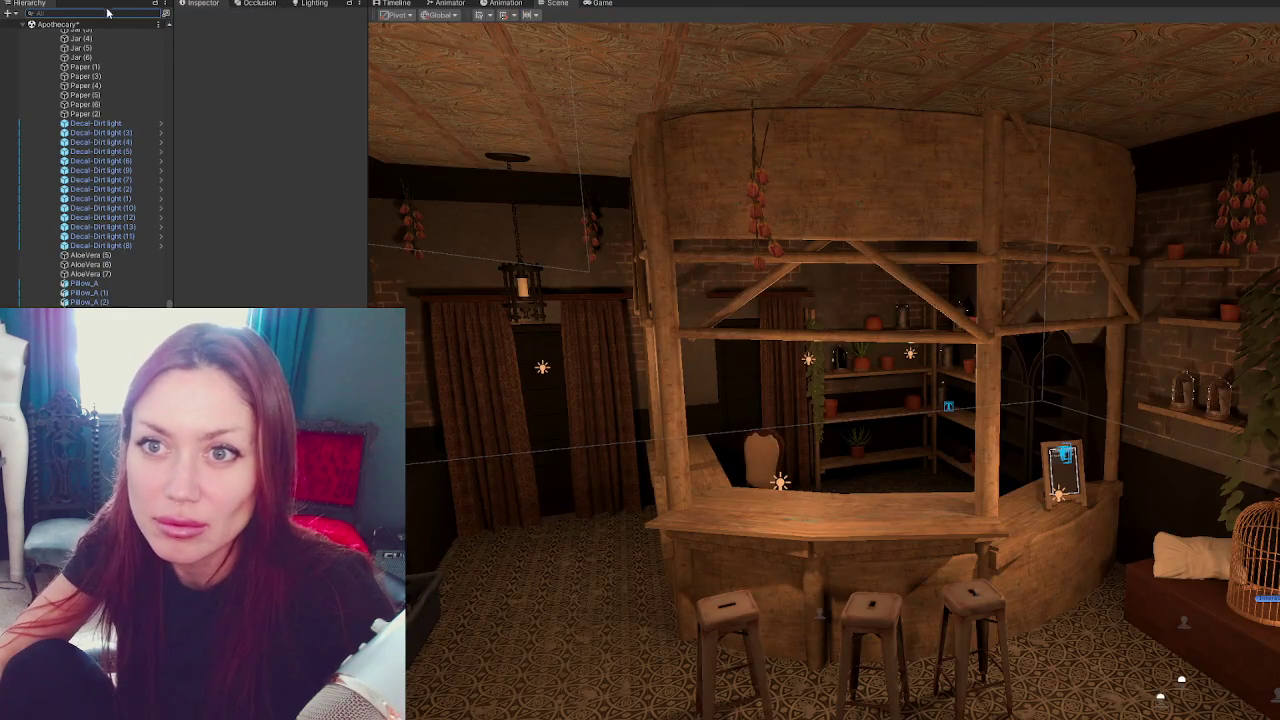
pyautogui.click(108, 12)
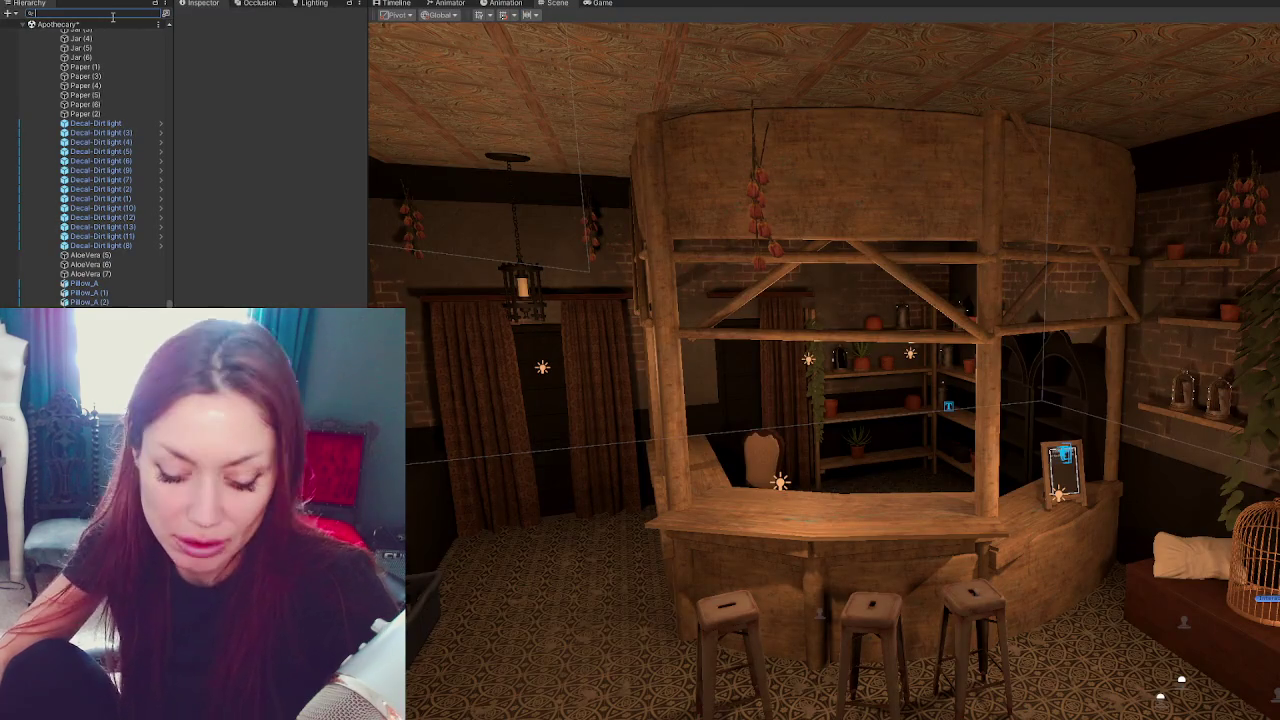
pyautogui.write('counterbo')
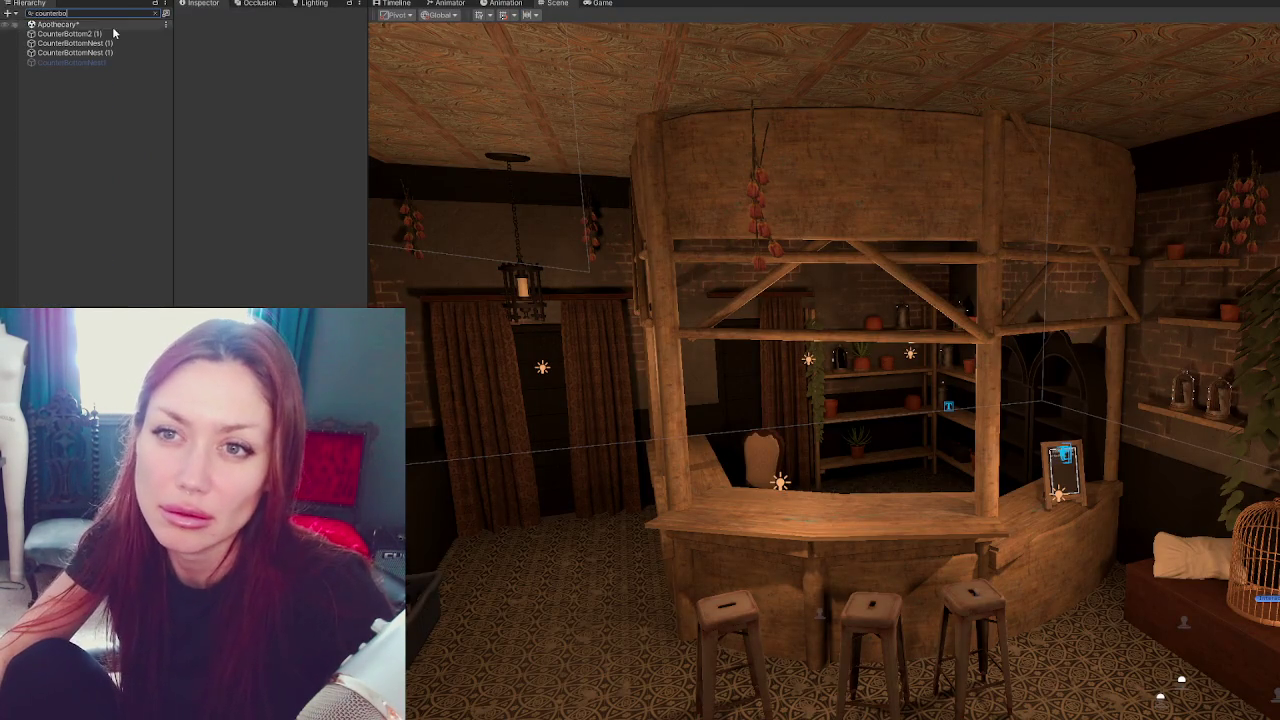
pyautogui.click(70, 34)
pyautogui.click(75, 43)
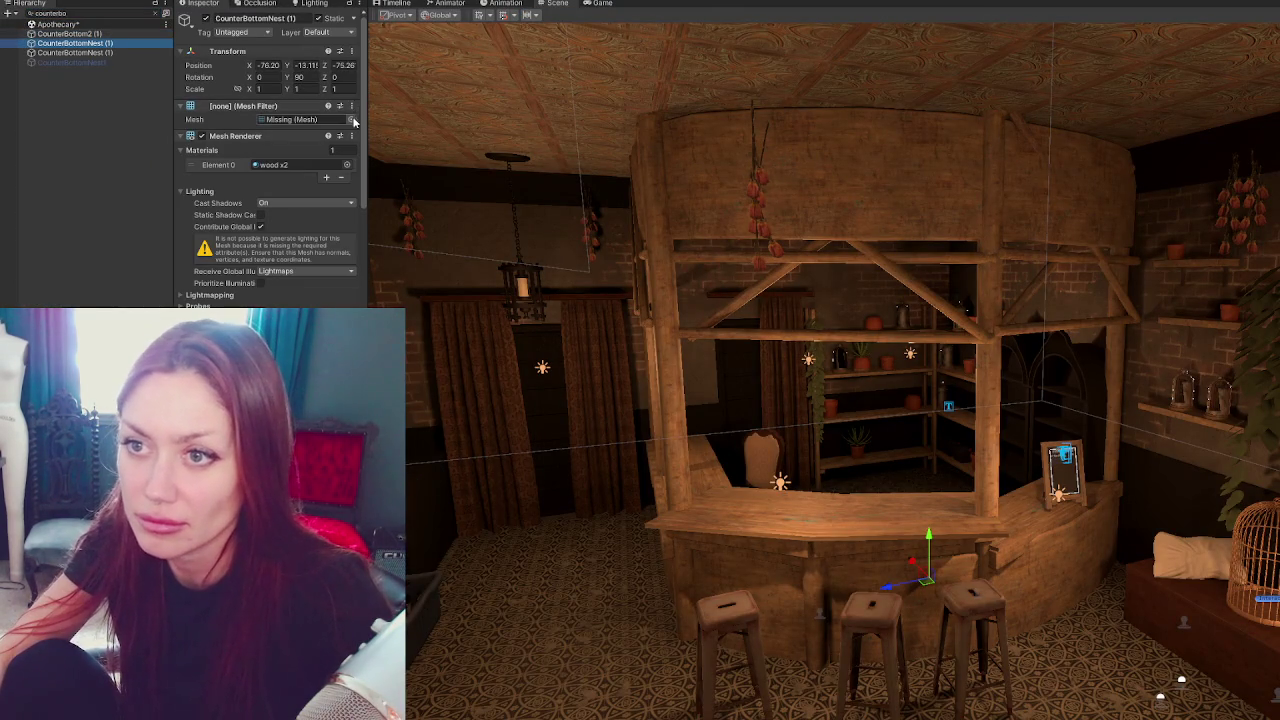
pyautogui.click(350, 119)
pyautogui.write('counter')
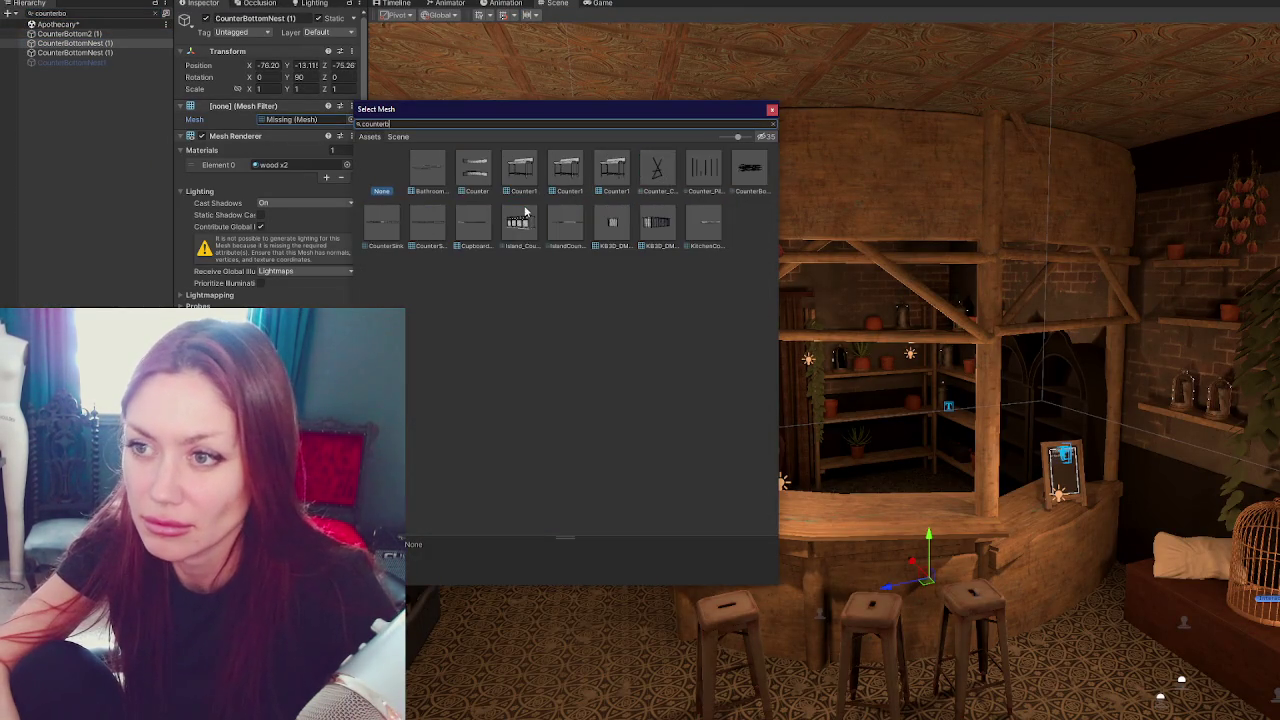
pyautogui.write('bottomnest')
pyautogui.doubleClick(432, 170)
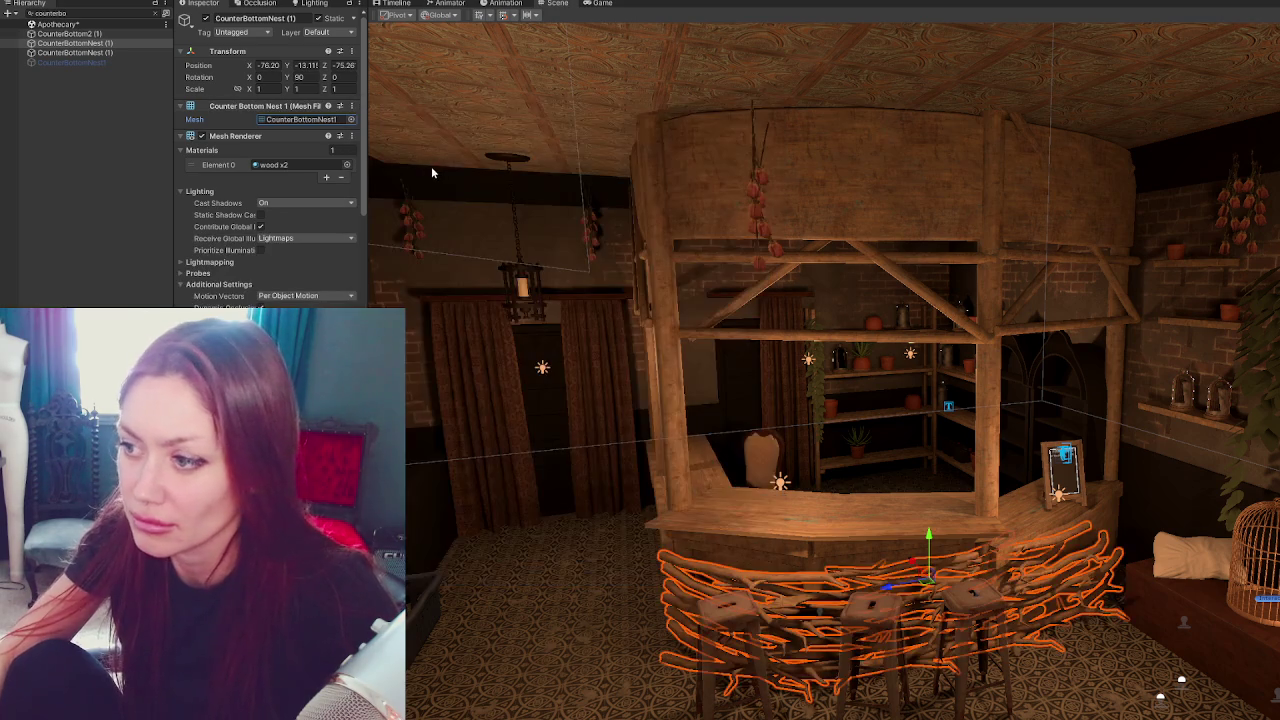
# Turn the nest slightly, then delete the leftover empty counter-bottom objects including CounterBottom2 (1).
pyautogui.moveTo(932, 558); pyautogui.dragTo(905, 600)
pyautogui.press('e')
pyautogui.press('w')
pyautogui.click(111, 54)
pyautogui.hotkey('ctrl', 'z')
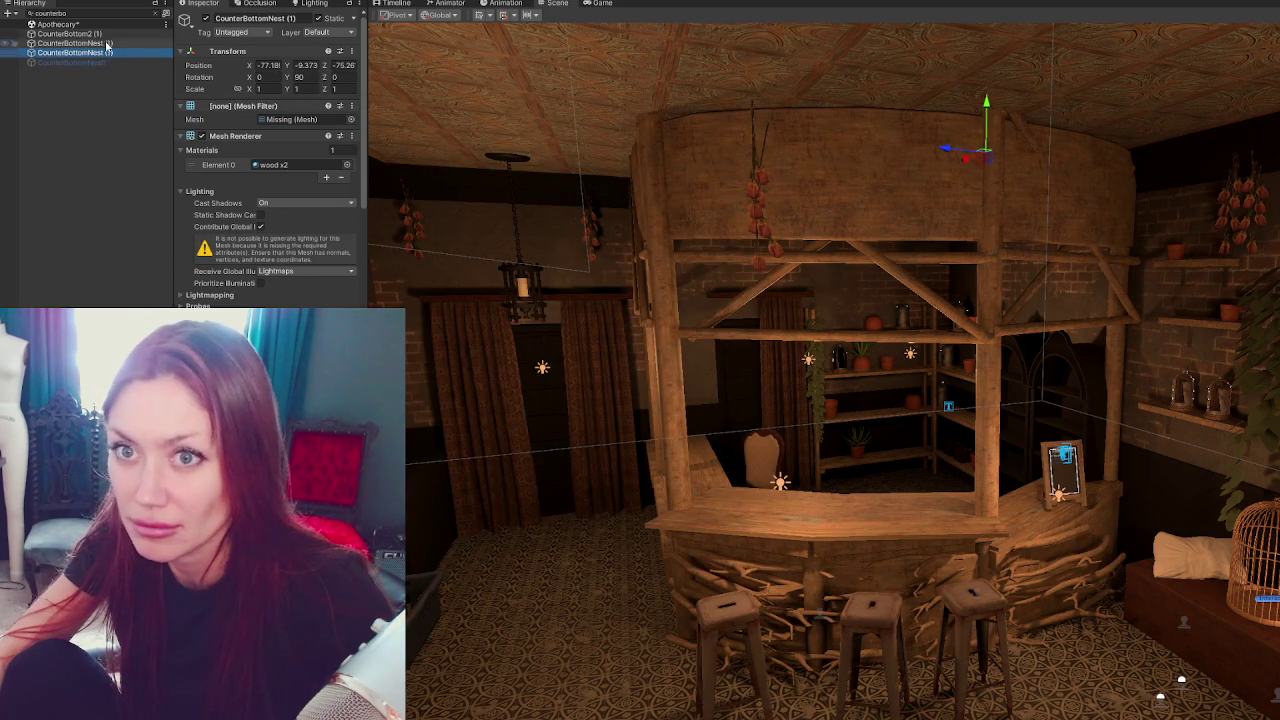
pyautogui.keyDown('ctrl'); pyautogui.click(105, 34); pyautogui.keyUp('ctrl')
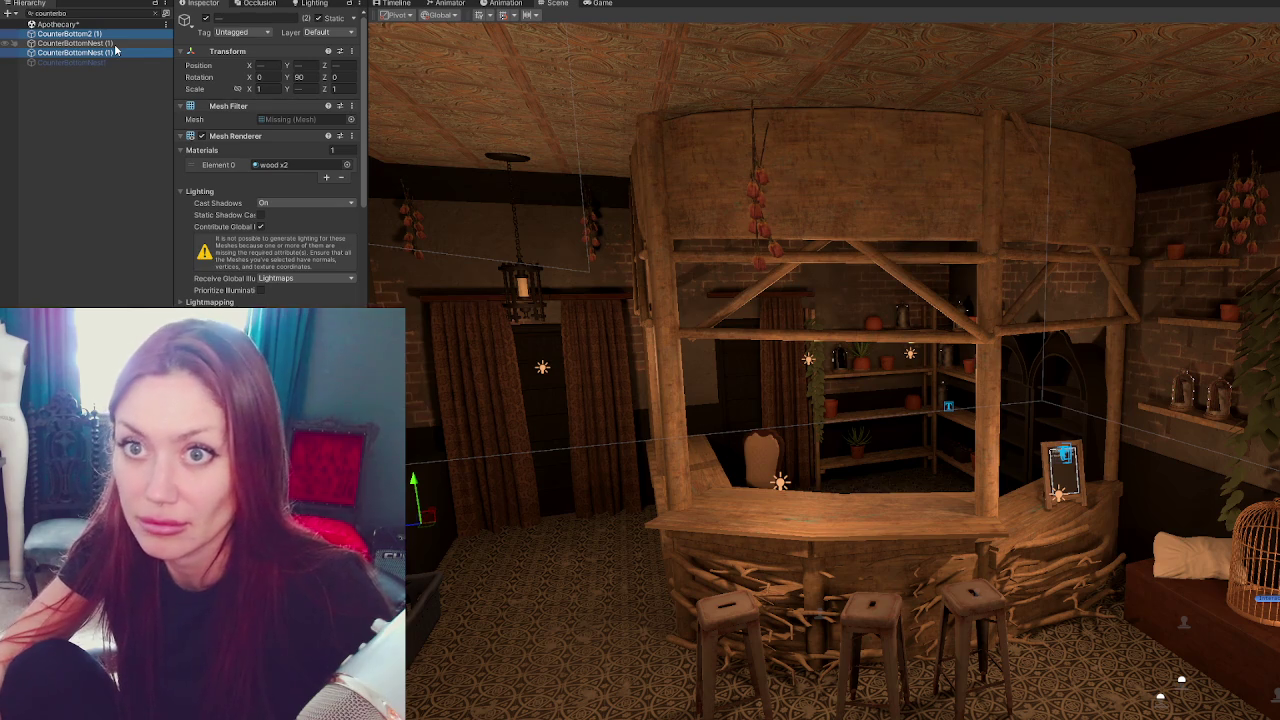
pyautogui.press('Delete')
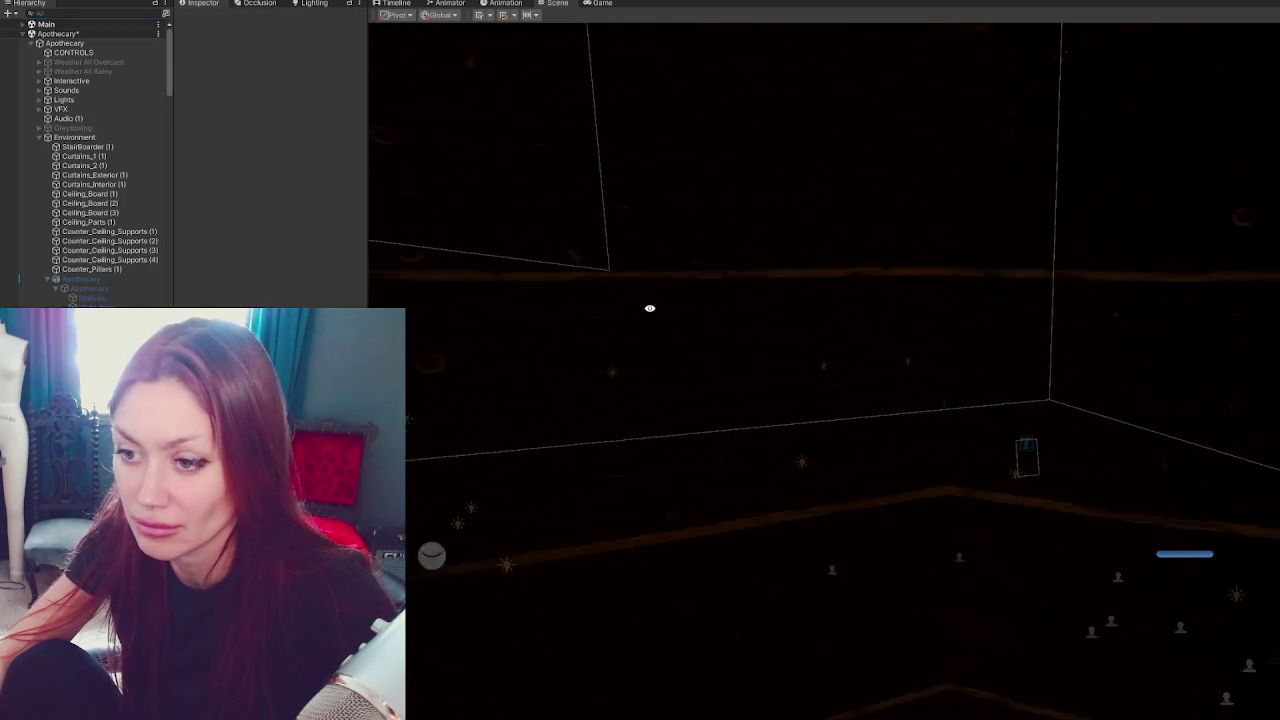
pyautogui.moveTo(654, 302); pyautogui.dragTo(840, 293, button='middle')
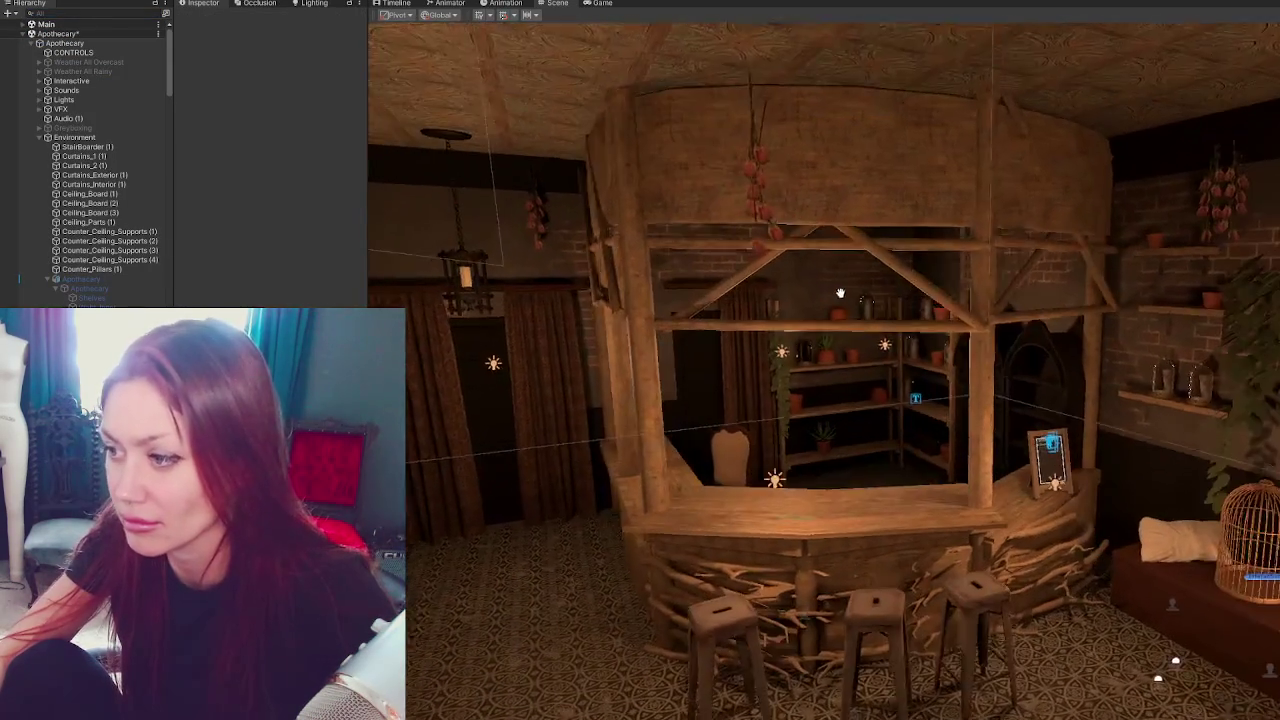
pyautogui.moveTo(840, 293); pyautogui.dragTo(829, 282, button='right')
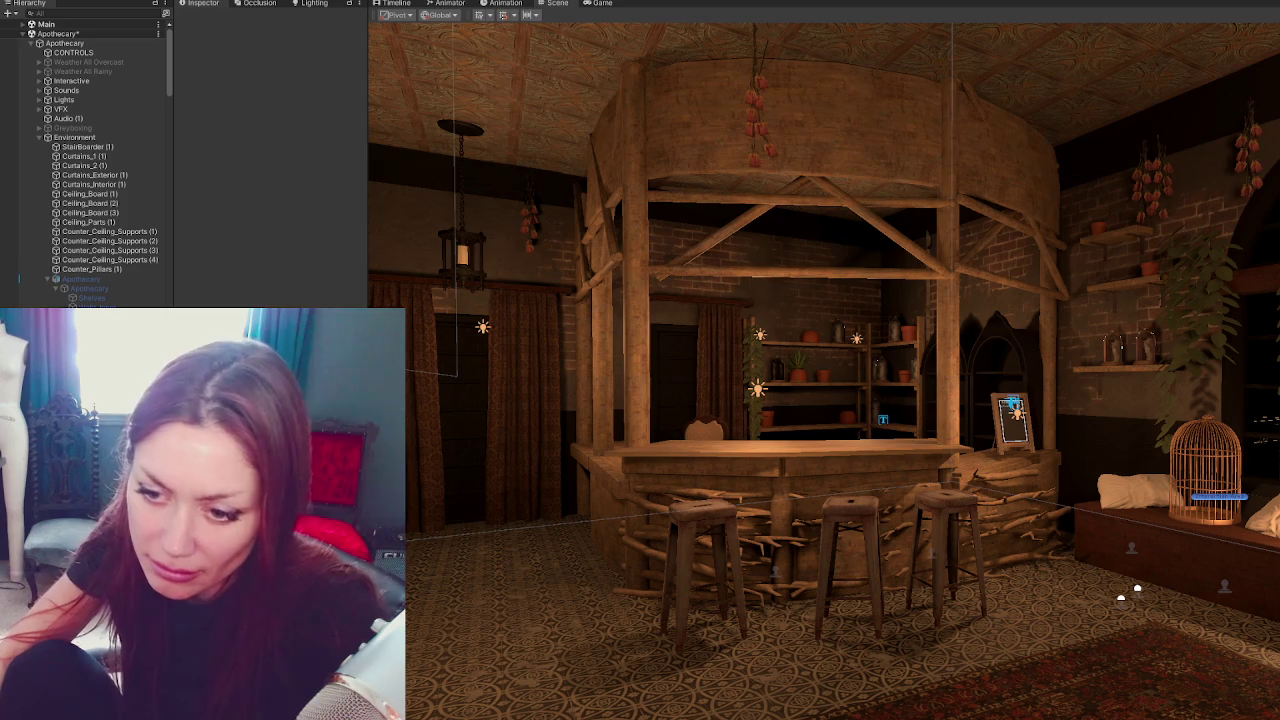
pyautogui.moveTo(200, 500)
pyautogui.mouseDown()
pyautogui.moveTo(715, 511)
pyautogui.moveTo(705, 493)
pyautogui.mouseUp()
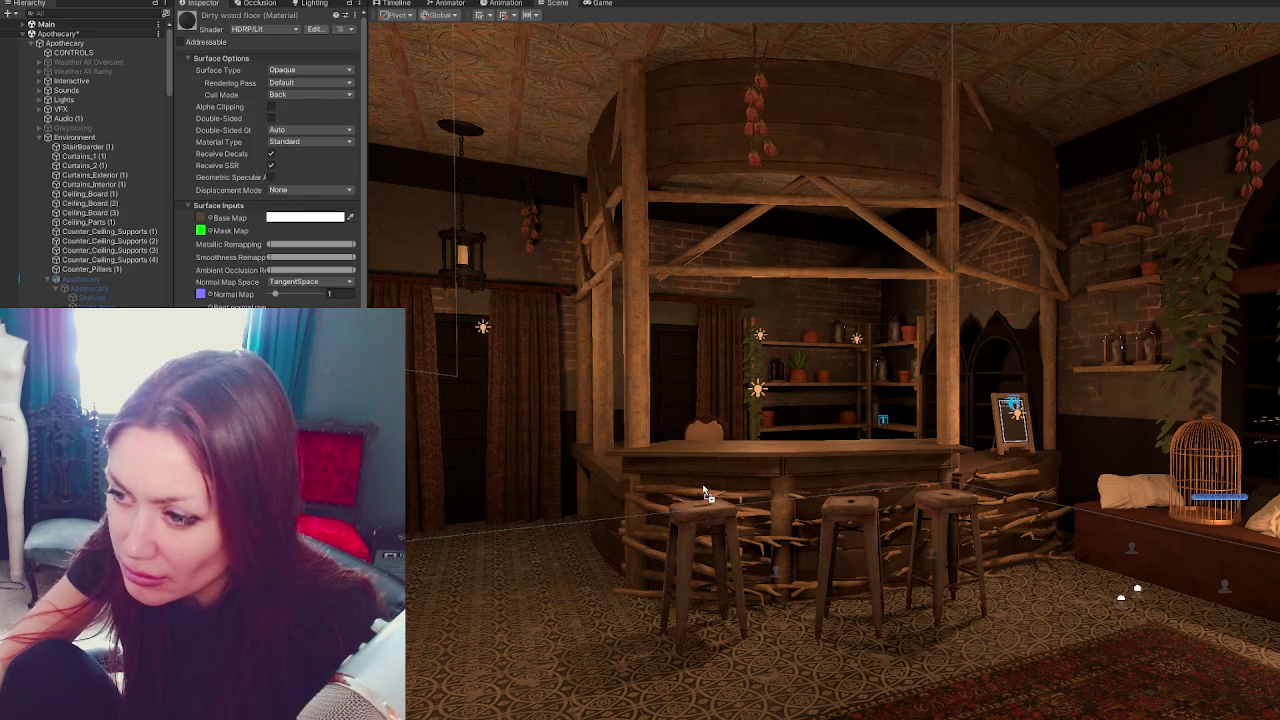
pyautogui.moveTo(937, 527)
pyautogui.mouseDown(button='right')
pyautogui.moveTo(872, 515)
pyautogui.moveTo(870, 503)
pyautogui.mouseUp(button='right')
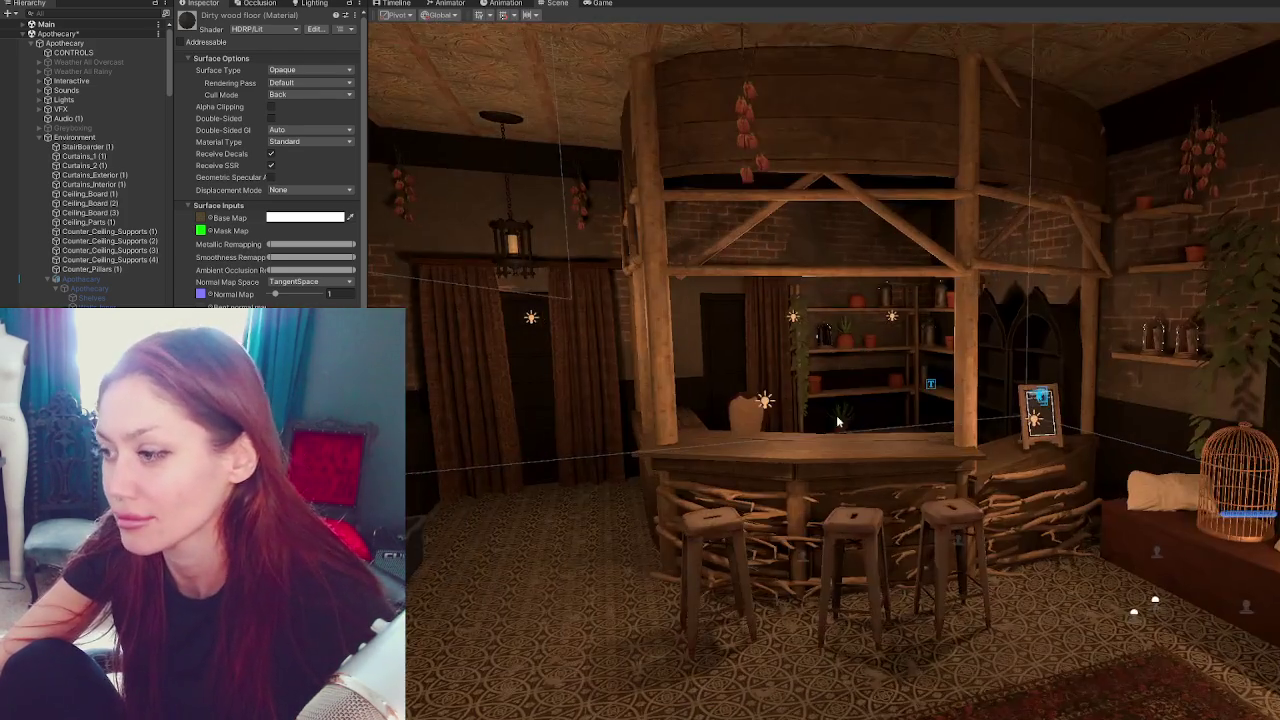
pyautogui.moveTo(836, 415); pyautogui.dragTo(1028, 427, button='middle')
pyautogui.moveTo(1028, 427)
pyautogui.mouseDown(button='right')
pyautogui.moveTo(1043, 370)
pyautogui.moveTo(1150, 500)
pyautogui.mouseUp(button='right')
pyautogui.click(1200, 590)
# Slide the red sofa back into place and shift the window-seat bench left along Z.
pyautogui.moveTo(1200, 590); pyautogui.dragTo(1268, 600)
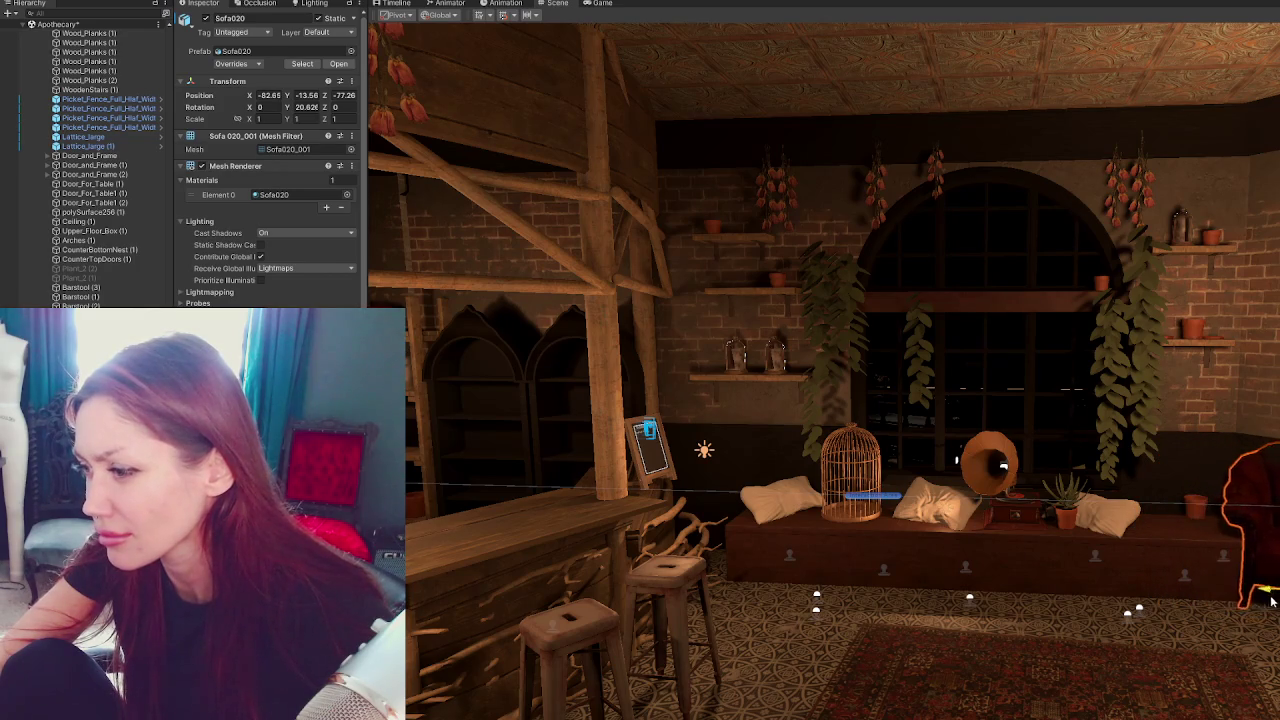
pyautogui.moveTo(1268, 600); pyautogui.dragTo(1195, 600)
pyautogui.click(1068, 565)
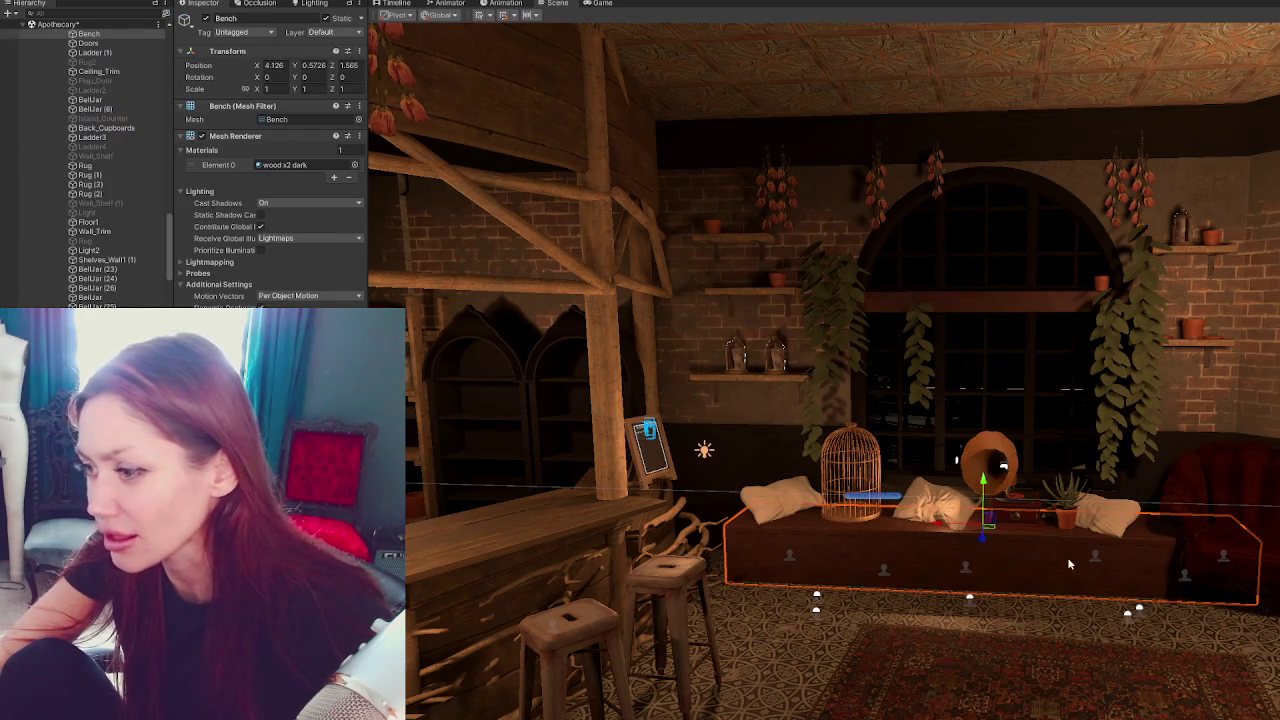
pyautogui.moveTo(955, 530); pyautogui.dragTo(866, 528)
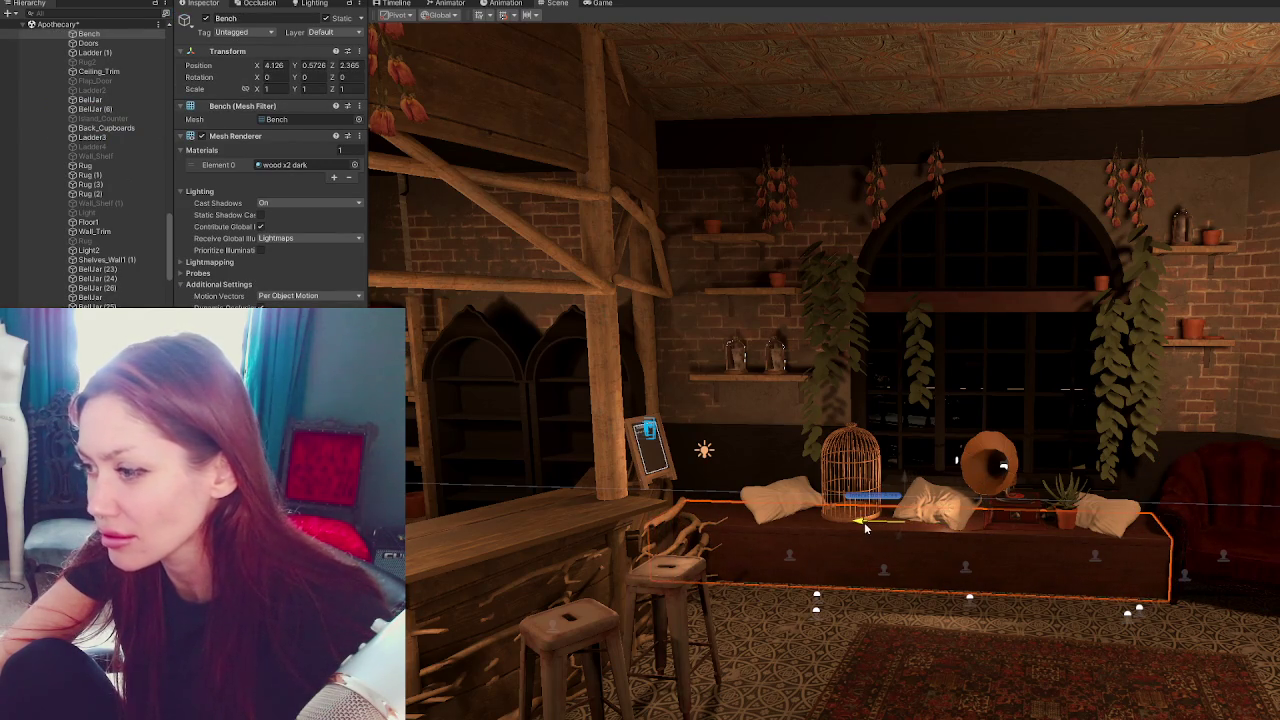
# Rotate the red sofa Sofa020 about Y to roughly 25.
pyautogui.click(1195, 580)
pyautogui.press('e')
pyautogui.moveTo(1213, 590); pyautogui.dragTo(1252, 612)
pyautogui.moveTo(1252, 612)
pyautogui.mouseDown(button='right')
pyautogui.moveTo(1117, 517)
pyautogui.moveTo(1035, 519)
pyautogui.mouseUp(button='right')
# Nudge the bench back and shorten it to a Z scale of 0.9465.
pyautogui.click(1075, 518)
pyautogui.moveTo(1035, 519); pyautogui.dragTo(1028, 518)
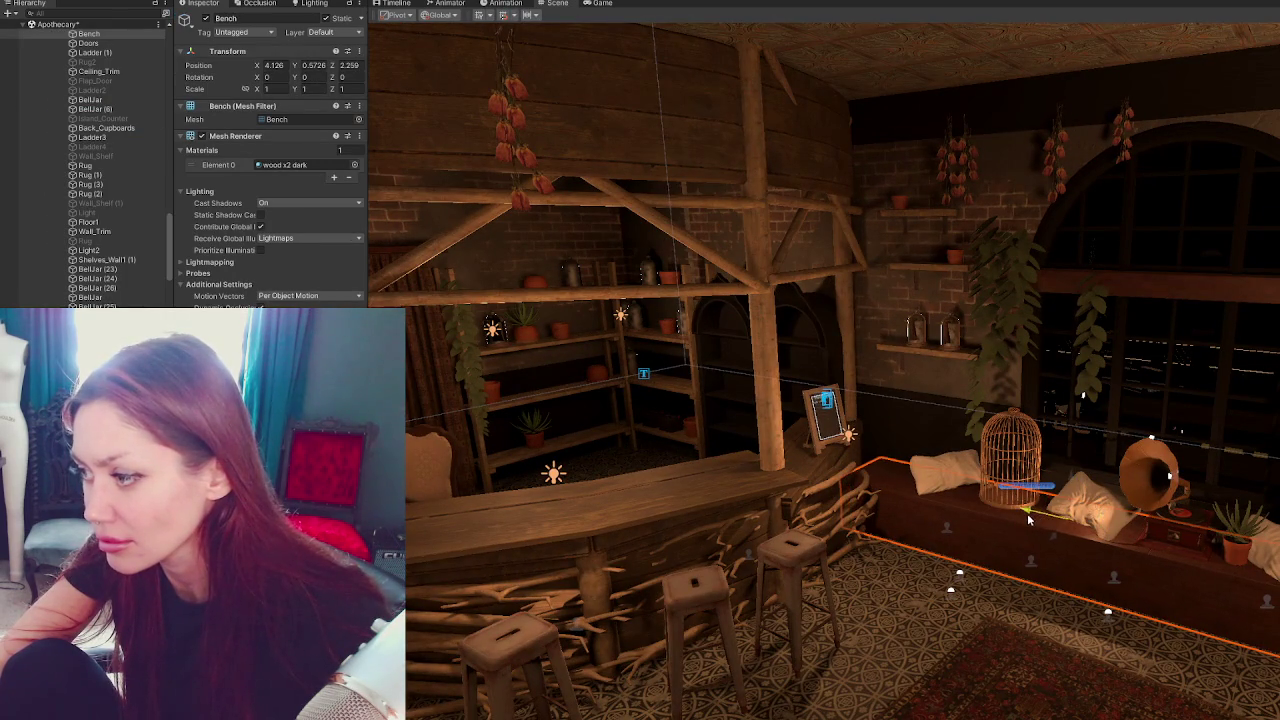
pyautogui.moveTo(1027, 513); pyautogui.dragTo(1028, 507)
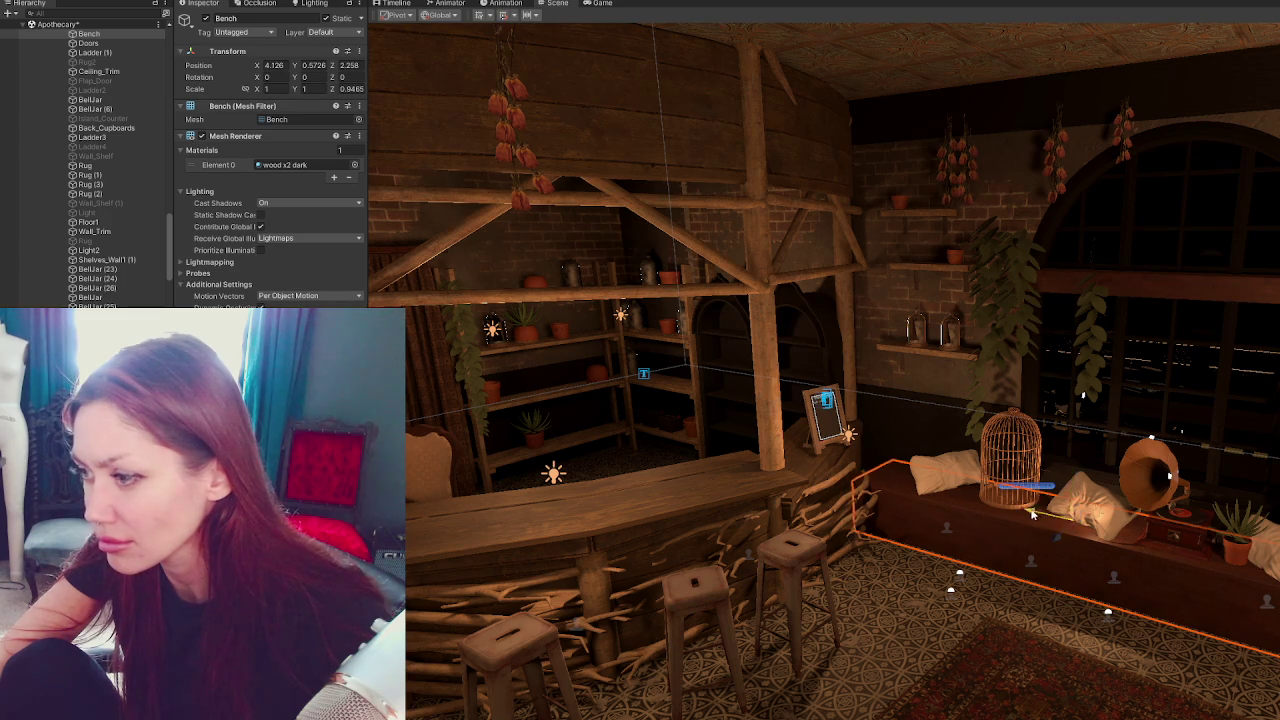
pyautogui.hotkey('shift', 'd')
pyautogui.moveTo(1180, 513)
pyautogui.mouseDown(button='right')
pyautogui.moveTo(998, 516)
pyautogui.moveTo(1042, 545)
pyautogui.mouseUp(button='right')
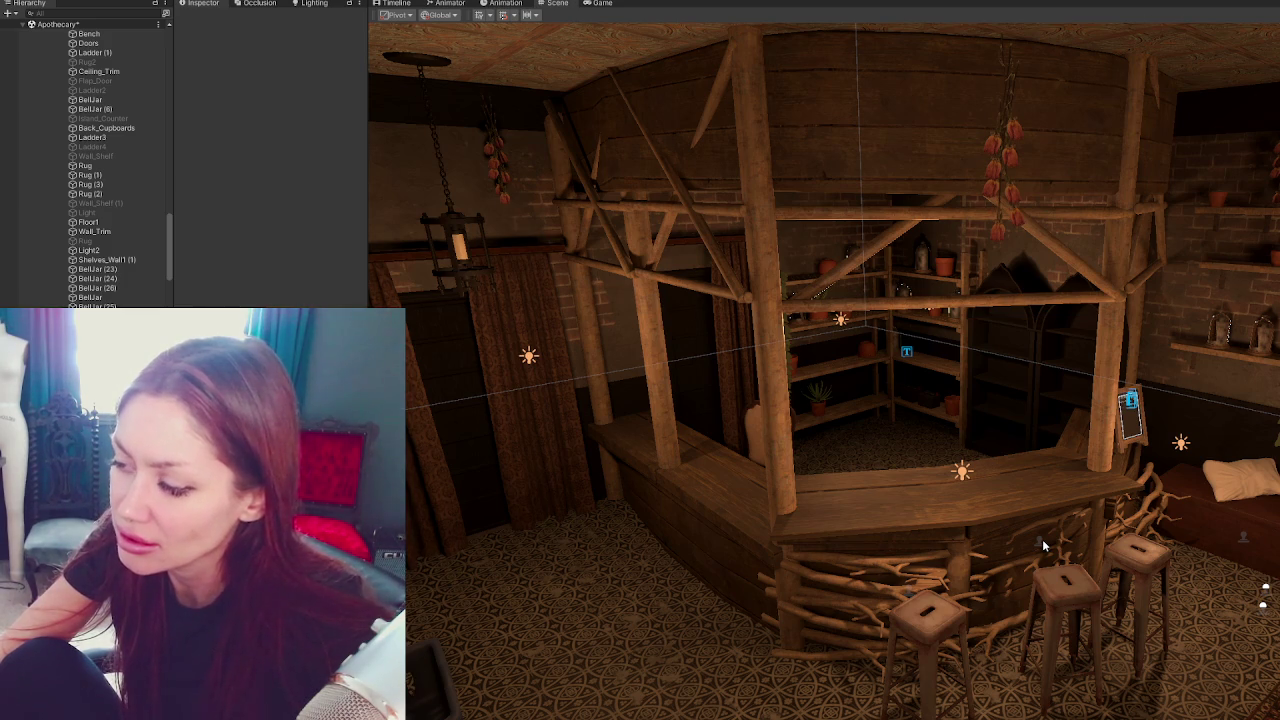
pyautogui.moveTo(1043, 545); pyautogui.dragTo(1088, 503, button='right')
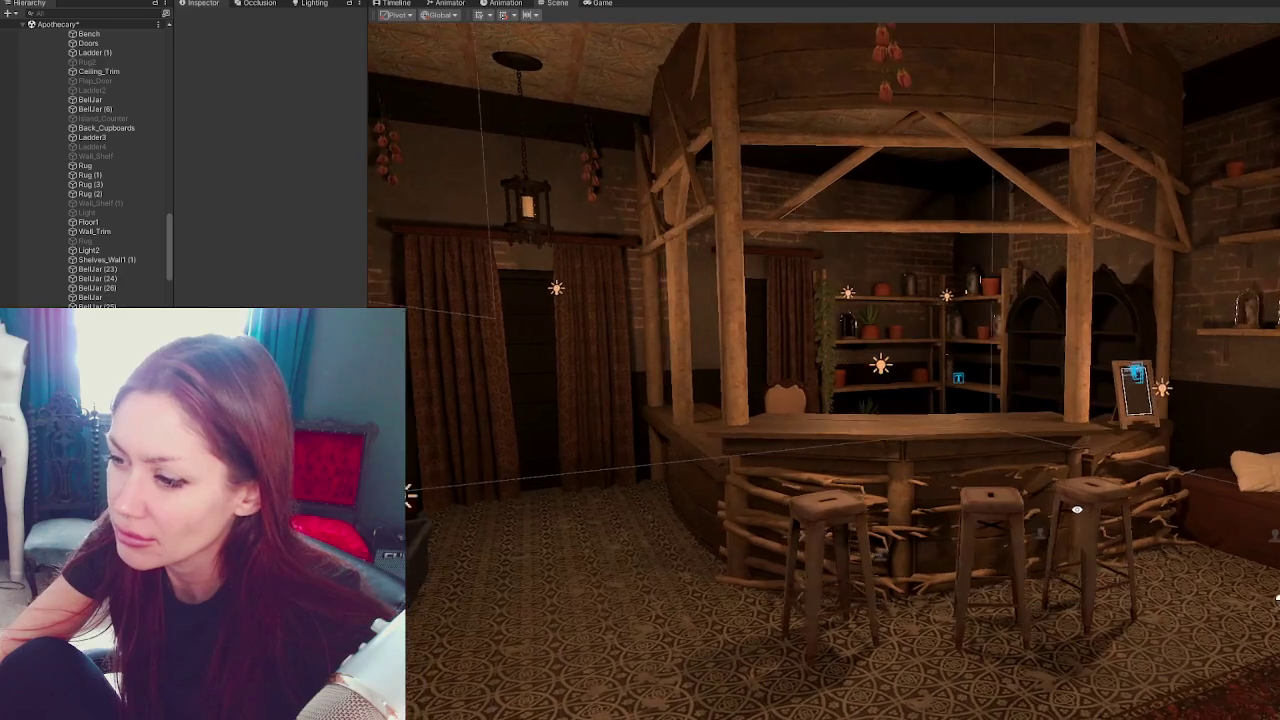
pyautogui.moveTo(1088, 503); pyautogui.dragTo(1082, 516, button='right')
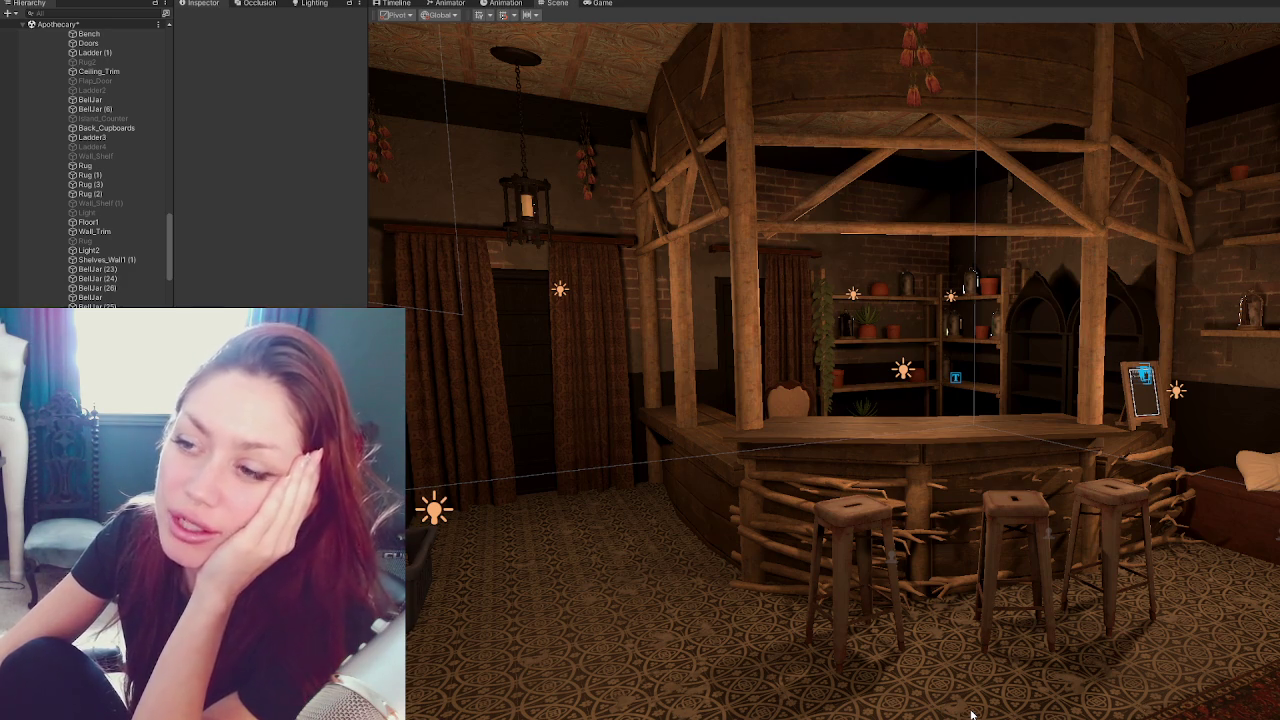
pyautogui.scroll(-2, 930, 466)
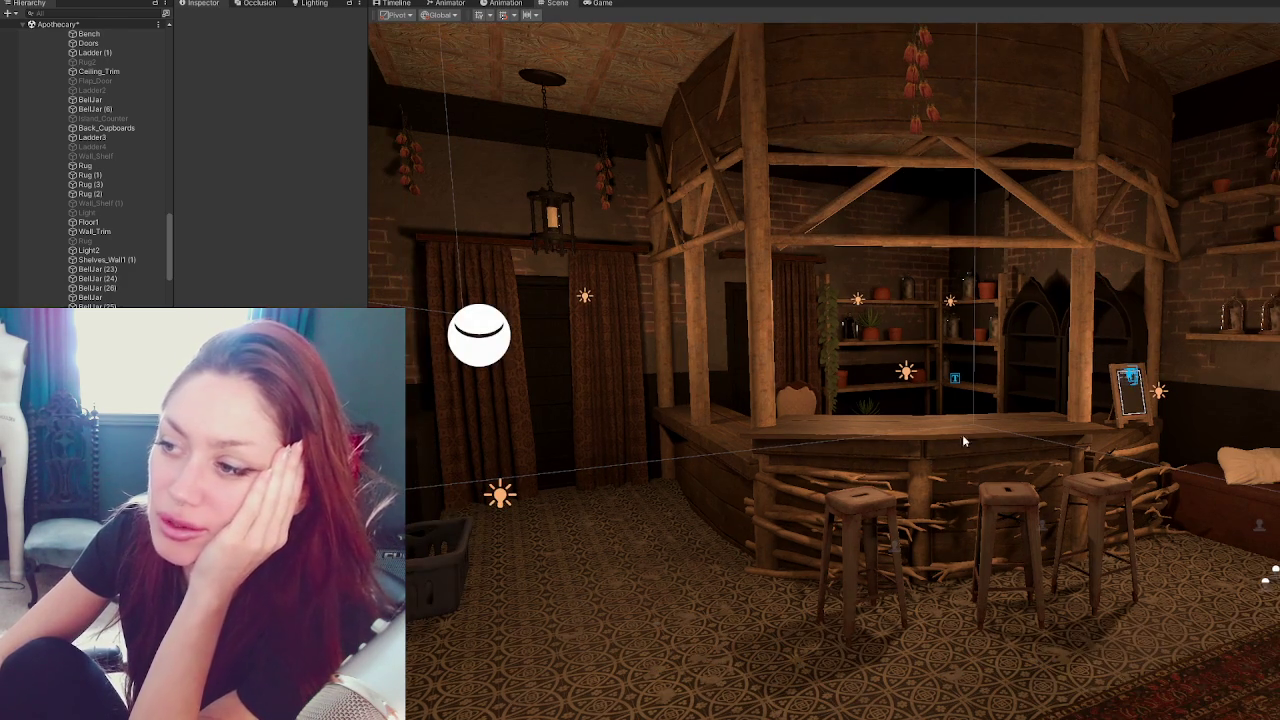
pyautogui.scroll(-2, 945, 448)
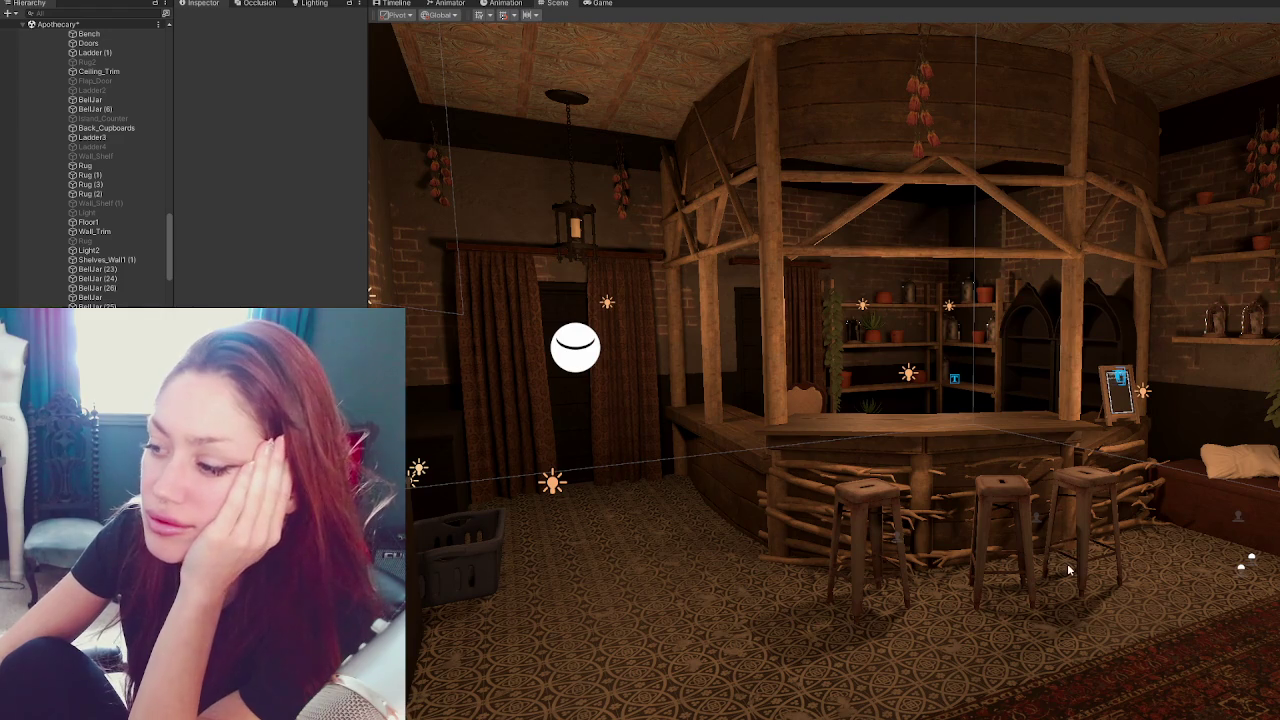
pyautogui.scroll(2, 1072, 568)
pyautogui.scroll(-1, 1072, 568)
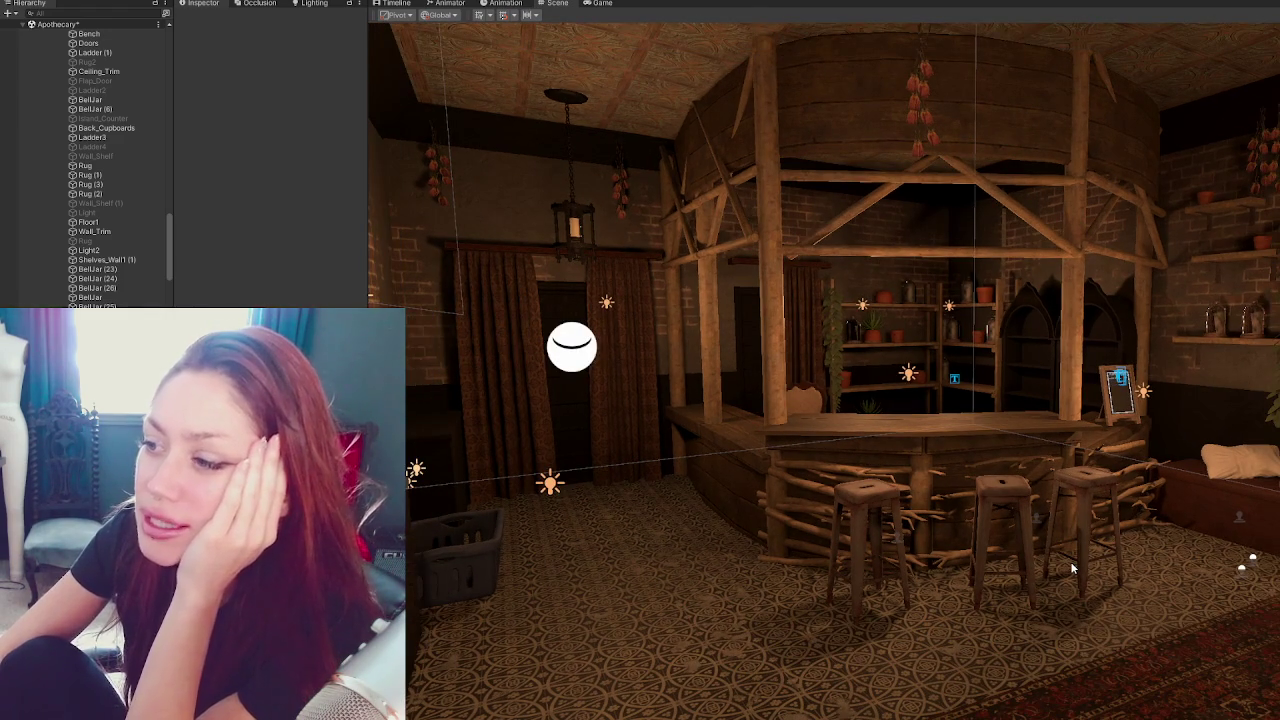
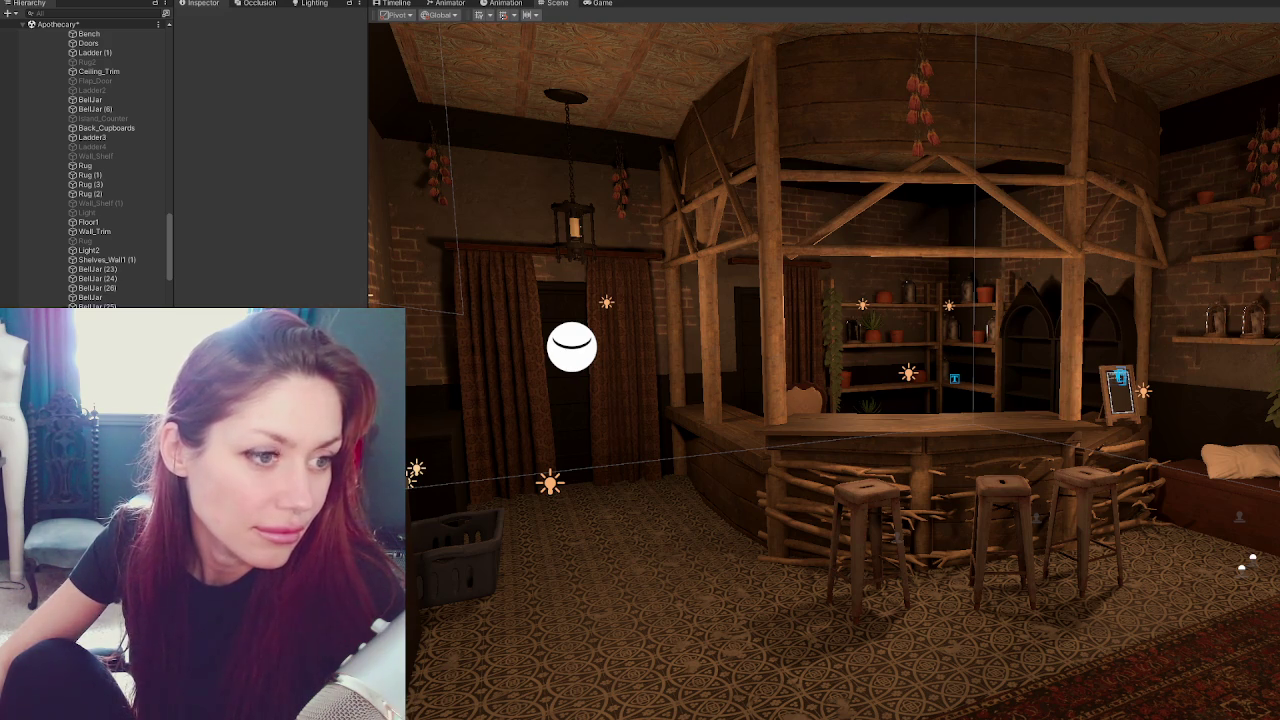
# Bring up the highway guide-sign reference photo in Chrome and move its window up and right.
pyautogui.hotkey('alt', 'Tab')
pyautogui.moveTo(846, 135); pyautogui.dragTo(970, 67)
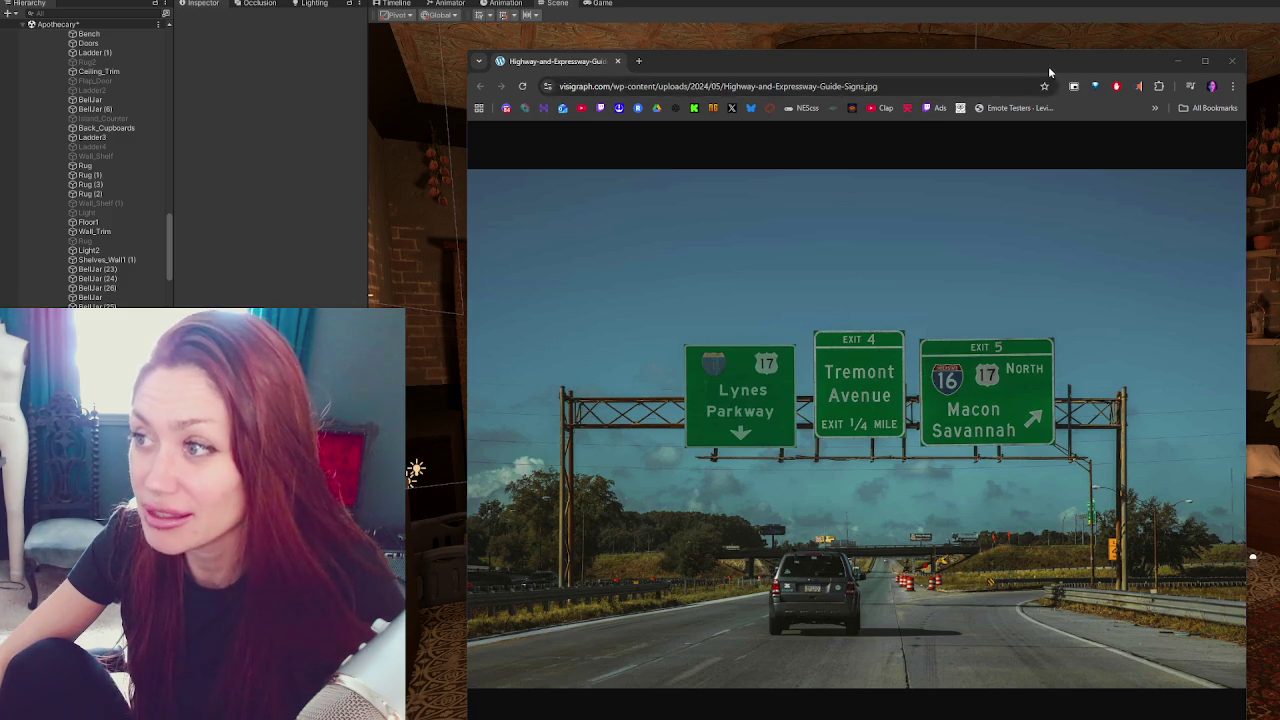
# Hide the Chrome window showing the highway sign photo.
pyautogui.hotkey('ctrl', 'w')
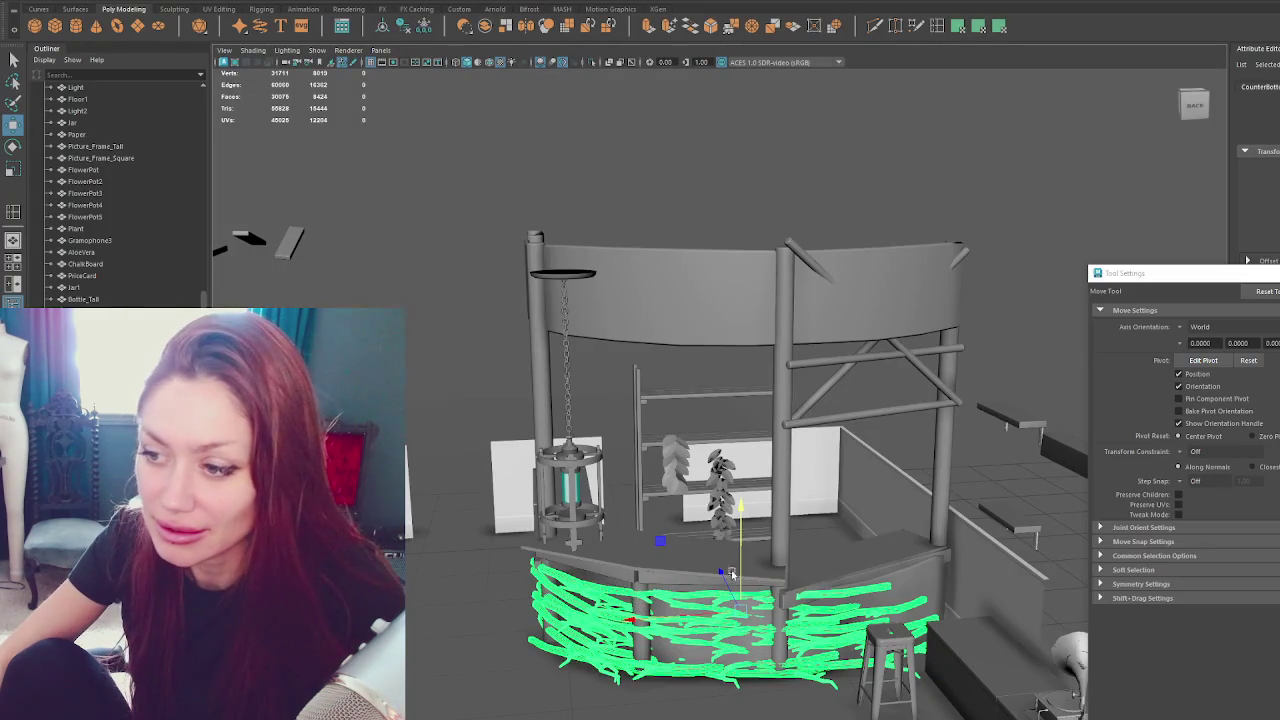
# Isolate the counter body and orbit to view it from the front.
pyautogui.click(706, 563)
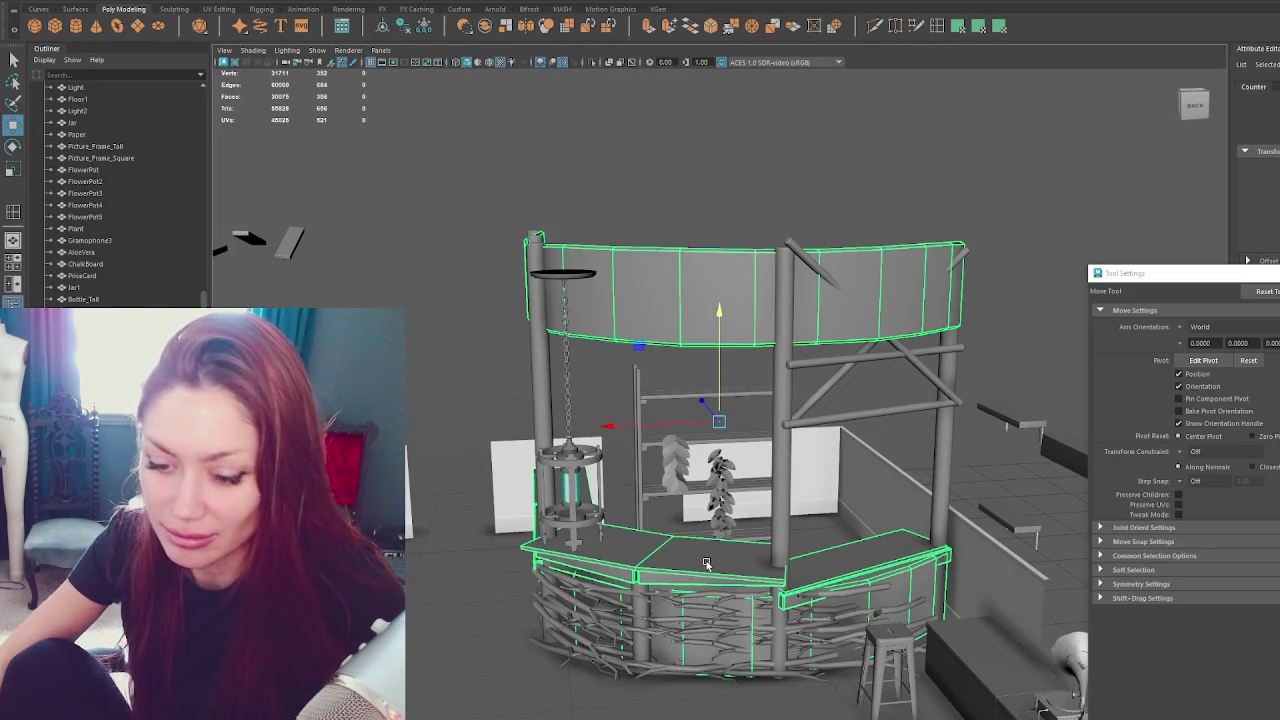
pyautogui.hotkey('ctrl', '1')
pyautogui.moveTo(809, 431)
pyautogui.keyDown('alt'); pyautogui.mouseDown()
pyautogui.moveTo(901, 447)
pyautogui.moveTo(829, 449)
pyautogui.moveTo(855, 514)
pyautogui.moveTo(852, 380)
pyautogui.mouseUp(); pyautogui.keyUp('alt')
pyautogui.moveTo(805, 537)
pyautogui.keyDown('alt'); pyautogui.mouseDown()
pyautogui.moveTo(820, 457)
pyautogui.moveTo(814, 525)
pyautogui.mouseUp(); pyautogui.keyUp('alt')
# Separate the counter mesh into pieces and select the front top and right wing.
pyautogui.click(225, 2)
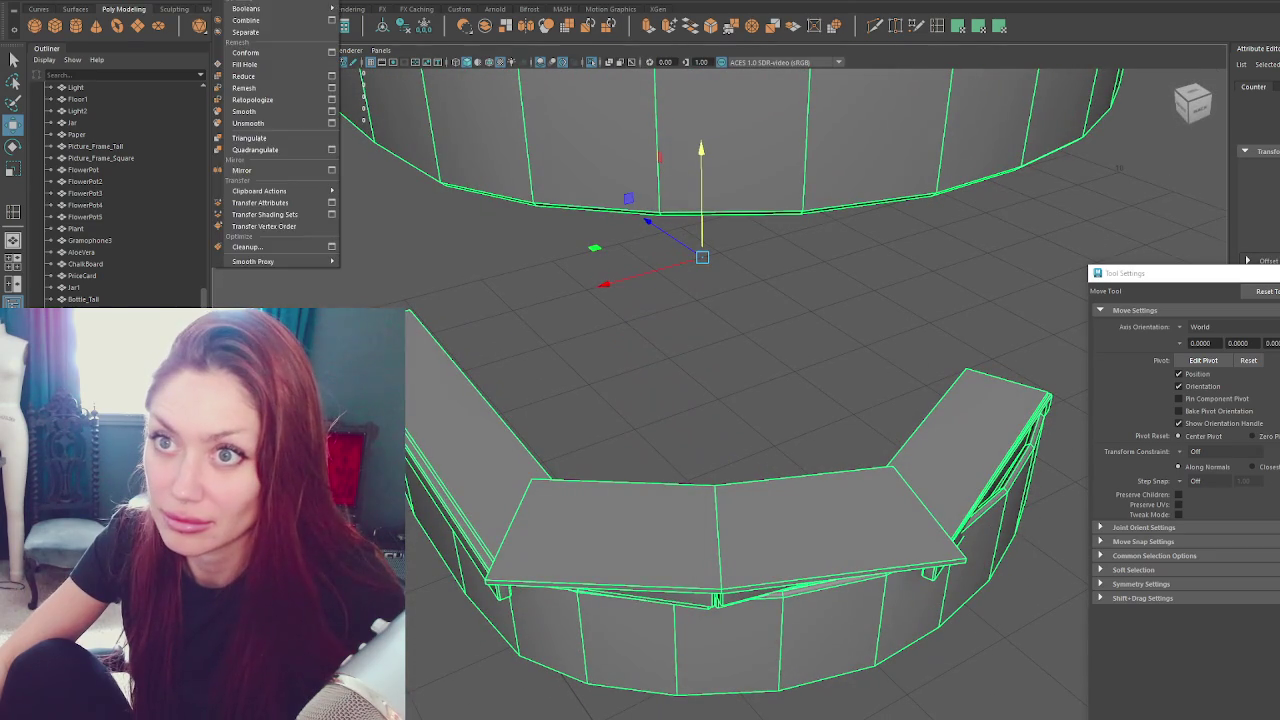
pyautogui.click(250, 22)
pyautogui.click(586, 380)
pyautogui.click(600, 490)
pyautogui.keyDown('shift'); pyautogui.click(946, 451); pyautogui.keyUp('shift')
pyautogui.moveTo(946, 451)
pyautogui.keyDown('alt'); pyautogui.mouseDown()
pyautogui.moveTo(919, 444)
pyautogui.moveTo(952, 428)
pyautogui.mouseUp(); pyautogui.keyUp('alt')
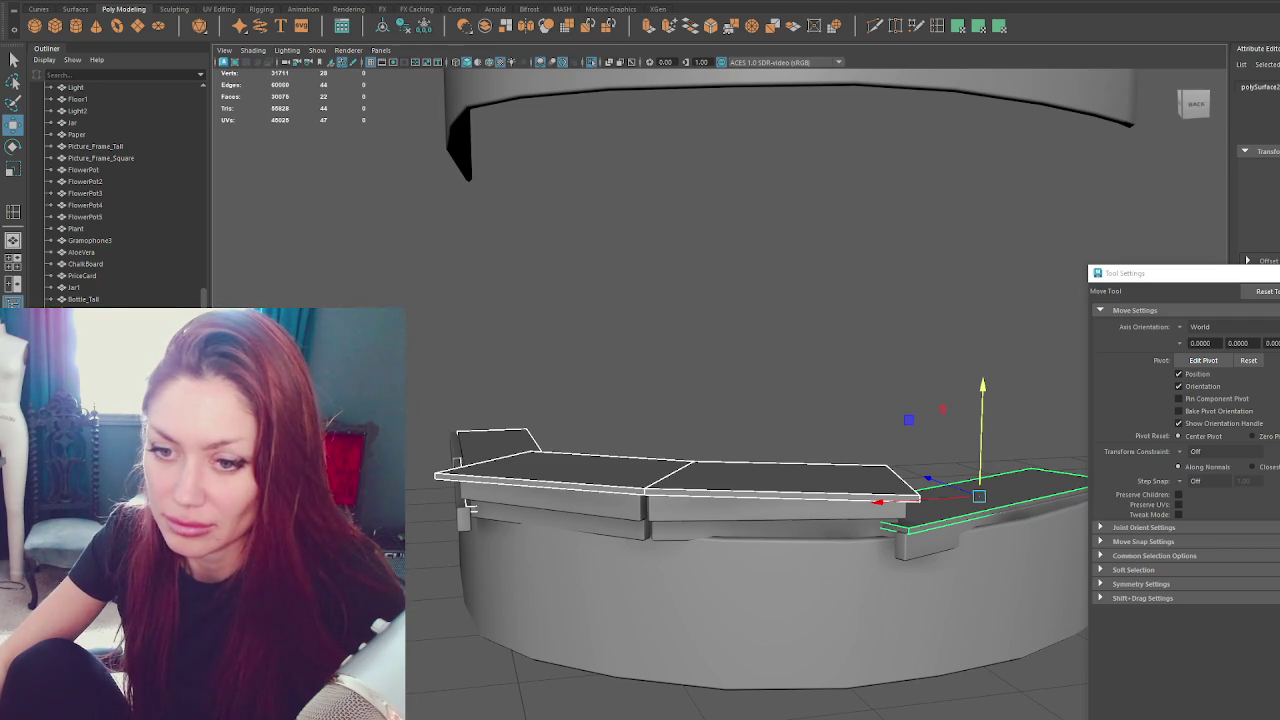
# Combine the selected counter pieces into one object.
pyautogui.scroll(-5, 120, 190)
pyautogui.click(230, 2)
pyautogui.click(246, 20)
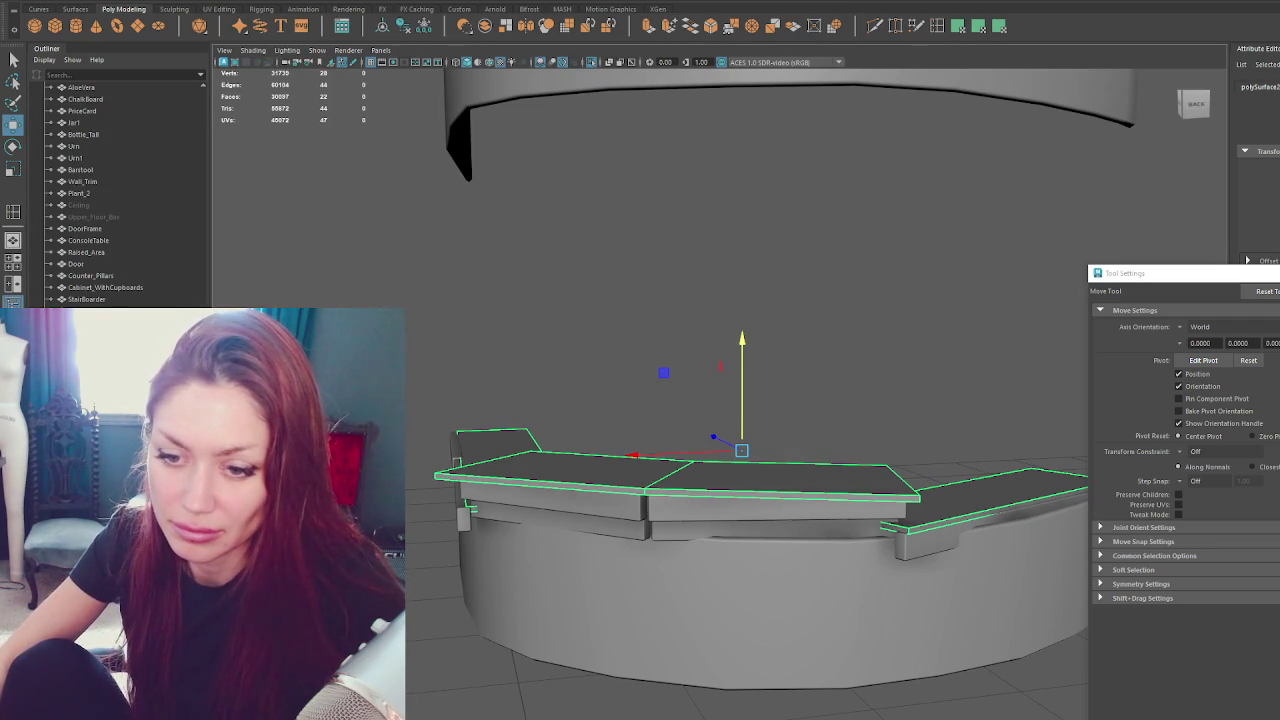
# Select the two-face top piece and the right counter piece, then flatten them vertically.
pyautogui.click(614, 480)
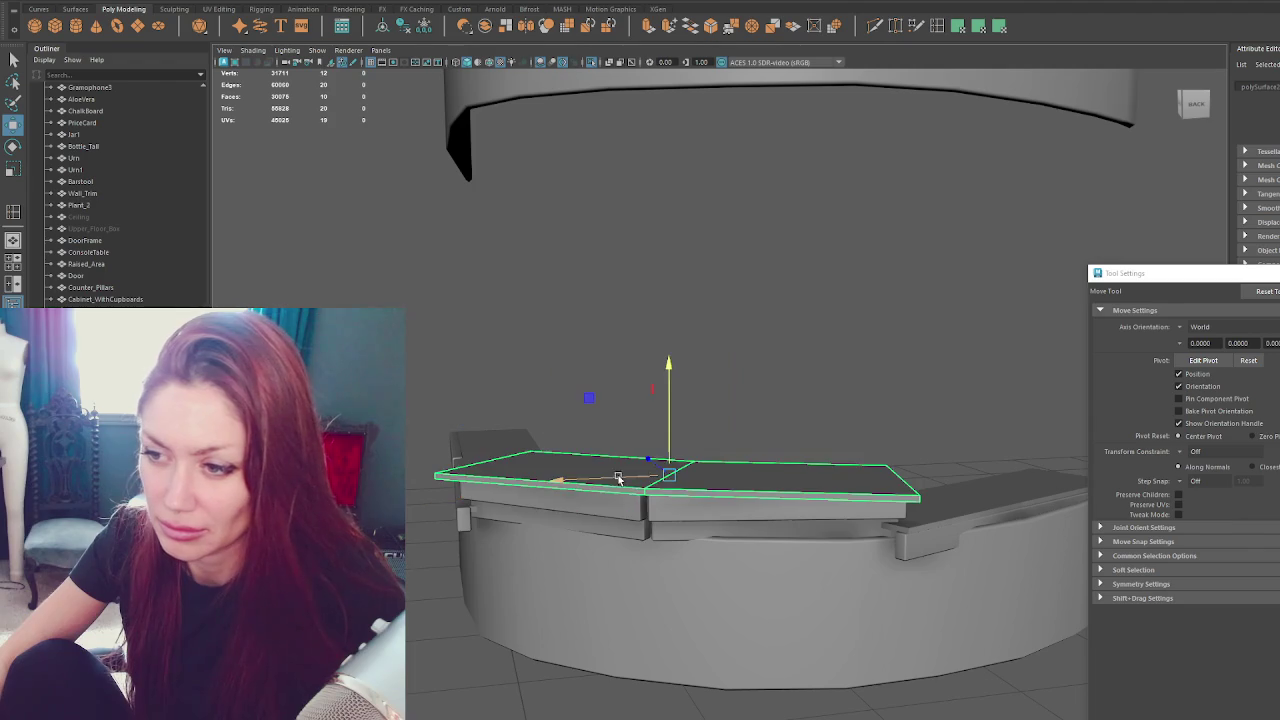
pyautogui.press('f')
pyautogui.keyDown('alt'); pyautogui.moveTo(734, 474); pyautogui.dragTo(826, 531); pyautogui.keyUp('alt')
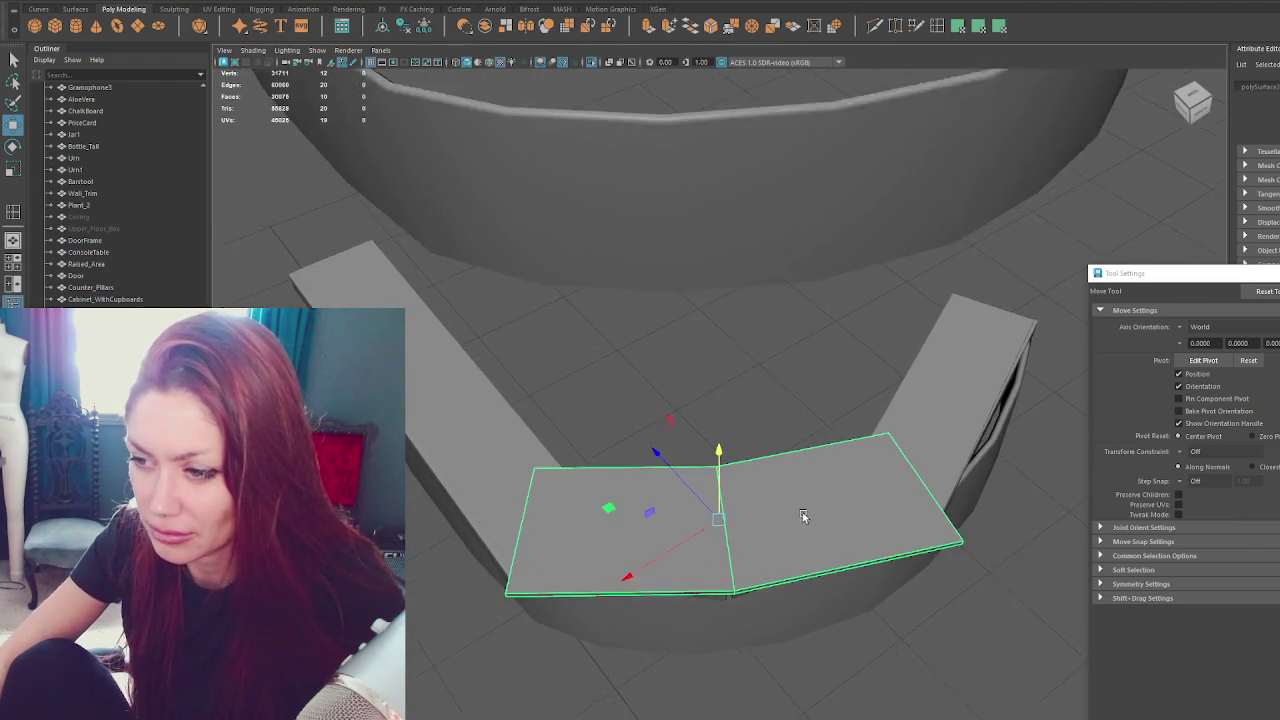
pyautogui.scroll(3, 806, 490)
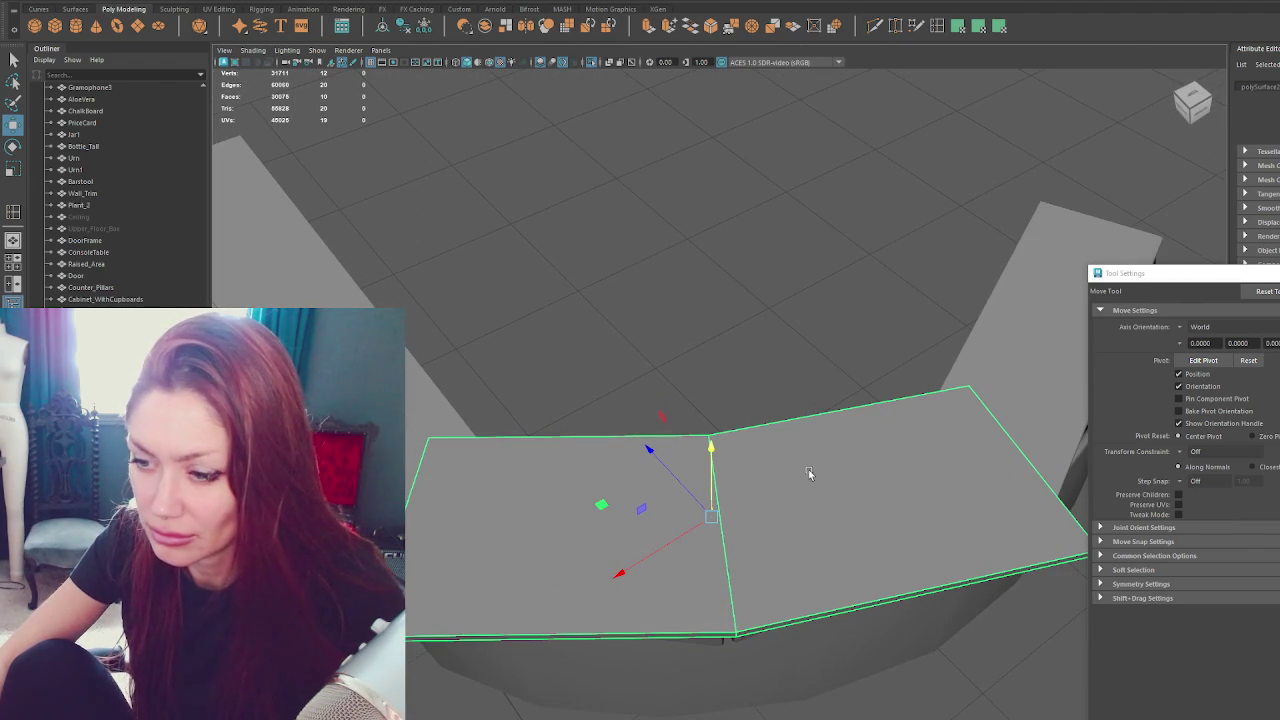
pyautogui.keyDown('alt'); pyautogui.moveTo(808, 469); pyautogui.dragTo(903, 445); pyautogui.keyUp('alt')
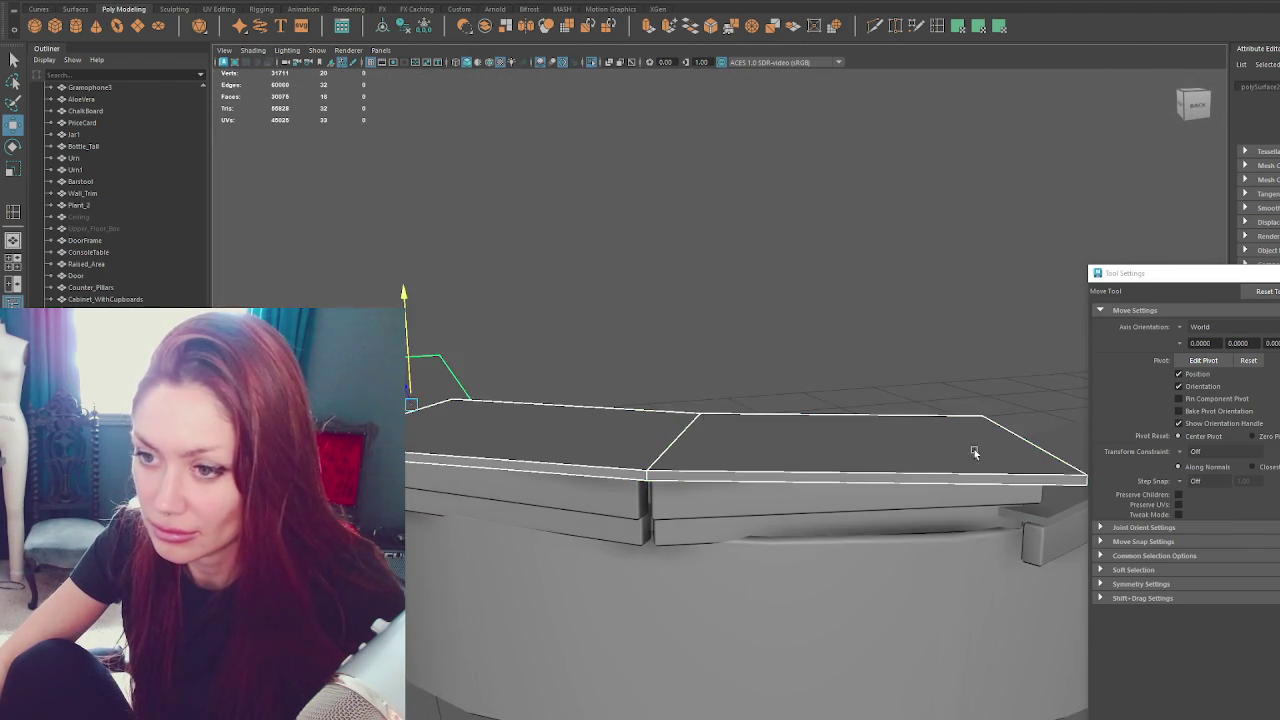
pyautogui.scroll(-3, 903, 445)
pyautogui.keyDown('shift'); pyautogui.click(1030, 440); pyautogui.keyUp('shift')
pyautogui.press('r')
pyautogui.moveTo(1015, 347); pyautogui.dragTo(1029, 390)
# Select the two top faces, then pull back and select the countertop from a high angle.
pyautogui.click(837, 374)
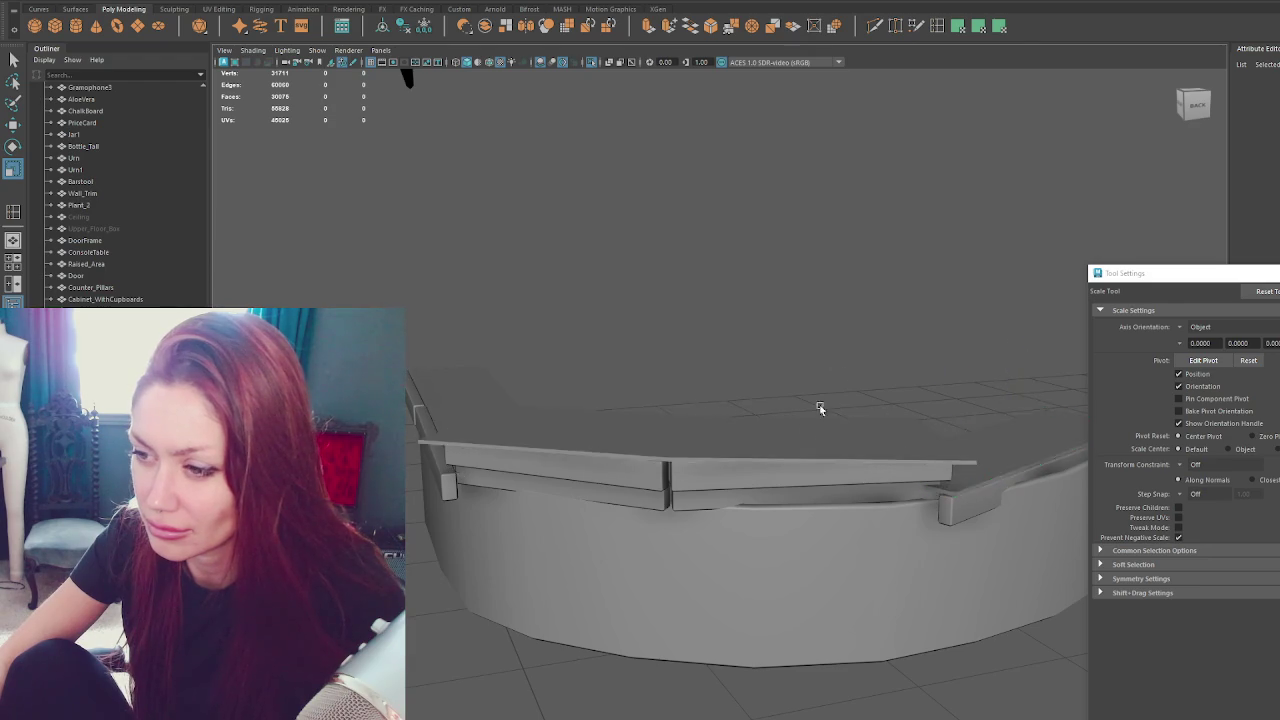
pyautogui.keyDown('alt'); pyautogui.moveTo(837, 374); pyautogui.dragTo(783, 483); pyautogui.keyUp('alt')
pyautogui.click(783, 483)
pyautogui.press('f')
pyautogui.scroll(-2, 707, 483)
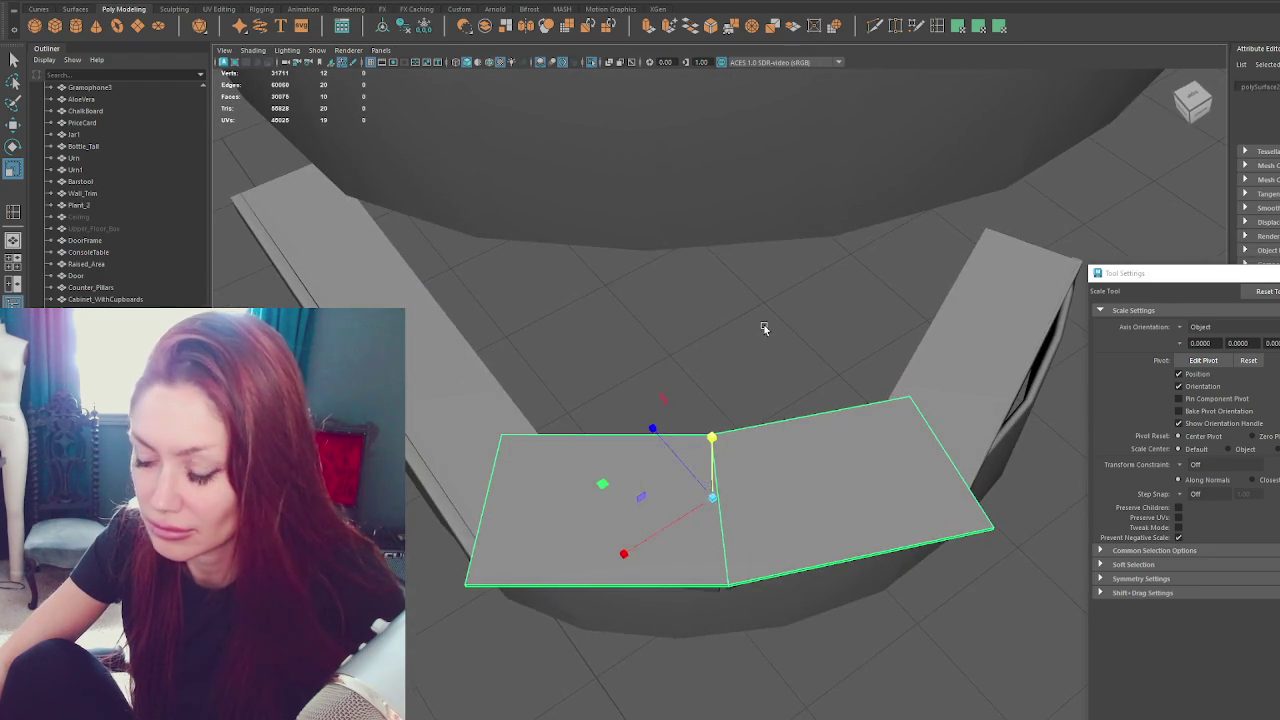
pyautogui.keyDown('alt'); pyautogui.moveTo(763, 329); pyautogui.dragTo(760, 340); pyautogui.keyUp('alt')
pyautogui.moveTo(846, 431)
pyautogui.keyDown('alt'); pyautogui.mouseDown()
pyautogui.moveTo(708, 470)
pyautogui.moveTo(673, 371)
pyautogui.mouseUp(); pyautogui.keyUp('alt')
pyautogui.click(707, 470)
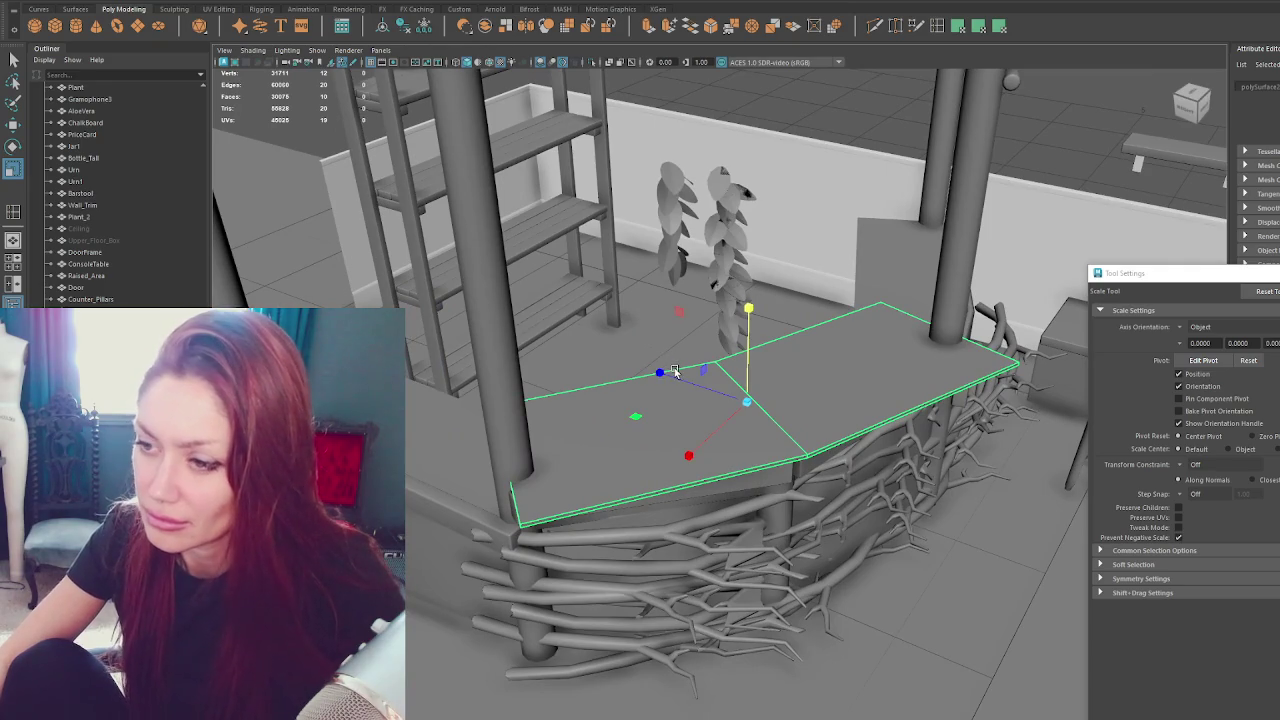
pyautogui.keyDown('alt'); pyautogui.moveTo(670, 376); pyautogui.dragTo(703, 436); pyautogui.keyUp('alt')
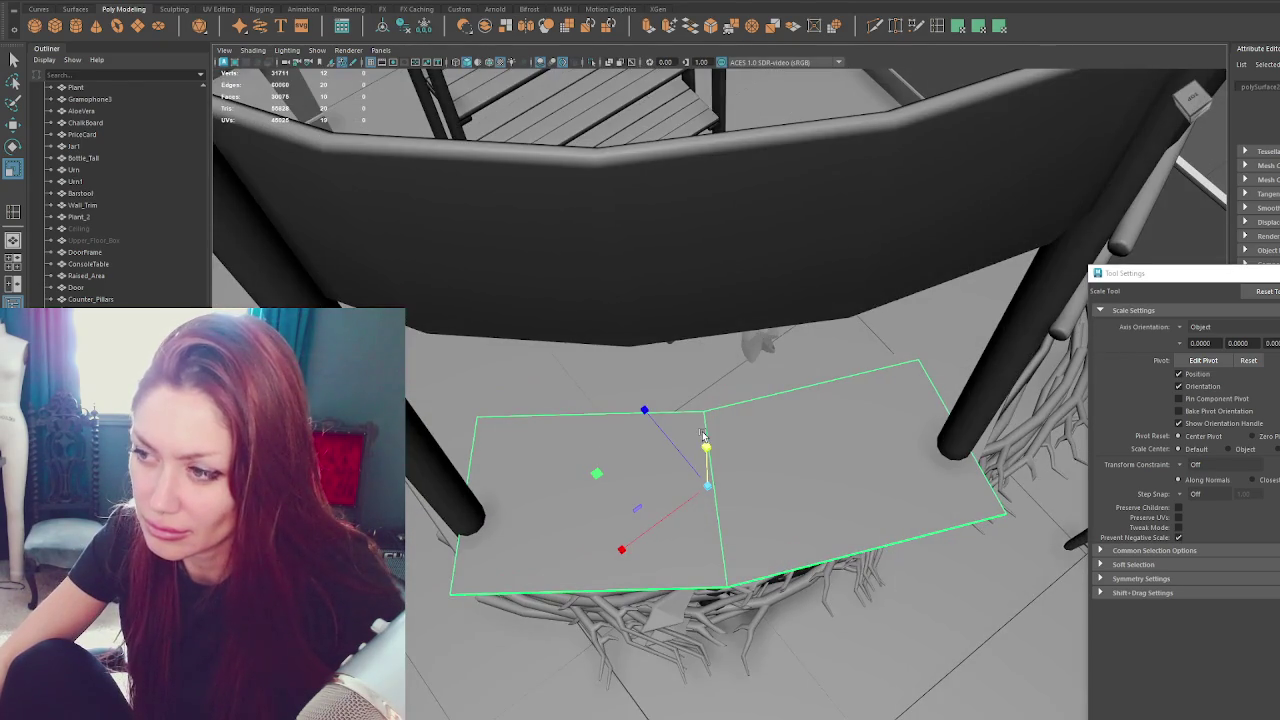
pyautogui.keyDown('alt'); pyautogui.moveTo(726, 495); pyautogui.dragTo(905, 103); pyautogui.keyUp('alt')
pyautogui.click(939, 29)
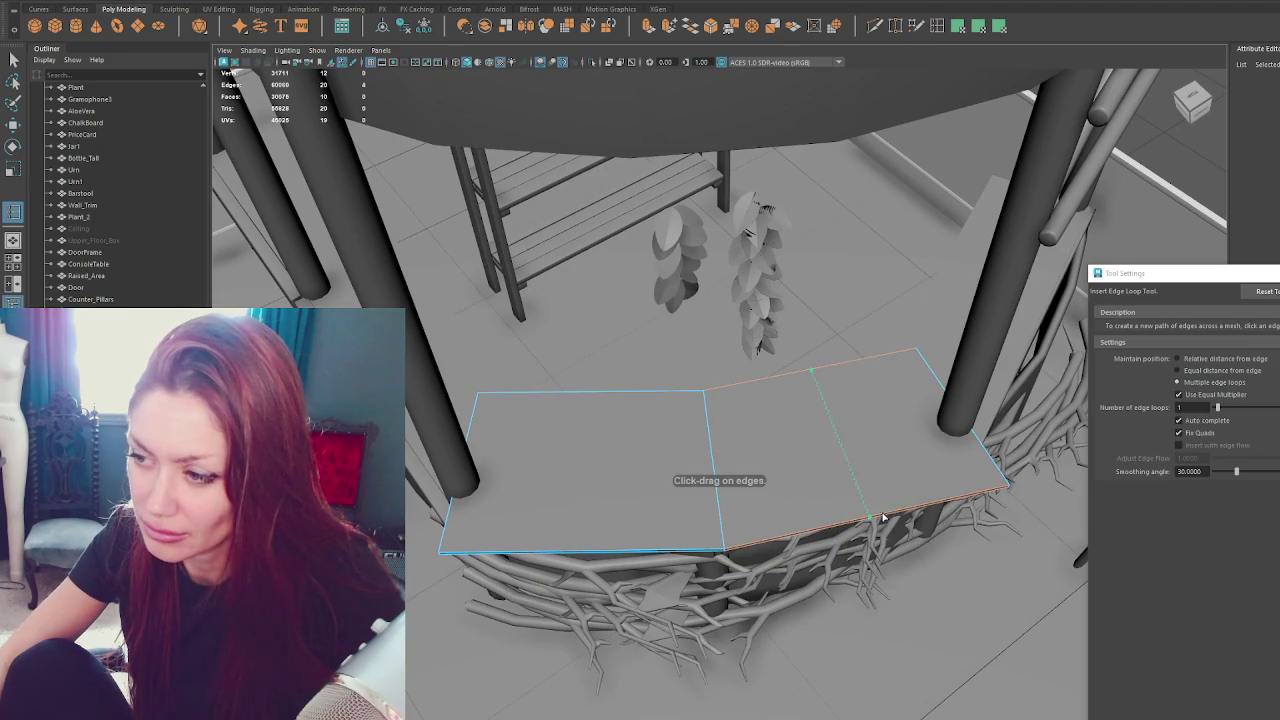
# Insert edge loops on the countertop's right and left panels, sliding each into place.
pyautogui.click(880, 516)
pyautogui.press('w')
pyautogui.moveTo(828, 412); pyautogui.dragTo(818, 424)
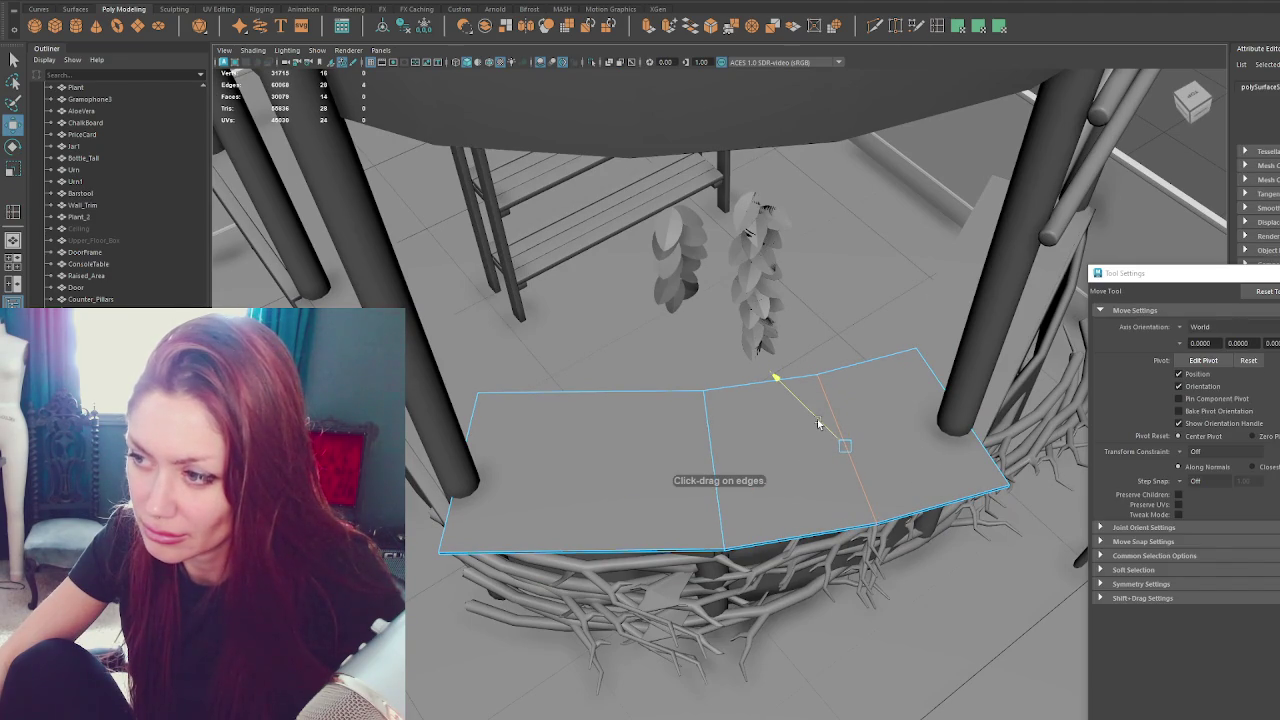
pyautogui.click(938, 25)
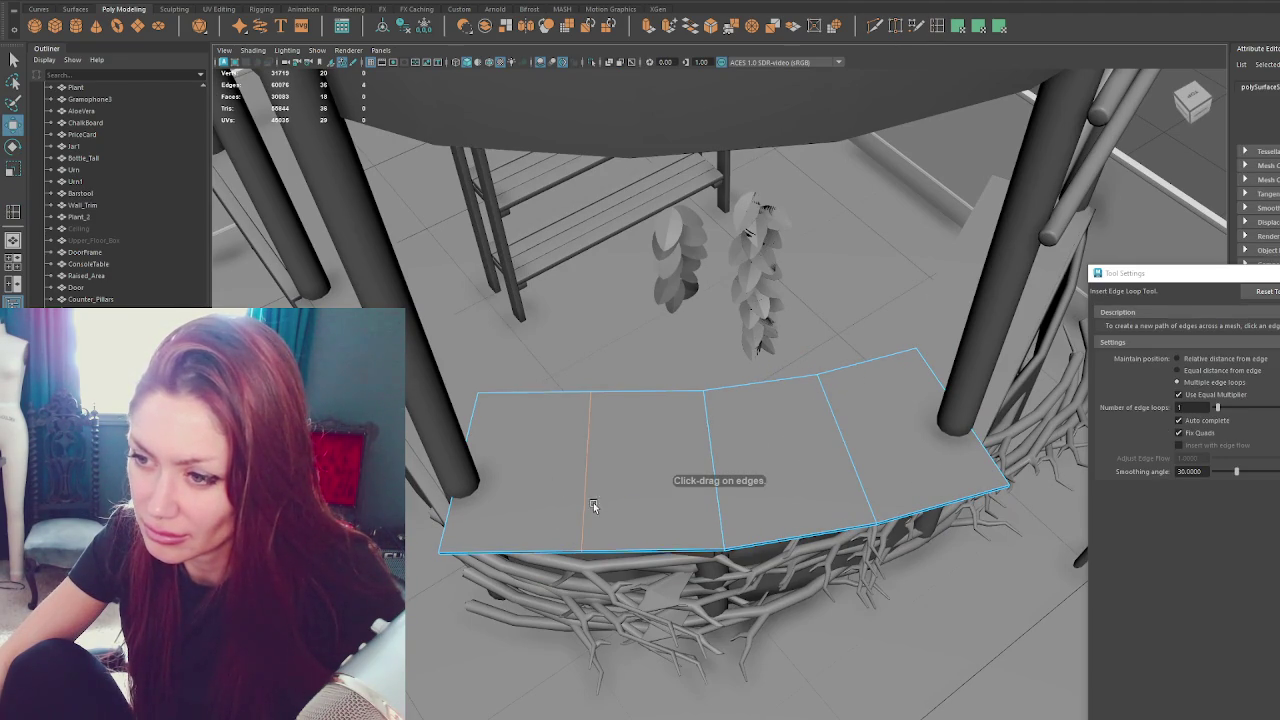
pyautogui.click(592, 509)
pyautogui.press('w')
pyautogui.moveTo(556, 492); pyautogui.dragTo(548, 497)
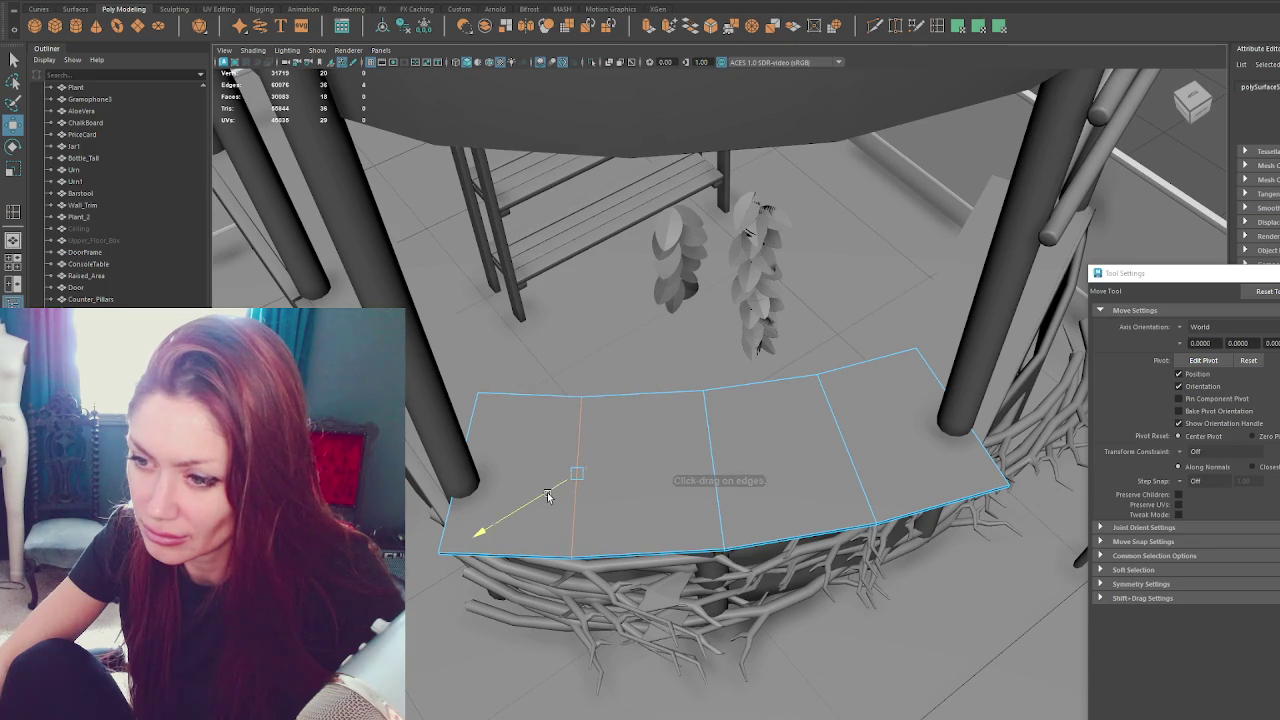
pyautogui.moveTo(548, 497)
pyautogui.keyDown('alt'); pyautogui.mouseDown()
pyautogui.moveTo(429, 530)
pyautogui.moveTo(809, 480)
pyautogui.moveTo(826, 437)
pyautogui.moveTo(689, 449)
pyautogui.moveTo(660, 436)
pyautogui.moveTo(830, 437)
pyautogui.moveTo(580, 431)
pyautogui.moveTo(722, 442)
pyautogui.mouseUp(); pyautogui.keyUp('alt')
# Return to object selection mode and select the front rail piece.
pyautogui.click(734, 433)
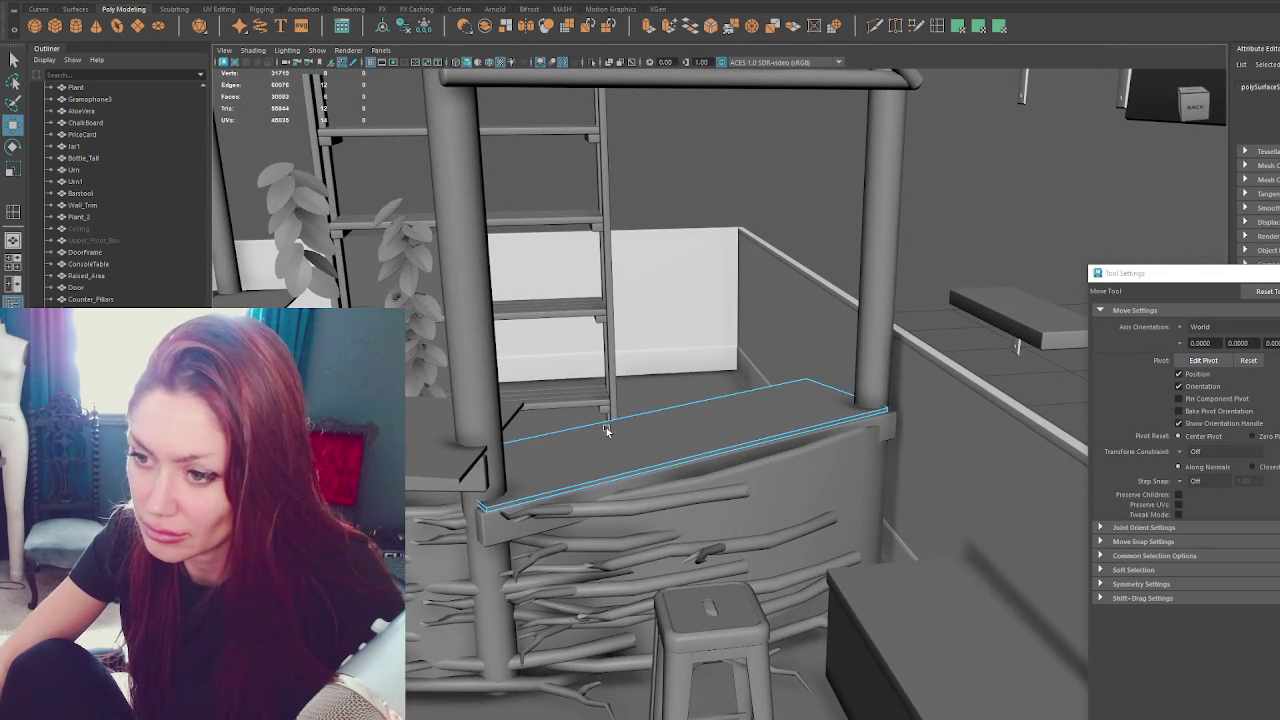
pyautogui.keyDown('shift'); pyautogui.click(652, 426); pyautogui.keyUp('shift')
pyautogui.click(655, 437)
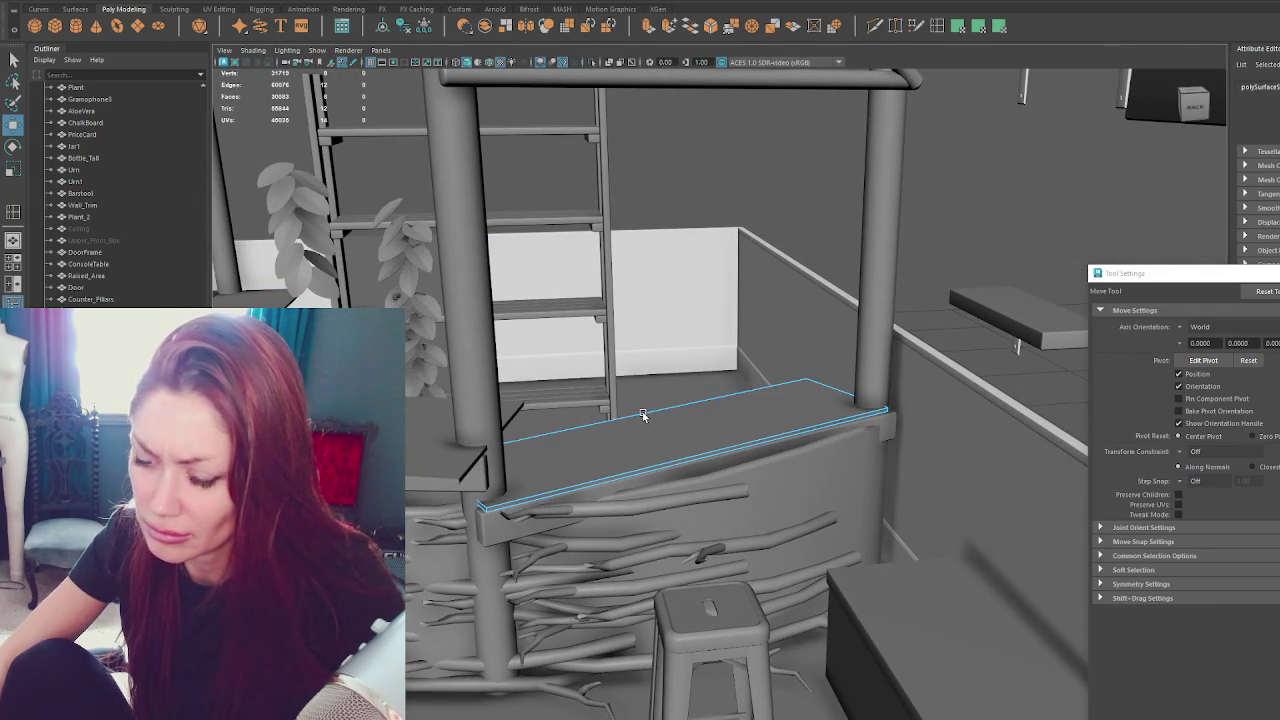
pyautogui.rightClick(672, 428)
pyautogui.click(715, 412)
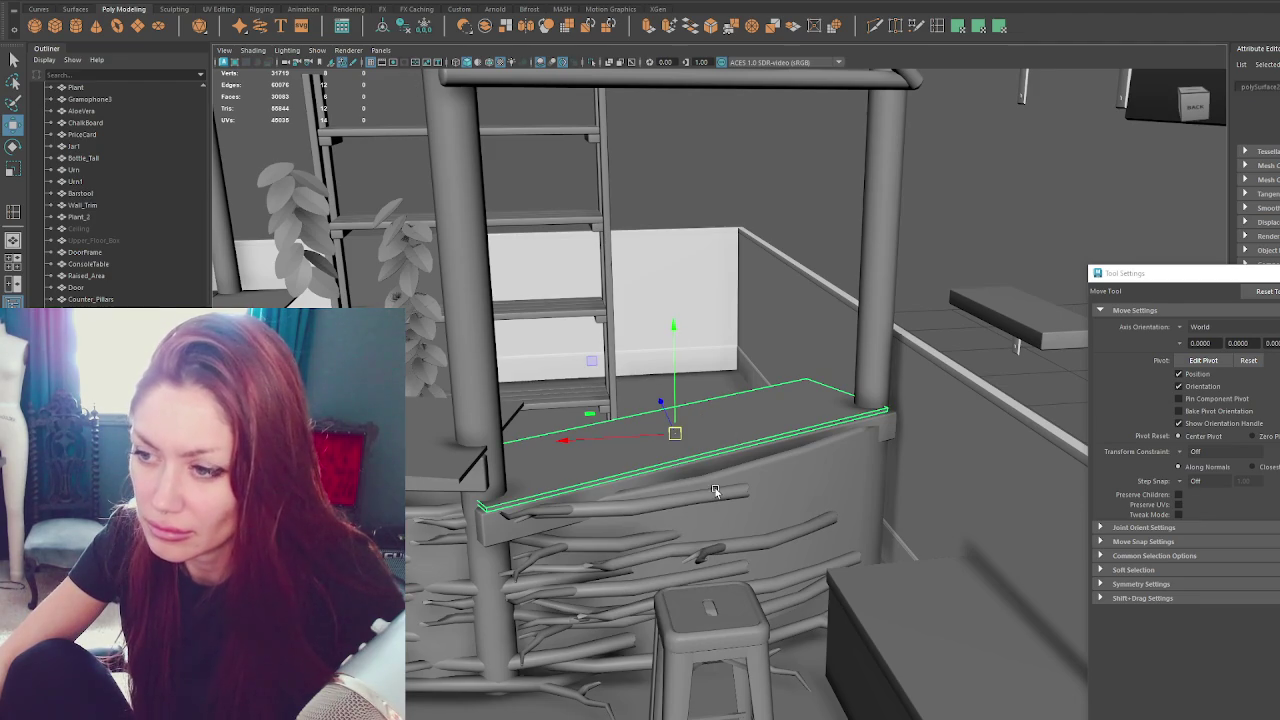
pyautogui.click(710, 460)
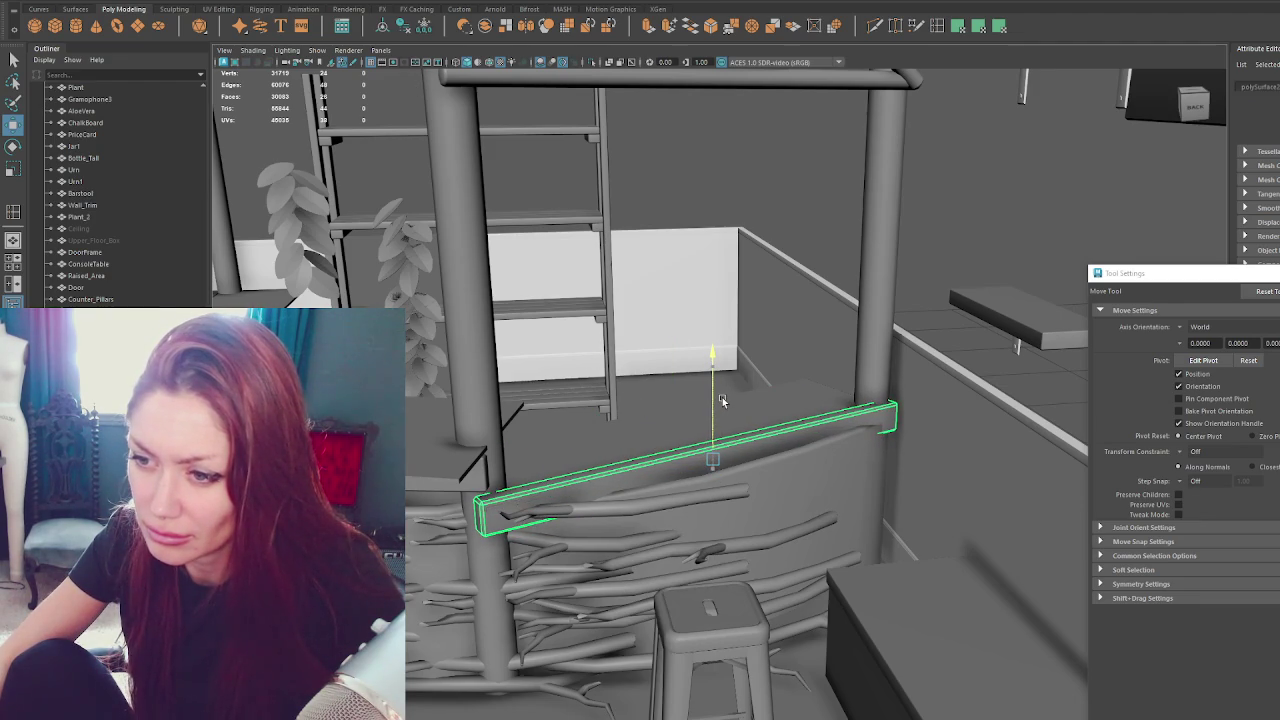
# Frame the countertop, switch to vertex editing and pick the corner vertex by the pillar.
pyautogui.keyDown('alt'); pyautogui.moveTo(722, 400); pyautogui.dragTo(644, 364); pyautogui.keyUp('alt')
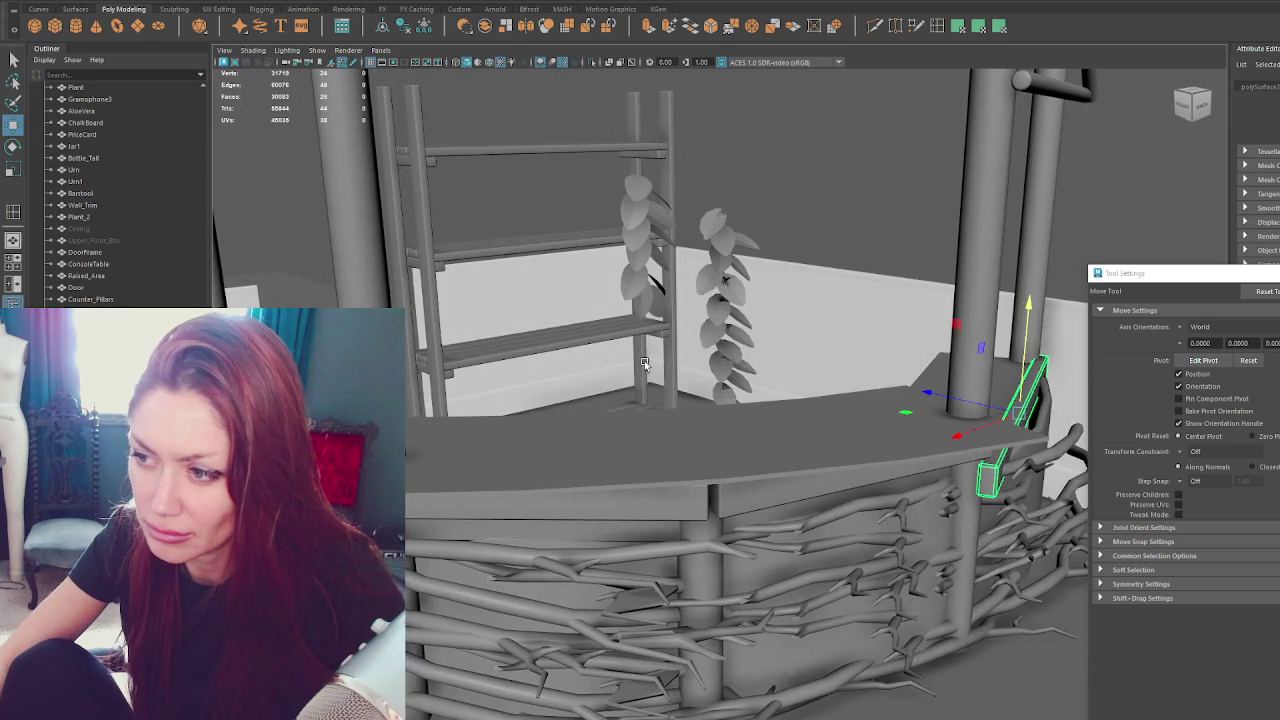
pyautogui.click(650, 458)
pyautogui.press('f')
pyautogui.moveTo(737, 441); pyautogui.dragTo(705, 460, button='right')
pyautogui.moveTo(705, 460)
pyautogui.keyDown('alt'); pyautogui.mouseDown()
pyautogui.moveTo(872, 537)
pyautogui.moveTo(838, 494)
pyautogui.mouseUp(); pyautogui.keyUp('alt')
pyautogui.click(872, 537)
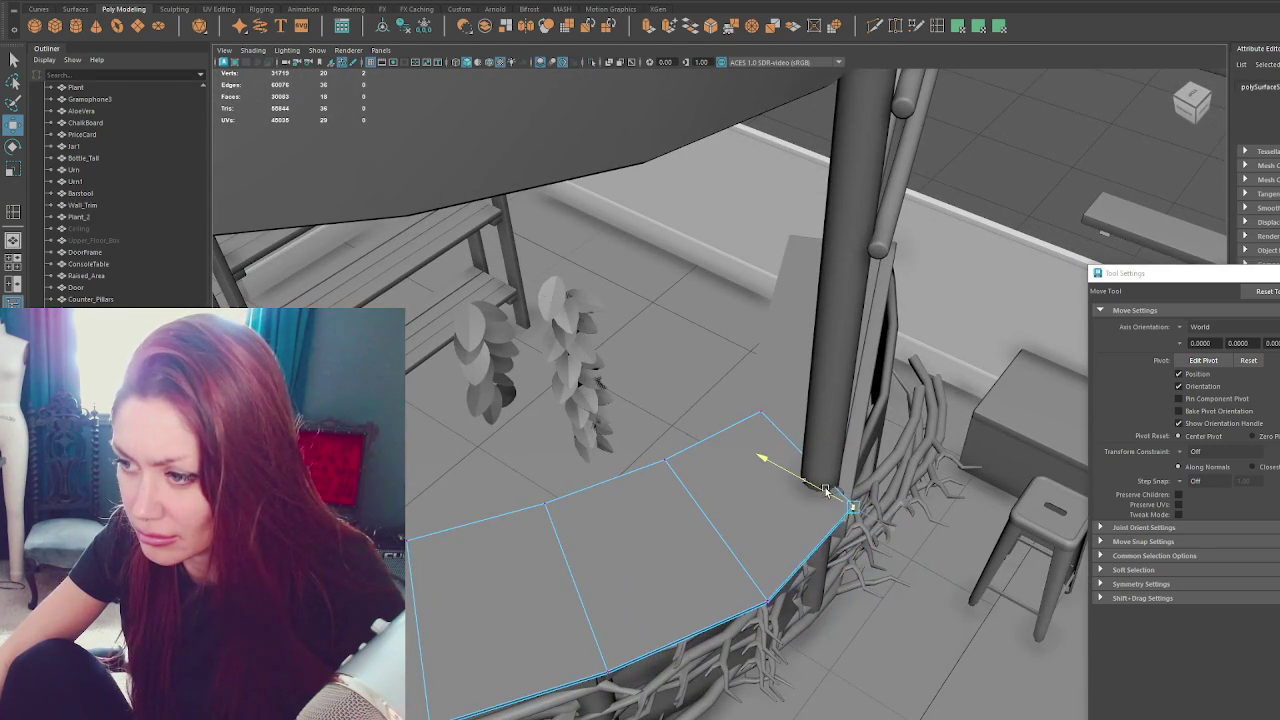
# Reshape the countertop's front edge by moving its corner and front-edge vertices.
pyautogui.keyDown('alt'); pyautogui.moveTo(628, 530); pyautogui.dragTo(541, 668); pyautogui.keyUp('alt')
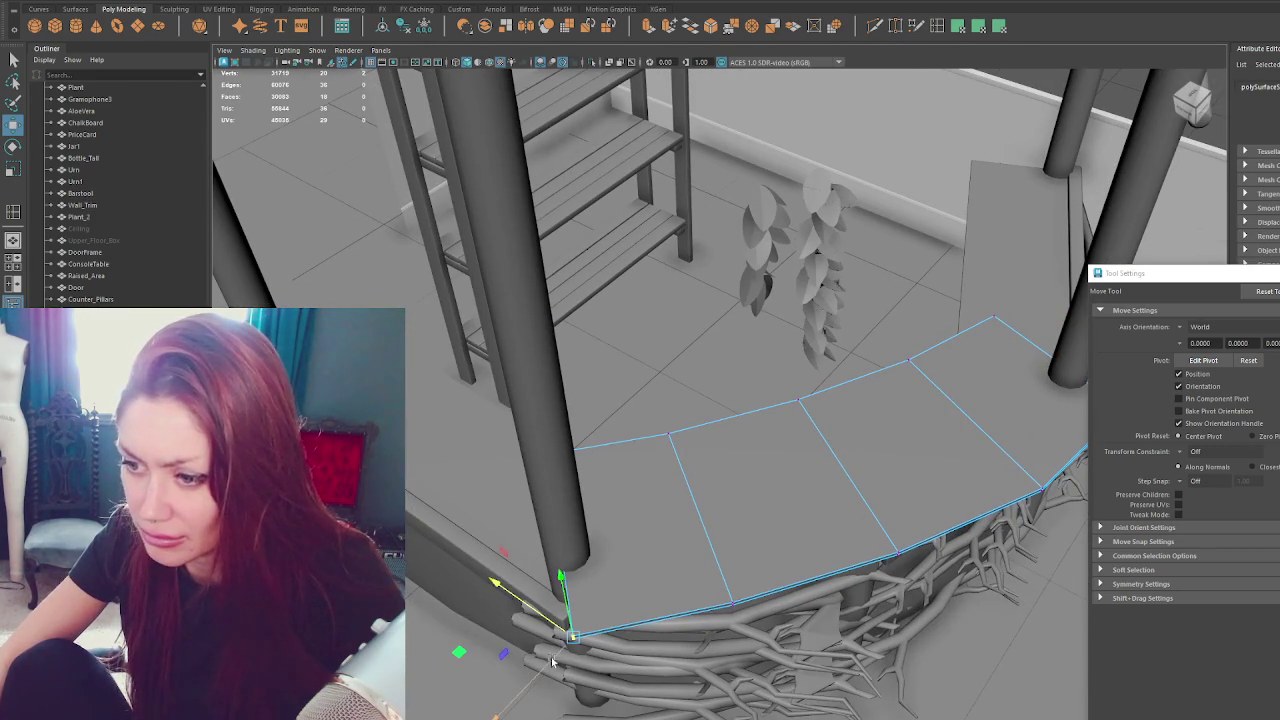
pyautogui.moveTo(547, 624); pyautogui.dragTo(536, 585)
pyautogui.moveTo(694, 632); pyautogui.dragTo(692, 625)
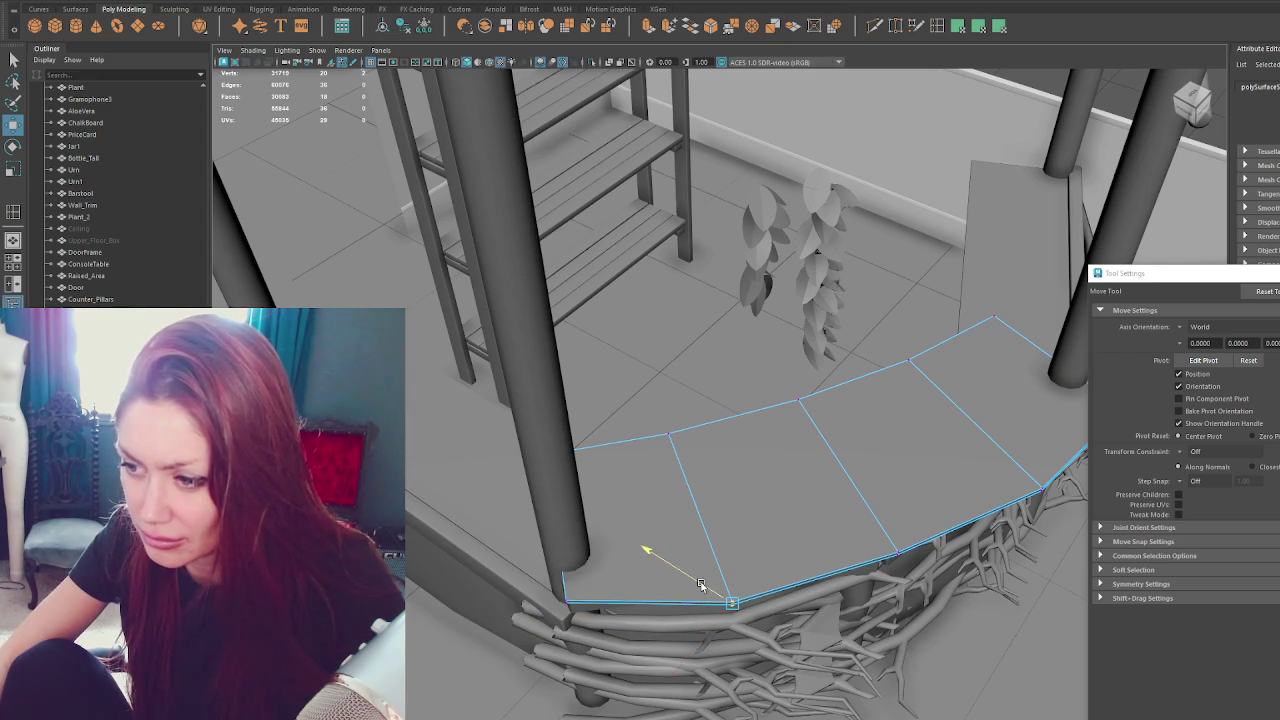
pyautogui.moveTo(600, 590)
pyautogui.mouseDown()
pyautogui.moveTo(530, 628)
pyautogui.moveTo(541, 600)
pyautogui.mouseUp()
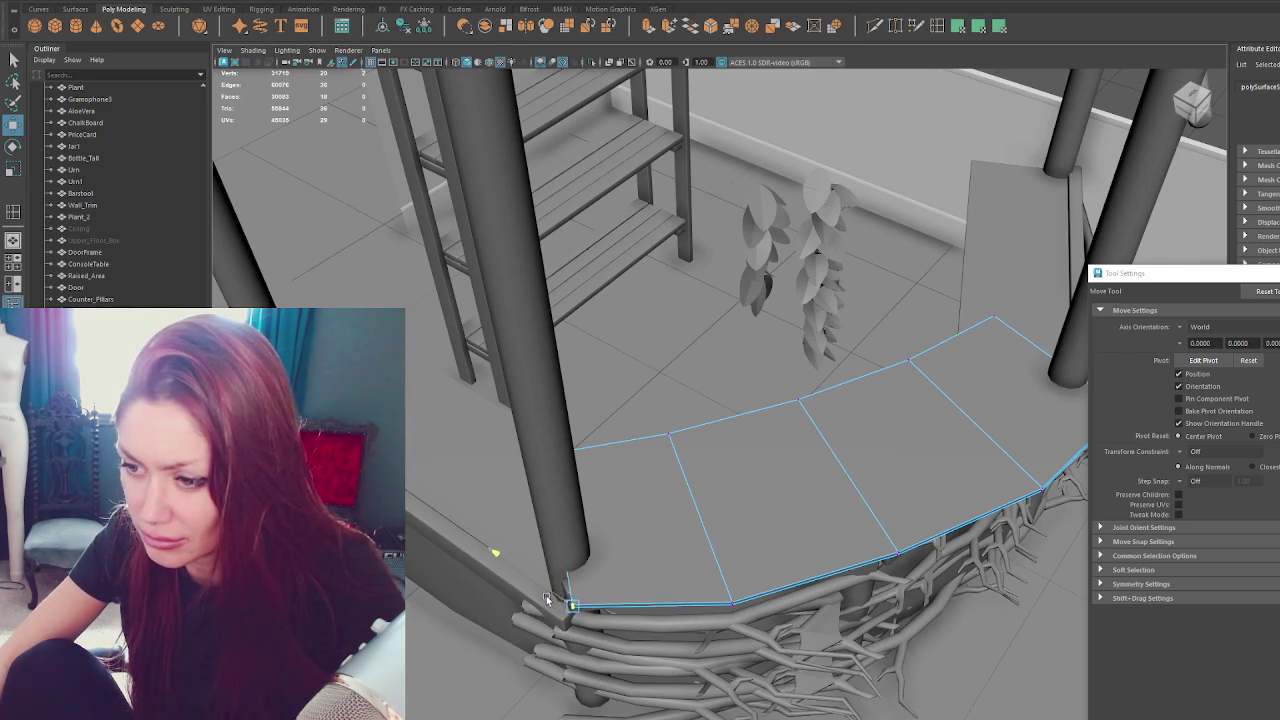
pyautogui.moveTo(751, 585)
pyautogui.mouseDown()
pyautogui.moveTo(715, 618)
pyautogui.moveTo(731, 607)
pyautogui.mouseUp()
pyautogui.moveTo(855, 525); pyautogui.dragTo(955, 600)
pyautogui.moveTo(875, 572)
pyautogui.mouseDown()
pyautogui.moveTo(885, 603)
pyautogui.moveTo(729, 489)
pyautogui.mouseUp()
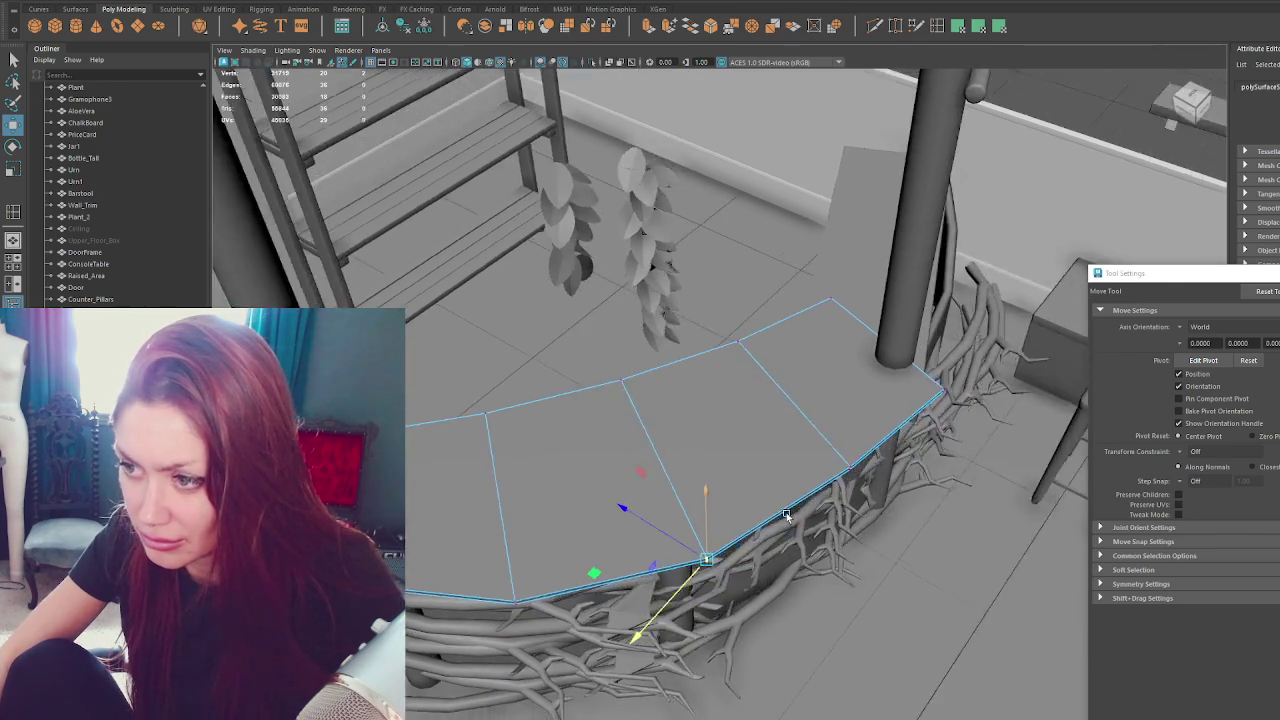
pyautogui.moveTo(755, 553)
pyautogui.mouseDown()
pyautogui.moveTo(680, 500)
pyautogui.moveTo(705, 490)
pyautogui.mouseUp()
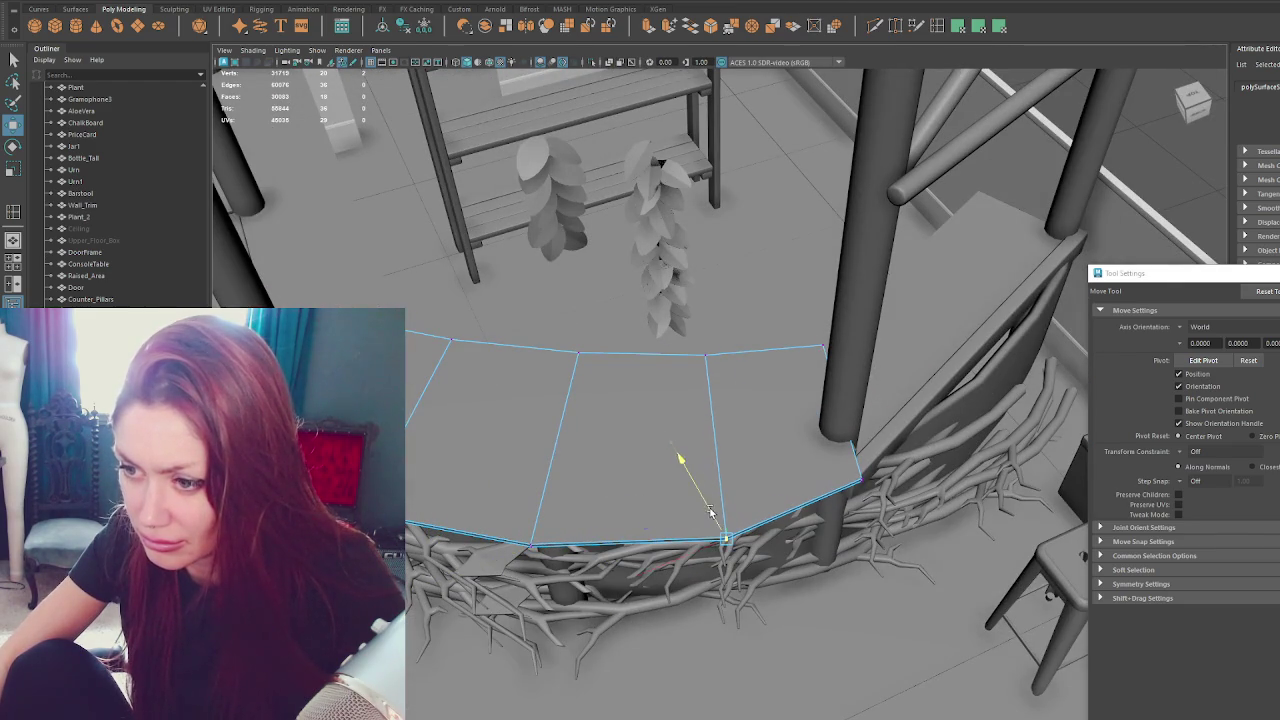
pyautogui.moveTo(571, 508); pyautogui.dragTo(483, 553)
pyautogui.moveTo(483, 553); pyautogui.dragTo(513, 487, button='middle')
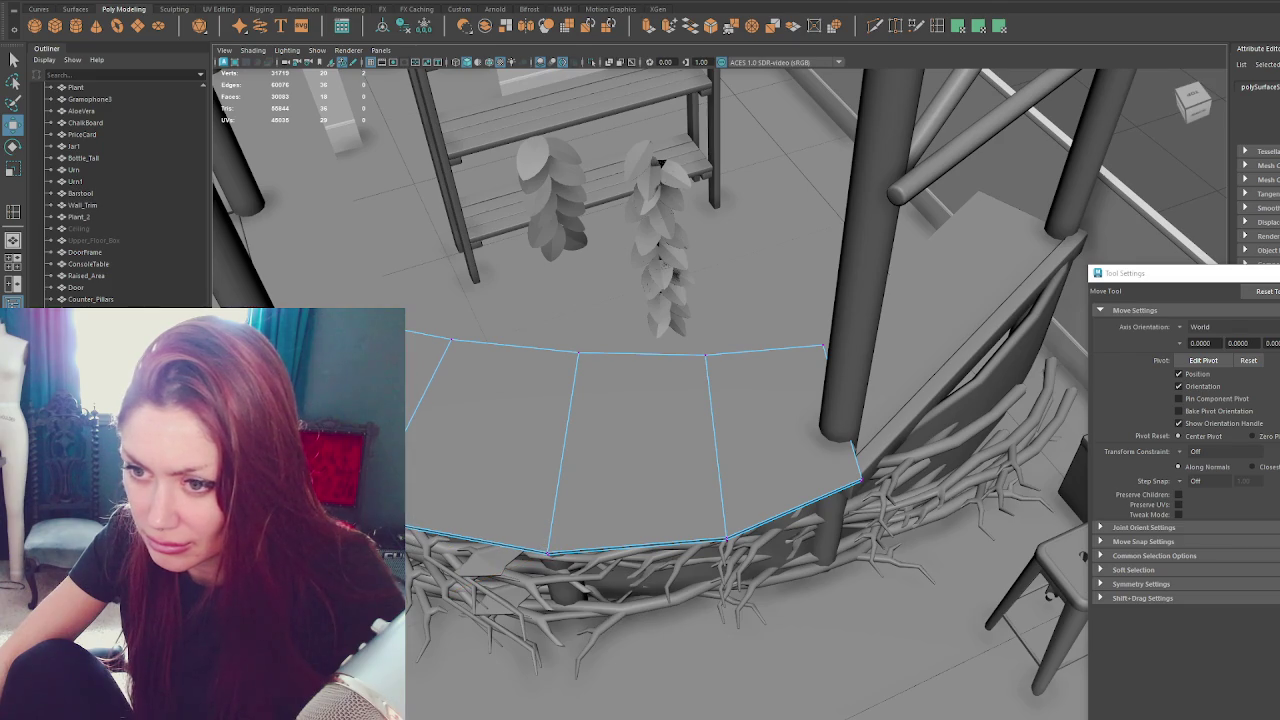
# From a top view, slide the countertop's corner vertex and an inner-edge vertex along their edges.
pyautogui.click(862, 482)
pyautogui.moveTo(818, 481)
pyautogui.keyDown('alt'); pyautogui.mouseDown()
pyautogui.moveTo(818, 356)
pyautogui.moveTo(795, 389)
pyautogui.mouseUp(); pyautogui.keyUp('alt')
pyautogui.moveTo(664, 354); pyautogui.dragTo(745, 426)
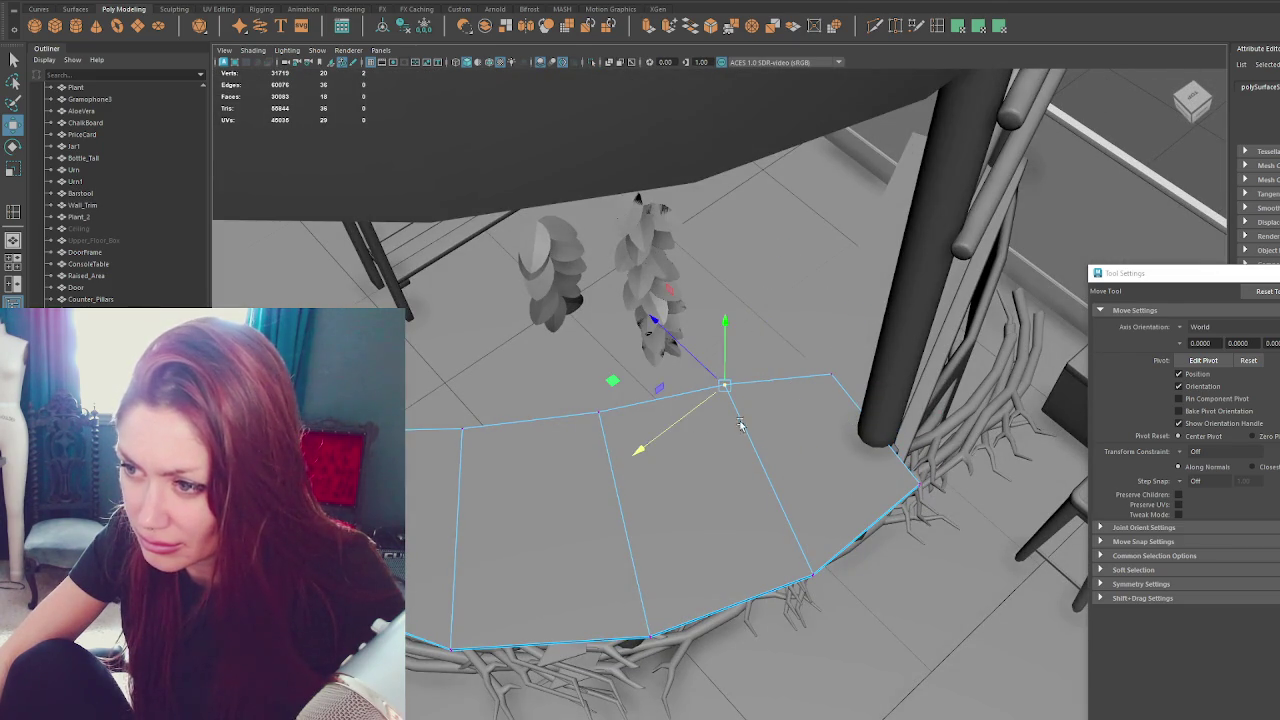
pyautogui.moveTo(699, 367); pyautogui.dragTo(690, 437)
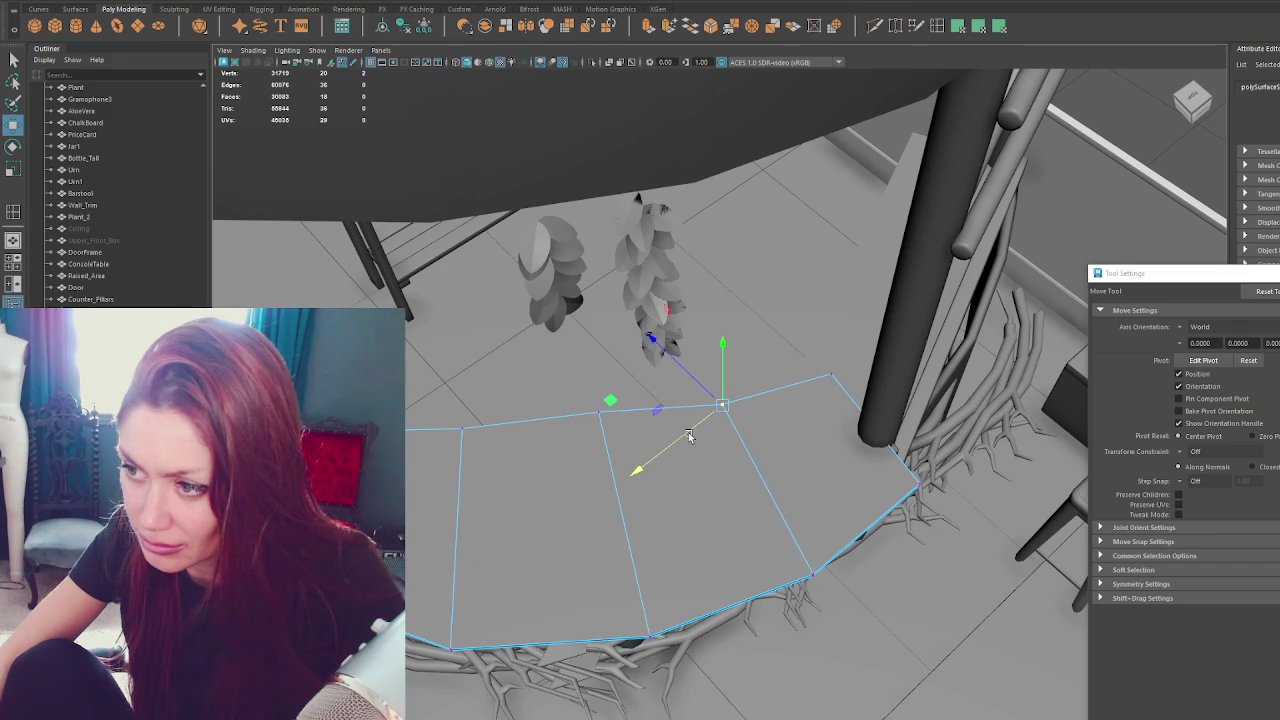
pyautogui.click(600, 440)
pyautogui.click(577, 424)
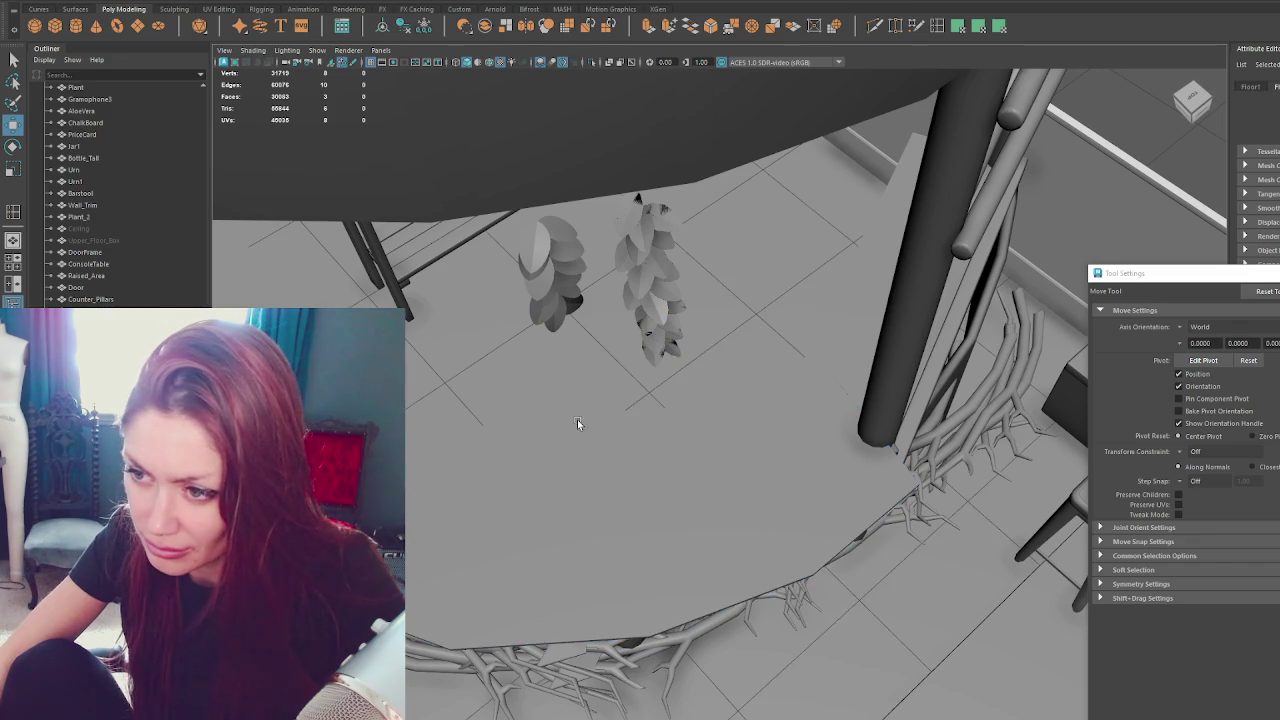
pyautogui.click(590, 440)
pyautogui.moveTo(585, 452); pyautogui.dragTo(560, 470)
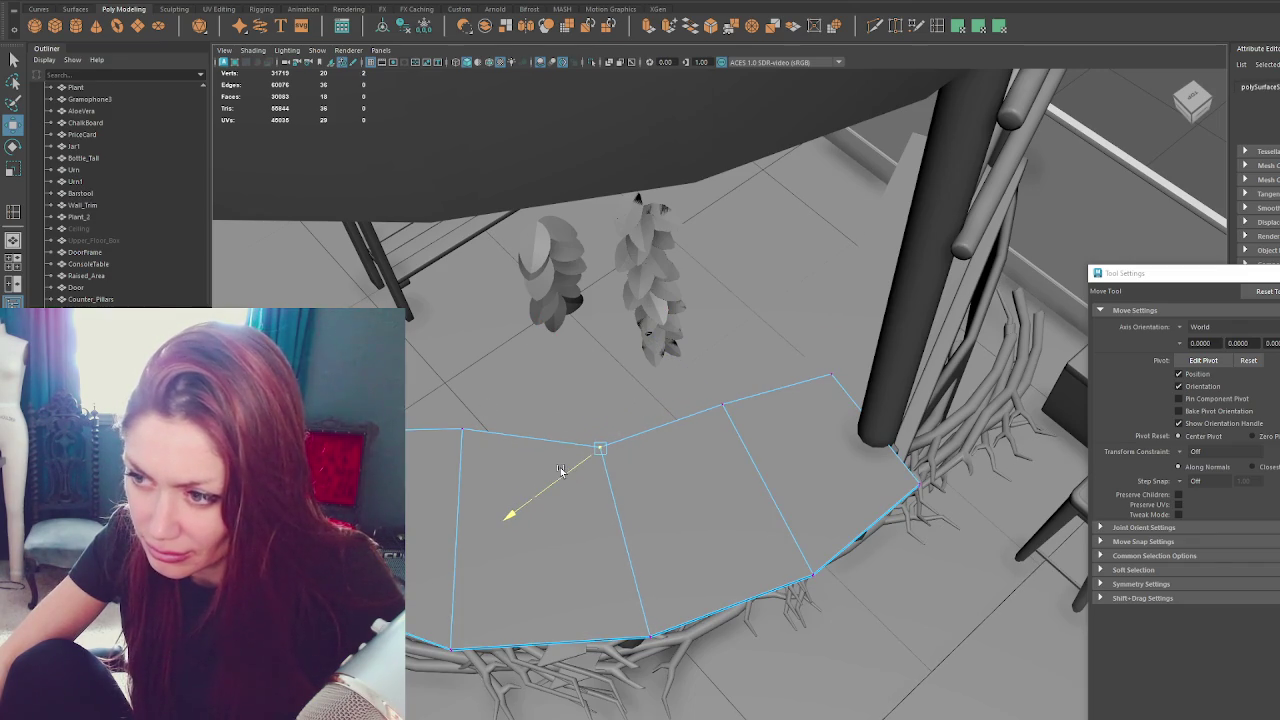
pyautogui.moveTo(705, 417); pyautogui.dragTo(715, 400)
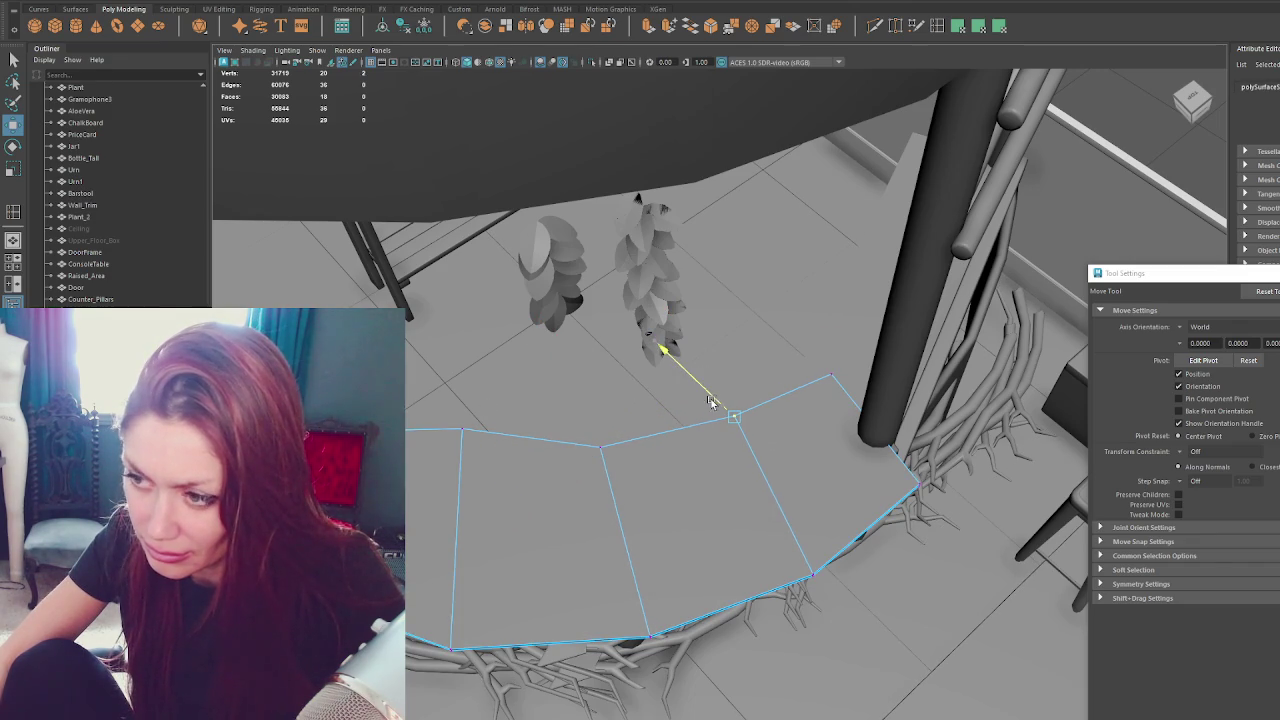
# Slide the remaining inner-edge vertices along the edge to even out the curve.
pyautogui.click(458, 425)
pyautogui.moveTo(430, 452)
pyautogui.mouseDown()
pyautogui.moveTo(446, 472)
pyautogui.moveTo(424, 485)
pyautogui.mouseUp()
pyautogui.click(390, 490)
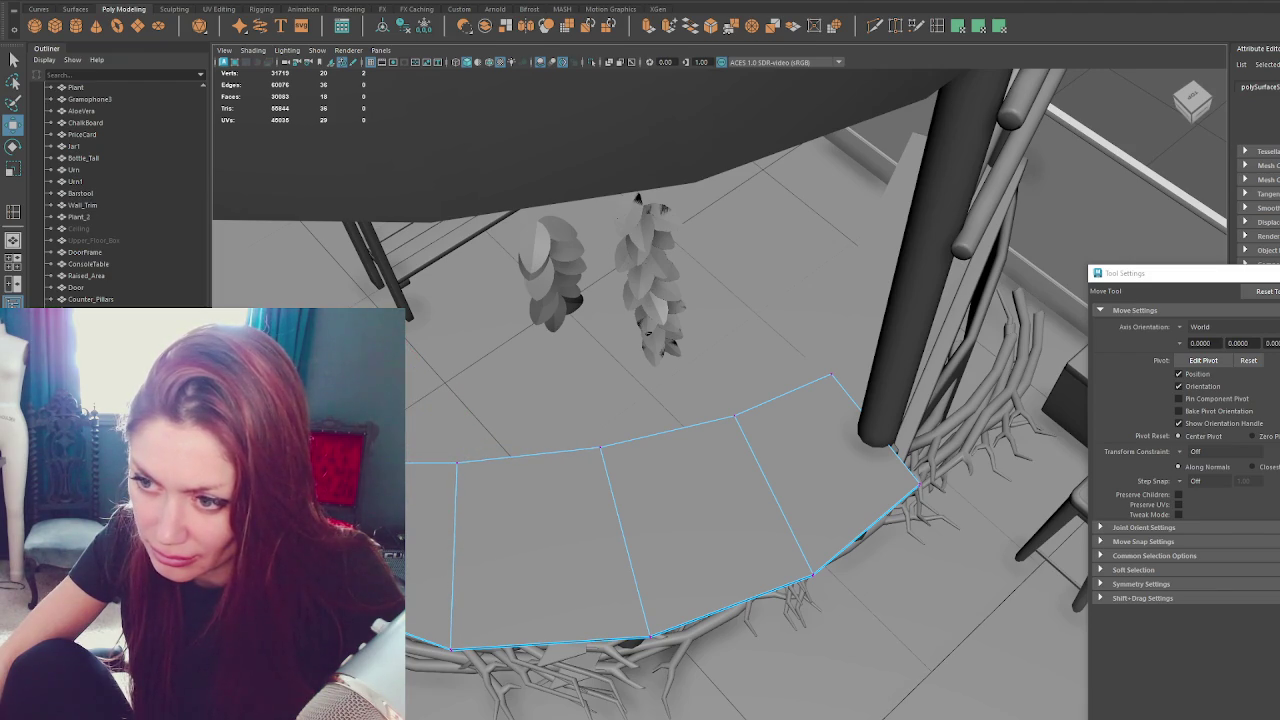
pyautogui.moveTo(460, 502); pyautogui.dragTo(427, 500)
pyautogui.moveTo(432, 450); pyautogui.dragTo(443, 463)
pyautogui.click(601, 448)
pyautogui.moveTo(578, 464); pyautogui.dragTo(590, 478)
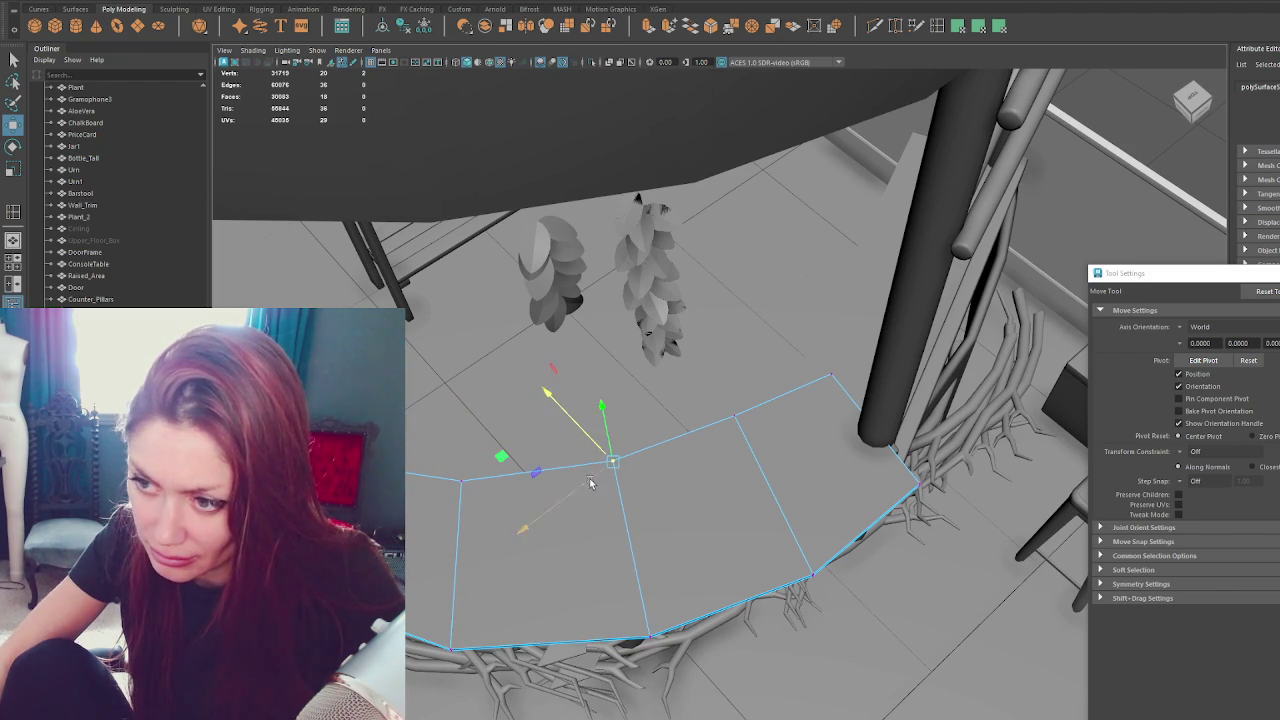
pyautogui.moveTo(672, 410); pyautogui.dragTo(757, 457)
pyautogui.moveTo(712, 402); pyautogui.dragTo(726, 414)
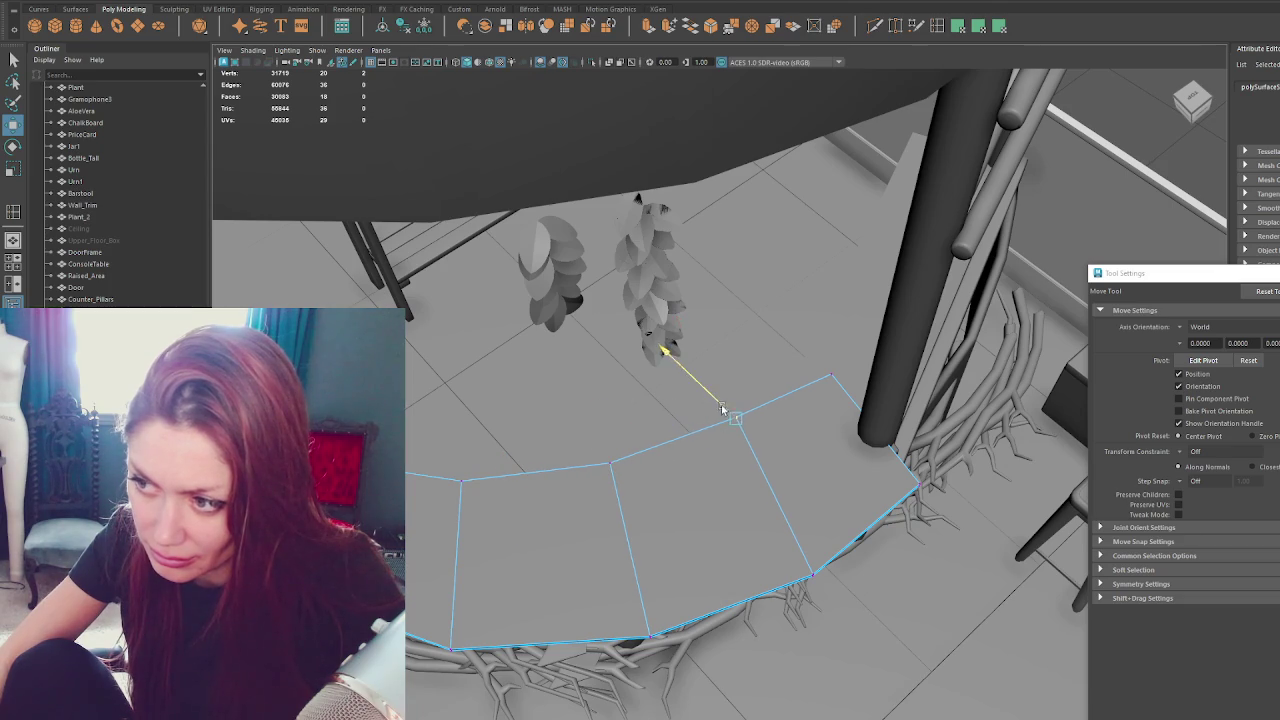
pyautogui.moveTo(769, 474)
pyautogui.keyDown('alt'); pyautogui.mouseDown()
pyautogui.moveTo(752, 425)
pyautogui.moveTo(738, 451)
pyautogui.mouseUp(); pyautogui.keyUp('alt')
# Isolate the countertop together with the pillars and reselect the countertop object.
pyautogui.moveTo(602, 396); pyautogui.dragTo(601, 358, button='right')
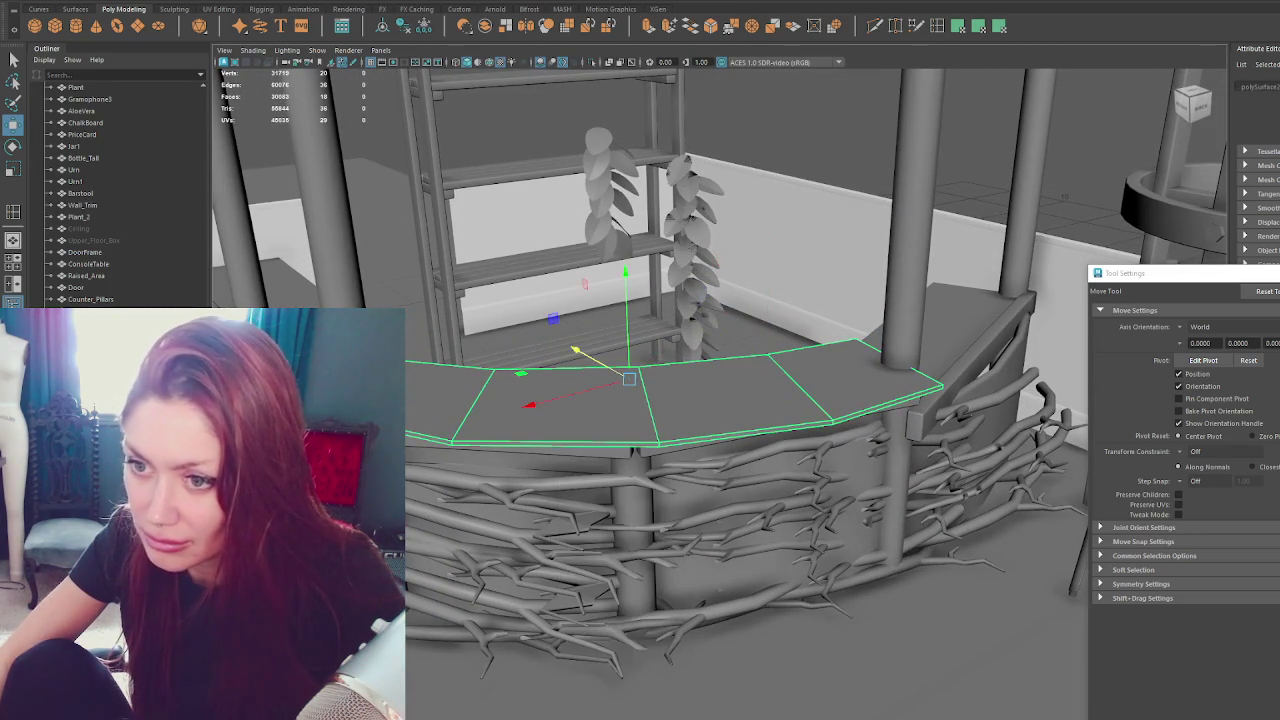
pyautogui.keyDown('shift'); pyautogui.click(290, 280); pyautogui.keyUp('shift')
pyautogui.keyDown('shift'); pyautogui.moveTo(960, 340); pyautogui.dragTo(950, 313, button='right'); pyautogui.keyUp('shift')
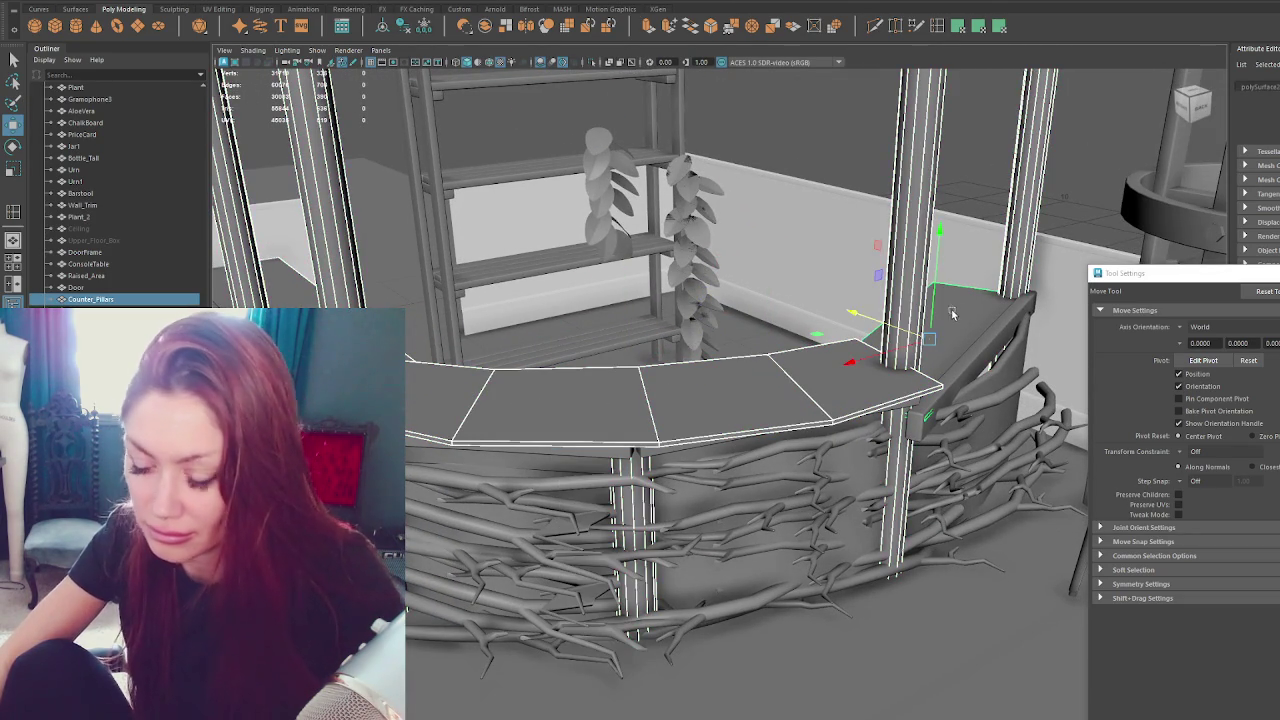
pyautogui.hotkey('ctrl', '1')
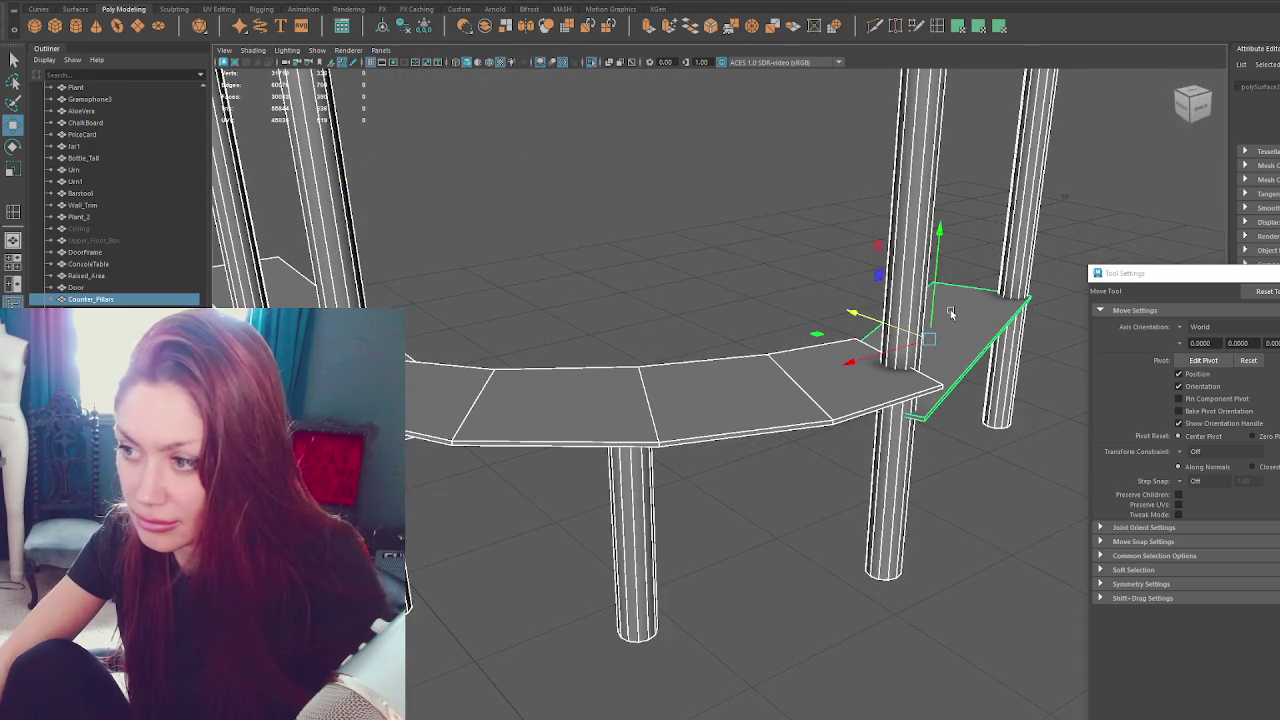
pyautogui.press('q')
pyautogui.moveTo(913, 440); pyautogui.dragTo(928, 408)
pyautogui.press('w')
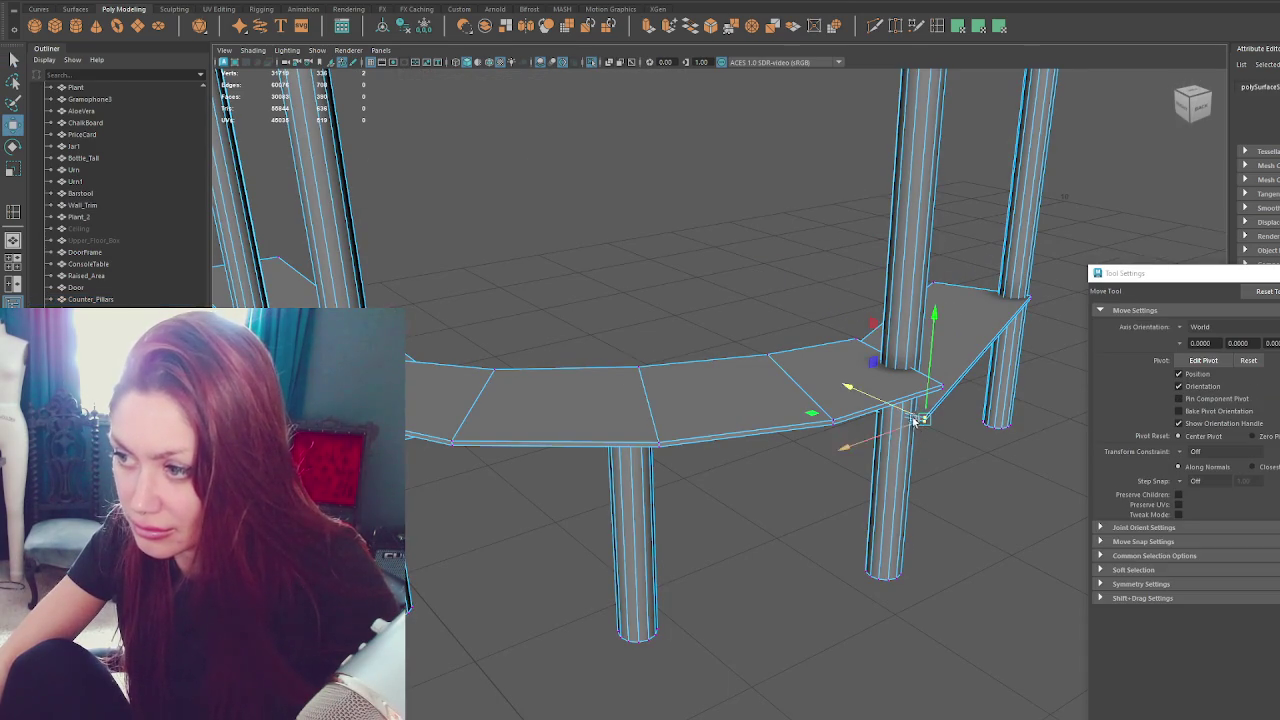
pyautogui.moveTo(618, 362)
pyautogui.keyDown('alt'); pyautogui.mouseDown()
pyautogui.moveTo(627, 308)
pyautogui.moveTo(703, 309)
pyautogui.mouseUp(); pyautogui.keyUp('alt')
pyautogui.press('F8')
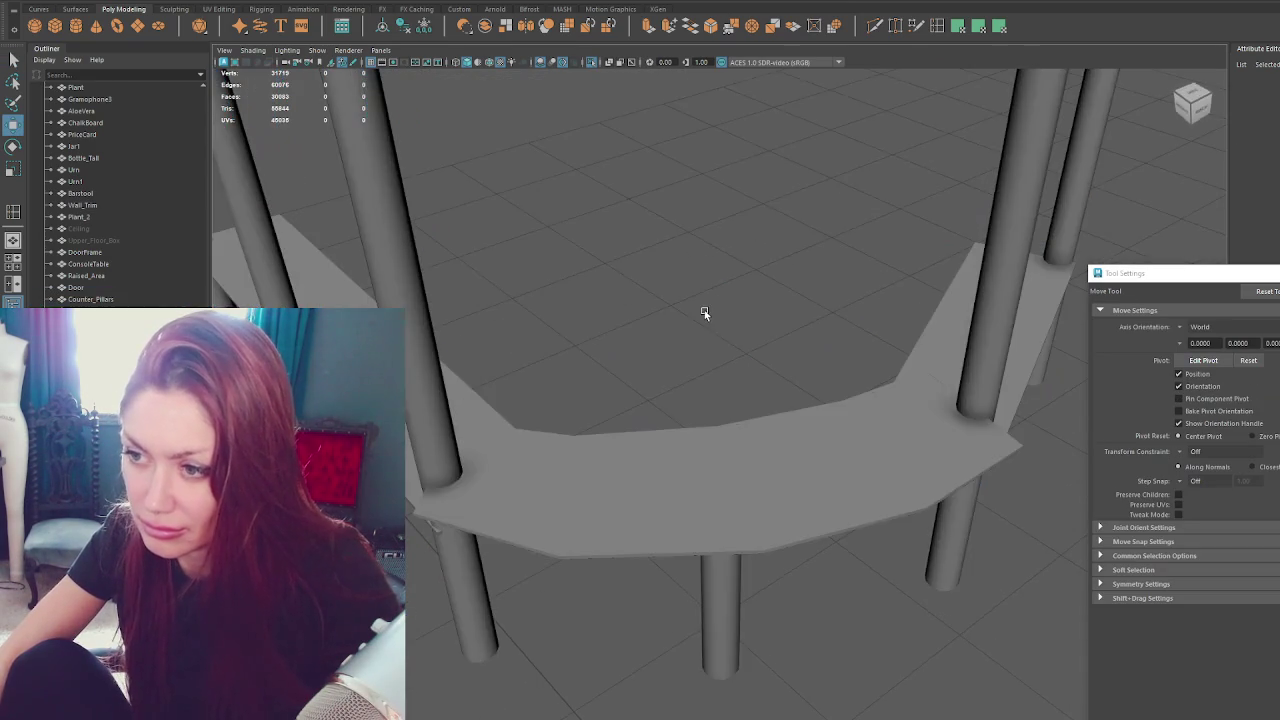
pyautogui.click(666, 449)
pyautogui.keyDown('alt'); pyautogui.moveTo(666, 449); pyautogui.dragTo(675, 481); pyautogui.keyUp('alt')
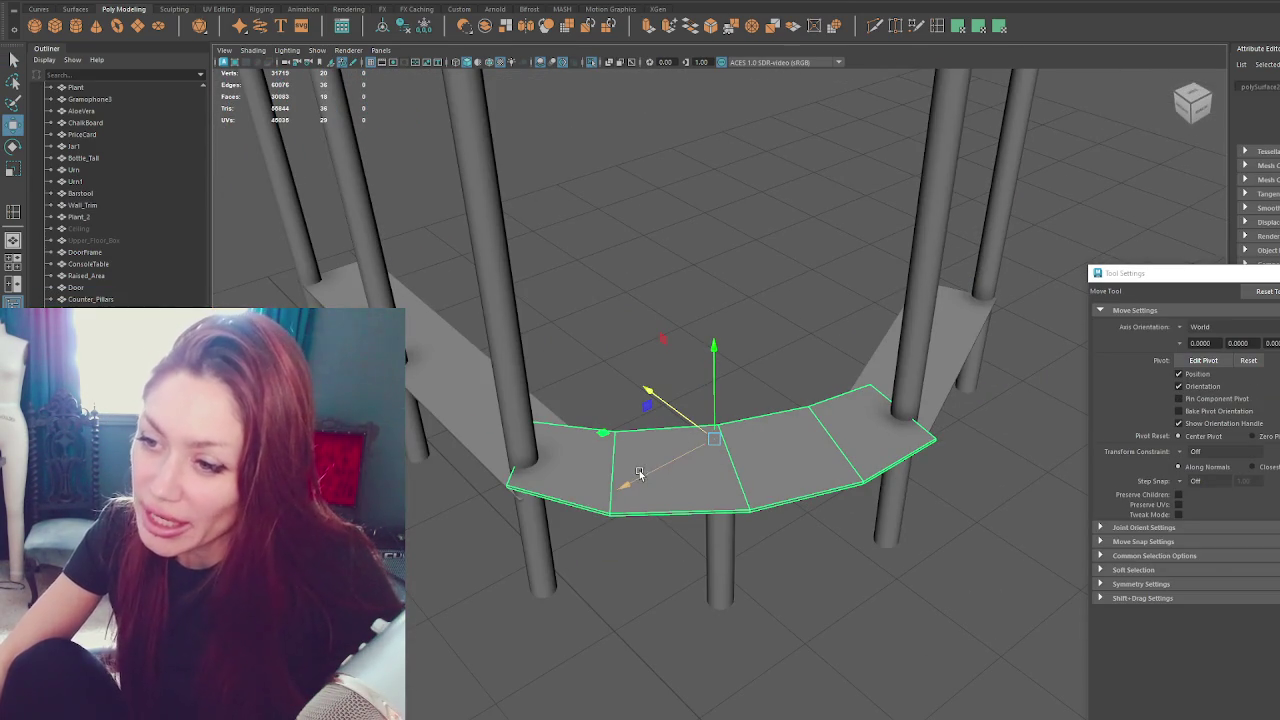
# Create a cylinder and position it around a pillar inside the pillar ring.
pyautogui.click(488, 197)
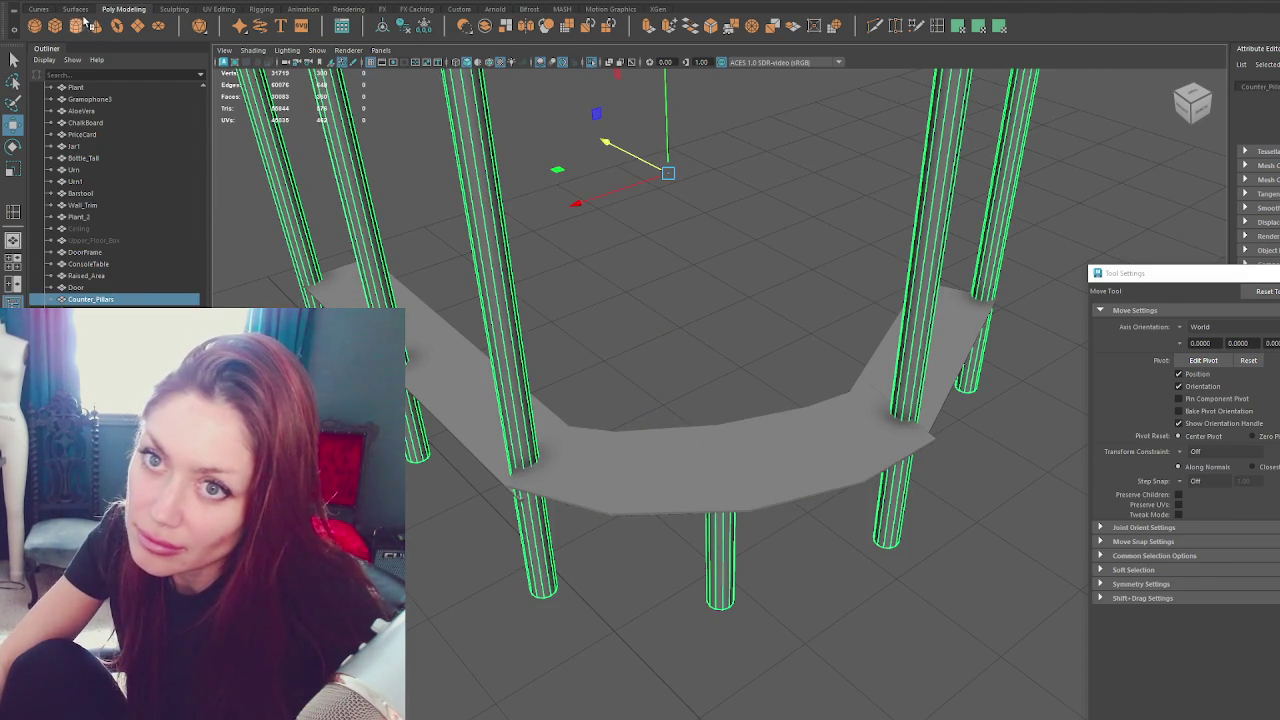
pyautogui.click(620, 371)
pyautogui.moveTo(860, 681)
pyautogui.mouseDown()
pyautogui.moveTo(640, 540)
pyautogui.moveTo(645, 450)
pyautogui.moveTo(565, 479)
pyautogui.mouseUp()
pyautogui.press('r')
pyautogui.press('w')
pyautogui.moveTo(632, 439); pyautogui.dragTo(620, 452)
pyautogui.press('f')
pyautogui.scroll(-1, 700, 430)
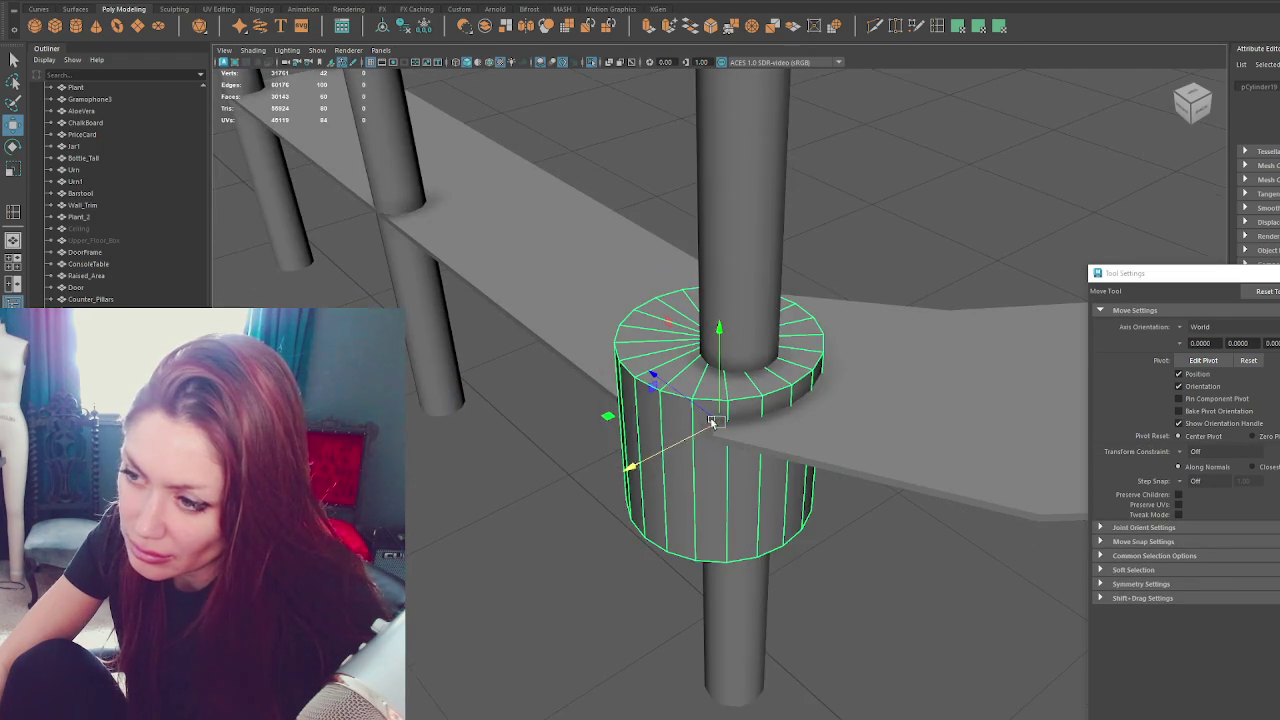
pyautogui.moveTo(720, 430); pyautogui.dragTo(563, 441)
pyautogui.click(740, 400)
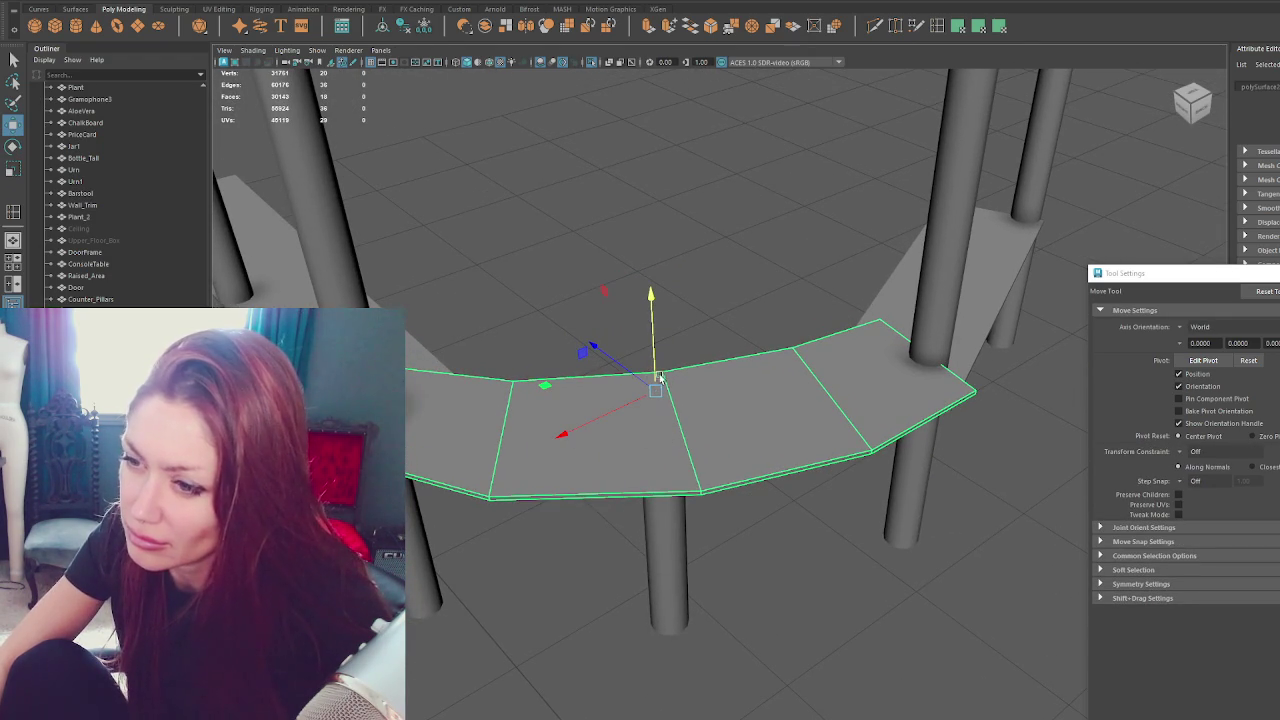
pyautogui.press('q')
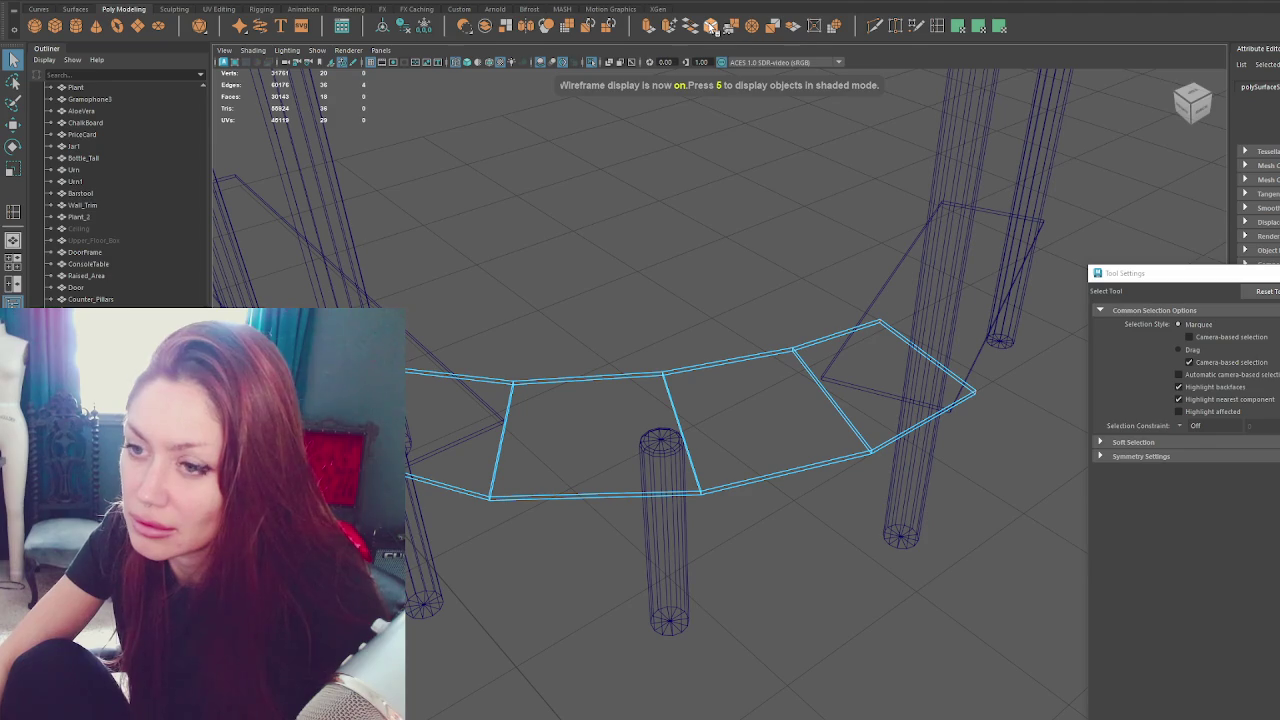
# Insert an edge loop near the countertop's end, redoing it with default tool settings.
pyautogui.click(937, 25)
pyautogui.keyDown('alt'); pyautogui.moveTo(771, 420); pyautogui.dragTo(736, 435); pyautogui.keyUp('alt')
pyautogui.hotkey('ctrl', 'z')
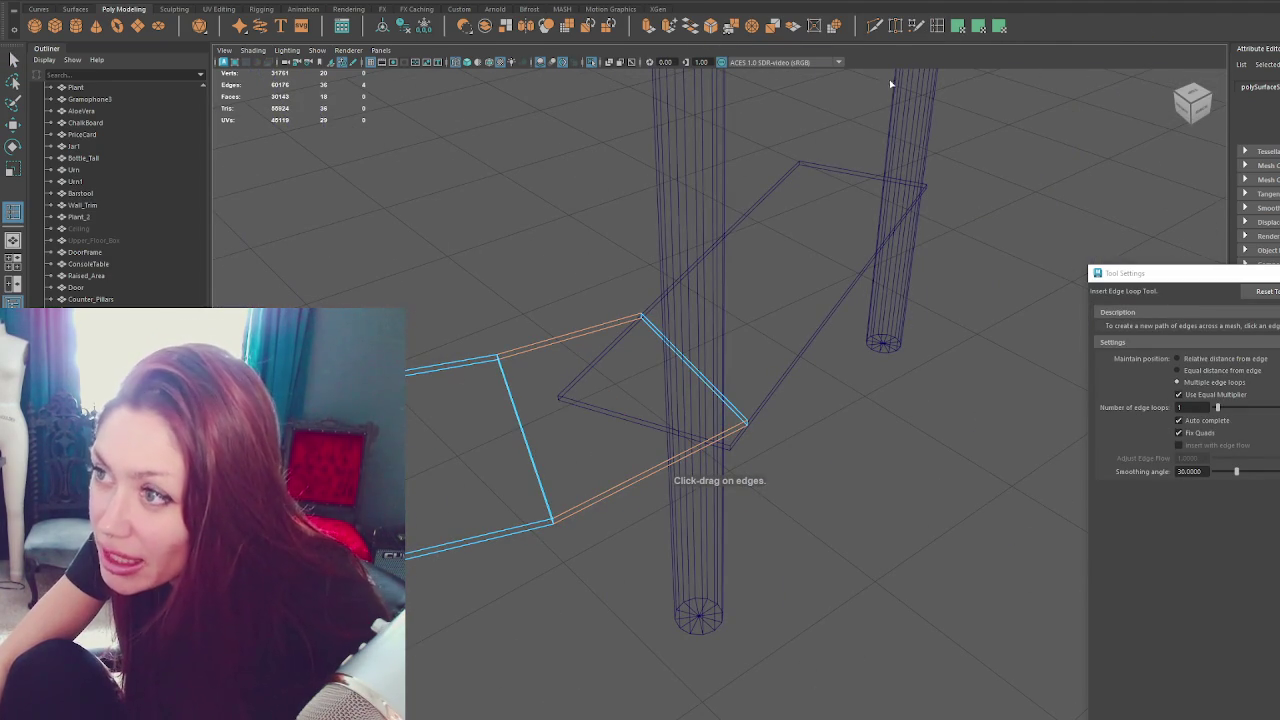
pyautogui.click(1263, 293)
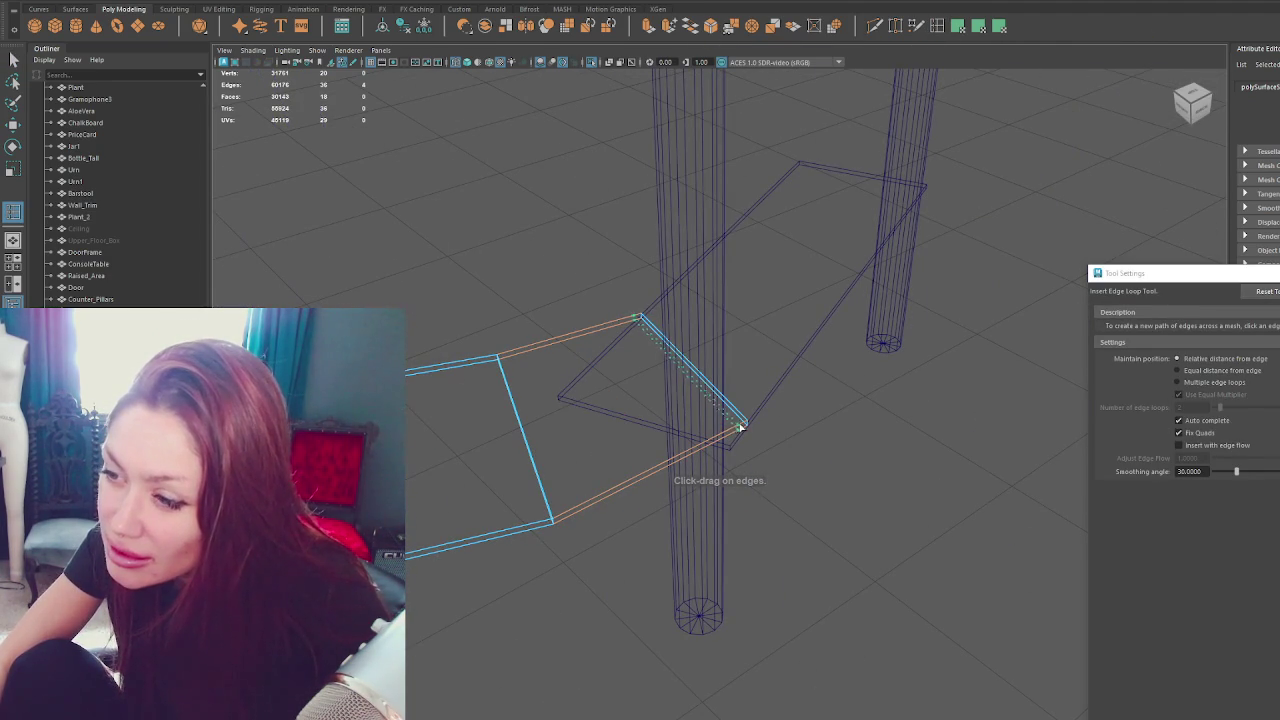
pyautogui.click(735, 430)
pyautogui.press('f')
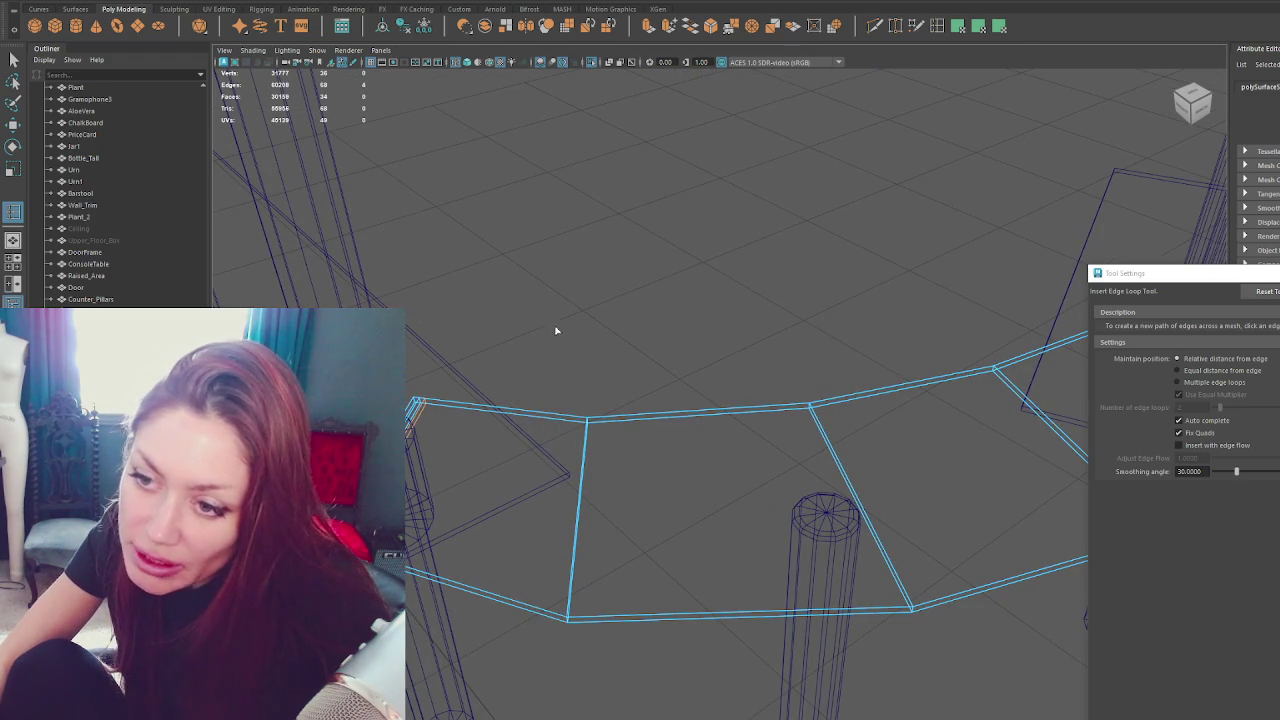
# Switch between wireframe and shaded display and orbit to look along the countertop.
pyautogui.press('q')
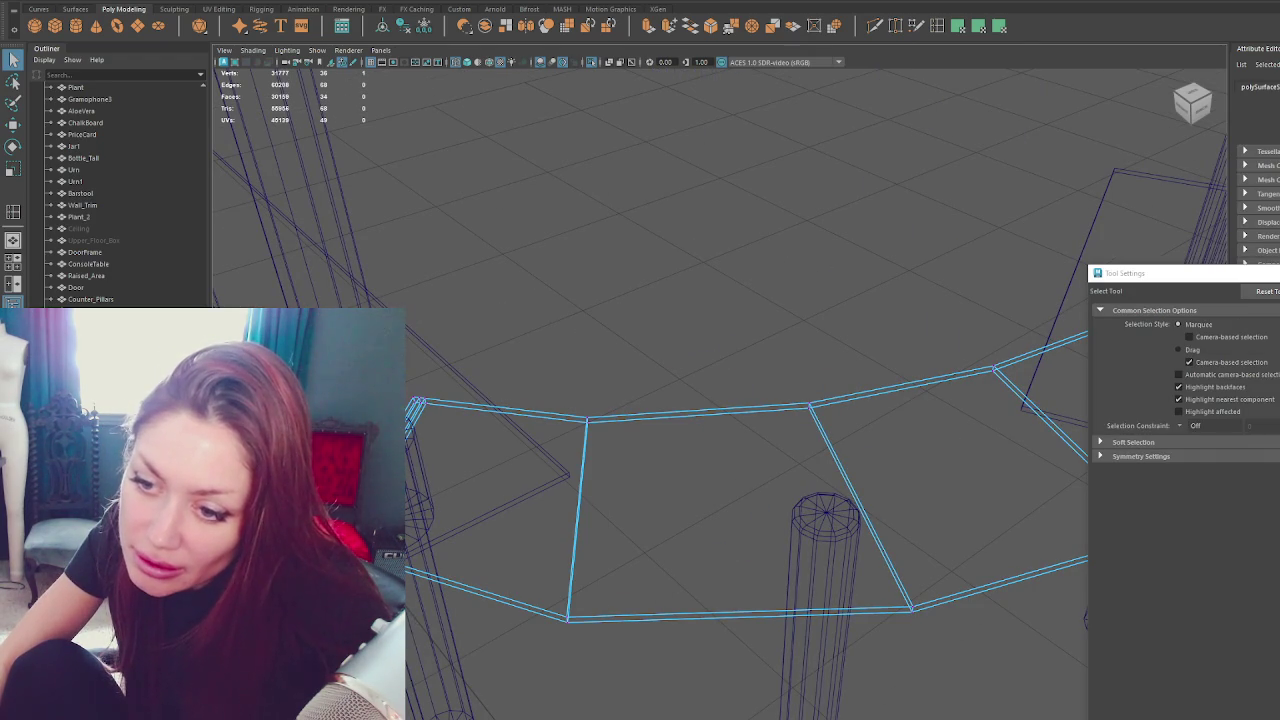
pyautogui.press('r')
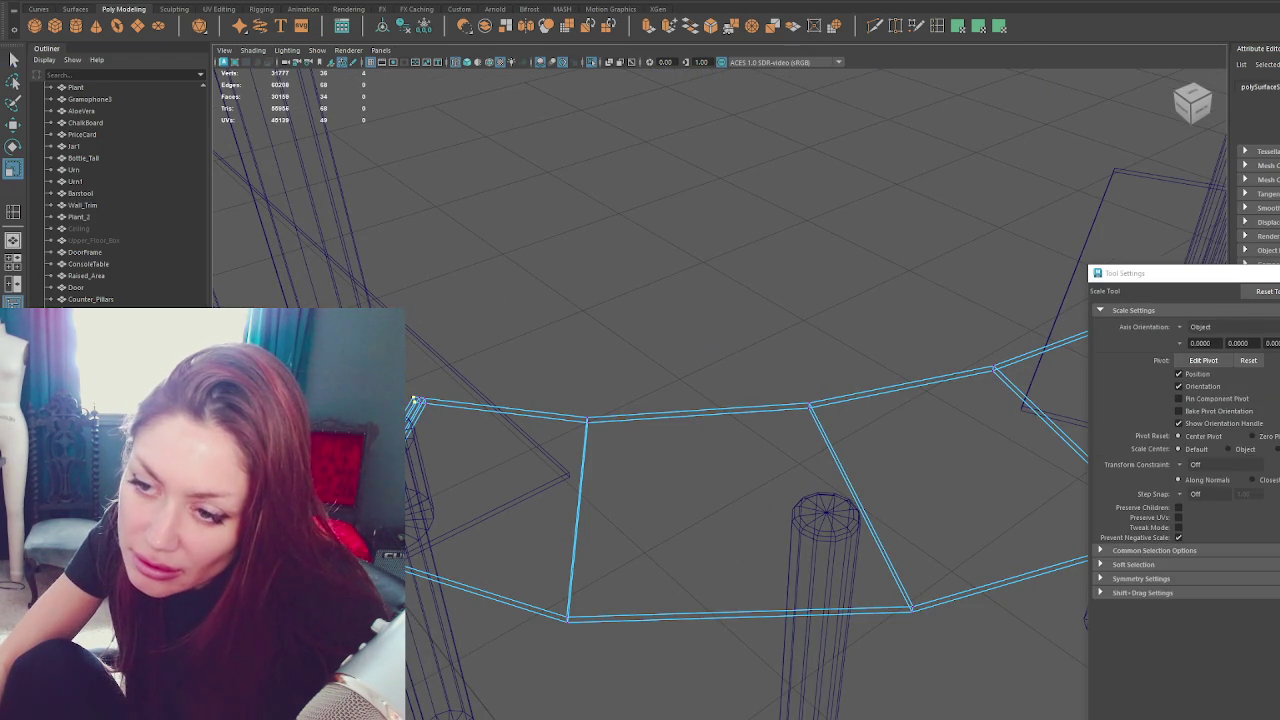
pyautogui.press('5')
pyautogui.press('w')
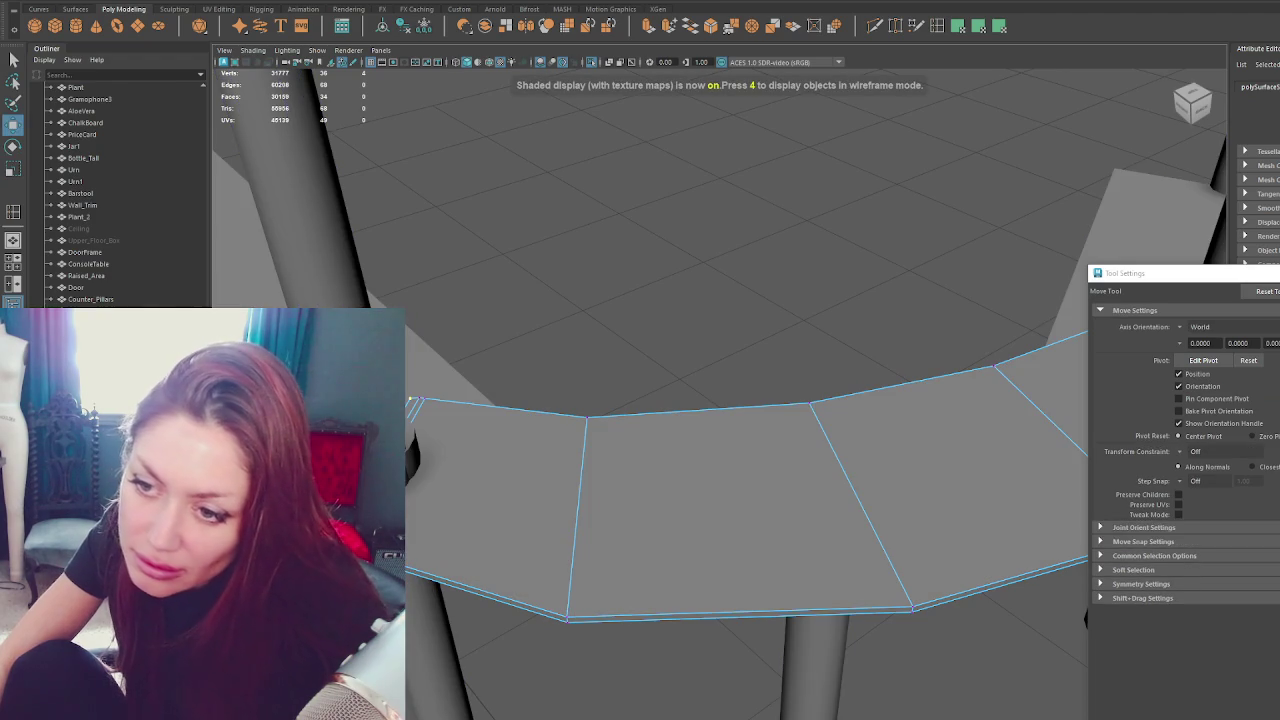
pyautogui.press('r')
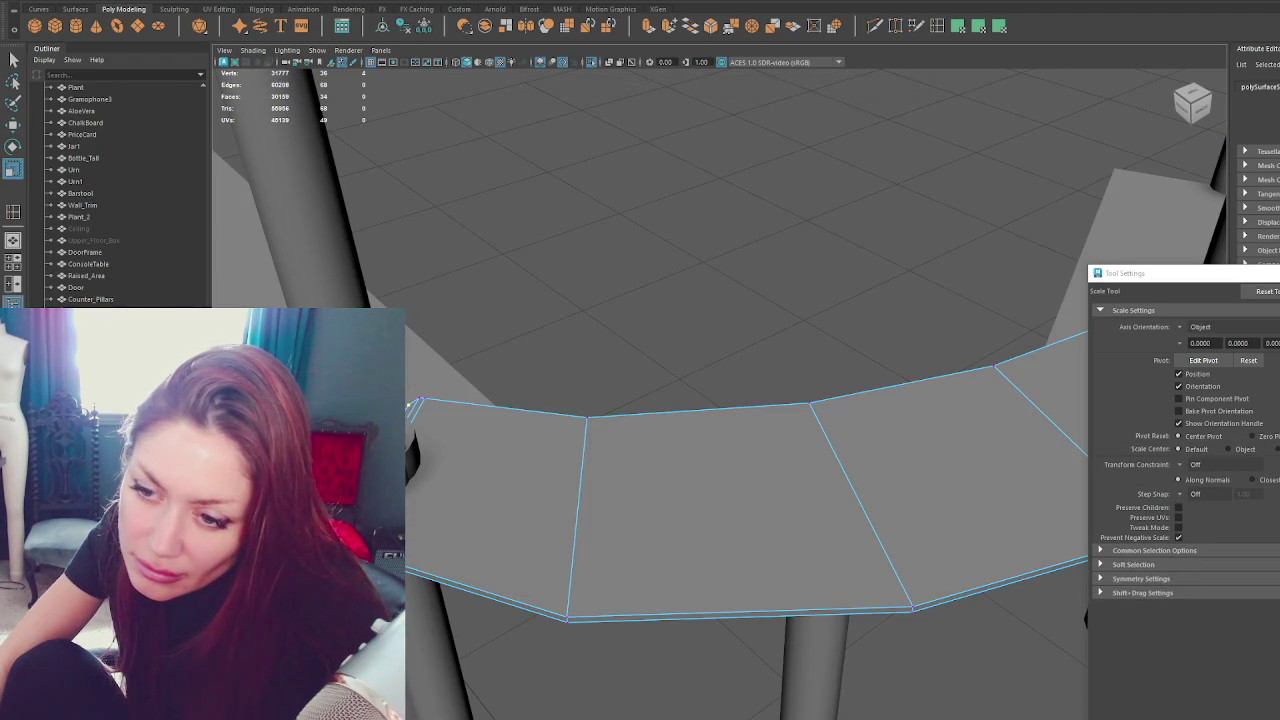
pyautogui.press('q')
pyautogui.press('4')
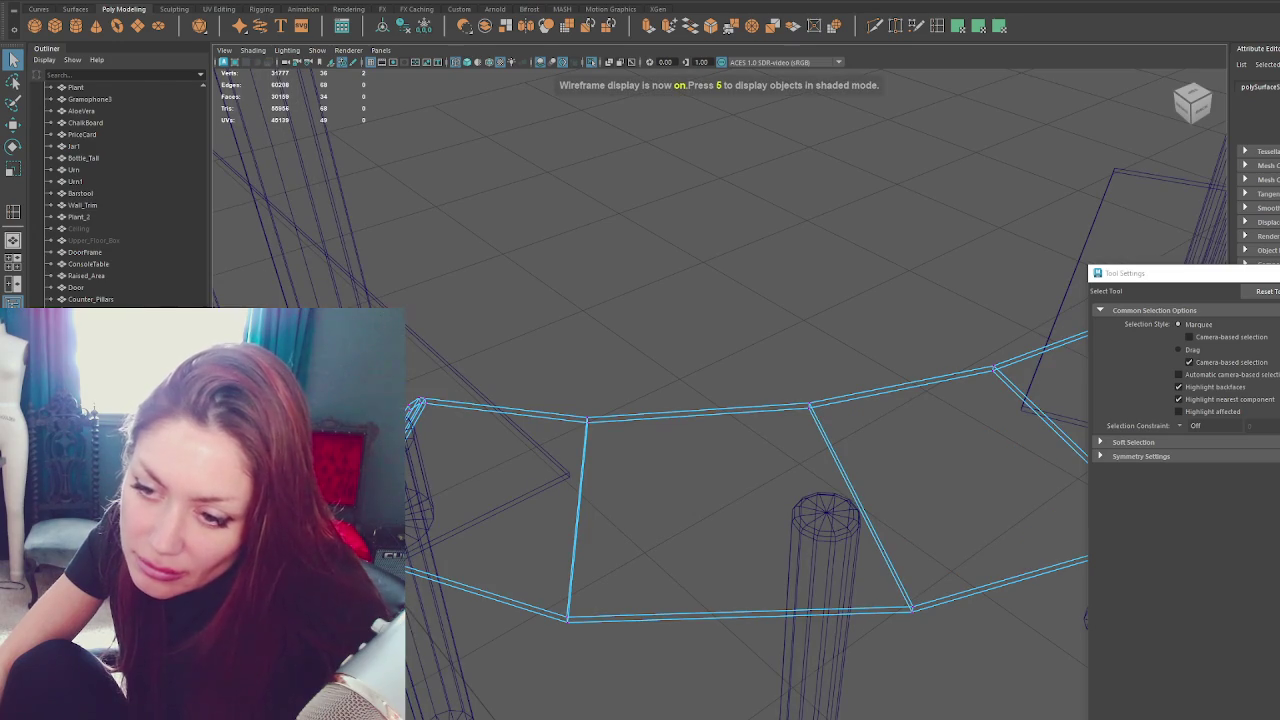
pyautogui.keyDown('alt'); pyautogui.moveTo(415, 405); pyautogui.dragTo(471, 529); pyautogui.keyUp('alt')
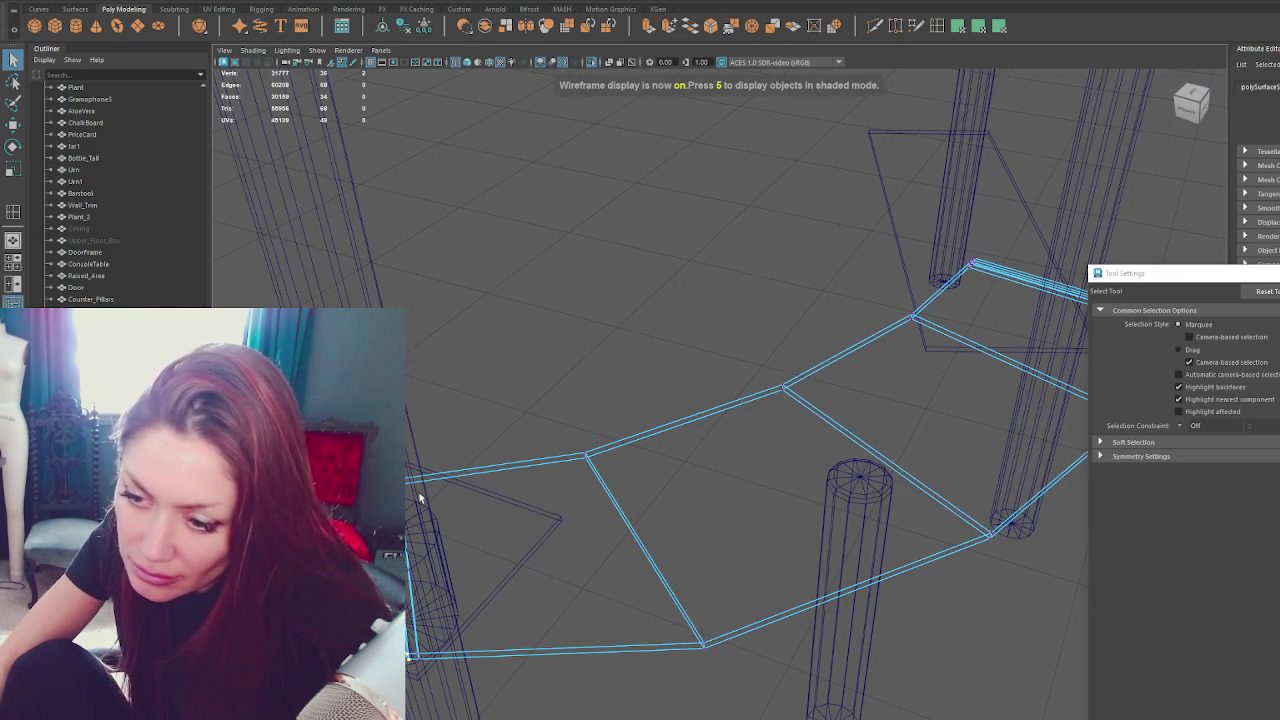
pyautogui.press('5')
pyautogui.press('w')
pyautogui.press('r')
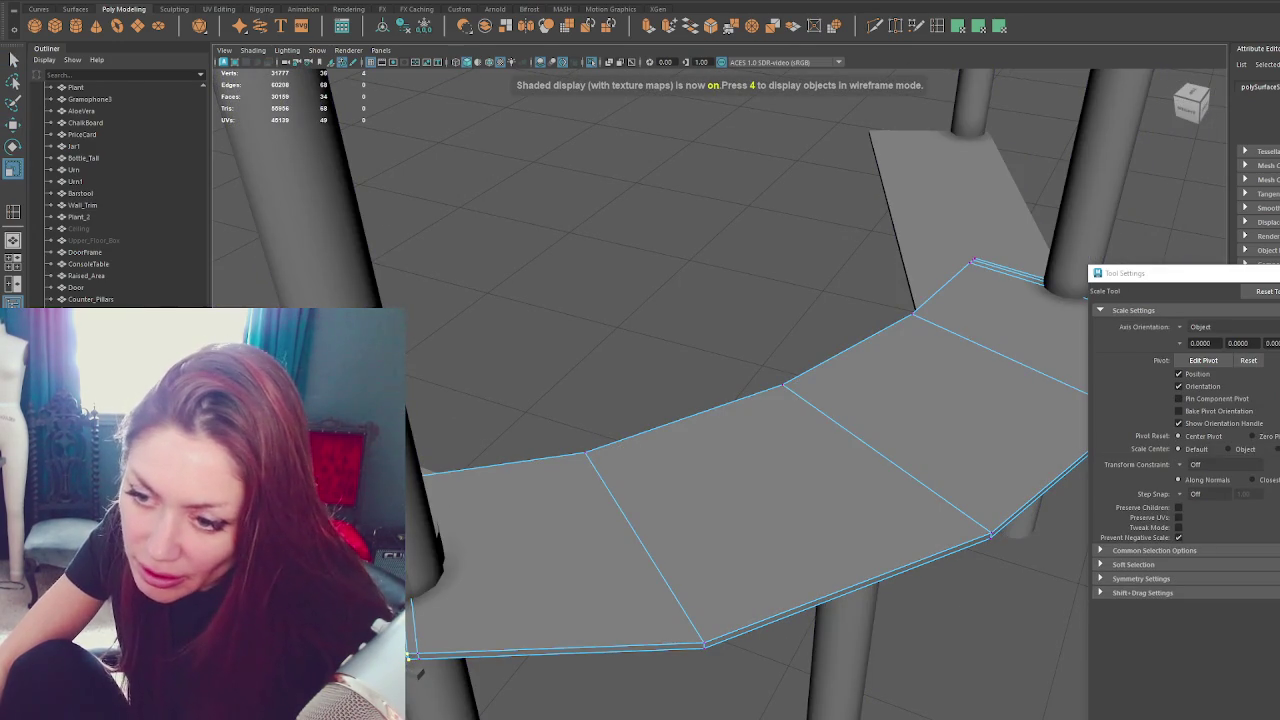
# Pull the corner vertex at the slab end into place, checking it from around the pillar.
pyautogui.keyDown('alt'); pyautogui.moveTo(583, 538); pyautogui.dragTo(523, 544); pyautogui.keyUp('alt')
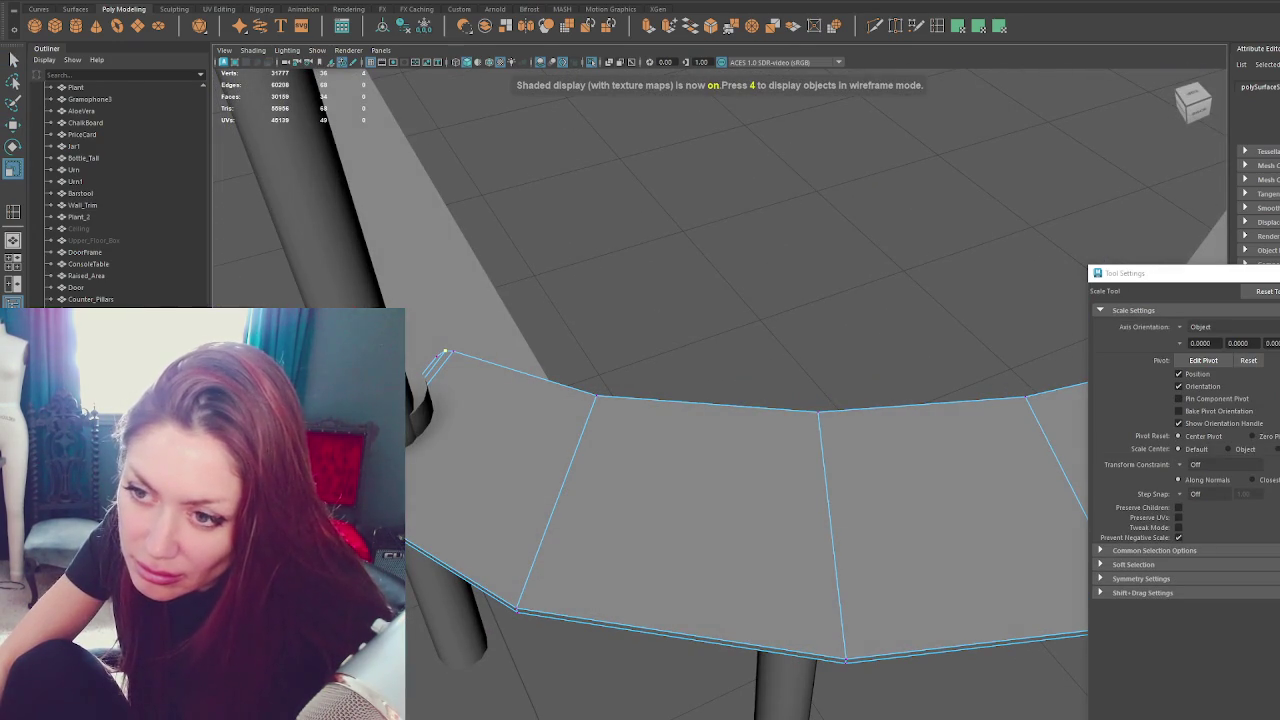
pyautogui.press('q')
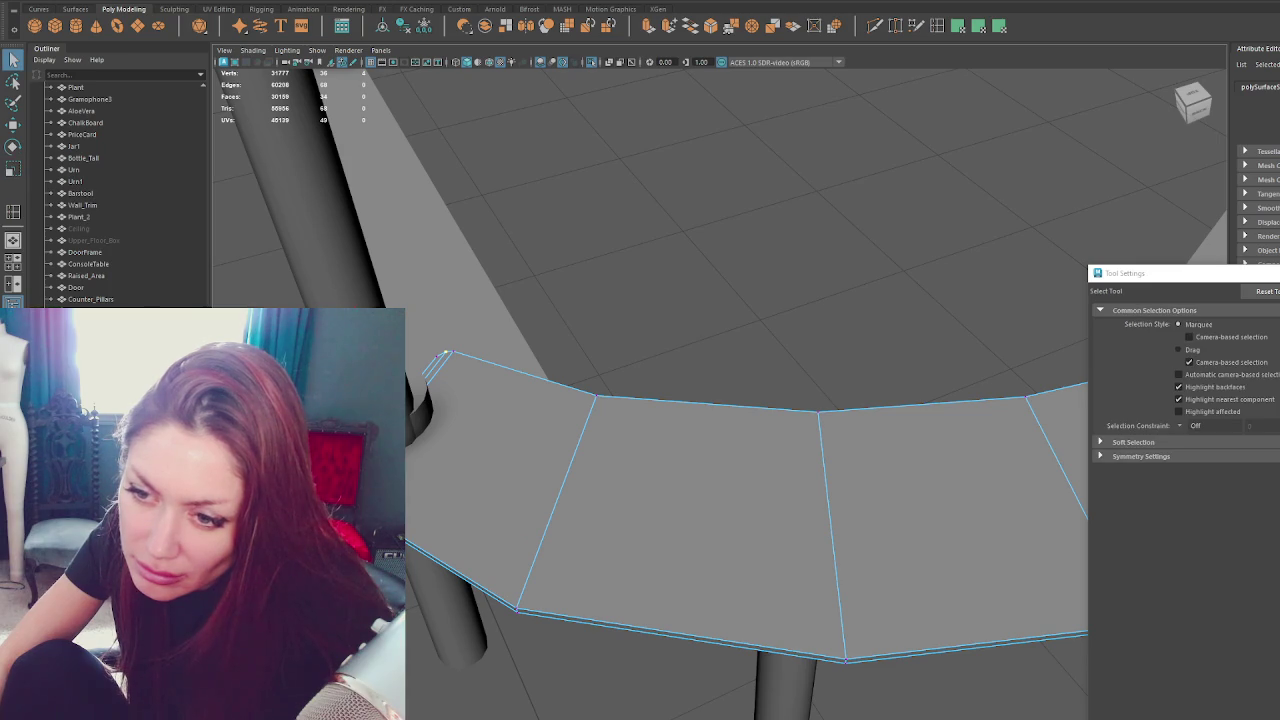
pyautogui.press('4')
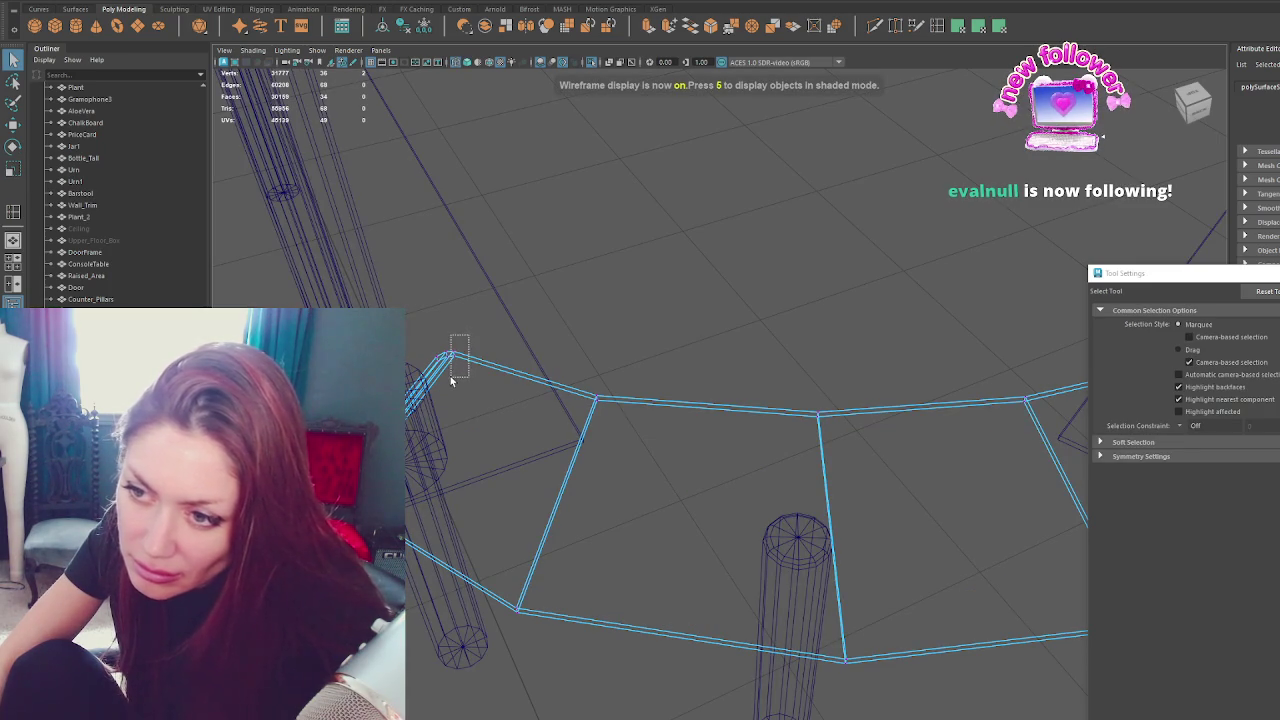
pyautogui.press('5')
pyautogui.press('w')
pyautogui.moveTo(407, 421); pyautogui.dragTo(408, 427)
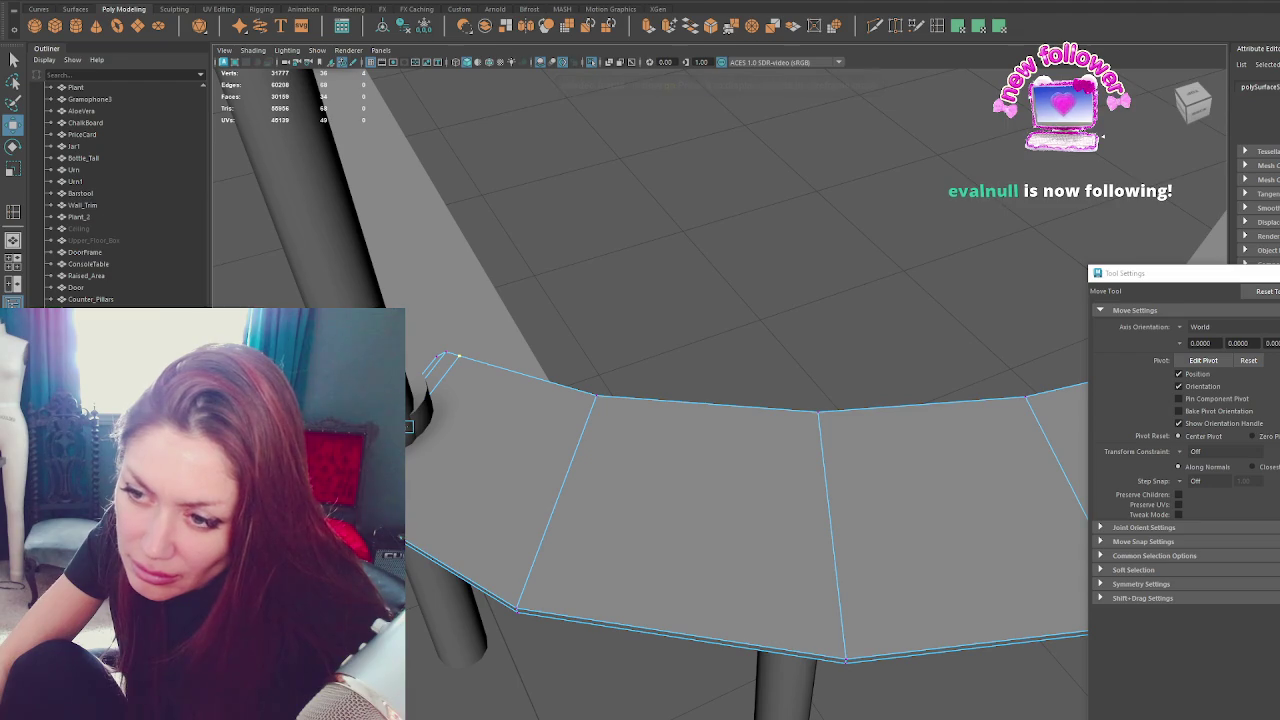
pyautogui.press('r')
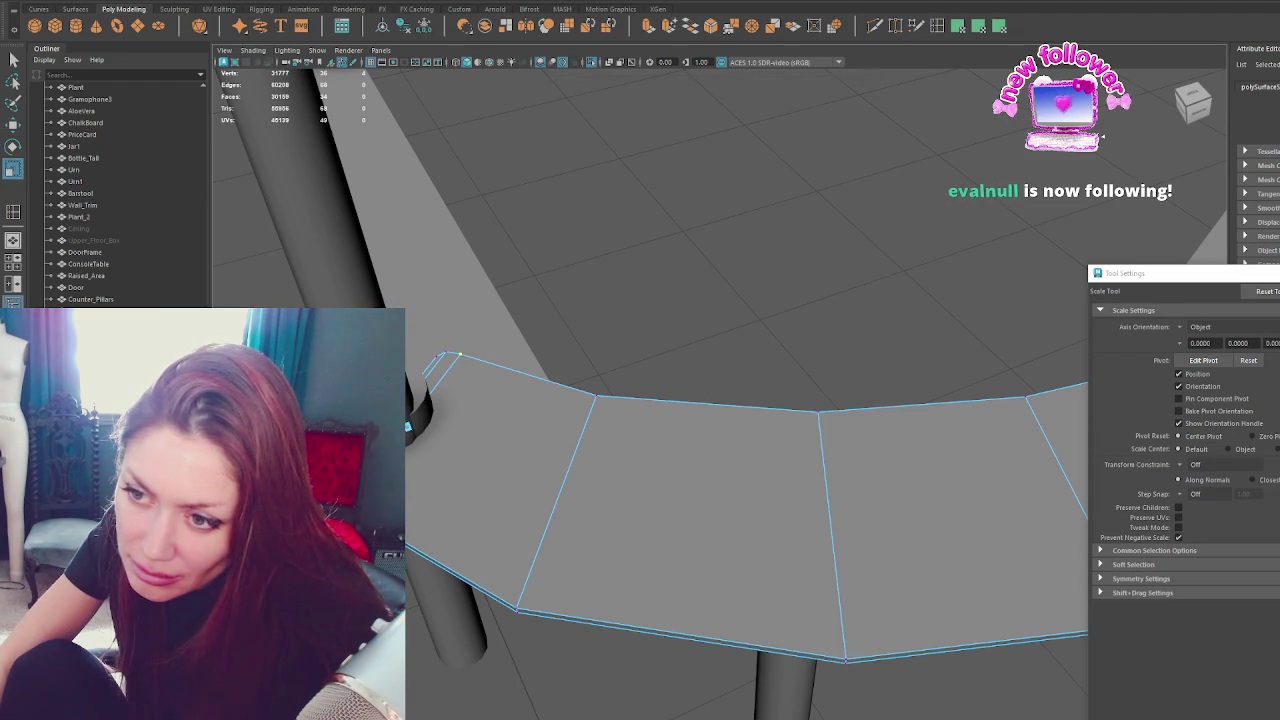
pyautogui.moveTo(407, 425)
pyautogui.keyDown('alt'); pyautogui.mouseDown()
pyautogui.moveTo(429, 417)
pyautogui.moveTo(463, 503)
pyautogui.moveTo(569, 506)
pyautogui.moveTo(594, 462)
pyautogui.moveTo(598, 494)
pyautogui.mouseUp(); pyautogui.keyUp('alt')
# Select the slab's end corner vertices in wireframe and rotate them to line up with the pillar.
pyautogui.press('q')
pyautogui.press('4')
pyautogui.moveTo(803, 577); pyautogui.dragTo(778, 600)
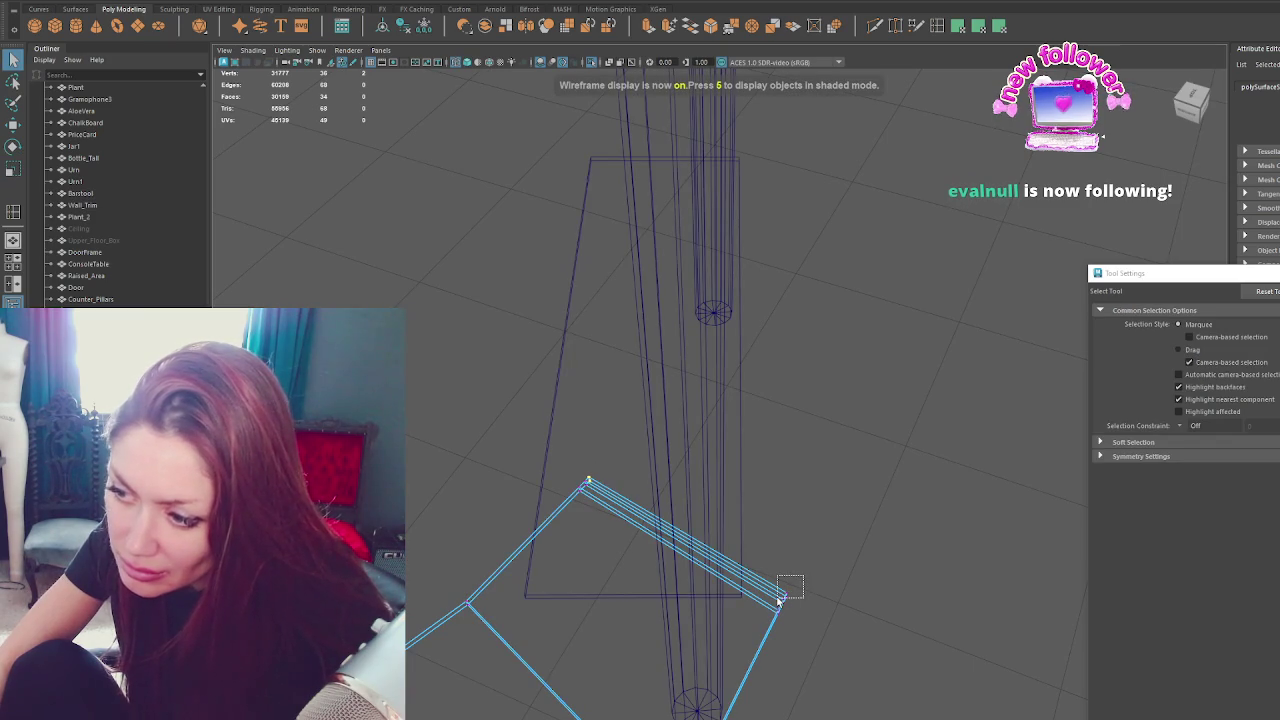
pyautogui.press('r')
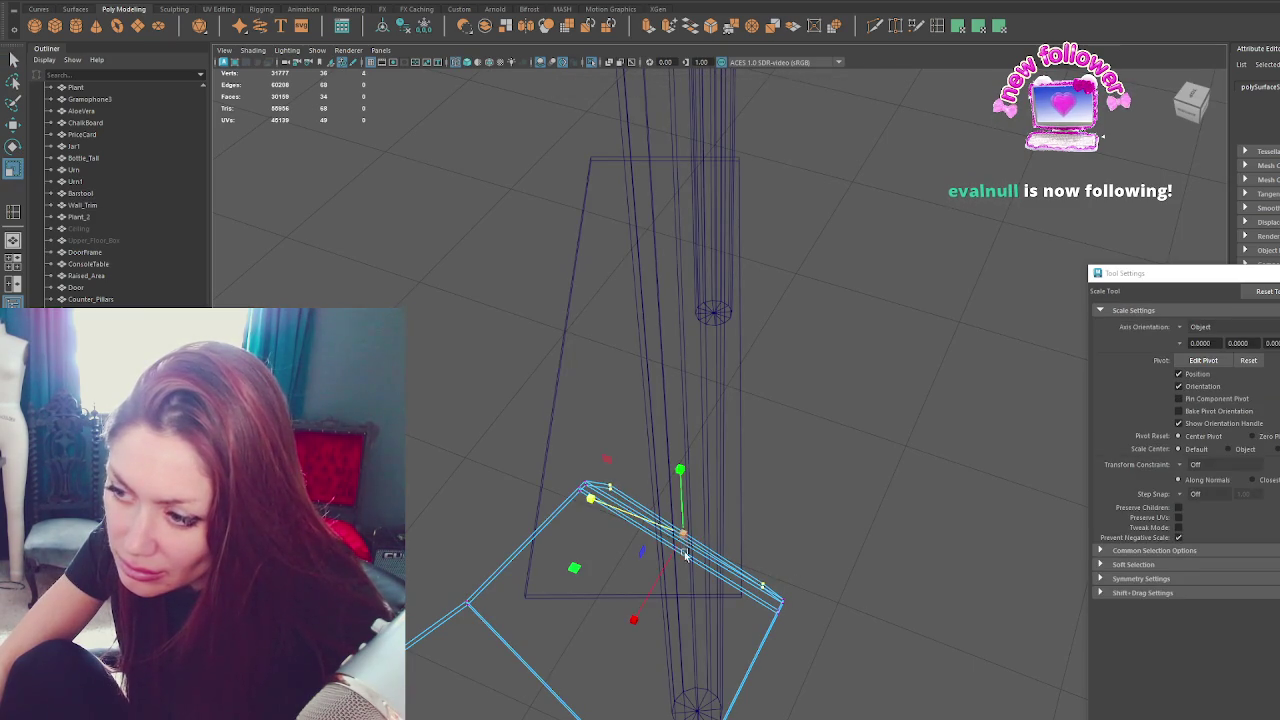
pyautogui.press('e')
pyautogui.press('5')
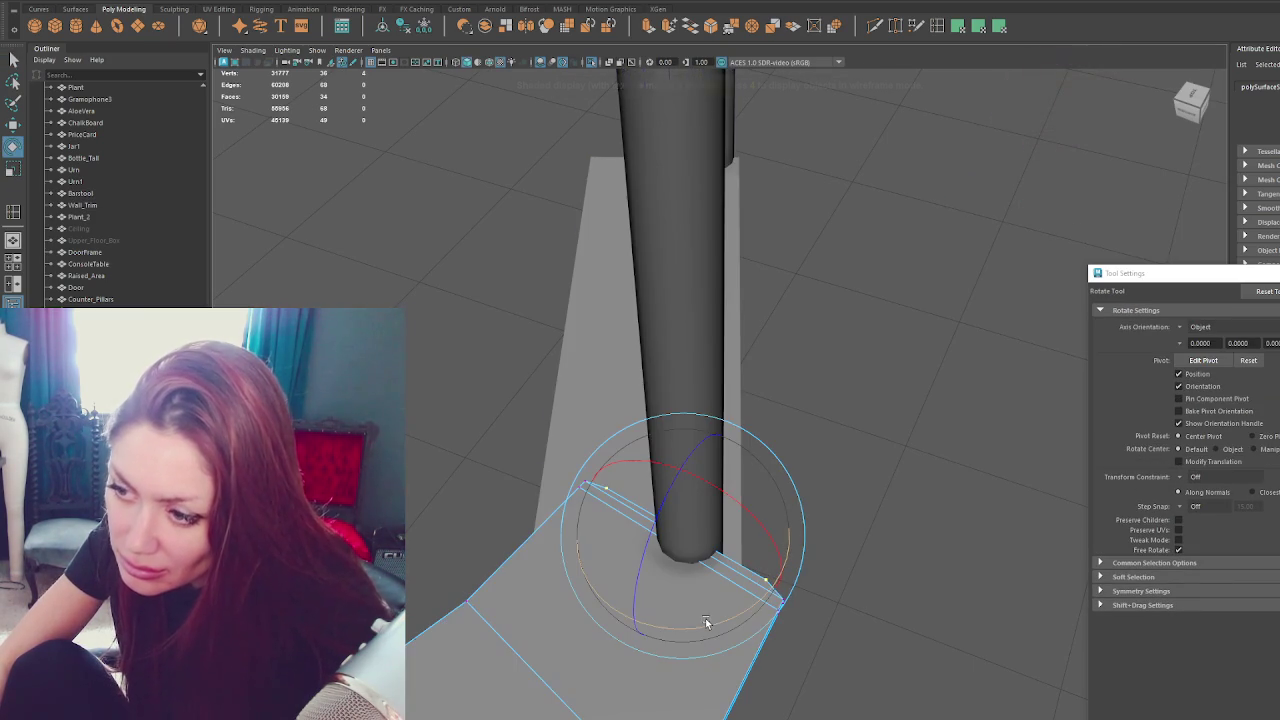
pyautogui.moveTo(708, 623); pyautogui.dragTo(705, 622)
# Reselect the end corner vertices and recheck their alignment in wireframe and shaded views.
pyautogui.press('q')
pyautogui.moveTo(817, 590); pyautogui.dragTo(792, 603)
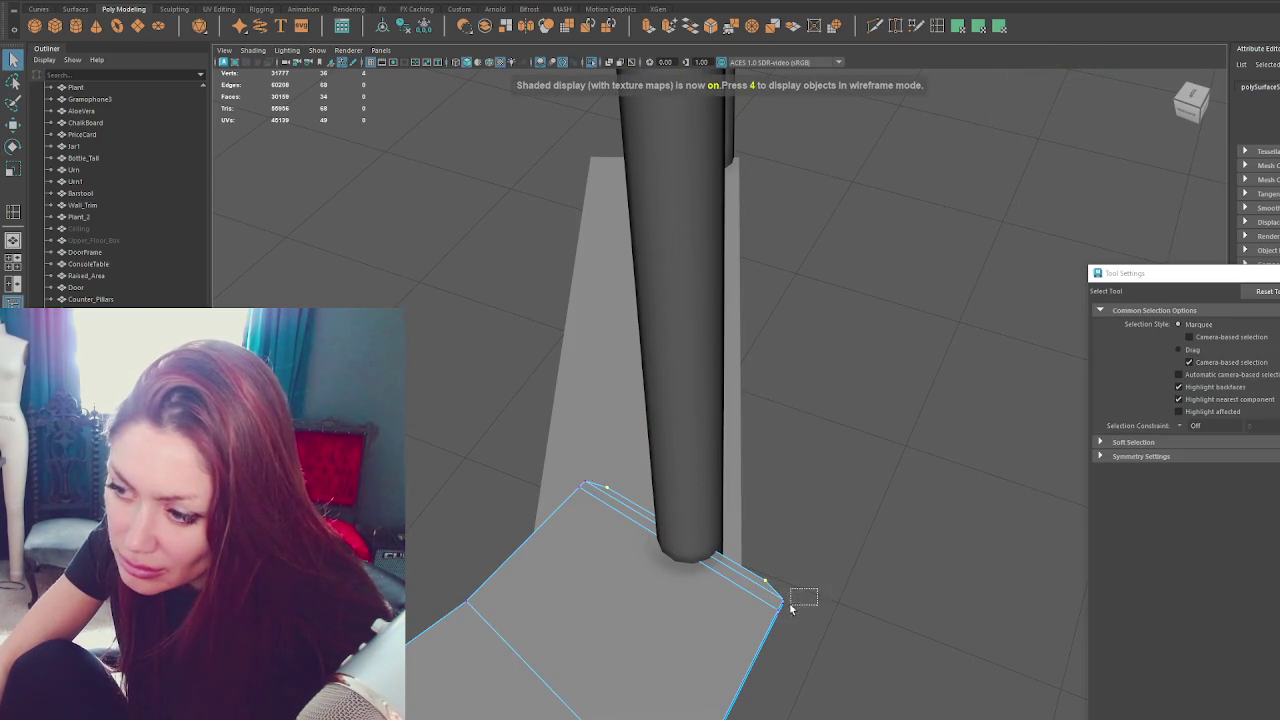
pyautogui.press('4')
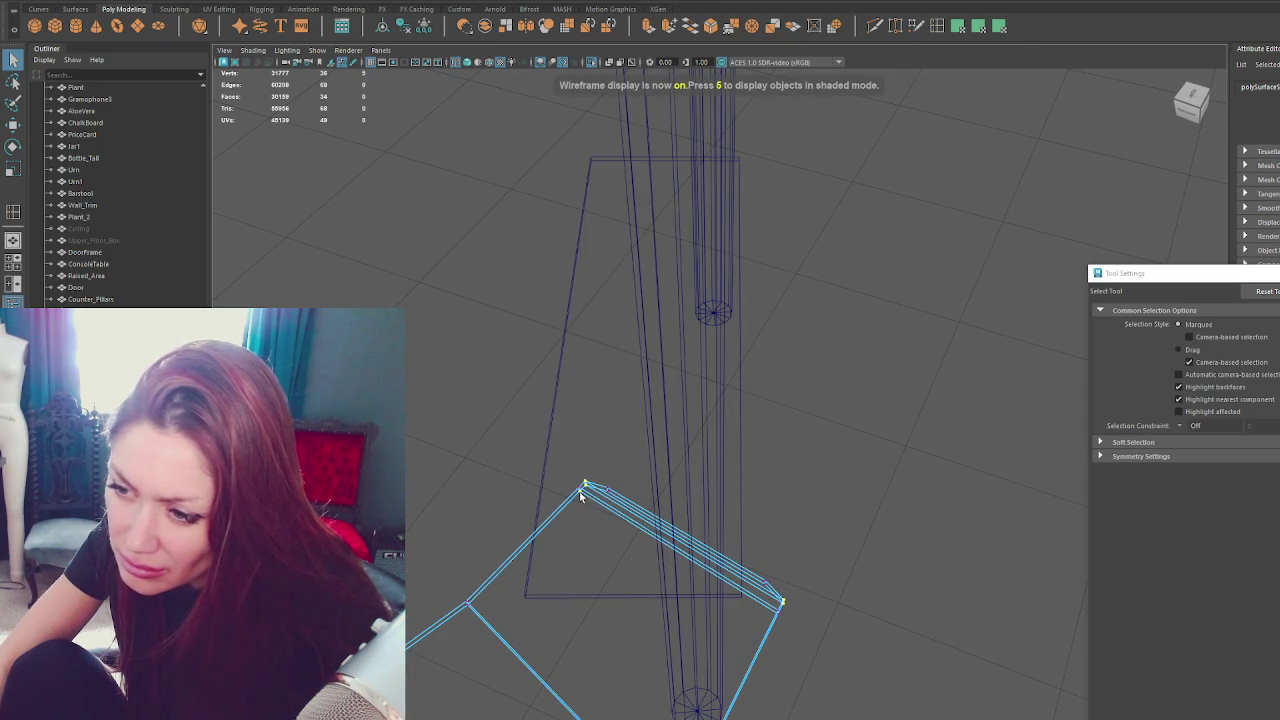
pyautogui.press('5')
pyautogui.press('r')
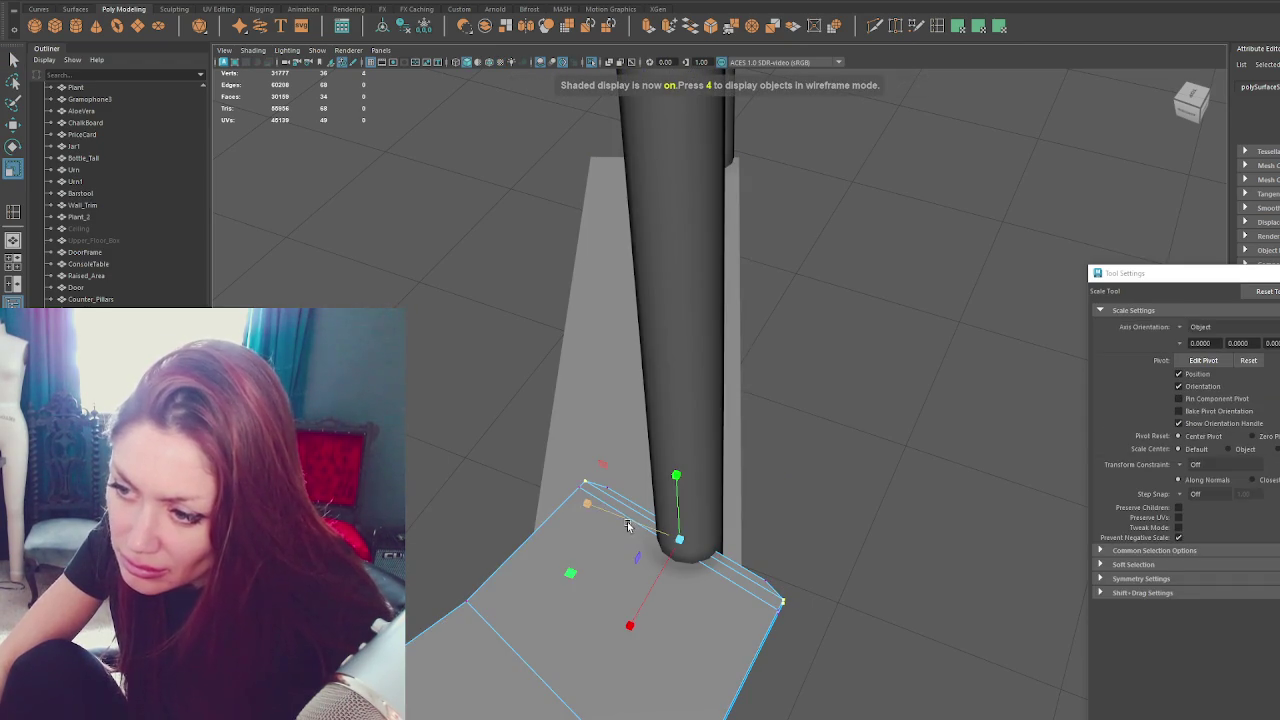
pyautogui.press('e')
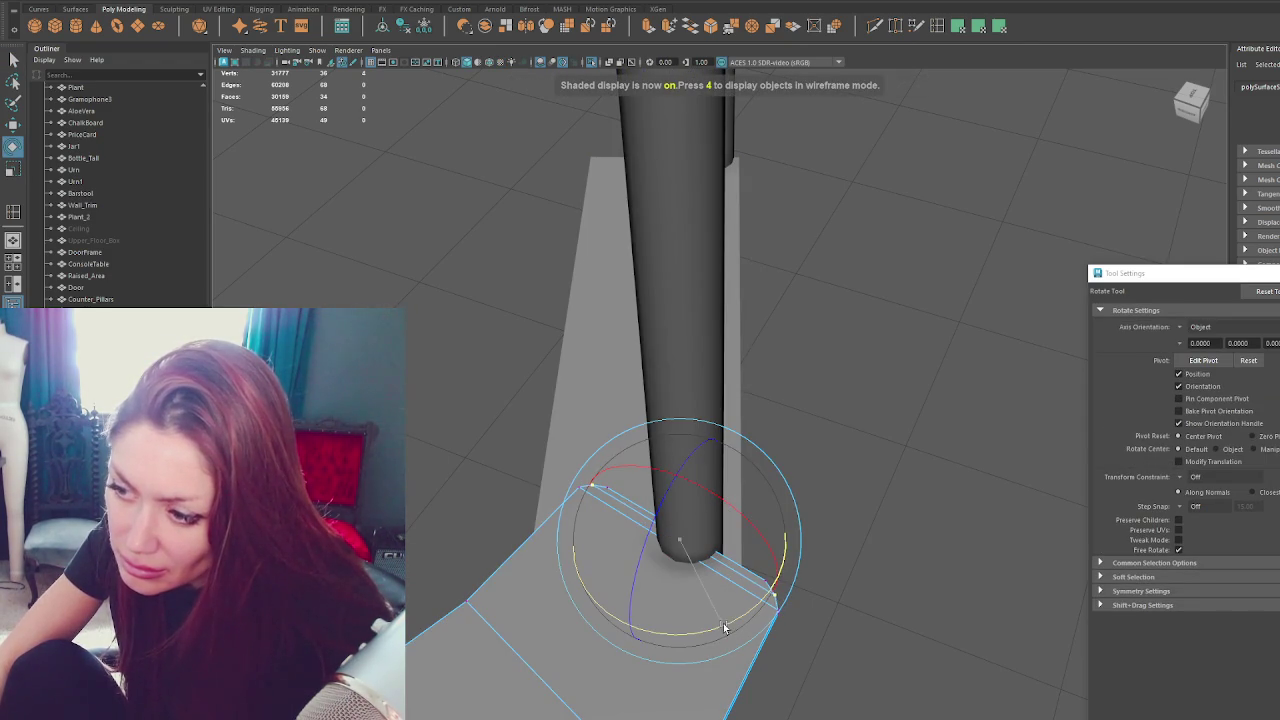
pyautogui.press('q')
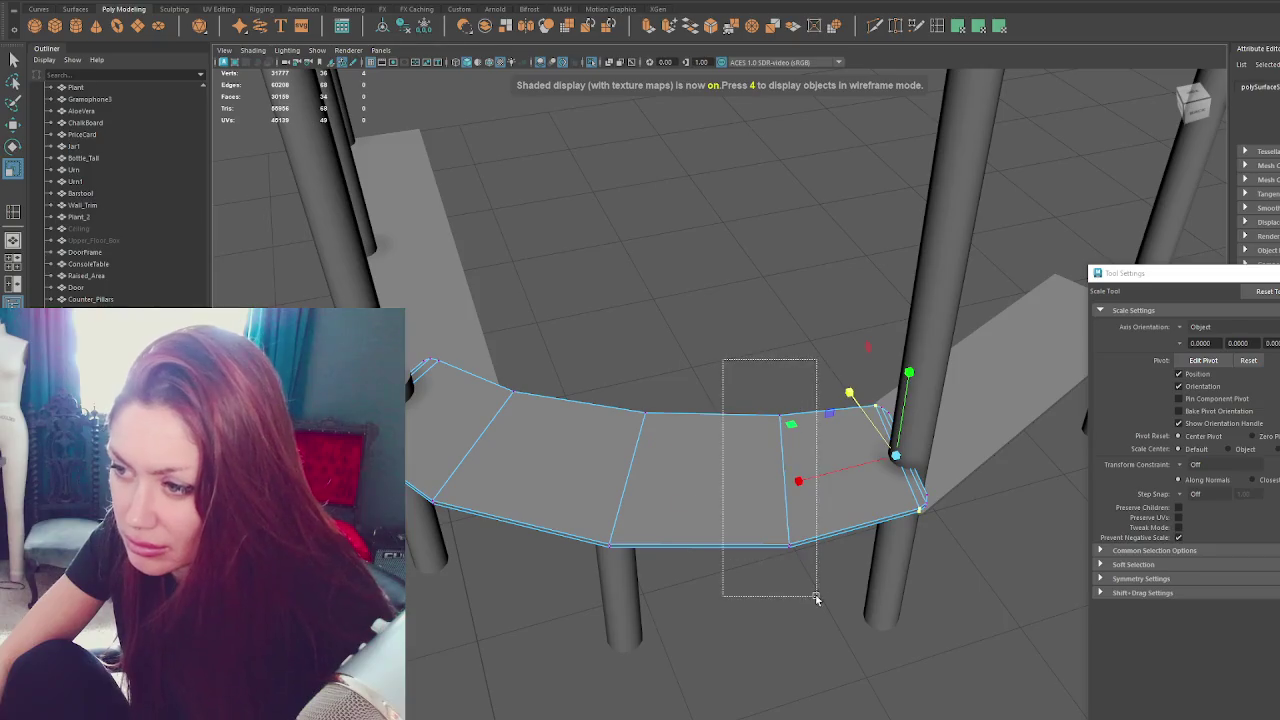
# Push individual slab vertices in toward the pillar and nudge a front-edge vertex sideways.
pyautogui.moveTo(743, 534)
pyautogui.keyDown('alt'); pyautogui.mouseDown()
pyautogui.moveTo(600, 470)
pyautogui.moveTo(515, 610)
pyautogui.moveTo(726, 583)
pyautogui.mouseUp(); pyautogui.keyUp('alt')
pyautogui.press('w')
pyautogui.moveTo(651, 380); pyautogui.dragTo(594, 452)
pyautogui.moveTo(612, 410)
pyautogui.mouseDown()
pyautogui.moveTo(606, 449)
pyautogui.moveTo(686, 457)
pyautogui.mouseUp()
pyautogui.moveTo(686, 551); pyautogui.dragTo(608, 586)
pyautogui.moveTo(757, 523); pyautogui.dragTo(828, 551)
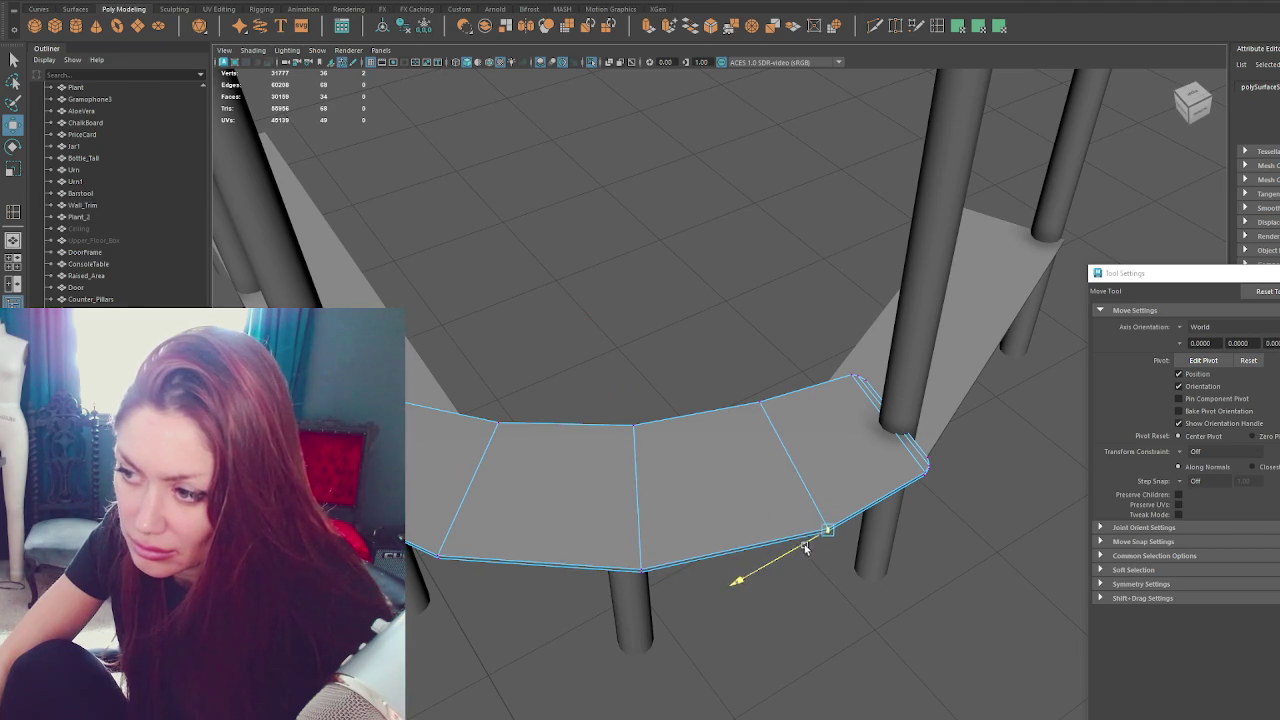
pyautogui.moveTo(775, 370); pyautogui.dragTo(716, 430)
pyautogui.press('4')
pyautogui.press('5')
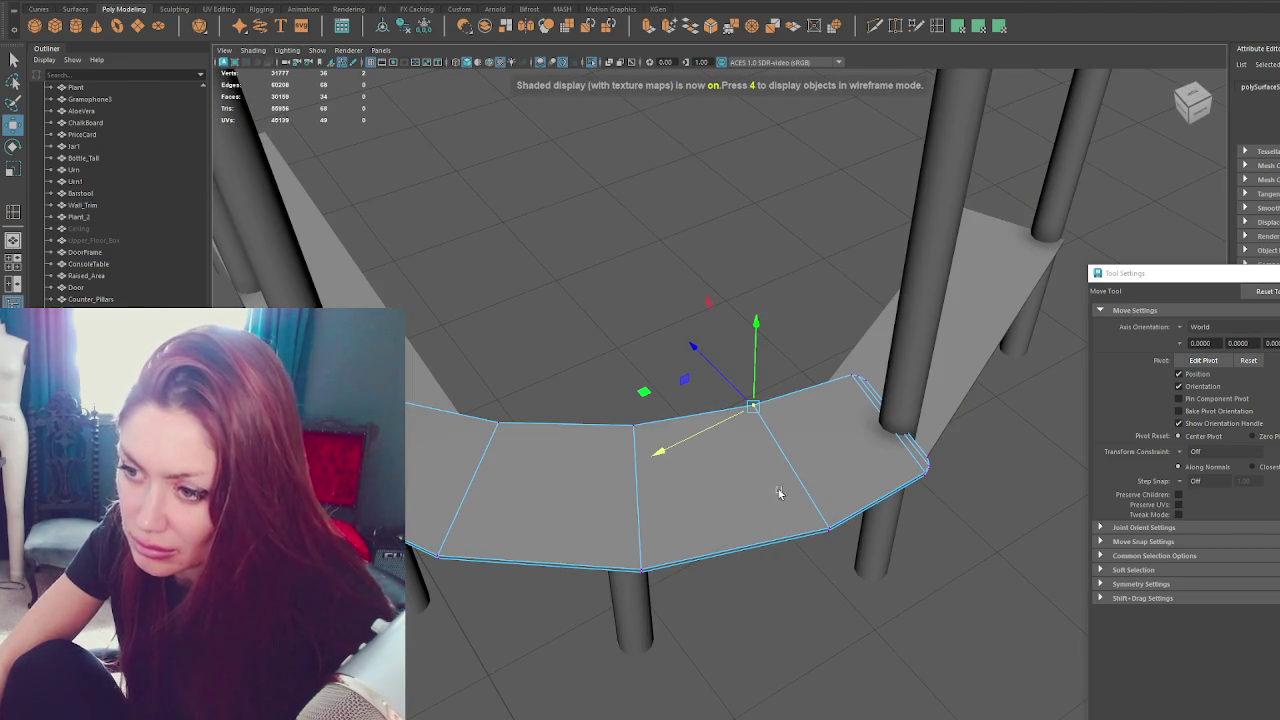
# From a low angle, select the curved counter slab and pick one of its edges.
pyautogui.moveTo(631, 263)
pyautogui.keyDown('alt'); pyautogui.mouseDown()
pyautogui.moveTo(576, 287)
pyautogui.moveTo(626, 340)
pyautogui.mouseUp(); pyautogui.keyUp('alt')
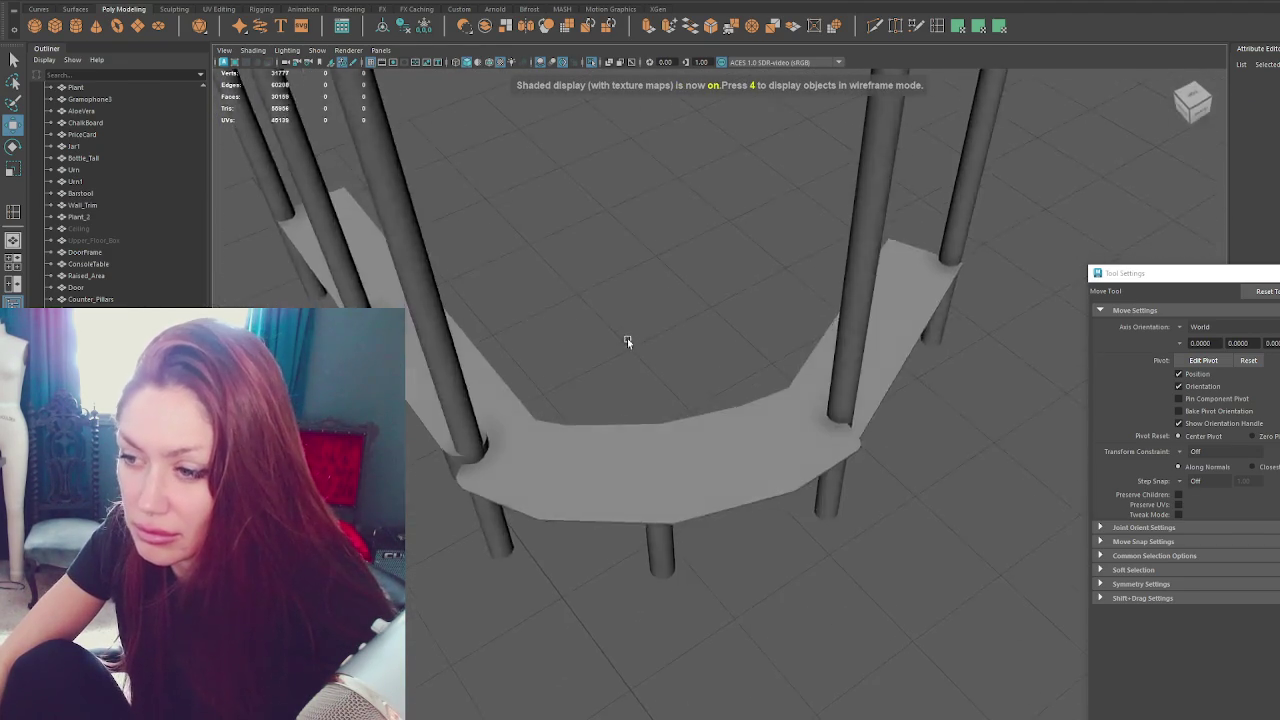
pyautogui.click(650, 470)
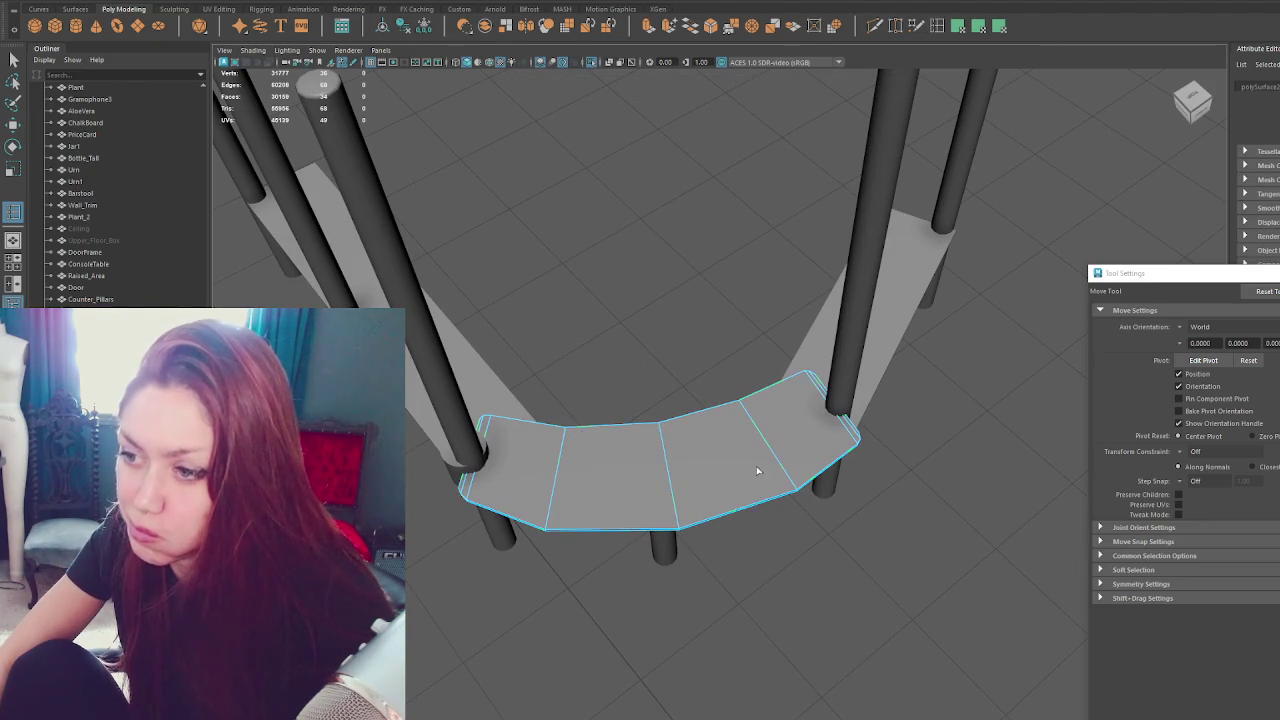
pyautogui.press('F10')
pyautogui.click(716, 455)
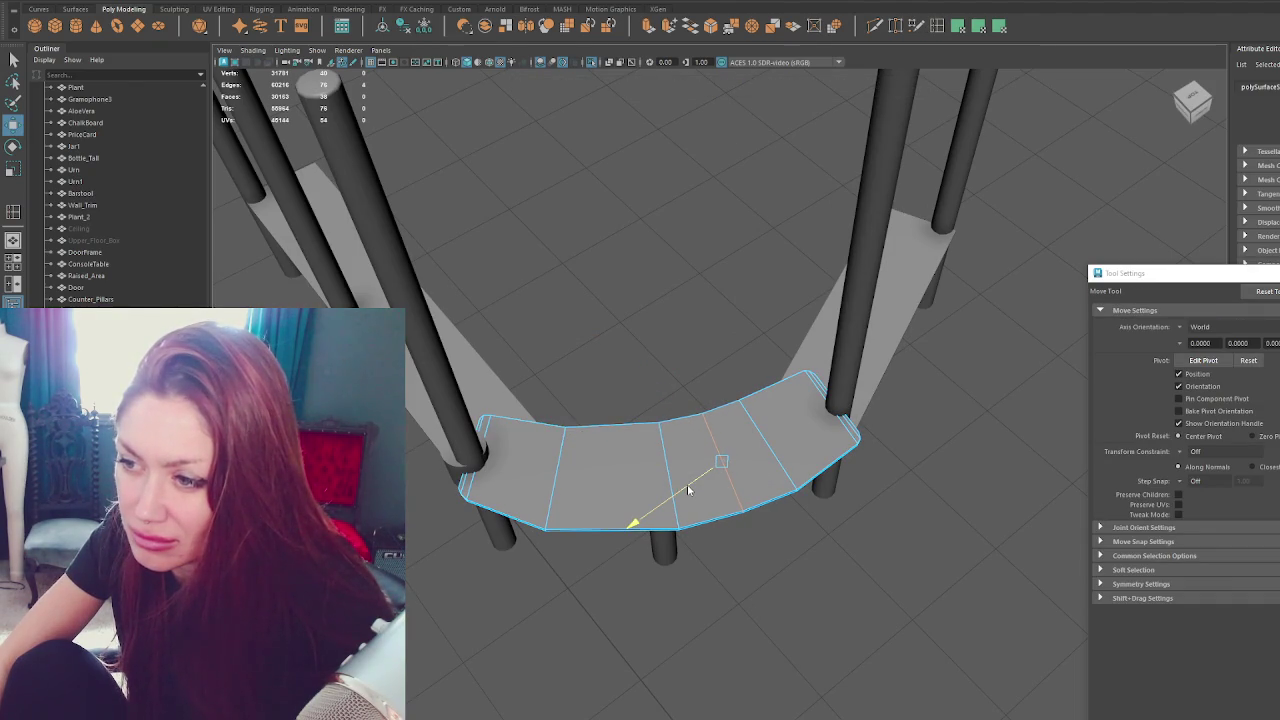
# Insert an edge loop across the middle of the counter slab.
pyautogui.click(933, 26)
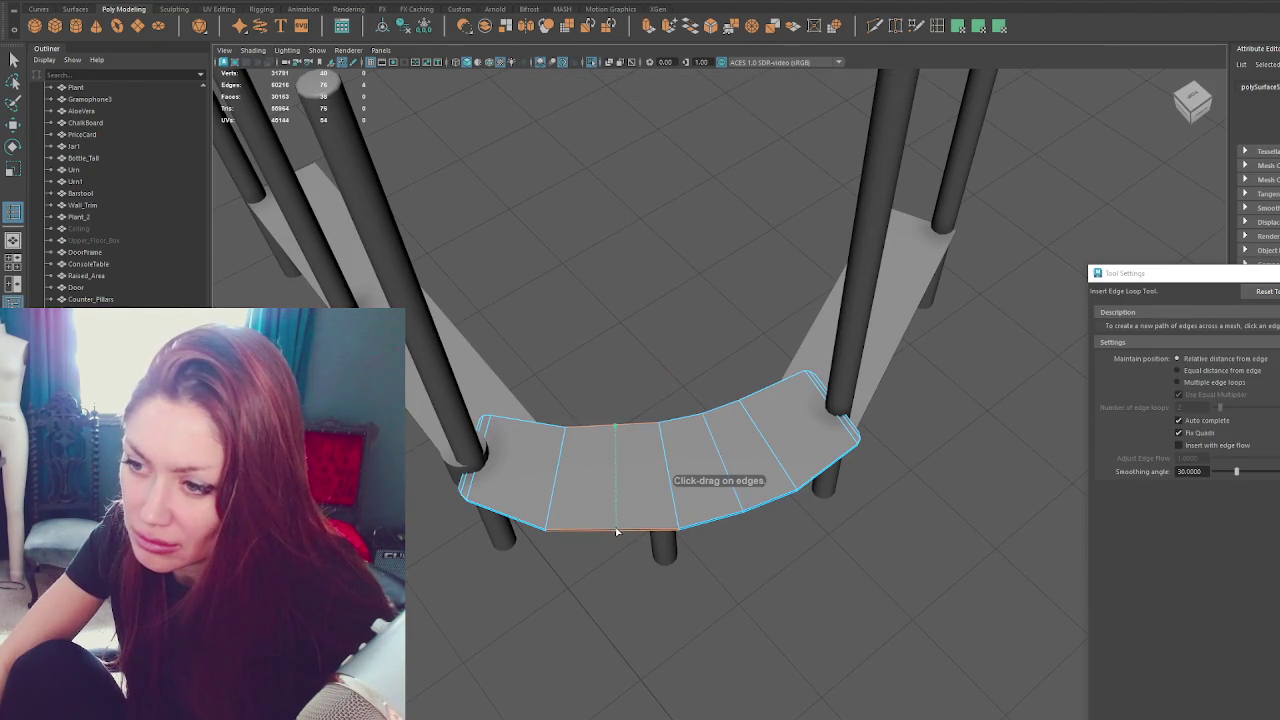
pyautogui.click(610, 533)
pyautogui.press('w')
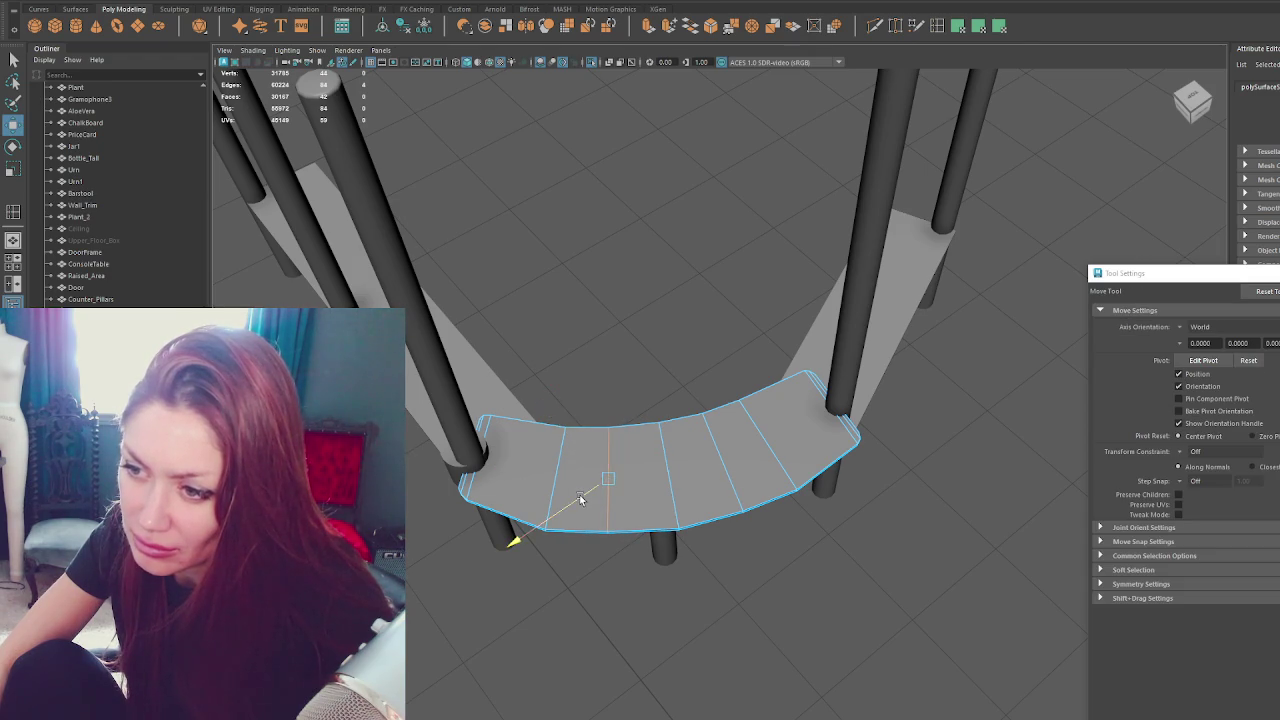
pyautogui.press('q')
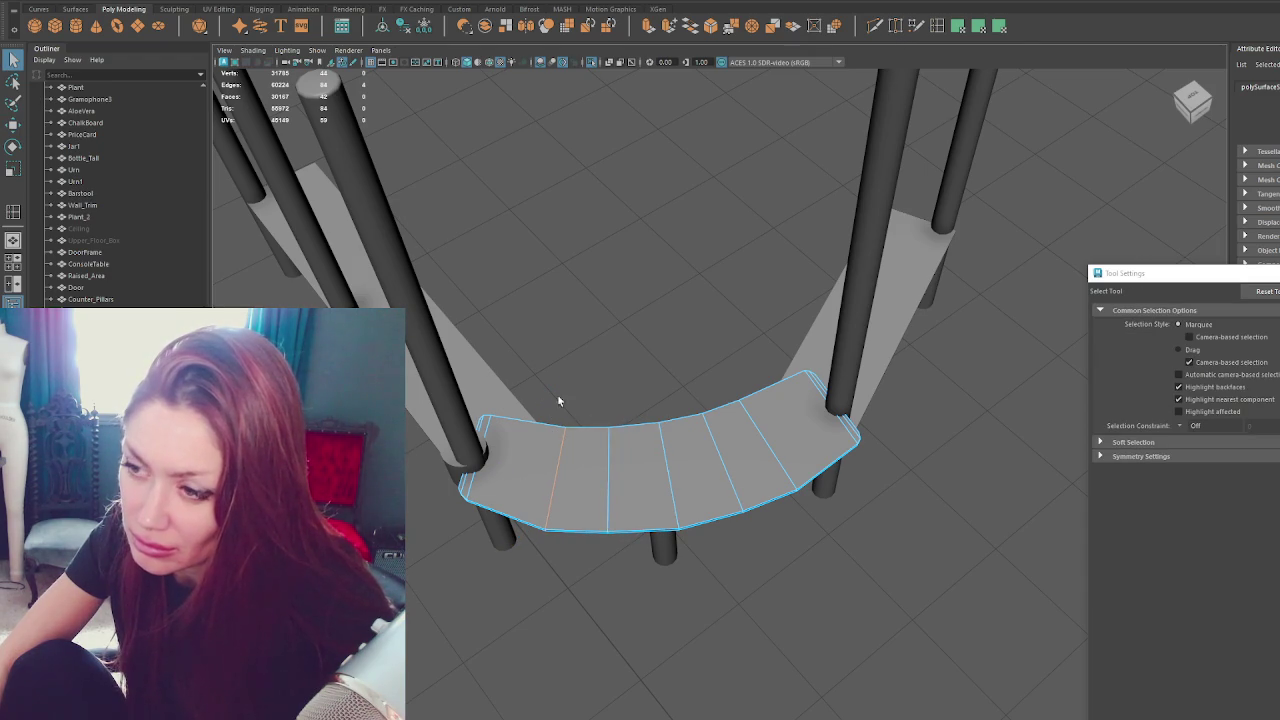
# Move the slab's right-end vertex against the pillar and pull the bottom-left vertex outward.
pyautogui.moveTo(612, 310); pyautogui.dragTo(545, 309, button='right')
pyautogui.press('w')
pyautogui.moveTo(510, 395); pyautogui.dragTo(468, 432)
pyautogui.click(806, 372)
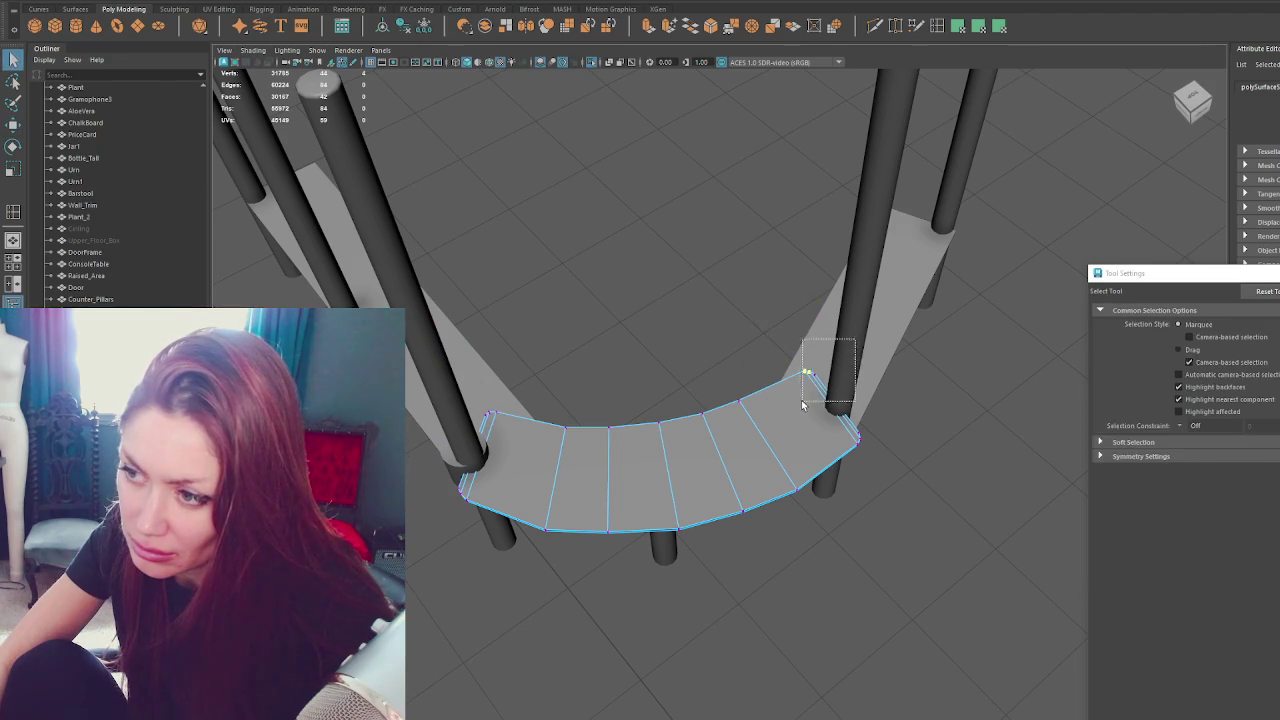
pyautogui.moveTo(780, 350); pyautogui.dragTo(787, 357)
pyautogui.click(548, 525)
pyautogui.moveTo(527, 549)
pyautogui.mouseDown()
pyautogui.moveTo(524, 502)
pyautogui.moveTo(515, 548)
pyautogui.mouseUp()
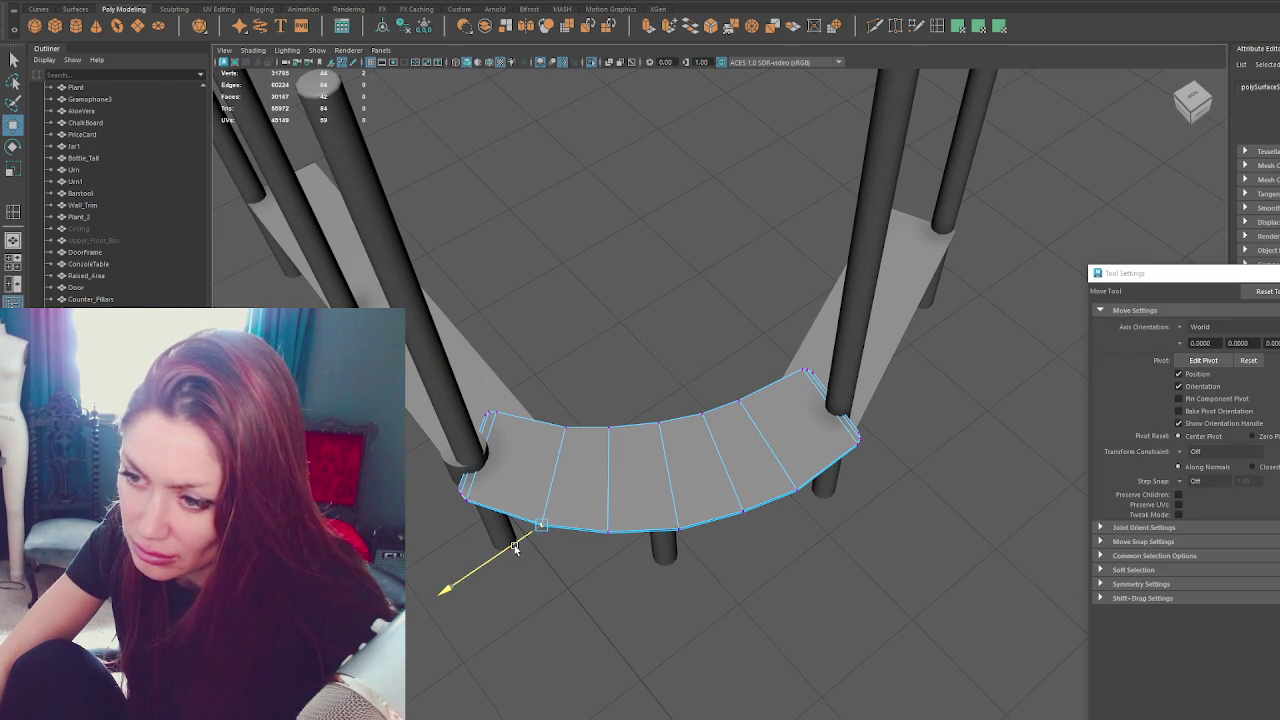
pyautogui.moveTo(570, 432); pyautogui.dragTo(566, 430)
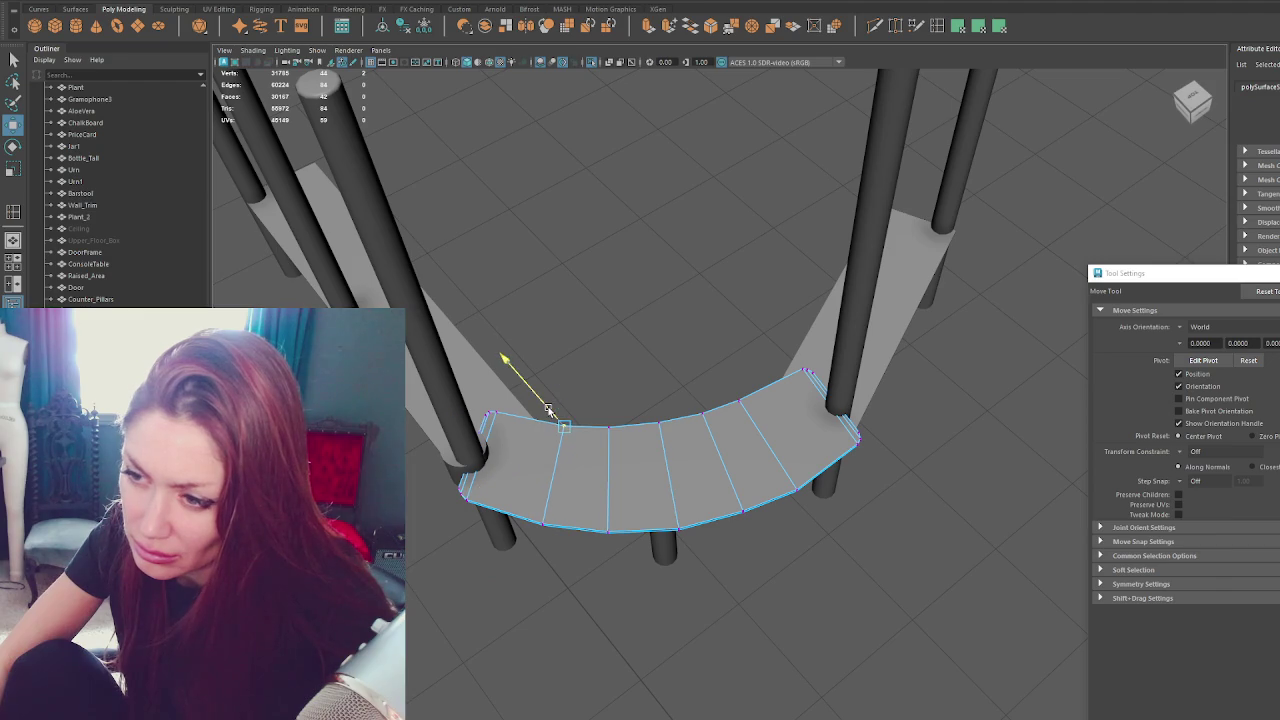
pyautogui.moveTo(640, 295)
pyautogui.keyDown('alt'); pyautogui.mouseDown()
pyautogui.moveTo(653, 274)
pyautogui.moveTo(626, 244)
pyautogui.mouseUp(); pyautogui.keyUp('alt')
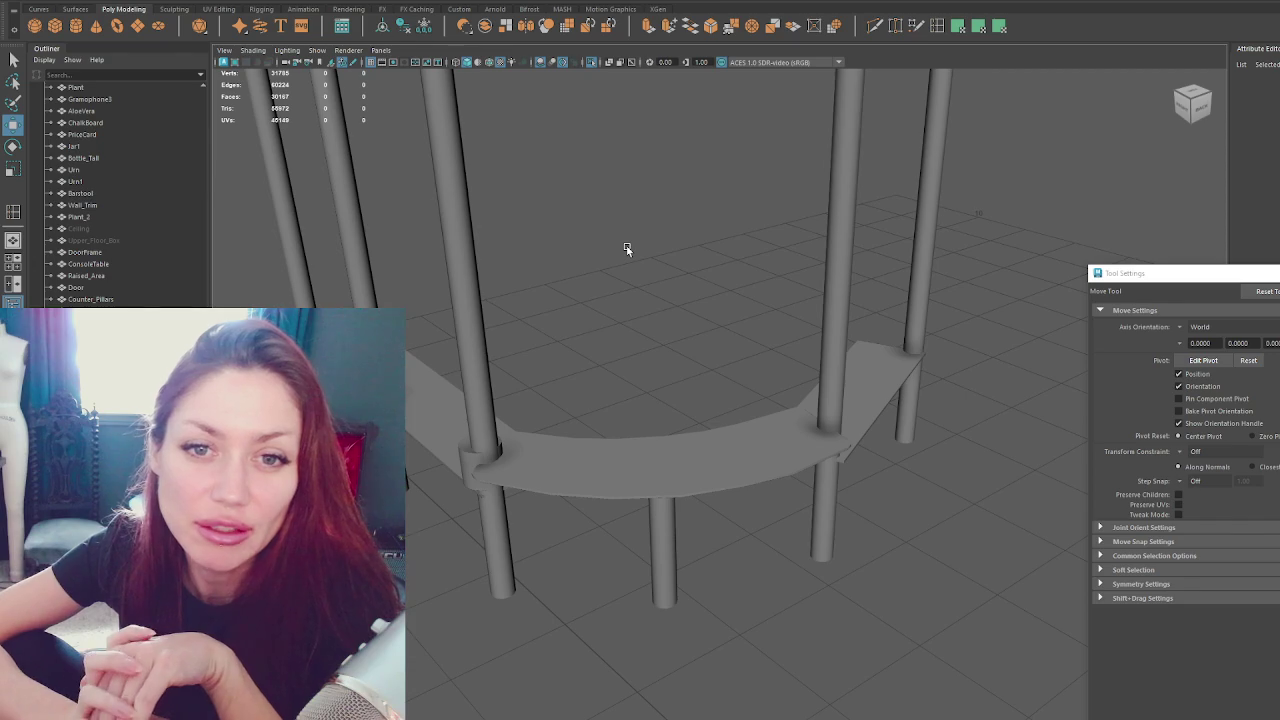
# Select the ring piece at the shelf's left end and enlarge it around the pillar base.
pyautogui.press('5')
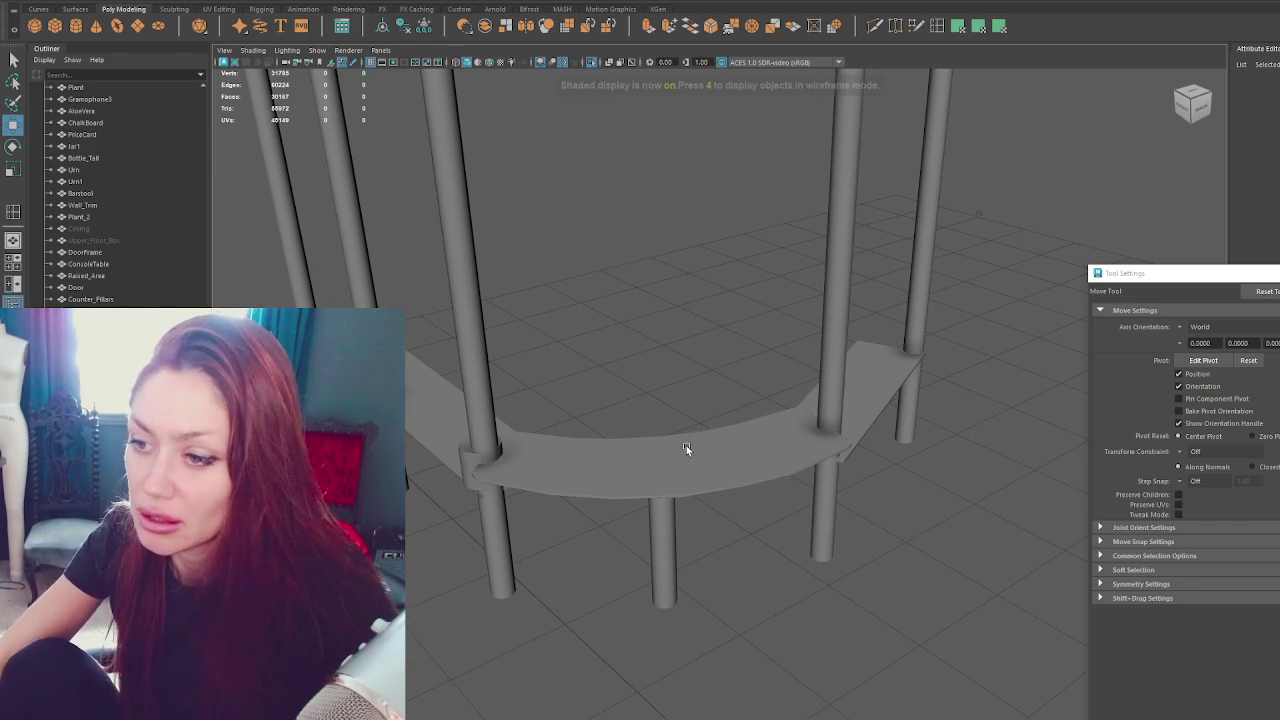
pyautogui.click(688, 448)
pyautogui.scroll(2, 768, 418)
pyautogui.scroll(2, 749, 440)
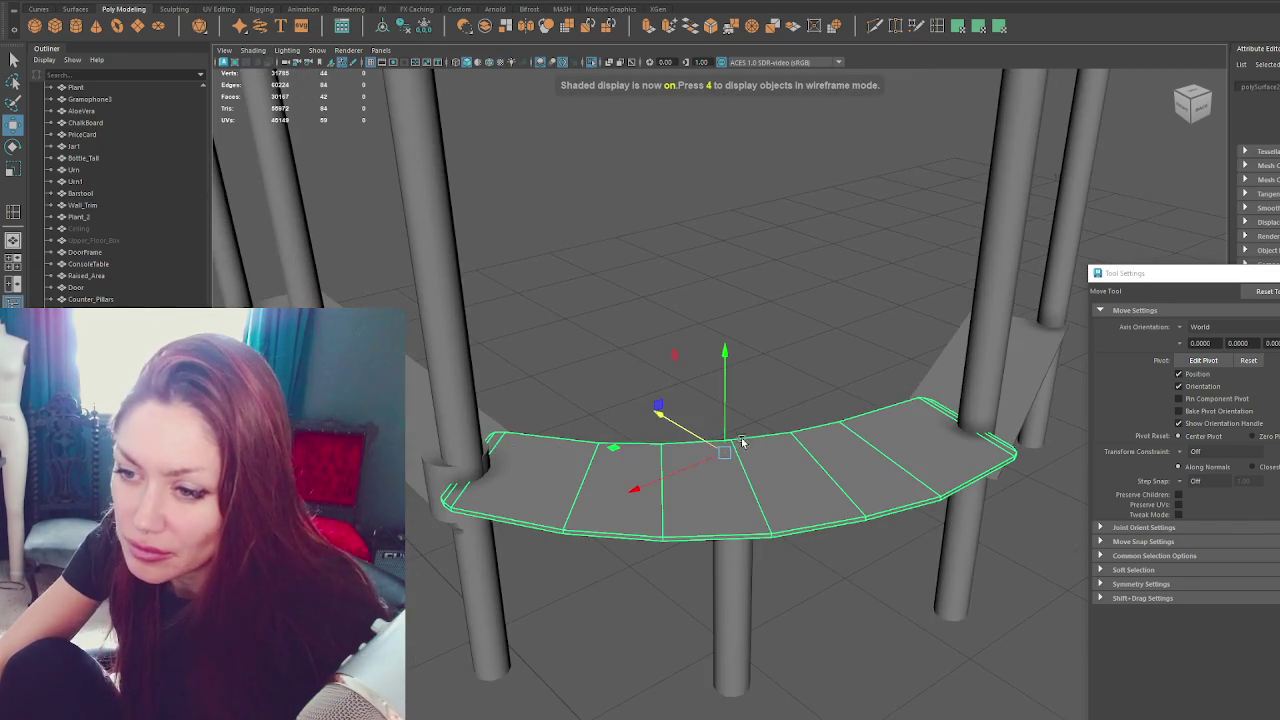
pyautogui.keyDown('alt'); pyautogui.moveTo(433, 477); pyautogui.dragTo(430, 470); pyautogui.keyUp('alt')
pyautogui.click(445, 470)
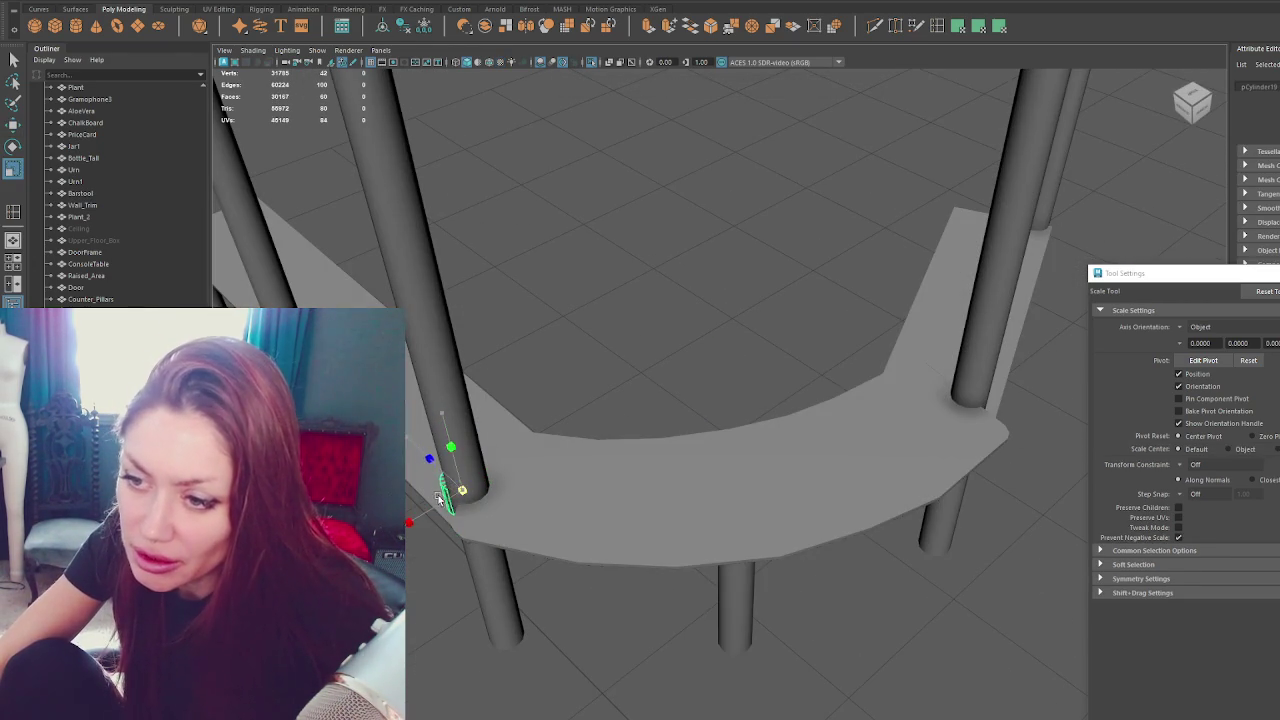
pyautogui.press('r')
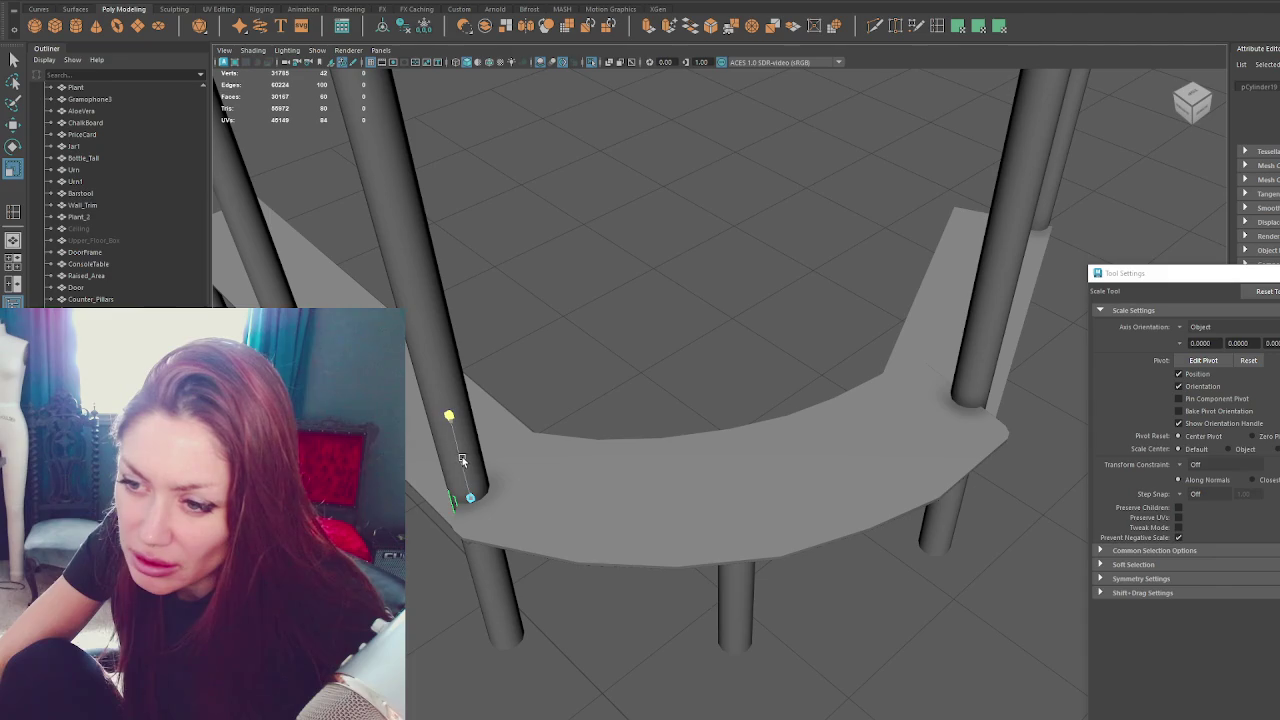
pyautogui.moveTo(470, 497); pyautogui.dragTo(481, 503)
# Frame the ring and orbit to check the pillar passing through the shelf.
pyautogui.keyDown('alt'); pyautogui.moveTo(604, 500); pyautogui.dragTo(640, 520); pyautogui.keyUp('alt')
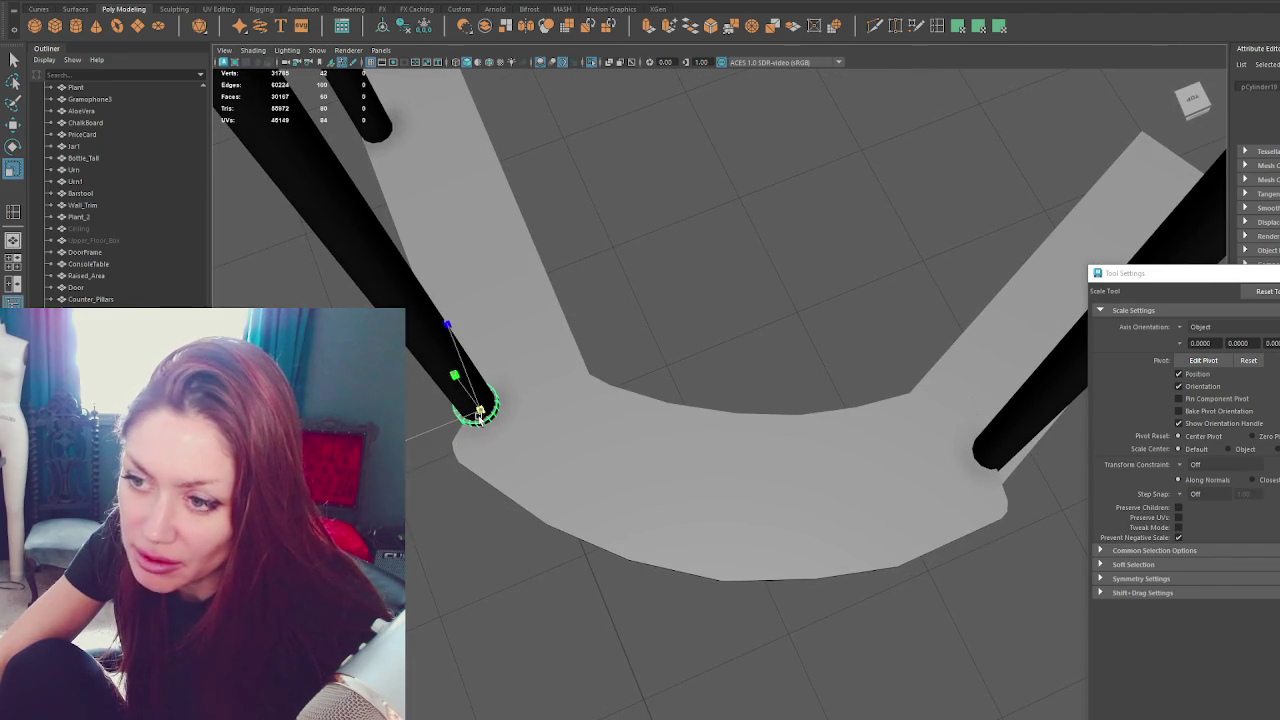
pyautogui.press('f')
pyautogui.keyDown('alt'); pyautogui.moveTo(480, 418); pyautogui.dragTo(726, 440); pyautogui.keyUp('alt')
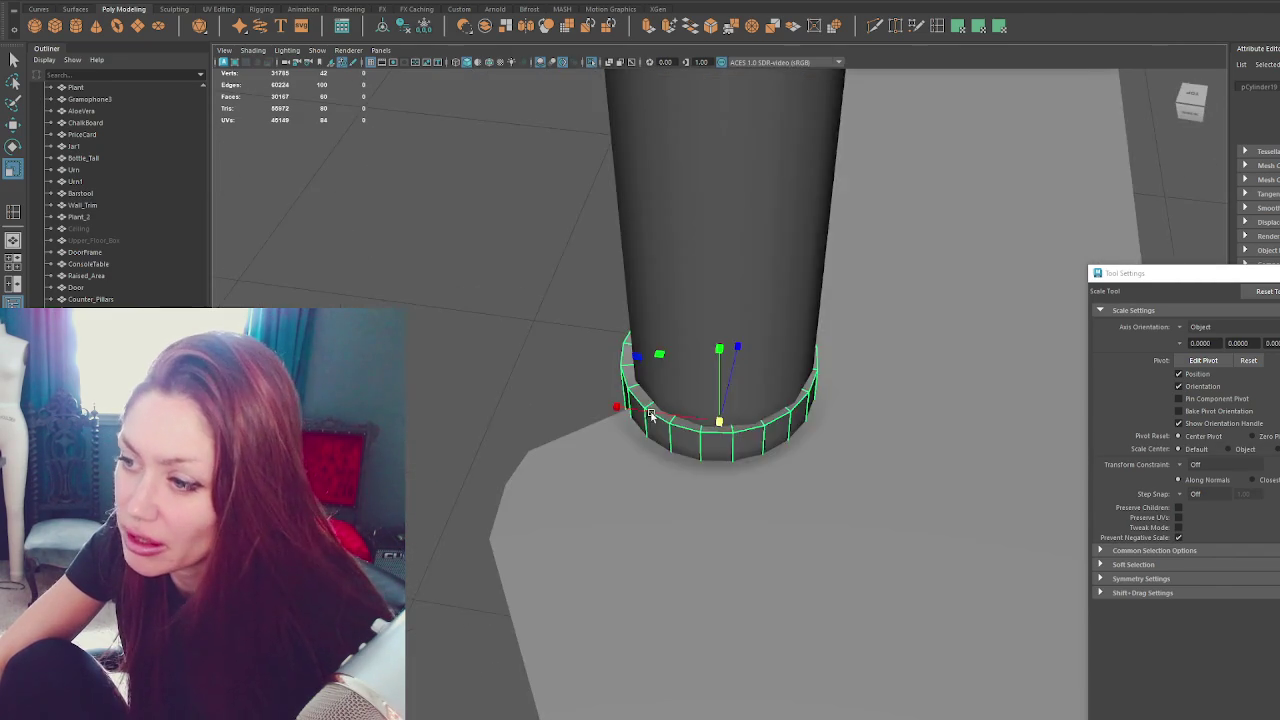
pyautogui.press('w')
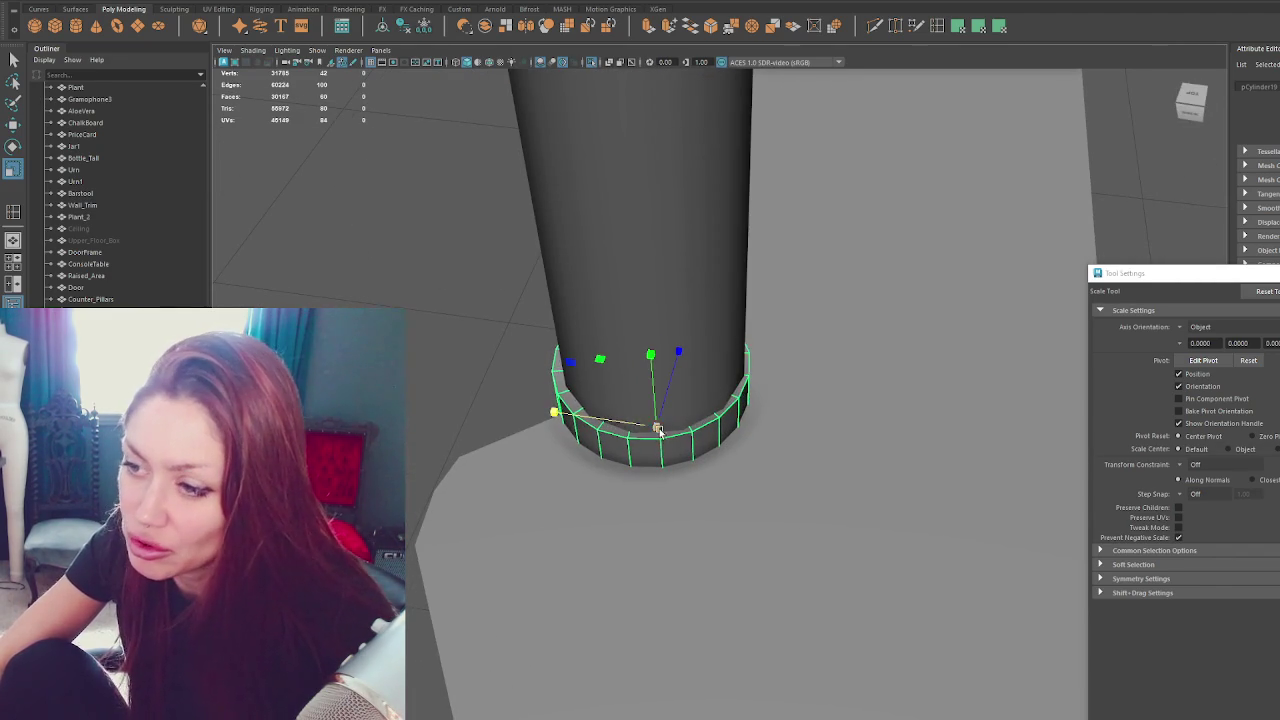
pyautogui.moveTo(560, 420)
pyautogui.keyDown('alt'); pyautogui.mouseDown()
pyautogui.moveTo(692, 436)
pyautogui.moveTo(476, 478)
pyautogui.moveTo(585, 418)
pyautogui.mouseUp(); pyautogui.keyUp('alt')
pyautogui.moveTo(937, 623)
pyautogui.keyDown('alt'); pyautogui.mouseDown()
pyautogui.moveTo(783, 480)
pyautogui.moveTo(789, 423)
pyautogui.moveTo(731, 494)
pyautogui.mouseUp(); pyautogui.keyUp('alt')
# Add the curved shelf to the selection and subtract the ring with Boolean Difference.
pyautogui.keyDown('shift'); pyautogui.click(731, 494); pyautogui.keyUp('shift')
pyautogui.moveTo(610, 513)
pyautogui.keyDown('alt'); pyautogui.mouseDown()
pyautogui.moveTo(669, 451)
pyautogui.moveTo(636, 416)
pyautogui.mouseUp(); pyautogui.keyUp('alt')
pyautogui.click(245, 2)
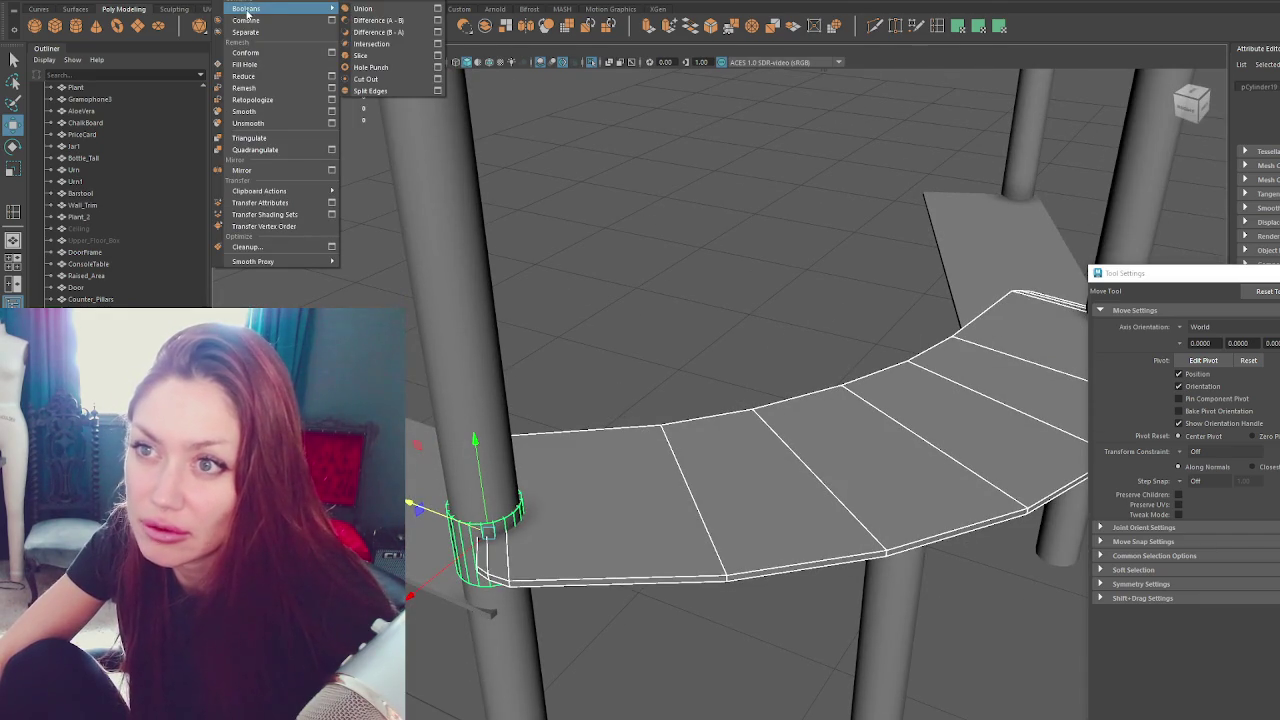
pyautogui.click(365, 32)
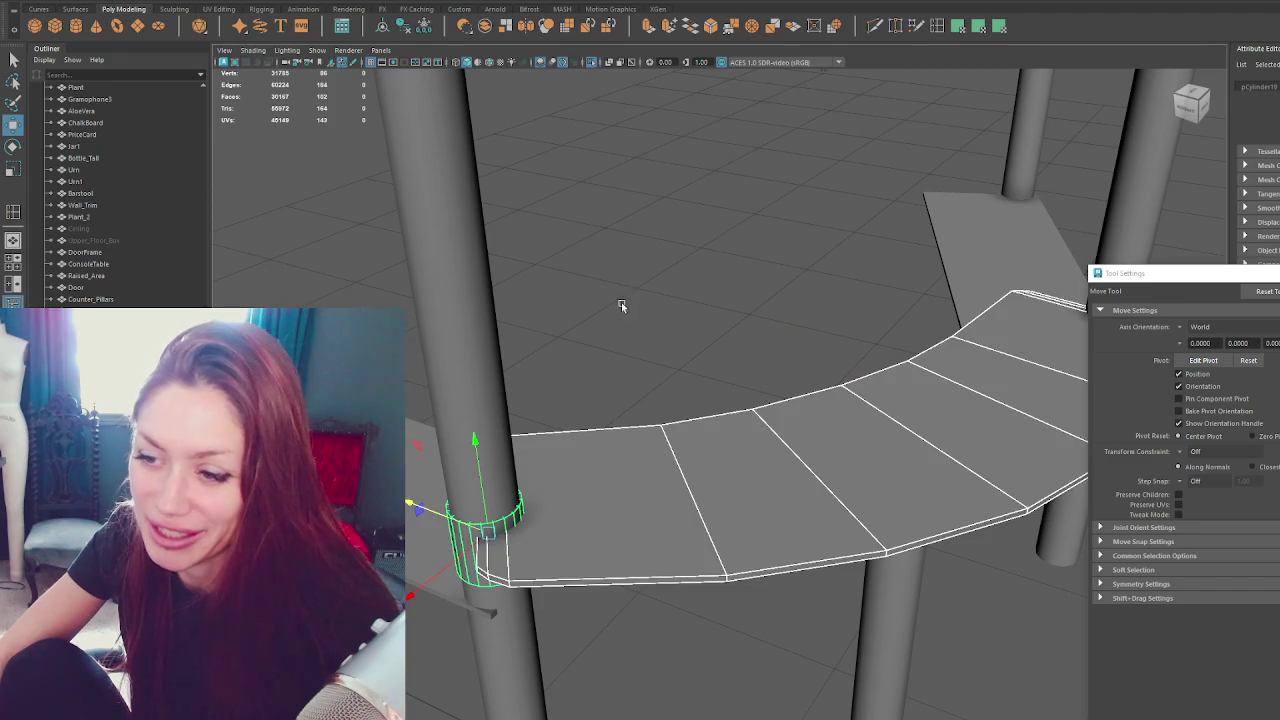
pyautogui.click(624, 295)
pyautogui.click(466, 526)
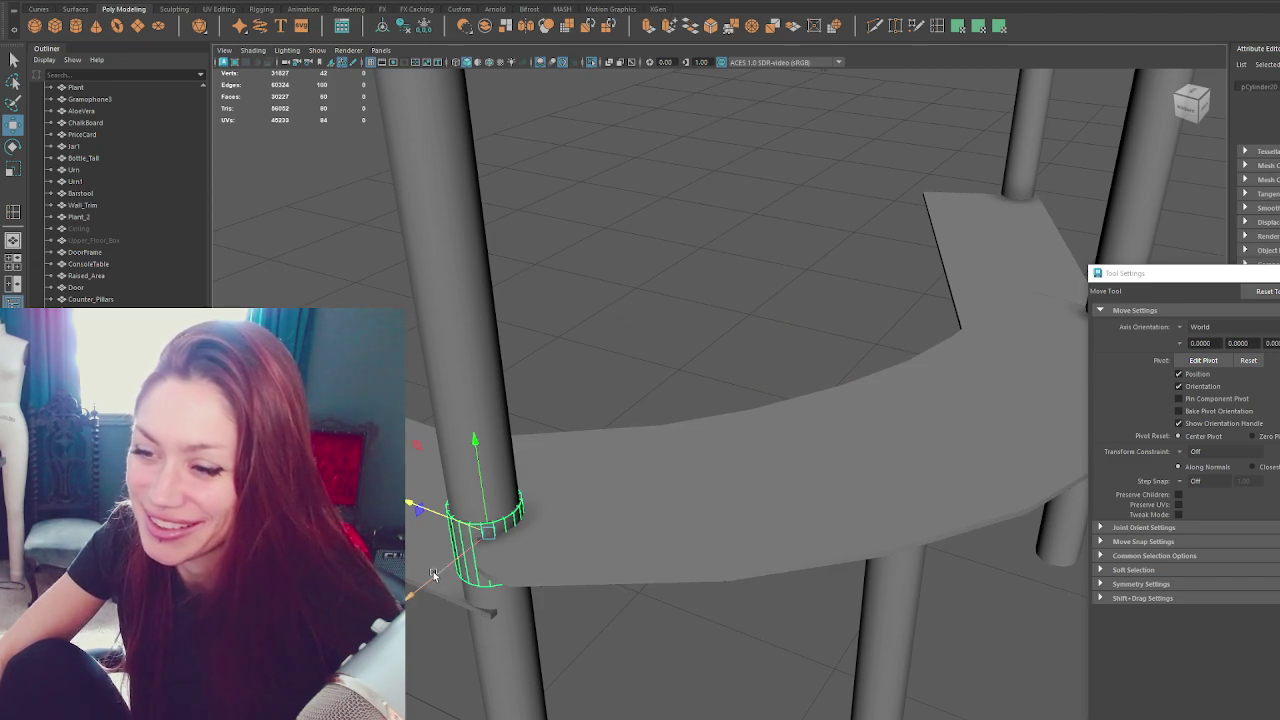
# Reposition the cutter ring along the pillar base, undoing one misplaced move.
pyautogui.moveTo(433, 575); pyautogui.dragTo(853, 389)
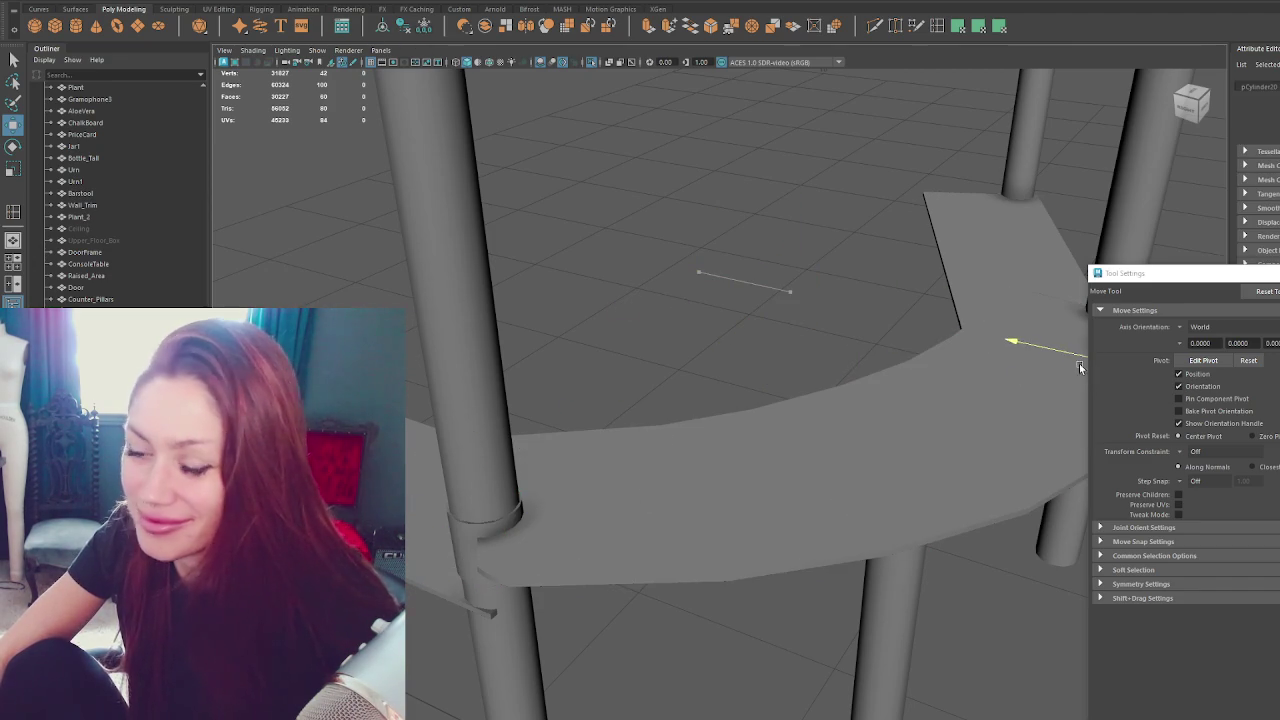
pyautogui.hotkey('ctrl', 'z')
pyautogui.keyDown('alt'); pyautogui.moveTo(597, 429); pyautogui.dragTo(680, 451); pyautogui.keyUp('alt')
pyautogui.moveTo(797, 457); pyautogui.dragTo(761, 397)
pyautogui.moveTo(799, 449)
pyautogui.mouseDown()
pyautogui.moveTo(763, 449)
pyautogui.moveTo(877, 429)
pyautogui.mouseUp()
pyautogui.scroll(5, 877, 429)
pyautogui.moveTo(608, 443); pyautogui.dragTo(600, 445)
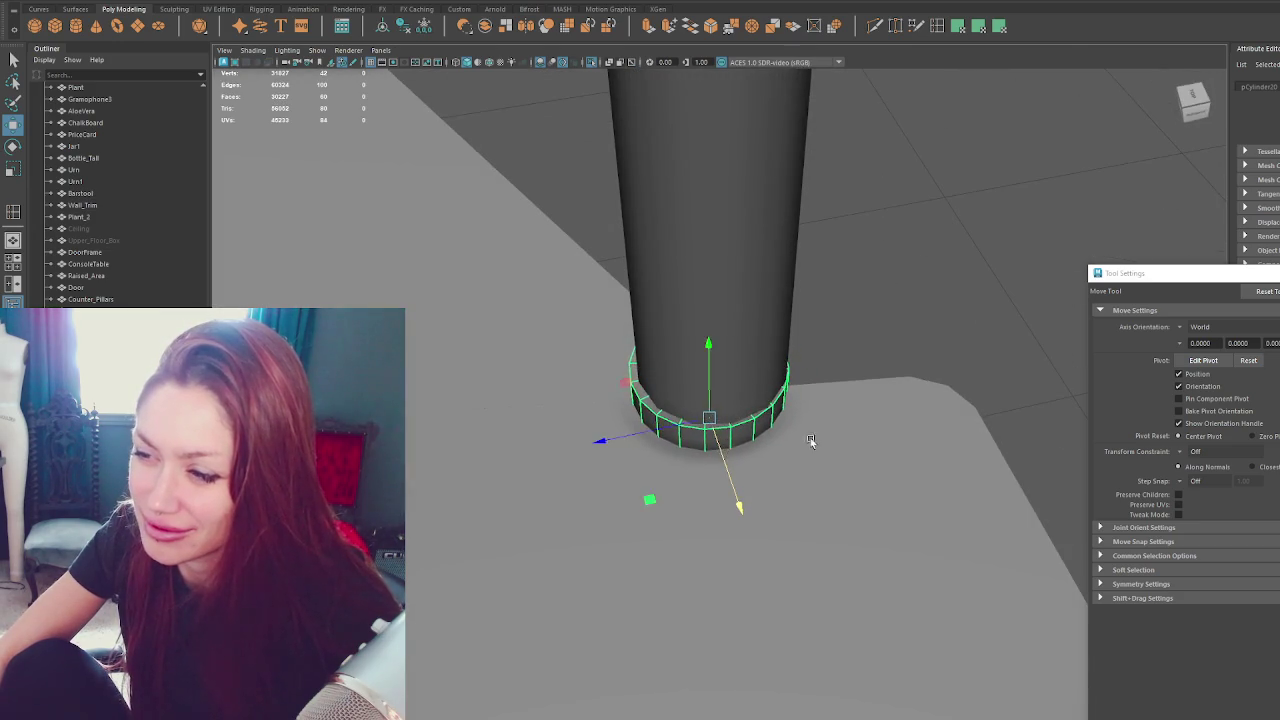
pyautogui.keyDown('alt'); pyautogui.moveTo(725, 453); pyautogui.dragTo(716, 371); pyautogui.keyUp('alt')
pyautogui.press('F10')
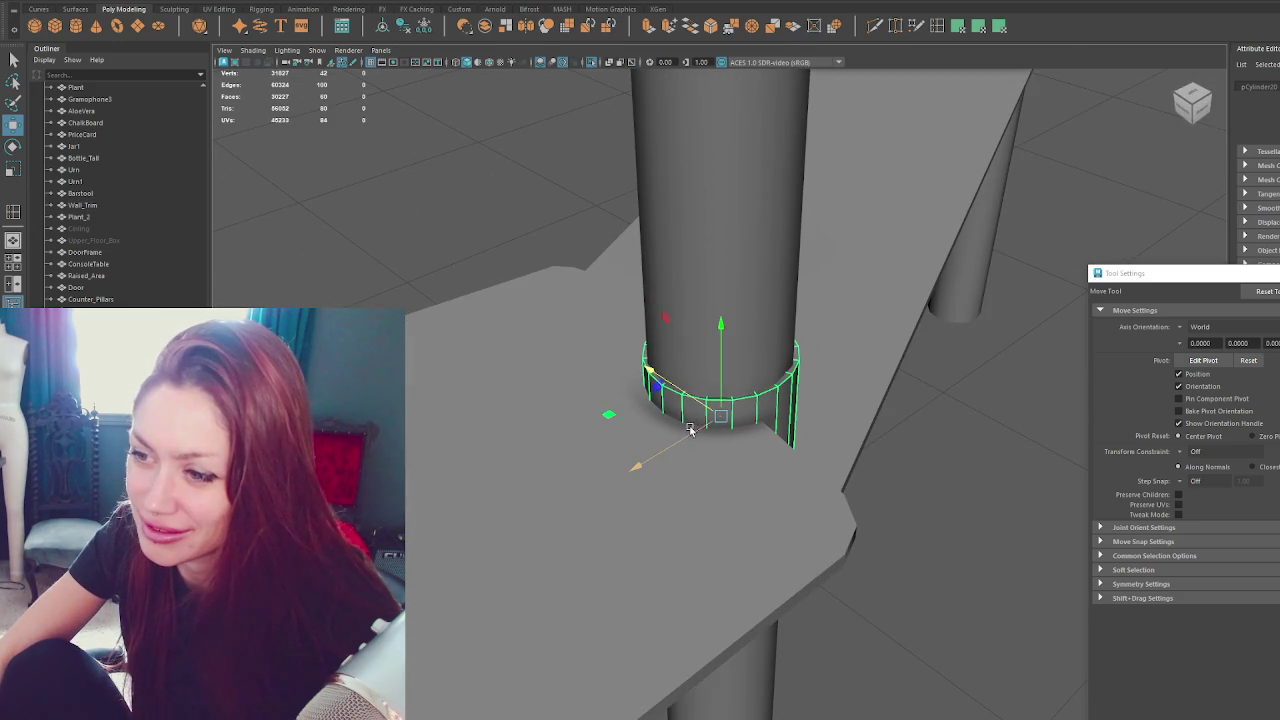
pyautogui.moveTo(690, 430)
pyautogui.keyDown('alt'); pyautogui.mouseDown()
pyautogui.moveTo(754, 403)
pyautogui.moveTo(492, 527)
pyautogui.moveTo(734, 514)
pyautogui.moveTo(531, 366)
pyautogui.moveTo(550, 485)
pyautogui.mouseUp(); pyautogui.keyUp('alt')
# Select the curved counter and apply a Boolean Difference between it and the ring.
pyautogui.click(550, 485)
pyautogui.moveTo(569, 540)
pyautogui.keyDown('alt'); pyautogui.mouseDown()
pyautogui.moveTo(563, 470)
pyautogui.moveTo(533, 489)
pyautogui.moveTo(515, 470)
pyautogui.mouseUp(); pyautogui.keyUp('alt')
pyautogui.click(378, 4)
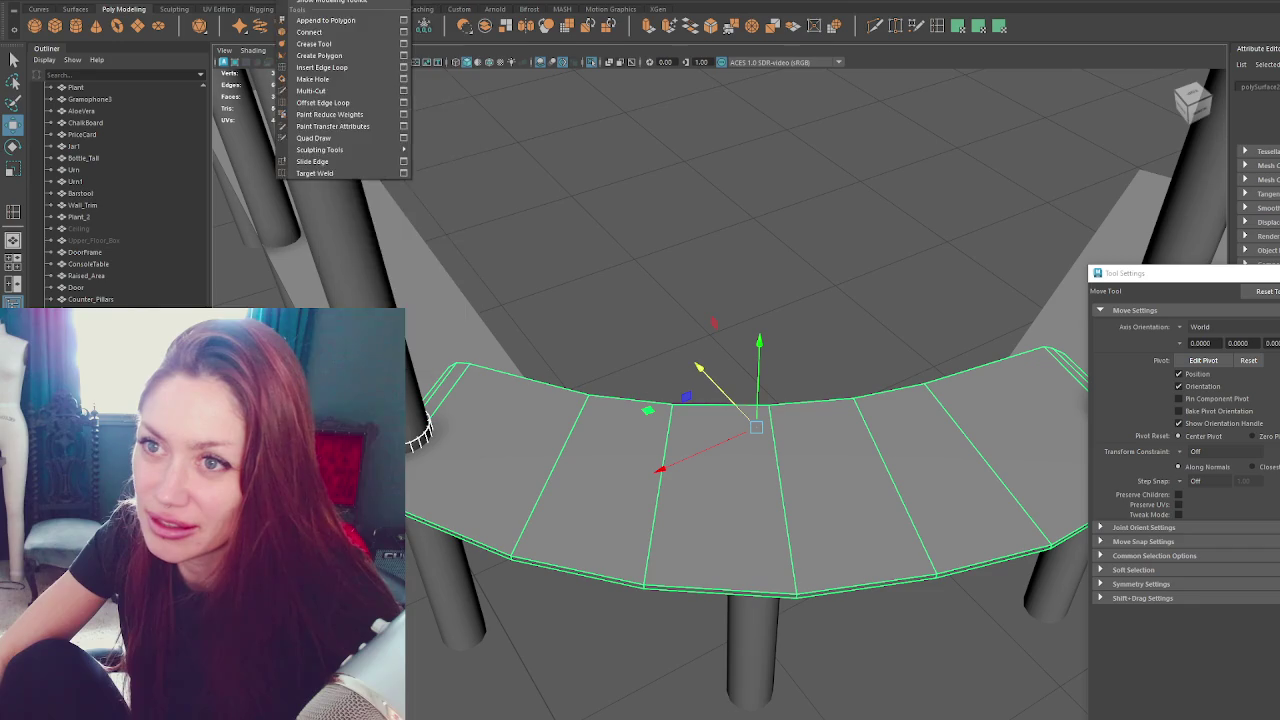
pyautogui.press('Escape')
pyautogui.click(297, 5)
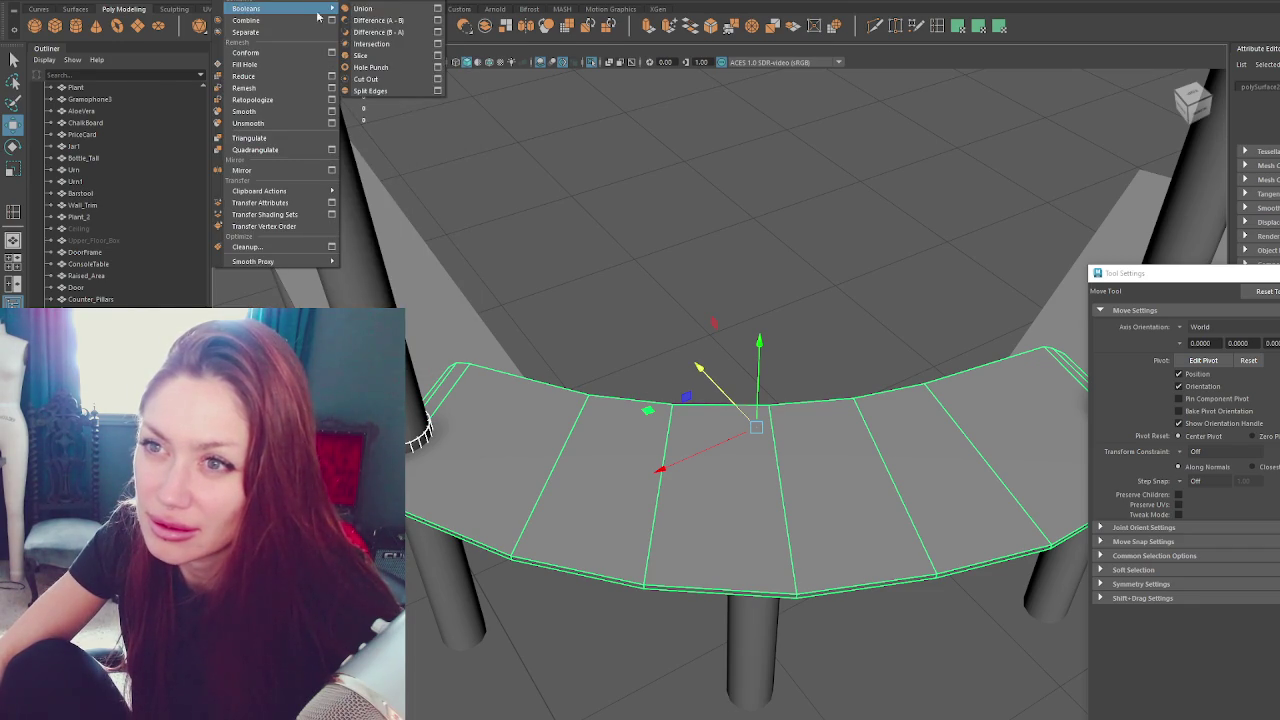
pyautogui.click(365, 22)
pyautogui.click(230, 4)
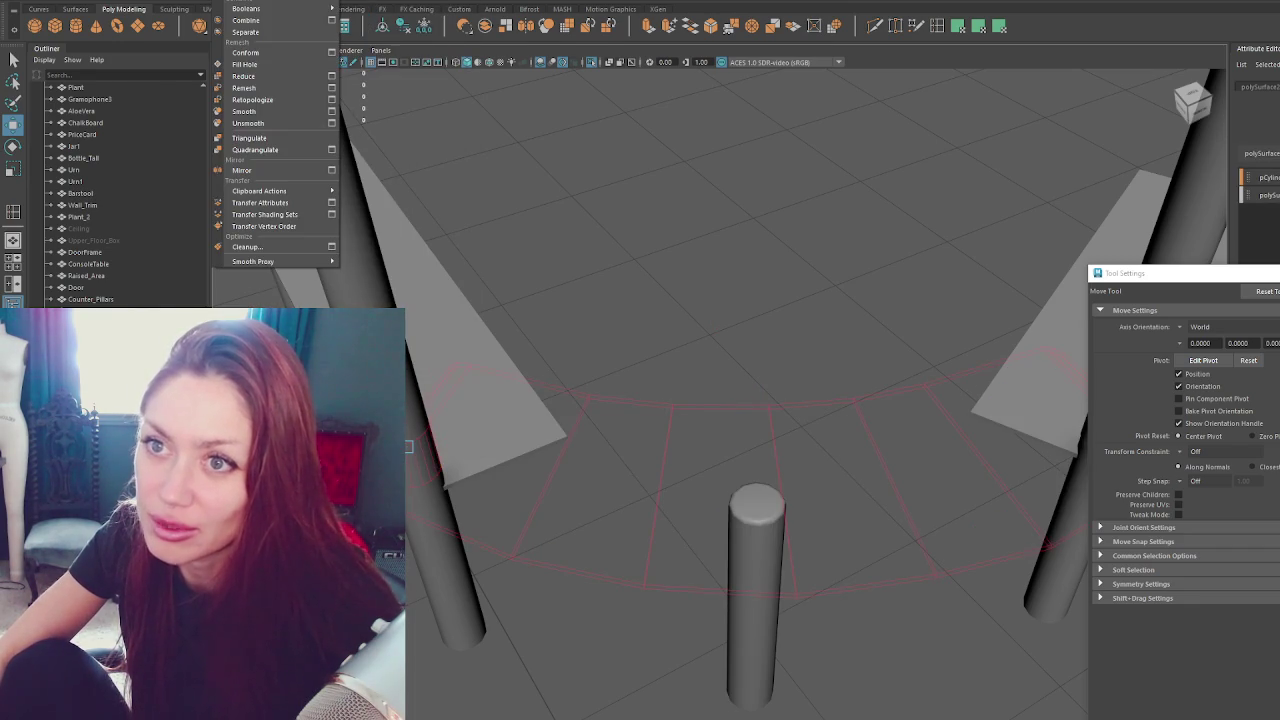
pyautogui.click(359, 33)
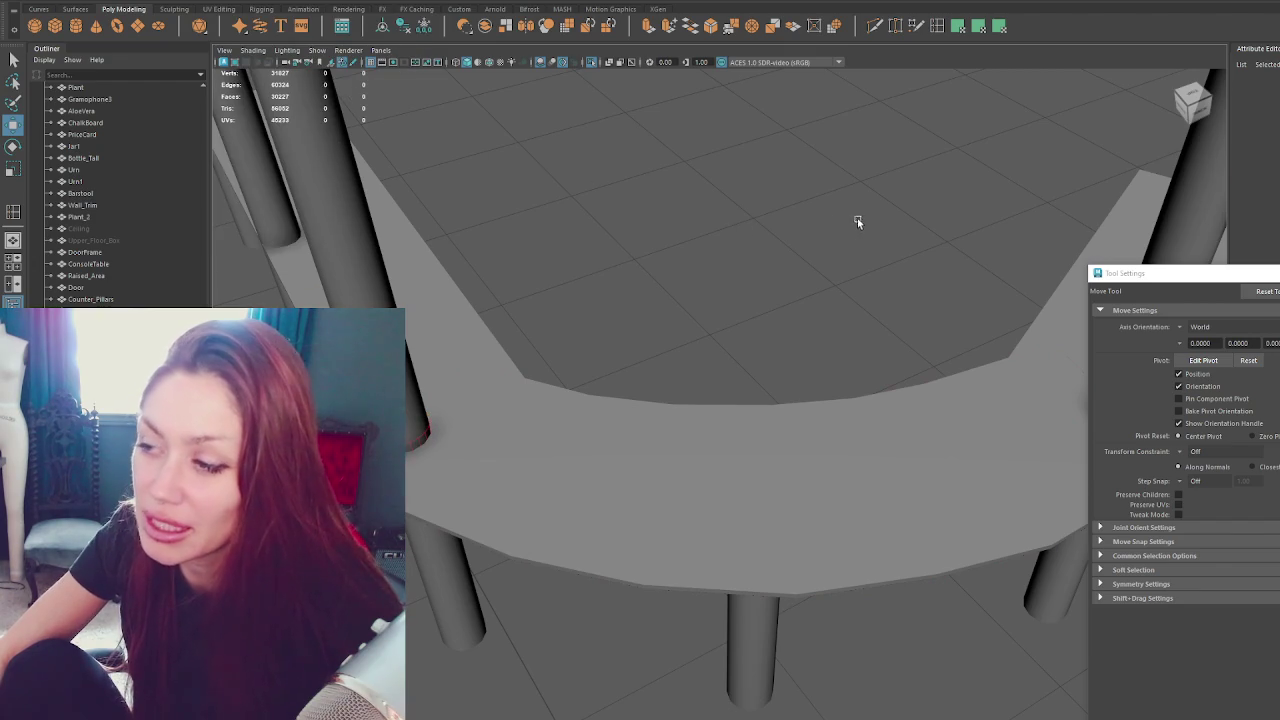
# Select the counter, then the left pillar ring, and subtract the ring to notch the counter.
pyautogui.click(600, 420)
pyautogui.click(420, 430)
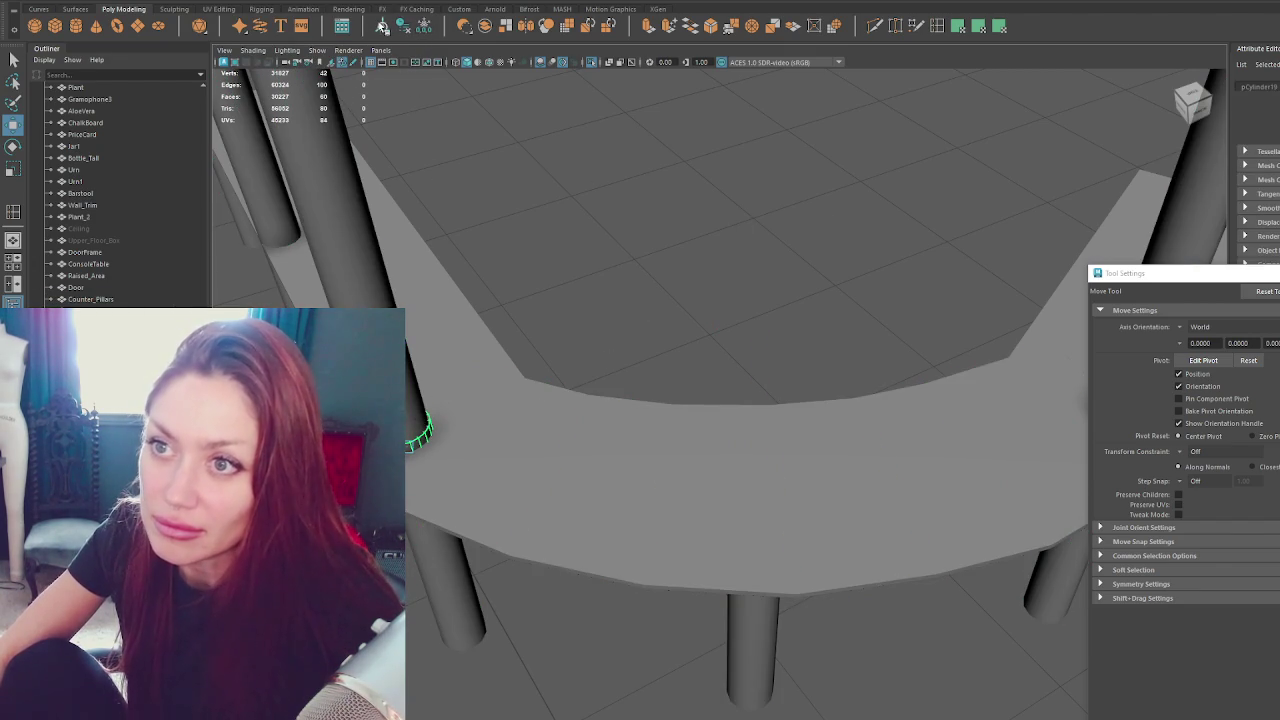
pyautogui.click(409, 498)
pyautogui.keyDown('shift'); pyautogui.click(412, 438); pyautogui.keyUp('shift')
pyautogui.moveTo(250, 8)
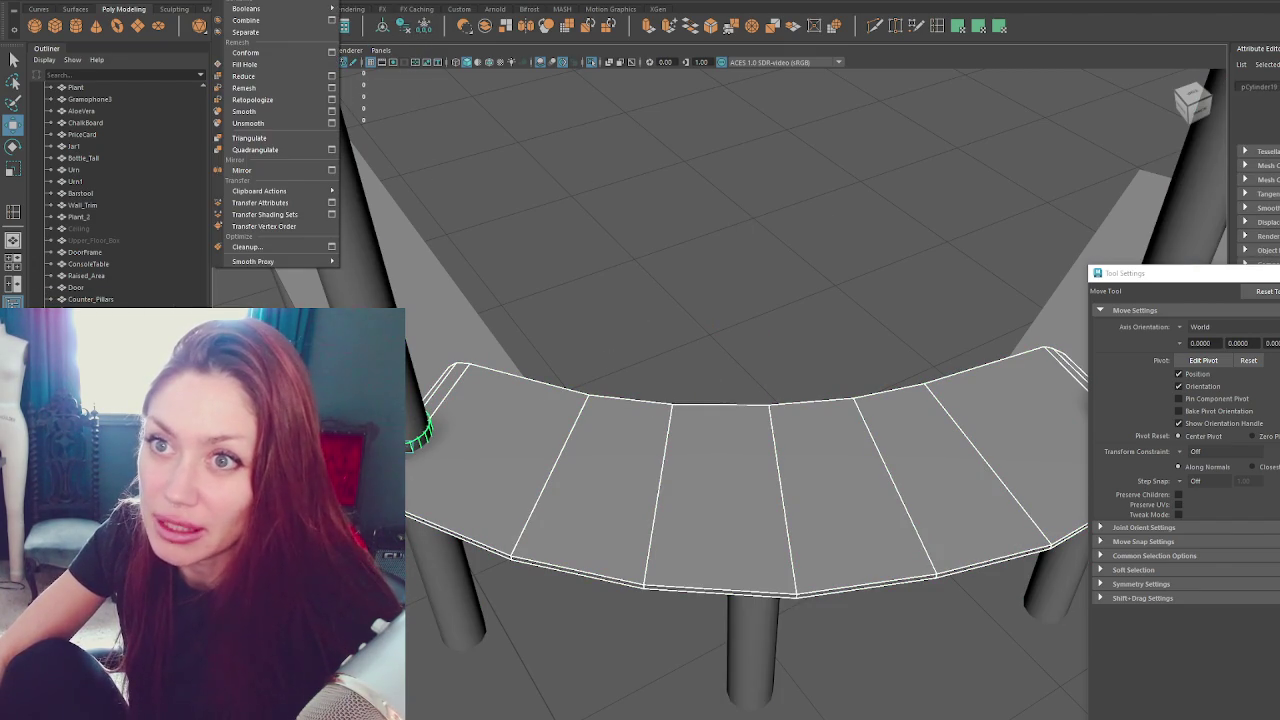
pyautogui.click(230, 2)
pyautogui.click(379, 21)
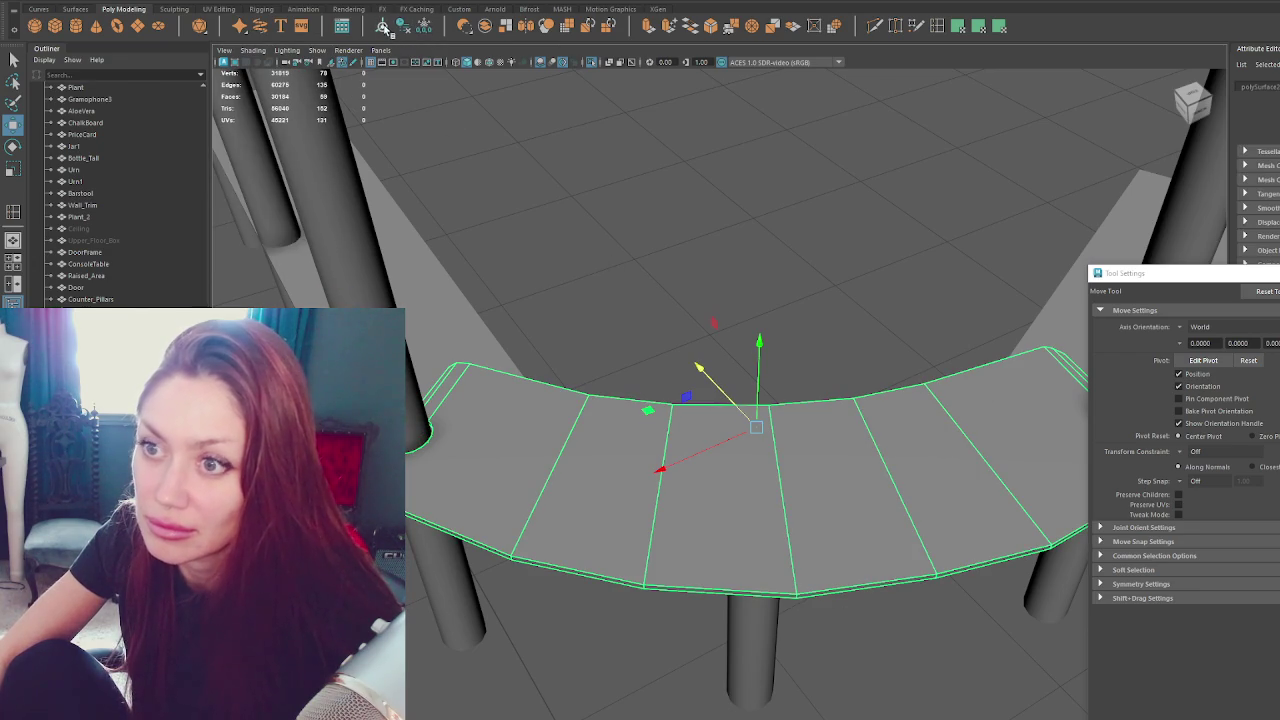
pyautogui.click(974, 262)
pyautogui.keyDown('alt'); pyautogui.moveTo(974, 262); pyautogui.dragTo(781, 459); pyautogui.keyUp('alt')
pyautogui.click(781, 459)
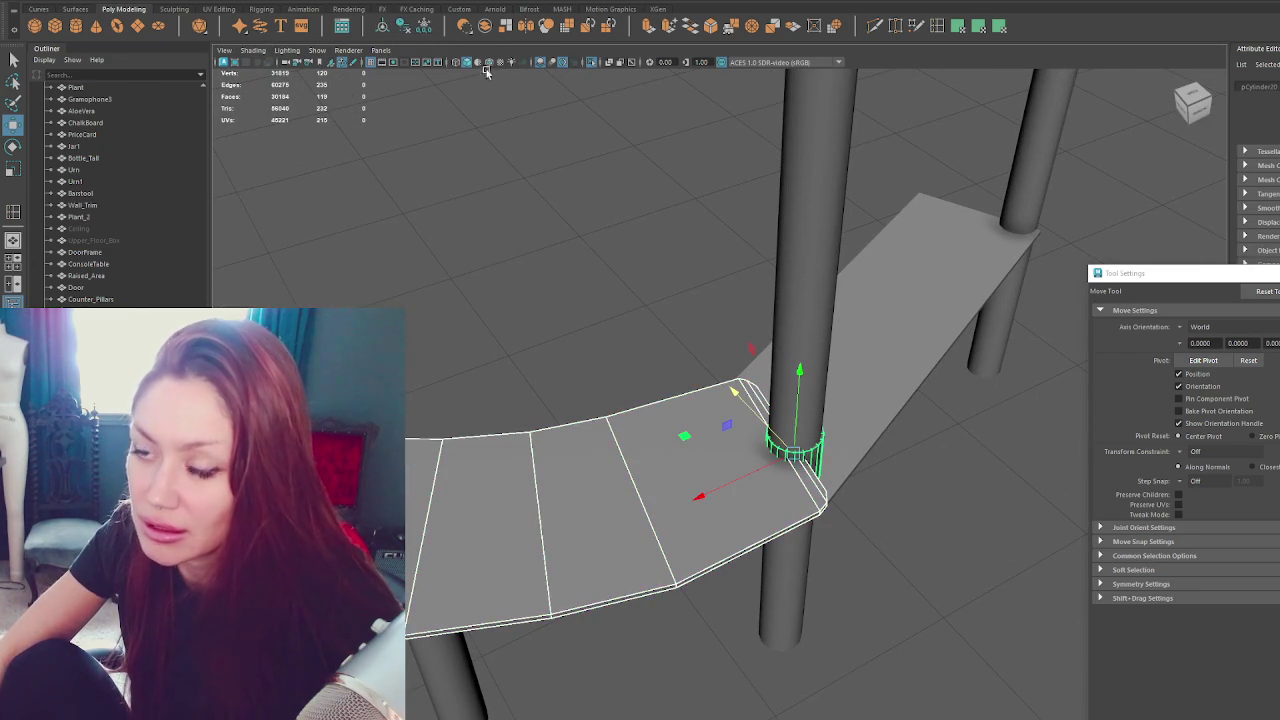
# Duplicate the pillar ring, move the copy to the next pillar, and subtract it from the counter.
pyautogui.click(662, 290)
pyautogui.click(792, 449)
pyautogui.keyDown('shift'); pyautogui.moveTo(792, 449); pyautogui.dragTo(1019, 260); pyautogui.keyUp('shift')
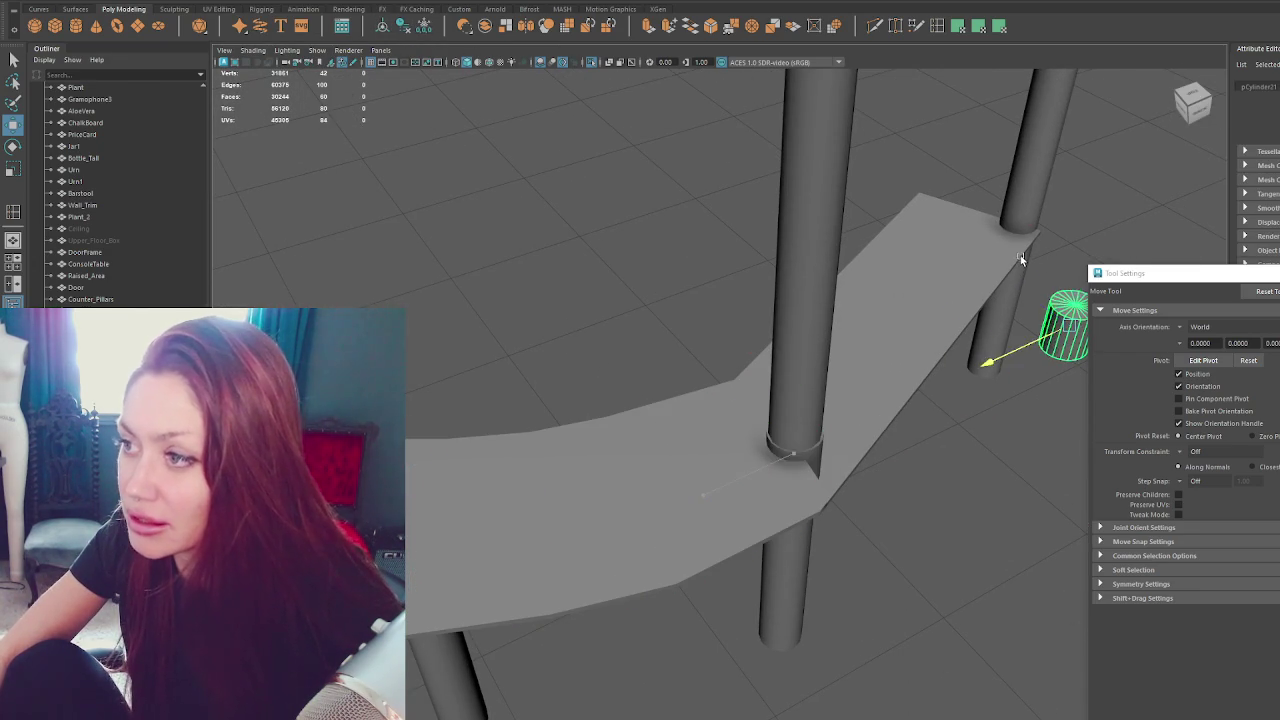
pyautogui.click(676, 486)
pyautogui.doubleClick(810, 455)
pyautogui.click(297, 2)
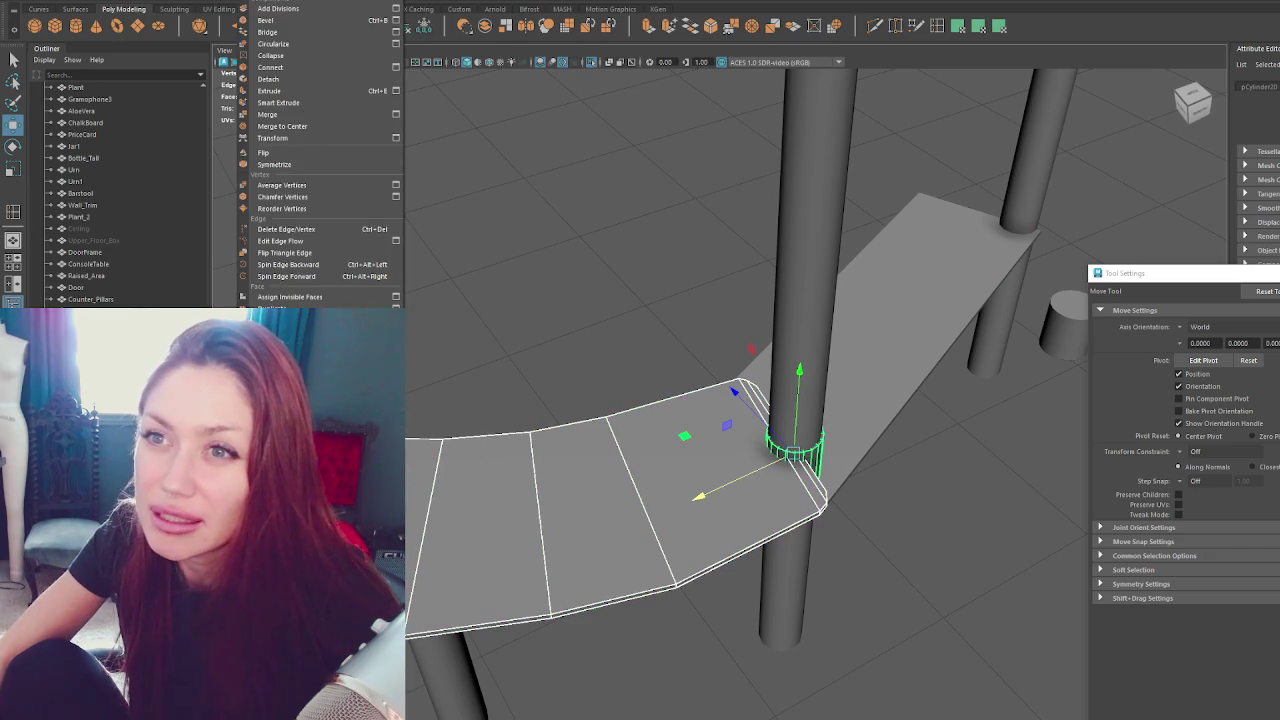
pyautogui.moveTo(247, 8)
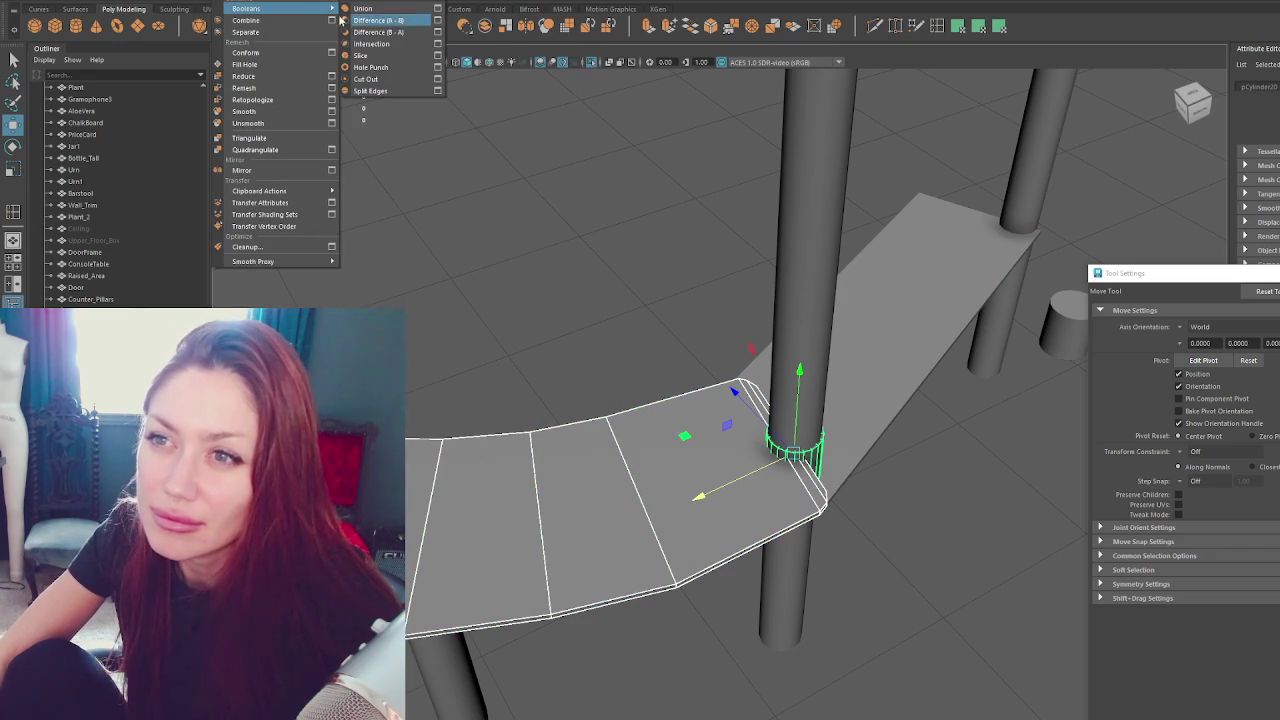
pyautogui.click(372, 33)
pyautogui.keyDown('alt'); pyautogui.moveTo(608, 223); pyautogui.dragTo(560, 210); pyautogui.keyUp('alt')
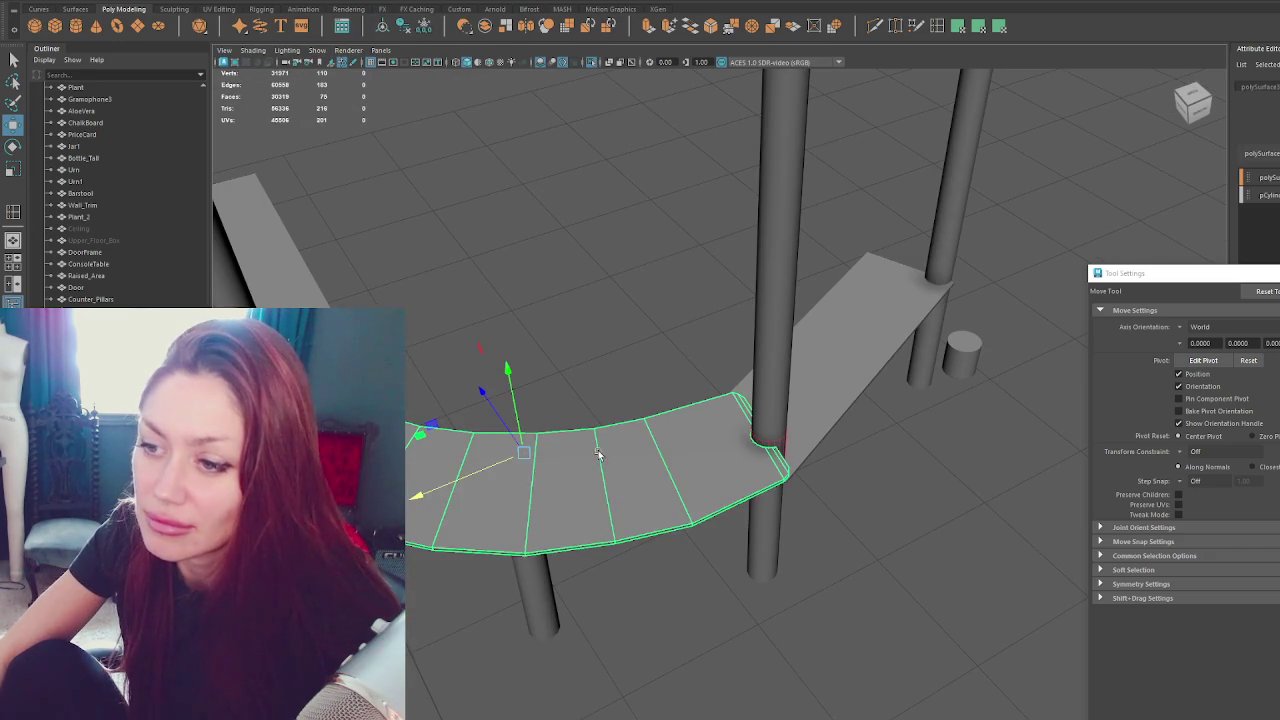
# Slide the small cutter cylinder along the straight plank to the pillar.
pyautogui.click(947, 336)
pyautogui.moveTo(947, 336); pyautogui.dragTo(948, 238)
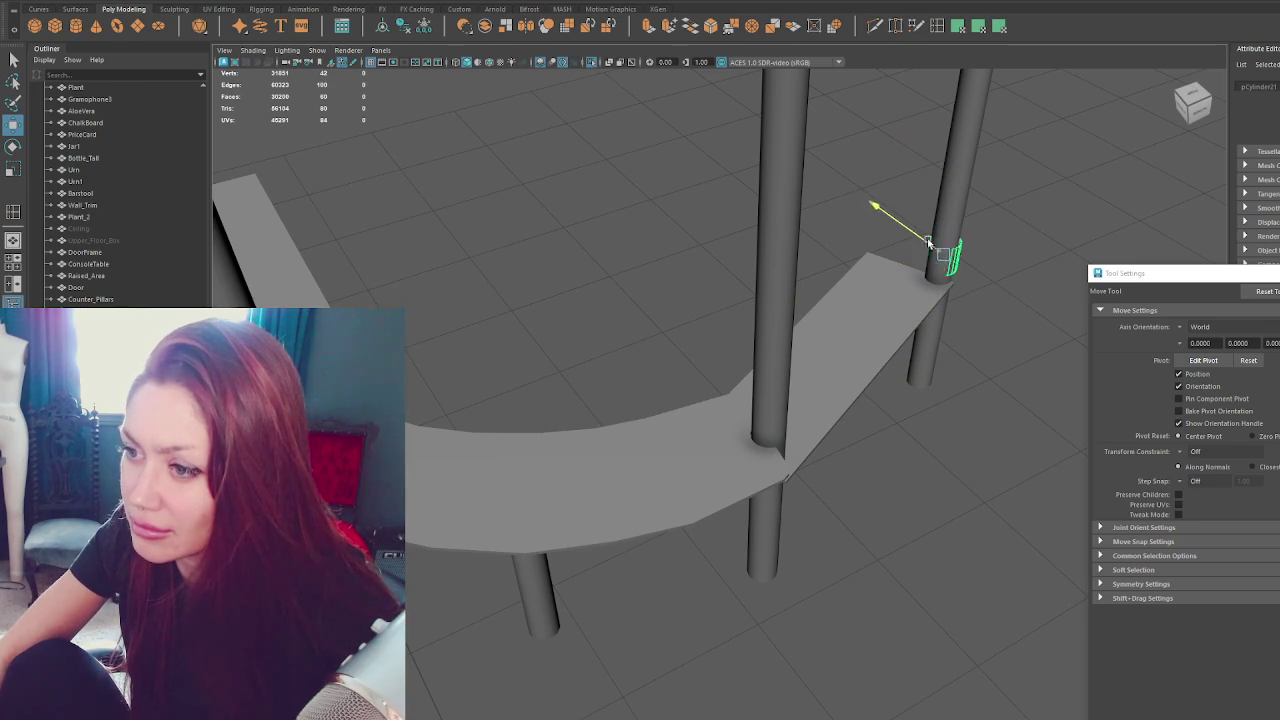
pyautogui.moveTo(926, 268); pyautogui.dragTo(922, 268)
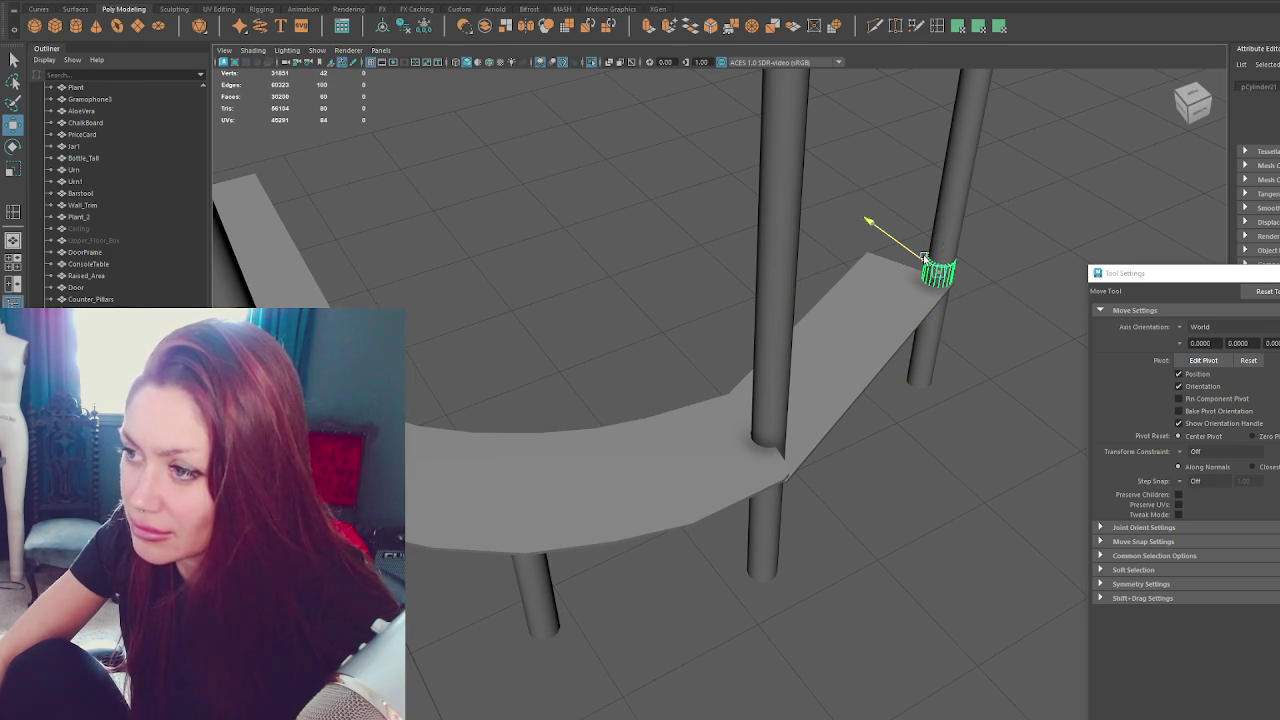
pyautogui.click(897, 305)
pyautogui.keyDown('alt'); pyautogui.moveTo(897, 305); pyautogui.dragTo(980, 251); pyautogui.keyUp('alt')
pyautogui.click(1048, 485)
pyautogui.moveTo(1015, 487)
pyautogui.mouseDown()
pyautogui.moveTo(715, 489)
pyautogui.moveTo(766, 488)
pyautogui.moveTo(720, 463)
pyautogui.mouseUp()
pyautogui.moveTo(880, 474)
pyautogui.keyDown('alt'); pyautogui.mouseDown()
pyautogui.moveTo(871, 500)
pyautogui.moveTo(826, 440)
pyautogui.mouseUp(); pyautogui.keyUp('alt')
# Rotate the flat plank slightly around the vertical axis beside the pillar ring.
pyautogui.click(871, 500)
pyautogui.click(826, 440)
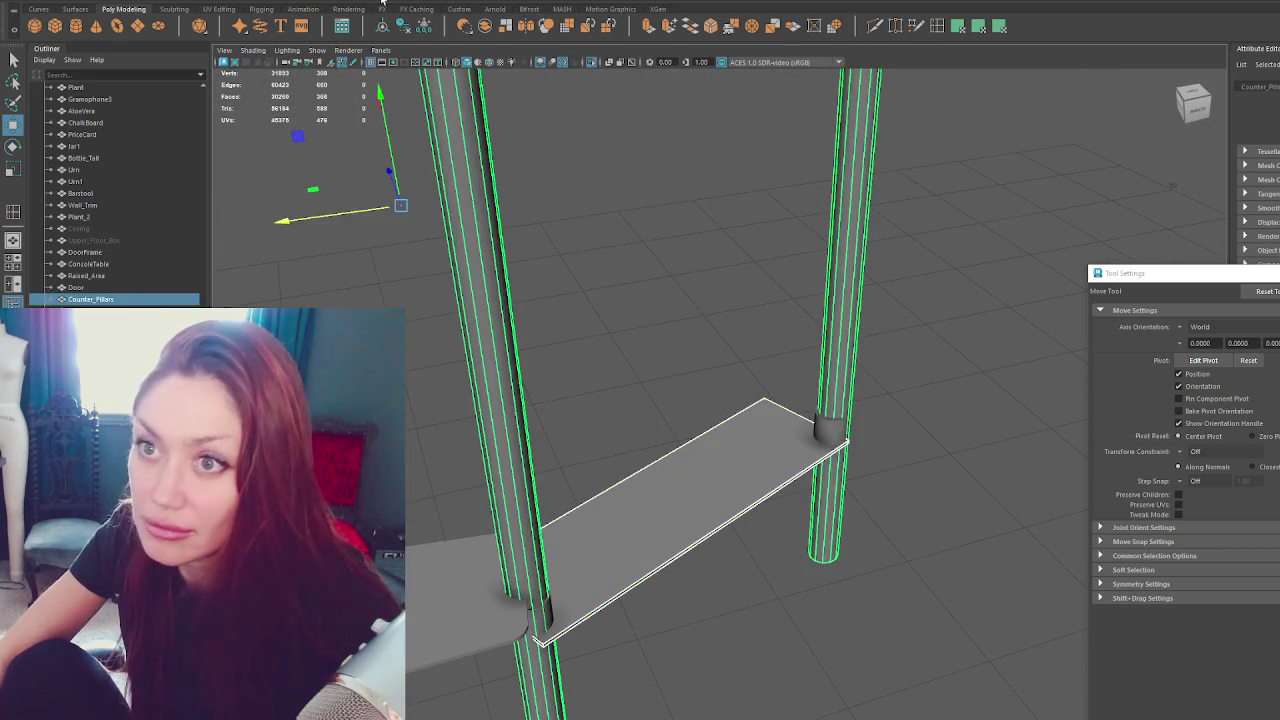
pyautogui.click(830, 428)
pyautogui.click(814, 430)
pyautogui.click(830, 428)
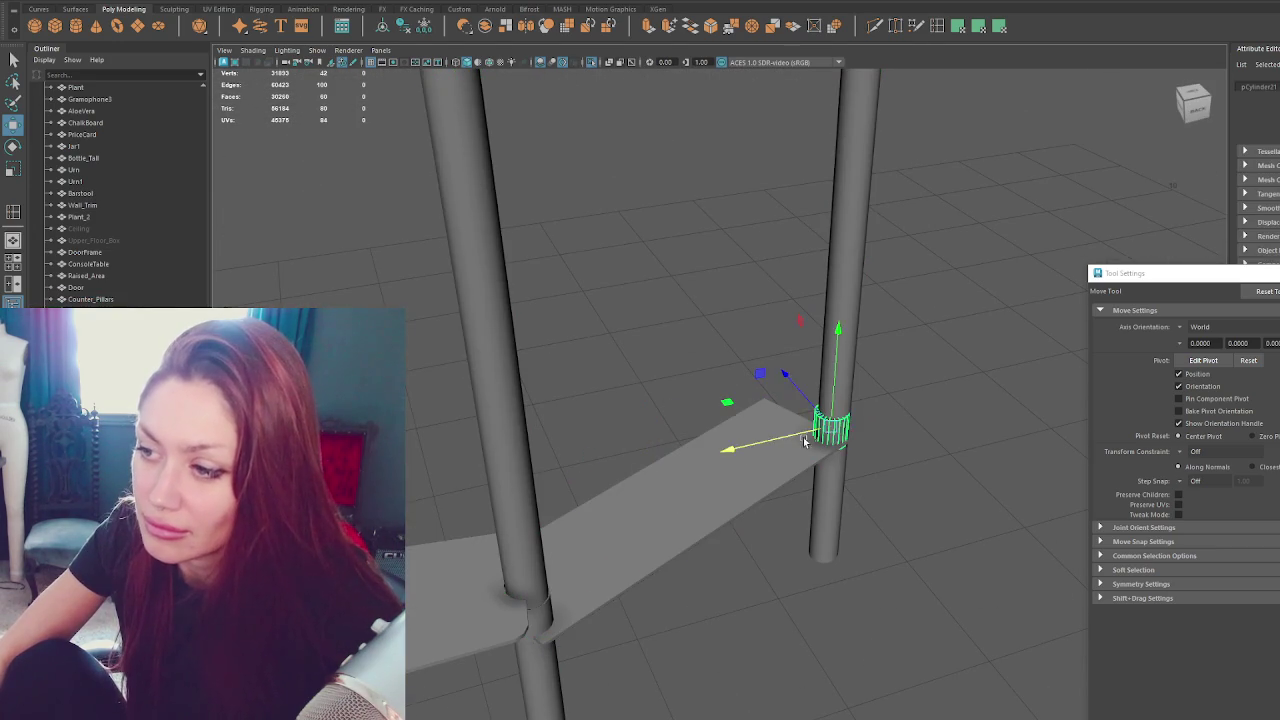
pyautogui.click(744, 416)
pyautogui.press('e')
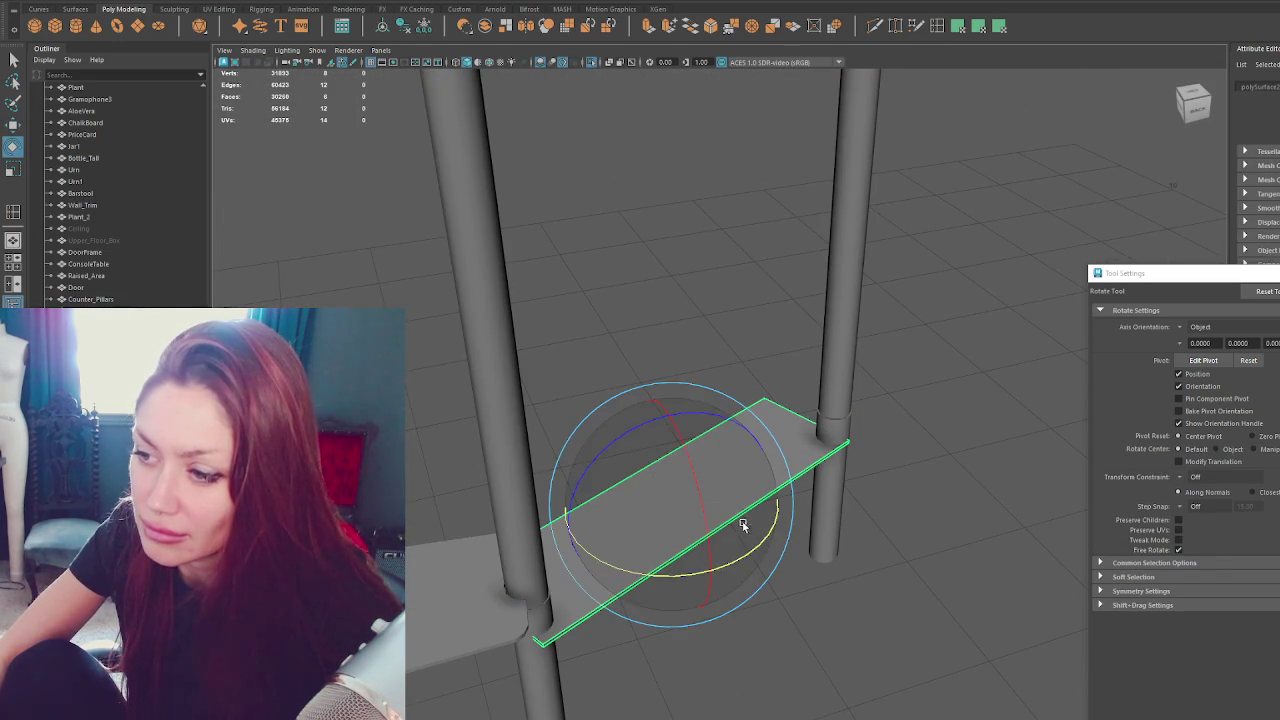
pyautogui.moveTo(750, 555); pyautogui.dragTo(748, 553)
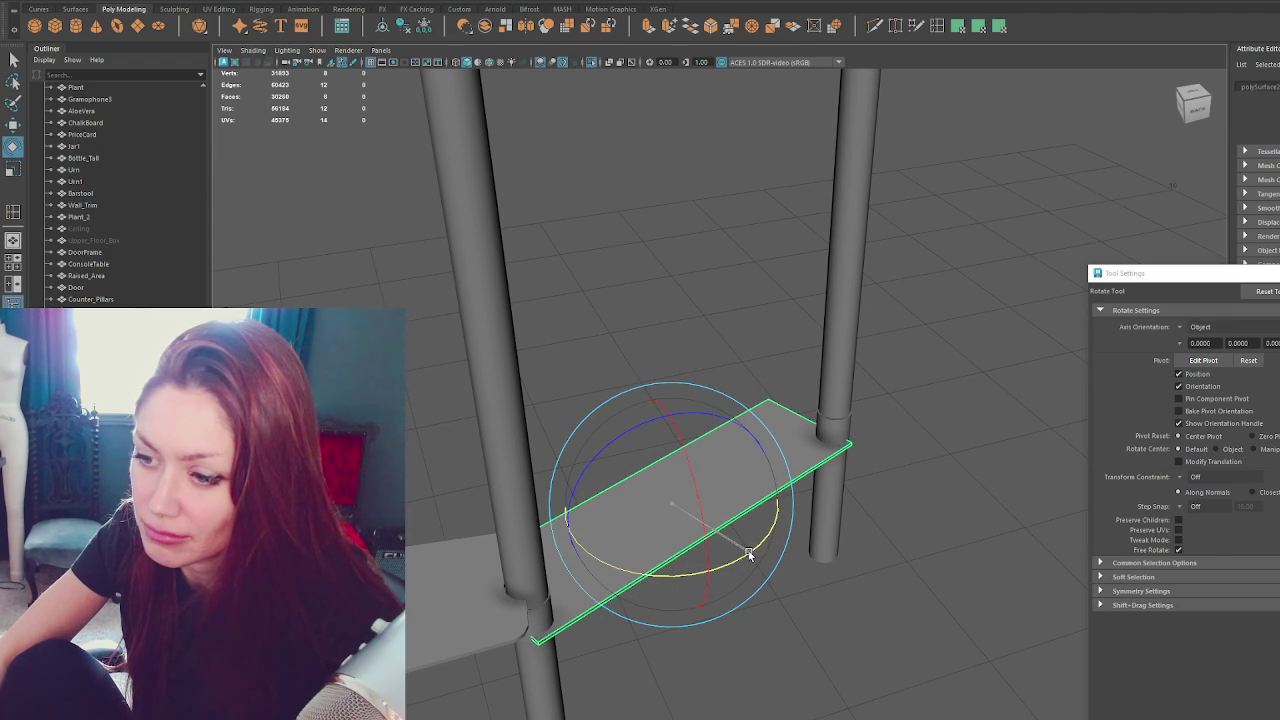
# Cut notches into the plank at both pillars with Boolean Difference, then restore the full scene.
pyautogui.click(828, 428)
pyautogui.click(300, 3)
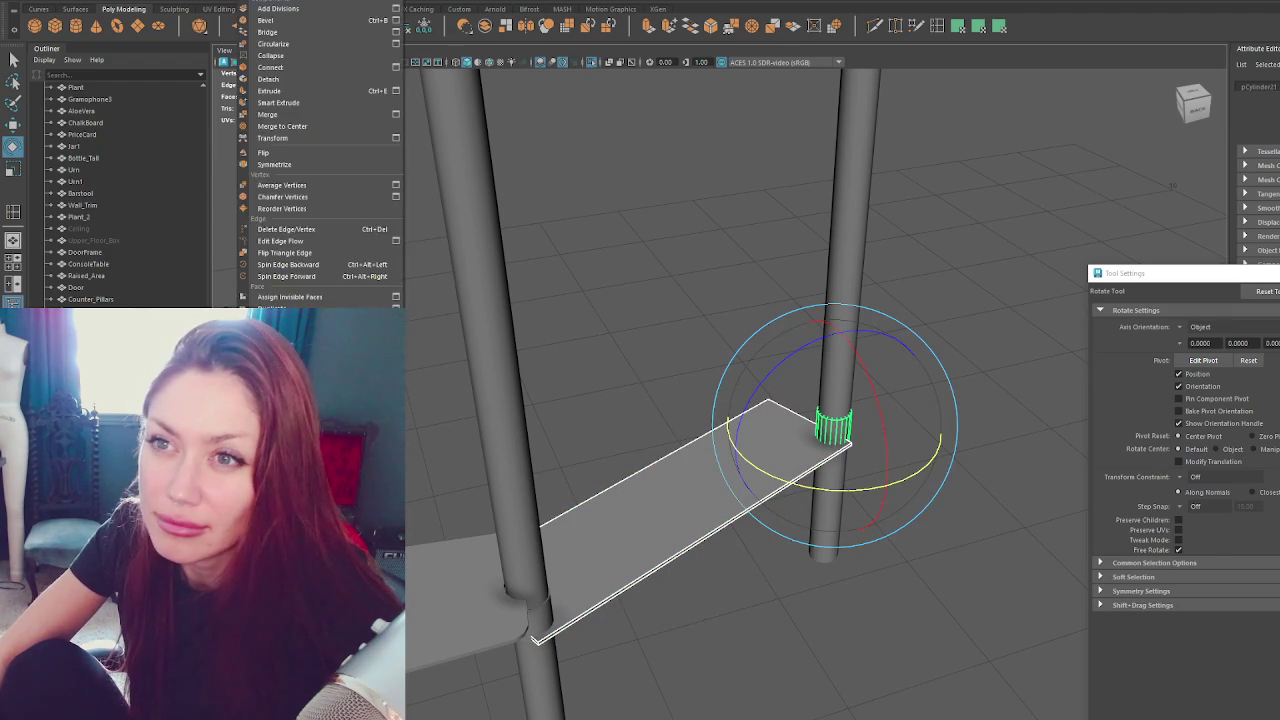
pyautogui.moveTo(260, 8)
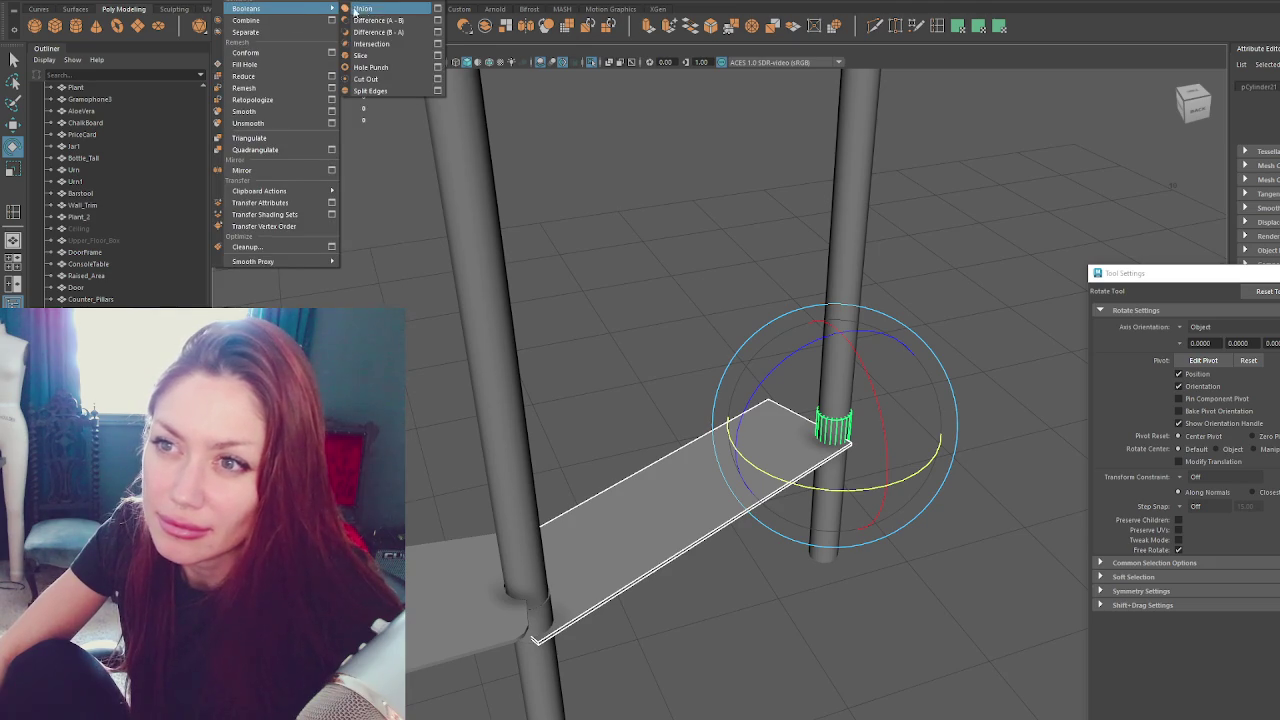
pyautogui.click(386, 32)
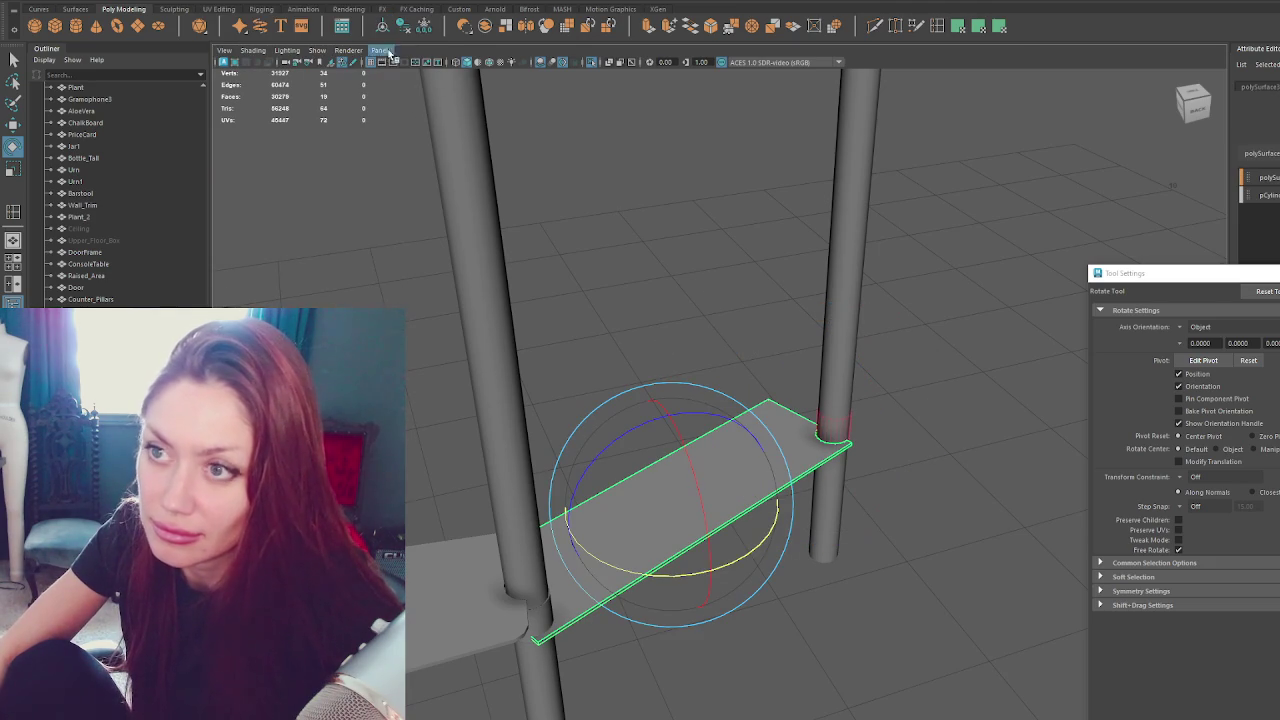
pyautogui.hotkey('ctrl', 'z')
pyautogui.click(545, 625)
pyautogui.keyDown('shift'); pyautogui.click(540, 640); pyautogui.keyUp('shift')
pyautogui.click(245, 2)
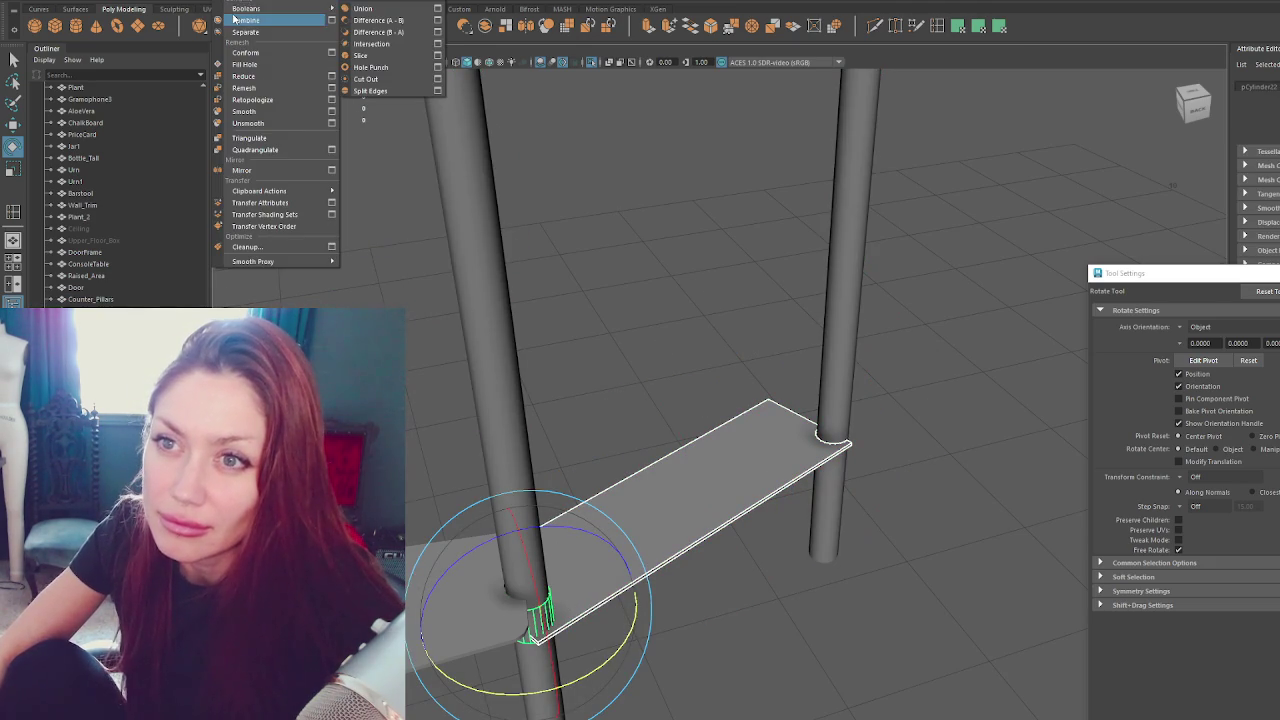
pyautogui.click(381, 22)
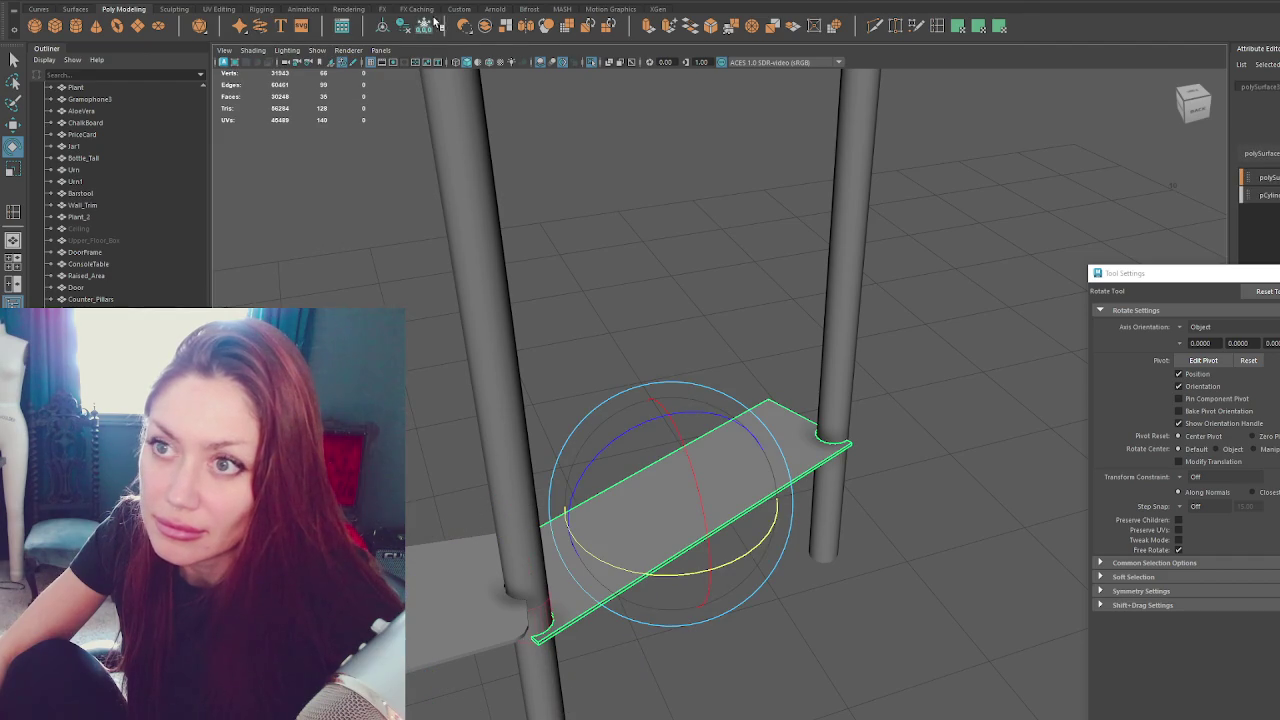
pyautogui.click(410, 28)
pyautogui.click(680, 208)
pyautogui.moveTo(680, 208)
pyautogui.keyDown('alt'); pyautogui.mouseDown()
pyautogui.moveTo(734, 317)
pyautogui.moveTo(651, 309)
pyautogui.moveTo(655, 325)
pyautogui.moveTo(688, 353)
pyautogui.moveTo(763, 357)
pyautogui.moveTo(575, 600)
pyautogui.moveTo(731, 516)
pyautogui.mouseUp(); pyautogui.keyUp('alt')
pyautogui.hotkey('ctrl', '1')
# Move the cutter cylinder to the booth's left pillar and shrink it to fit.
pyautogui.click(731, 516)
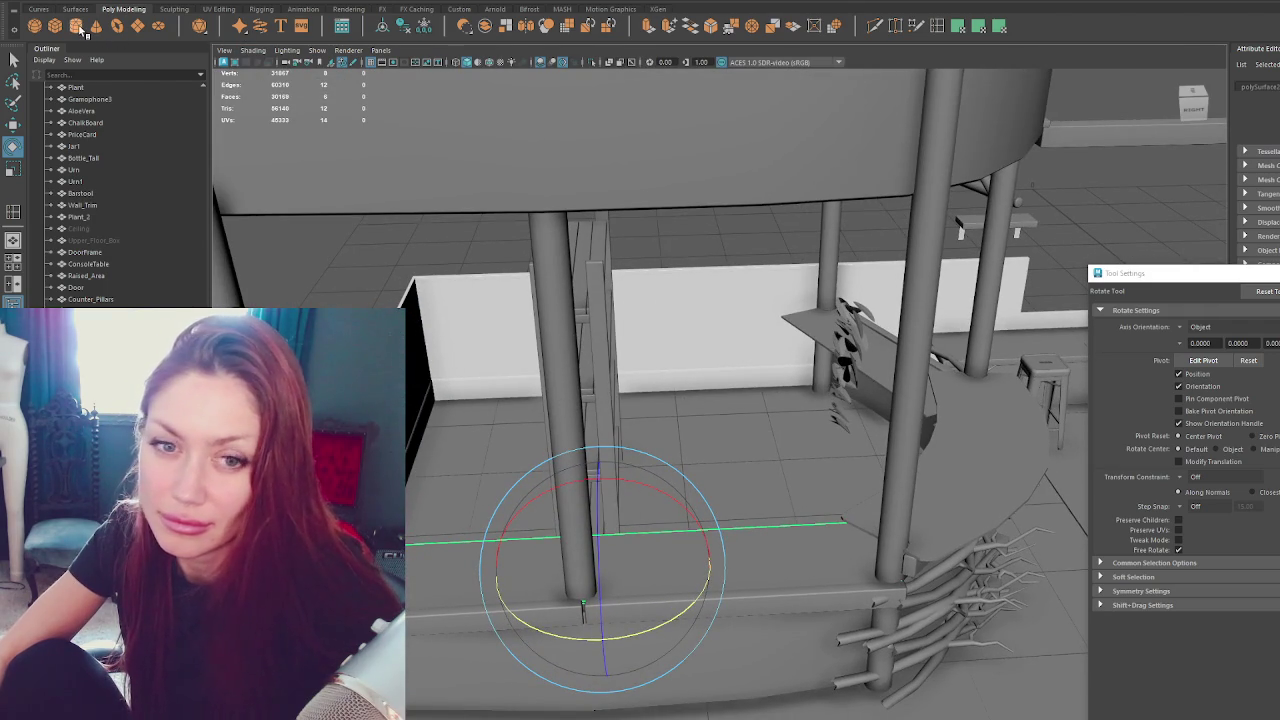
pyautogui.moveTo(700, 420)
pyautogui.keyDown('alt'); pyautogui.mouseDown()
pyautogui.moveTo(607, 367)
pyautogui.moveTo(517, 358)
pyautogui.moveTo(612, 535)
pyautogui.mouseUp(); pyautogui.keyUp('alt')
pyautogui.press('w')
pyautogui.moveTo(660, 705)
pyautogui.mouseDown()
pyautogui.moveTo(563, 445)
pyautogui.moveTo(641, 393)
pyautogui.mouseUp()
pyautogui.press('f')
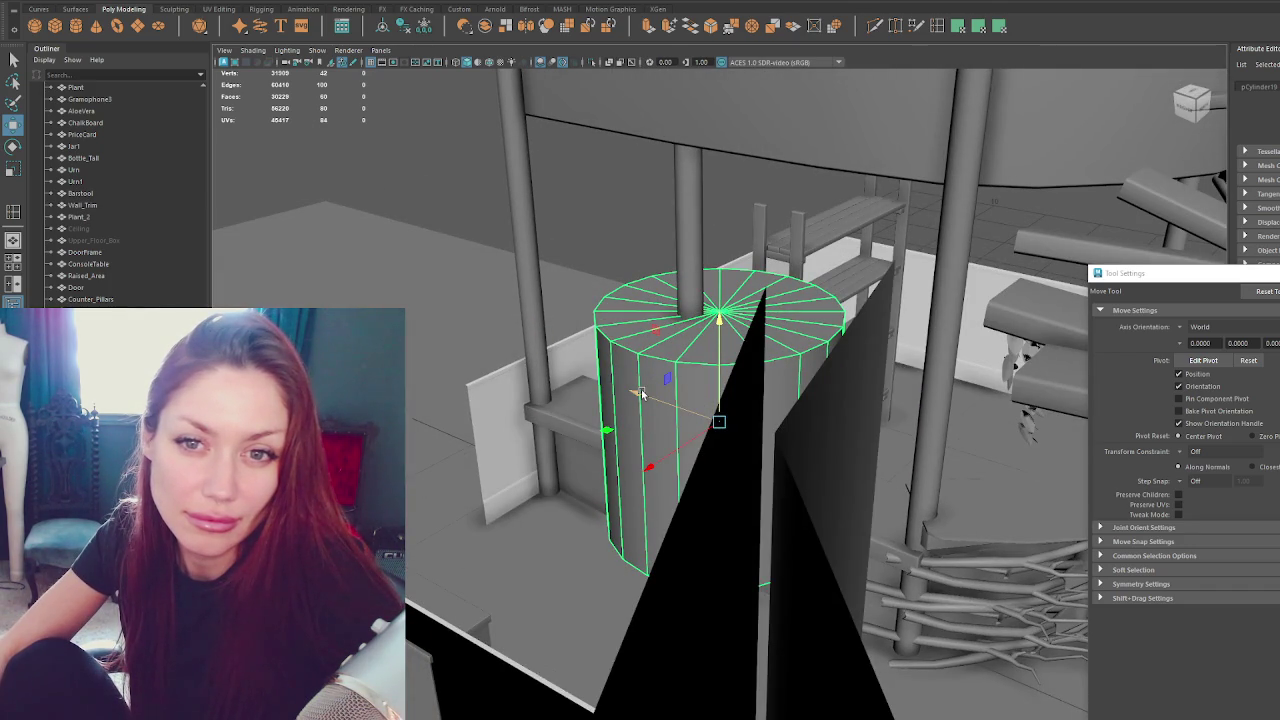
pyautogui.moveTo(641, 393)
pyautogui.keyDown('alt'); pyautogui.mouseDown()
pyautogui.moveTo(660, 396)
pyautogui.moveTo(555, 518)
pyautogui.moveTo(558, 507)
pyautogui.mouseUp(); pyautogui.keyUp('alt')
pyautogui.scroll(3, 660, 400)
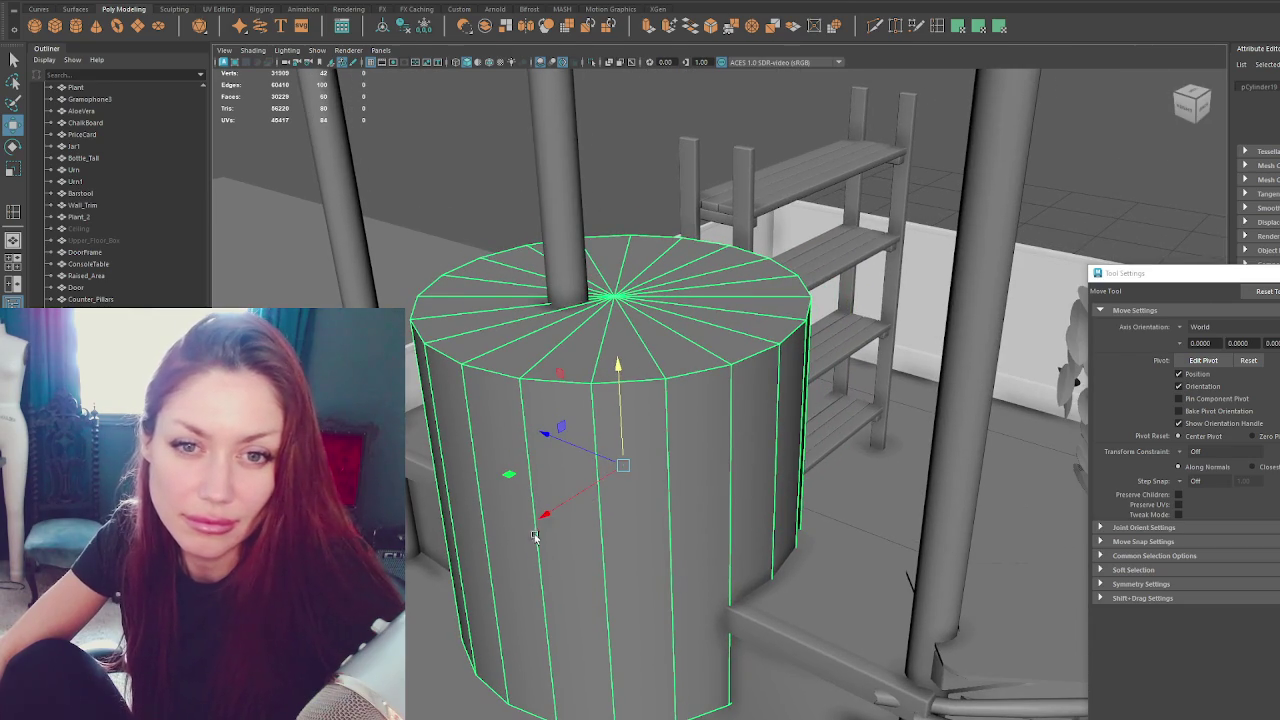
pyautogui.press('r')
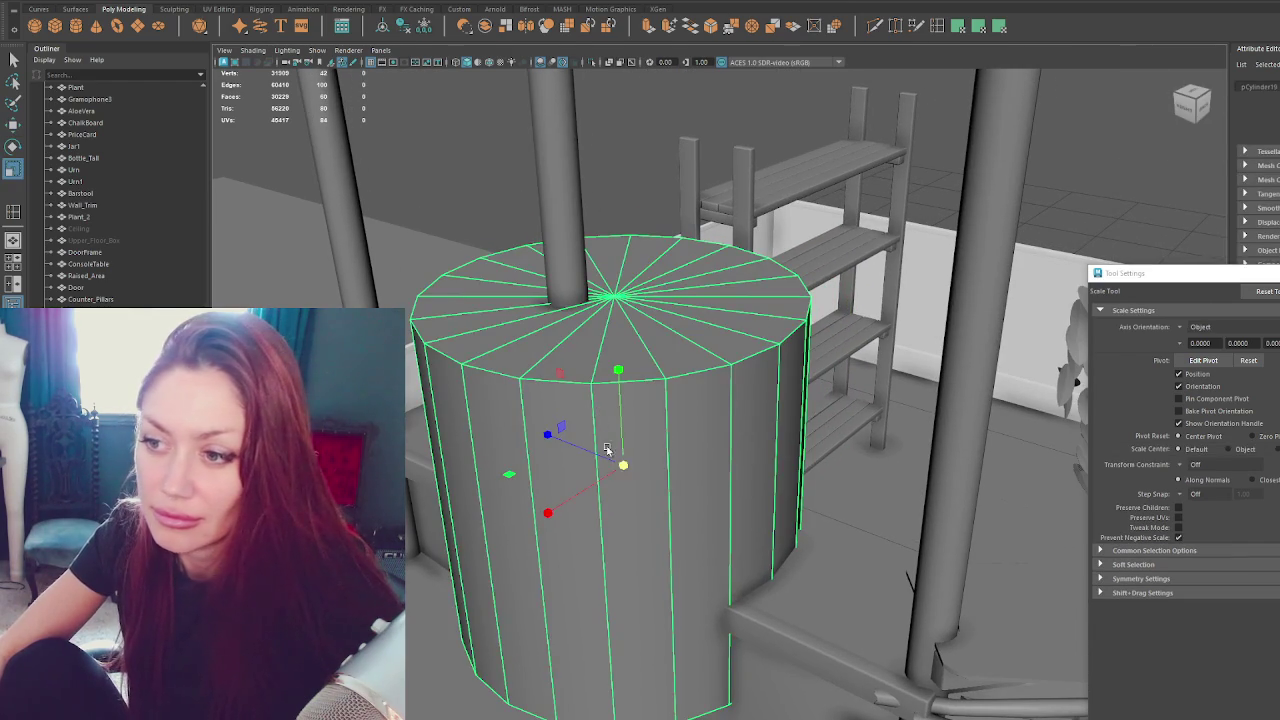
pyautogui.moveTo(623, 464); pyautogui.dragTo(529, 476)
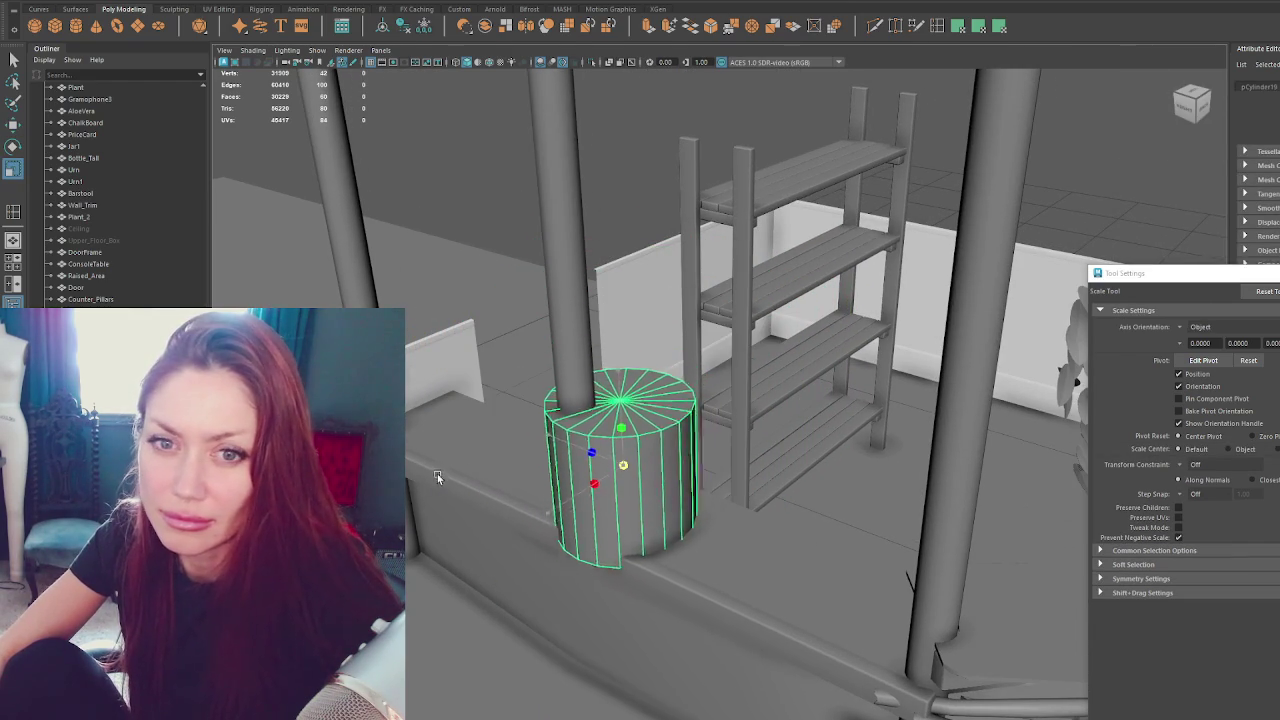
pyautogui.press('w')
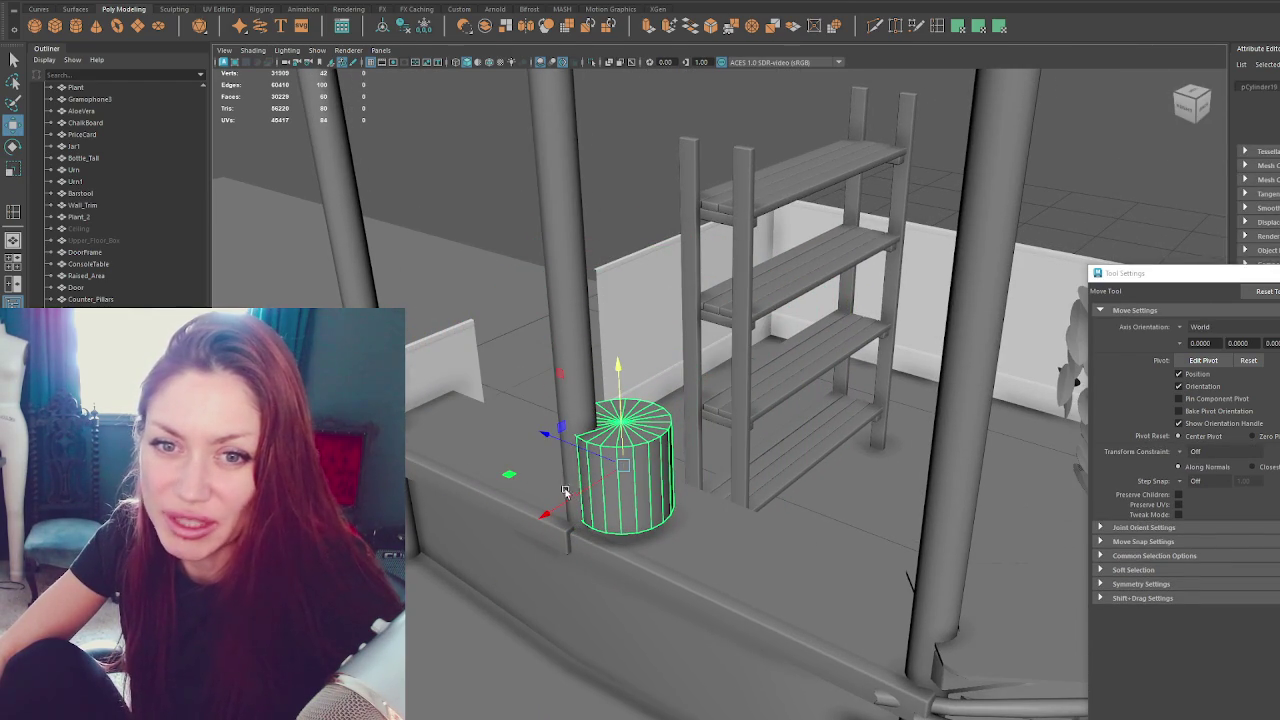
pyautogui.moveTo(591, 487)
pyautogui.mouseDown()
pyautogui.moveTo(569, 466)
pyautogui.moveTo(531, 472)
pyautogui.mouseUp()
# Undo the cylinder scaling to restore the full ring around the pillar.
pyautogui.press('r')
pyautogui.press('f')
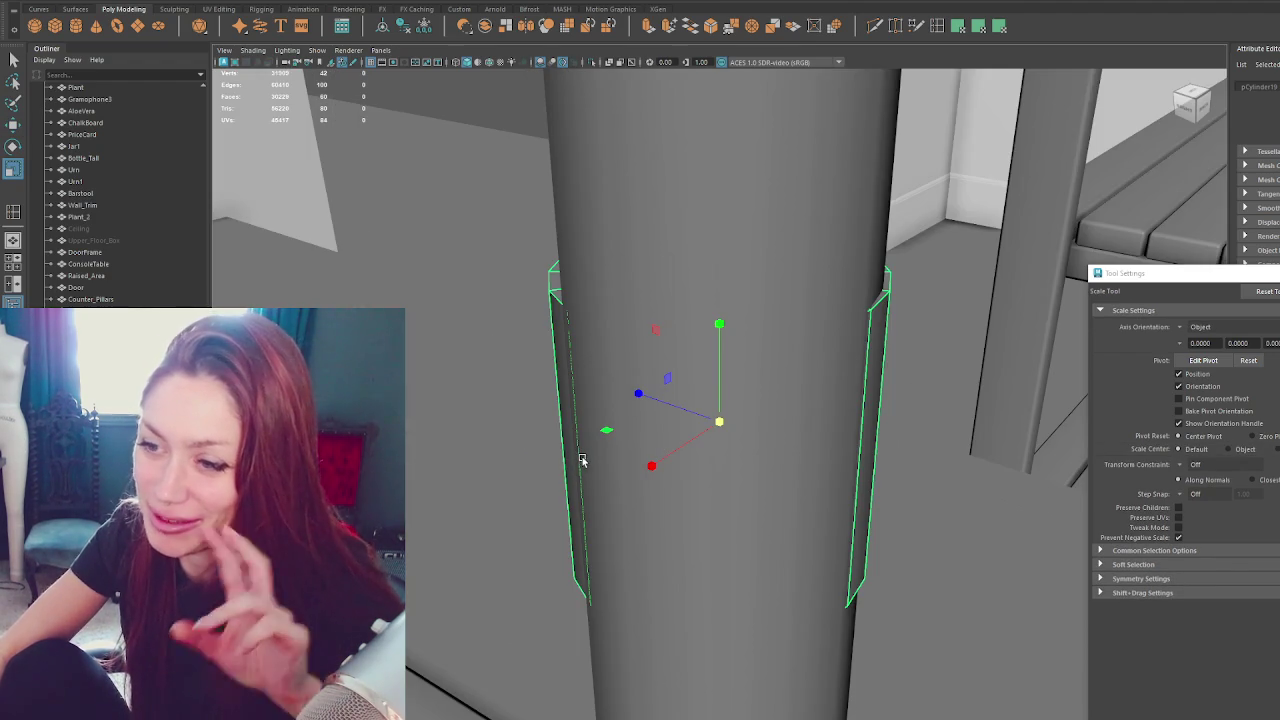
pyautogui.press('w')
pyautogui.hotkey('ctrl', 'z')
pyautogui.scroll(-5, 652, 462)
pyautogui.hotkey('ctrl', 'z')
# Delete the selected piece at the pillar base and check the cylinder in wireframe.
pyautogui.moveTo(672, 420)
pyautogui.keyDown('alt'); pyautogui.mouseDown()
pyautogui.moveTo(971, 414)
pyautogui.moveTo(786, 408)
pyautogui.mouseUp(); pyautogui.keyUp('alt')
pyautogui.scroll(-4, 760, 420)
pyautogui.moveTo(723, 455)
pyautogui.keyDown('alt'); pyautogui.mouseDown()
pyautogui.moveTo(740, 472)
pyautogui.moveTo(940, 313)
pyautogui.moveTo(480, 620)
pyautogui.mouseUp(); pyautogui.keyUp('alt')
pyautogui.press('Delete')
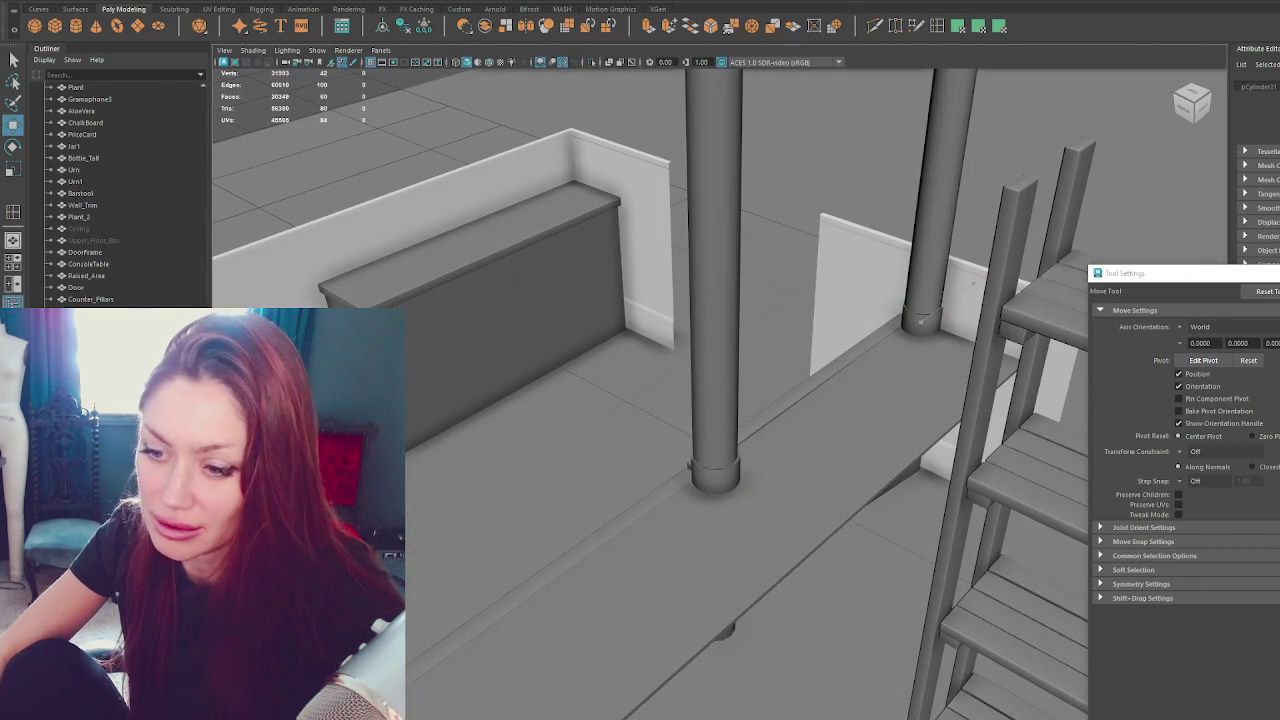
pyautogui.moveTo(440, 680)
pyautogui.keyDown('alt'); pyautogui.mouseDown()
pyautogui.moveTo(655, 560)
pyautogui.moveTo(700, 450)
pyautogui.moveTo(680, 436)
pyautogui.moveTo(810, 436)
pyautogui.moveTo(660, 405)
pyautogui.mouseUp(); pyautogui.keyUp('alt')
pyautogui.press('4')
pyautogui.press('5')
# Select the pillar-base cylinder together with the front counter board.
pyautogui.click(656, 403)
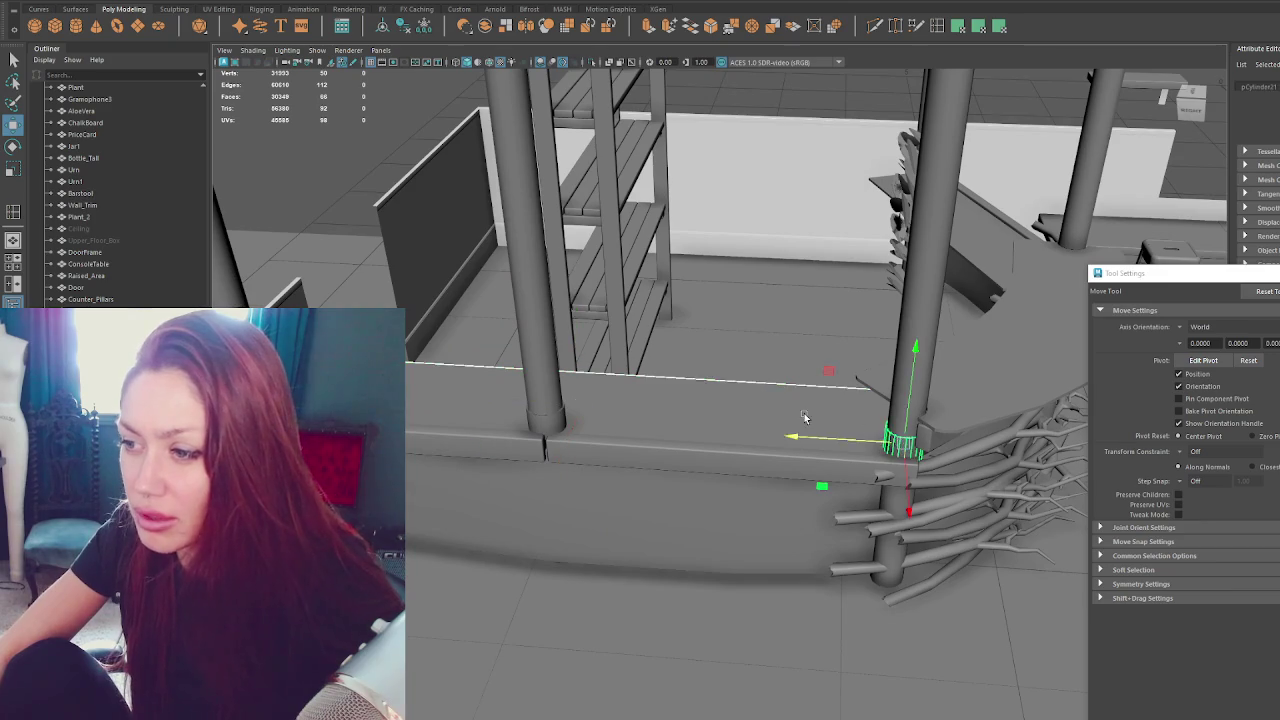
pyautogui.press('q')
pyautogui.click(540, 420)
pyautogui.keyDown('shift'); pyautogui.click(489, 400); pyautogui.keyUp('shift')
# Isolate the board and pillar-base cylinders, then nudge the board slightly upward.
pyautogui.keyDown('shift'); pyautogui.click(899, 441); pyautogui.keyUp('shift')
pyautogui.hotkey('ctrl', '1')
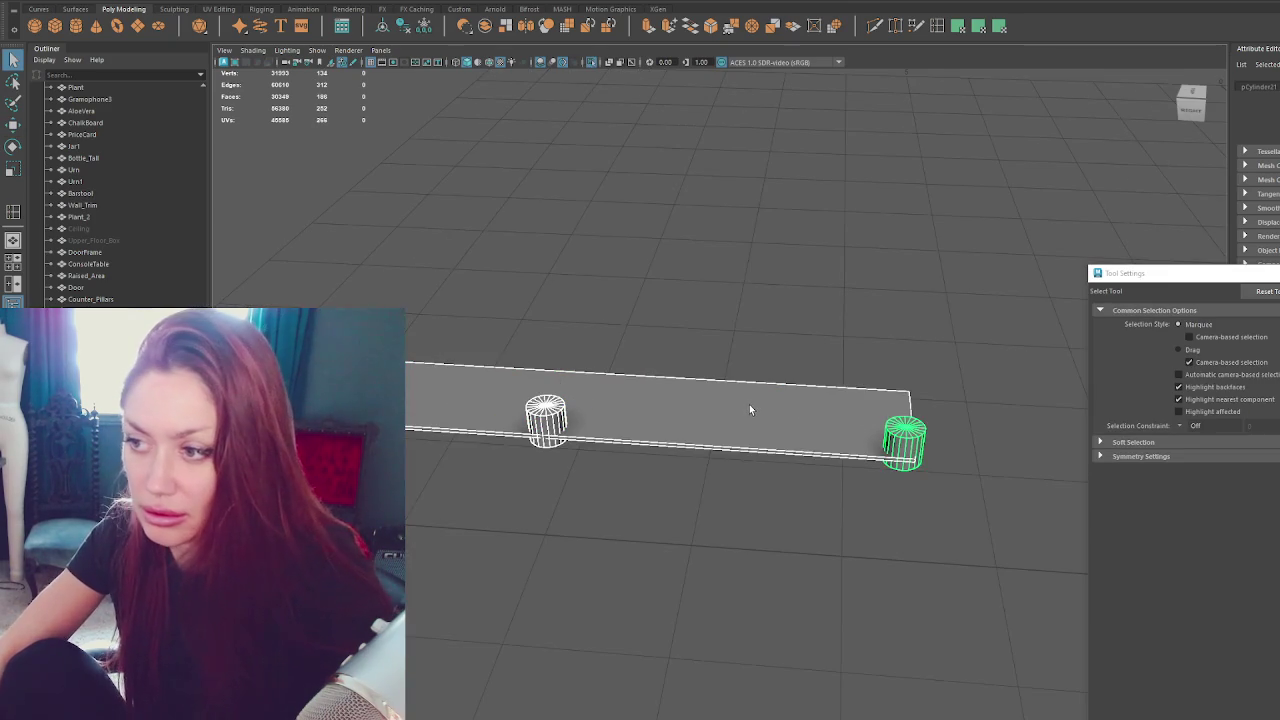
pyautogui.click(726, 430)
pyautogui.keyDown('alt'); pyautogui.moveTo(726, 430); pyautogui.dragTo(748, 453); pyautogui.keyUp('alt')
pyautogui.press('w')
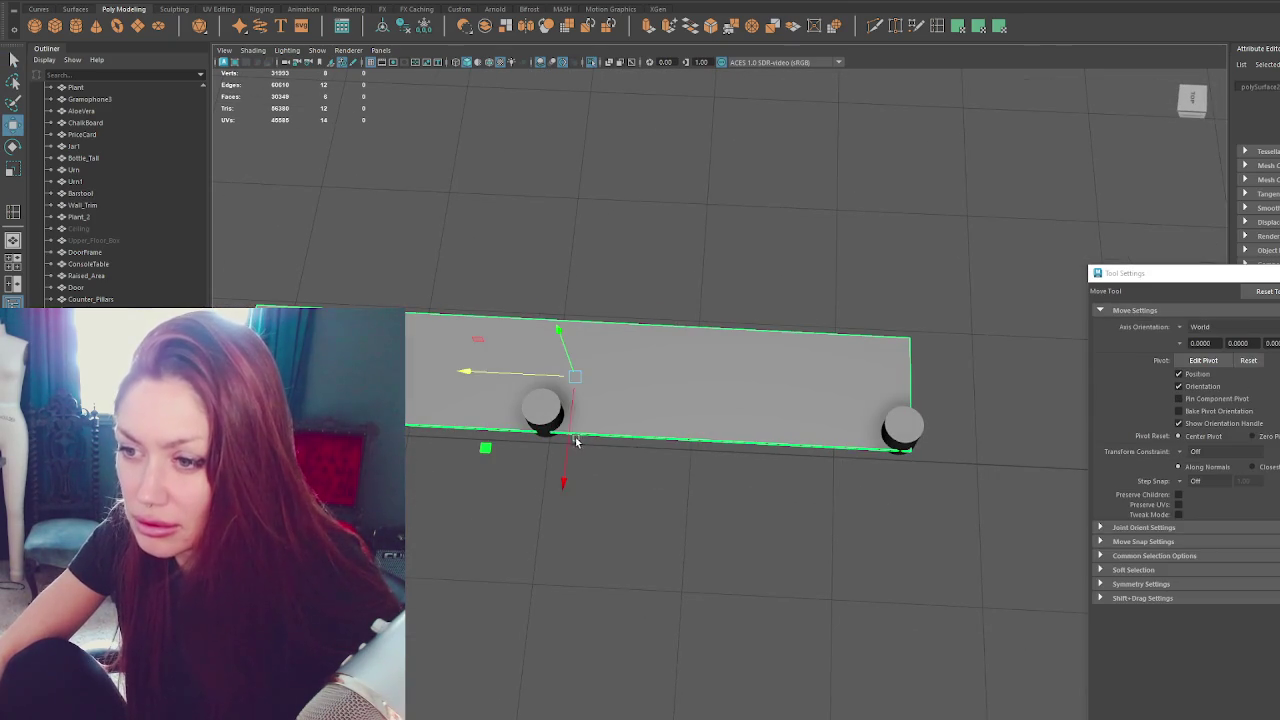
pyautogui.moveTo(569, 441); pyautogui.dragTo(571, 439)
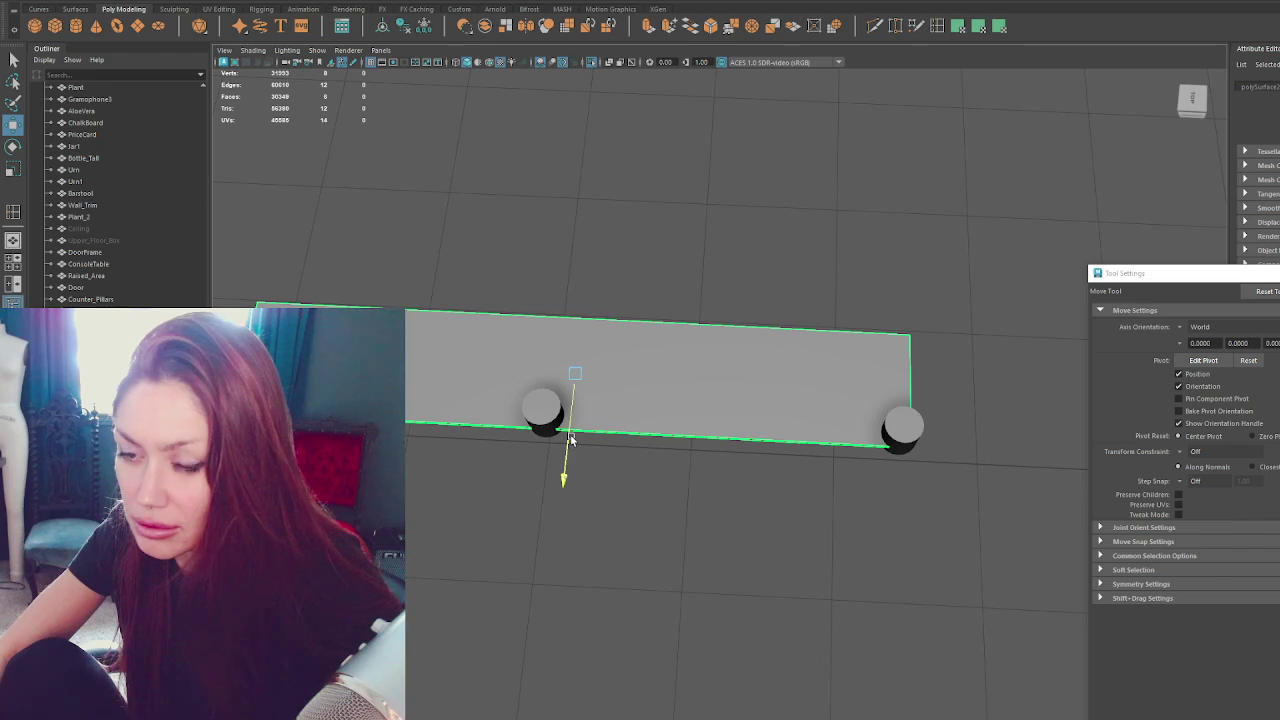
# Subtract the right and left pillar-base cylinders from the board with Boolean Difference.
pyautogui.keyDown('shift'); pyautogui.click(910, 425); pyautogui.keyUp('shift')
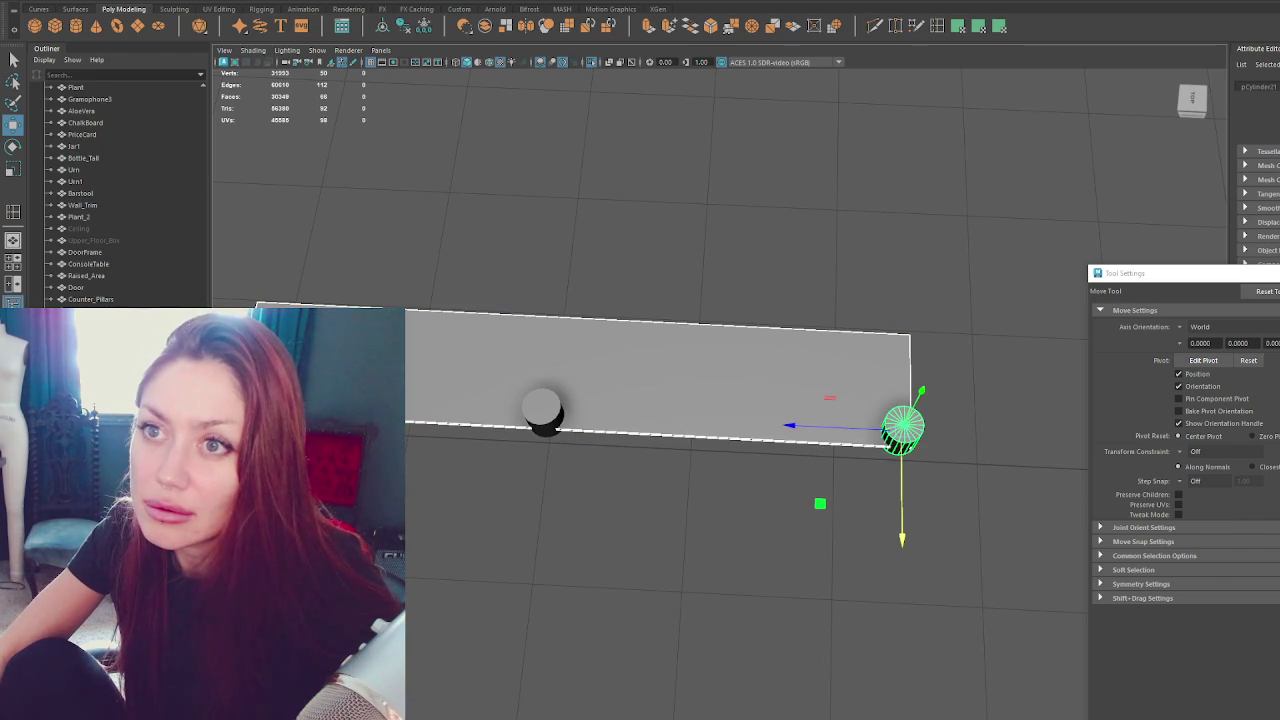
pyautogui.click(240, 2)
pyautogui.moveTo(262, 8)
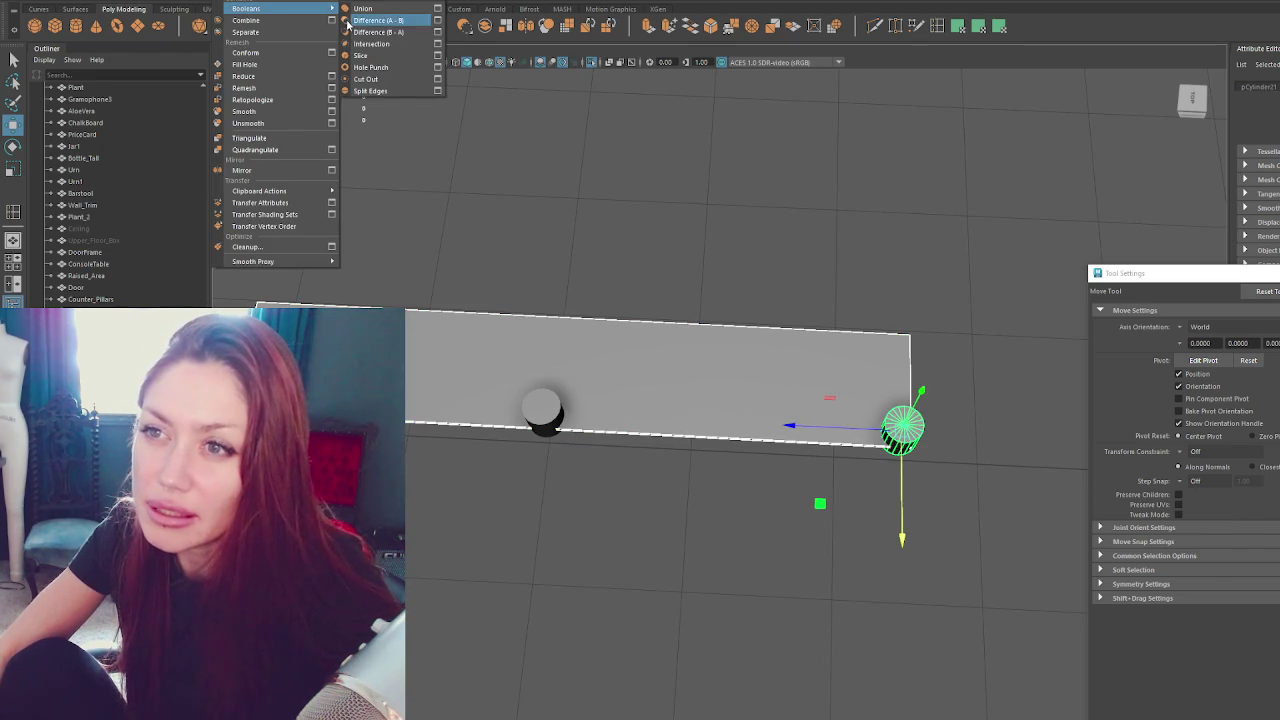
pyautogui.click(360, 20)
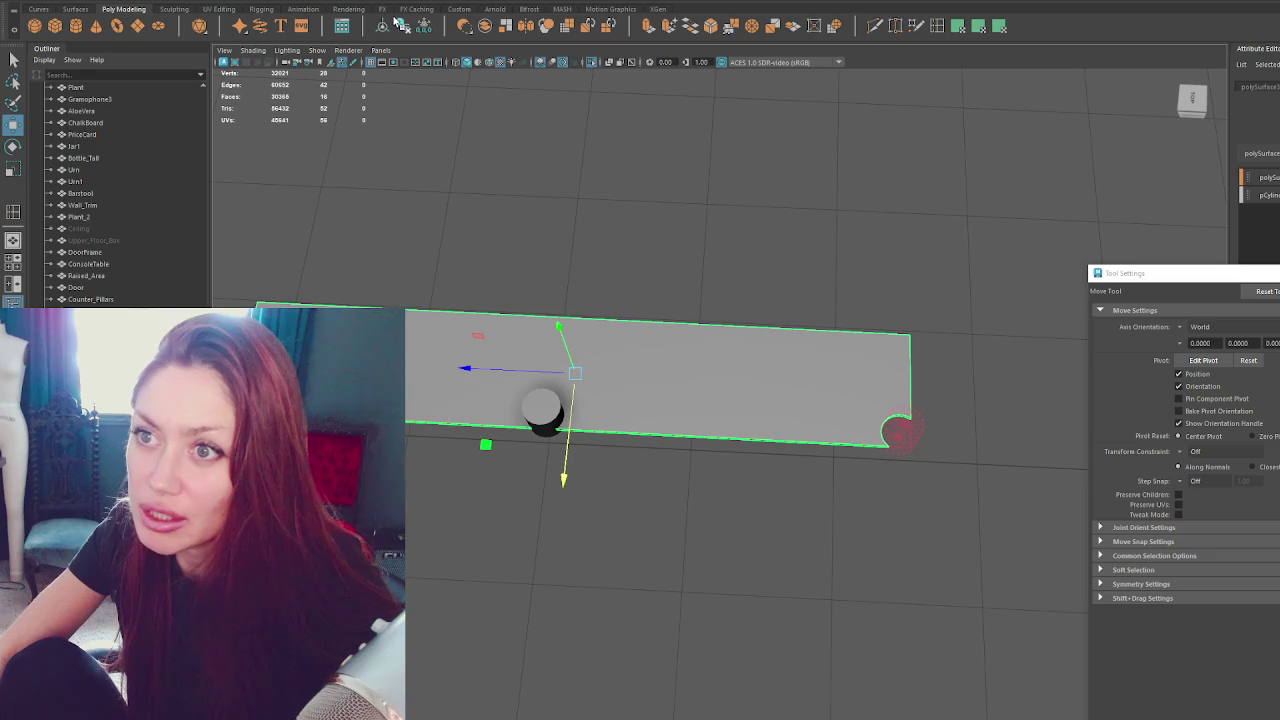
pyautogui.keyDown('shift'); pyautogui.click(528, 420); pyautogui.keyUp('shift')
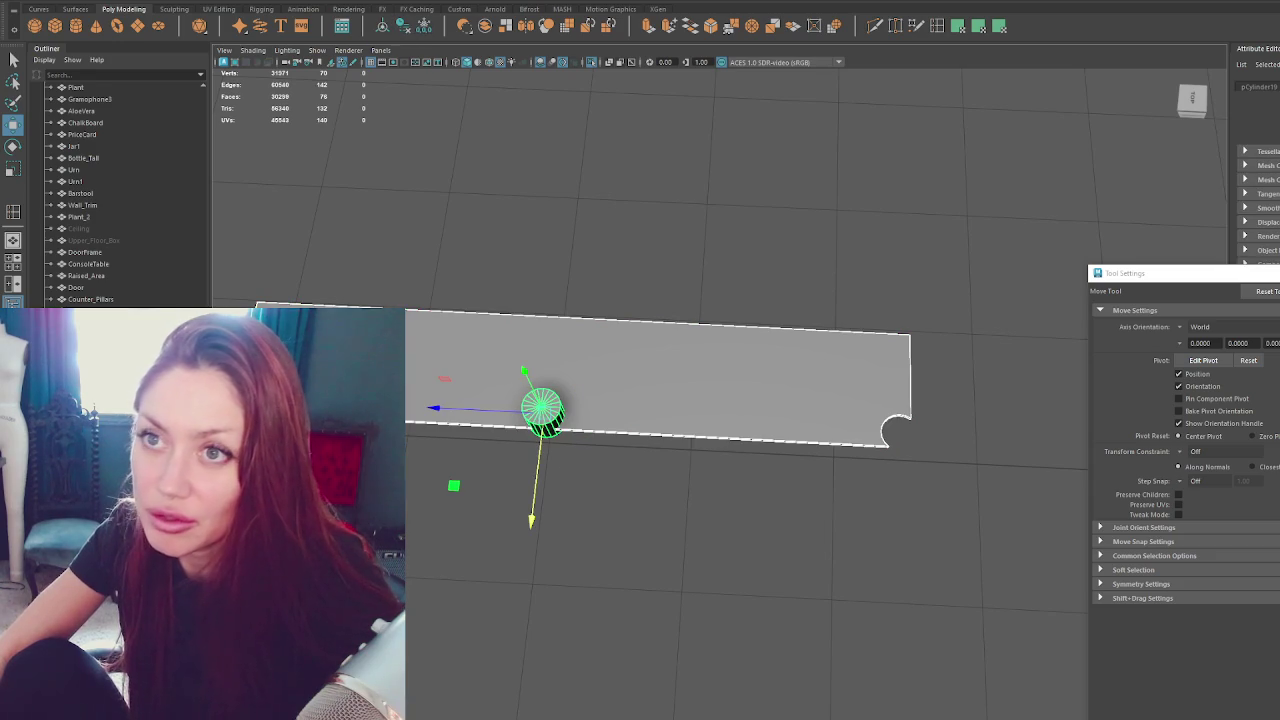
pyautogui.click(245, 2)
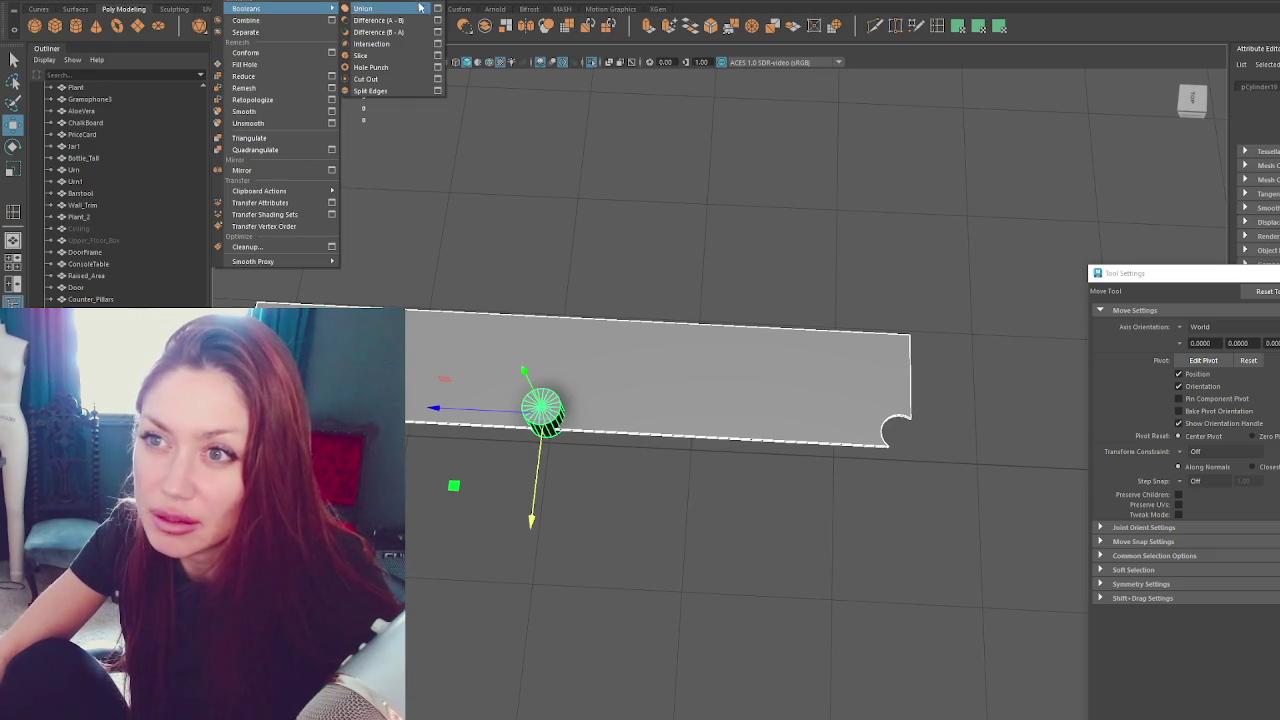
pyautogui.click(424, 25)
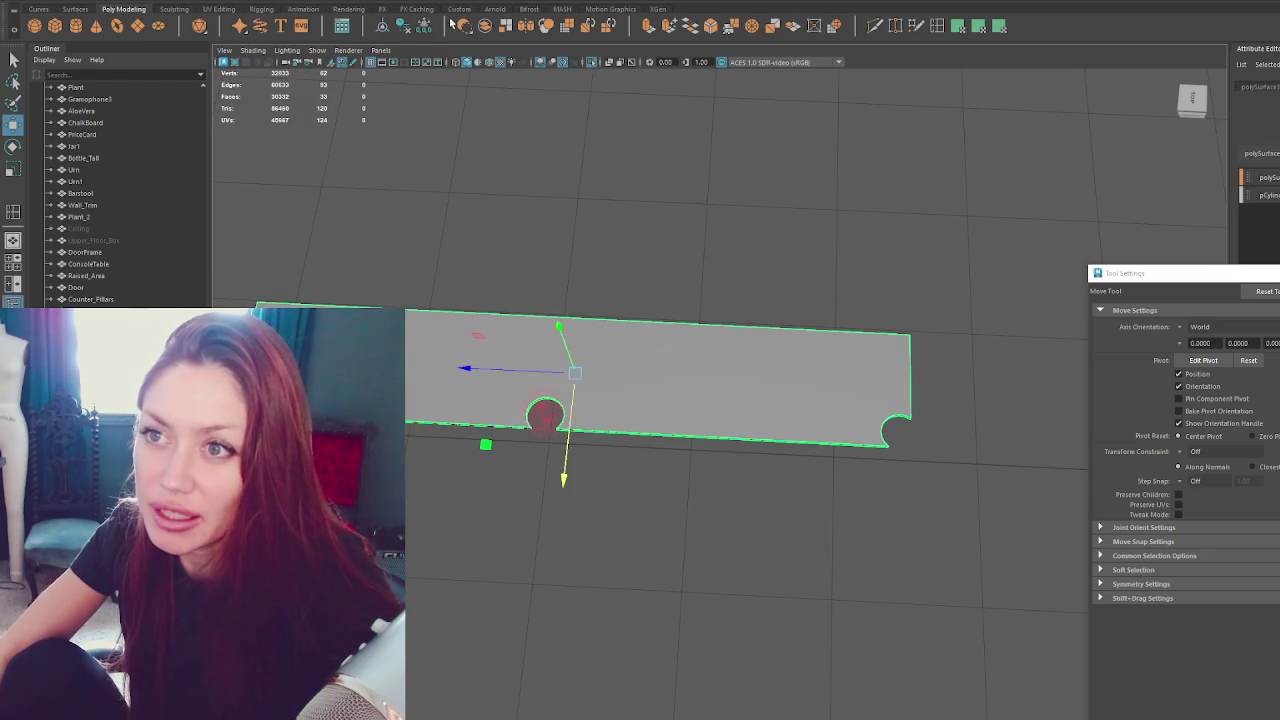
pyautogui.click(424, 27)
pyautogui.hotkey('ctrl', 'z')
pyautogui.hotkey('ctrl', 'z')
pyautogui.hotkey('ctrl', 'z')
pyautogui.hotkey('ctrl', 'z')
pyautogui.click(250, 2)
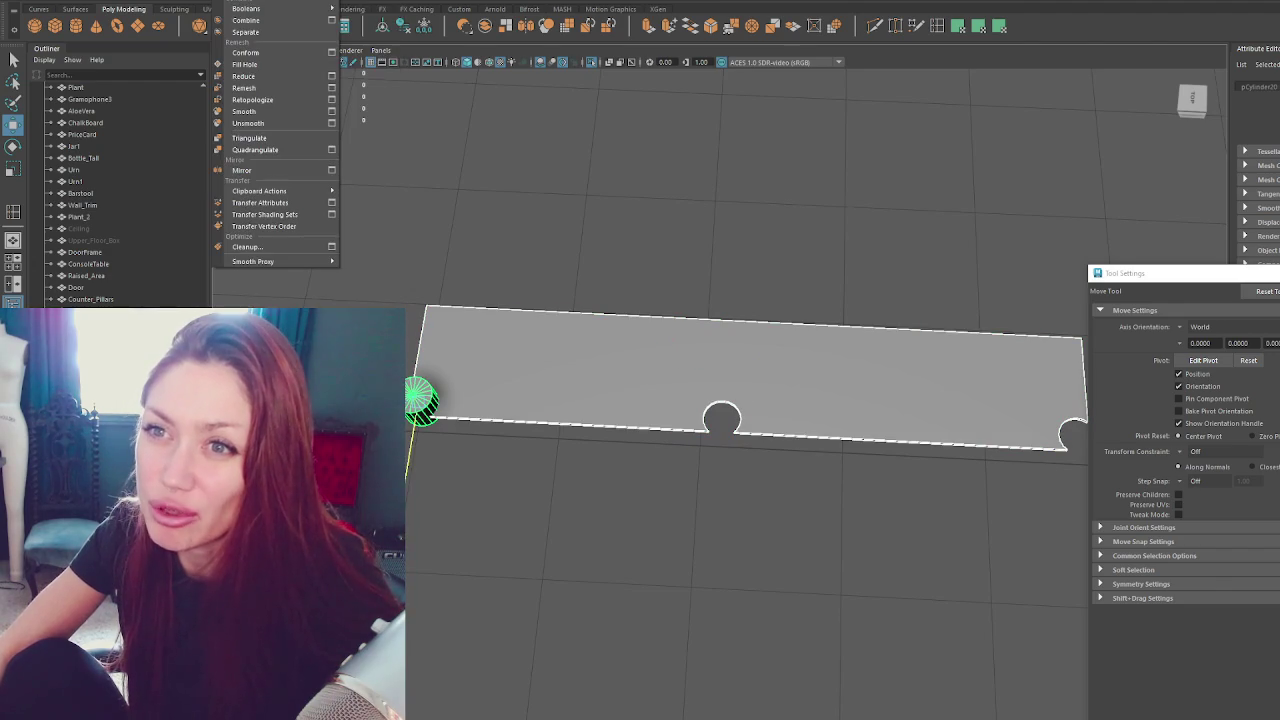
pyautogui.click(401, 30)
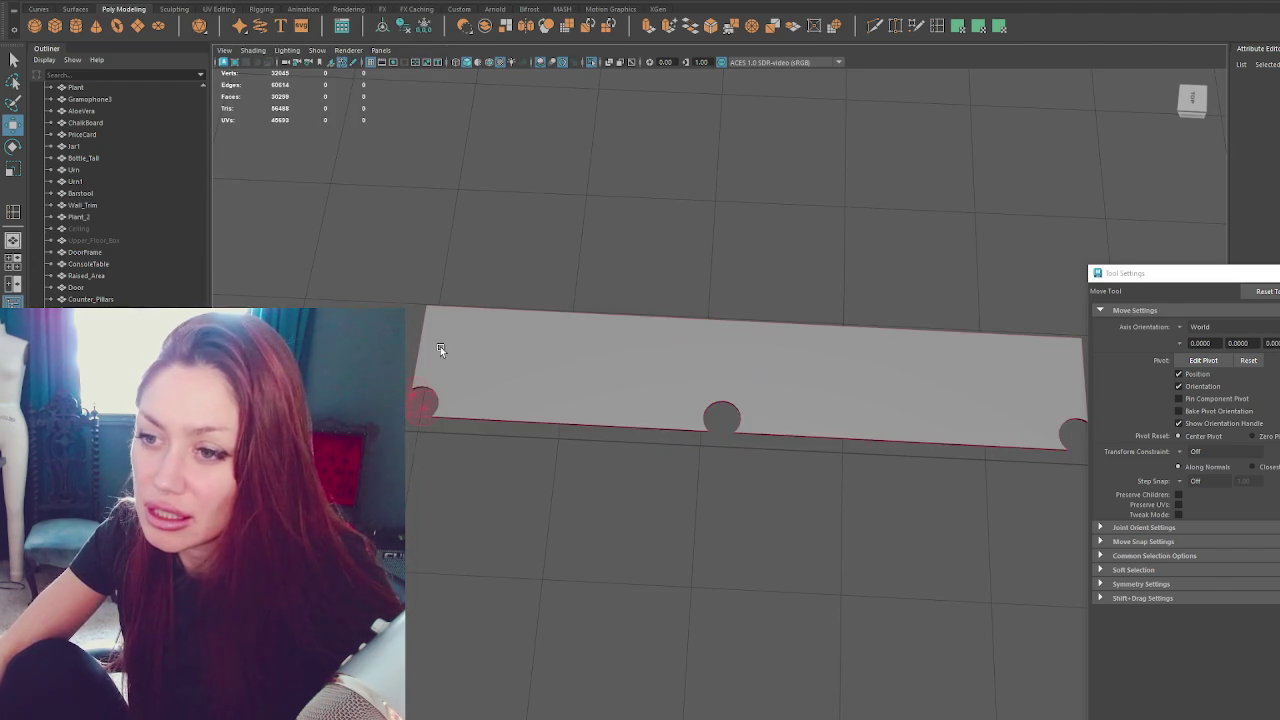
pyautogui.click(699, 252)
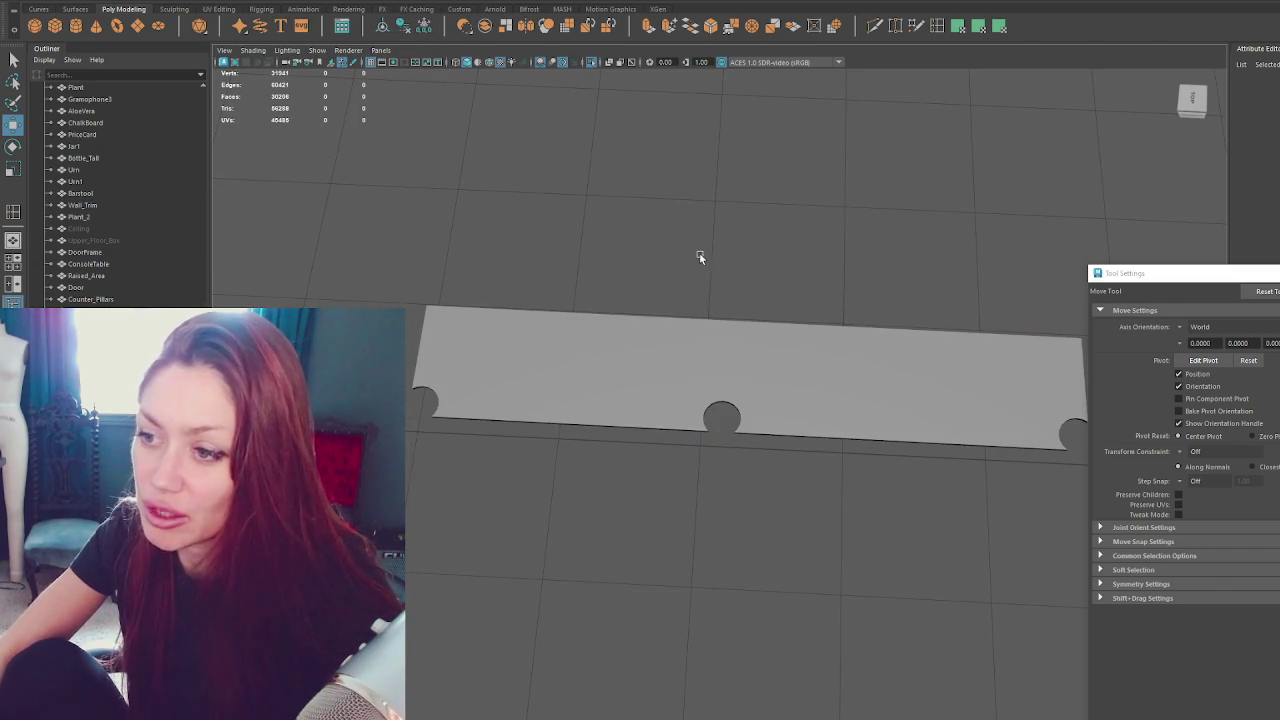
pyautogui.scroll(5, 705, 260)
pyautogui.scroll(-5, 733, 336)
# Group the curved counter top with the other counter pieces.
pyautogui.moveTo(826, 314)
pyautogui.keyDown('alt'); pyautogui.mouseDown()
pyautogui.moveTo(863, 314)
pyautogui.moveTo(737, 308)
pyautogui.moveTo(525, 359)
pyautogui.moveTo(761, 407)
pyautogui.moveTo(648, 418)
pyautogui.moveTo(792, 394)
pyautogui.moveTo(660, 414)
pyautogui.moveTo(780, 366)
pyautogui.moveTo(666, 378)
pyautogui.moveTo(456, 442)
pyautogui.moveTo(418, 392)
pyautogui.mouseUp(); pyautogui.keyUp('alt')
pyautogui.click(660, 414)
pyautogui.keyDown('shift'); pyautogui.click(418, 392); pyautogui.keyUp('shift')
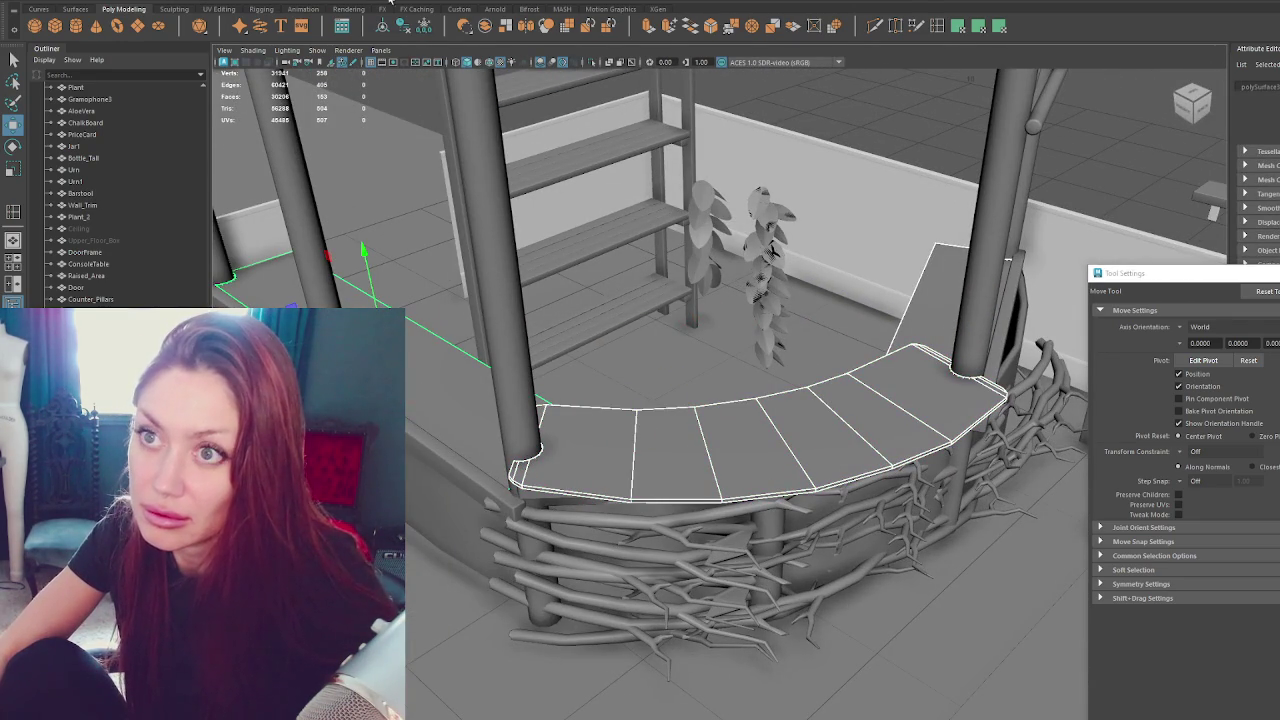
pyautogui.click(270, 190)
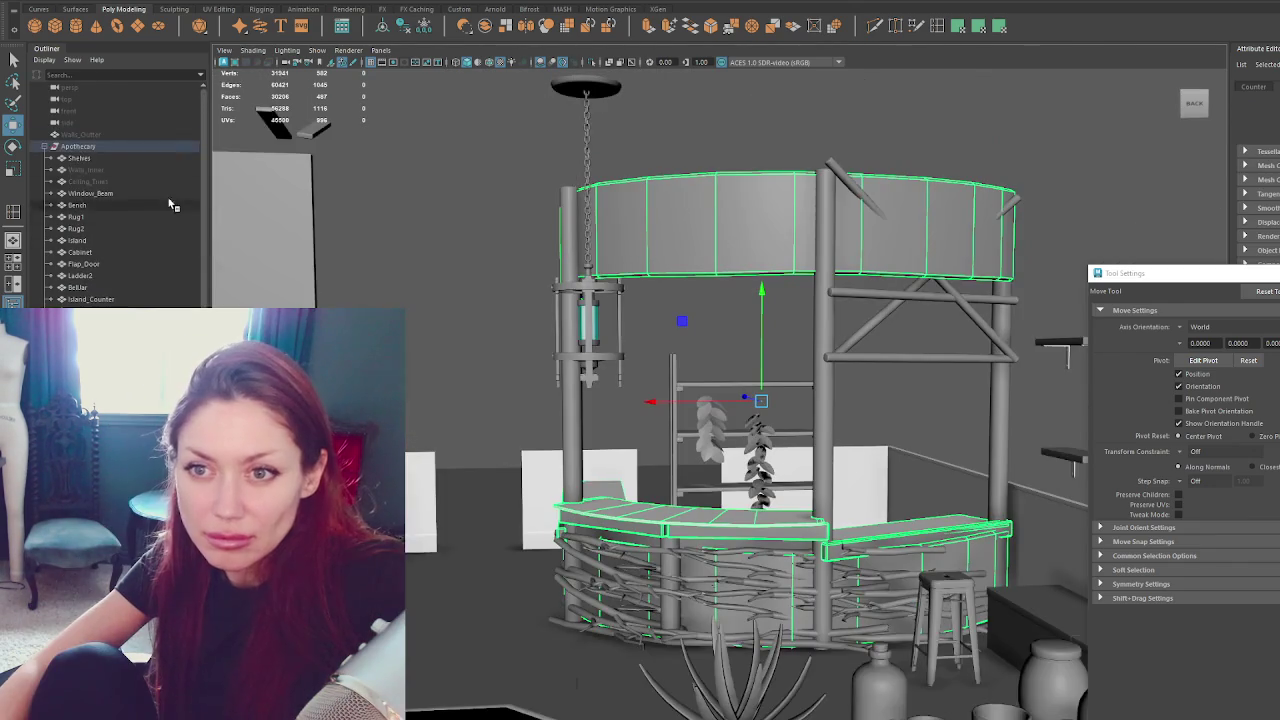
# Export the Apothecary group with Export Selection, overwriting Apothecary.fbx.
pyautogui.click(144, 145)
pyautogui.click(15, 2)
pyautogui.click(96, 132)
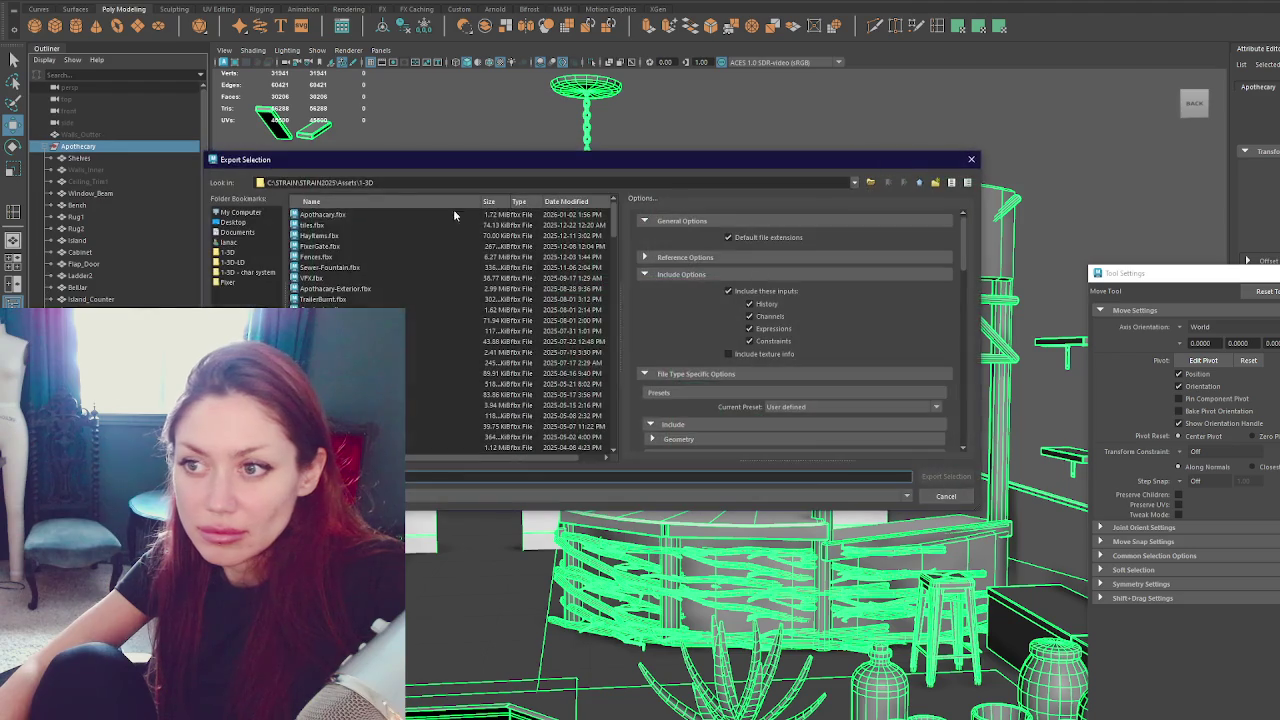
pyautogui.click(940, 473)
pyautogui.click(560, 350)
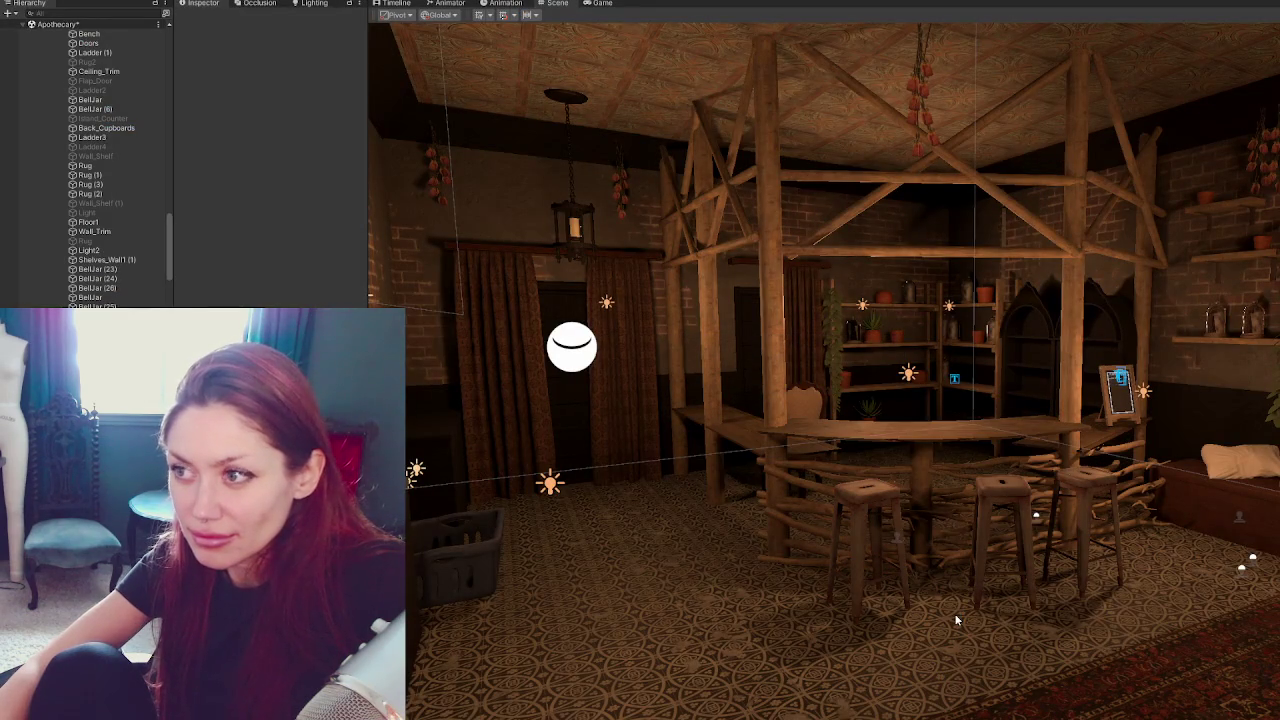
# Add a second material slot to the new curved counter's Mesh Renderer.
pyautogui.click(893, 433)
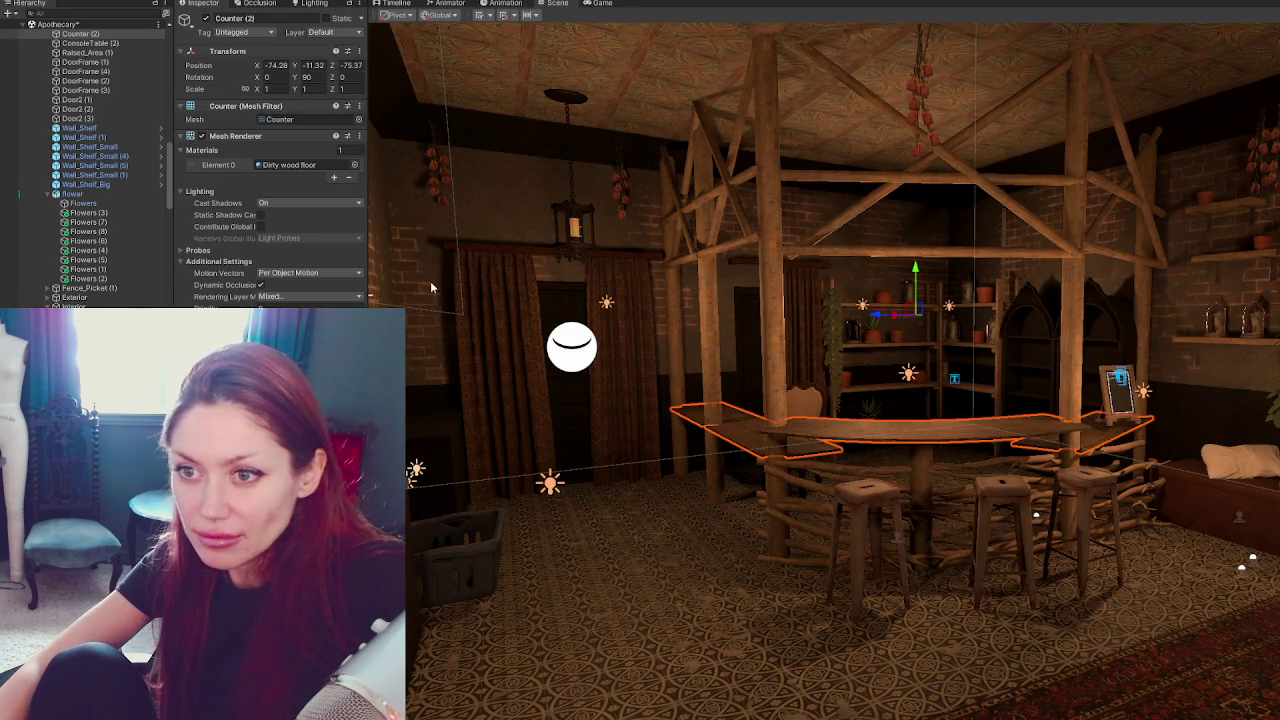
pyautogui.click(335, 179)
pyautogui.click(918, 528)
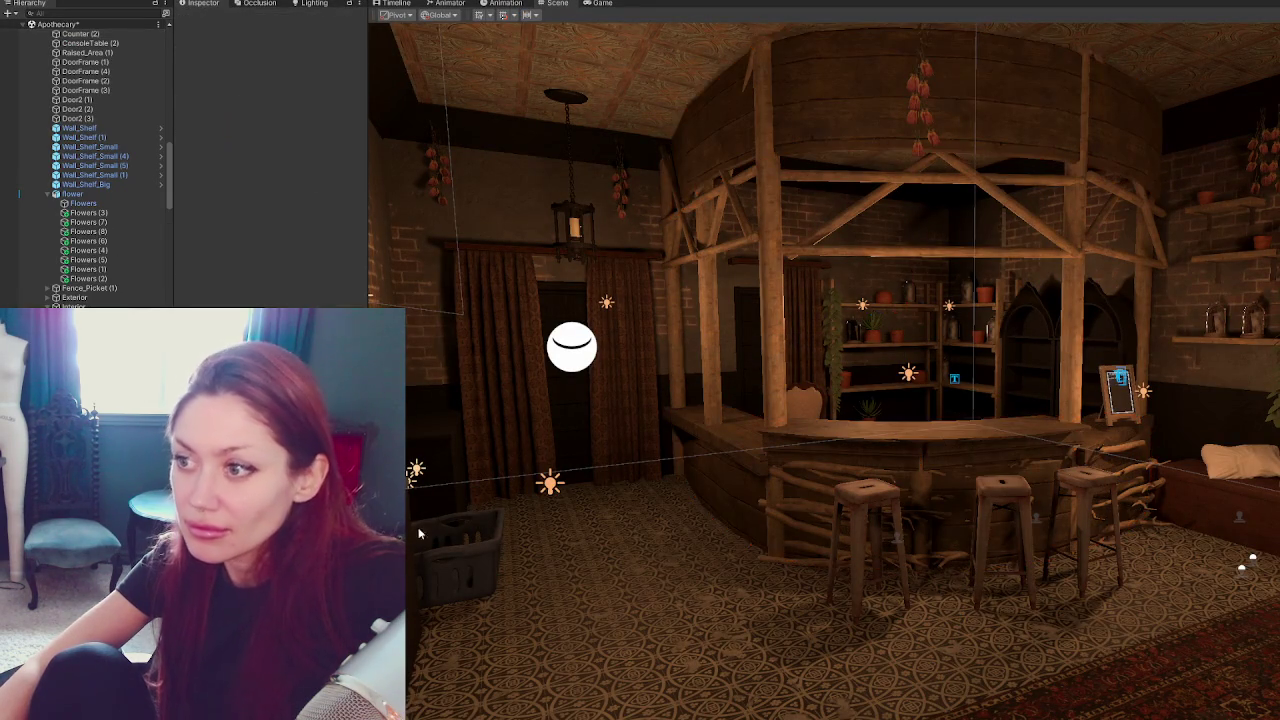
pyautogui.moveTo(900, 500); pyautogui.dragTo(918, 528, button='right')
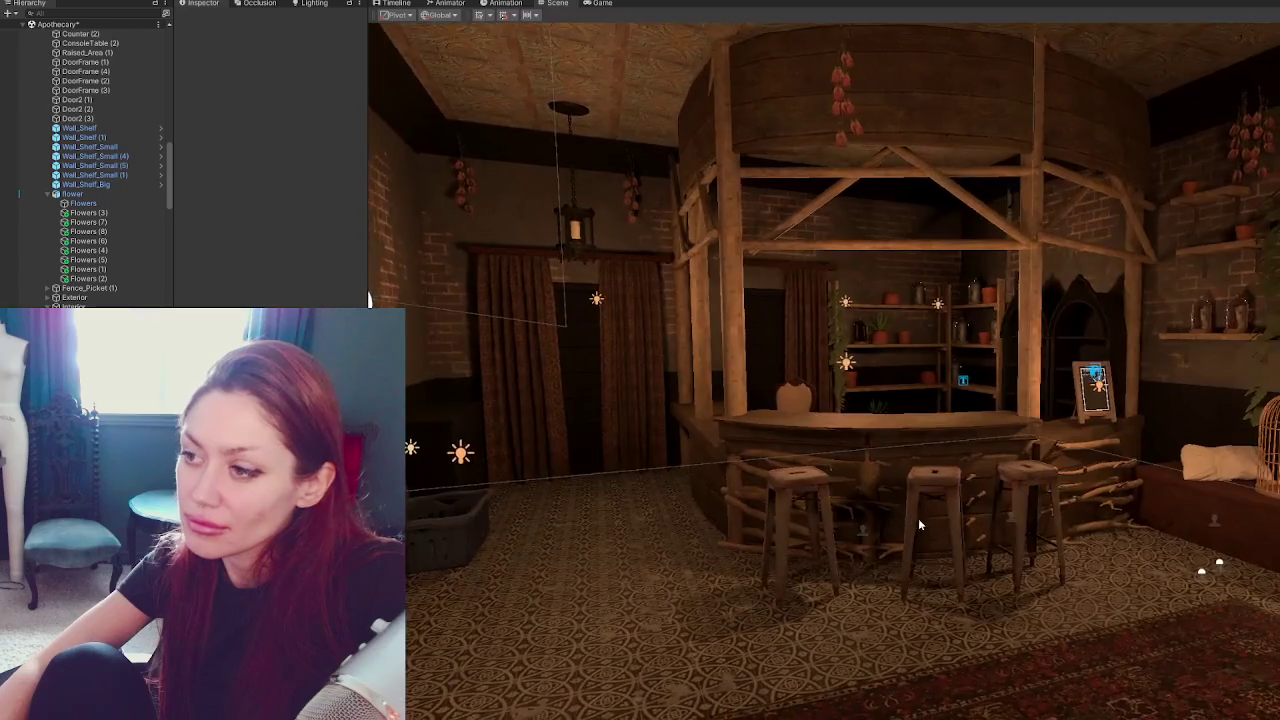
pyautogui.moveTo(918, 518)
pyautogui.mouseDown(button='middle')
pyautogui.moveTo(1061, 444)
pyautogui.moveTo(953, 455)
pyautogui.mouseUp(button='middle')
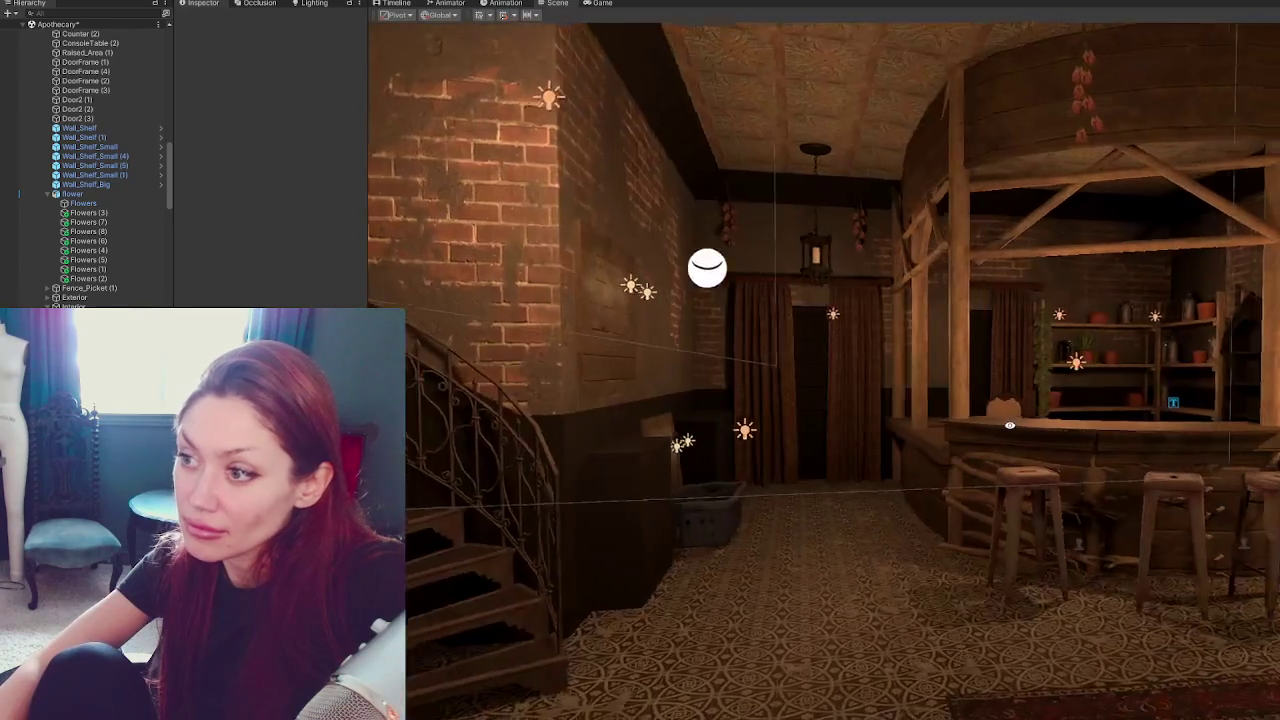
pyautogui.scroll(-2, 996, 453)
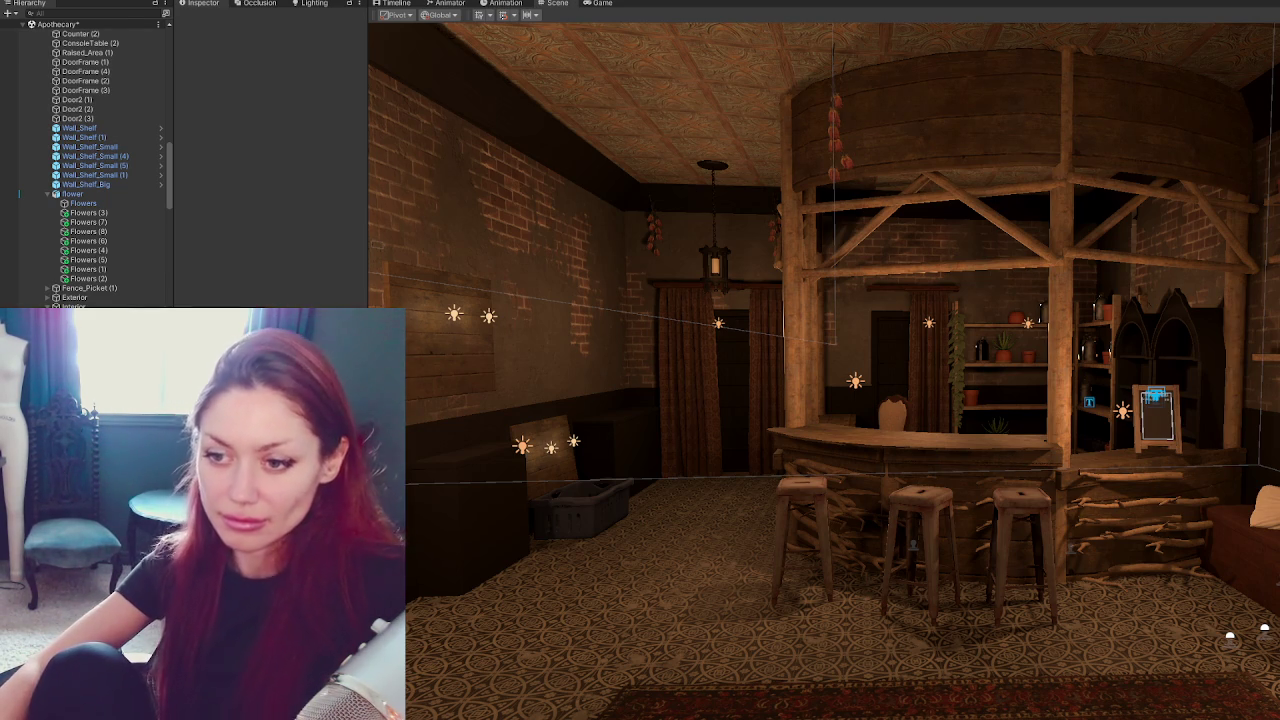
# Find the old counter by the staircase and delete it, keeping the new bar counter.
pyautogui.click(963, 451)
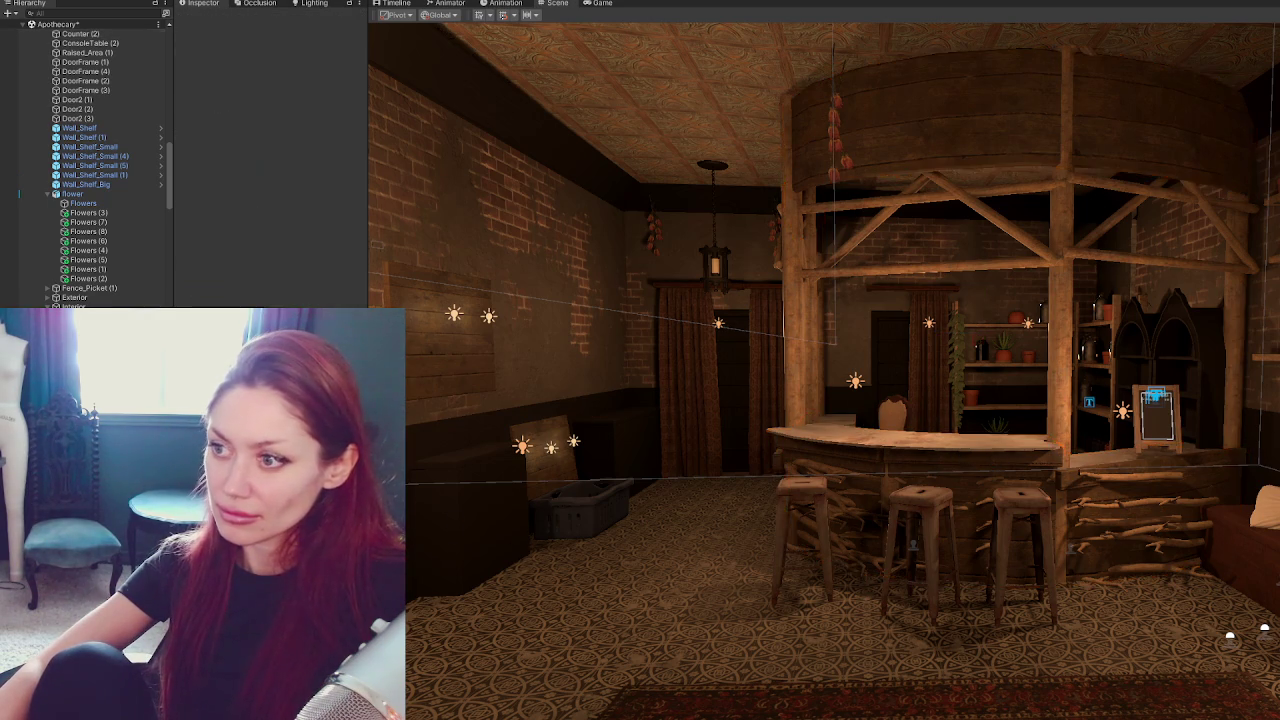
pyautogui.moveTo(913, 543)
pyautogui.mouseDown(button='right')
pyautogui.moveTo(863, 499)
pyautogui.moveTo(838, 500)
pyautogui.mouseUp(button='right')
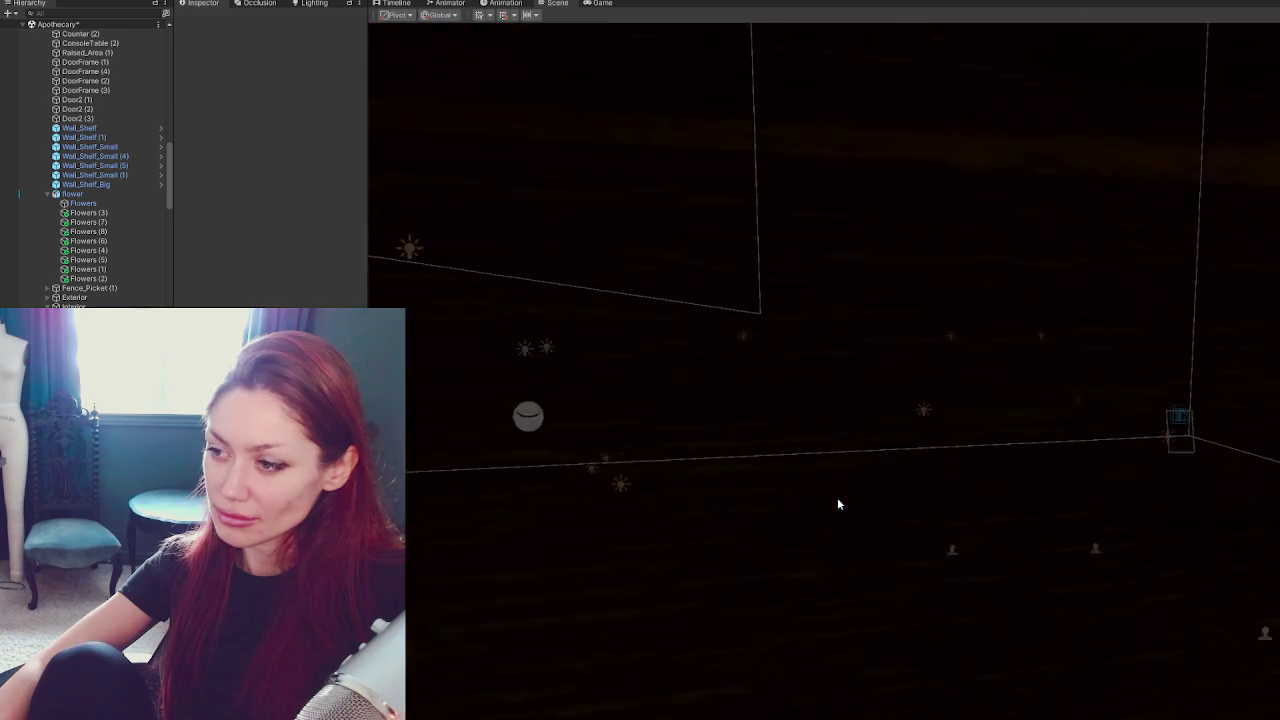
pyautogui.moveTo(838, 507); pyautogui.dragTo(940, 383, button='middle')
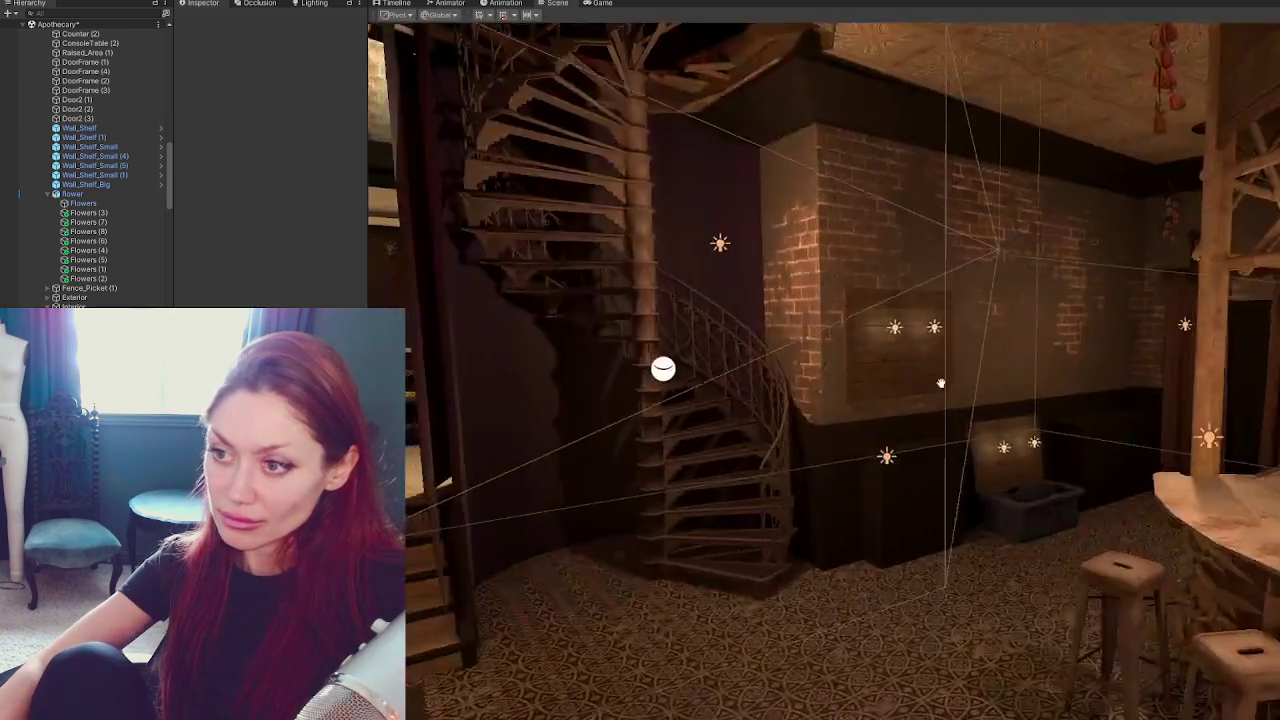
pyautogui.moveTo(940, 383); pyautogui.dragTo(915, 418, button='right')
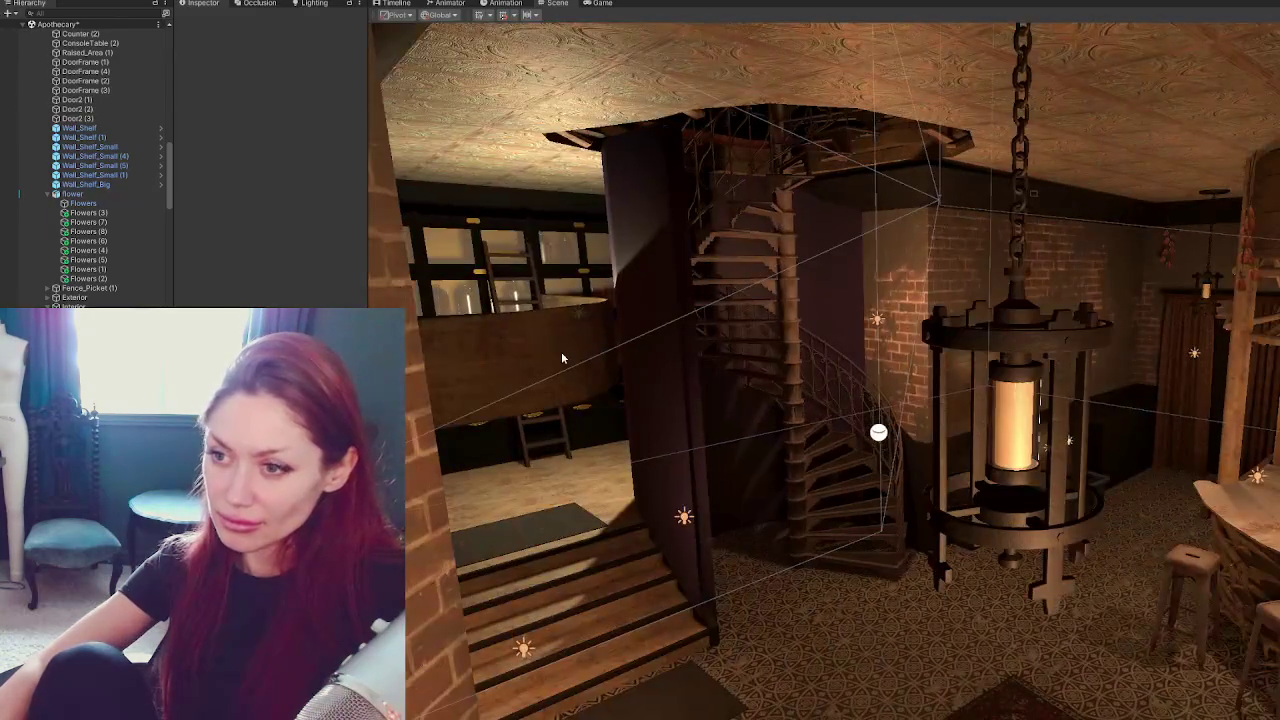
pyautogui.click(562, 354)
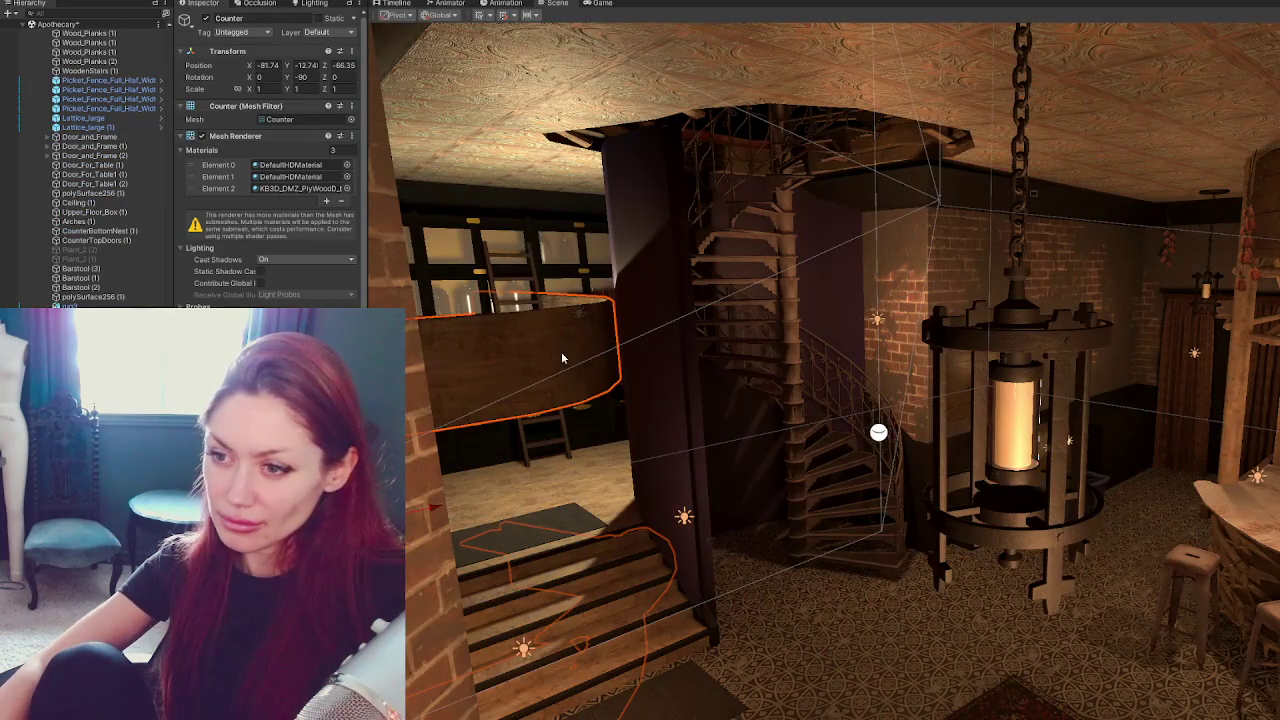
pyautogui.click(1230, 500)
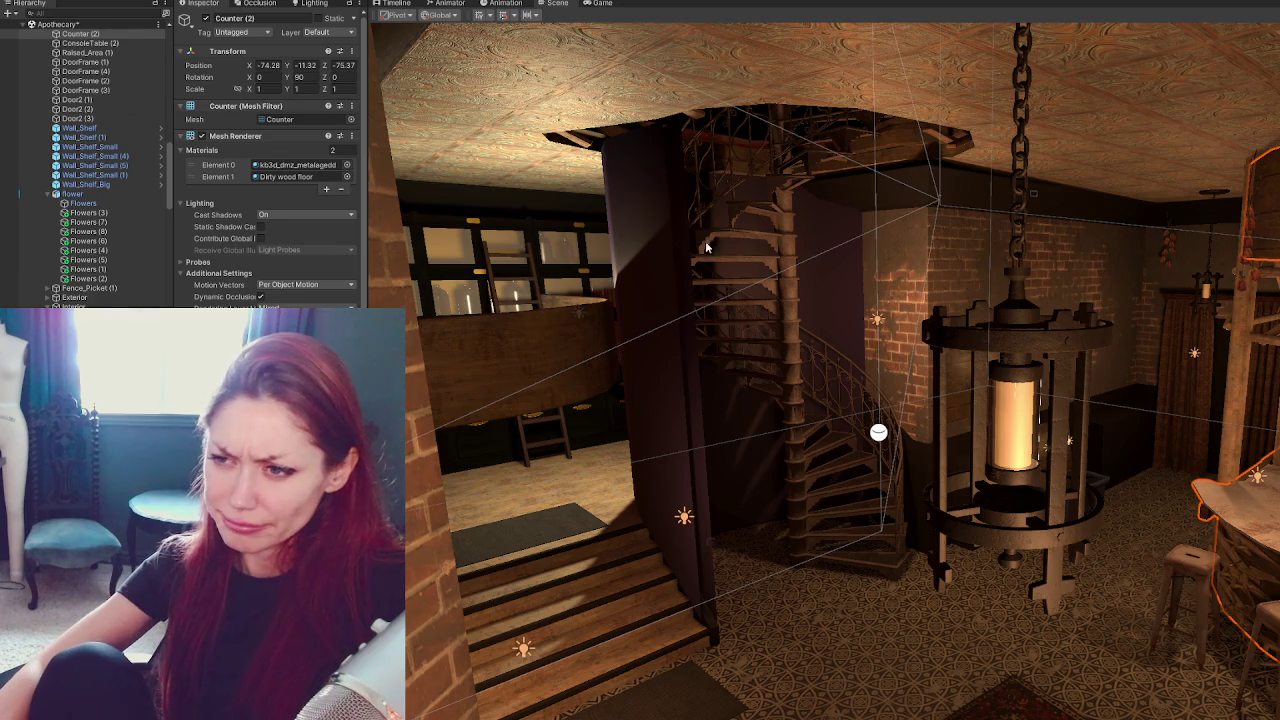
pyautogui.click(440, 341)
pyautogui.press('Delete')
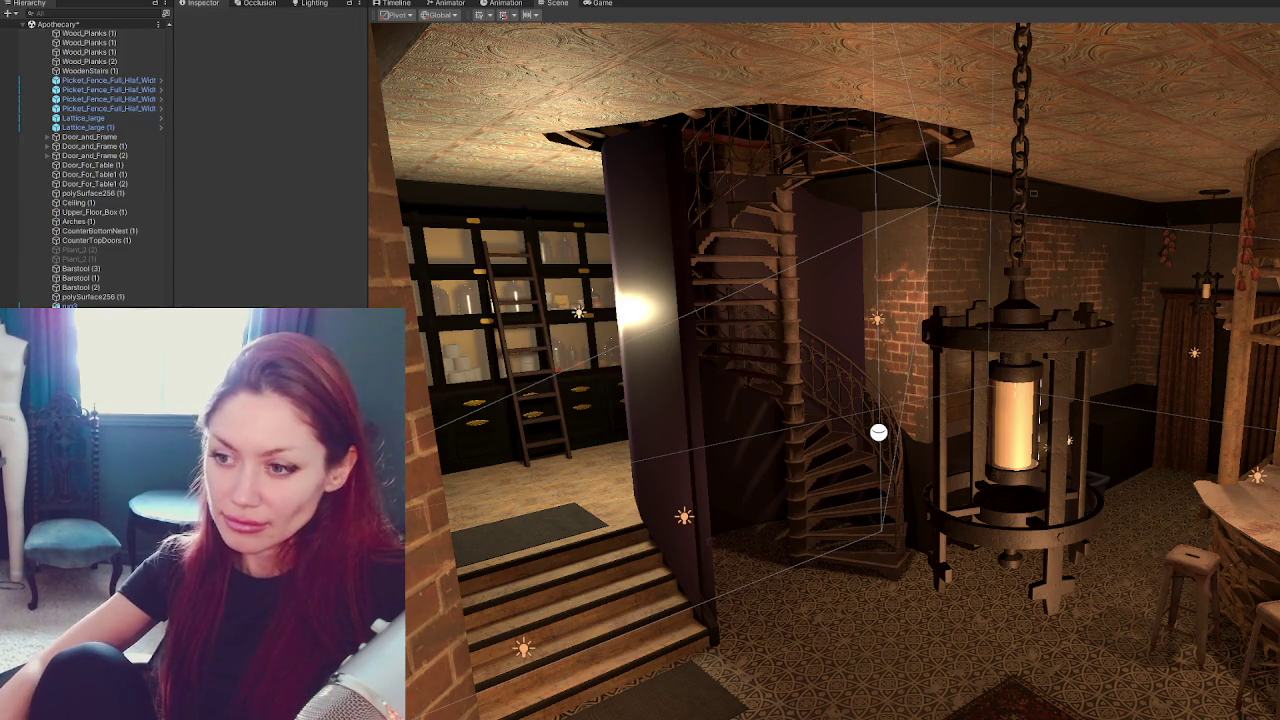
pyautogui.click(1230, 500)
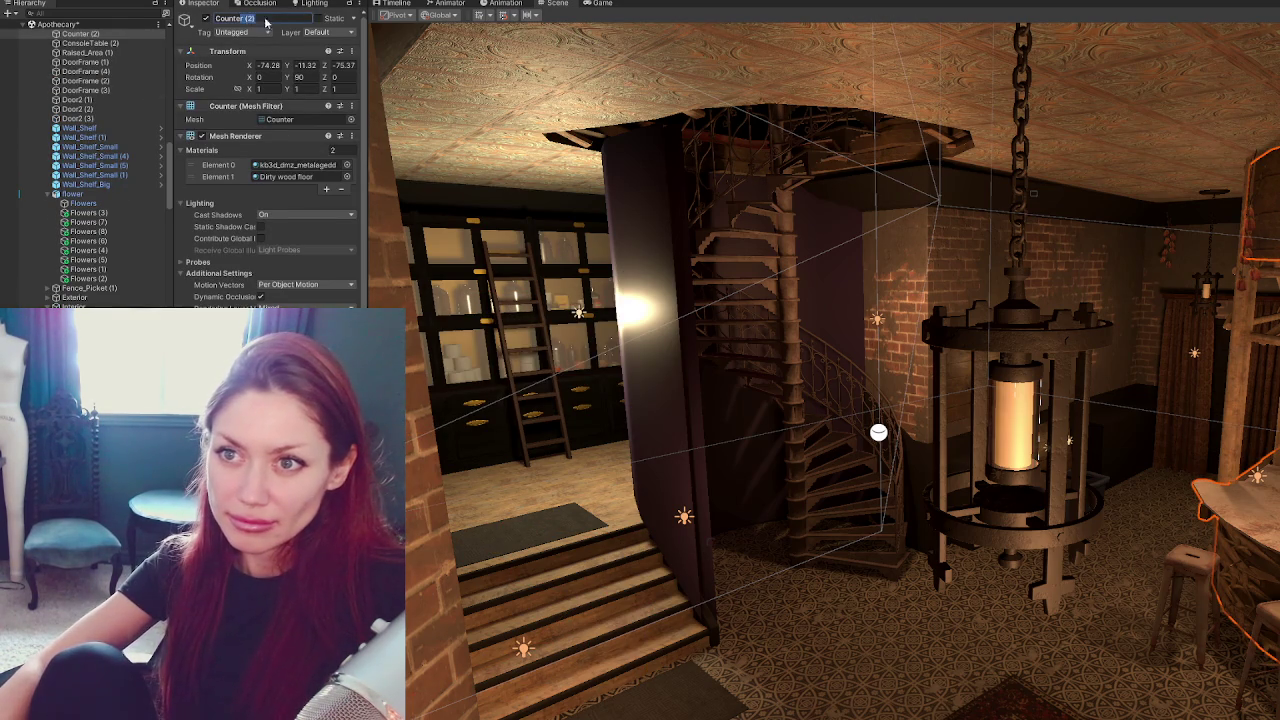
pyautogui.moveTo(1118, 454)
pyautogui.mouseDown(button='right')
pyautogui.moveTo(863, 523)
pyautogui.moveTo(1035, 372)
pyautogui.moveTo(958, 314)
pyautogui.mouseUp(button='right')
pyautogui.click(863, 523)
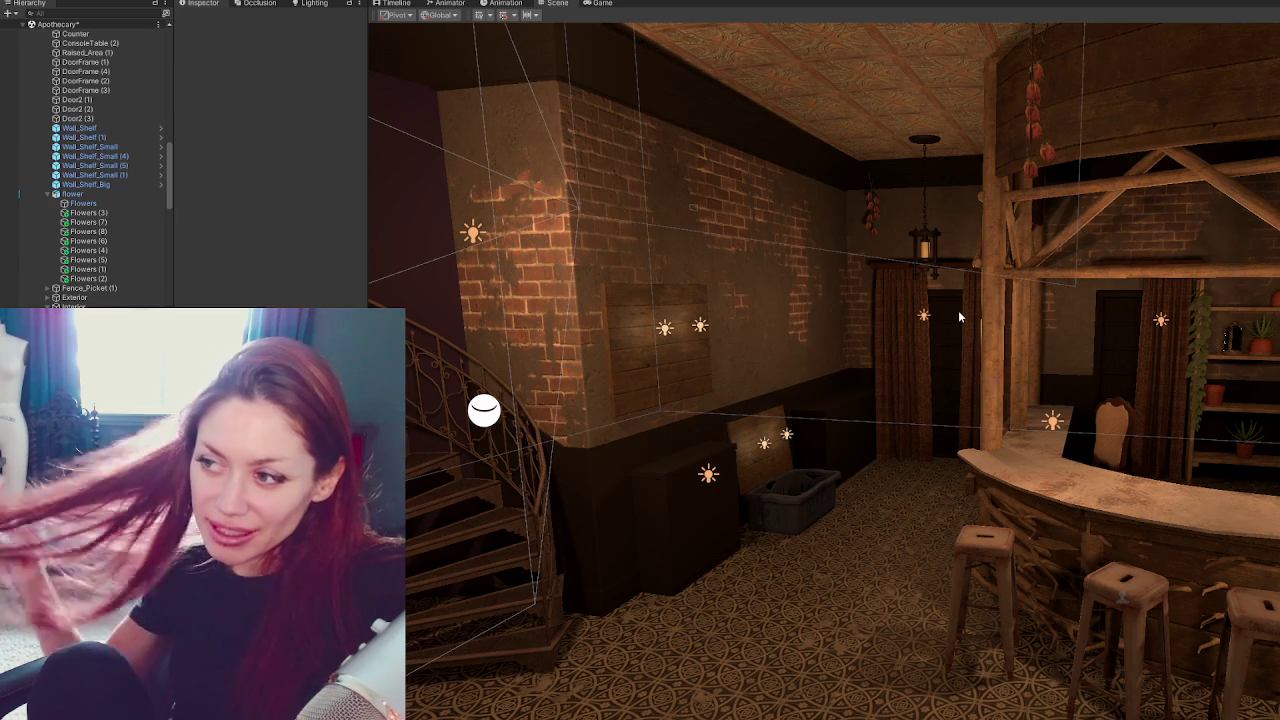
pyautogui.moveTo(958, 317)
pyautogui.mouseDown(button='right')
pyautogui.moveTo(1003, 367)
pyautogui.moveTo(901, 258)
pyautogui.moveTo(831, 319)
pyautogui.moveTo(1077, 265)
pyautogui.moveTo(1265, 315)
pyautogui.moveTo(910, 328)
pyautogui.mouseUp(button='right')
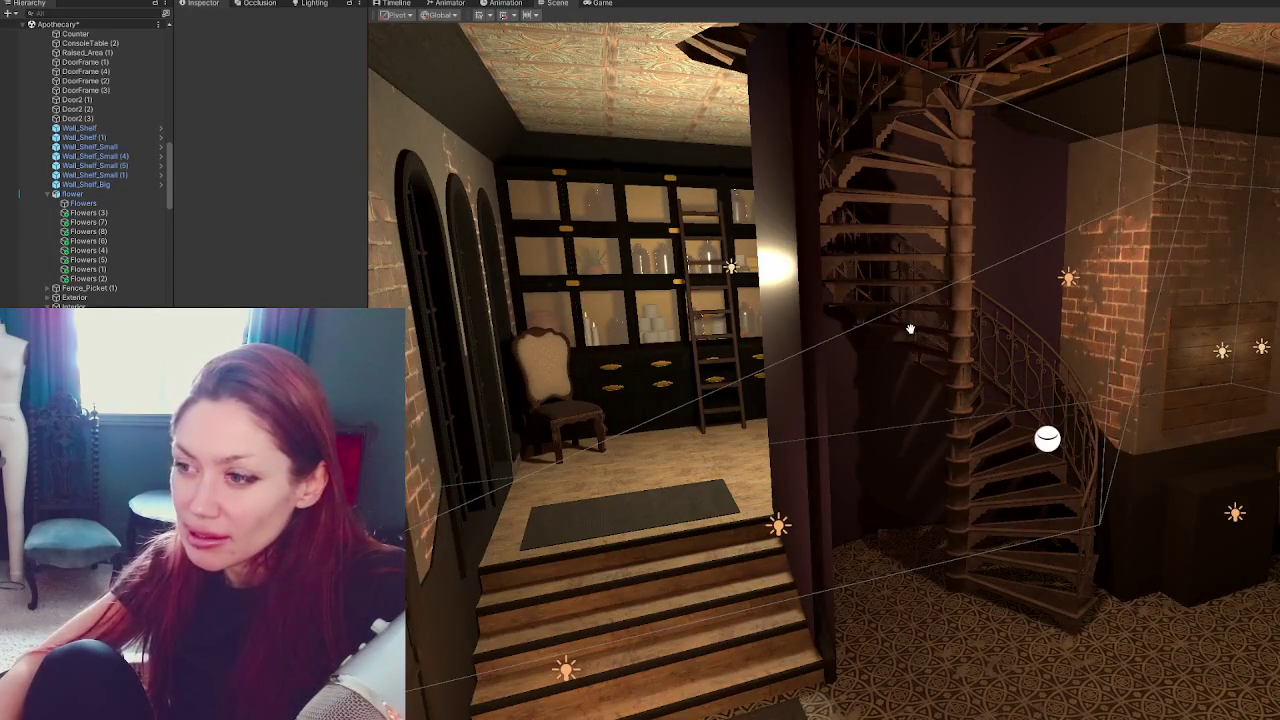
pyautogui.moveTo(1200, 348)
pyautogui.mouseDown(button='right')
pyautogui.moveTo(752, 399)
pyautogui.moveTo(822, 235)
pyautogui.mouseUp(button='right')
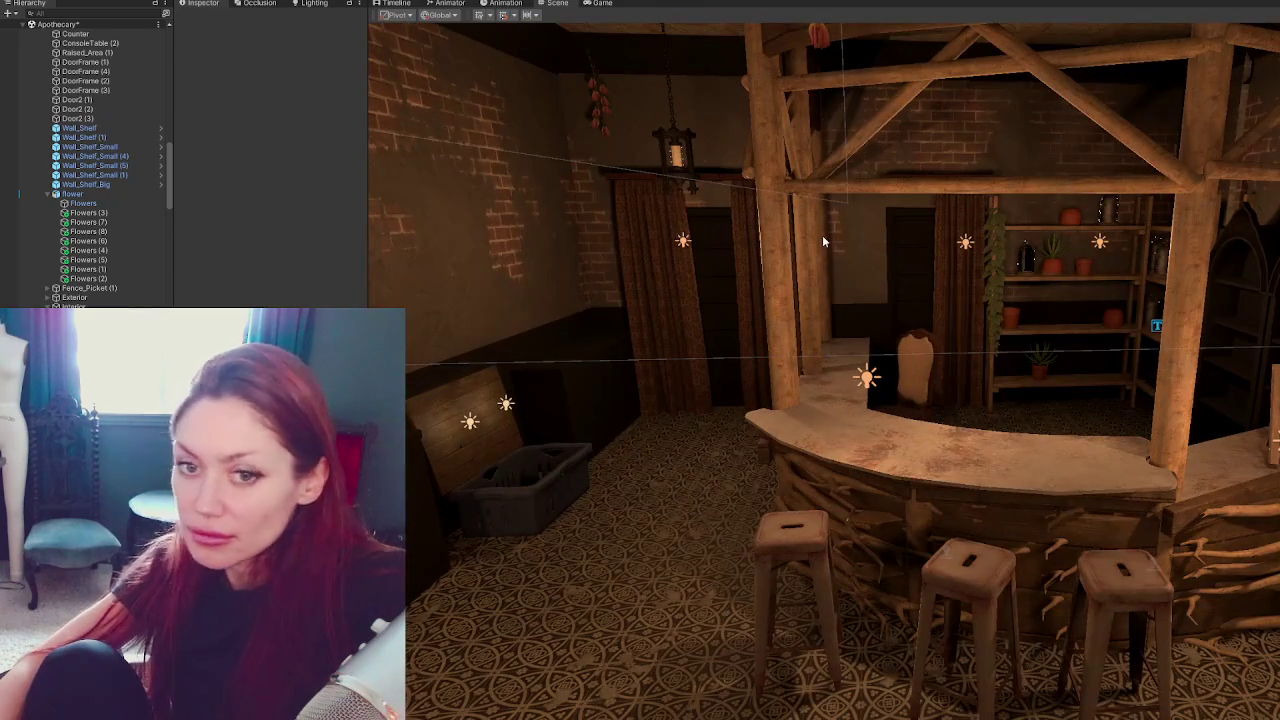
pyautogui.moveTo(493, 363)
pyautogui.mouseDown(button='right')
pyautogui.moveTo(754, 341)
pyautogui.moveTo(1036, 356)
pyautogui.mouseUp(button='right')
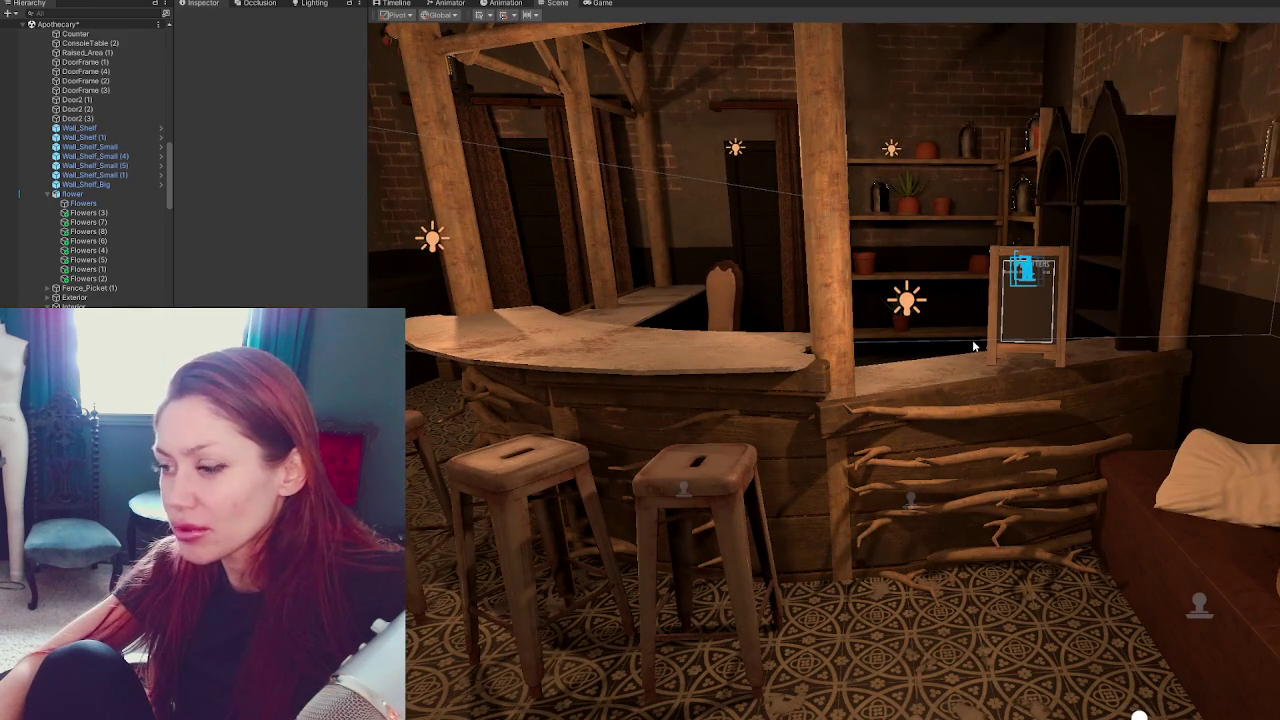
pyautogui.moveTo(851, 399)
pyautogui.mouseDown(button='right')
pyautogui.moveTo(847, 309)
pyautogui.moveTo(928, 357)
pyautogui.mouseUp(button='right')
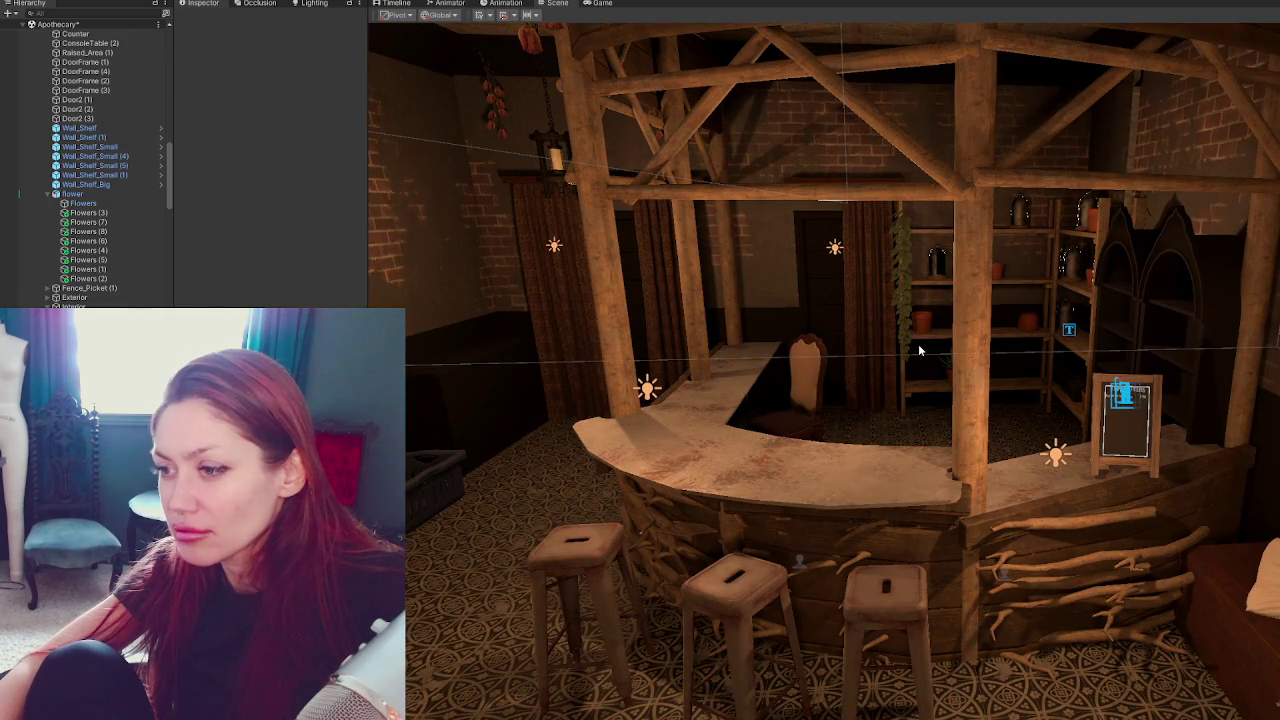
pyautogui.moveTo(918, 344)
pyautogui.mouseDown(button='right')
pyautogui.moveTo(812, 350)
pyautogui.moveTo(873, 372)
pyautogui.moveTo(926, 516)
pyautogui.mouseUp(button='right')
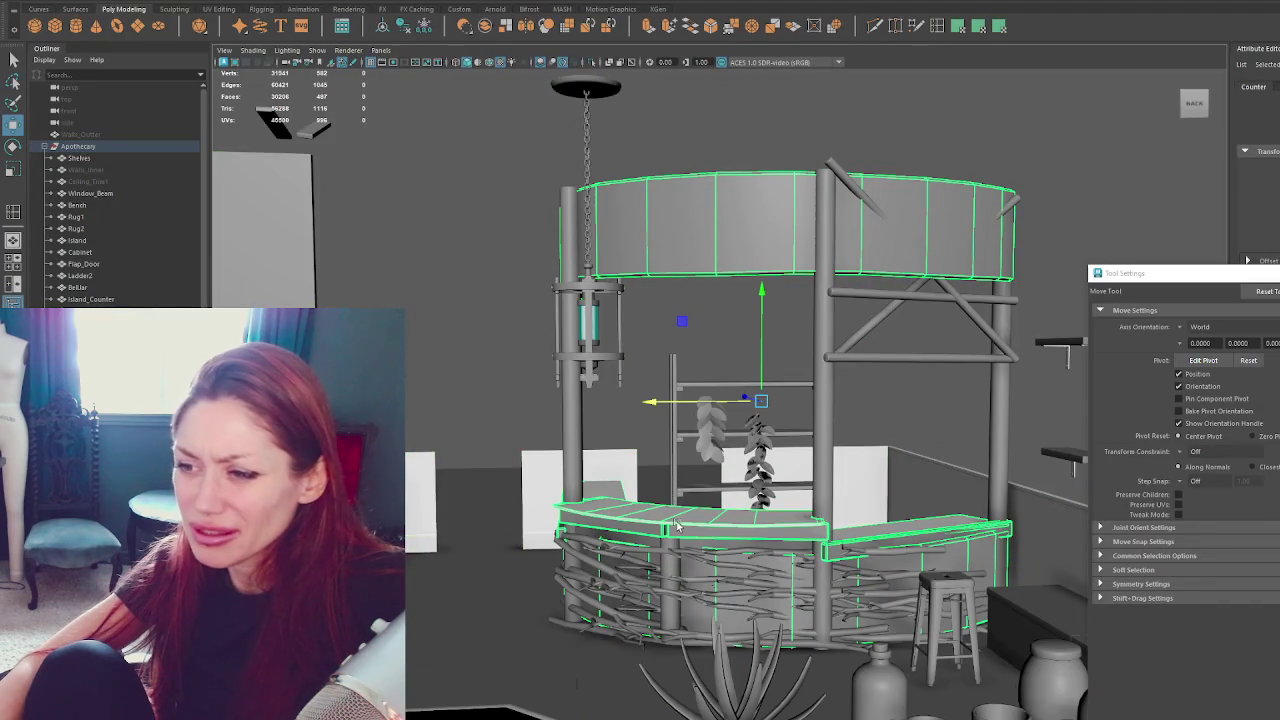
# Isolate the counter pieces to inspect them alone, then exit isolation.
pyautogui.keyDown('alt'); pyautogui.moveTo(676, 526); pyautogui.dragTo(748, 513); pyautogui.keyUp('alt')
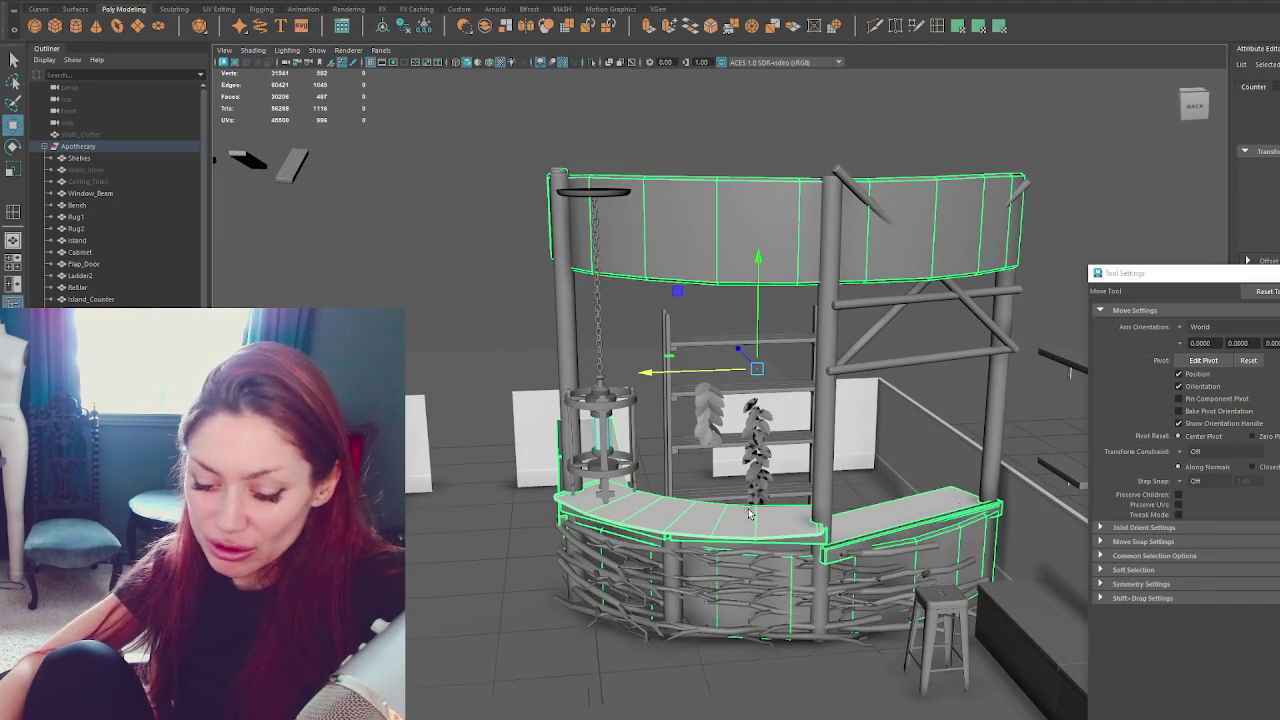
pyautogui.hotkey('ctrl', '1')
pyautogui.click(277, 270)
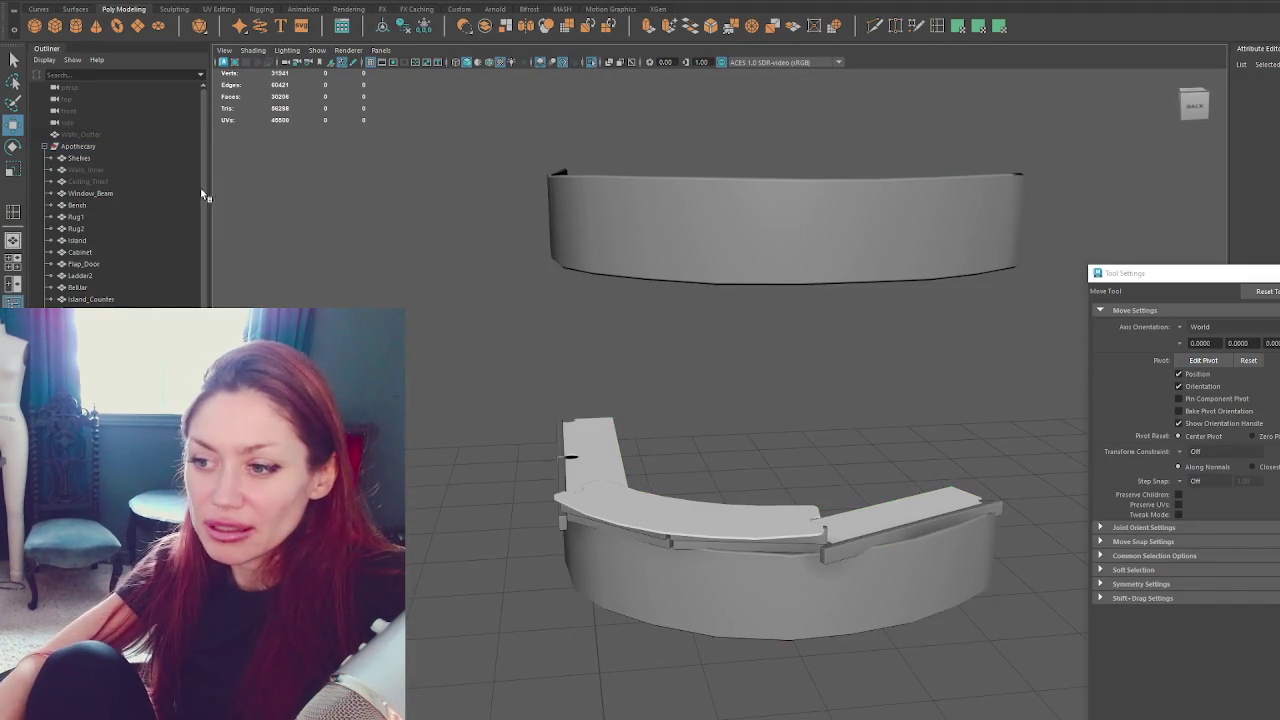
pyautogui.click(856, 507)
pyautogui.keyDown('alt'); pyautogui.moveTo(772, 421); pyautogui.dragTo(894, 306); pyautogui.keyUp('alt')
pyautogui.hotkey('ctrl', '1')
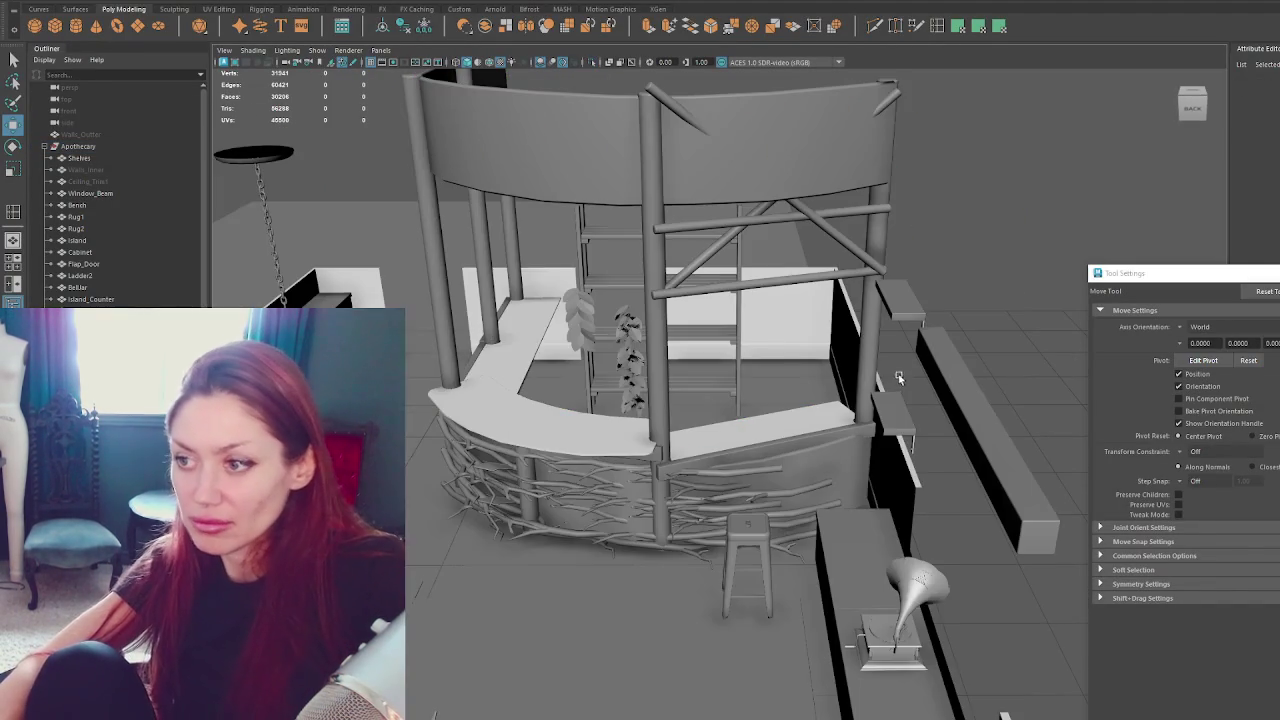
# Isolate the booth frame with its cross-beams and orbit in close to the counter.
pyautogui.click(824, 430)
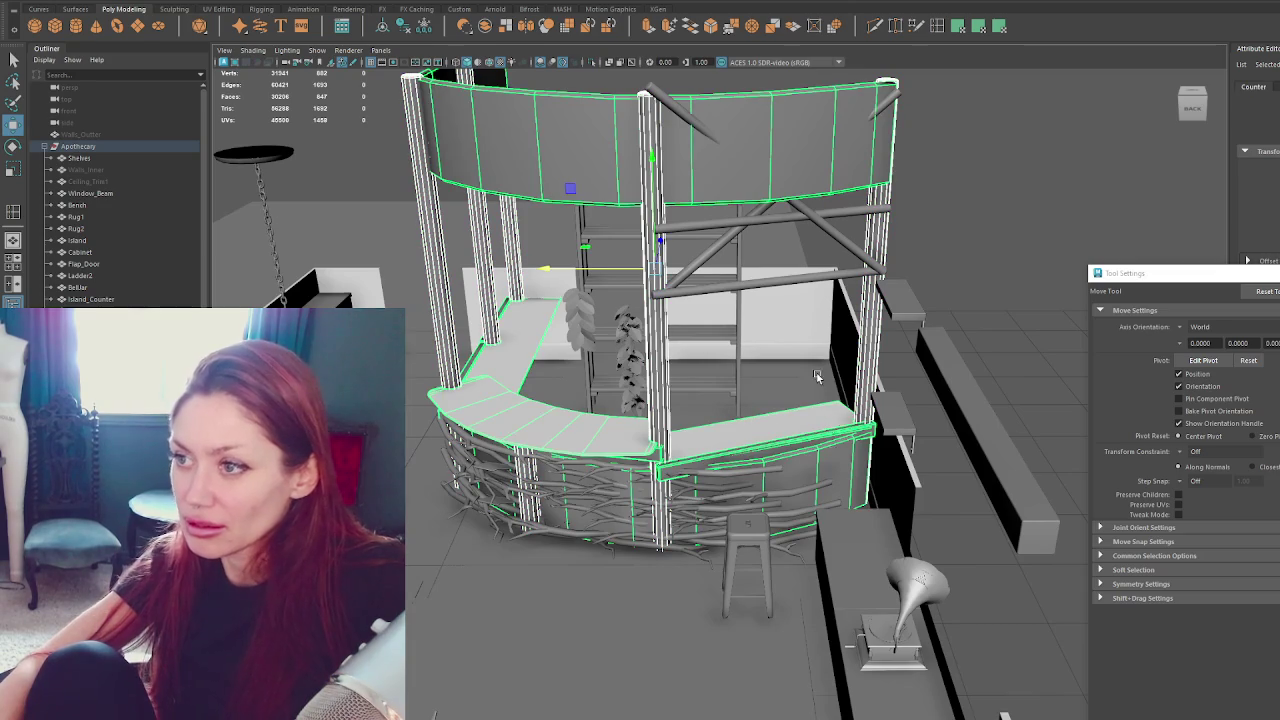
pyautogui.click(798, 288)
pyautogui.hotkey('ctrl', '1')
pyautogui.click(935, 340)
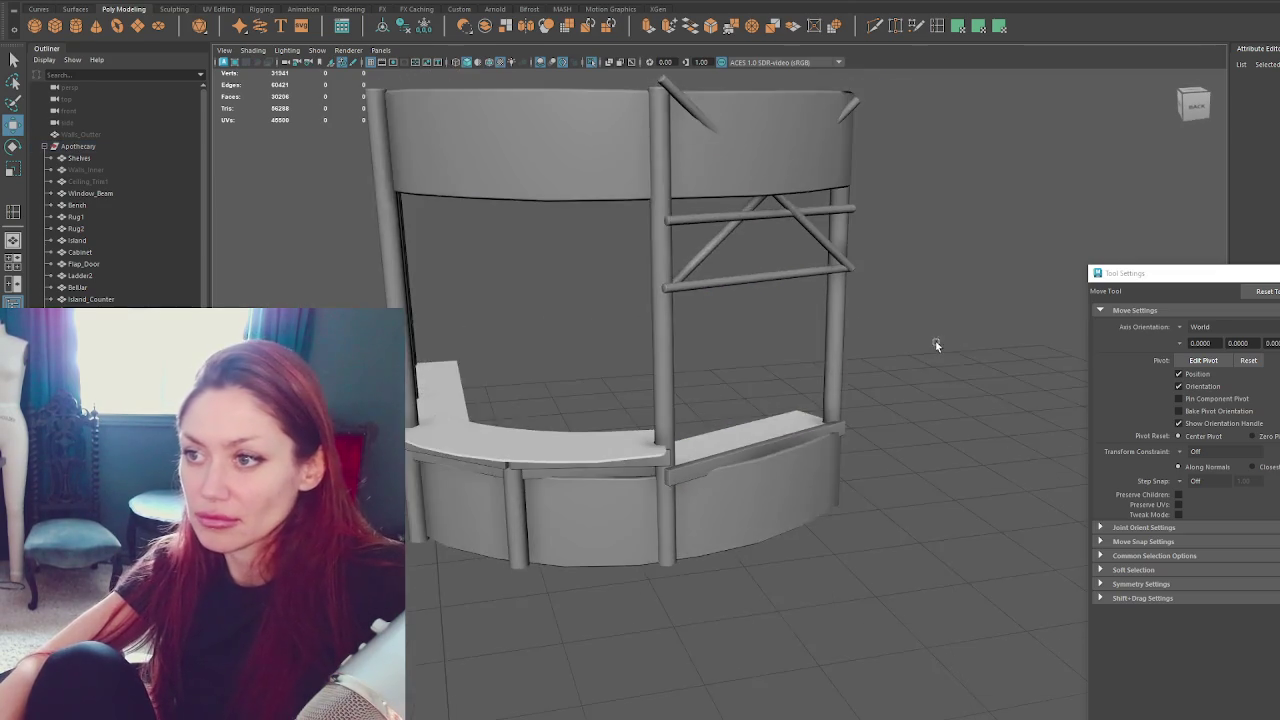
pyautogui.keyDown('alt'); pyautogui.moveTo(848, 358); pyautogui.dragTo(930, 390); pyautogui.keyUp('alt')
pyautogui.scroll(3, 986, 423)
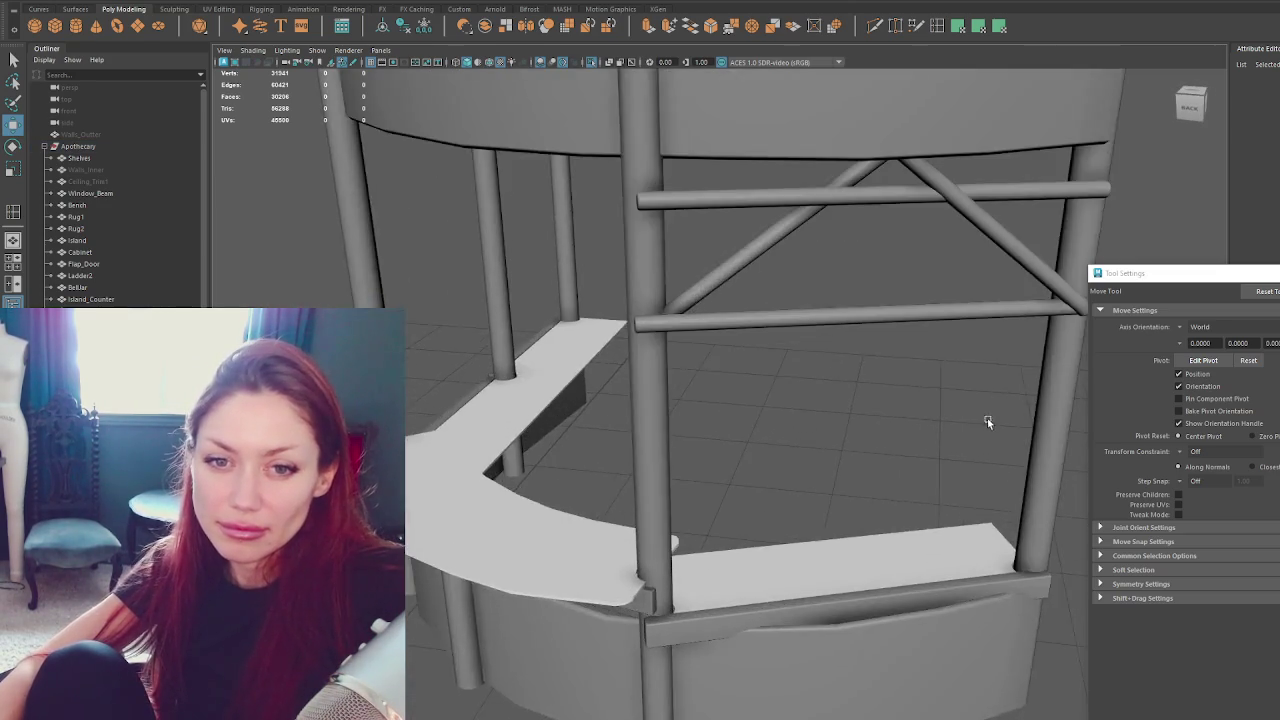
pyautogui.keyDown('alt'); pyautogui.moveTo(986, 423); pyautogui.dragTo(771, 451); pyautogui.keyUp('alt')
# Select the four counter pillars and switch them to component editing.
pyautogui.click(900, 488)
pyautogui.scroll(-3, 940, 496)
pyautogui.keyDown('alt'); pyautogui.moveTo(943, 500); pyautogui.dragTo(966, 480); pyautogui.keyUp('alt')
pyautogui.click(874, 424)
pyautogui.moveTo(949, 286)
pyautogui.keyDown('alt'); pyautogui.mouseDown()
pyautogui.moveTo(898, 267)
pyautogui.moveTo(923, 277)
pyautogui.mouseUp(); pyautogui.keyUp('alt')
pyautogui.moveTo(929, 286); pyautogui.dragTo(880, 300, button='right')
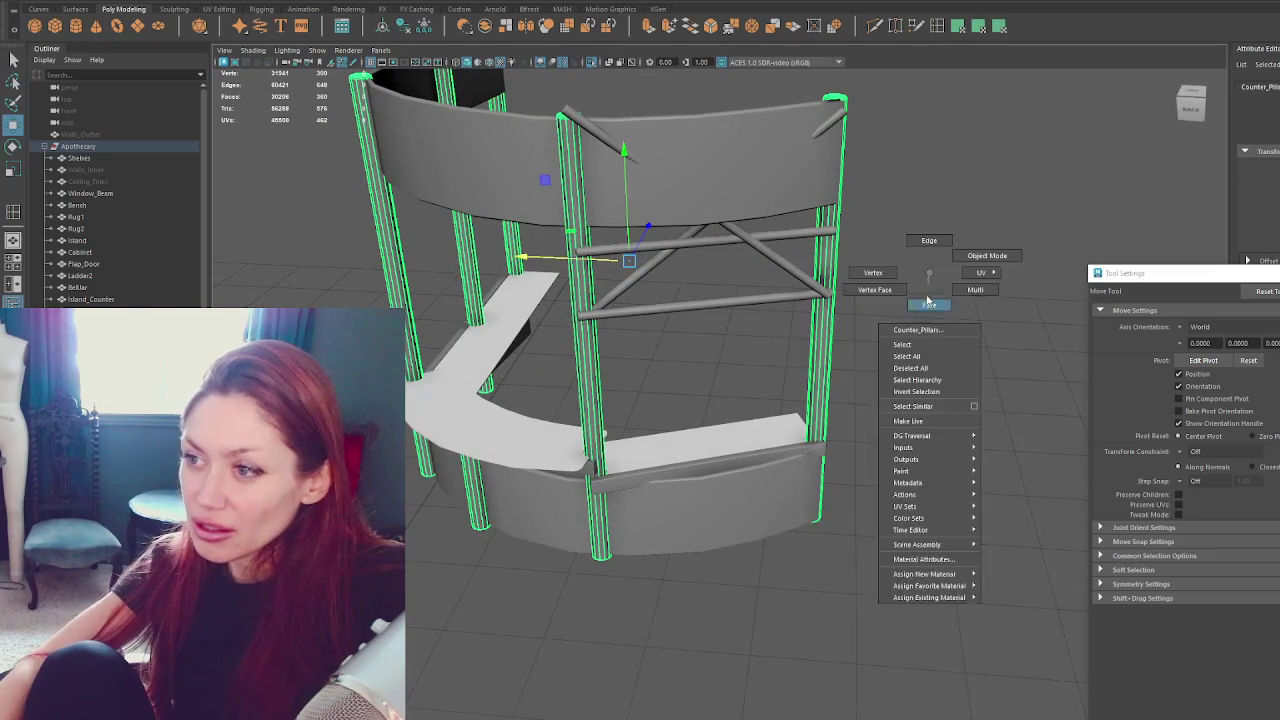
pyautogui.click(827, 356)
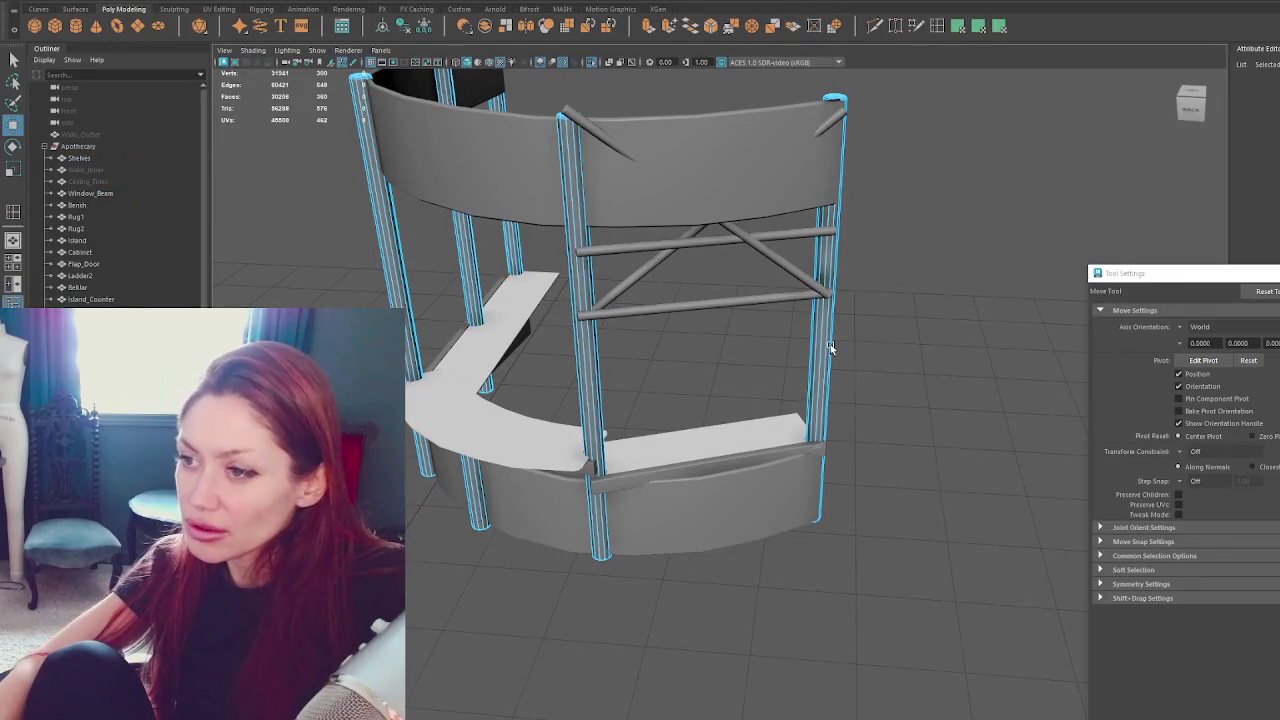
pyautogui.click(830, 347)
pyautogui.moveTo(832, 346)
pyautogui.keyDown('alt'); pyautogui.mouseDown()
pyautogui.moveTo(862, 318)
pyautogui.moveTo(857, 357)
pyautogui.moveTo(834, 373)
pyautogui.mouseUp(); pyautogui.keyUp('alt')
pyautogui.click(845, 370)
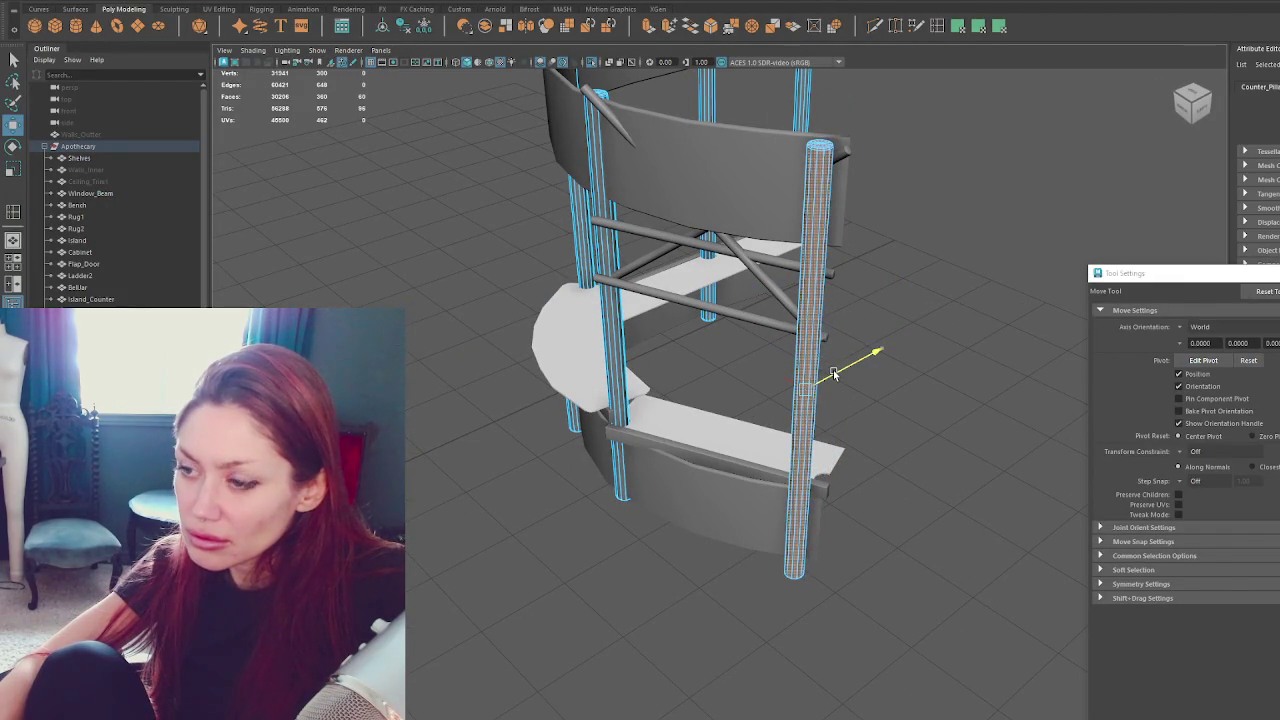
# Frame the counter and select its curved front panel for vertex editing.
pyautogui.click(740, 440)
pyautogui.press('f')
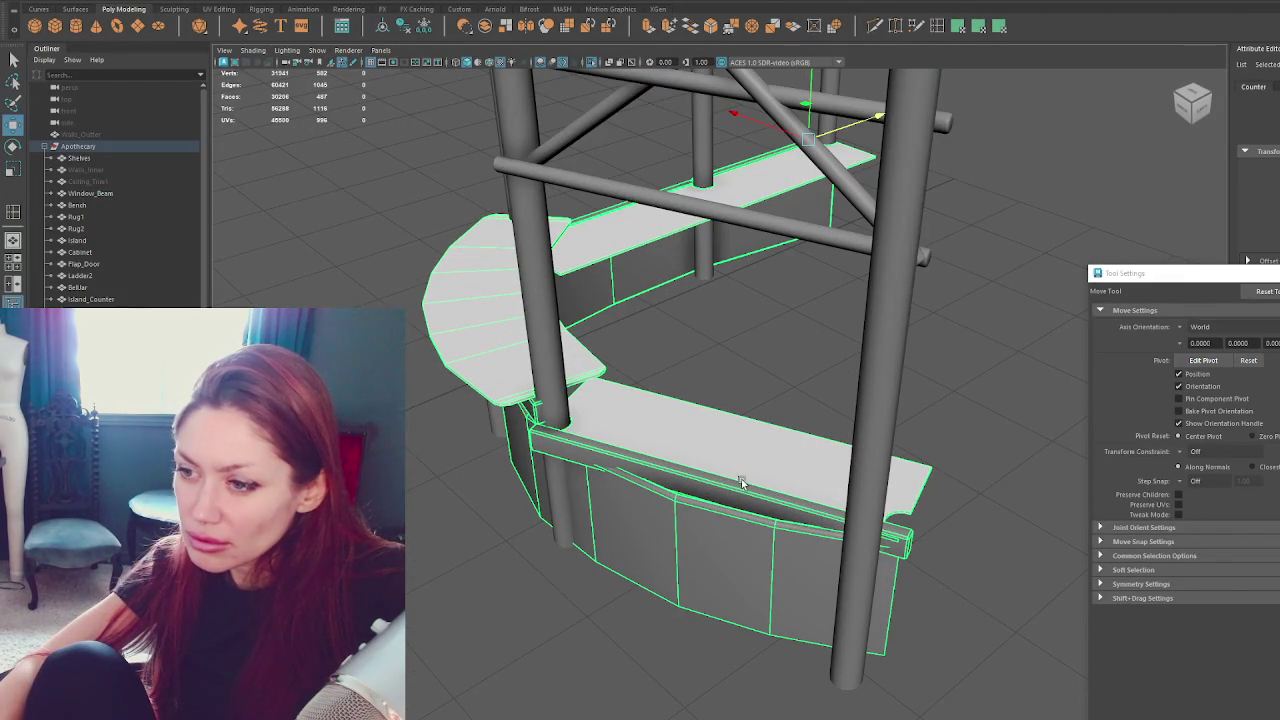
pyautogui.keyDown('alt'); pyautogui.moveTo(735, 531); pyautogui.dragTo(781, 519); pyautogui.keyUp('alt')
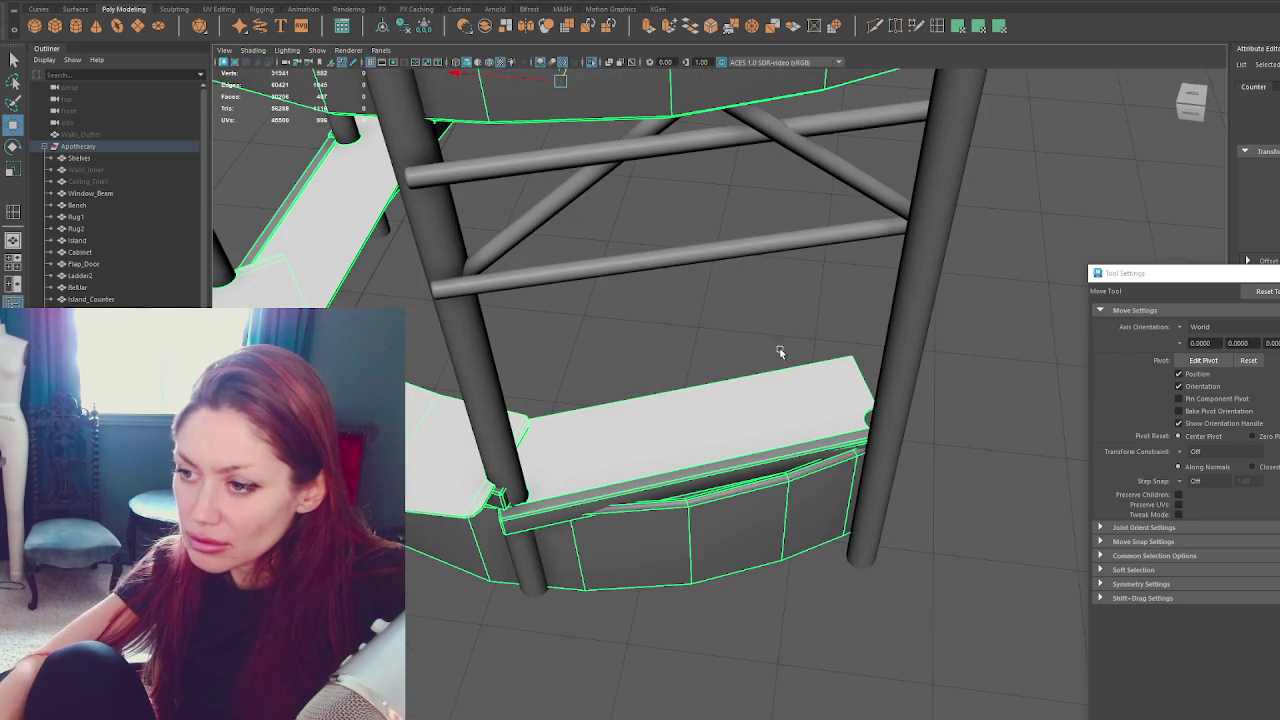
pyautogui.rightClick(777, 297)
pyautogui.press('4')
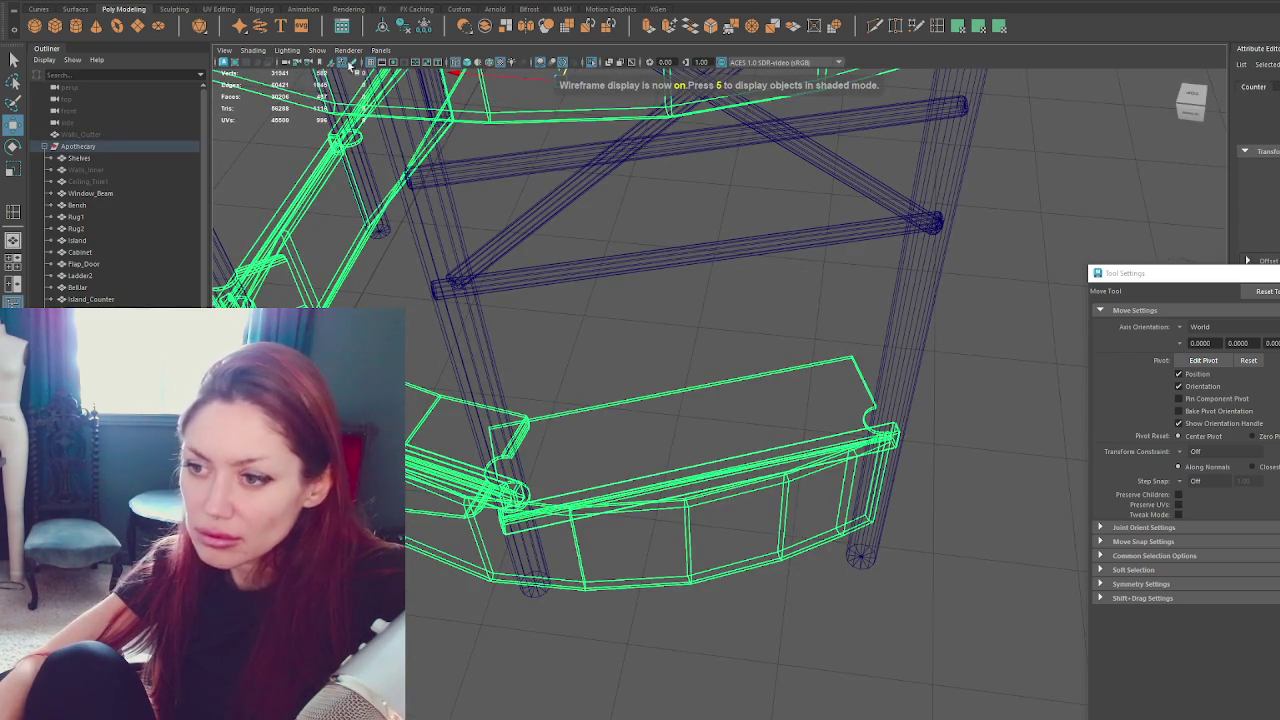
pyautogui.click(280, 40)
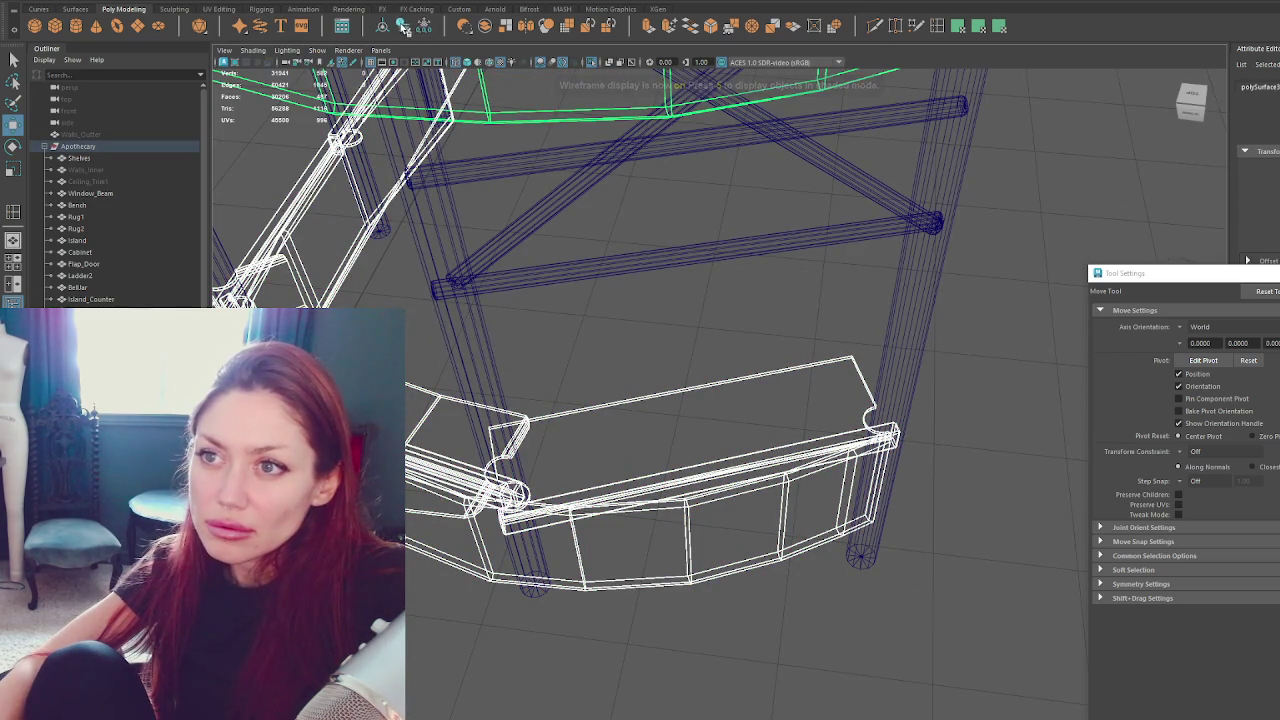
pyautogui.press('6')
pyautogui.click(772, 420)
pyautogui.click(771, 485)
pyautogui.moveTo(1015, 431); pyautogui.dragTo(973, 425, button='right')
pyautogui.press('4')
# Shift the panel's right-end vertices along the panel and slide the middle vertex column left.
pyautogui.moveTo(986, 398); pyautogui.dragTo(860, 543)
pyautogui.moveTo(835, 483)
pyautogui.keyDown('alt'); pyautogui.mouseDown()
pyautogui.moveTo(840, 505)
pyautogui.moveTo(871, 480)
pyautogui.moveTo(862, 492)
pyautogui.mouseUp(); pyautogui.keyUp('alt')
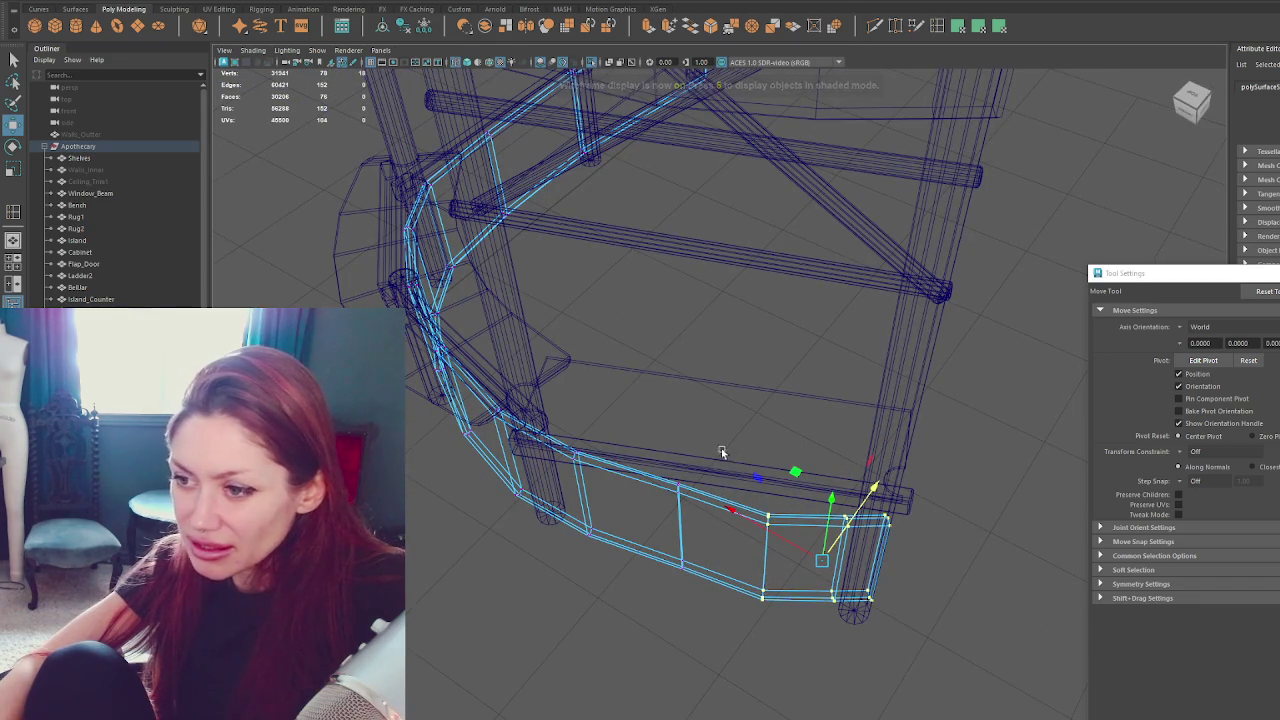
pyautogui.moveTo(717, 485); pyautogui.dragTo(705, 495)
pyautogui.moveTo(580, 423); pyautogui.dragTo(585, 537)
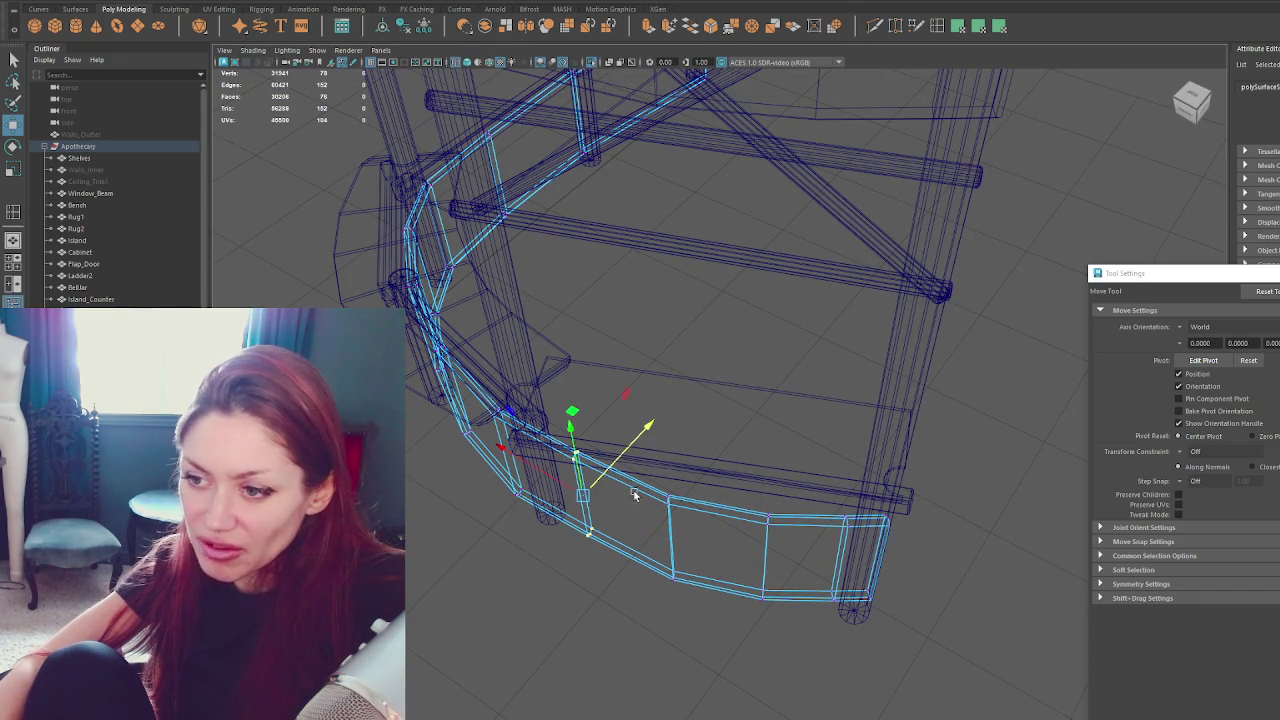
pyautogui.moveTo(640, 455); pyautogui.dragTo(624, 459)
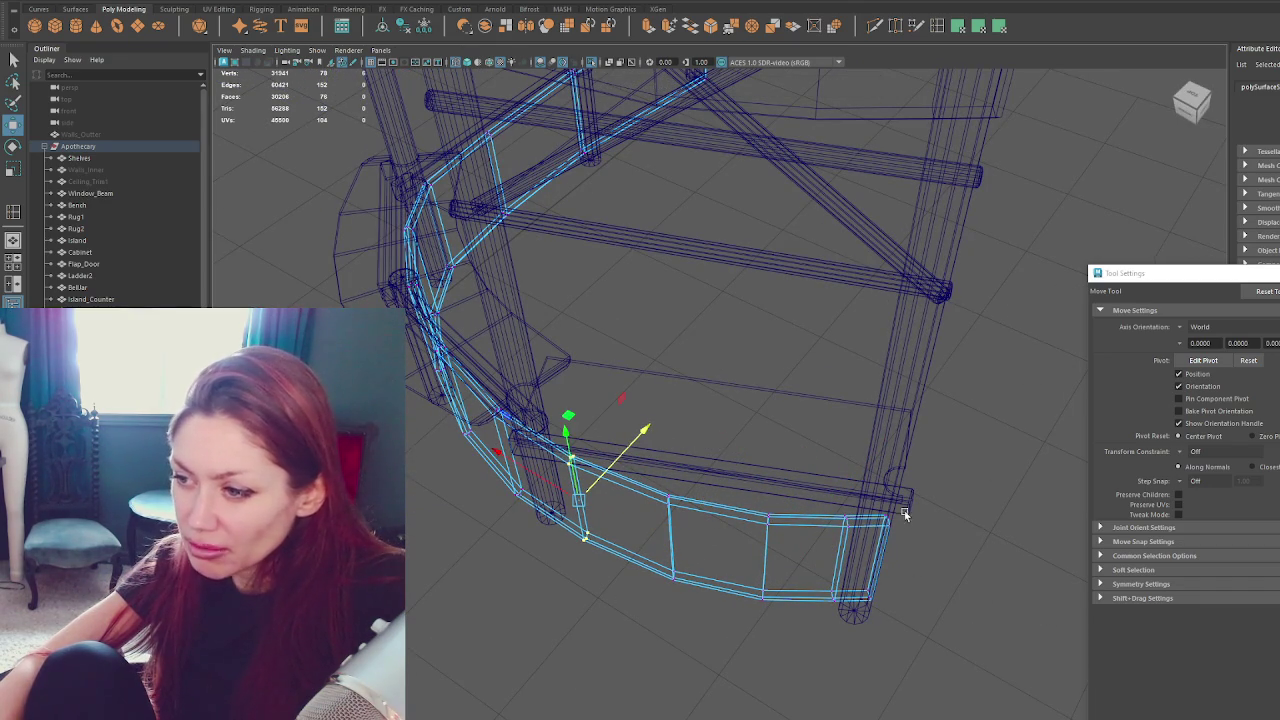
# Pull the right-end vertex columns in flush against the right pillar, adjusting the neighbouring column.
pyautogui.moveTo(822, 478); pyautogui.dragTo(843, 562)
pyautogui.press('5')
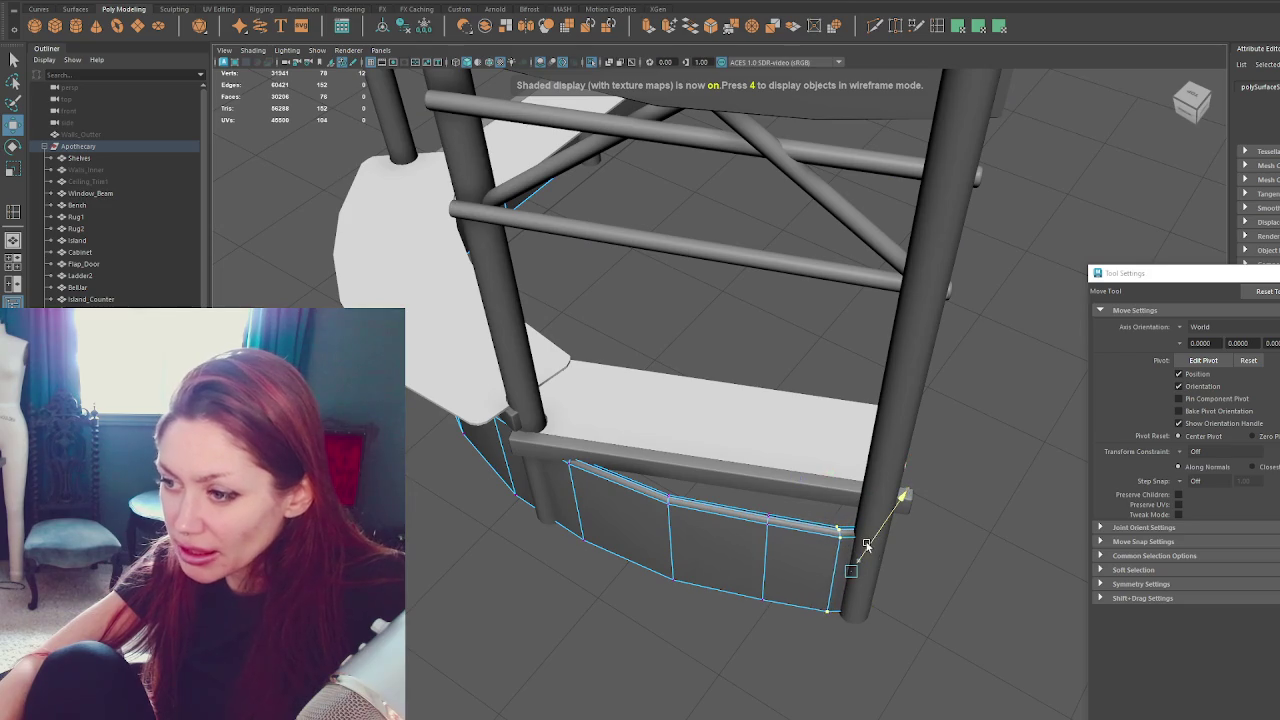
pyautogui.press('e')
pyautogui.press('w')
pyautogui.moveTo(868, 545); pyautogui.dragTo(870, 540)
pyautogui.moveTo(780, 453); pyautogui.dragTo(770, 605)
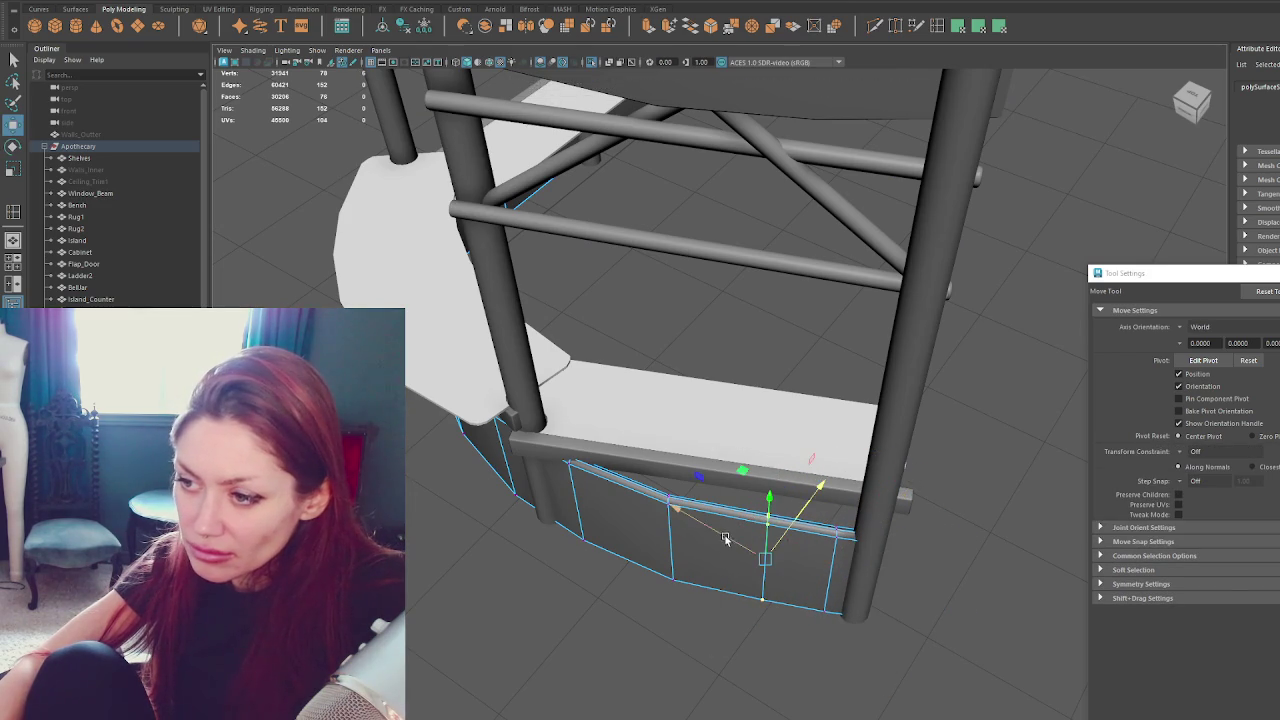
pyautogui.moveTo(760, 530); pyautogui.dragTo(714, 538)
pyautogui.moveTo(714, 538); pyautogui.dragTo(775, 537, button='middle')
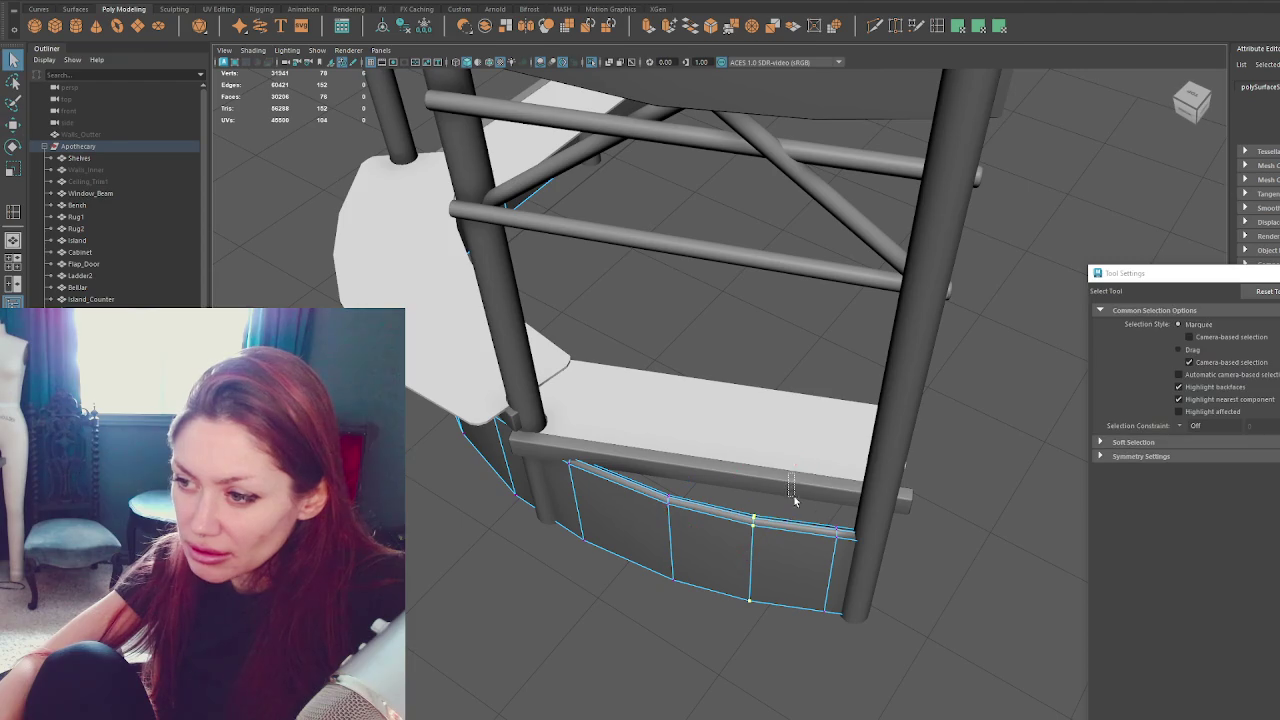
pyautogui.moveTo(787, 471); pyautogui.dragTo(840, 644)
pyautogui.press('4')
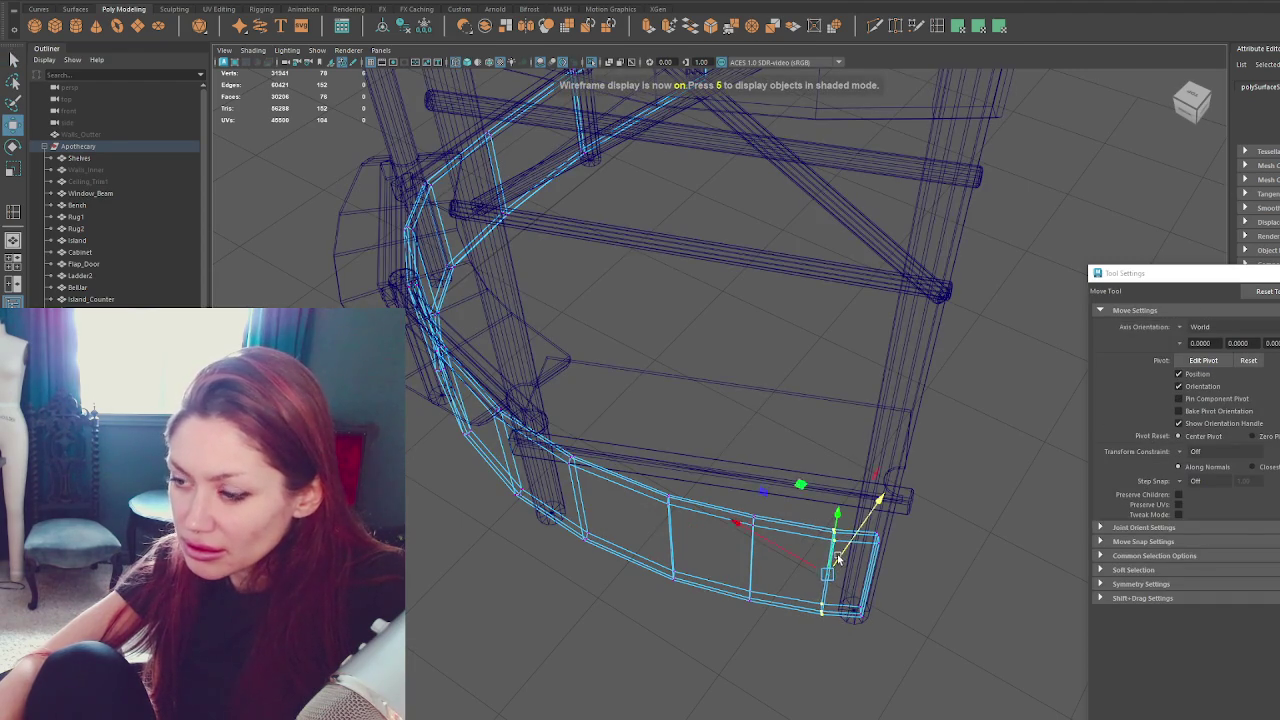
pyautogui.press('5')
pyautogui.keyDown('alt'); pyautogui.moveTo(841, 556); pyautogui.dragTo(1014, 403); pyautogui.keyUp('alt')
# Undo trial tilts of the trim rail, slide it into place under the counter top, then select the pillars.
pyautogui.press('e')
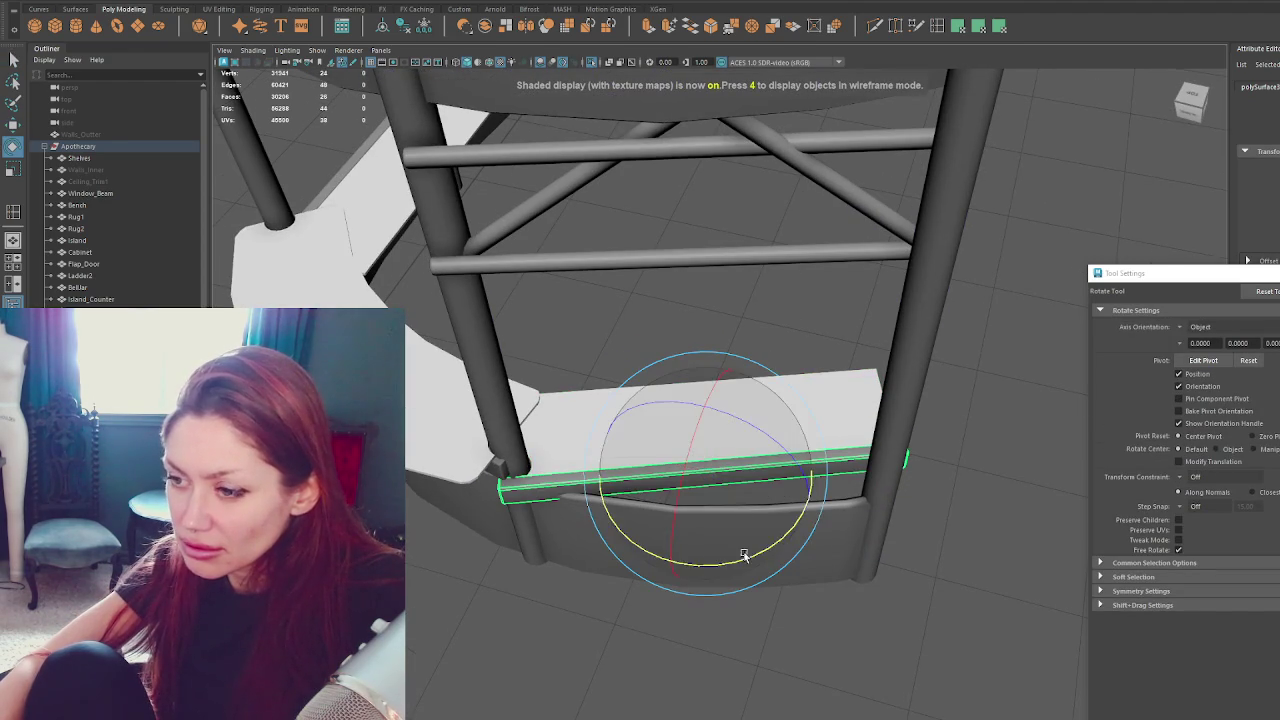
pyautogui.moveTo(743, 543); pyautogui.dragTo(729, 557)
pyautogui.press('w')
pyautogui.hotkey('ctrl', 'z')
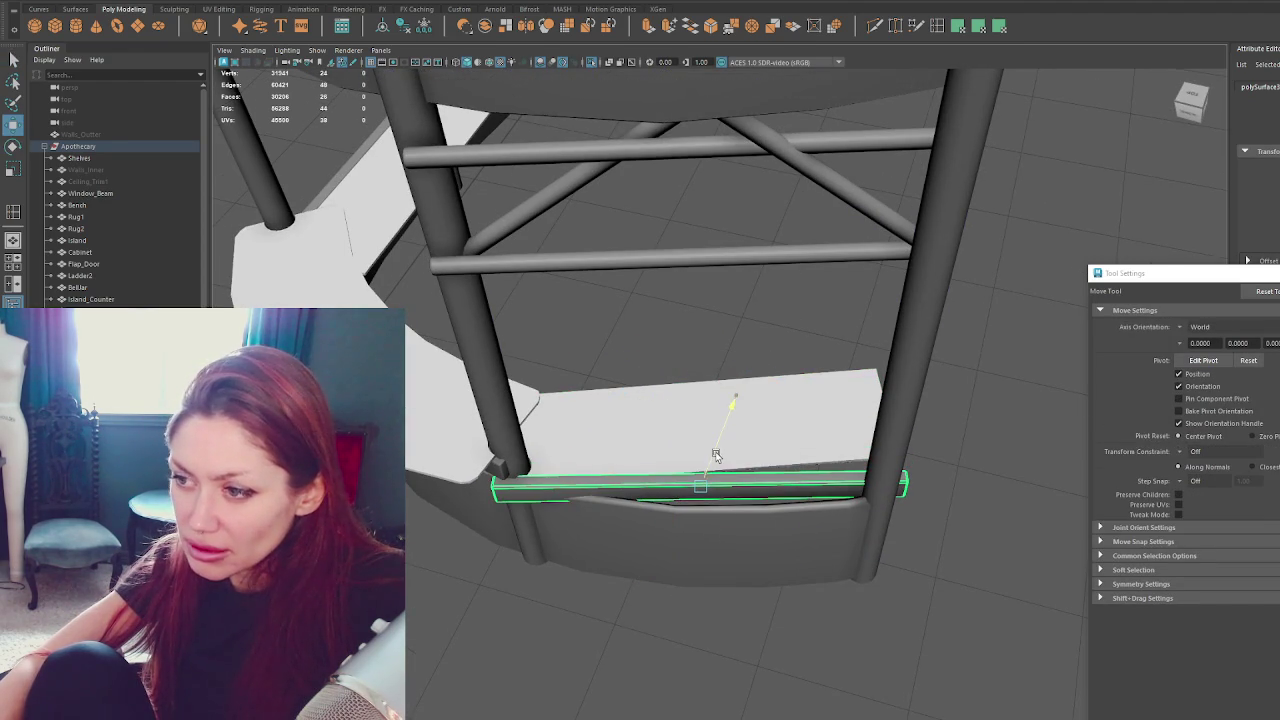
pyautogui.press('e')
pyautogui.press('w')
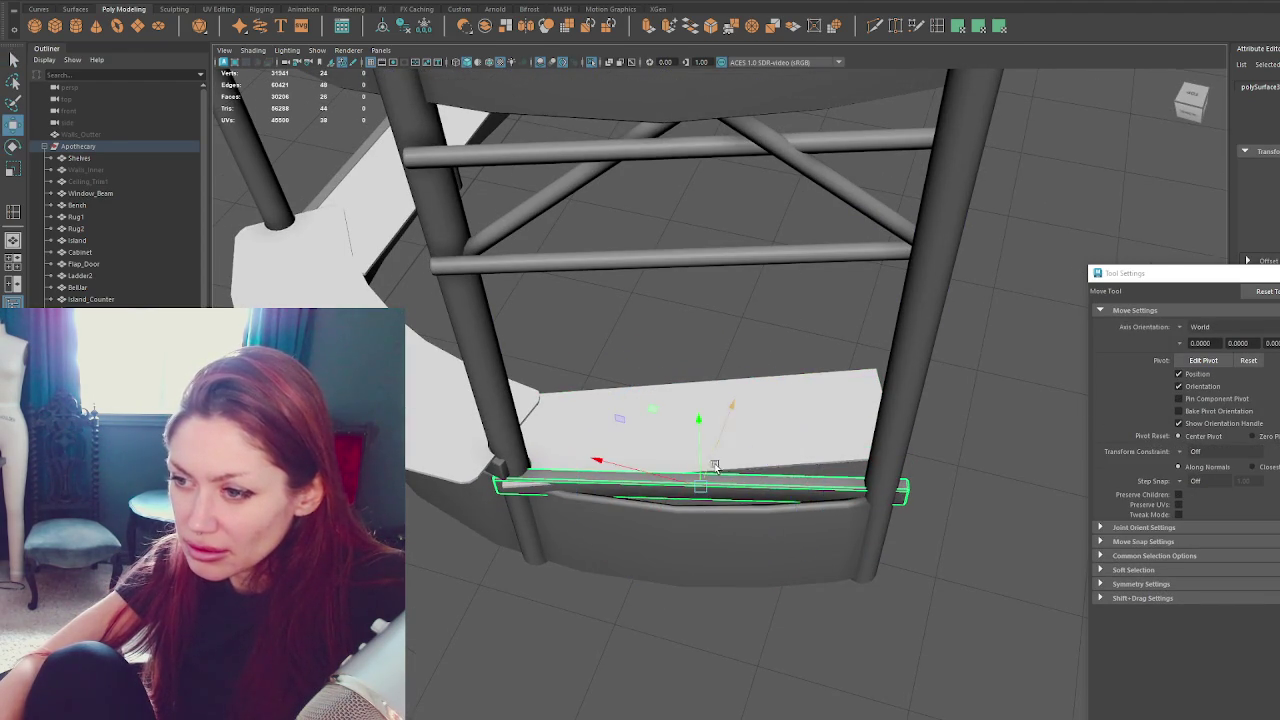
pyautogui.press('e')
pyautogui.moveTo(733, 571); pyautogui.dragTo(732, 580)
pyautogui.press('w')
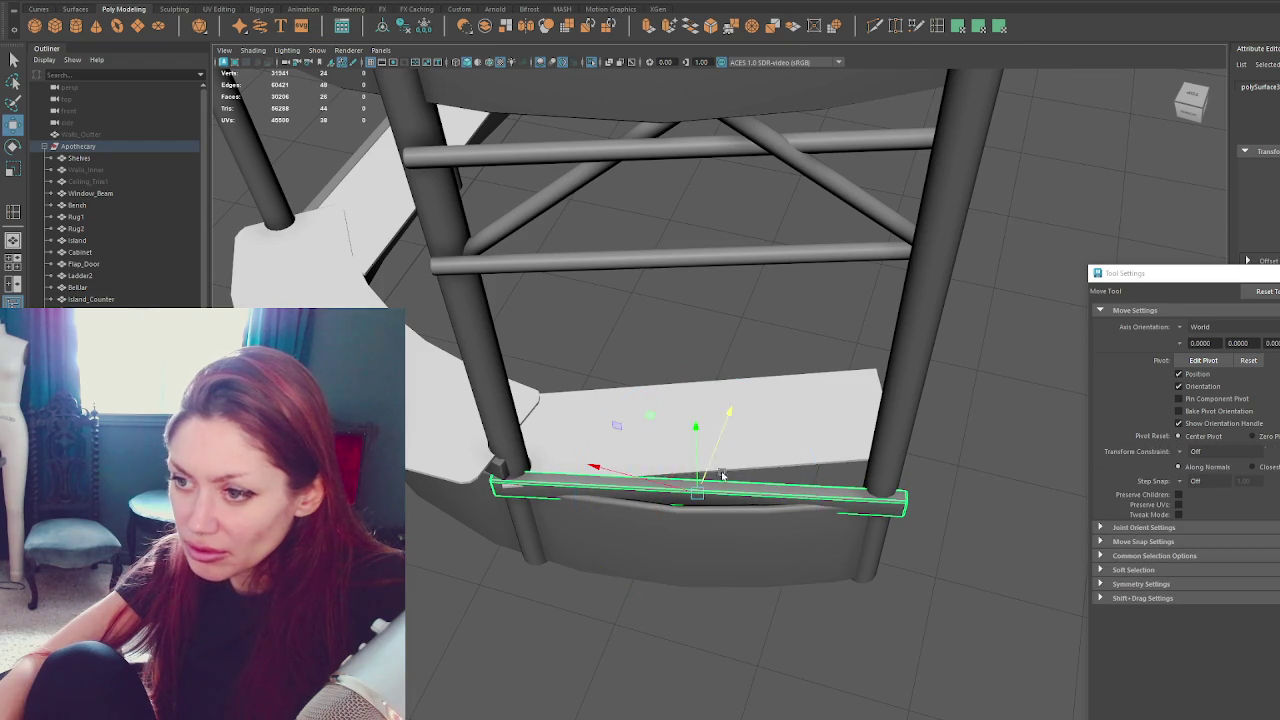
pyautogui.hotkey('ctrl', 'z')
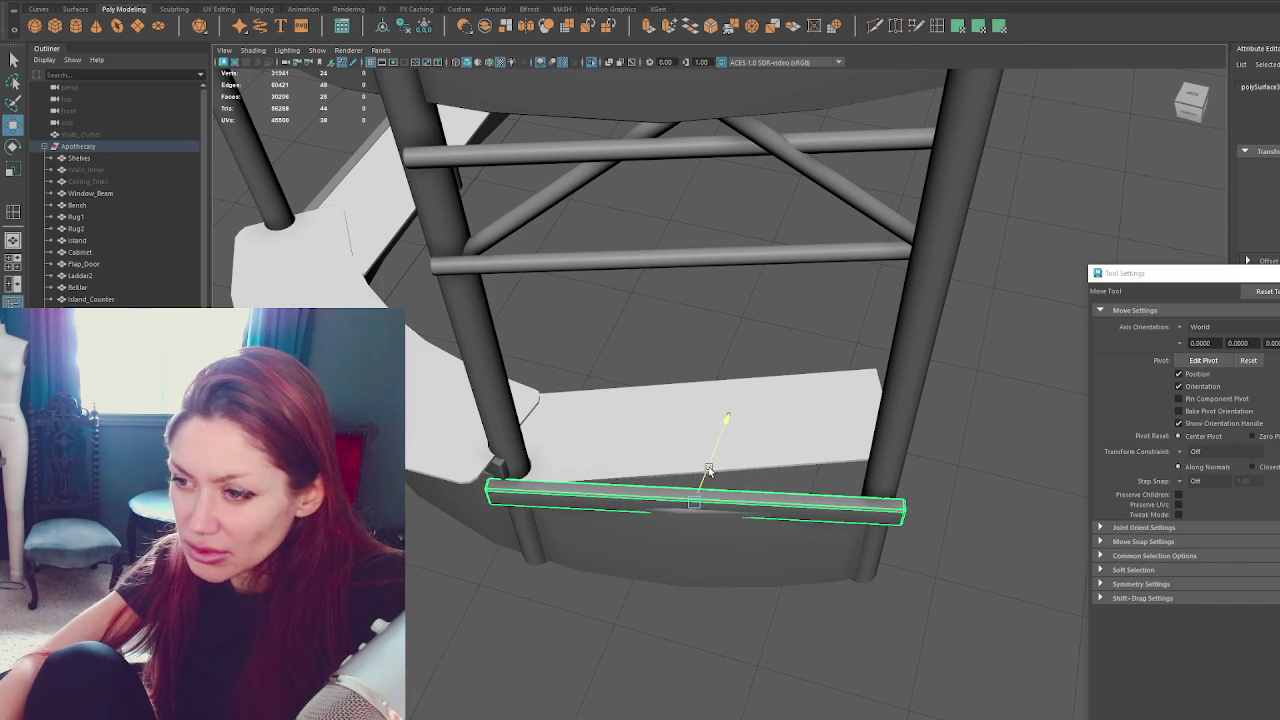
pyautogui.moveTo(709, 467)
pyautogui.mouseDown()
pyautogui.moveTo(733, 472)
pyautogui.moveTo(600, 420)
pyautogui.mouseUp()
pyautogui.click(455, 560)
pyautogui.click(453, 555)
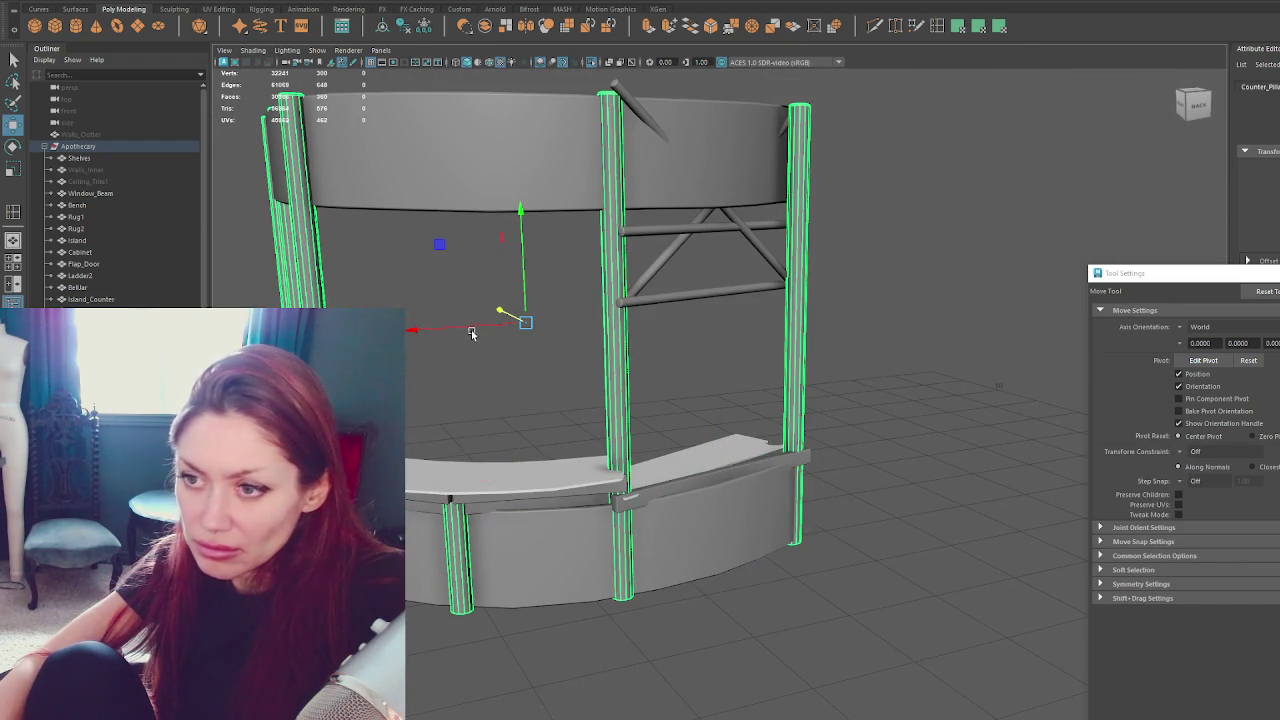
# Move the tall pillars aside and delete the unwanted outer ones.
pyautogui.moveTo(472, 334); pyautogui.dragTo(690, 352)
pyautogui.moveTo(675, 301); pyautogui.dragTo(703, 308)
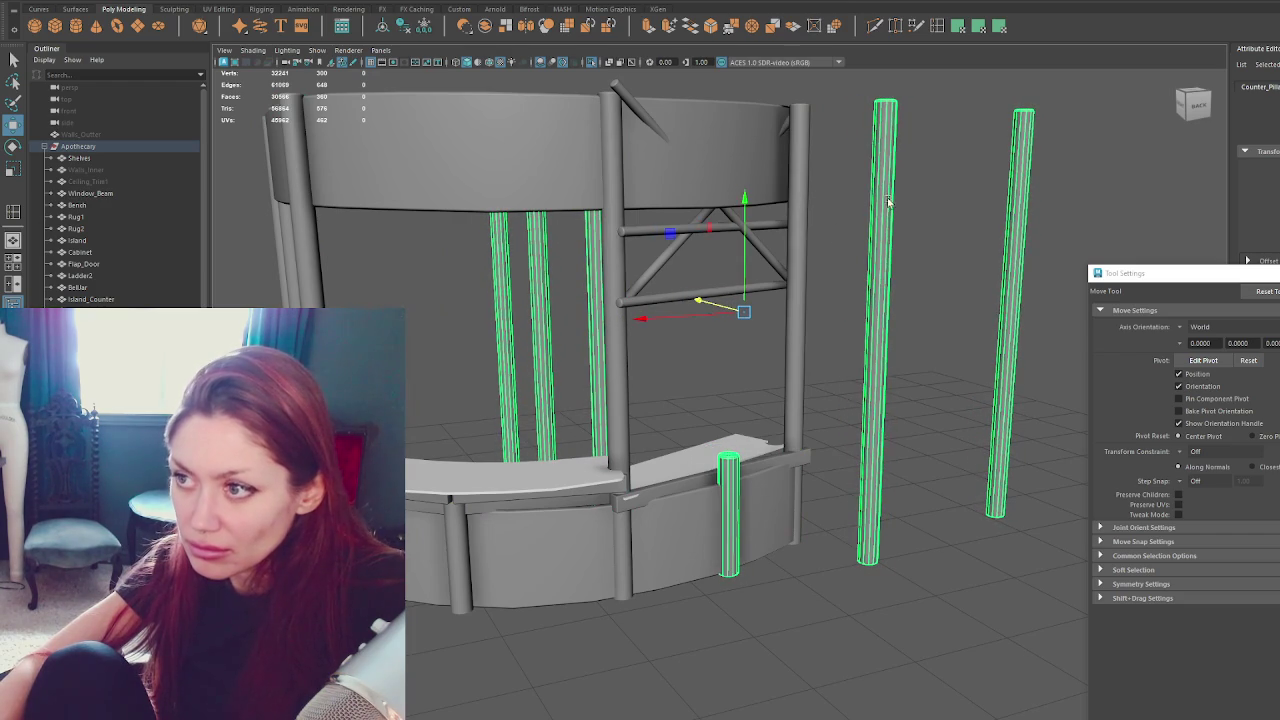
pyautogui.scroll(-3, 880, 225)
pyautogui.press('q')
pyautogui.moveTo(466, 134); pyautogui.dragTo(1037, 553)
pyautogui.press('Delete')
# Lower the remaining pillar's top vertices into a short post, then select the top trim band.
pyautogui.moveTo(838, 314)
pyautogui.keyDown('alt'); pyautogui.mouseDown()
pyautogui.moveTo(915, 352)
pyautogui.moveTo(899, 464)
pyautogui.mouseUp(); pyautogui.keyUp('alt')
pyautogui.moveTo(914, 400); pyautogui.dragTo(871, 363, button='right')
pyautogui.moveTo(689, 398); pyautogui.dragTo(734, 471)
pyautogui.press('w')
pyautogui.scroll(3, 734, 471)
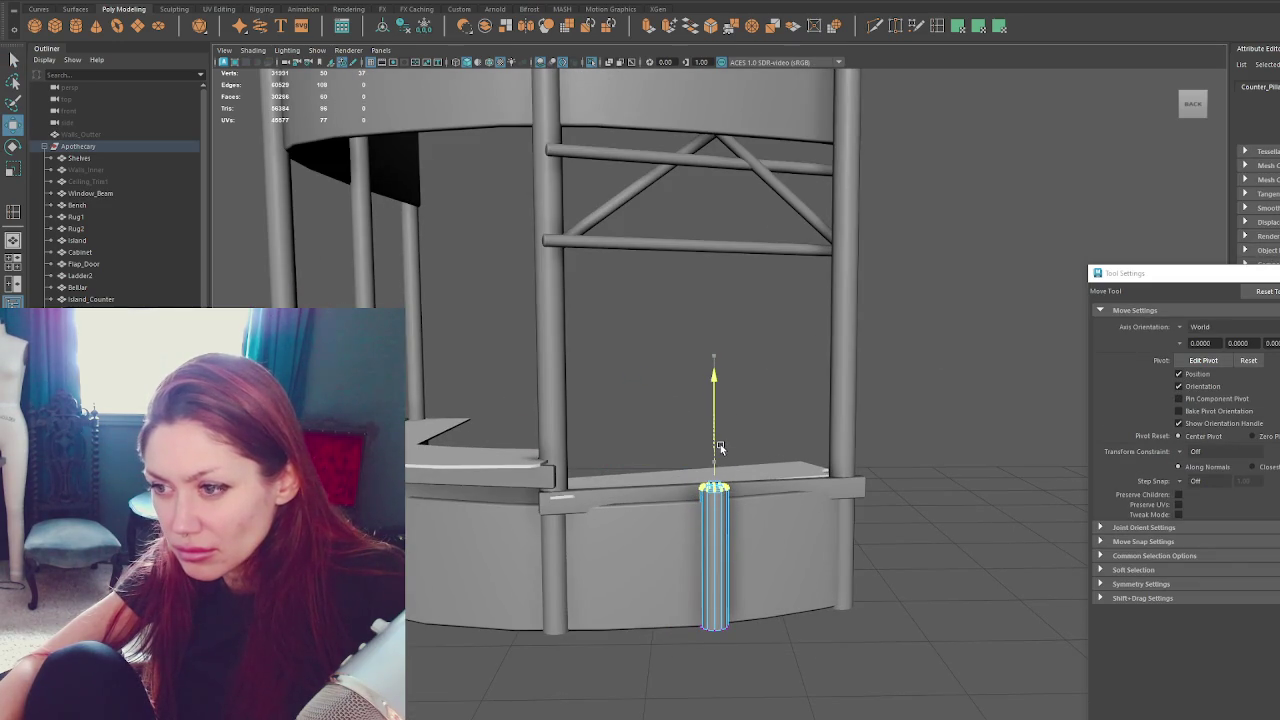
pyautogui.click(966, 370)
pyautogui.click(835, 530)
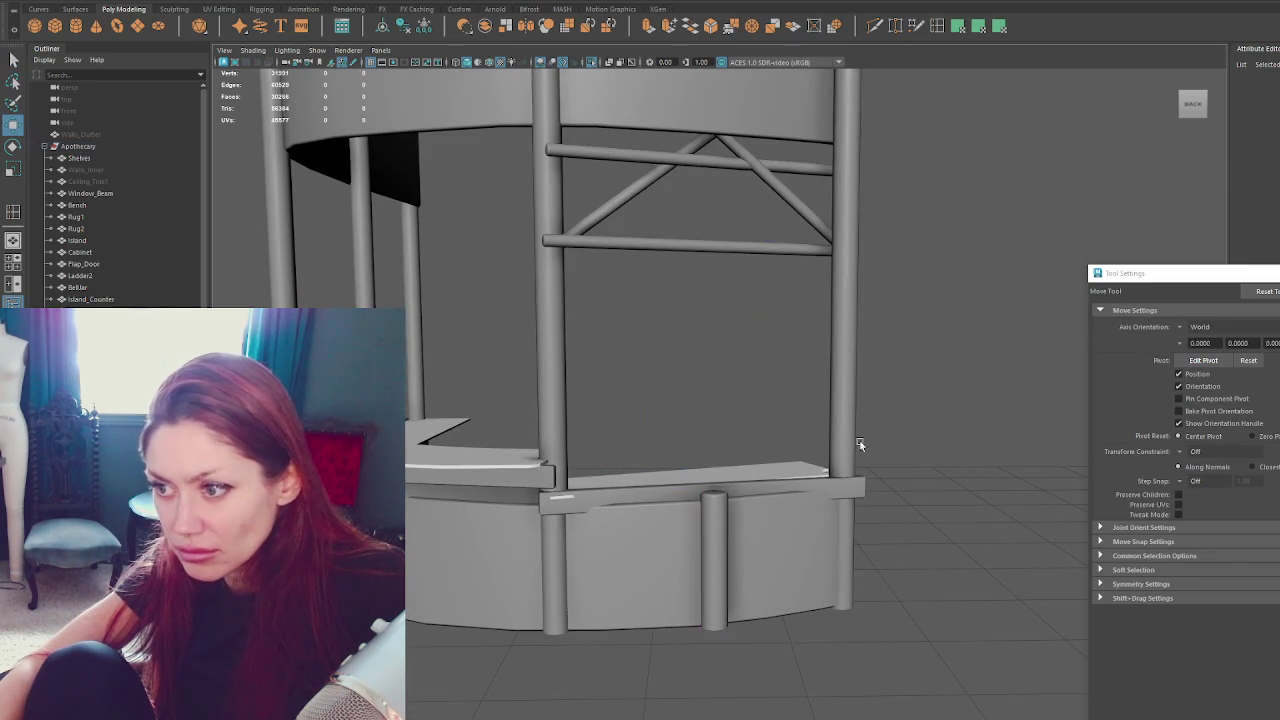
pyautogui.click(811, 484)
pyautogui.keyDown('alt'); pyautogui.moveTo(755, 494); pyautogui.dragTo(743, 535); pyautogui.keyUp('alt')
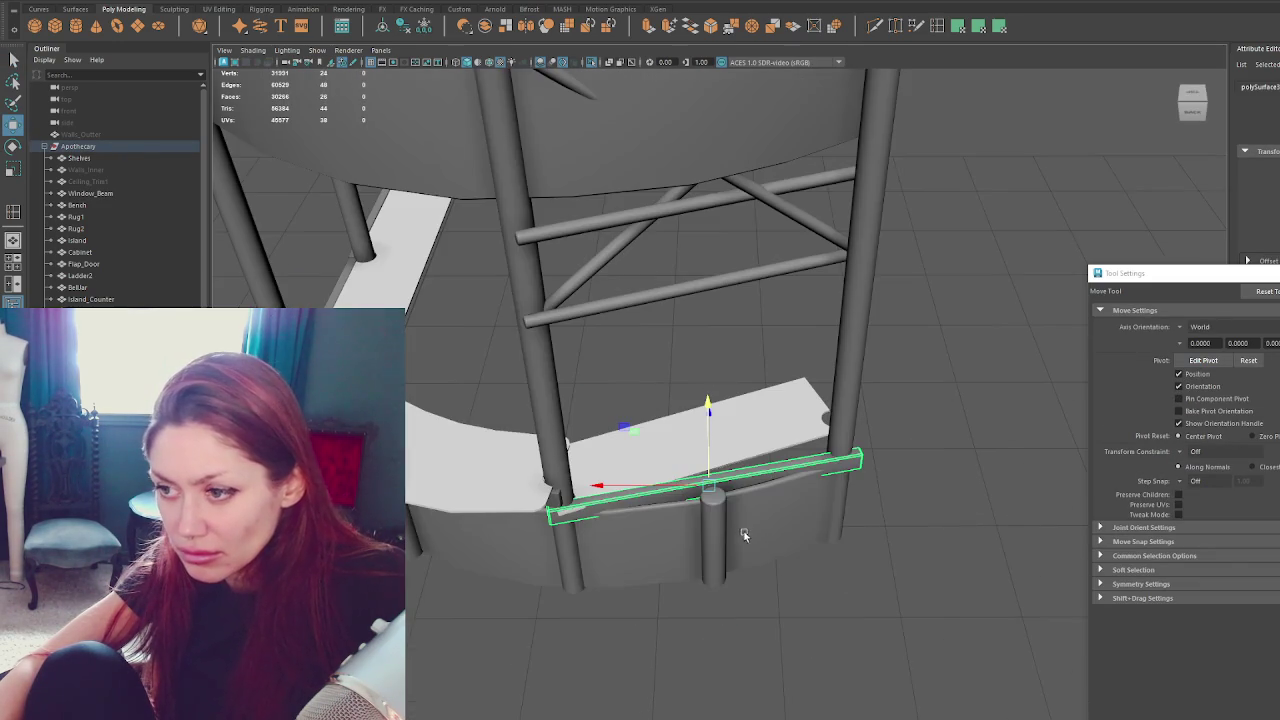
# Lower the trim band's right end and pull it inward.
pyautogui.moveTo(928, 386)
pyautogui.mouseDown(button='middle')
pyautogui.moveTo(965, 402)
pyautogui.moveTo(719, 404)
pyautogui.mouseUp(button='middle')
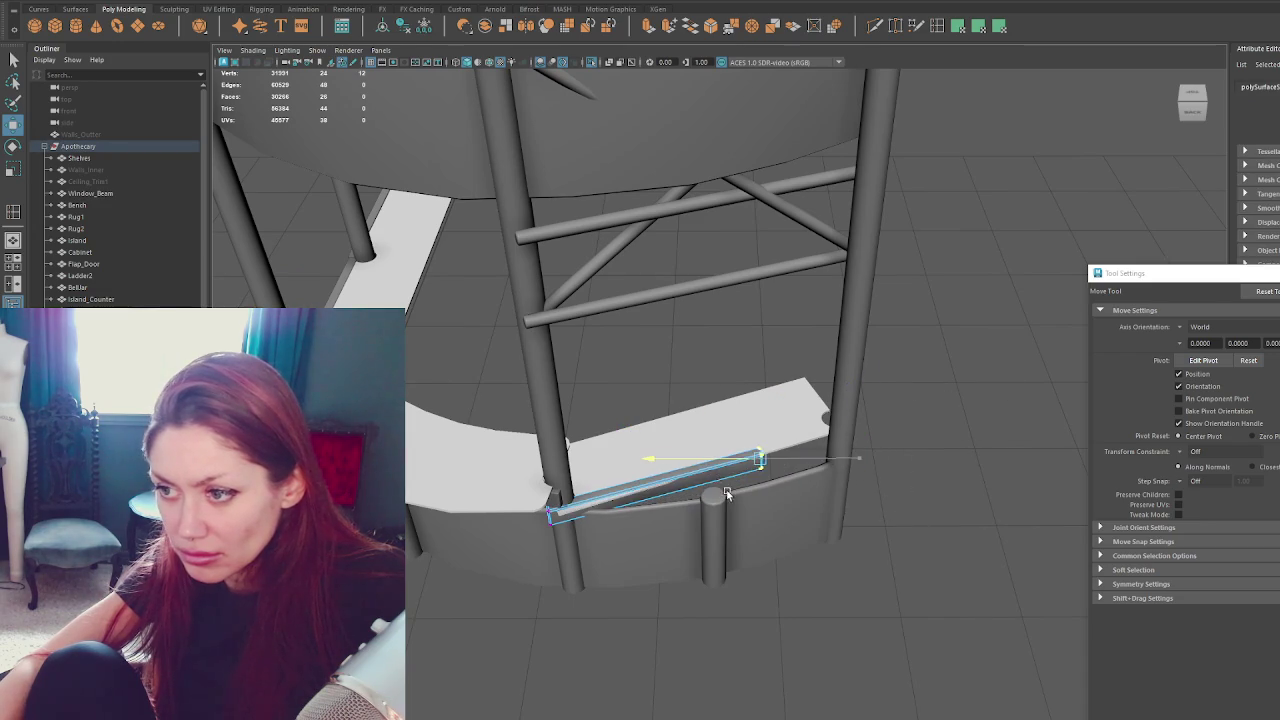
pyautogui.moveTo(736, 407); pyautogui.dragTo(741, 450)
pyautogui.moveTo(710, 508)
pyautogui.mouseDown()
pyautogui.moveTo(684, 510)
pyautogui.moveTo(713, 495)
pyautogui.moveTo(840, 498)
pyautogui.mouseUp()
pyautogui.click(966, 372)
pyautogui.click(614, 494)
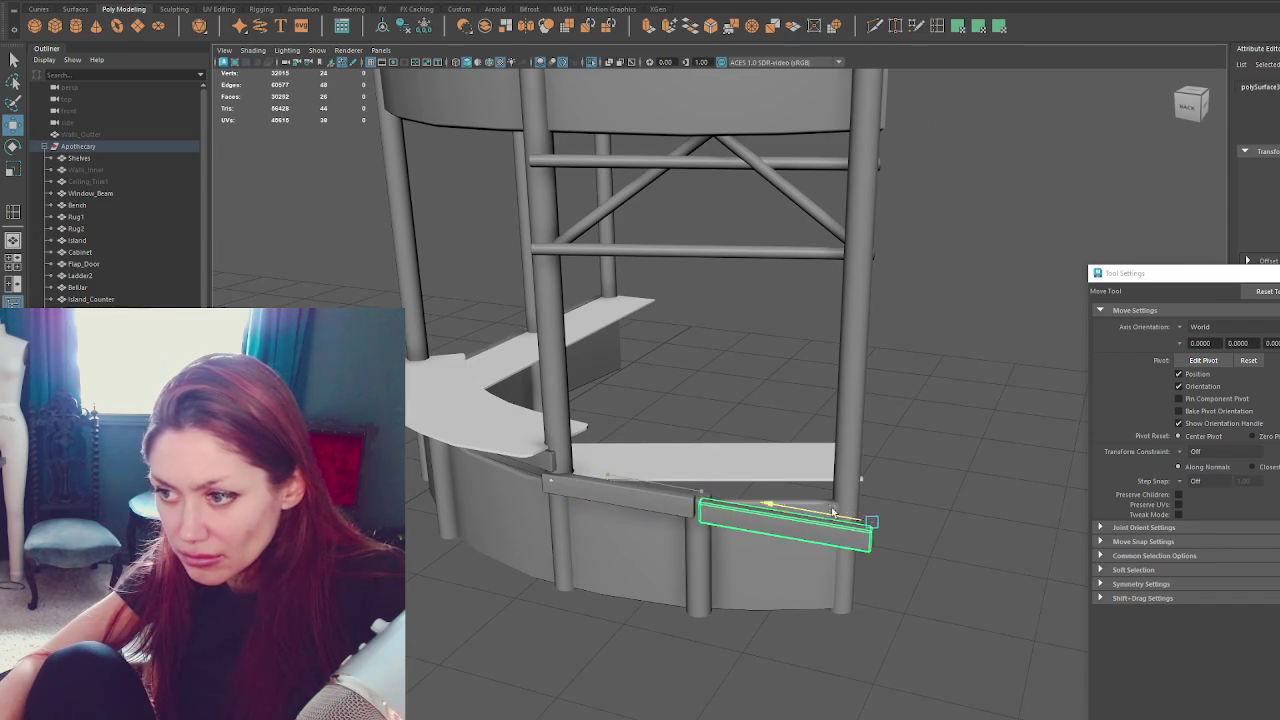
# Rotate the trim band flatter and slide it along the right front panel.
pyautogui.press('e')
pyautogui.moveTo(829, 562); pyautogui.dragTo(877, 571)
pyautogui.press('w')
pyautogui.moveTo(862, 513); pyautogui.dragTo(885, 493)
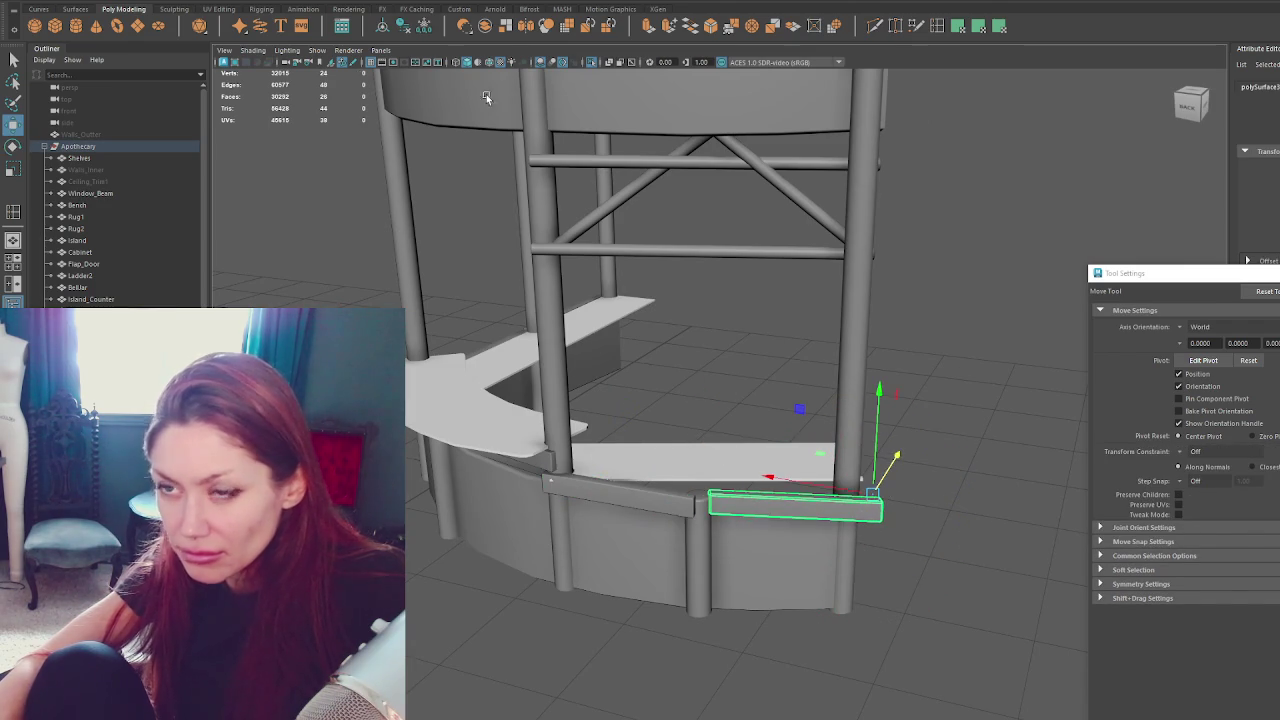
pyautogui.moveTo(752, 486); pyautogui.dragTo(745, 499)
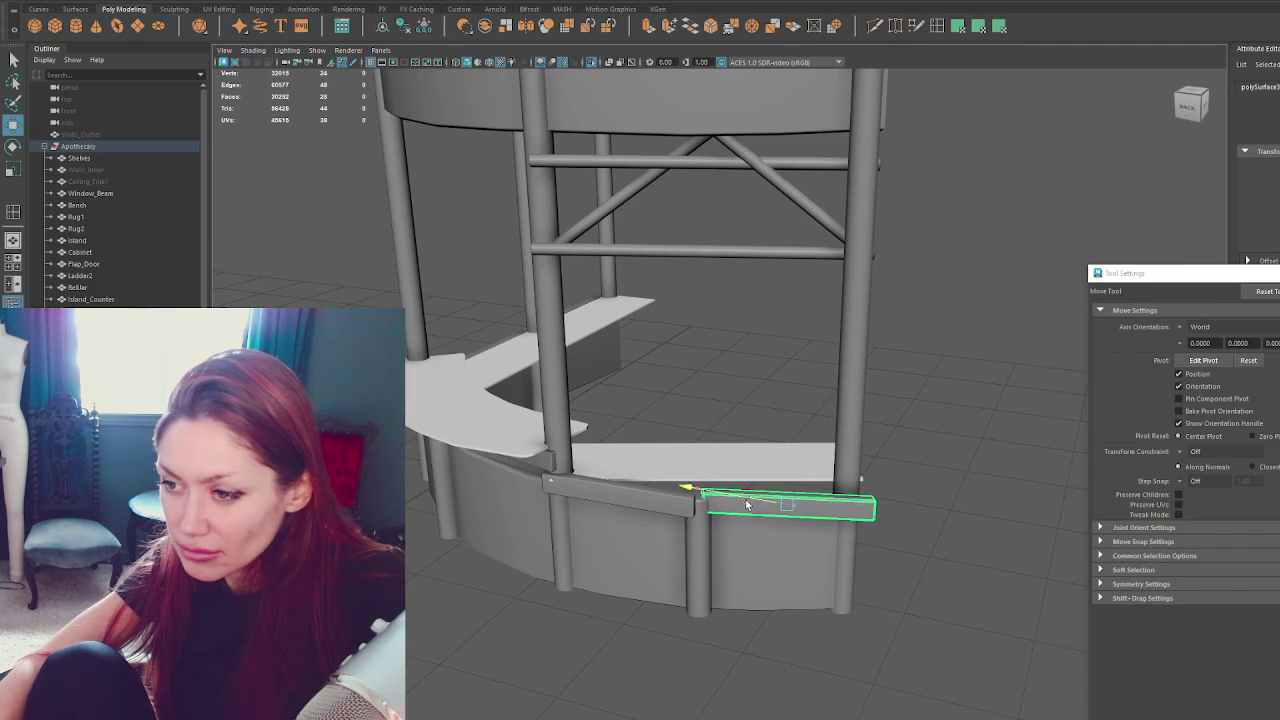
pyautogui.press('e')
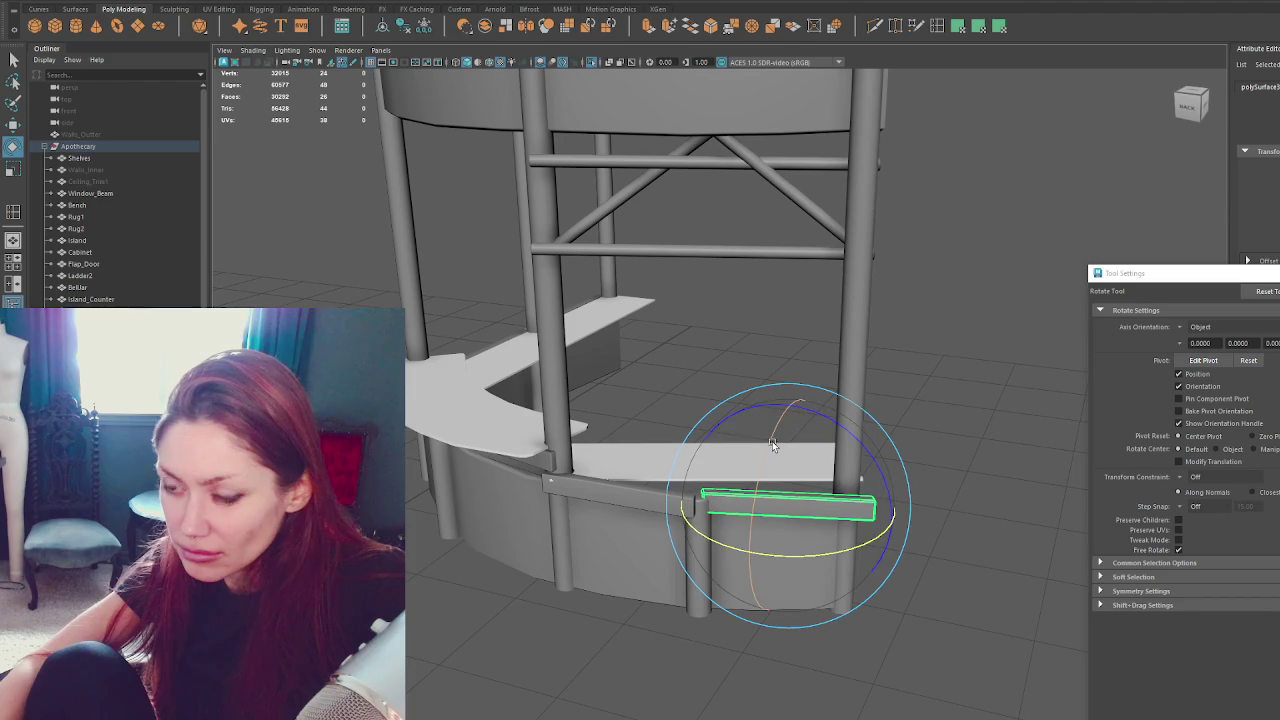
pyautogui.moveTo(762, 562); pyautogui.dragTo(743, 585)
pyautogui.hotkey('ctrl', 'z')
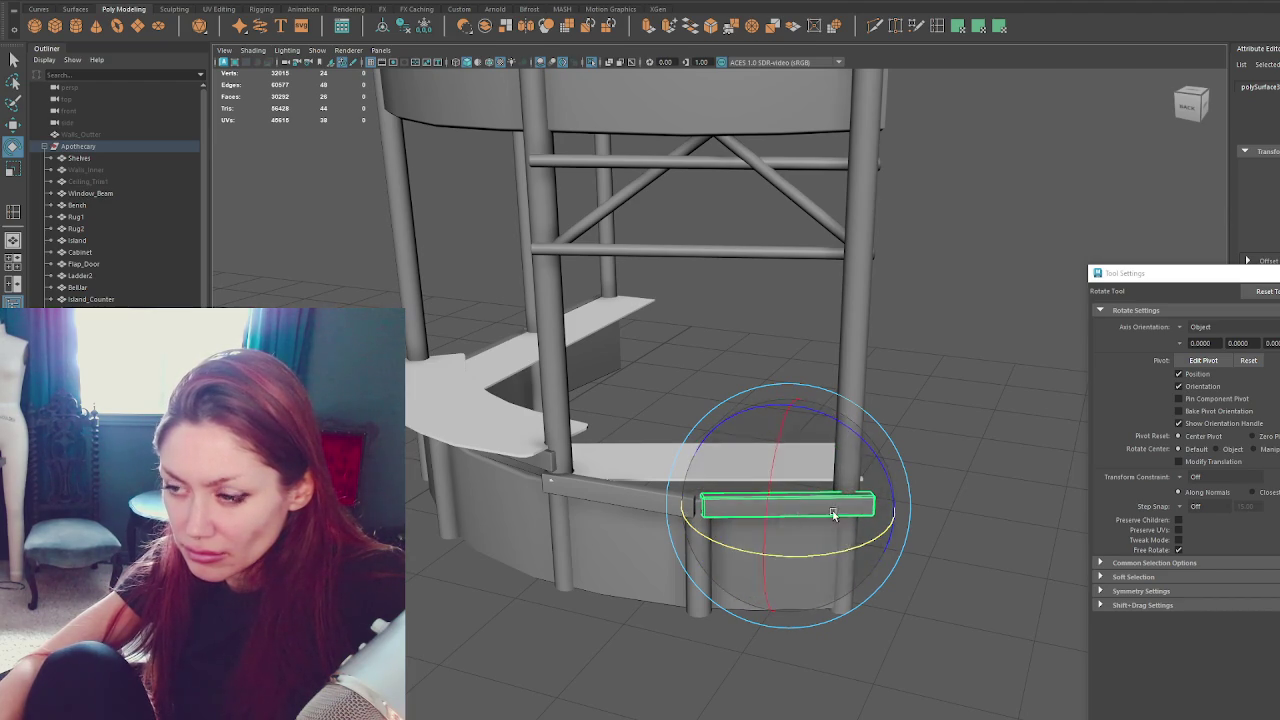
pyautogui.press('w')
# Adjust the band's end edges, raising the end edge slightly so it meets the post.
pyautogui.moveTo(940, 430); pyautogui.dragTo(940, 375, button='right')
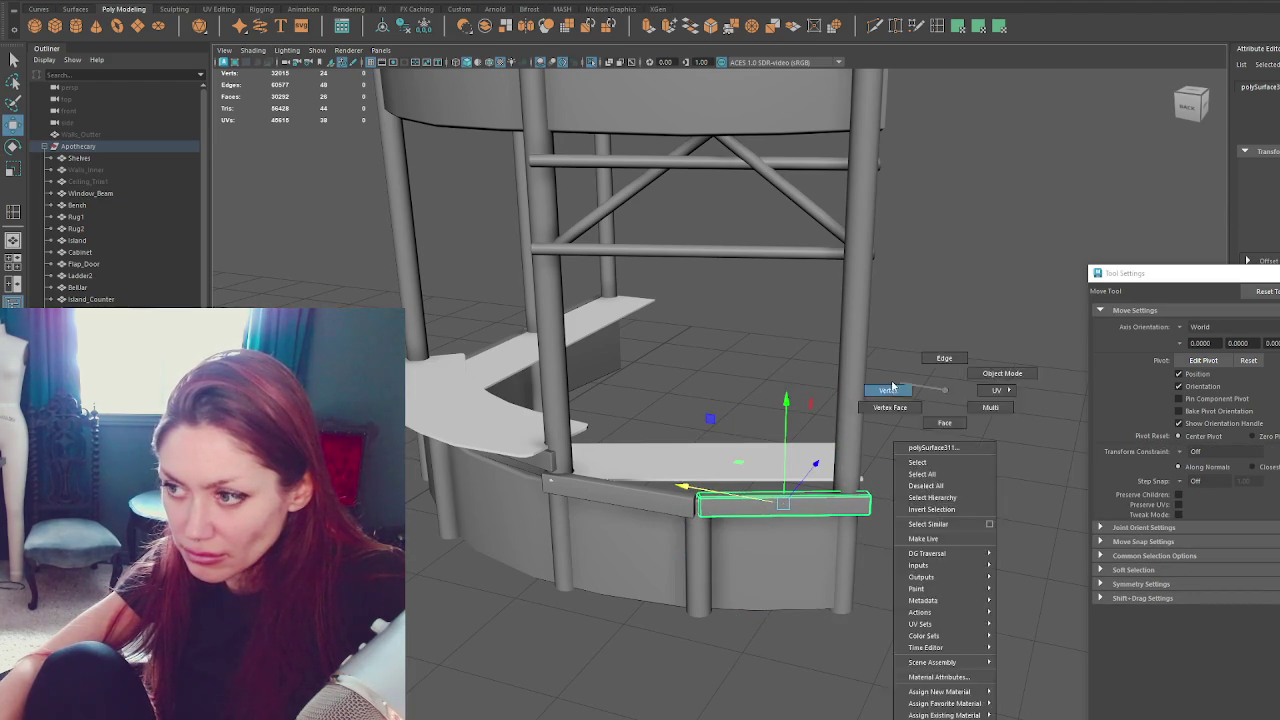
pyautogui.press('e')
pyautogui.moveTo(722, 538); pyautogui.dragTo(700, 566)
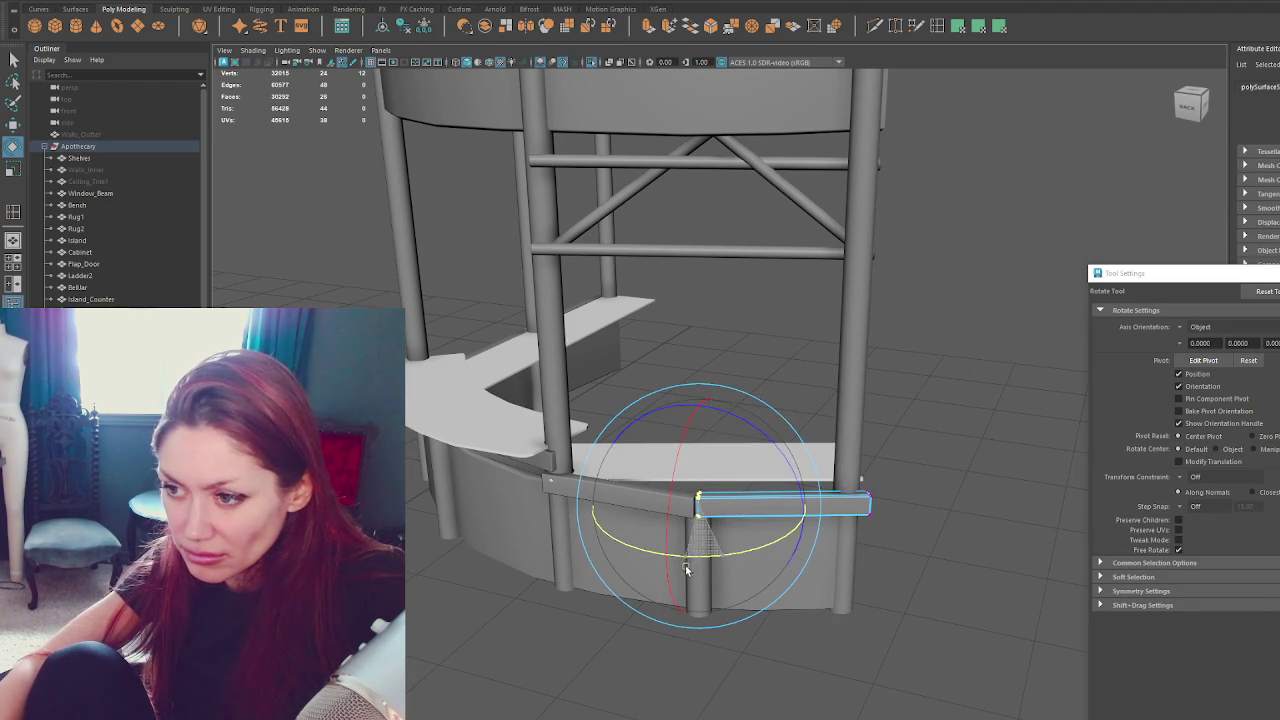
pyautogui.click(893, 480)
pyautogui.press('w')
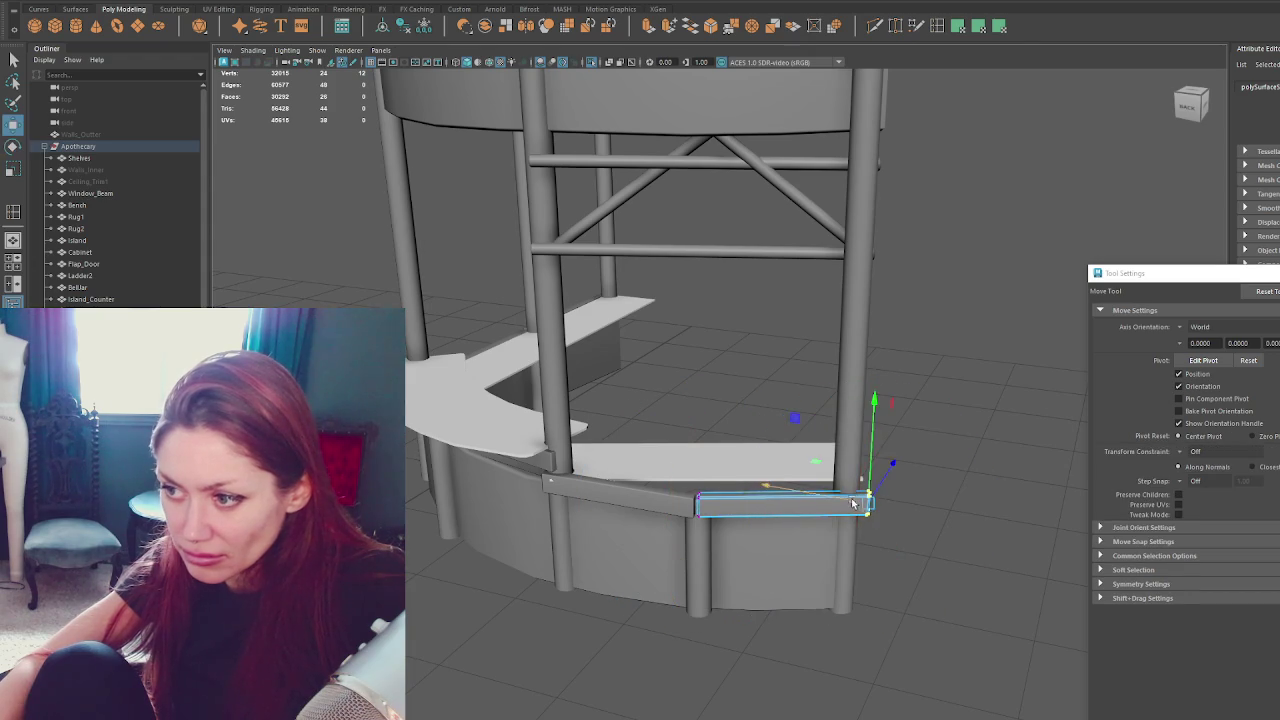
pyautogui.moveTo(871, 486)
pyautogui.keyDown('alt'); pyautogui.mouseDown()
pyautogui.moveTo(897, 531)
pyautogui.moveTo(849, 471)
pyautogui.mouseUp(); pyautogui.keyUp('alt')
pyautogui.moveTo(861, 383); pyautogui.dragTo(857, 389)
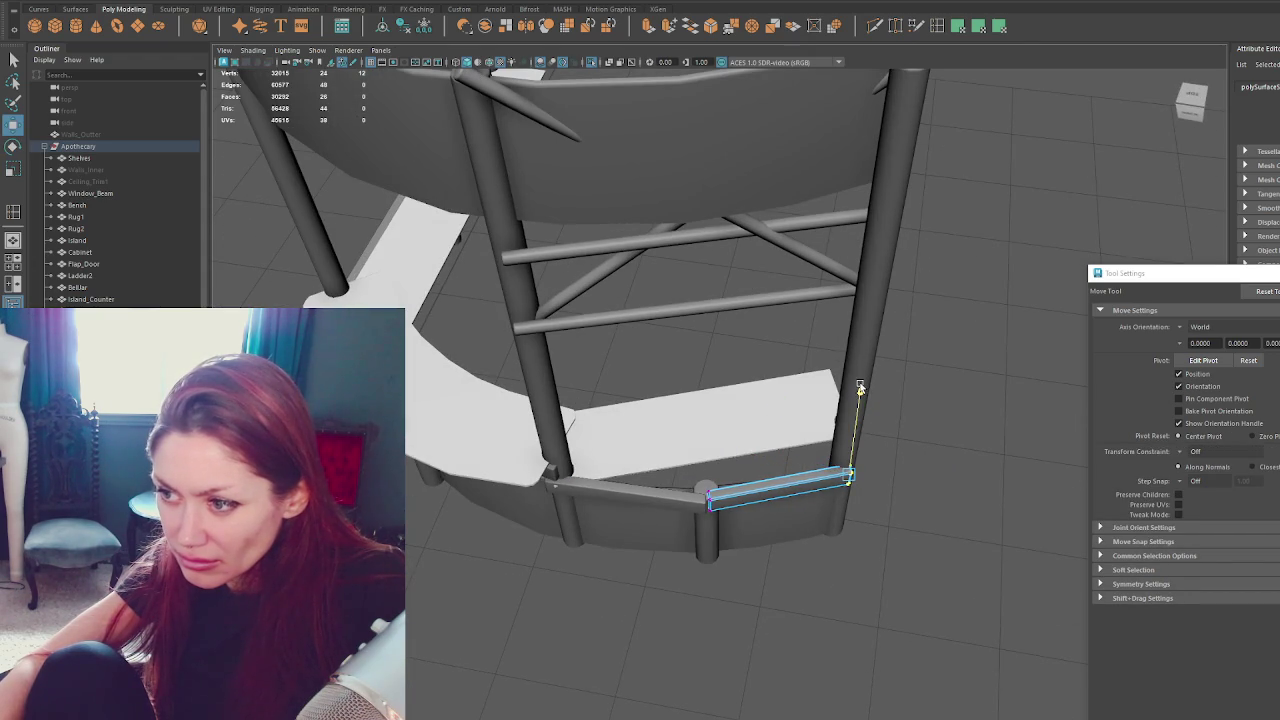
pyautogui.moveTo(726, 480); pyautogui.dragTo(714, 472)
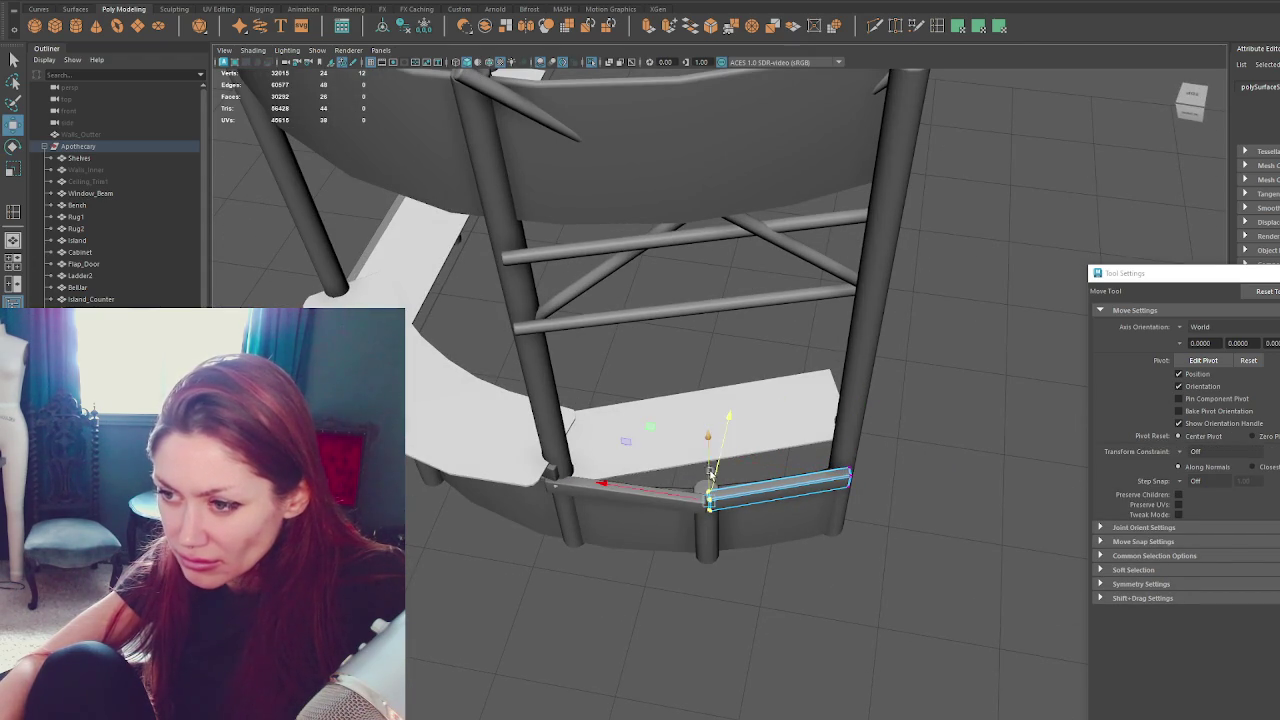
pyautogui.press('F8')
# Rotate the flat counter-top plank level and lower it onto the counter.
pyautogui.click(771, 406)
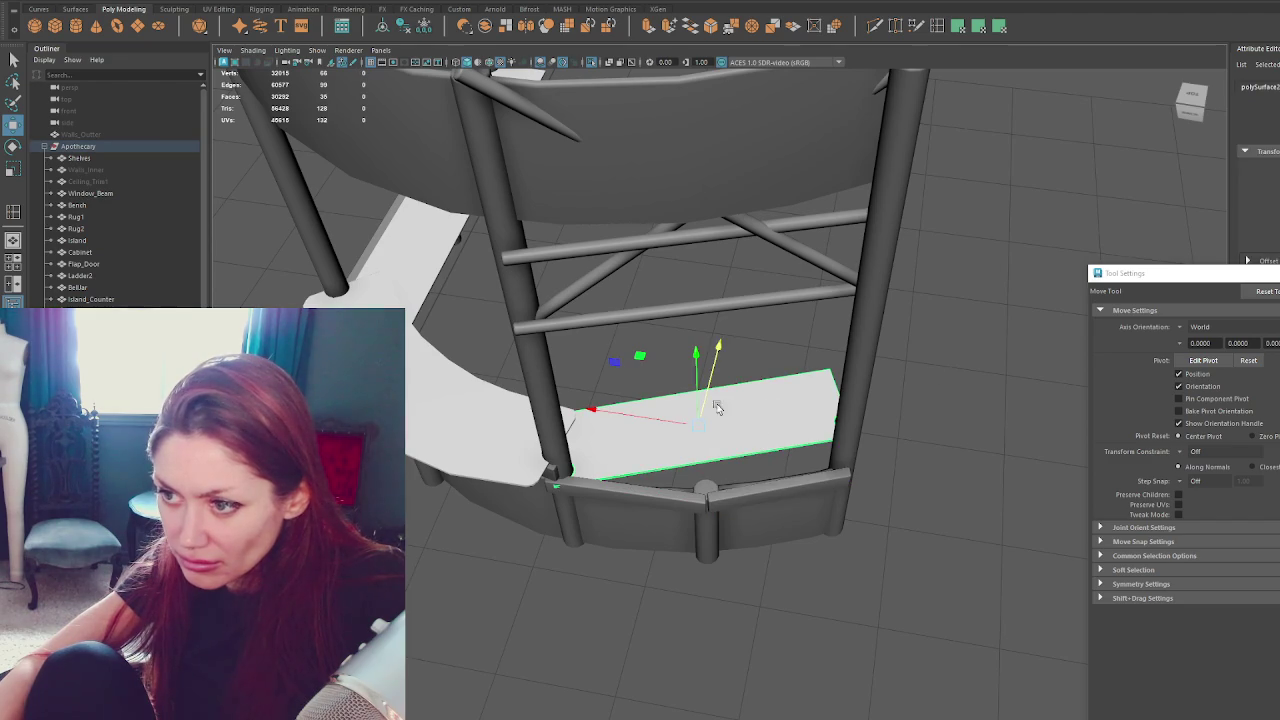
pyautogui.press('e')
pyautogui.moveTo(732, 513); pyautogui.dragTo(725, 470)
pyautogui.press('w')
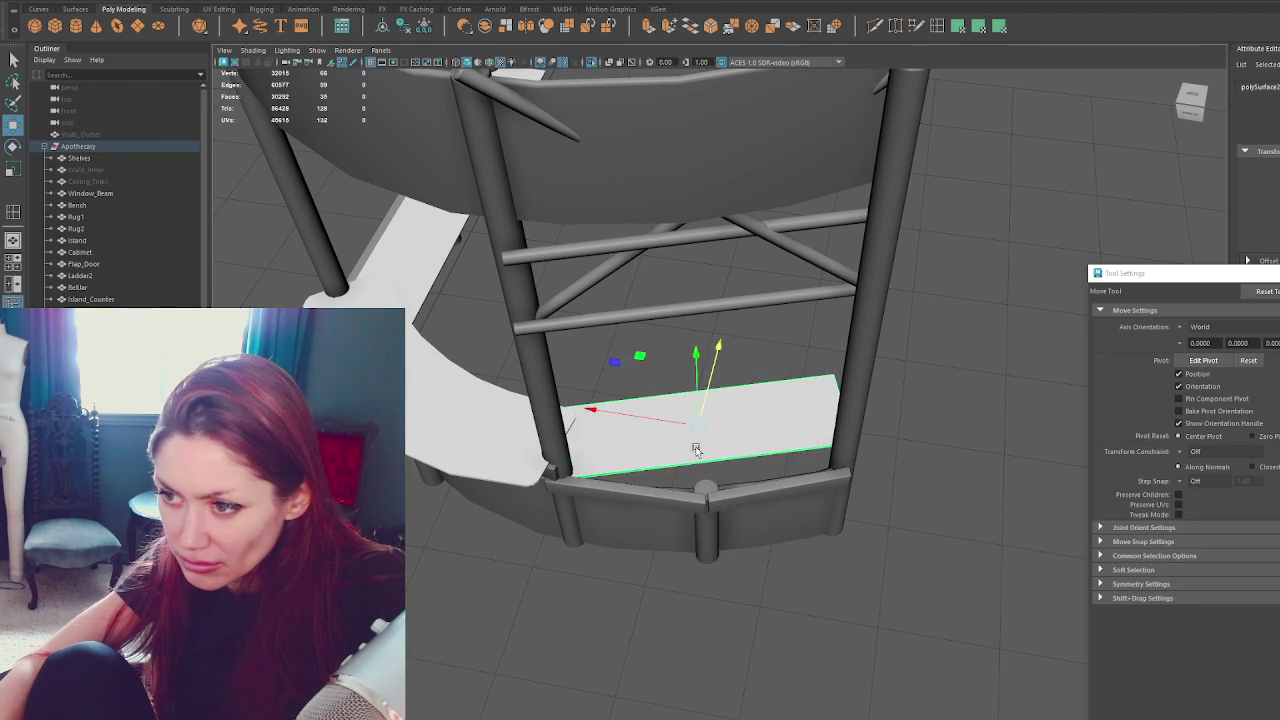
pyautogui.moveTo(708, 400); pyautogui.dragTo(716, 453)
pyautogui.press('e')
pyautogui.moveTo(723, 526); pyautogui.dragTo(729, 531)
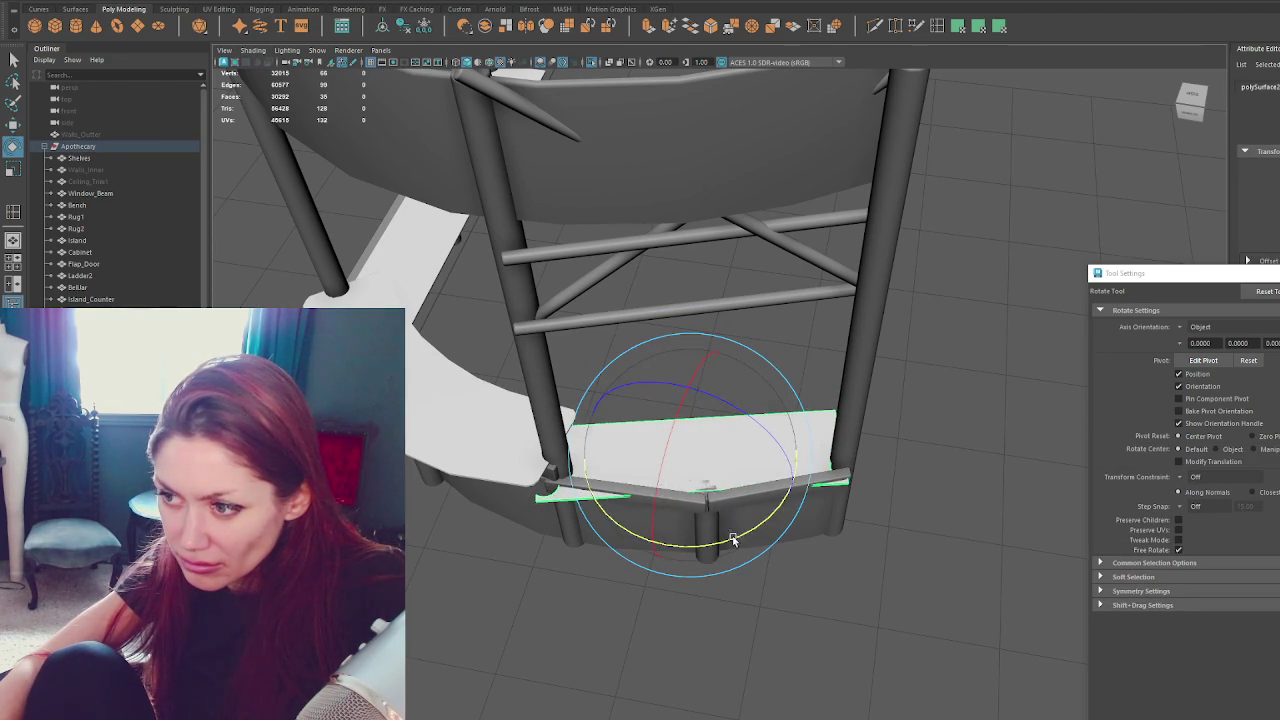
pyautogui.press('w')
pyautogui.moveTo(724, 457)
pyautogui.keyDown('alt'); pyautogui.mouseDown()
pyautogui.moveTo(778, 414)
pyautogui.moveTo(593, 423)
pyautogui.moveTo(614, 438)
pyautogui.mouseUp(); pyautogui.keyUp('alt')
# Hide the curved counter top with Ctrl+H and reselect the plank.
pyautogui.click(612, 475)
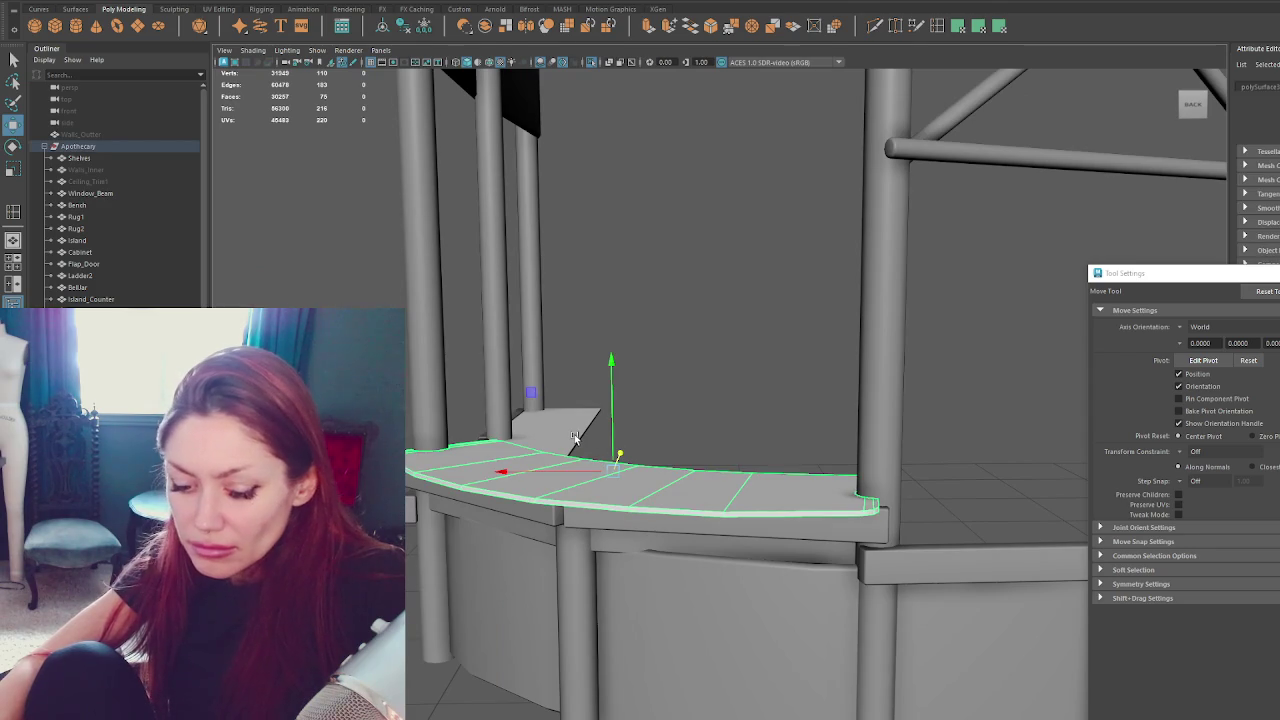
pyautogui.hotkey('ctrl', 'h')
pyautogui.click(575, 437)
pyautogui.moveTo(575, 437)
pyautogui.keyDown('alt'); pyautogui.mouseDown()
pyautogui.moveTo(616, 453)
pyautogui.moveTo(600, 445)
pyautogui.mouseUp(); pyautogui.keyUp('alt')
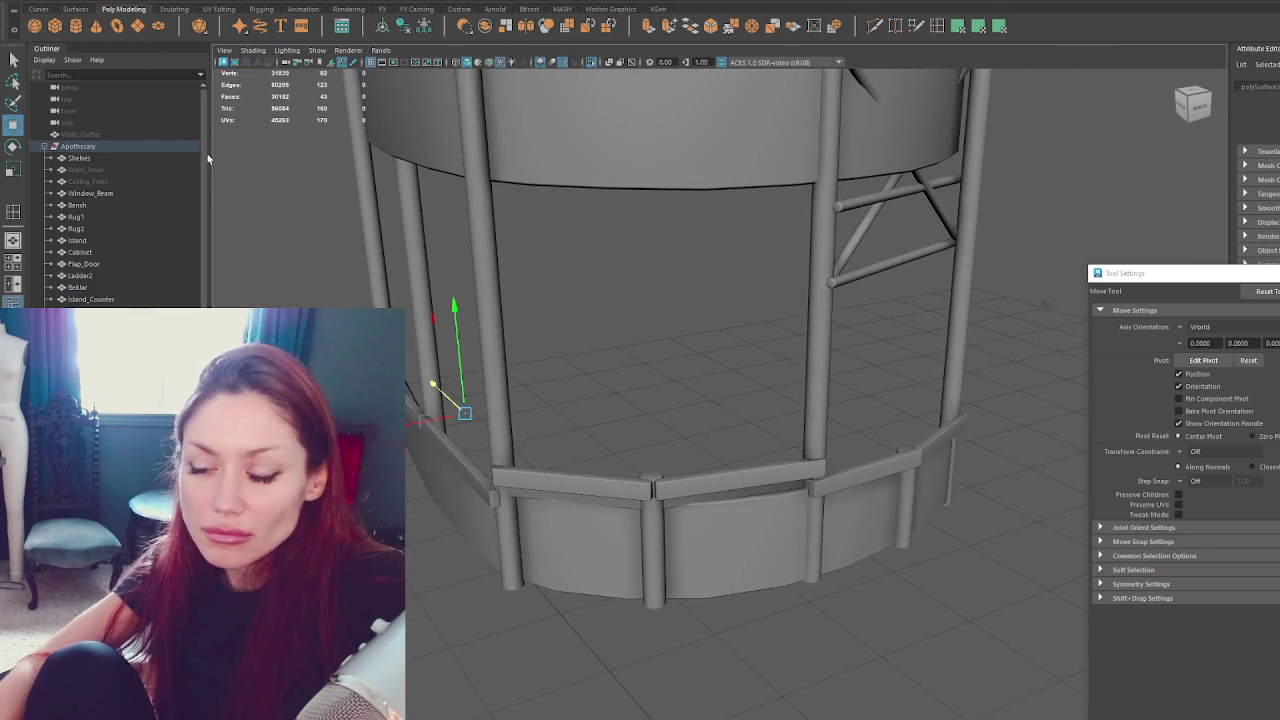
# Create a pipe primitive and raise it to counter height.
pyautogui.click(76, 25)
pyautogui.rightClick(204, 31)
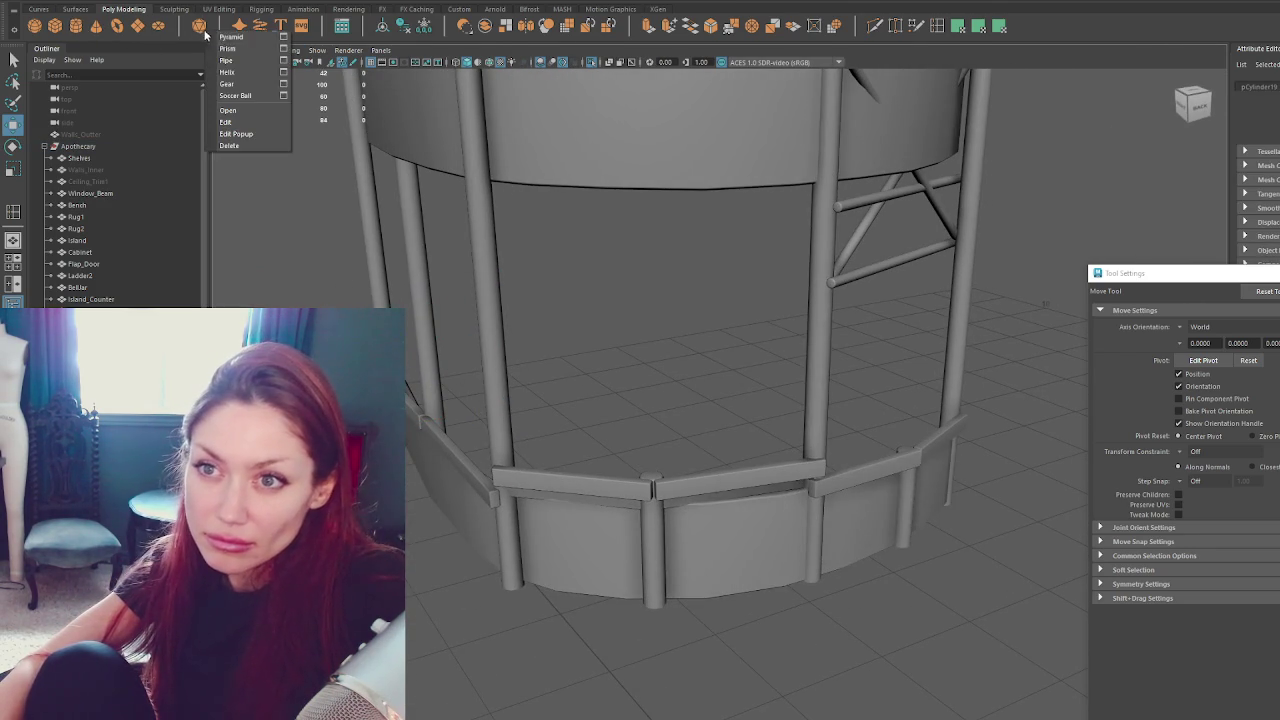
pyautogui.click(226, 60)
pyautogui.scroll(-3, 765, 448)
pyautogui.scroll(-2, 763, 556)
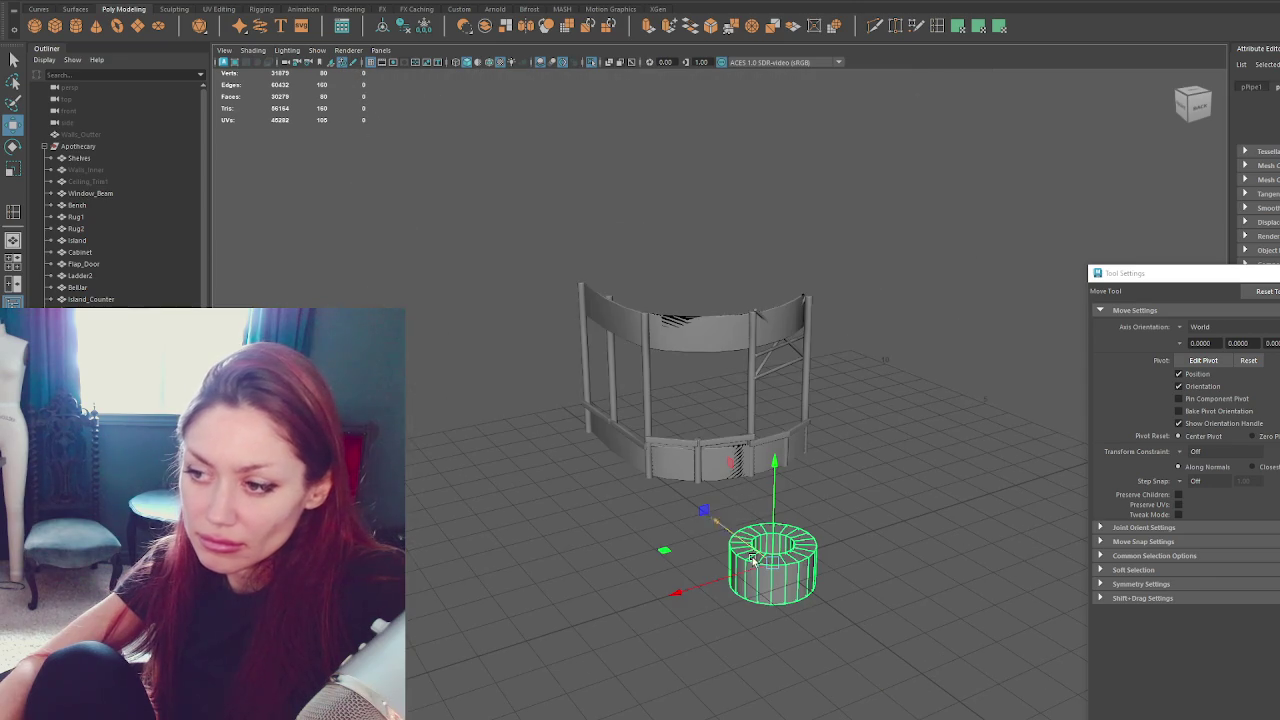
pyautogui.moveTo(752, 546)
pyautogui.mouseDown()
pyautogui.moveTo(652, 440)
pyautogui.moveTo(672, 457)
pyautogui.mouseUp()
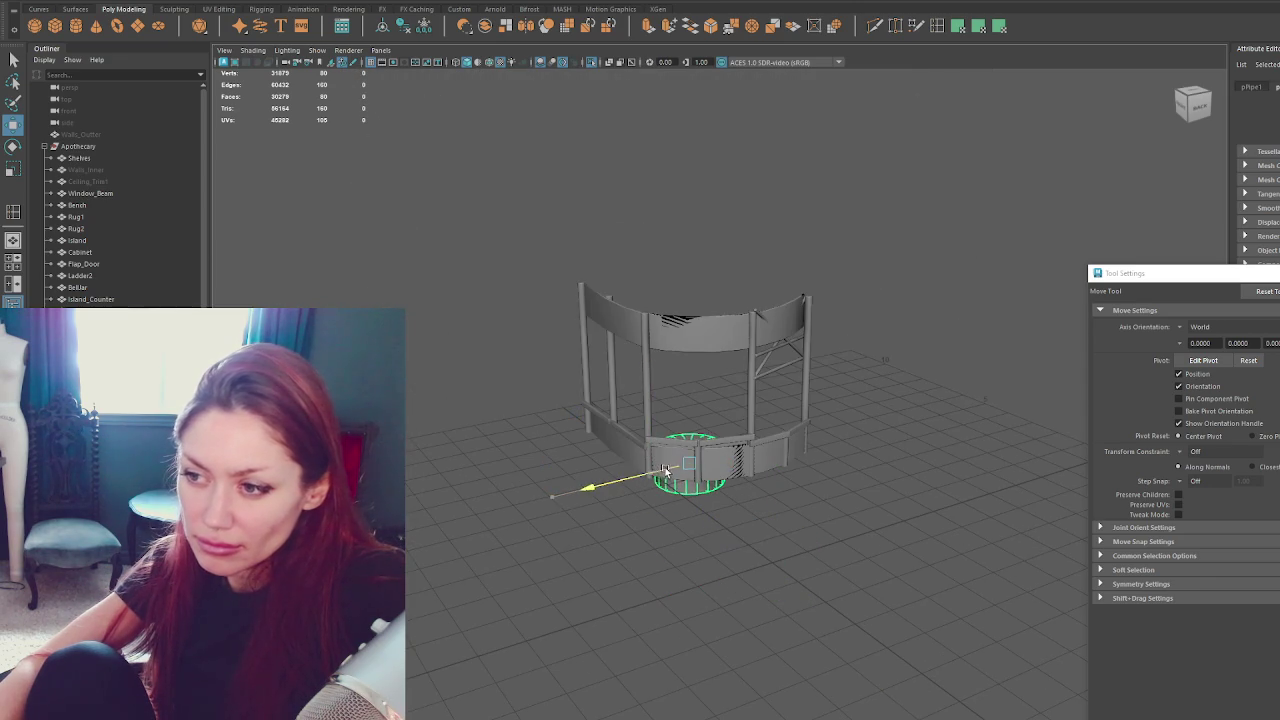
pyautogui.moveTo(690, 415)
pyautogui.mouseDown()
pyautogui.moveTo(713, 368)
pyautogui.moveTo(708, 455)
pyautogui.mouseUp()
# Scale the pipe into a wide flat ring and add more subdivisions around it.
pyautogui.press('r')
pyautogui.moveTo(694, 408)
pyautogui.mouseDown()
pyautogui.moveTo(815, 417)
pyautogui.moveTo(782, 417)
pyautogui.mouseUp()
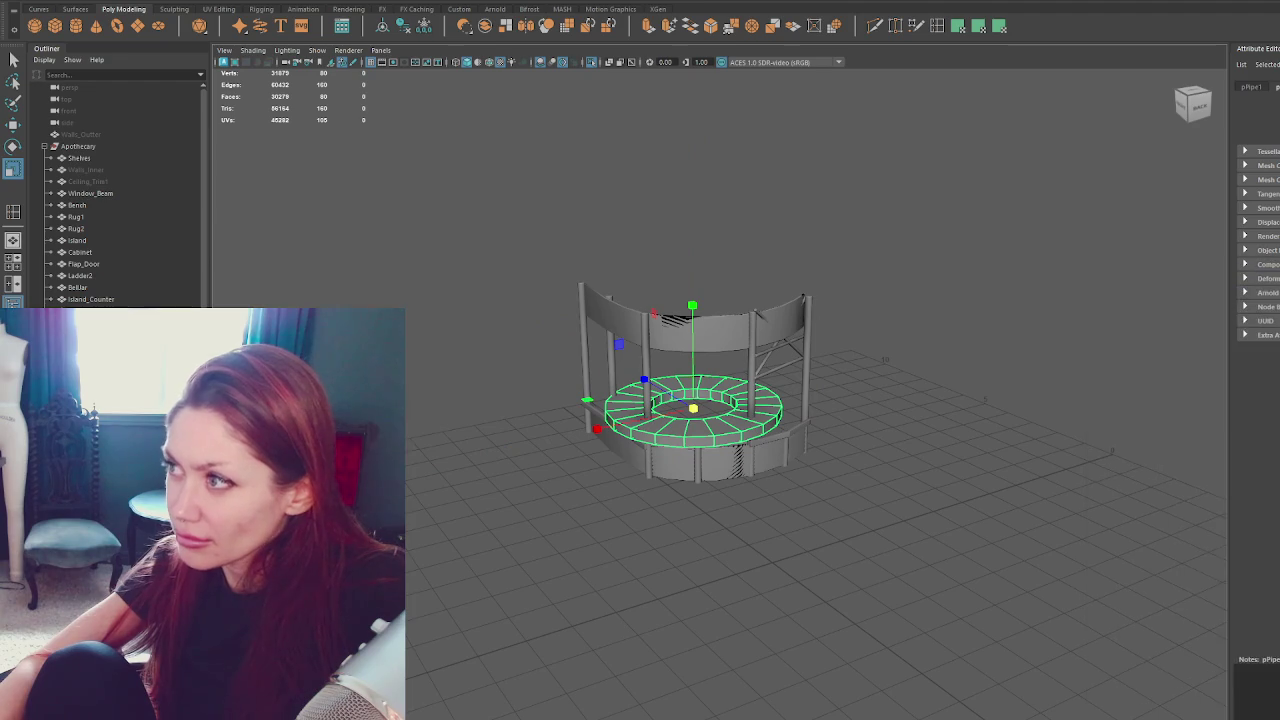
pyautogui.hotkey('ctrl', 'a')
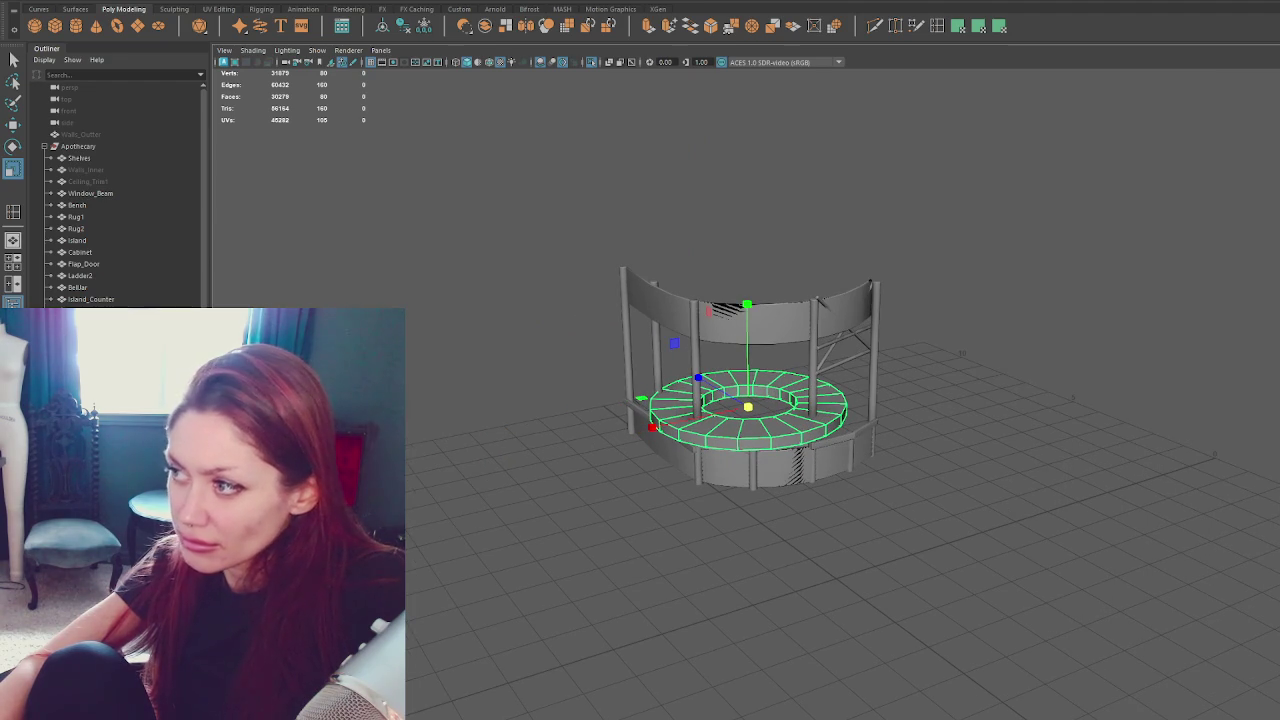
pyautogui.moveTo(900, 375); pyautogui.dragTo(1008, 375, button='middle')
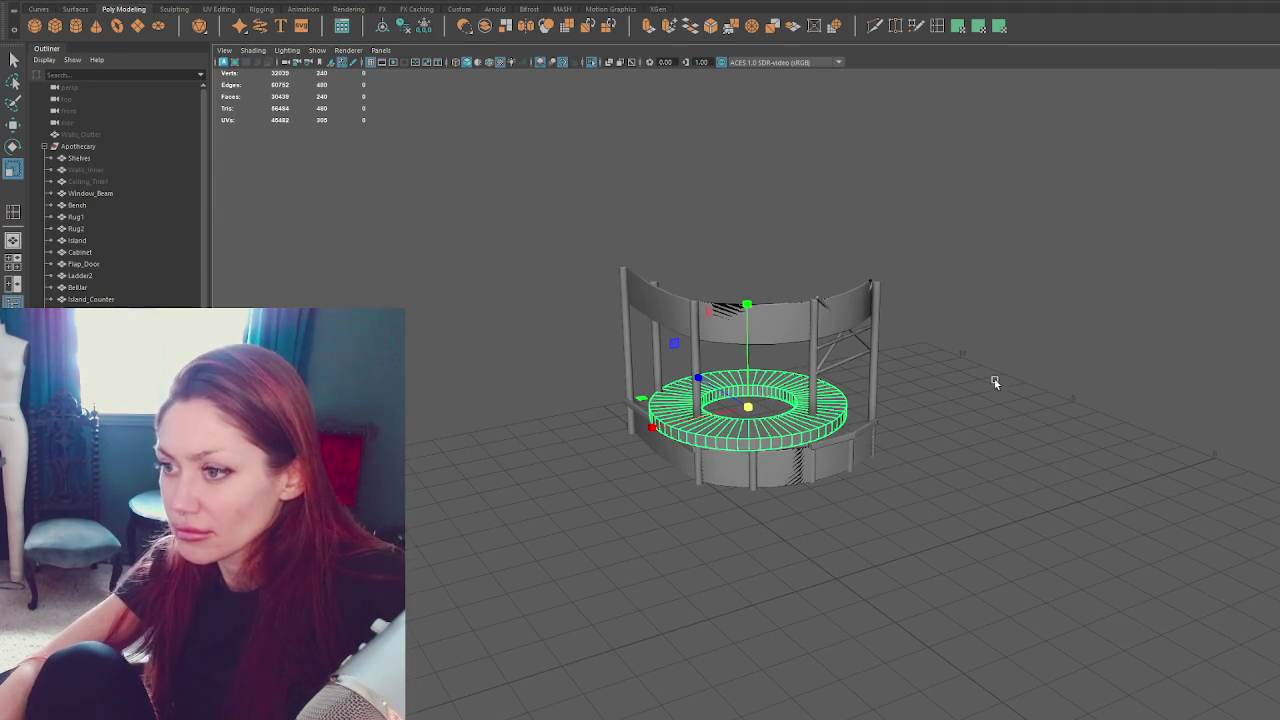
pyautogui.press('f')
pyautogui.keyDown('alt'); pyautogui.moveTo(1030, 335); pyautogui.dragTo(1055, 371); pyautogui.keyUp('alt')
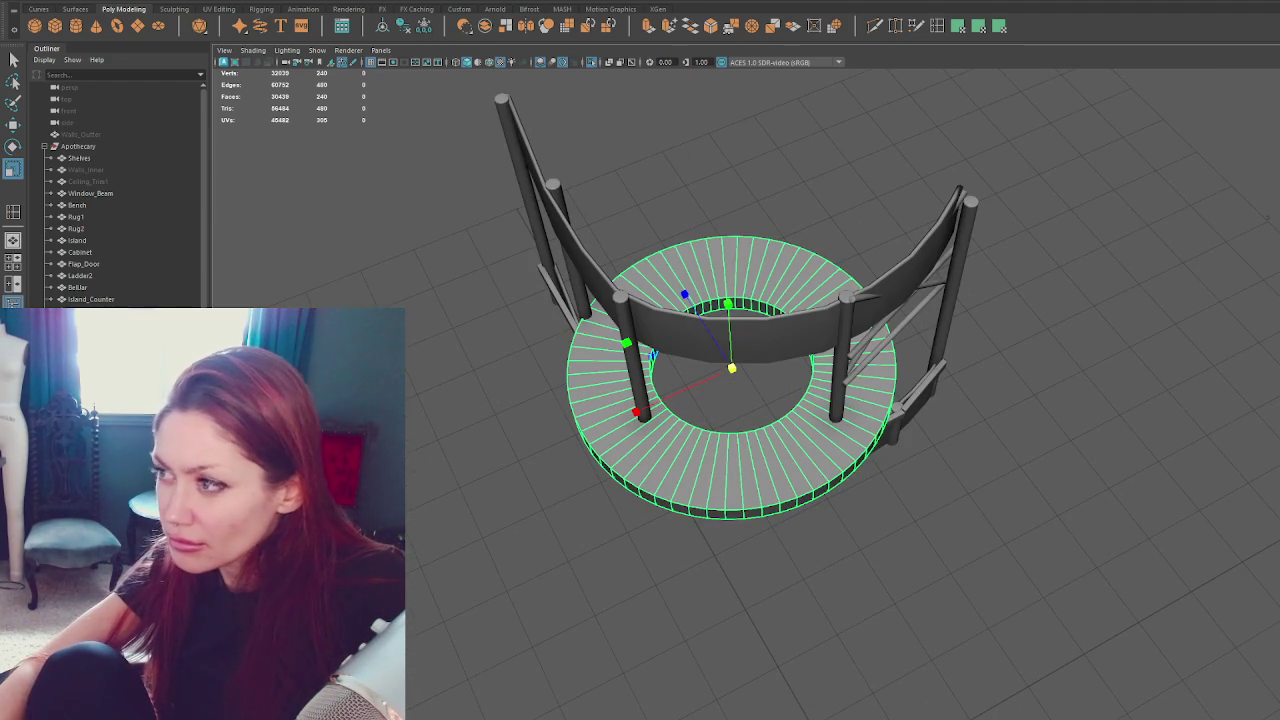
pyautogui.moveTo(758, 380)
pyautogui.mouseDown(button='middle')
pyautogui.moveTo(771, 357)
pyautogui.moveTo(716, 322)
pyautogui.mouseUp(button='middle')
# Move the ring back among the posts, flatten its thickness, and lower it into the counter.
pyautogui.press('w')
pyautogui.moveTo(712, 350); pyautogui.dragTo(714, 357)
pyautogui.scroll(3, 715, 357)
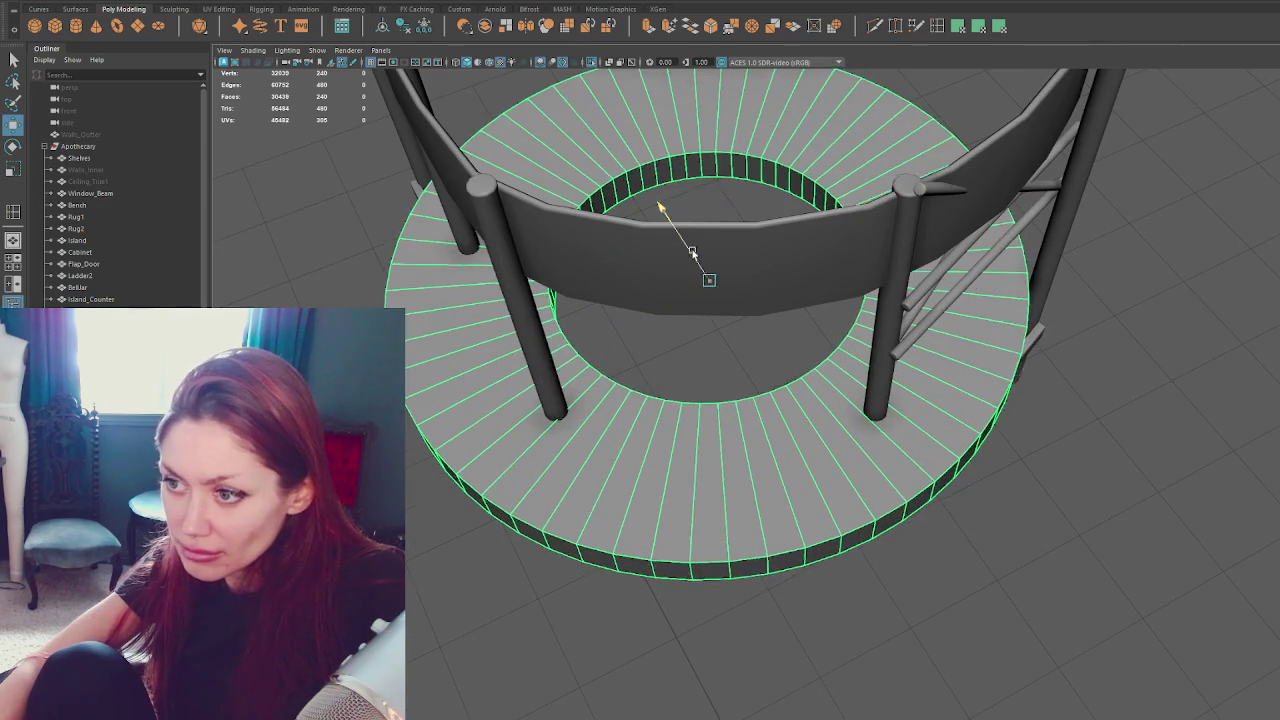
pyautogui.moveTo(662, 284)
pyautogui.keyDown('alt'); pyautogui.mouseDown()
pyautogui.moveTo(766, 329)
pyautogui.moveTo(789, 430)
pyautogui.mouseUp(); pyautogui.keyUp('alt')
pyautogui.moveTo(756, 340)
pyautogui.mouseDown()
pyautogui.moveTo(757, 418)
pyautogui.moveTo(728, 381)
pyautogui.mouseUp()
pyautogui.press('r')
pyautogui.press('4')
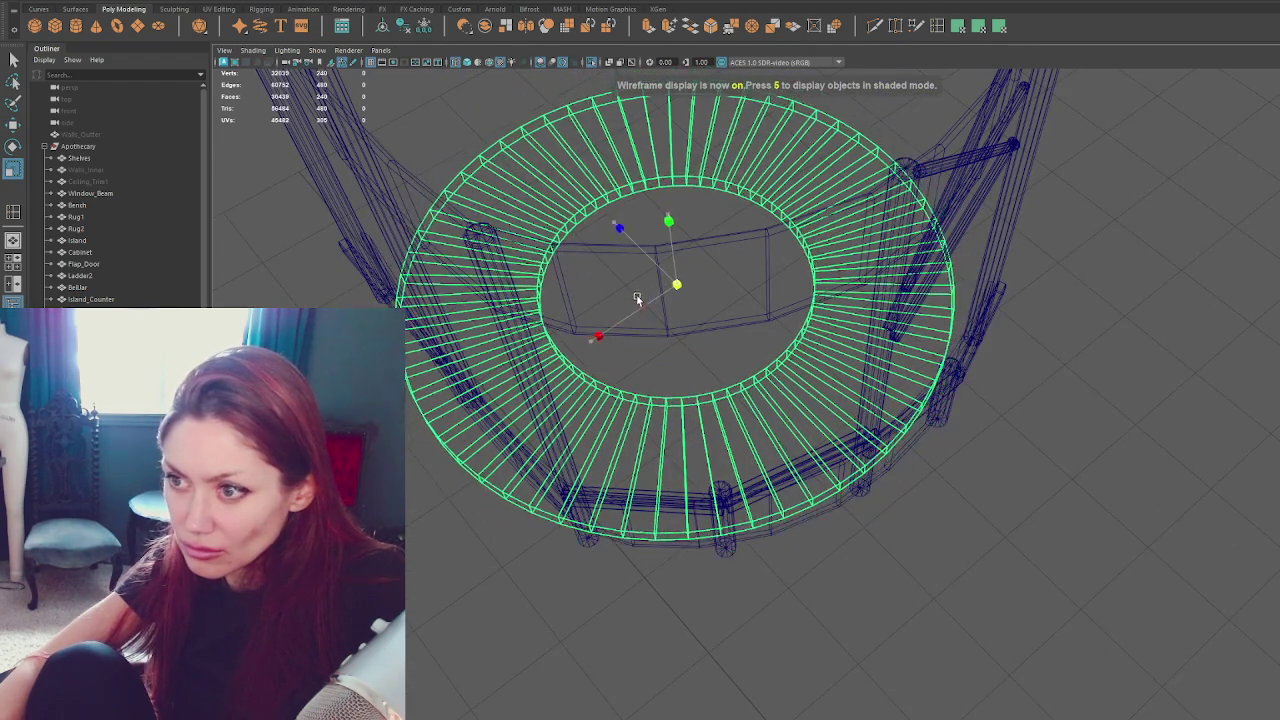
pyautogui.press('w')
pyautogui.moveTo(678, 283)
pyautogui.mouseDown()
pyautogui.moveTo(846, 394)
pyautogui.moveTo(766, 357)
pyautogui.moveTo(767, 345)
pyautogui.moveTo(766, 366)
pyautogui.moveTo(766, 343)
pyautogui.moveTo(657, 407)
pyautogui.mouseUp()
pyautogui.press('6')
pyautogui.press('w')
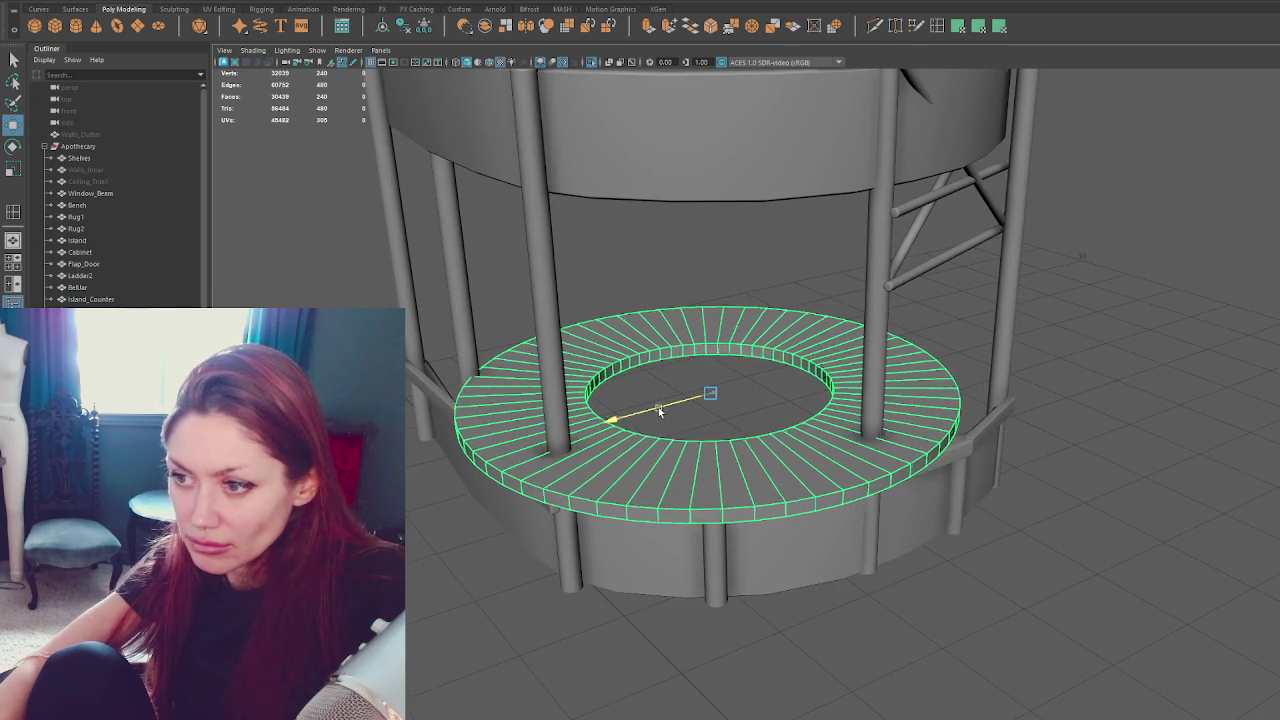
# Shift the ring sideways, scale its Y slightly thinner, and slide it between the pillars.
pyautogui.click(685, 373)
pyautogui.click(676, 347)
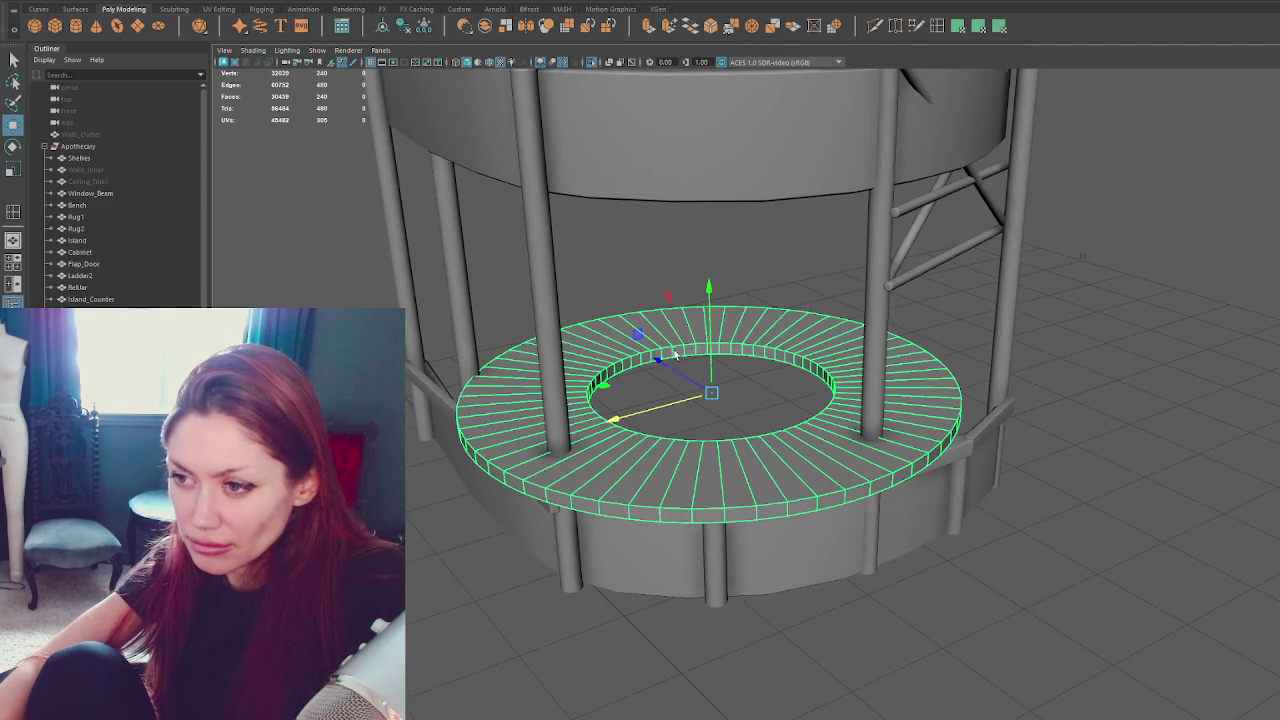
pyautogui.moveTo(670, 366)
pyautogui.mouseDown()
pyautogui.moveTo(680, 400)
pyautogui.moveTo(861, 432)
pyautogui.moveTo(723, 397)
pyautogui.moveTo(713, 407)
pyautogui.moveTo(727, 401)
pyautogui.mouseUp()
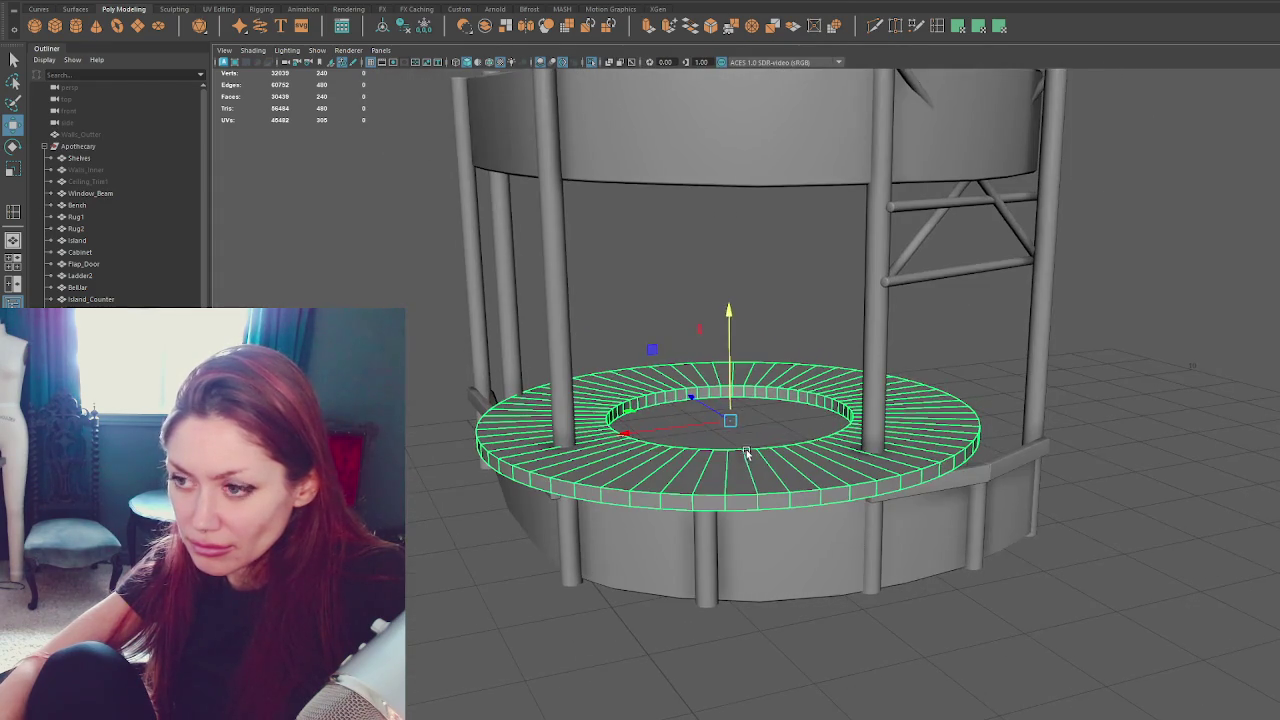
pyautogui.press('r')
pyautogui.moveTo(727, 401); pyautogui.dragTo(731, 425, button='middle')
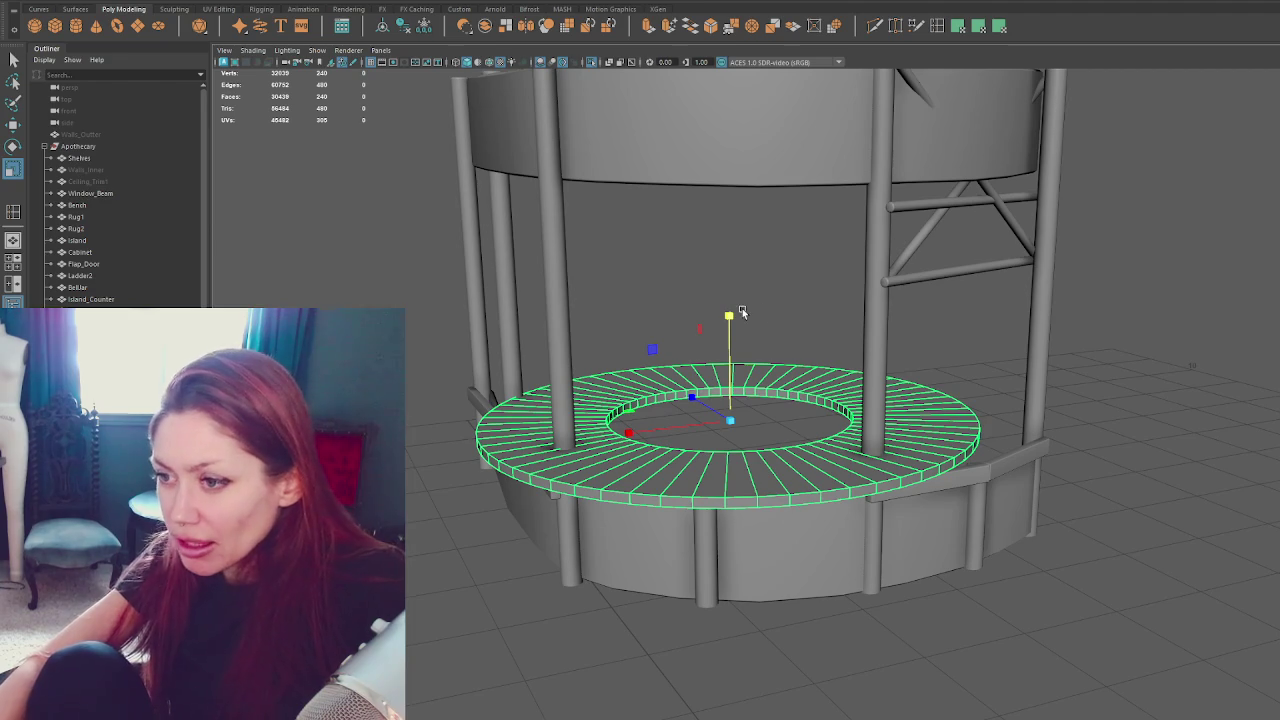
pyautogui.moveTo(763, 676)
pyautogui.keyDown('alt'); pyautogui.mouseDown()
pyautogui.moveTo(829, 595)
pyautogui.moveTo(797, 528)
pyautogui.mouseUp(); pyautogui.keyUp('alt')
pyautogui.press('w')
pyautogui.moveTo(680, 397); pyautogui.dragTo(643, 376)
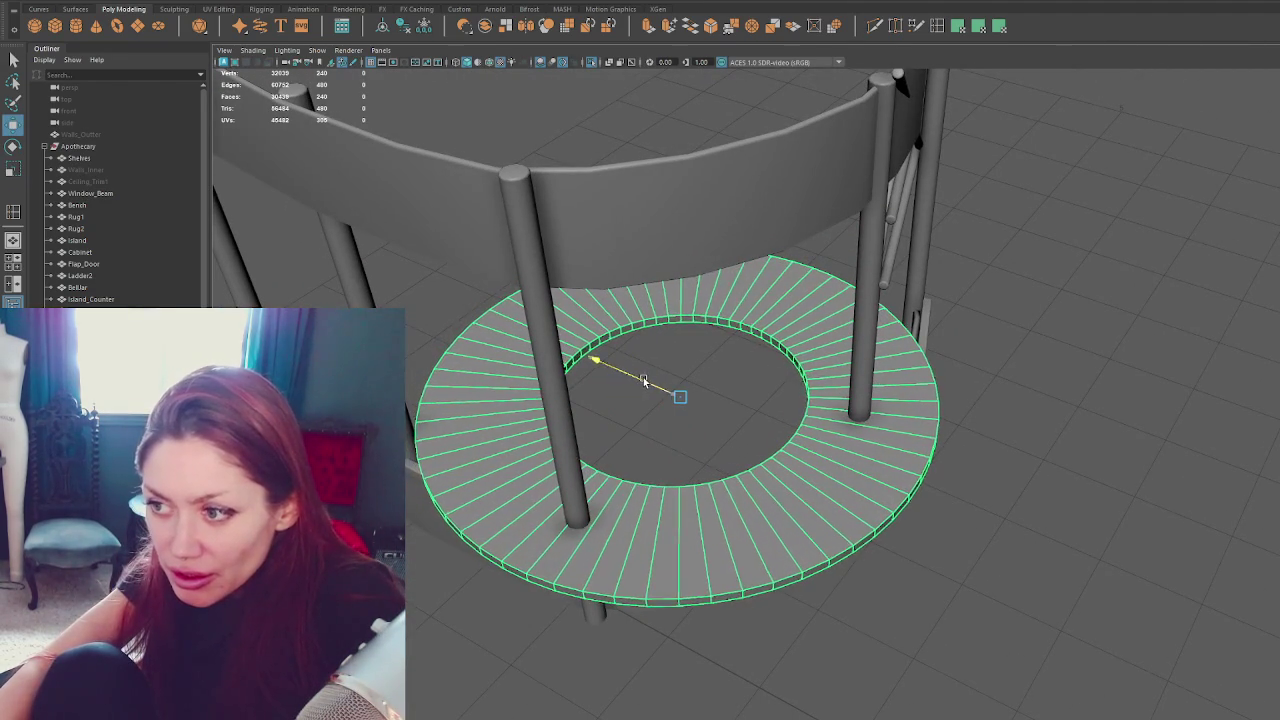
pyautogui.moveTo(752, 440)
pyautogui.keyDown('alt'); pyautogui.mouseDown()
pyautogui.moveTo(666, 397)
pyautogui.moveTo(720, 380)
pyautogui.moveTo(709, 388)
pyautogui.mouseUp(); pyautogui.keyUp('alt')
pyautogui.press('r')
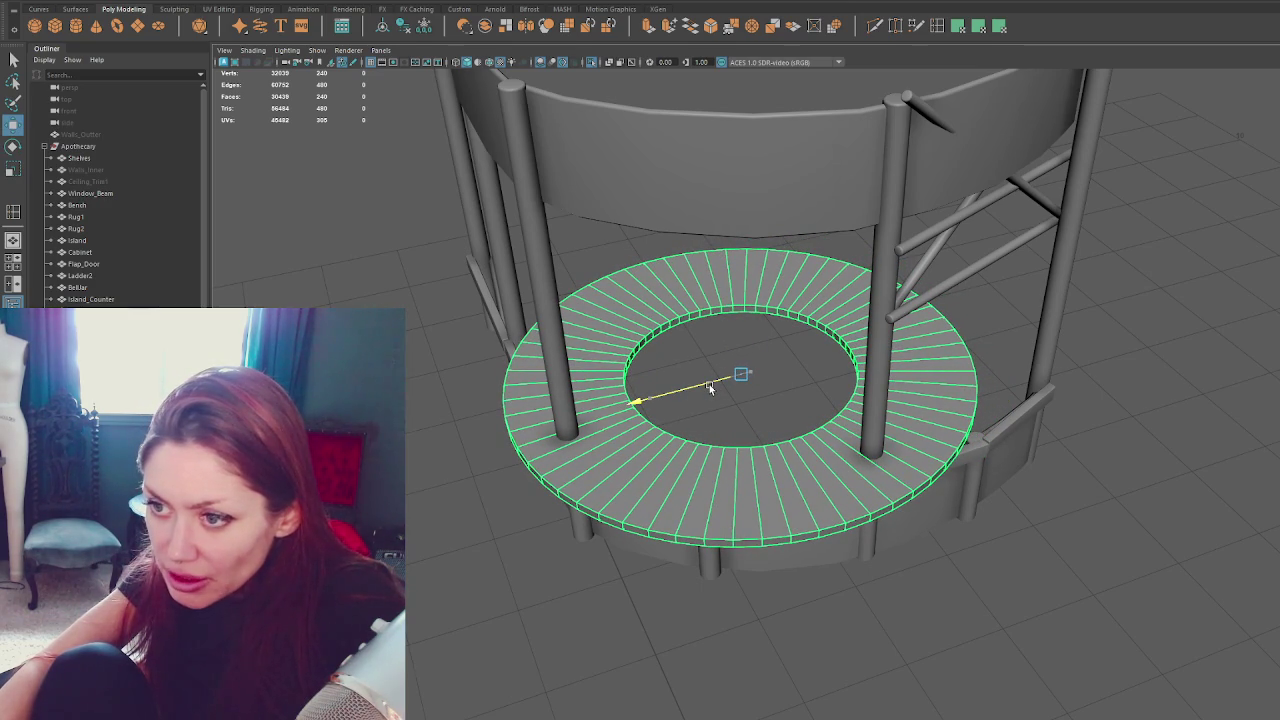
pyautogui.scroll(-5, 115, 190)
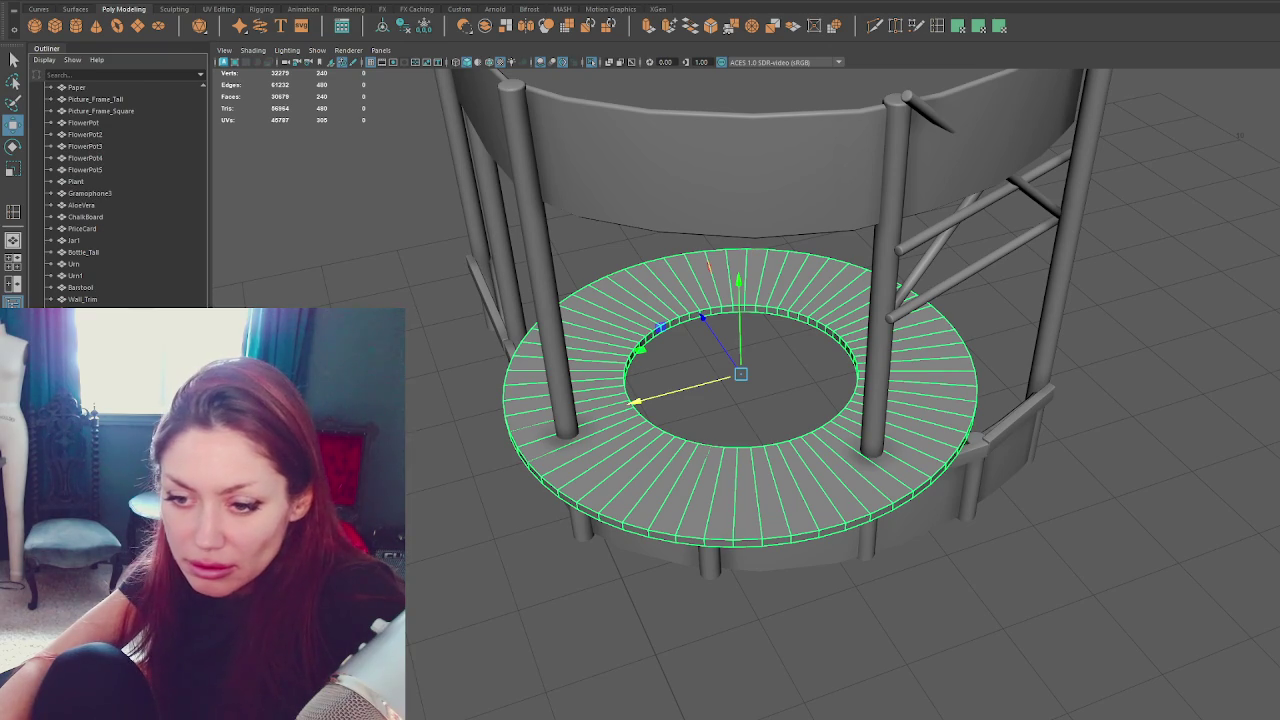
# Box-select the faces on the ring's left half and delete them.
pyautogui.click(482, 402)
pyautogui.keyDown('alt'); pyautogui.moveTo(507, 405); pyautogui.dragTo(550, 345); pyautogui.keyUp('alt')
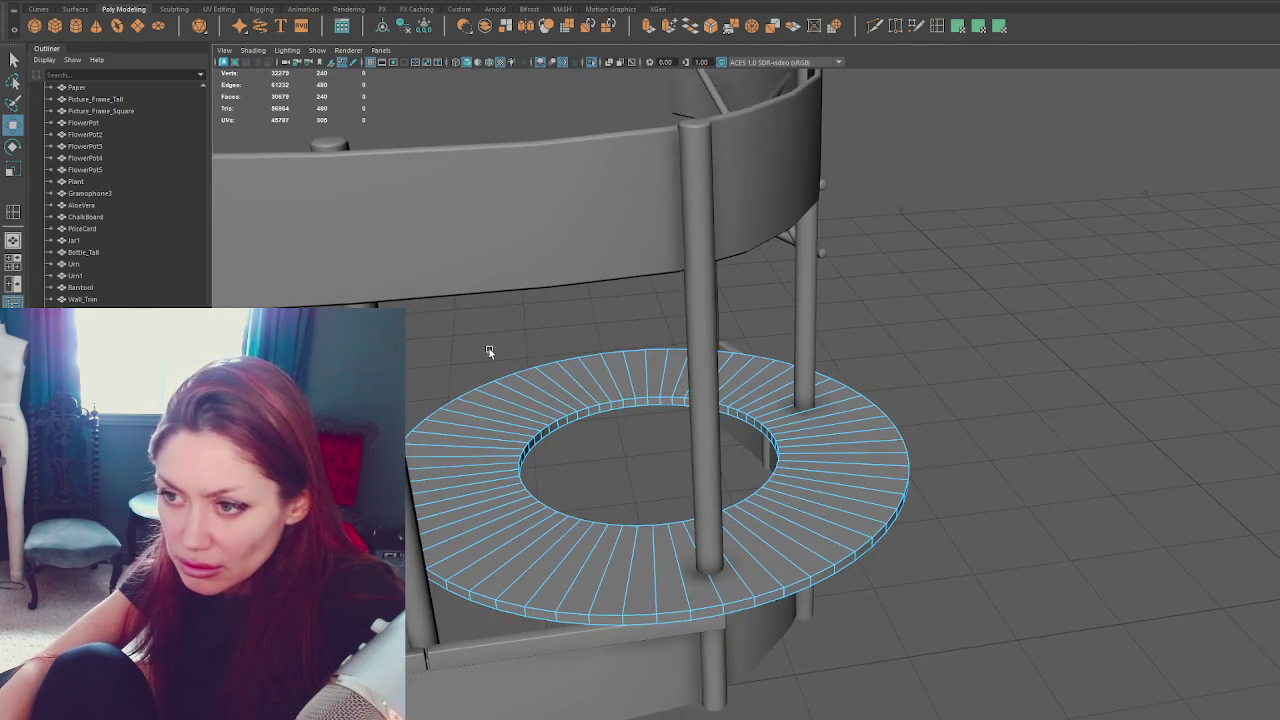
pyautogui.moveTo(400, 338)
pyautogui.mouseDown()
pyautogui.moveTo(633, 643)
pyautogui.moveTo(669, 647)
pyautogui.mouseUp()
pyautogui.press('Delete')
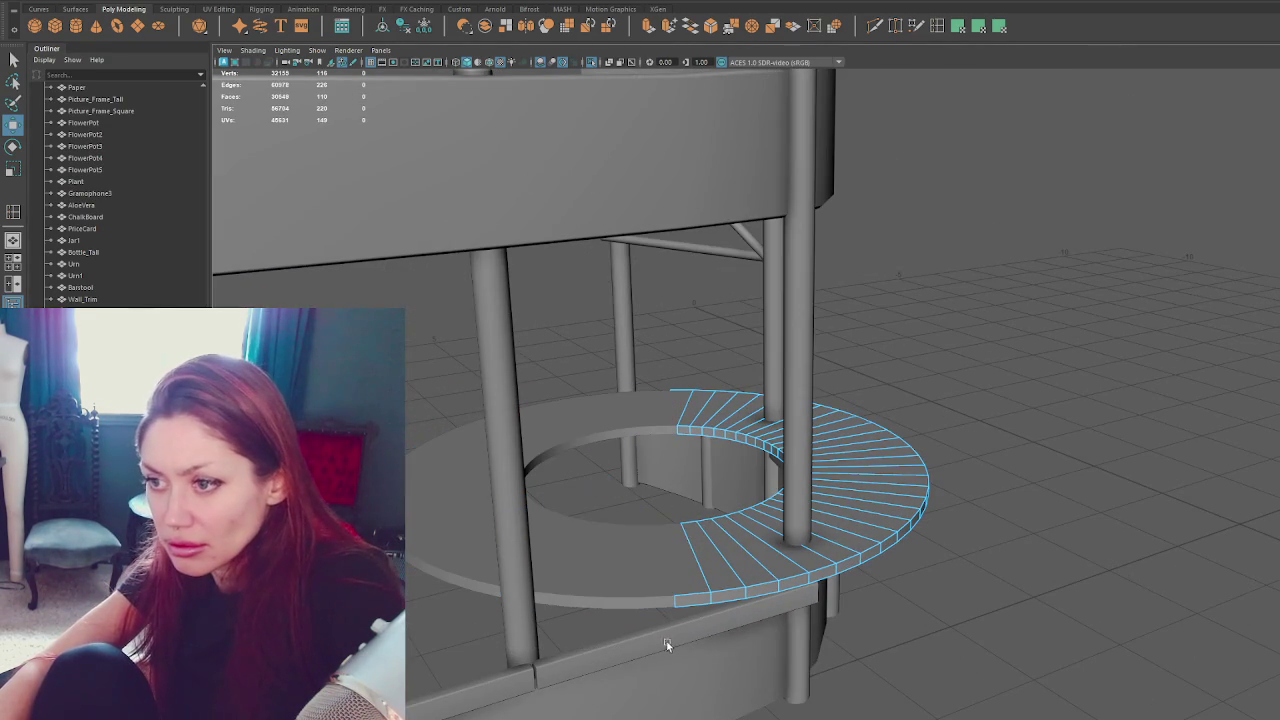
pyautogui.moveTo(955, 322); pyautogui.dragTo(1070, 276, button='right')
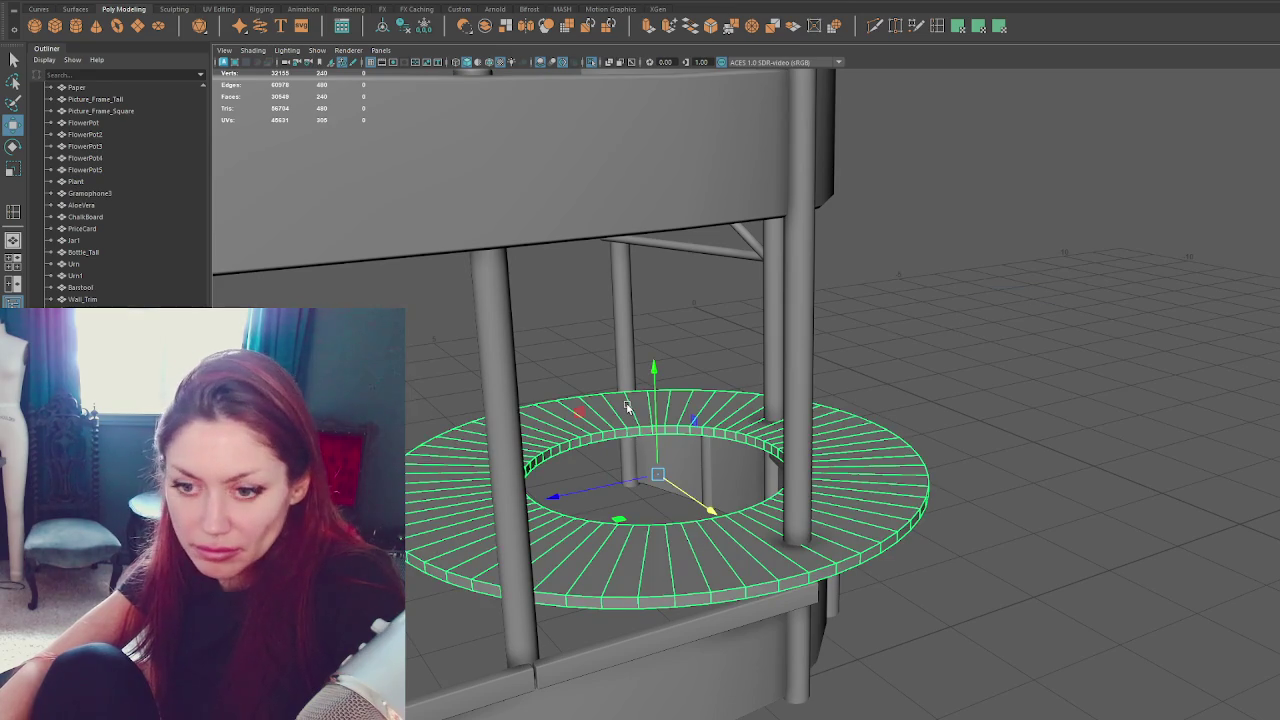
pyautogui.press('Delete')
# Shorten the ring segment by deleting faces at its end.
pyautogui.click(713, 427)
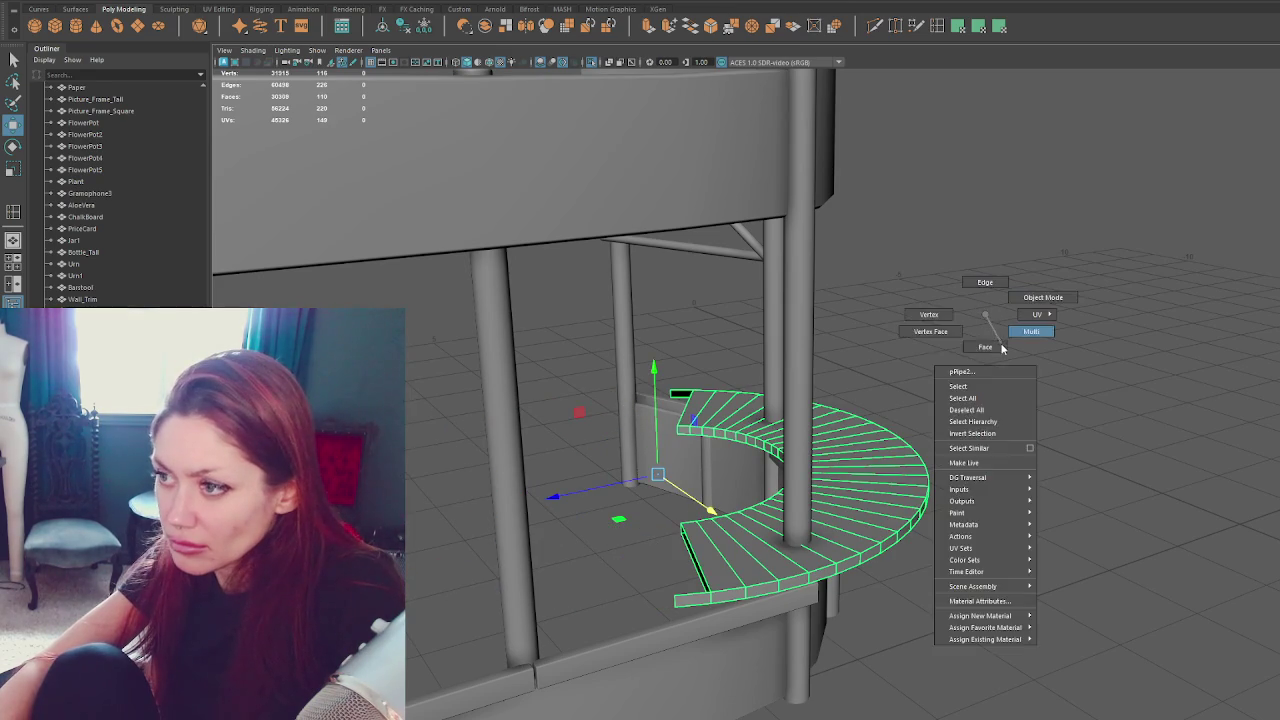
pyautogui.moveTo(987, 316); pyautogui.dragTo(1003, 349, button='right')
pyautogui.click(695, 560)
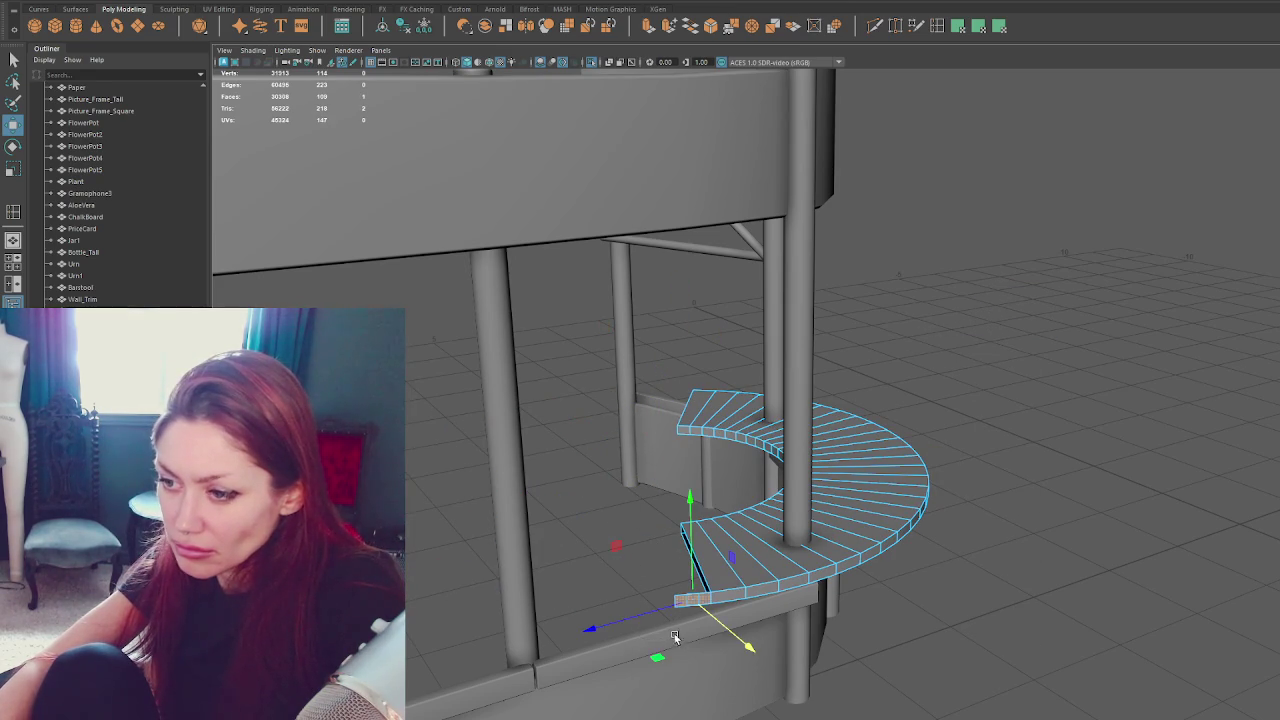
pyautogui.press('Delete')
pyautogui.moveTo(662, 610)
pyautogui.keyDown('alt'); pyautogui.mouseDown()
pyautogui.moveTo(624, 629)
pyautogui.moveTo(517, 634)
pyautogui.moveTo(469, 612)
pyautogui.mouseUp(); pyautogui.keyUp('alt')
pyautogui.moveTo(997, 507)
pyautogui.mouseDown()
pyautogui.moveTo(873, 594)
pyautogui.moveTo(857, 577)
pyautogui.moveTo(961, 523)
pyautogui.mouseUp()
pyautogui.press('Delete')
pyautogui.press('Delete')
pyautogui.moveTo(975, 450)
pyautogui.mouseDown()
pyautogui.moveTo(888, 551)
pyautogui.moveTo(867, 443)
pyautogui.mouseUp()
pyautogui.press('Delete')
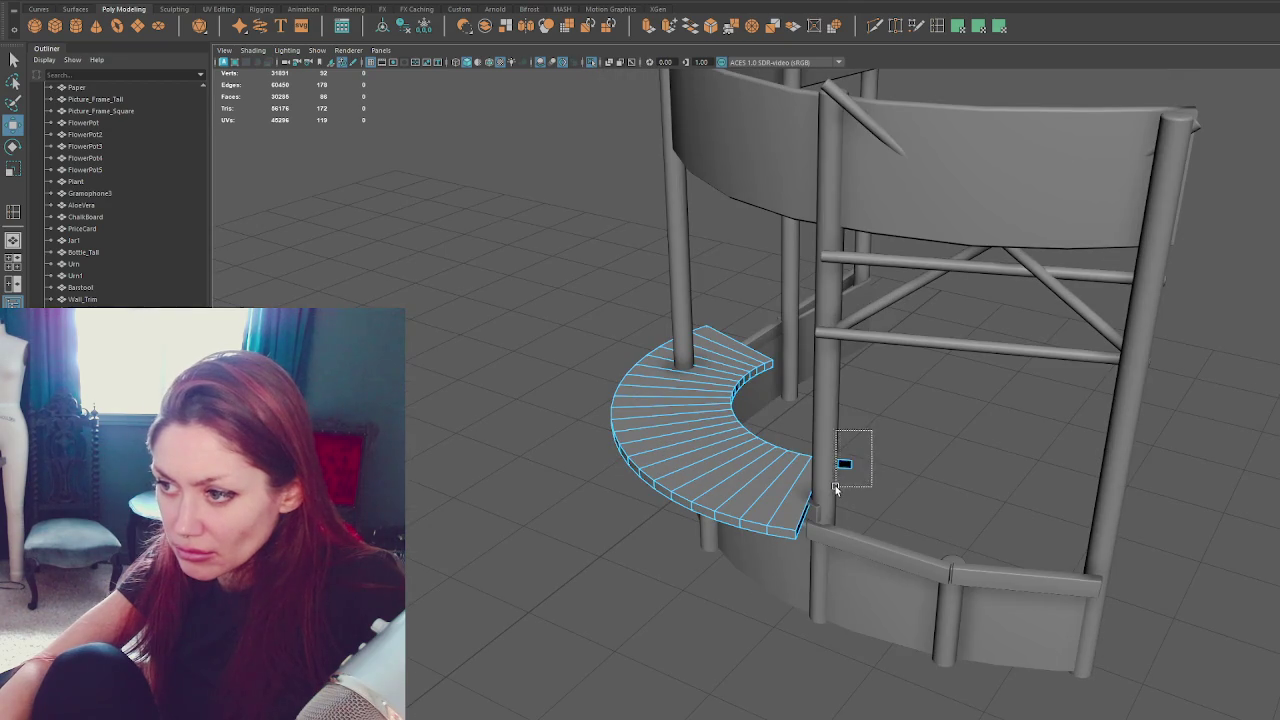
# Trim the segment's left end back to the pillar.
pyautogui.moveTo(835, 488)
pyautogui.keyDown('alt'); pyautogui.mouseDown()
pyautogui.moveTo(969, 482)
pyautogui.moveTo(943, 490)
pyautogui.mouseUp(); pyautogui.keyUp('alt')
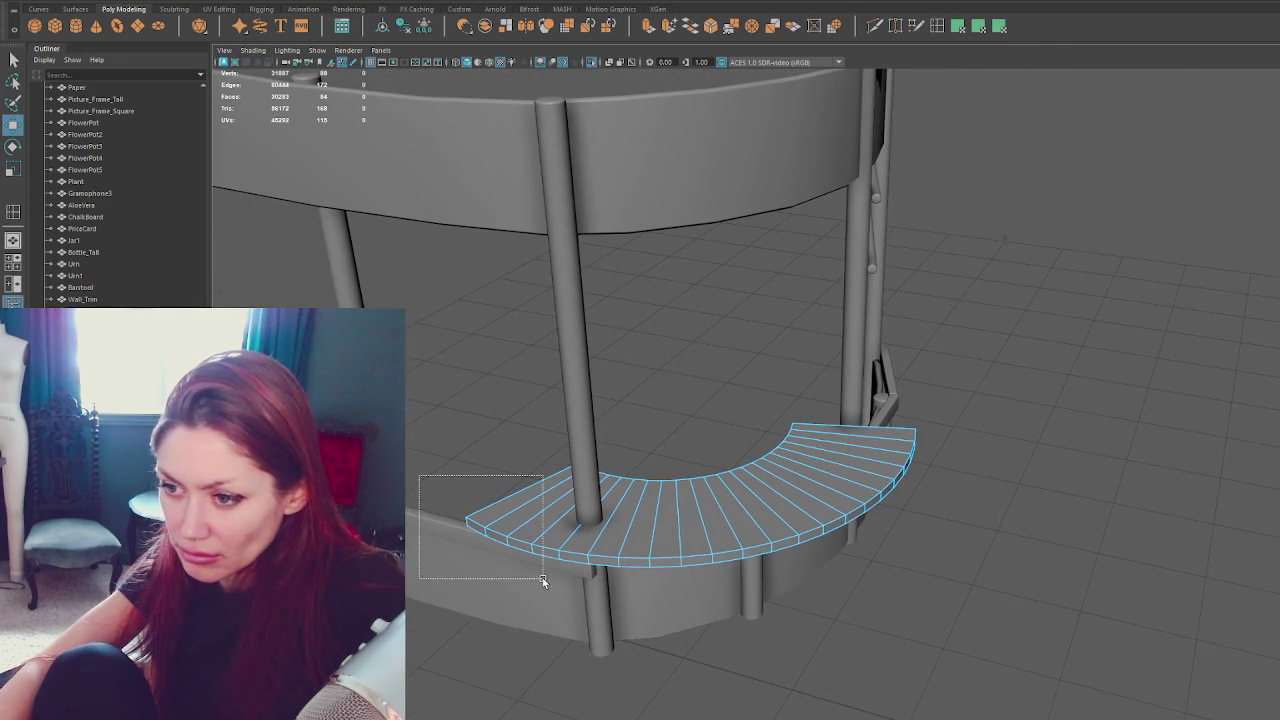
pyautogui.moveTo(566, 593); pyautogui.dragTo(566, 593)
pyautogui.press('Delete')
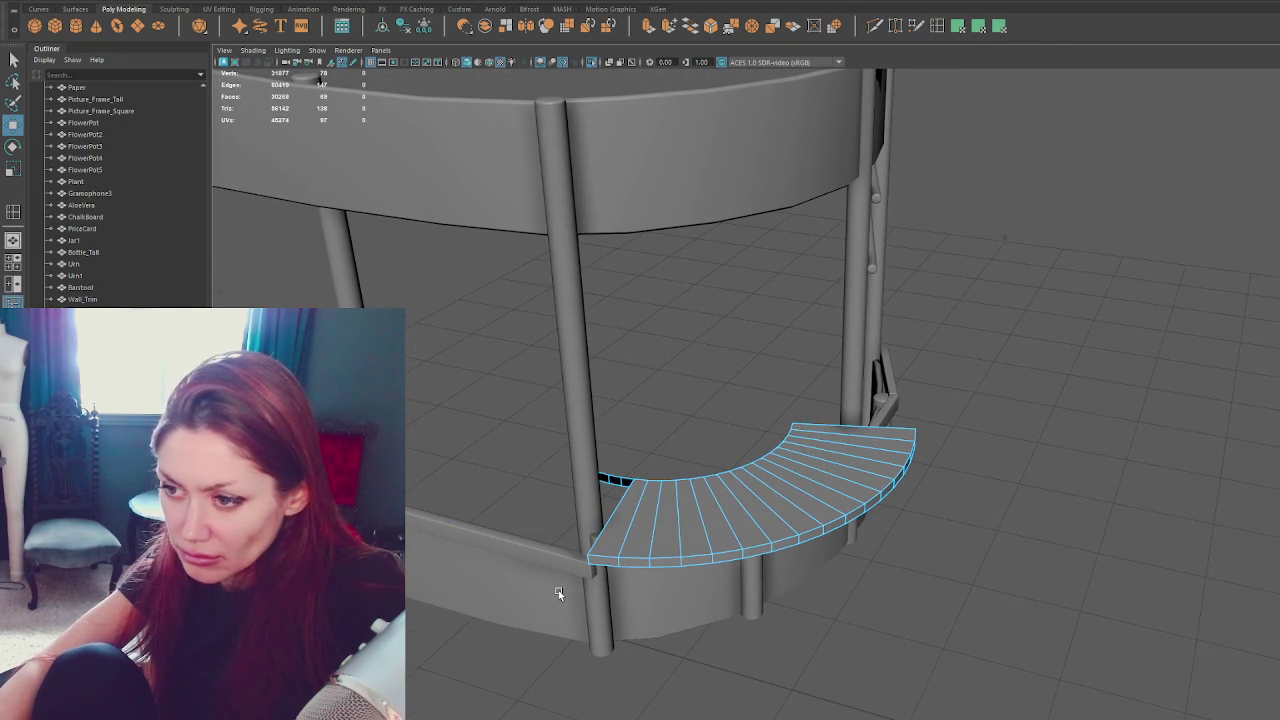
pyautogui.hotkey('ctrl', 'z')
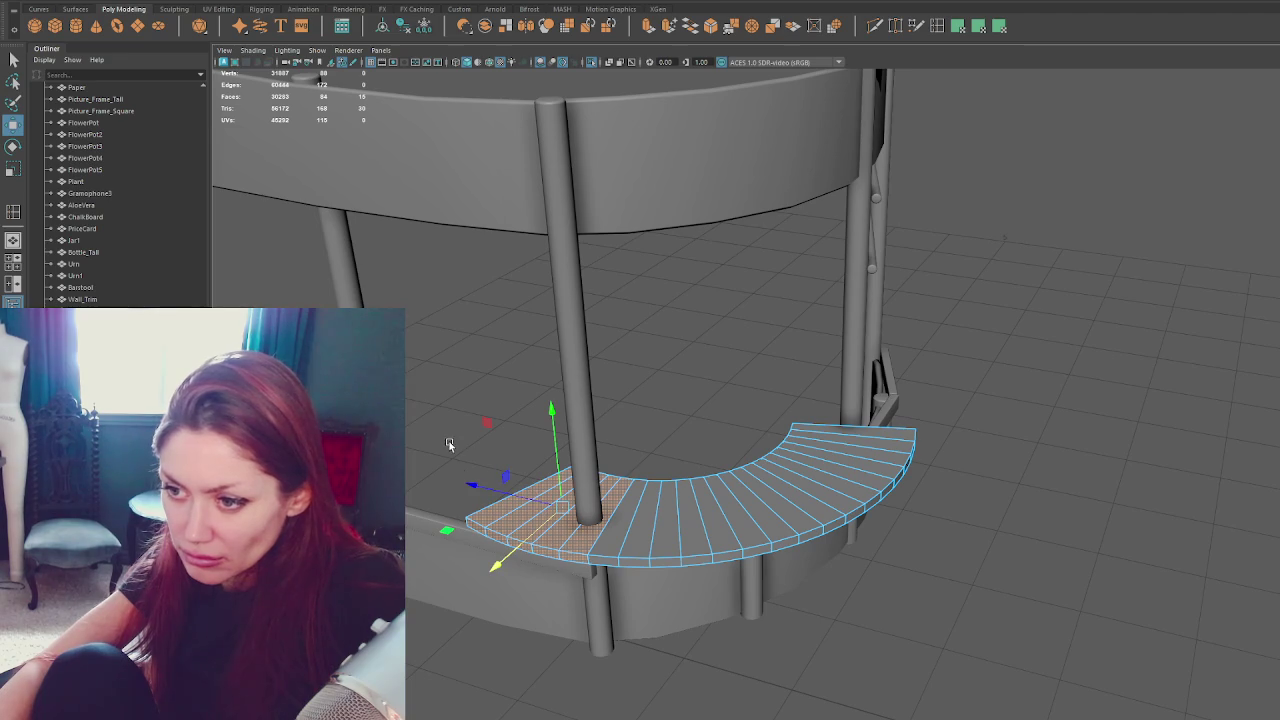
pyautogui.press('Delete')
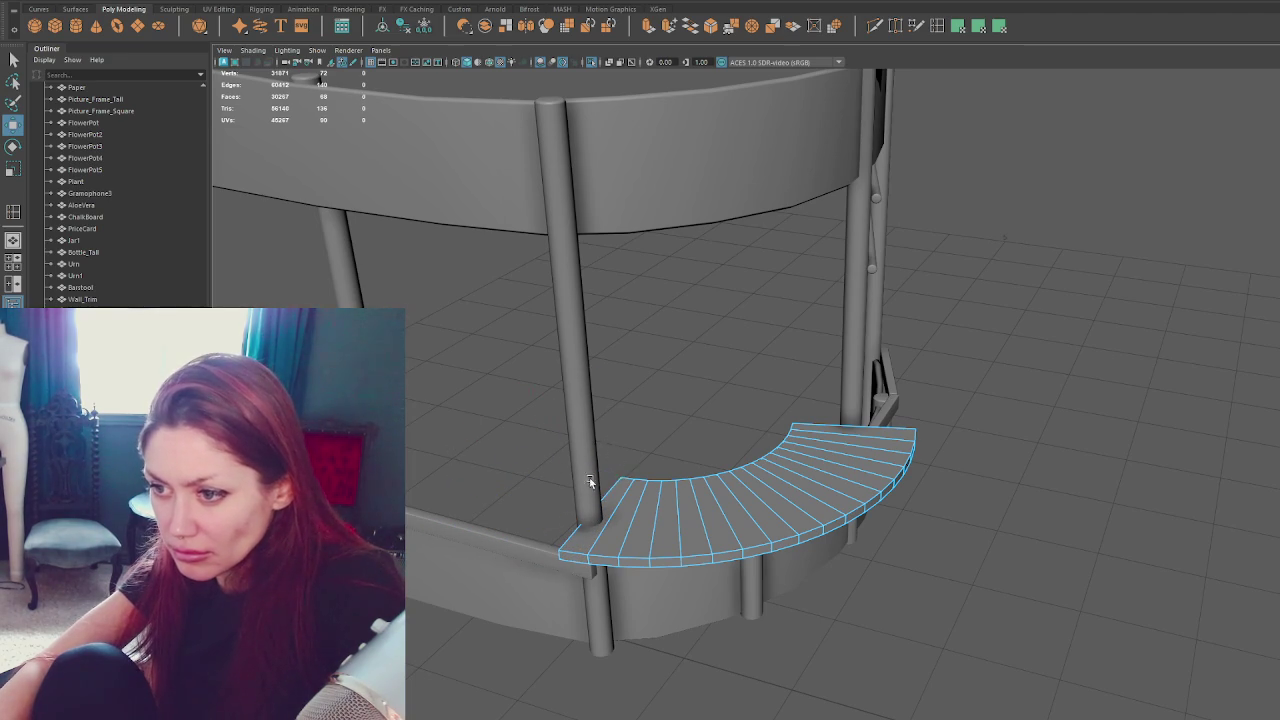
# Nudge the curved countertop piece slightly along X.
pyautogui.moveTo(645, 371); pyautogui.dragTo(640, 337, button='right')
pyautogui.keyDown('alt'); pyautogui.moveTo(640, 340); pyautogui.dragTo(691, 366); pyautogui.keyUp('alt')
pyautogui.click(660, 482)
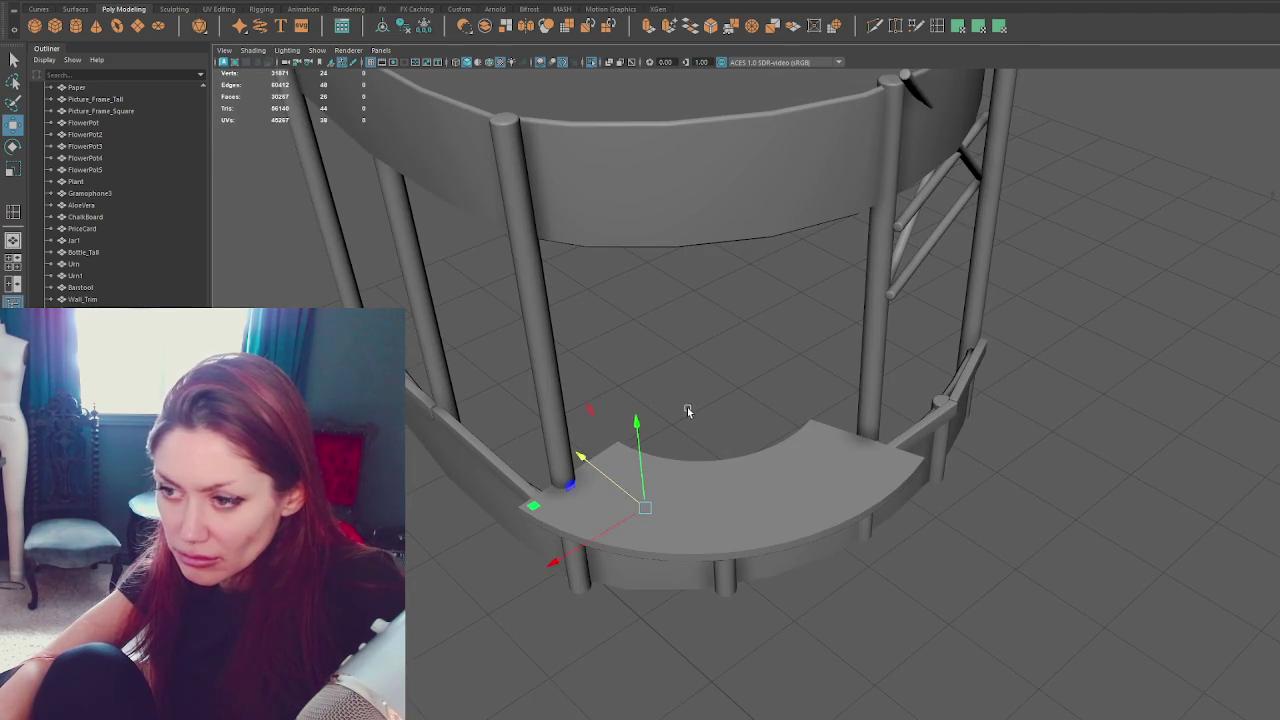
pyautogui.press('q')
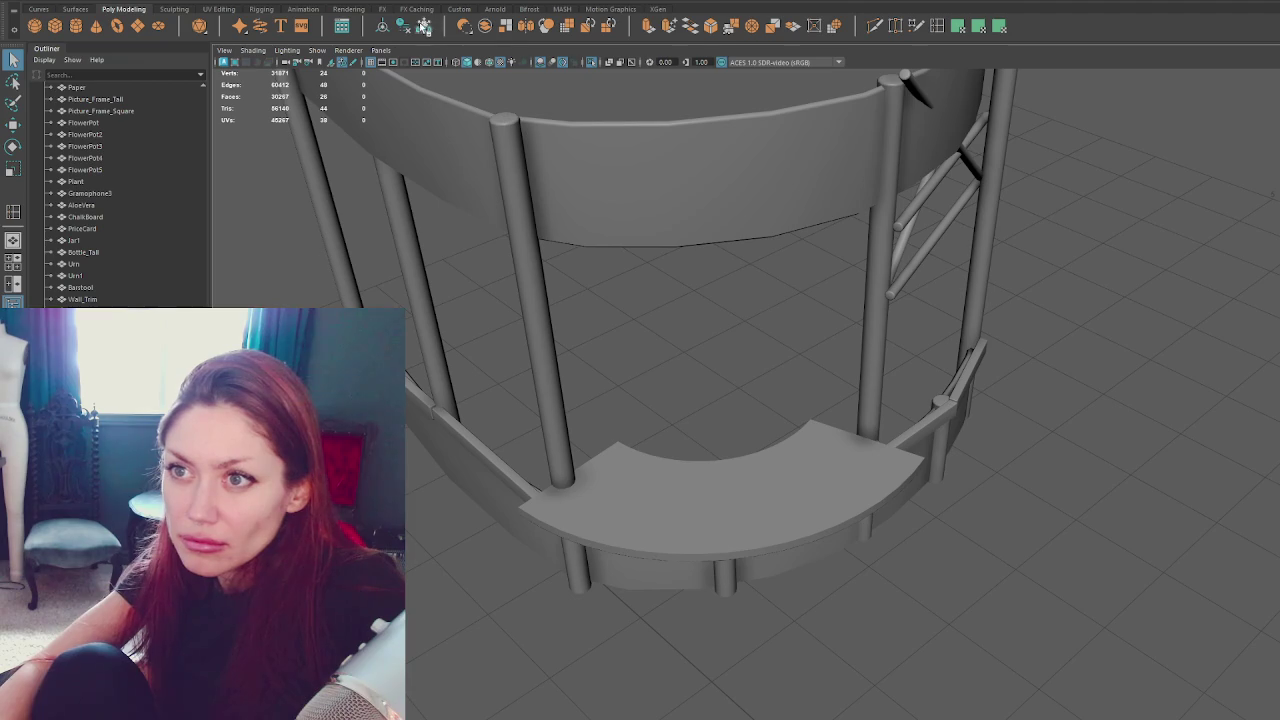
pyautogui.click(649, 512)
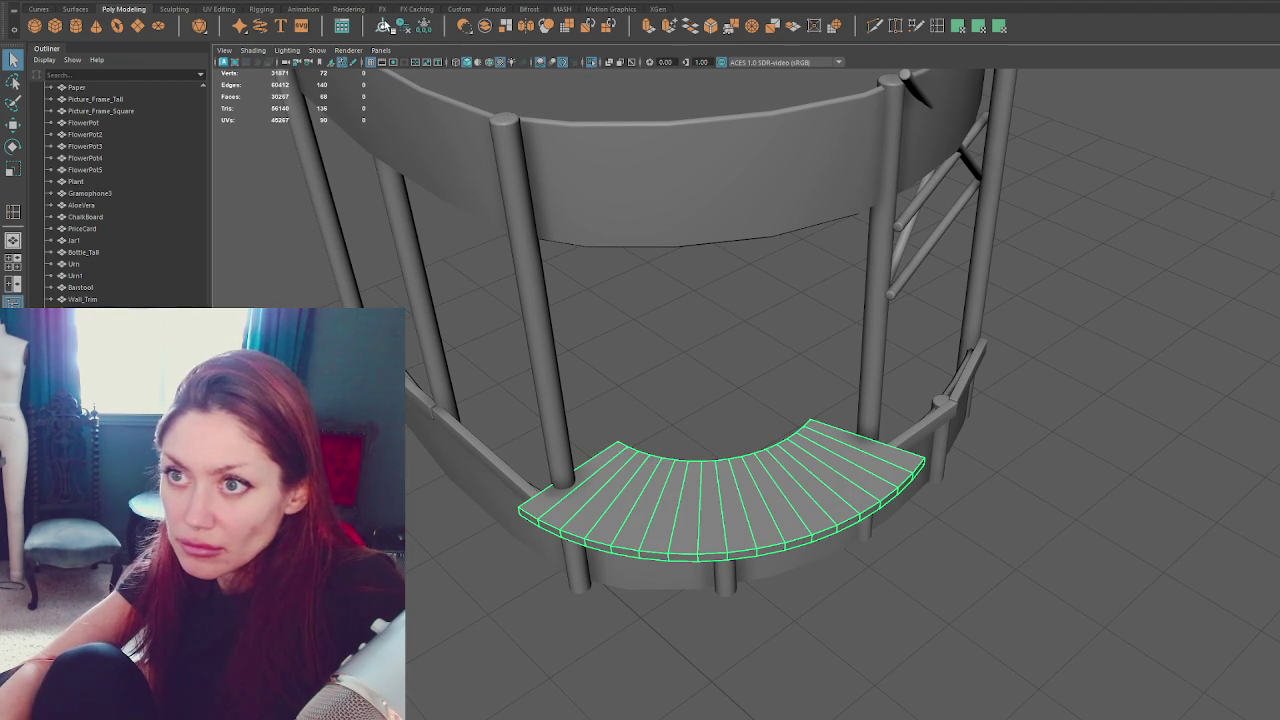
pyautogui.press('w')
pyautogui.moveTo(695, 470)
pyautogui.mouseDown()
pyautogui.moveTo(709, 505)
pyautogui.moveTo(709, 466)
pyautogui.moveTo(697, 464)
pyautogui.mouseUp()
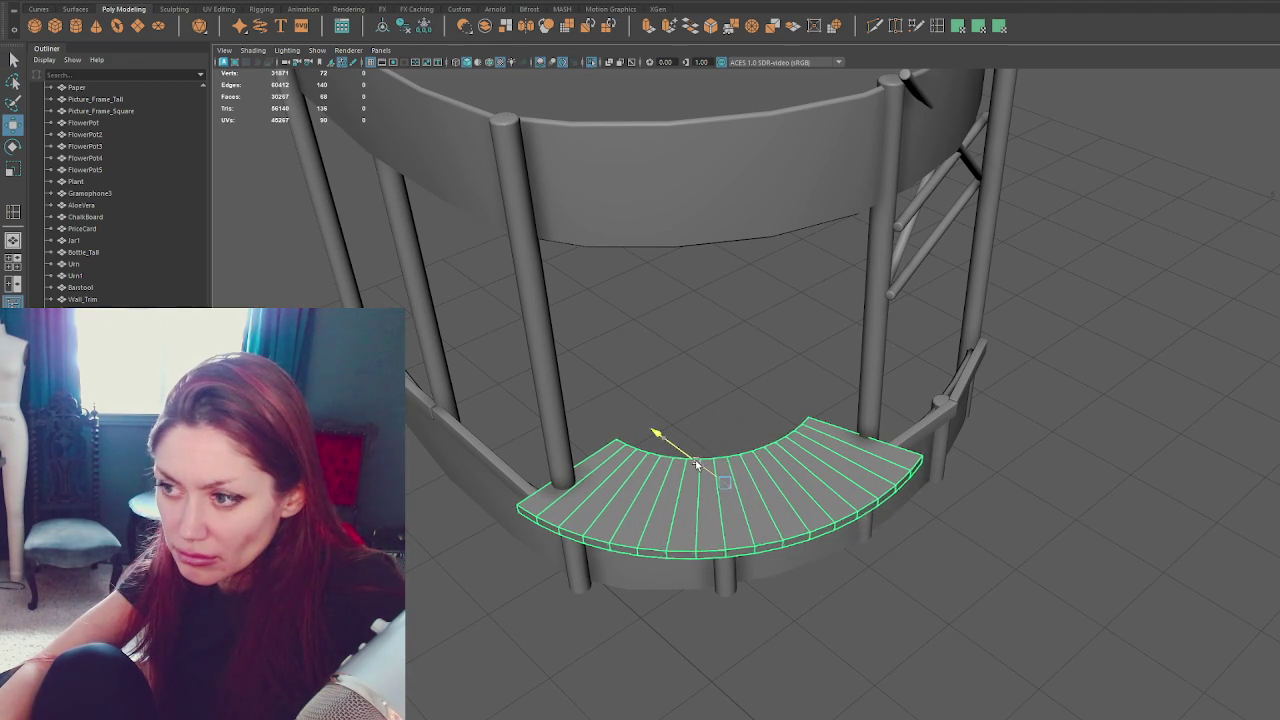
# Adjust the countertop's left end, then undo back to the full ring.
pyautogui.moveTo(597, 358); pyautogui.dragTo(486, 490, button='right')
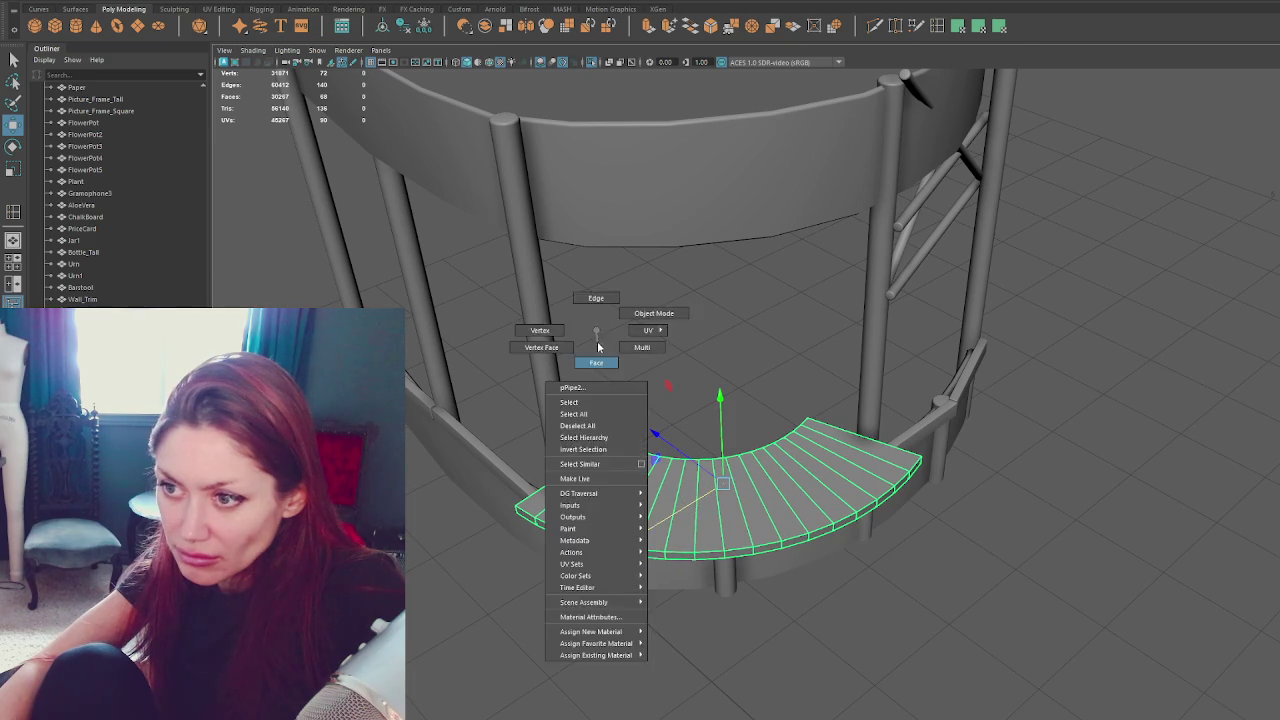
pyautogui.moveTo(518, 530); pyautogui.dragTo(622, 472)
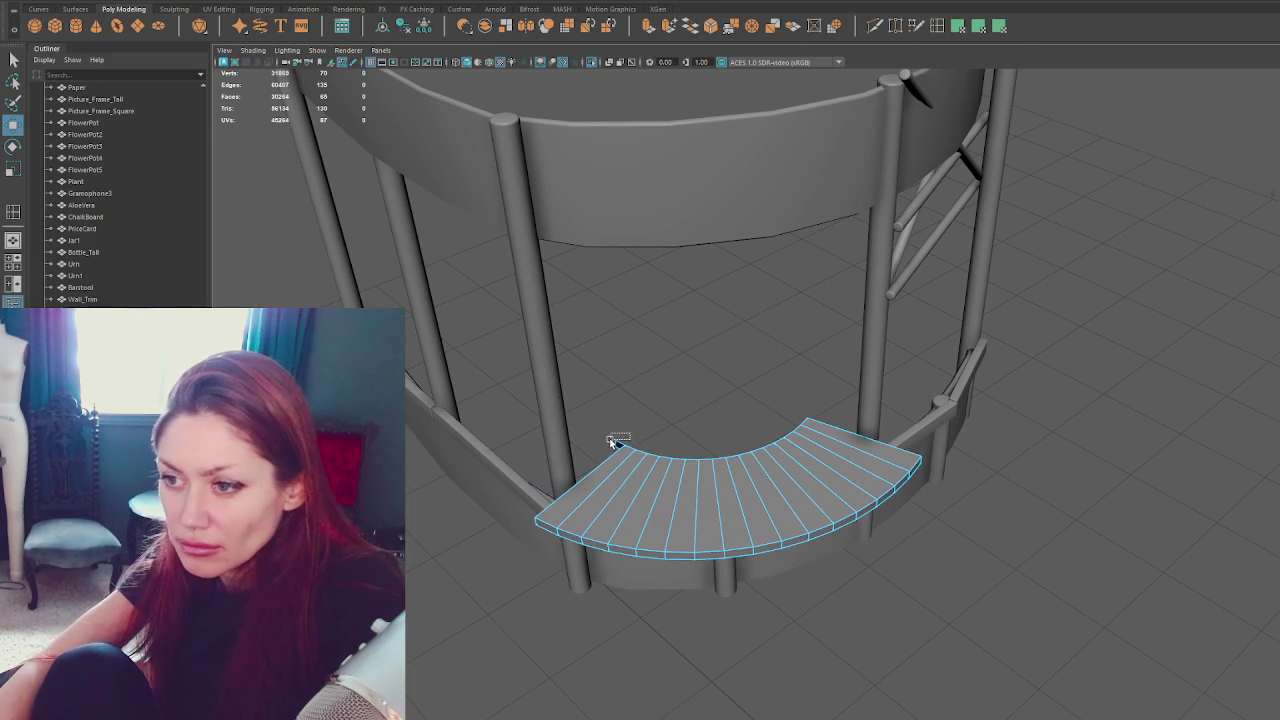
pyautogui.moveTo(646, 360)
pyautogui.keyDown('alt'); pyautogui.mouseDown()
pyautogui.moveTo(711, 371)
pyautogui.moveTo(837, 354)
pyautogui.moveTo(711, 374)
pyautogui.moveTo(734, 373)
pyautogui.mouseUp(); pyautogui.keyUp('alt')
pyautogui.click(600, 383)
pyautogui.click(700, 490)
pyautogui.hotkey('ctrl', 'z')
pyautogui.hotkey('ctrl', 'z')
pyautogui.hotkey('ctrl', 'z')
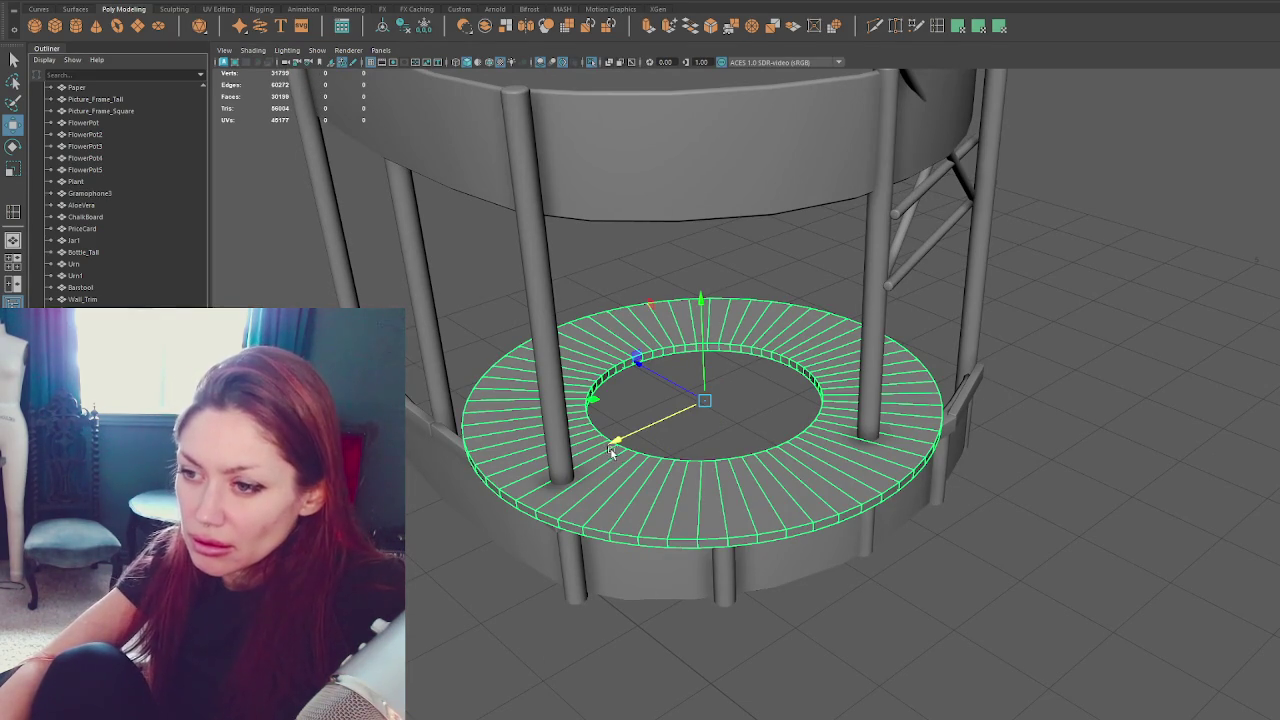
# Return to the single full ring after trying a redo and a duplicate.
pyautogui.hotkey('shift', 'z')
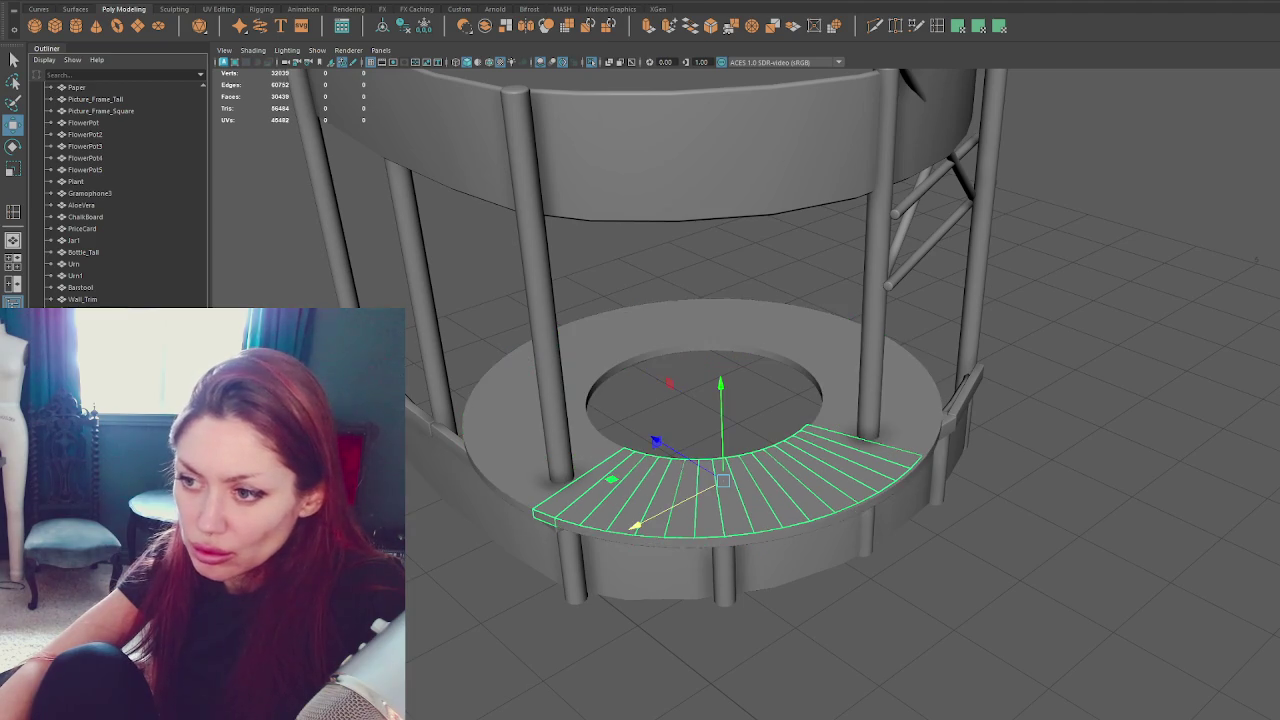
pyautogui.hotkey('ctrl', 'z')
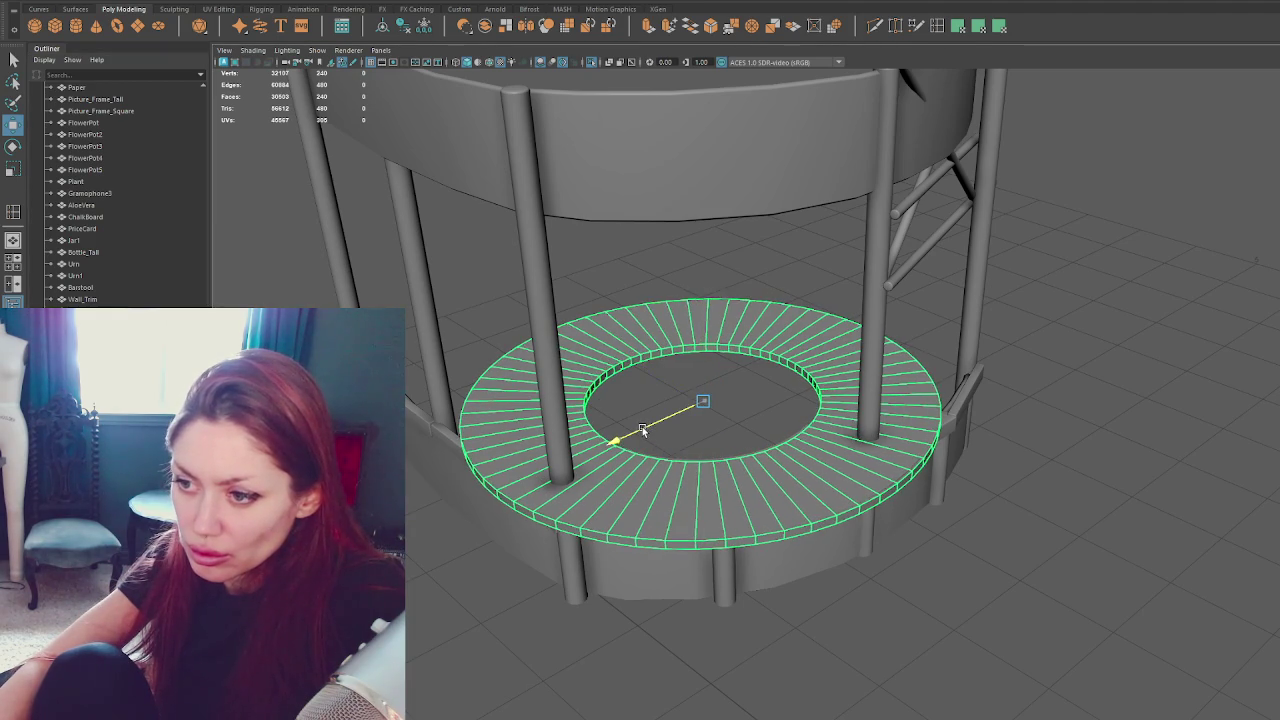
pyautogui.moveTo(672, 390); pyautogui.dragTo(670, 391)
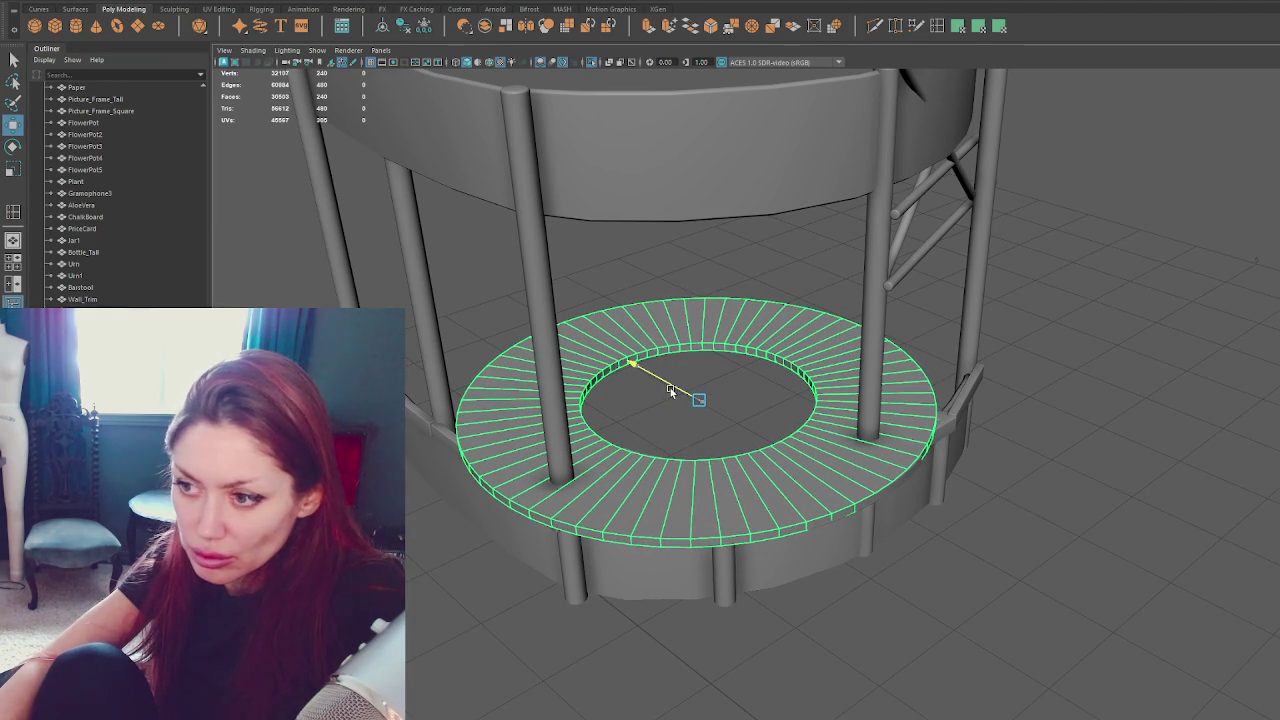
pyautogui.hotkey('ctrl', 'd')
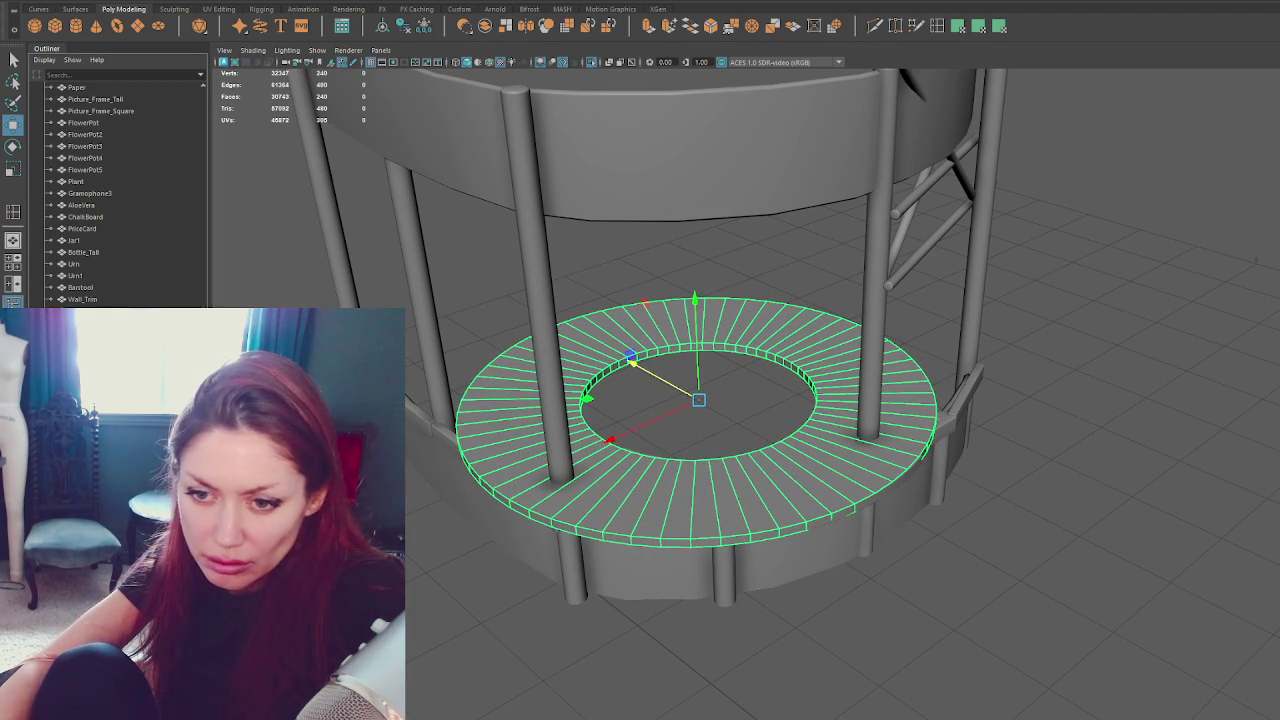
pyautogui.hotkey('ctrl', 'z')
pyautogui.click(727, 532)
# Delete the faces on the ring's right side.
pyautogui.click(821, 517)
pyautogui.press('F8')
pyautogui.keyDown('alt'); pyautogui.moveTo(821, 517); pyautogui.dragTo(829, 349); pyautogui.keyUp('alt')
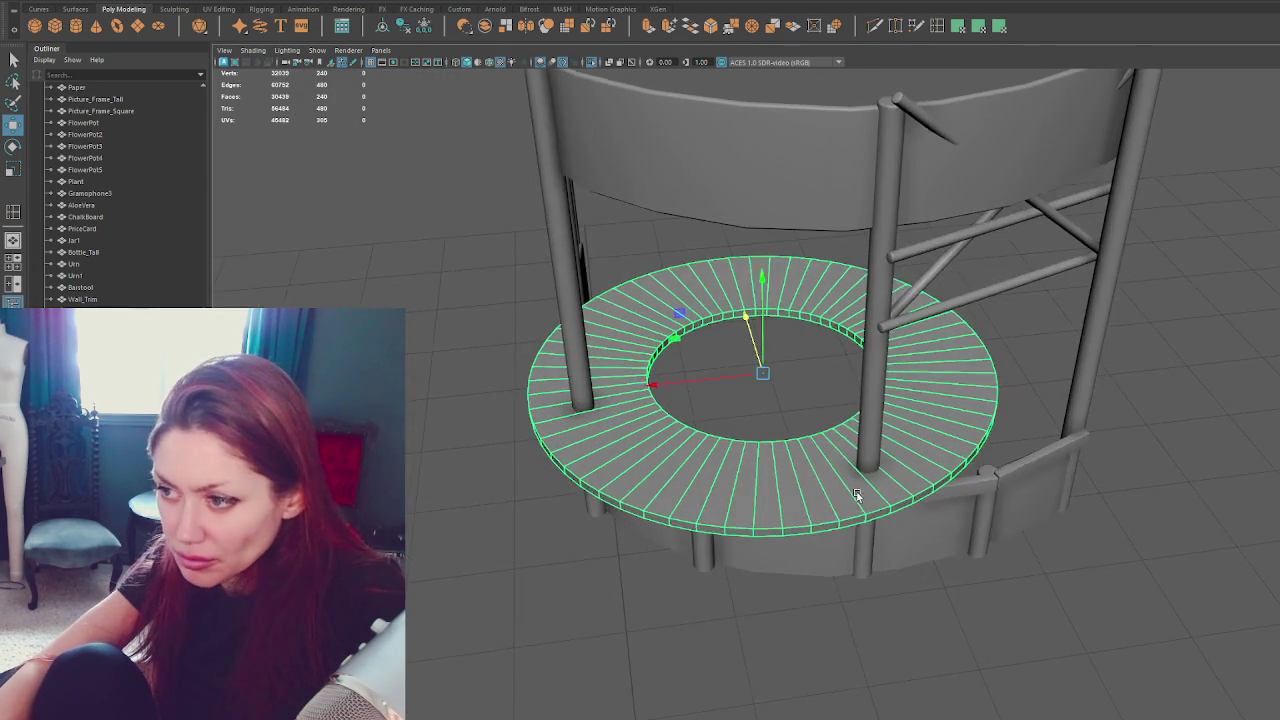
pyautogui.scroll(1, 883, 408)
pyautogui.moveTo(883, 408)
pyautogui.keyDown('alt'); pyautogui.mouseDown()
pyautogui.moveTo(910, 512)
pyautogui.moveTo(1090, 340)
pyautogui.mouseUp(); pyautogui.keyUp('alt')
pyautogui.press('Delete')
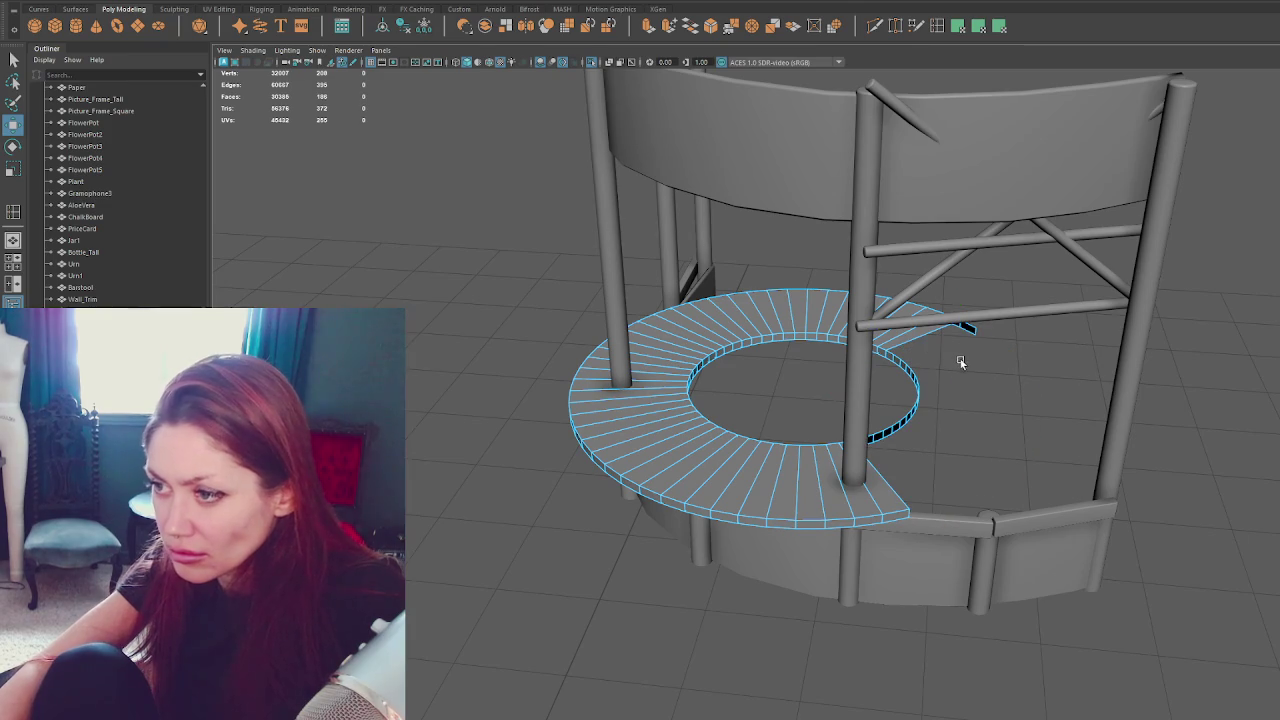
pyautogui.moveTo(1108, 228)
pyautogui.mouseDown()
pyautogui.moveTo(786, 434)
pyautogui.moveTo(729, 443)
pyautogui.moveTo(889, 426)
pyautogui.mouseUp()
pyautogui.press('Delete')
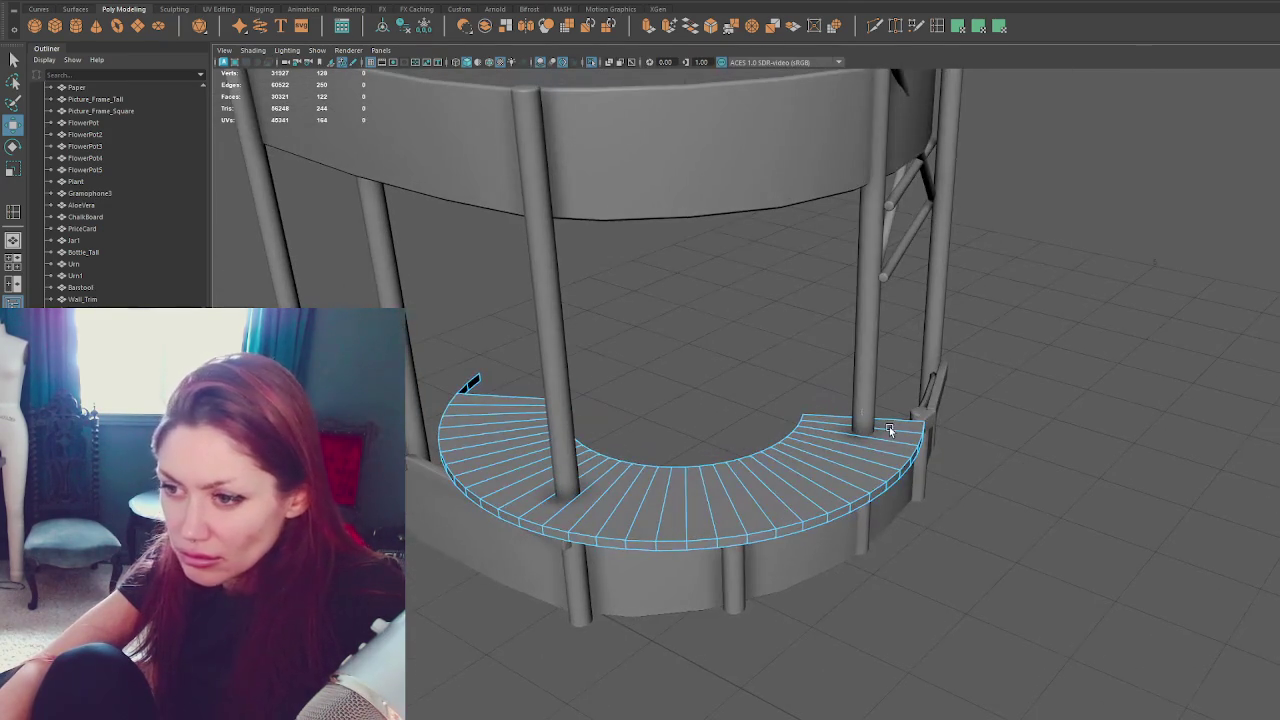
# Delete the ring's left-side faces, leaving the front countertop arc.
pyautogui.keyDown('alt'); pyautogui.moveTo(414, 322); pyautogui.dragTo(620, 330); pyautogui.keyUp('alt')
pyautogui.moveTo(395, 422); pyautogui.dragTo(621, 661)
pyautogui.press('Delete')
pyautogui.press('q')
pyautogui.moveTo(632, 512)
pyautogui.keyDown('alt'); pyautogui.mouseDown()
pyautogui.moveTo(433, 503)
pyautogui.moveTo(531, 511)
pyautogui.mouseUp(); pyautogui.keyUp('alt')
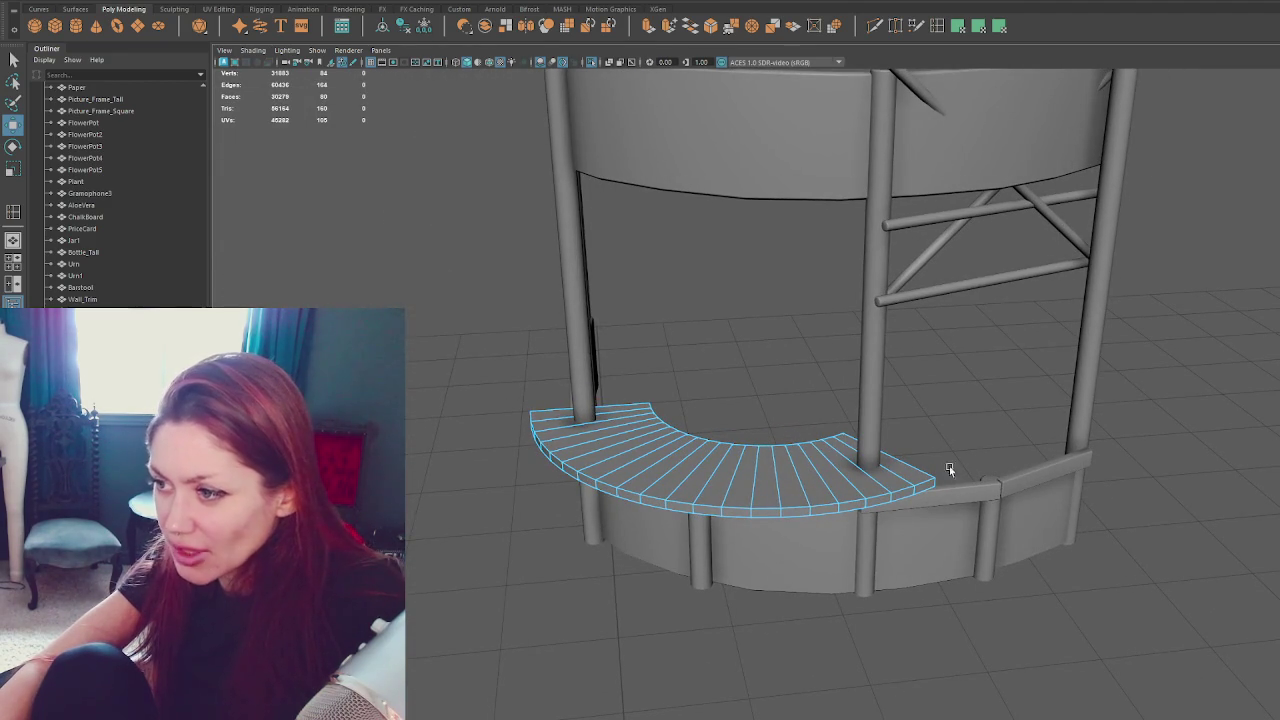
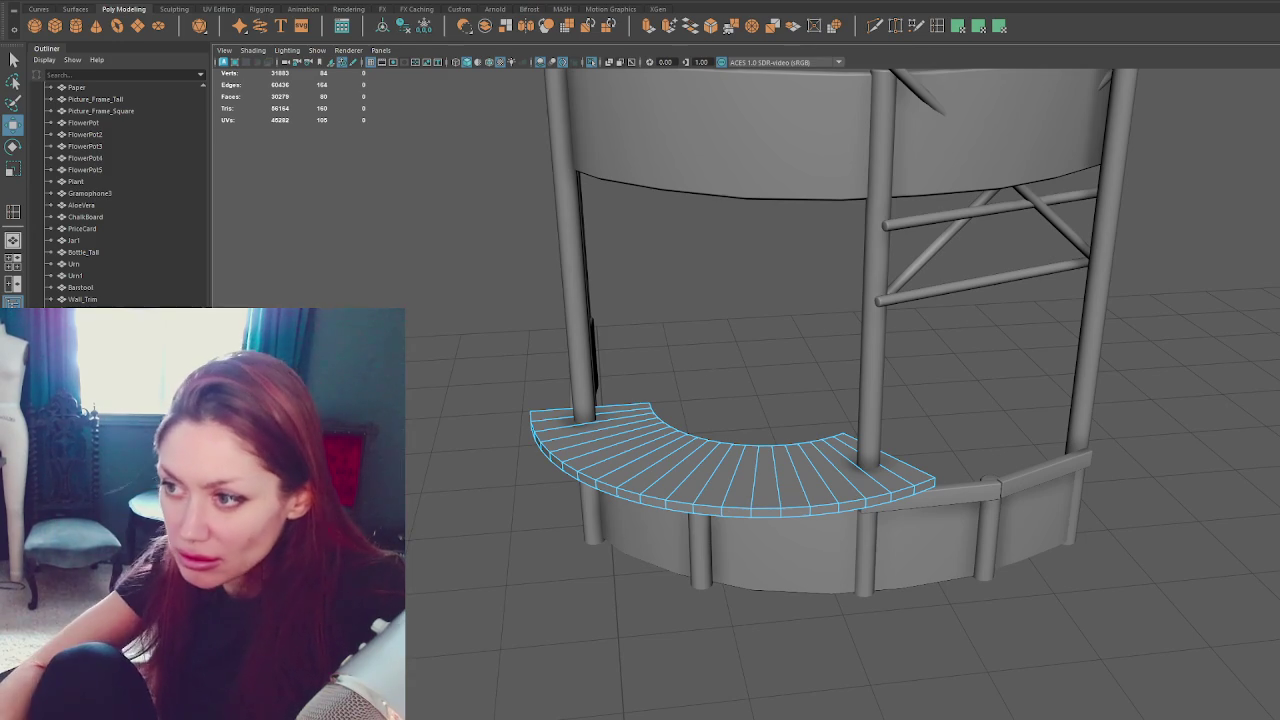
# Select the curved counter shelf and tilt it slightly.
pyautogui.click(706, 342)
pyautogui.keyDown('alt'); pyautogui.moveTo(754, 326); pyautogui.dragTo(780, 472); pyautogui.keyUp('alt')
pyautogui.press('e')
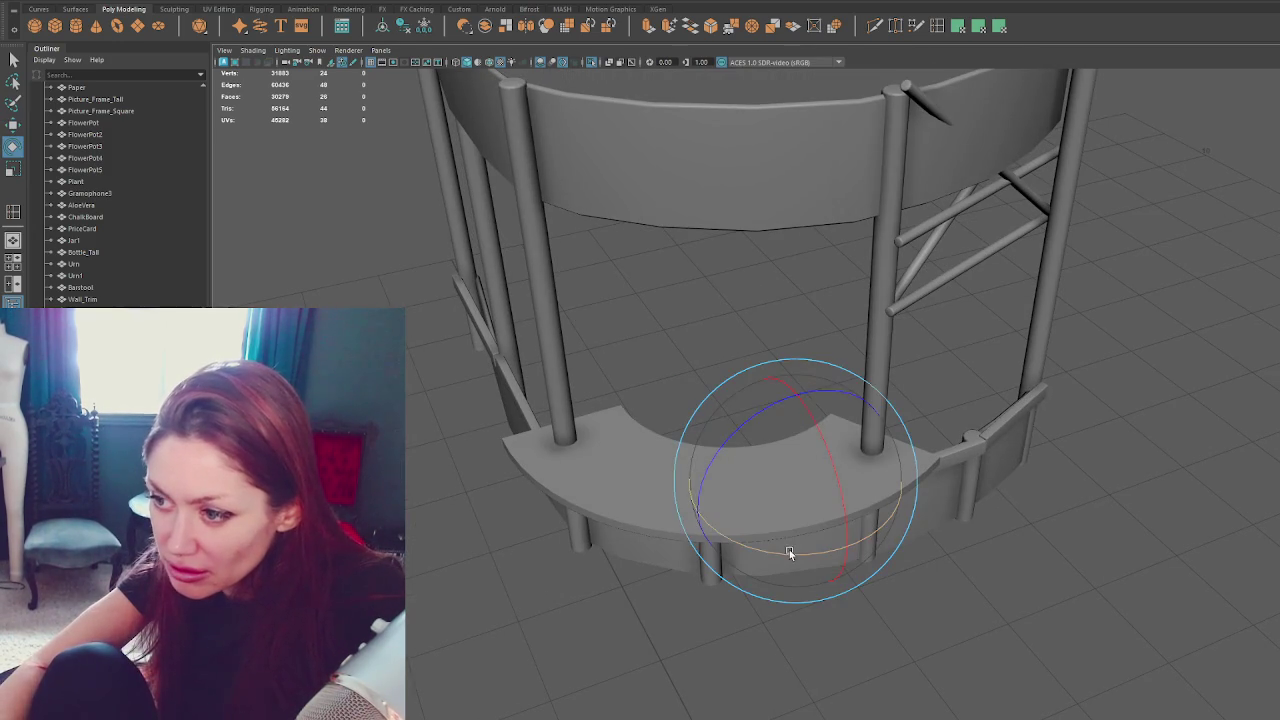
pyautogui.press('w')
pyautogui.press('e')
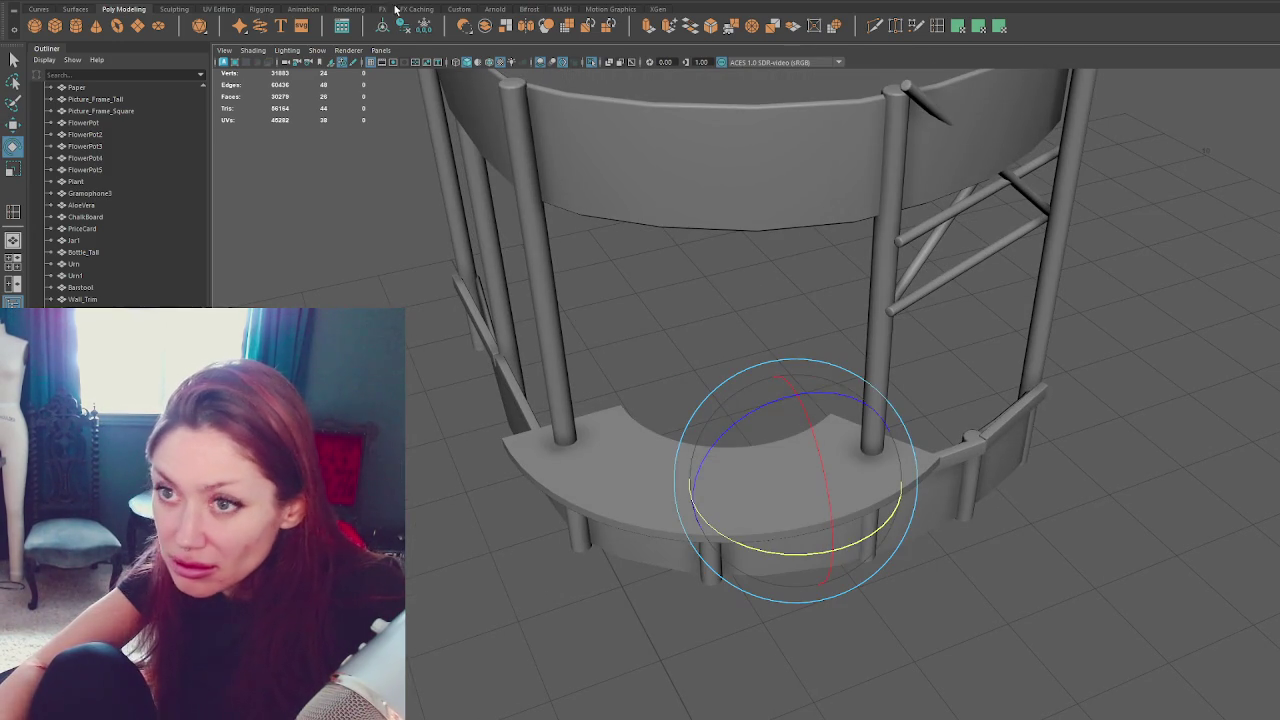
pyautogui.press('w')
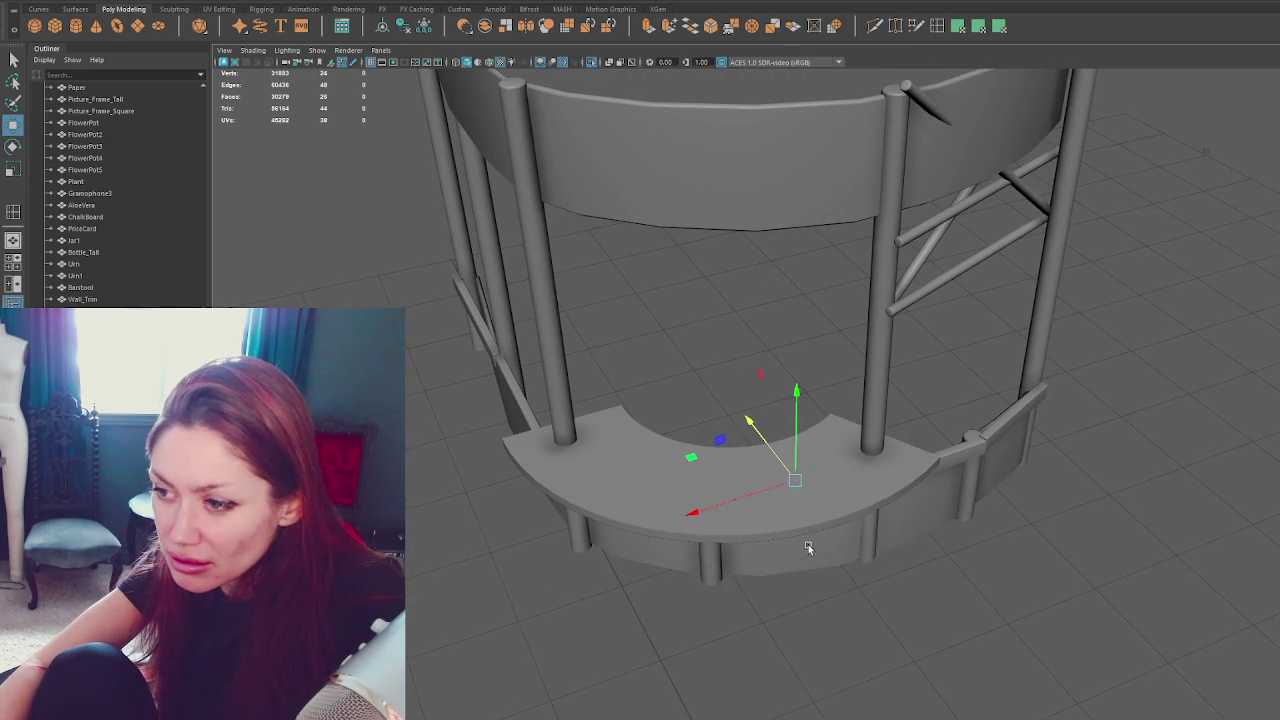
pyautogui.click(756, 490)
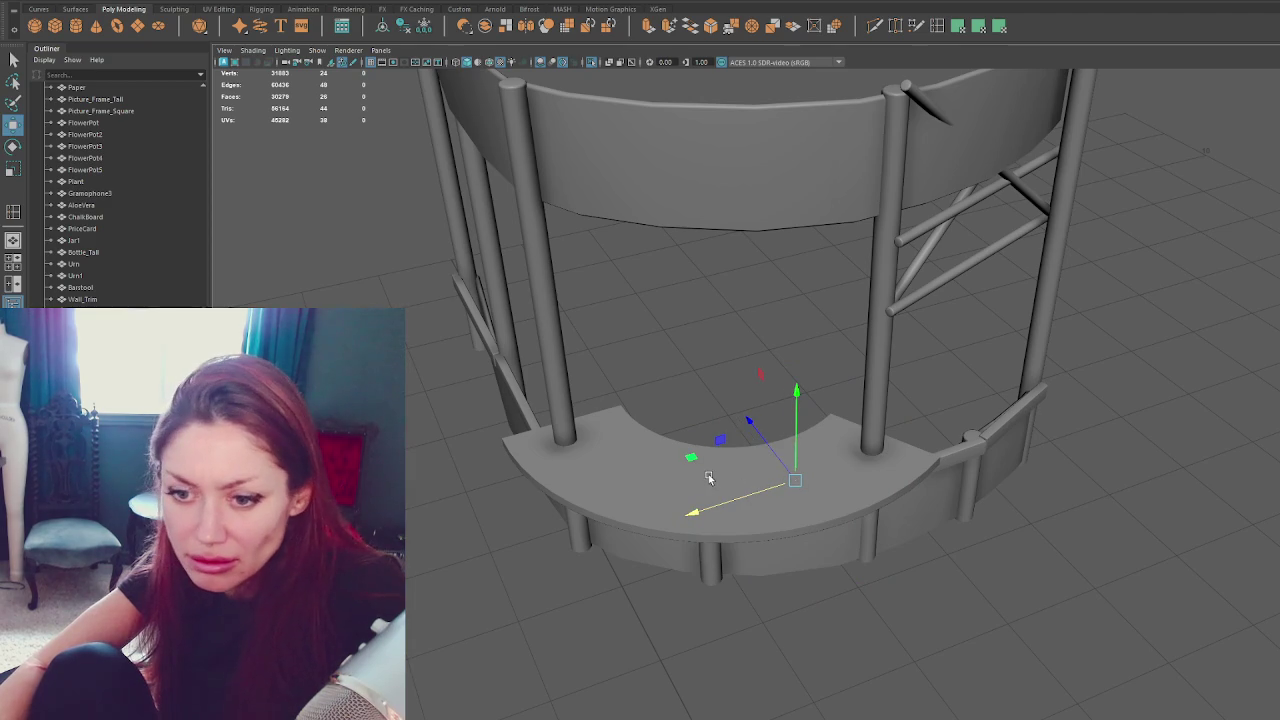
pyautogui.press('q')
pyautogui.click(705, 422)
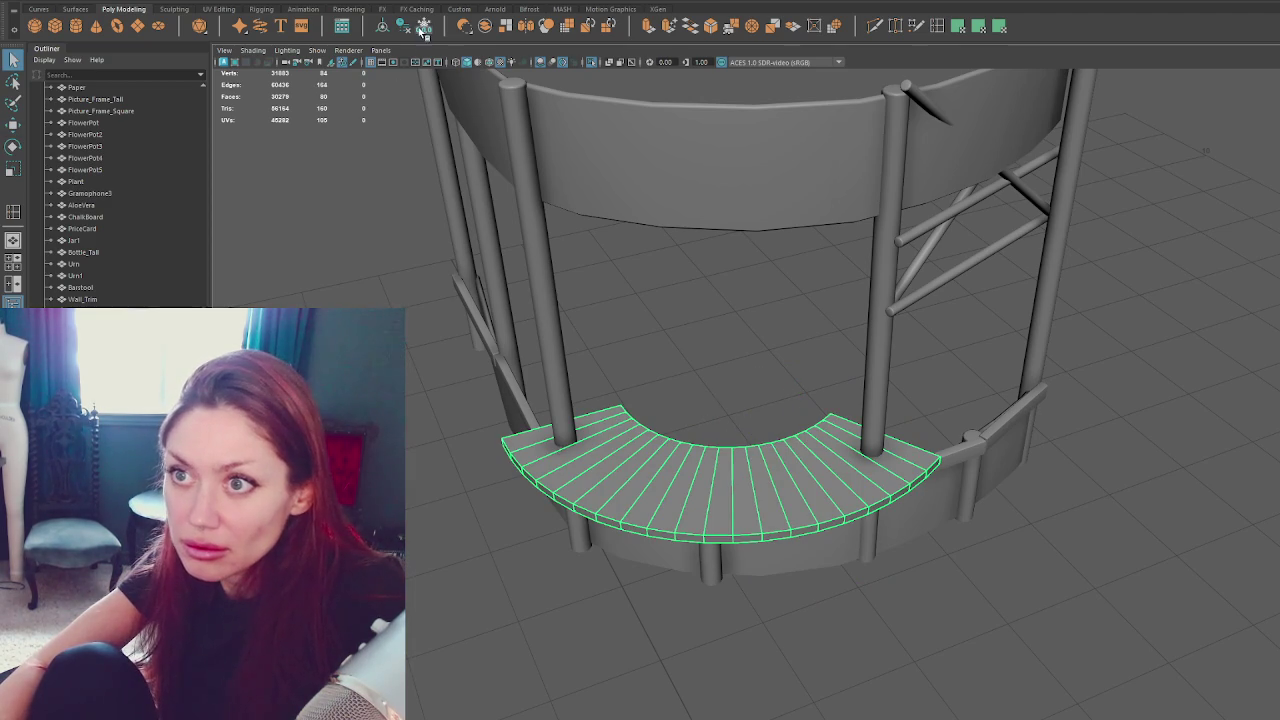
pyautogui.press('e')
pyautogui.moveTo(705, 422)
pyautogui.mouseDown()
pyautogui.moveTo(772, 522)
pyautogui.moveTo(824, 499)
pyautogui.mouseUp()
pyautogui.press('w')
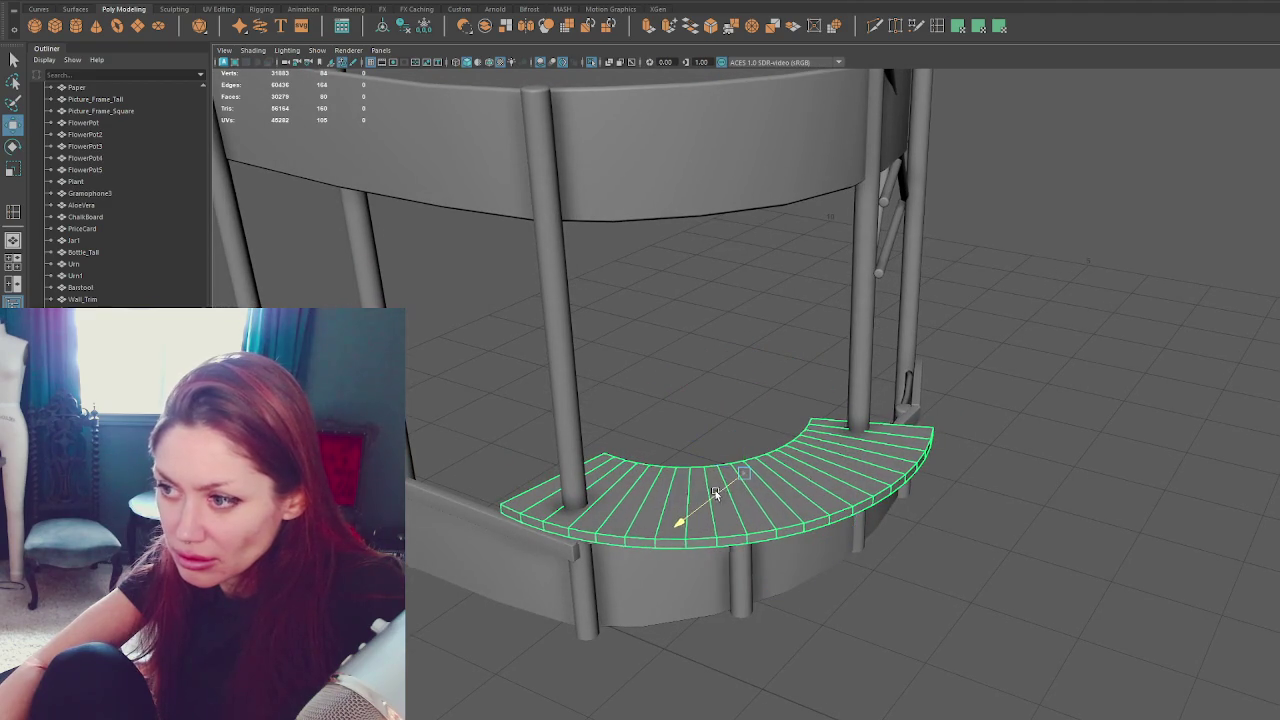
# Inspect the shelf from around the kiosk and undo its tilt.
pyautogui.moveTo(810, 495)
pyautogui.keyDown('alt'); pyautogui.mouseDown()
pyautogui.moveTo(722, 501)
pyautogui.moveTo(705, 444)
pyautogui.moveTo(746, 480)
pyautogui.moveTo(944, 423)
pyautogui.mouseUp(); pyautogui.keyUp('alt')
pyautogui.moveTo(944, 423); pyautogui.dragTo(845, 535, button='right')
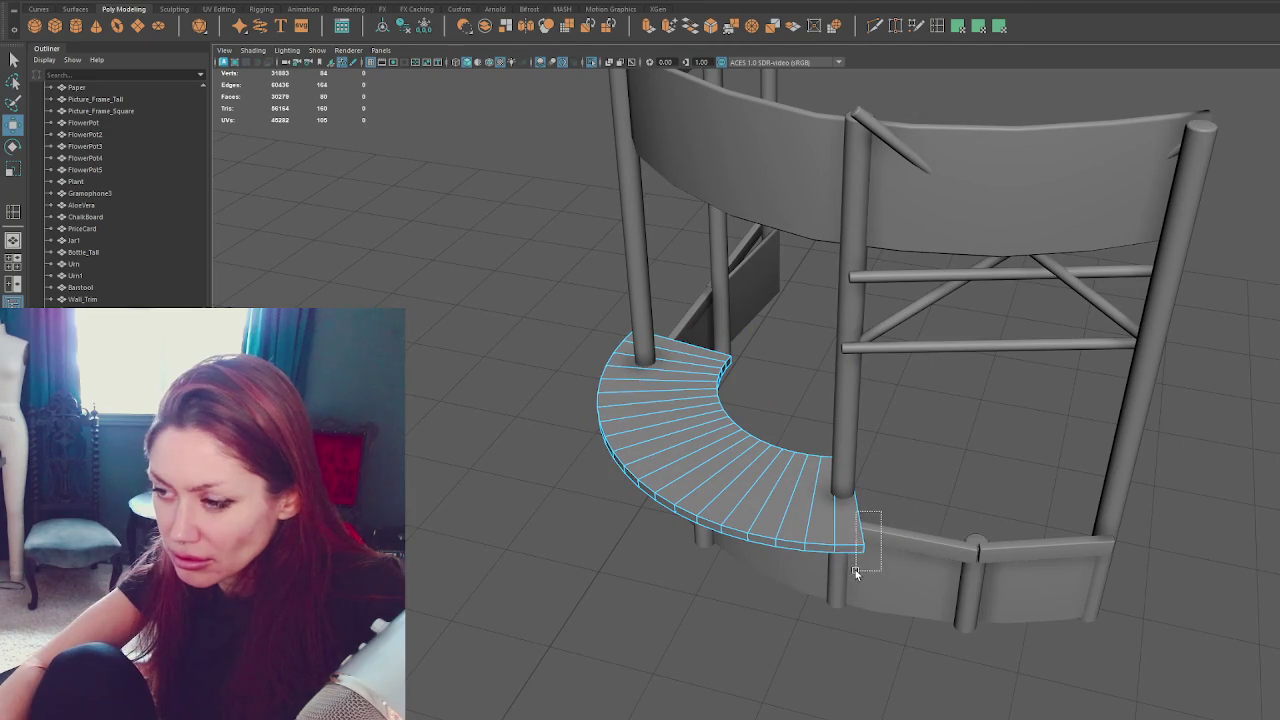
pyautogui.moveTo(876, 556)
pyautogui.keyDown('alt'); pyautogui.mouseDown()
pyautogui.moveTo(901, 521)
pyautogui.moveTo(838, 486)
pyautogui.moveTo(893, 481)
pyautogui.mouseUp(); pyautogui.keyUp('alt')
pyautogui.moveTo(893, 470); pyautogui.dragTo(983, 414, button='right')
pyautogui.press('e')
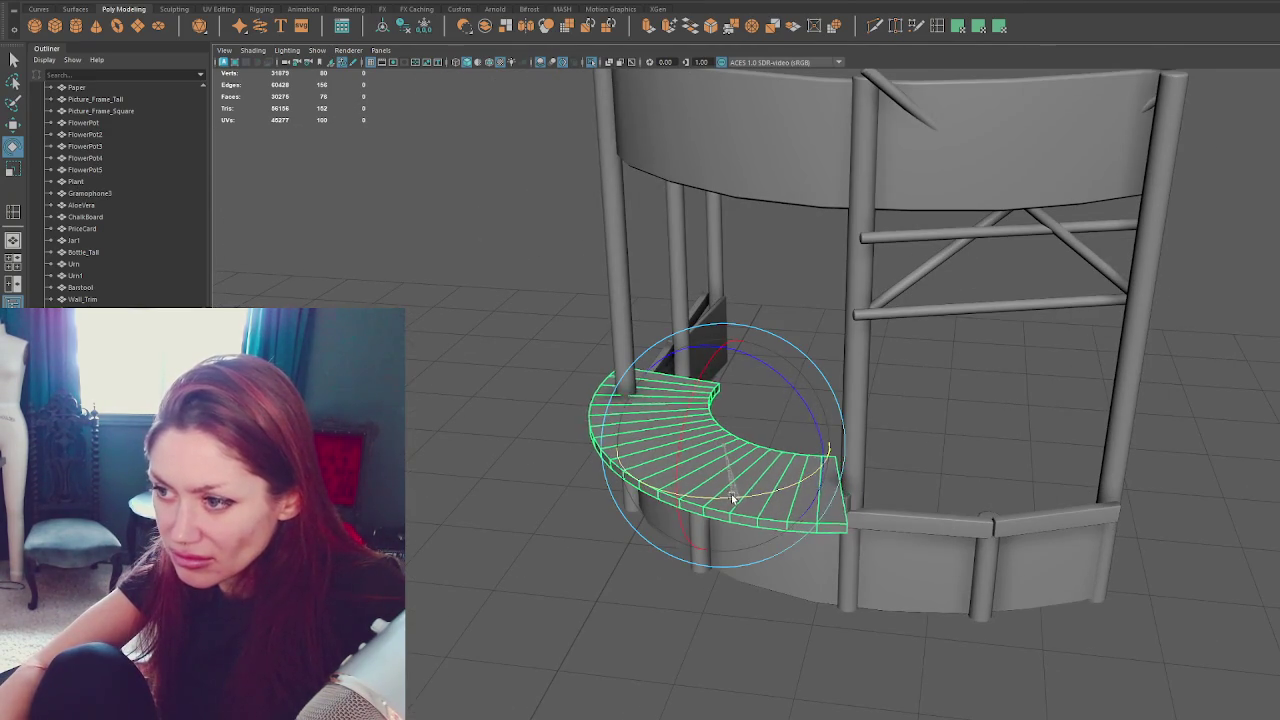
pyautogui.keyDown('alt'); pyautogui.moveTo(731, 497); pyautogui.dragTo(776, 506); pyautogui.keyUp('alt')
pyautogui.hotkey('ctrl', 'z')
pyautogui.hotkey('ctrl', 'z')
pyautogui.hotkey('ctrl', 'z')
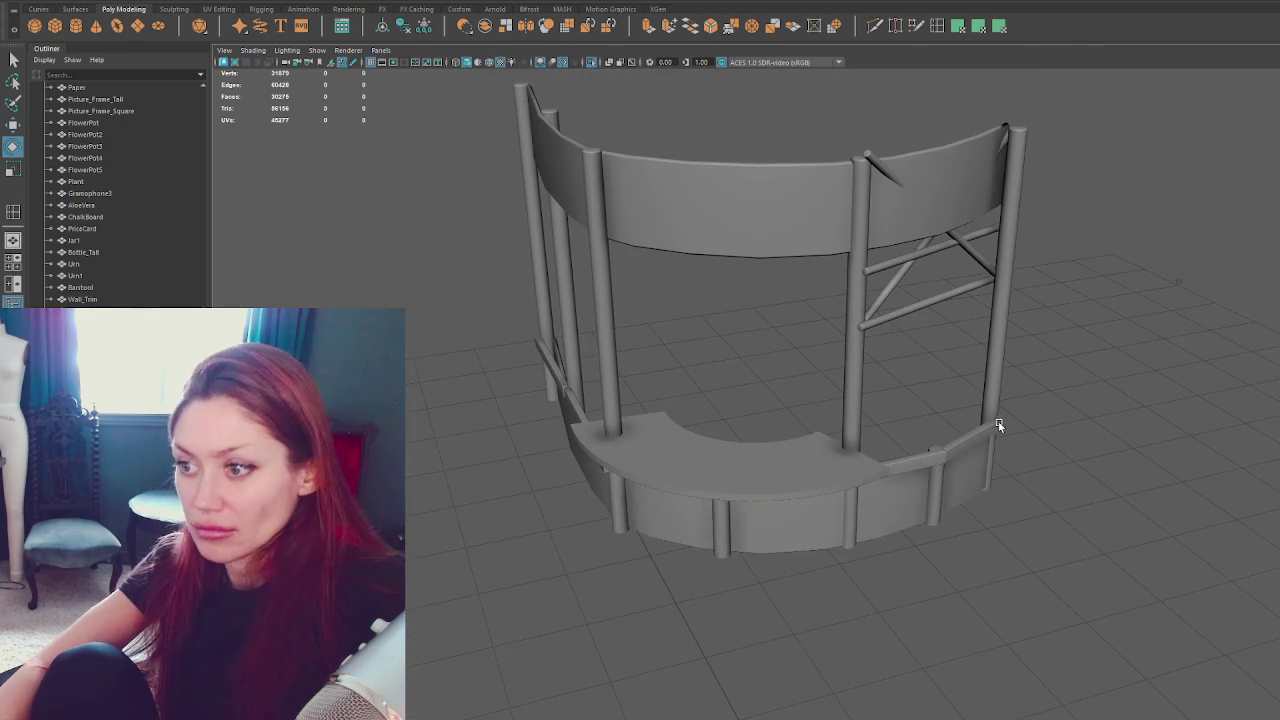
pyautogui.hotkey('shift', 'z')
pyautogui.hotkey('ctrl', 'z')
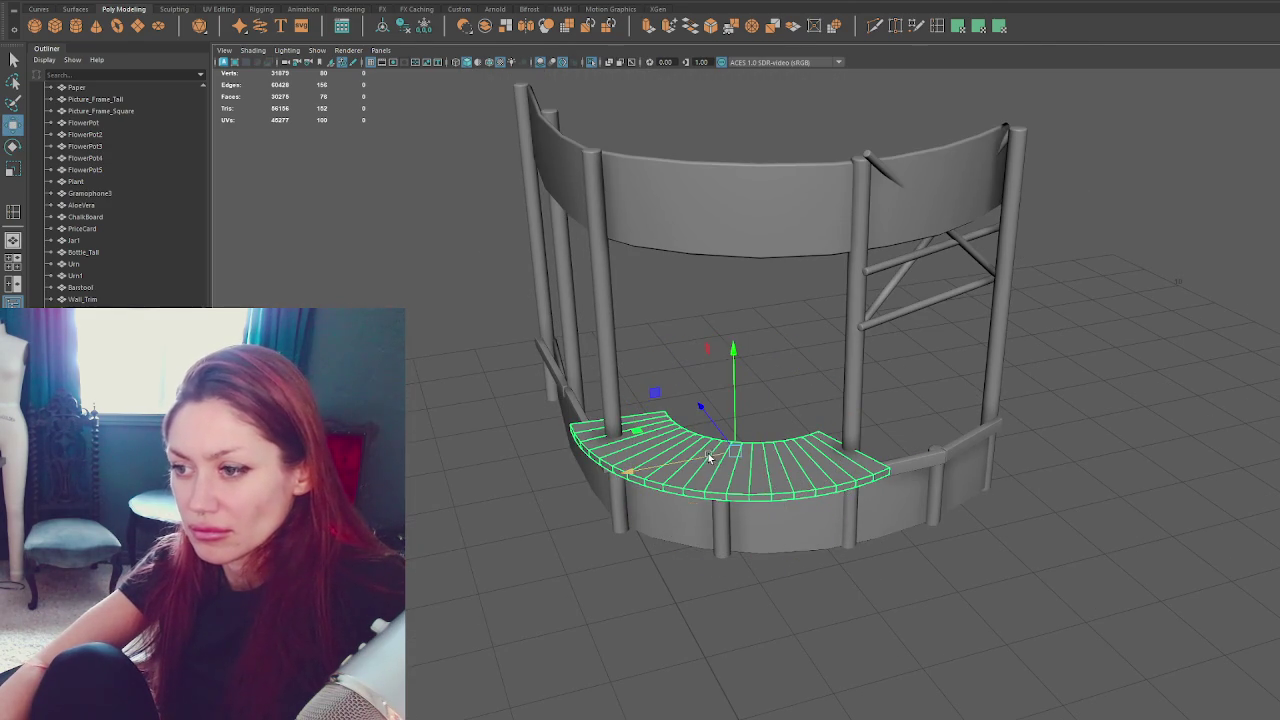
pyautogui.hotkey('ctrl', 'z')
pyautogui.hotkey('shift', 'z')
# Slide the shelf left and turn it about its vertical axis toward the posts.
pyautogui.moveTo(744, 467)
pyautogui.keyDown('alt'); pyautogui.mouseDown()
pyautogui.moveTo(737, 494)
pyautogui.moveTo(713, 489)
pyautogui.moveTo(737, 477)
pyautogui.moveTo(708, 488)
pyautogui.moveTo(822, 498)
pyautogui.mouseUp(); pyautogui.keyUp('alt')
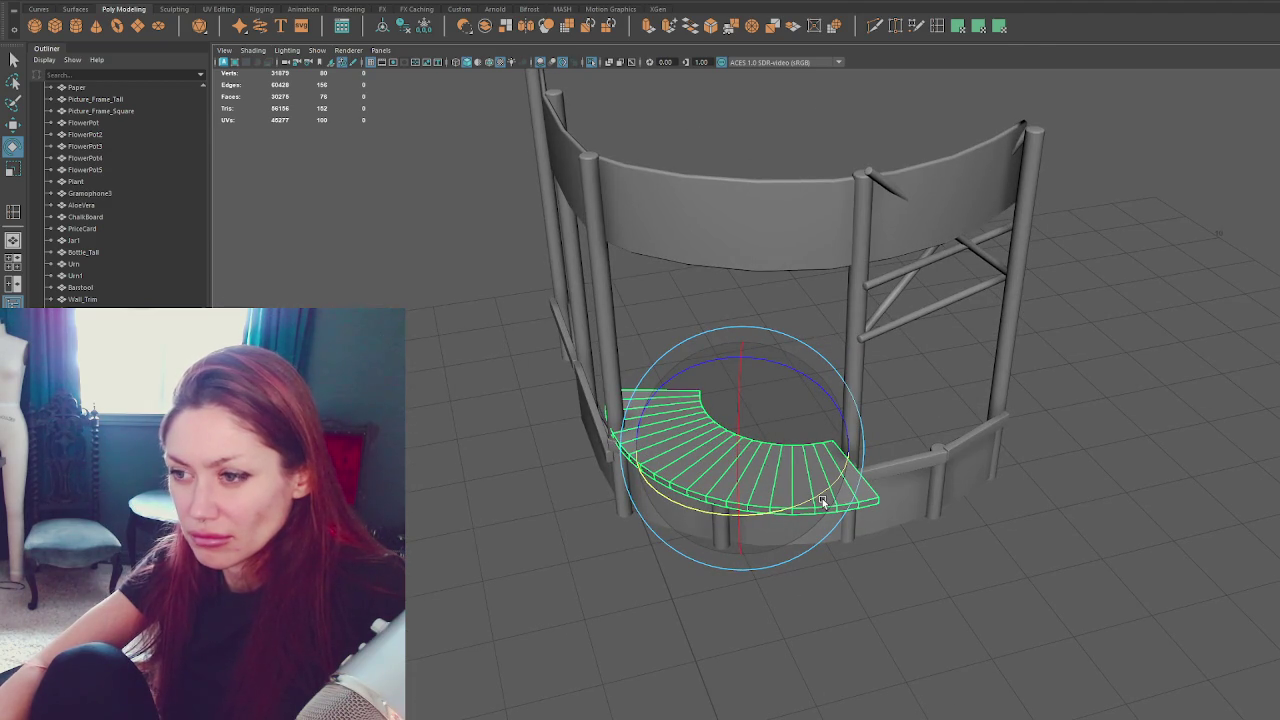
pyautogui.moveTo(745, 512)
pyautogui.mouseDown()
pyautogui.moveTo(731, 466)
pyautogui.moveTo(660, 466)
pyautogui.mouseUp()
pyautogui.press('w')
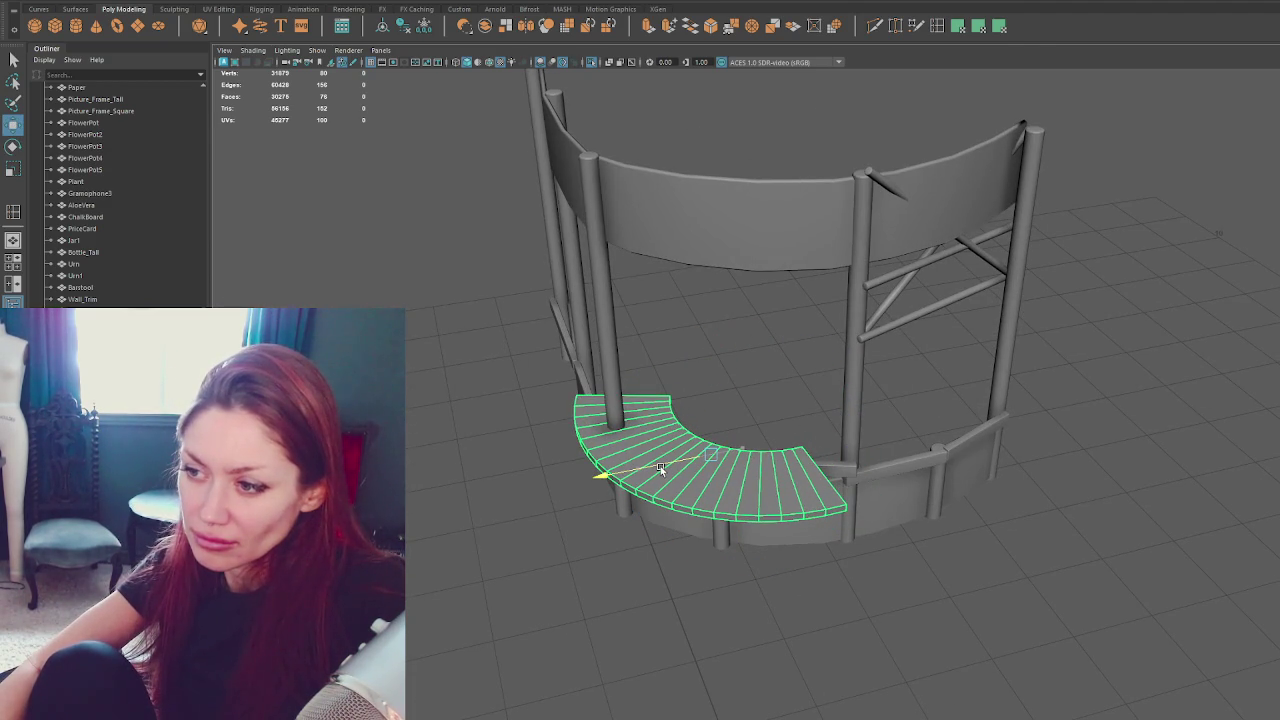
pyautogui.press('e')
pyautogui.moveTo(745, 514)
pyautogui.mouseDown()
pyautogui.moveTo(1040, 468)
pyautogui.moveTo(978, 484)
pyautogui.moveTo(988, 514)
pyautogui.moveTo(963, 461)
pyautogui.moveTo(903, 471)
pyautogui.moveTo(928, 490)
pyautogui.mouseUp()
pyautogui.press('w')
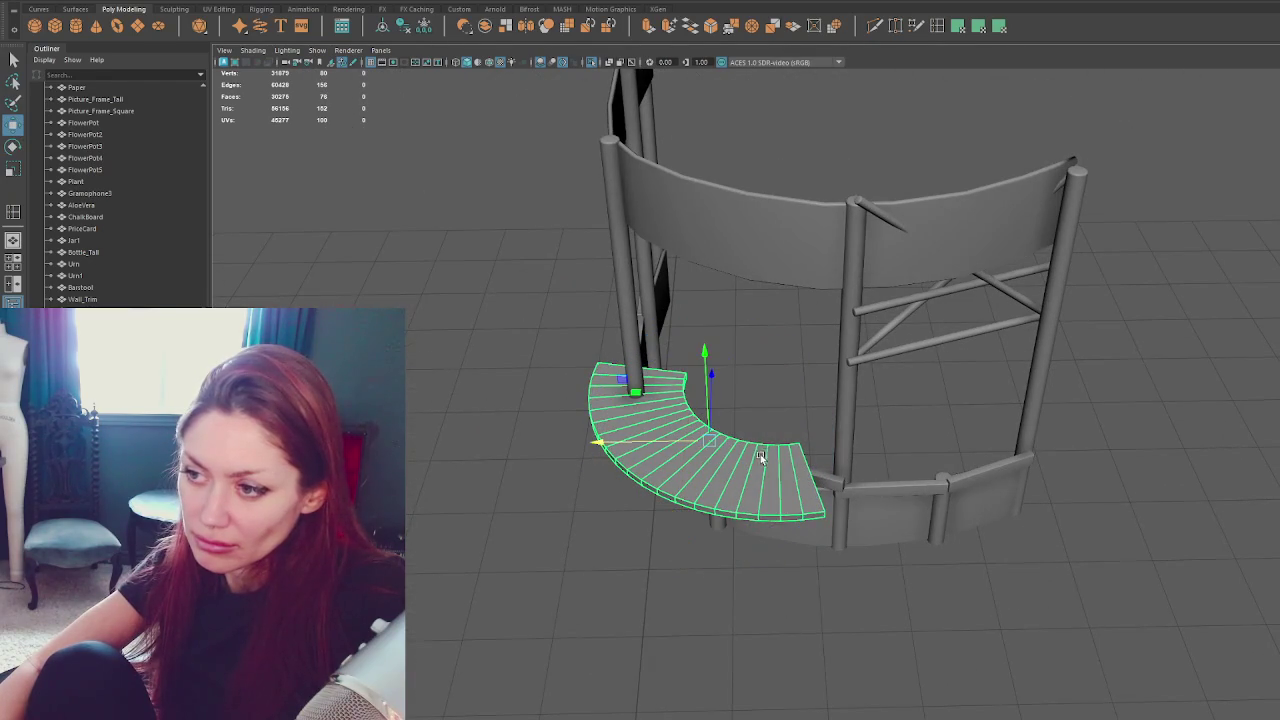
pyautogui.moveTo(687, 443); pyautogui.dragTo(715, 443)
# Nudge the shelf slightly right and rotate it to line up with the front posts.
pyautogui.press('e')
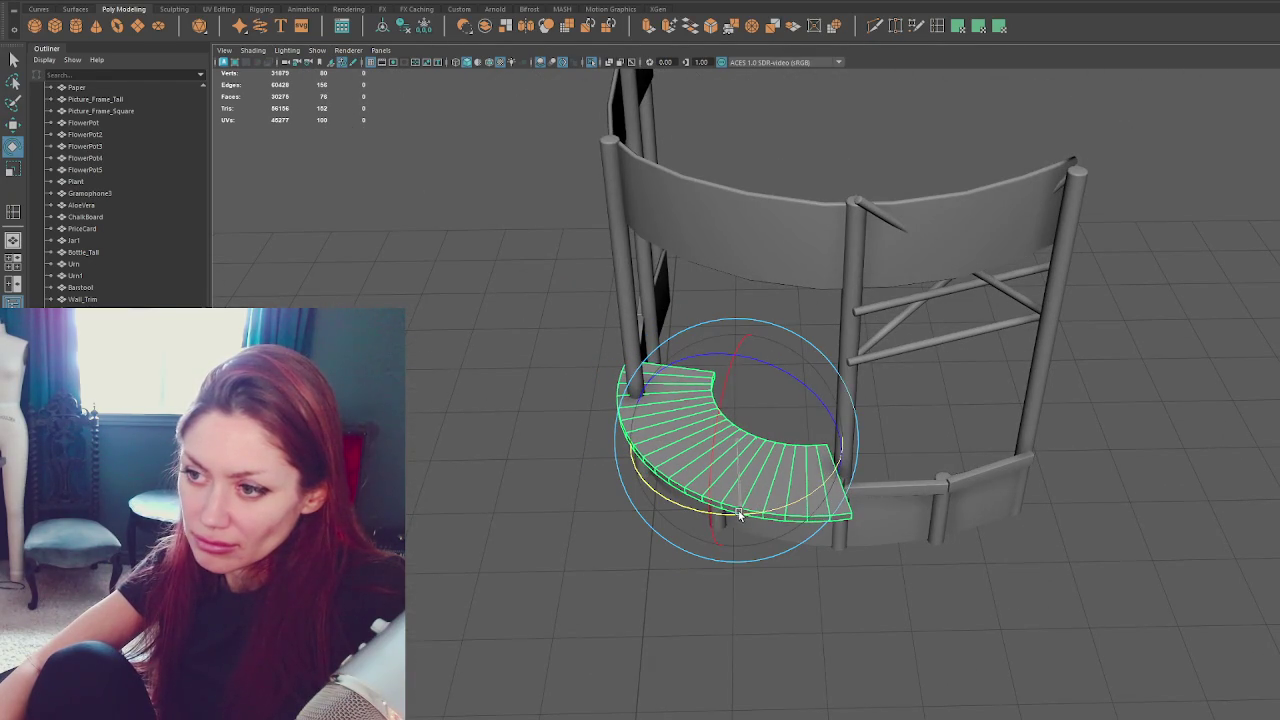
pyautogui.press('w')
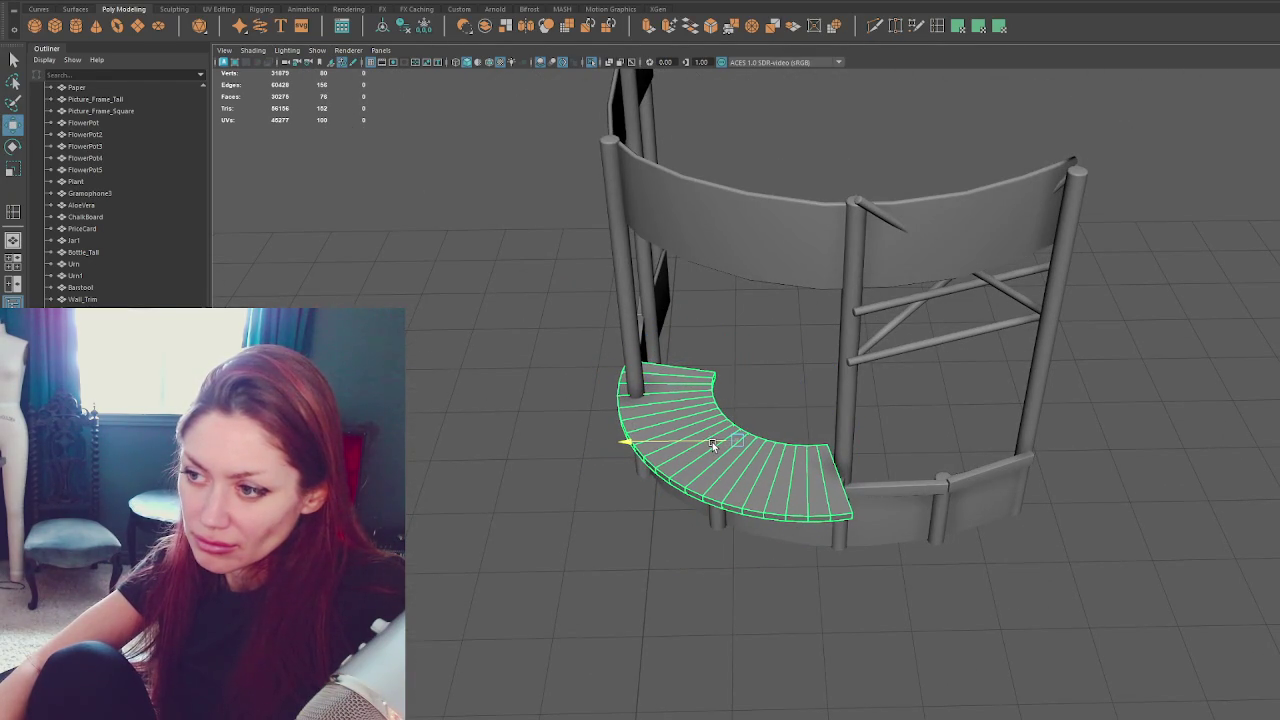
pyautogui.moveTo(712, 442); pyautogui.dragTo(723, 454)
pyautogui.press('e')
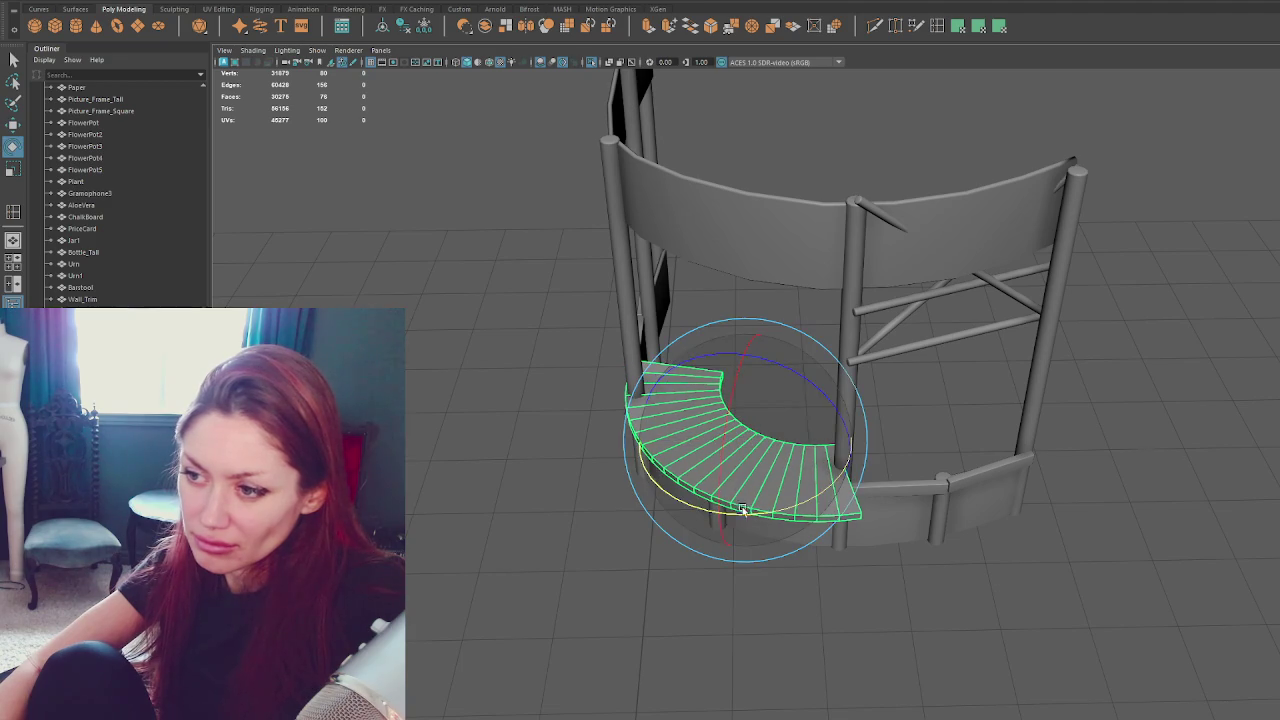
pyautogui.moveTo(730, 508); pyautogui.dragTo(759, 513)
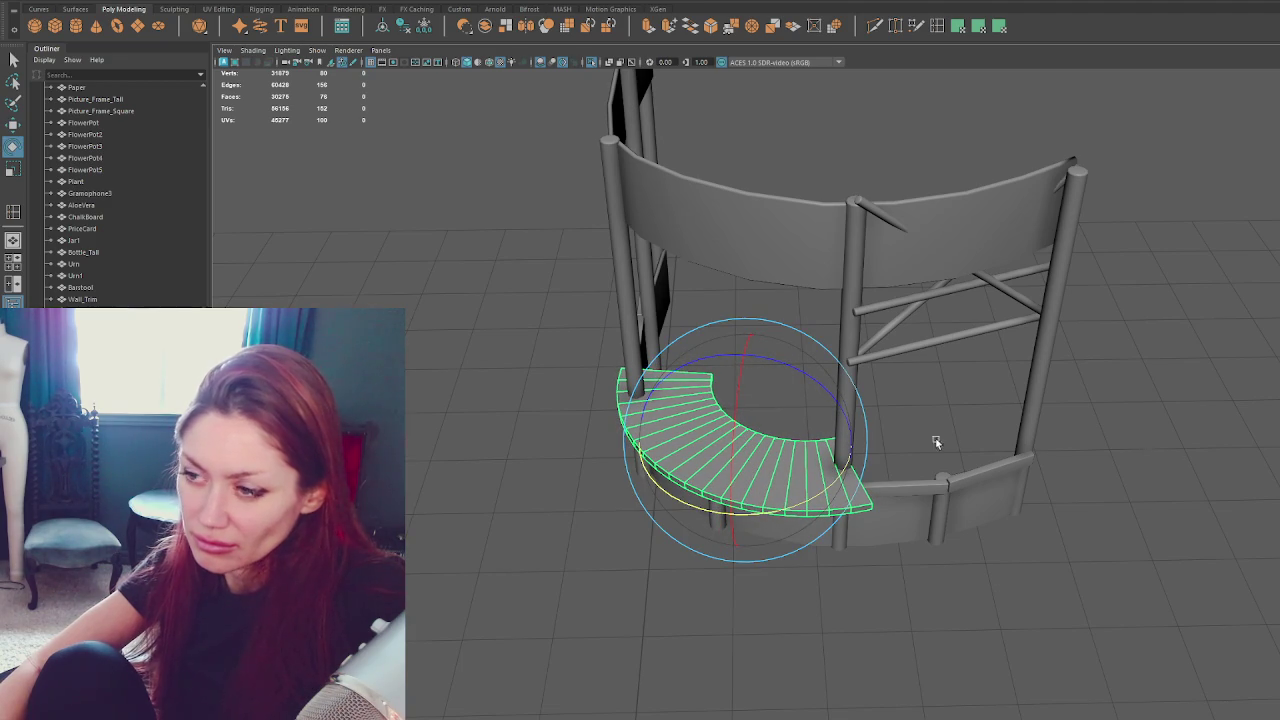
# Check the fit by selecting the shelf, the front post panel and the vertical posts.
pyautogui.click(925, 455)
pyautogui.moveTo(934, 469)
pyautogui.keyDown('alt'); pyautogui.mouseDown()
pyautogui.moveTo(980, 460)
pyautogui.moveTo(755, 461)
pyautogui.mouseUp(); pyautogui.keyUp('alt')
pyautogui.click(755, 461)
pyautogui.click(634, 471)
pyautogui.click(762, 479)
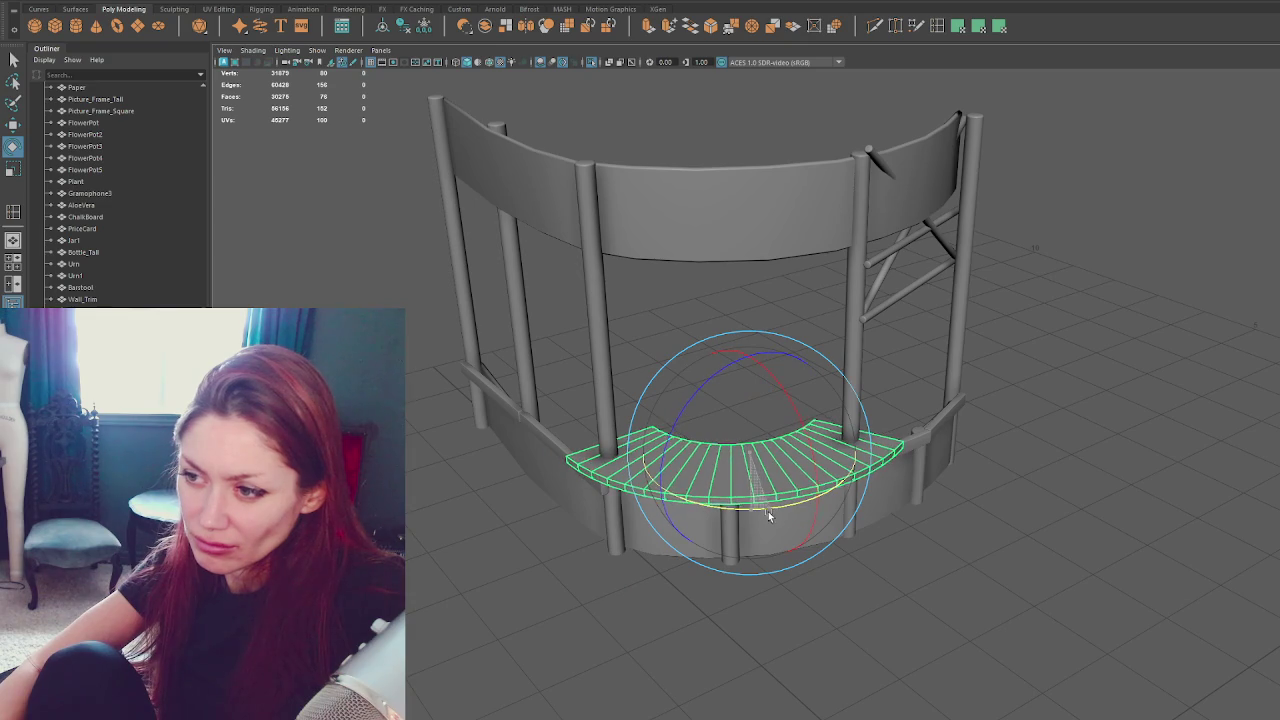
pyautogui.press('w')
pyautogui.moveTo(715, 459)
pyautogui.keyDown('alt'); pyautogui.mouseDown()
pyautogui.moveTo(763, 470)
pyautogui.moveTo(712, 469)
pyautogui.moveTo(700, 447)
pyautogui.moveTo(736, 447)
pyautogui.moveTo(754, 469)
pyautogui.mouseUp(); pyautogui.keyUp('alt')
pyautogui.click(1036, 388)
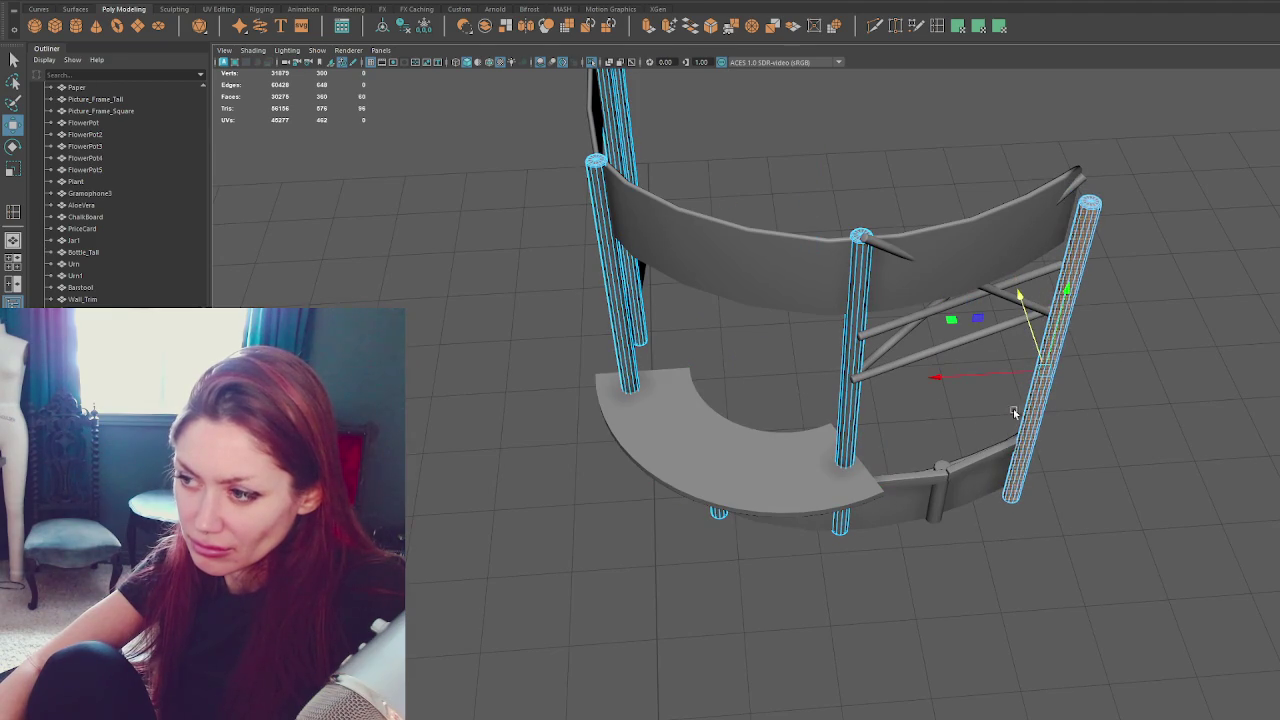
# Rotate the lower right rail to a flatter angle against the corner post.
pyautogui.click(1000, 453)
pyautogui.press('e')
pyautogui.moveTo(994, 534); pyautogui.dragTo(977, 537)
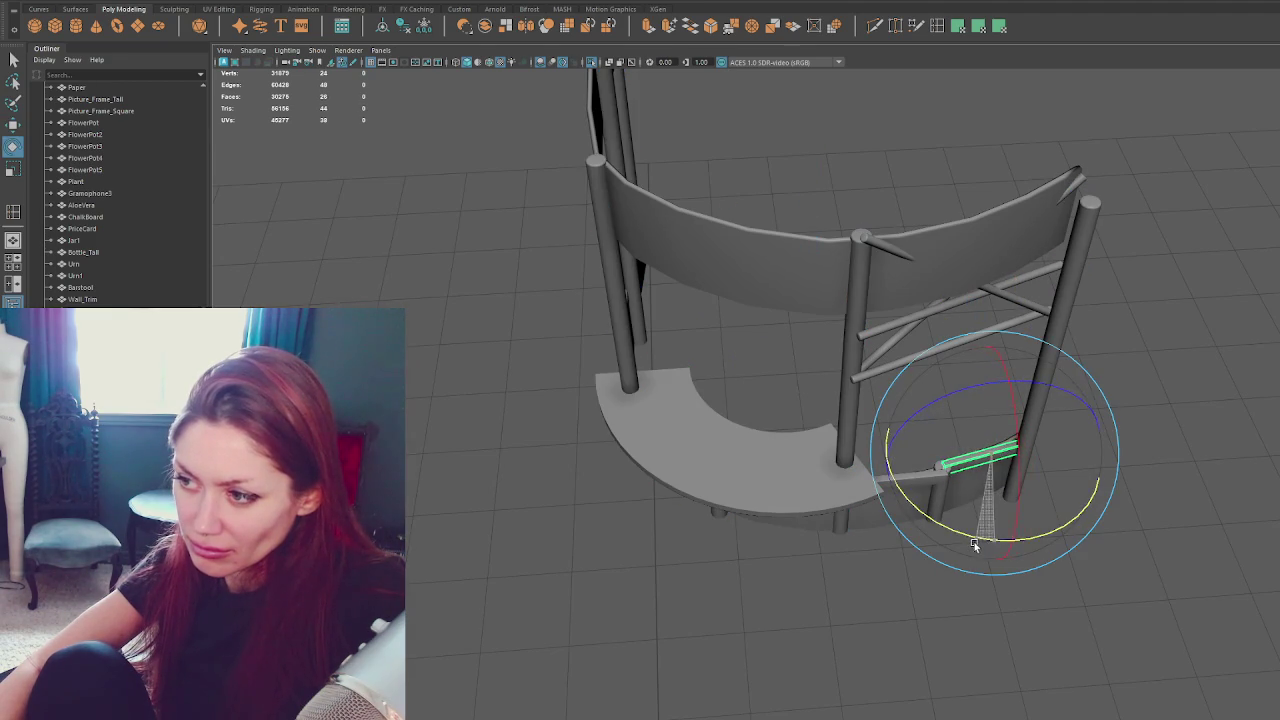
pyautogui.press('w')
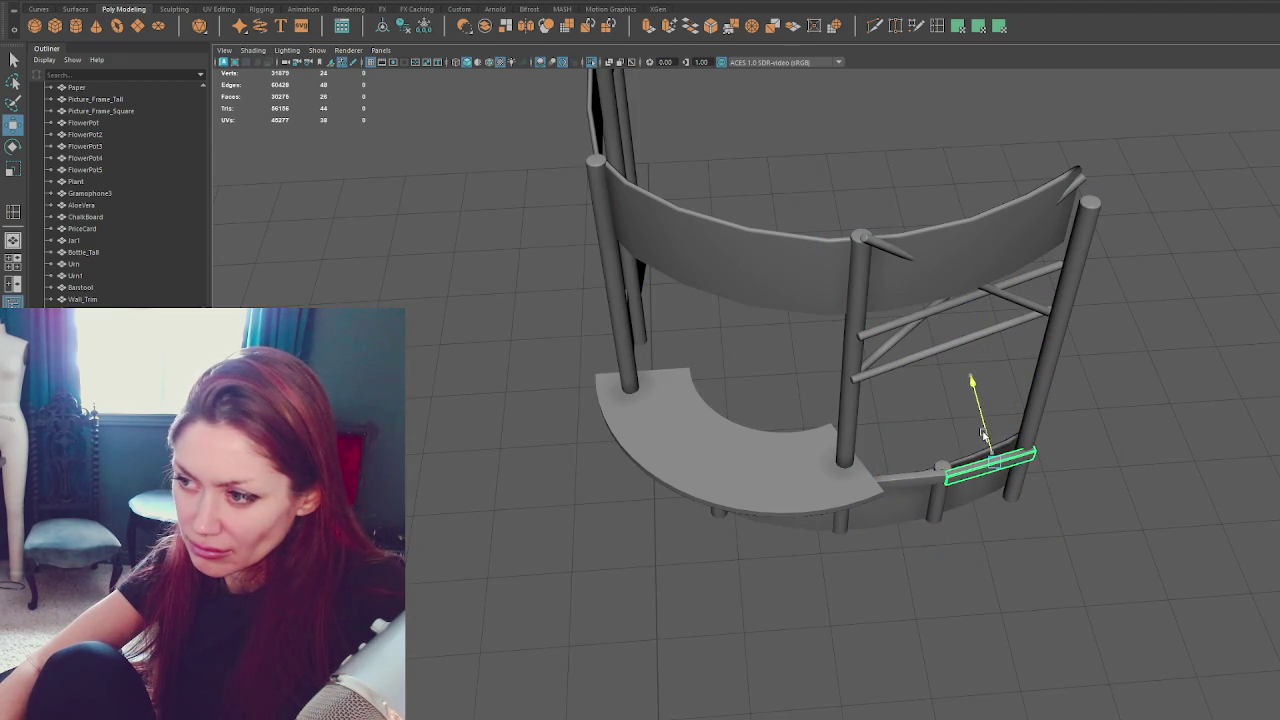
# Marquee-select the rail's end vertices in component mode, then clear the selection.
pyautogui.moveTo(1063, 383); pyautogui.dragTo(1063, 345, button='right')
pyautogui.moveTo(1128, 349); pyautogui.dragTo(951, 551)
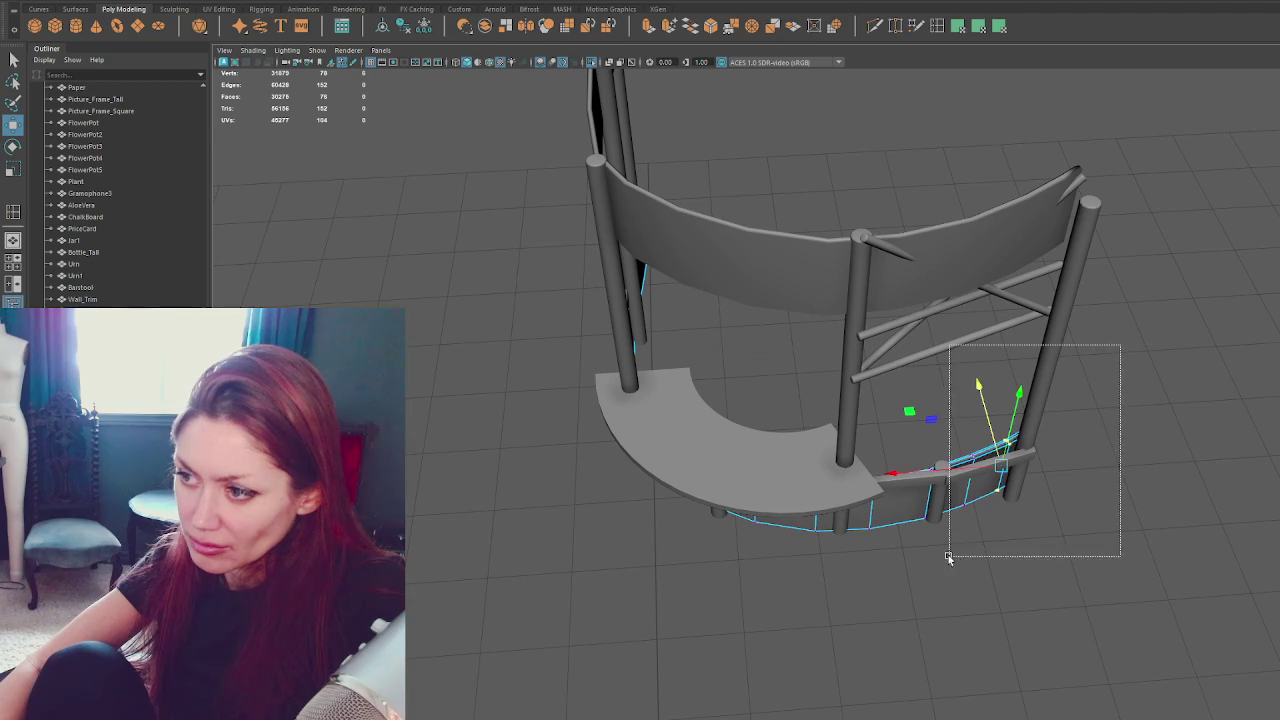
pyautogui.moveTo(1185, 382)
pyautogui.mouseDown()
pyautogui.moveTo(966, 560)
pyautogui.moveTo(1016, 540)
pyautogui.mouseUp()
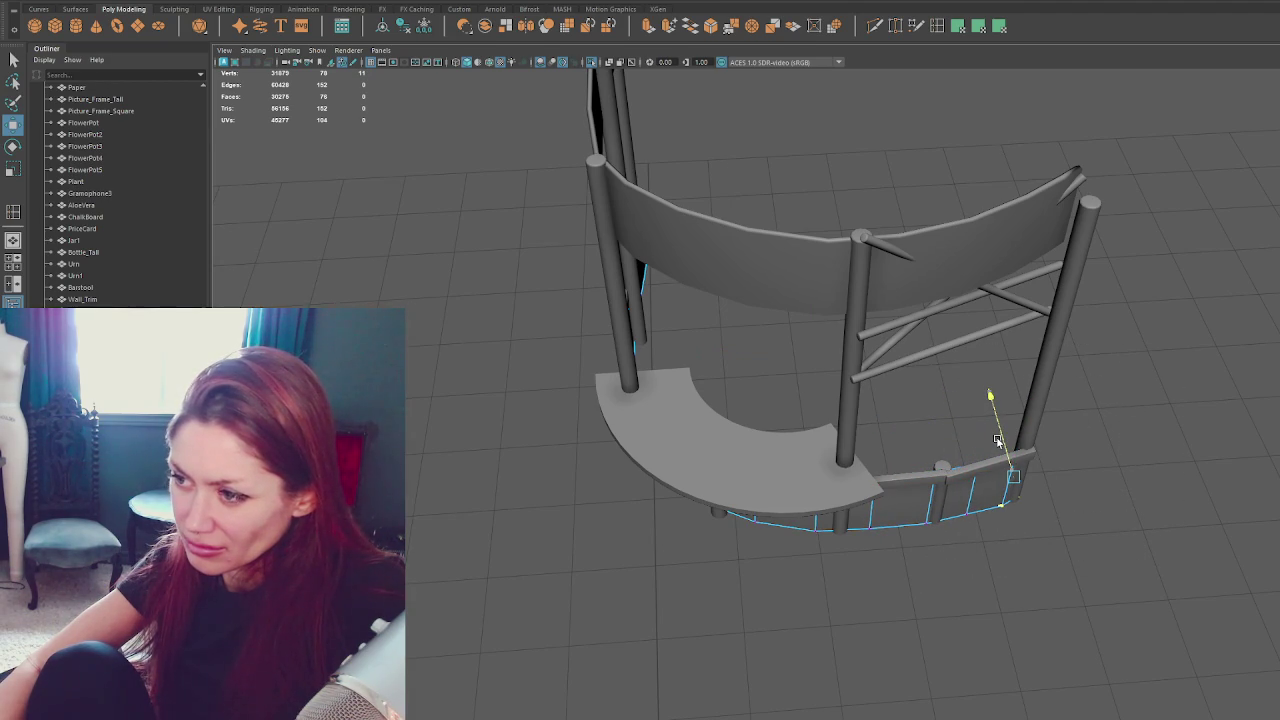
pyautogui.click(1157, 358)
pyautogui.moveTo(1157, 358)
pyautogui.keyDown('alt'); pyautogui.mouseDown()
pyautogui.moveTo(1152, 320)
pyautogui.moveTo(1034, 334)
pyautogui.mouseUp(); pyautogui.keyUp('alt')
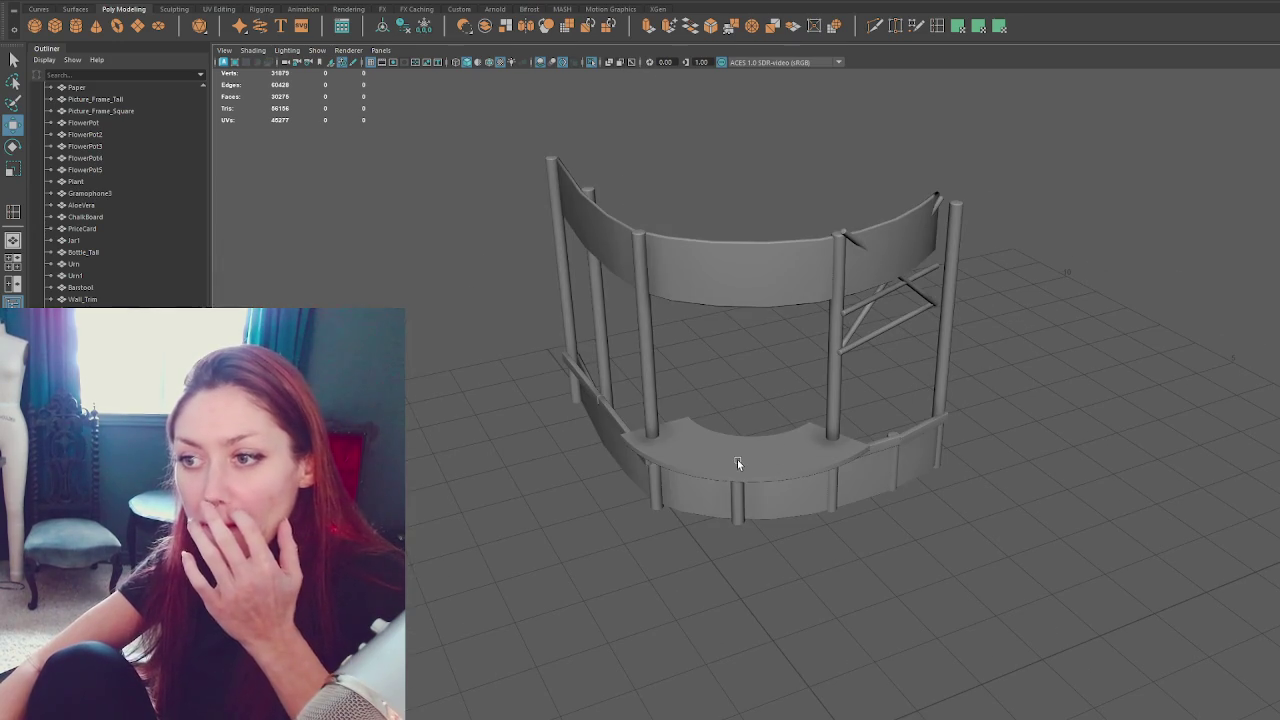
# Create a polygon cube and scale it into a long thin plank beside the left post.
pyautogui.click(55, 25)
pyautogui.moveTo(815, 707); pyautogui.dragTo(620, 410)
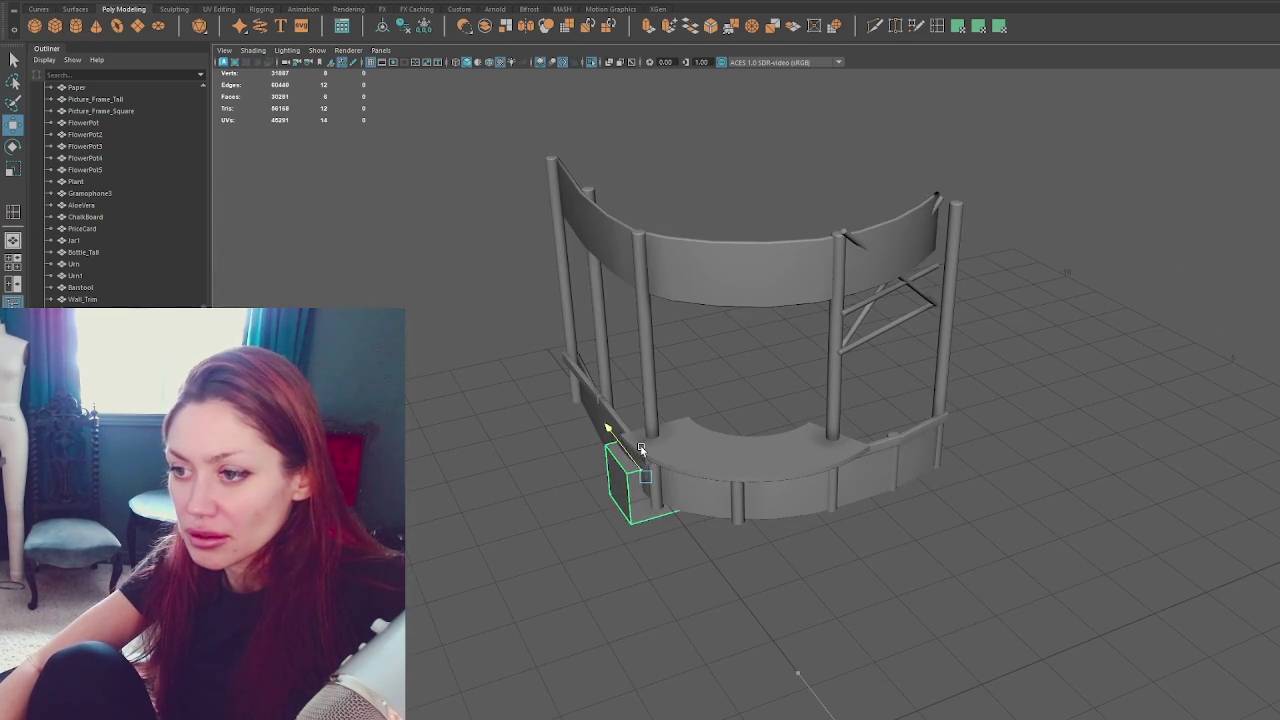
pyautogui.press('r')
pyautogui.moveTo(614, 355); pyautogui.dragTo(623, 447)
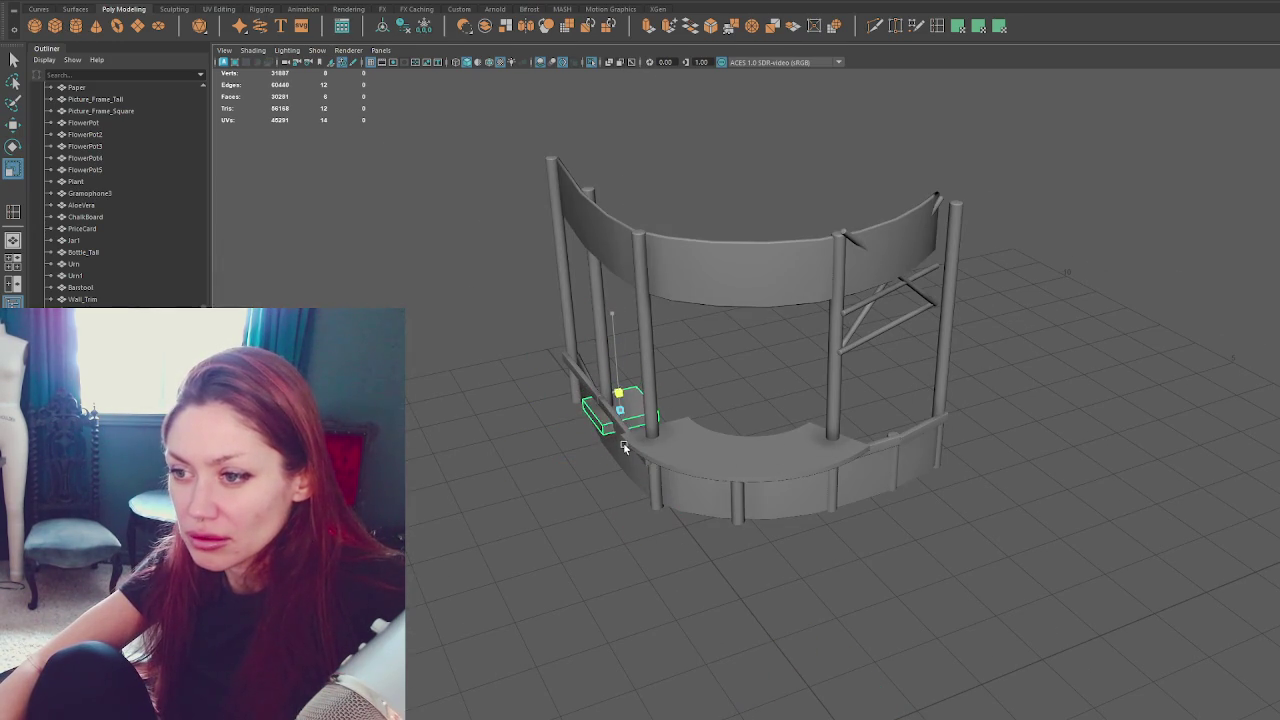
pyautogui.moveTo(612, 318); pyautogui.dragTo(546, 243)
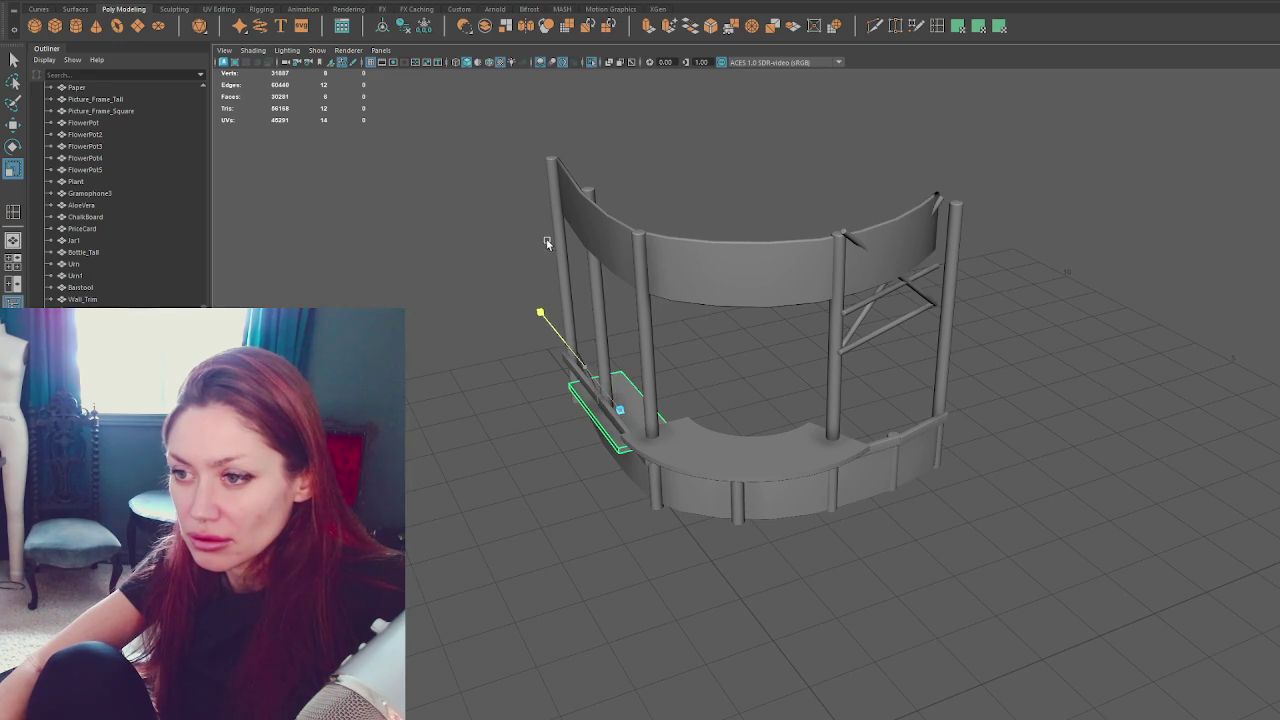
pyautogui.moveTo(600, 418); pyautogui.dragTo(614, 418)
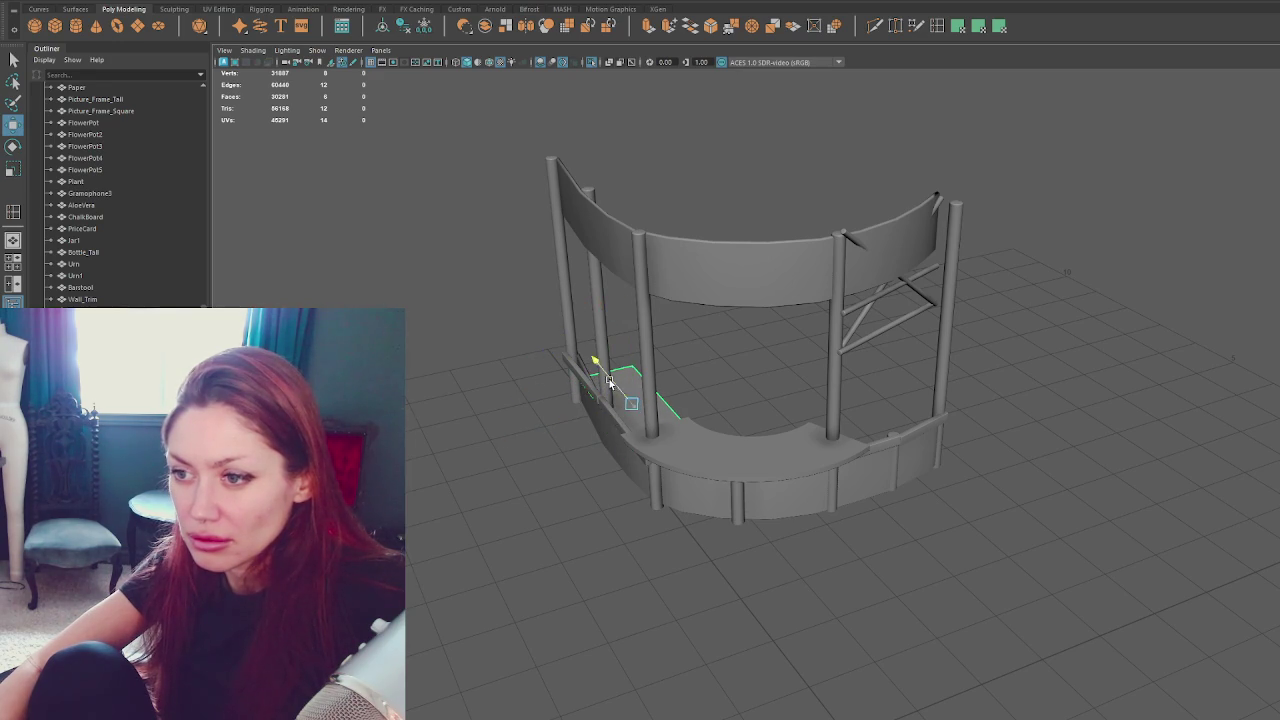
# Resize the plank along one axis and slide it right along its length.
pyautogui.press('w')
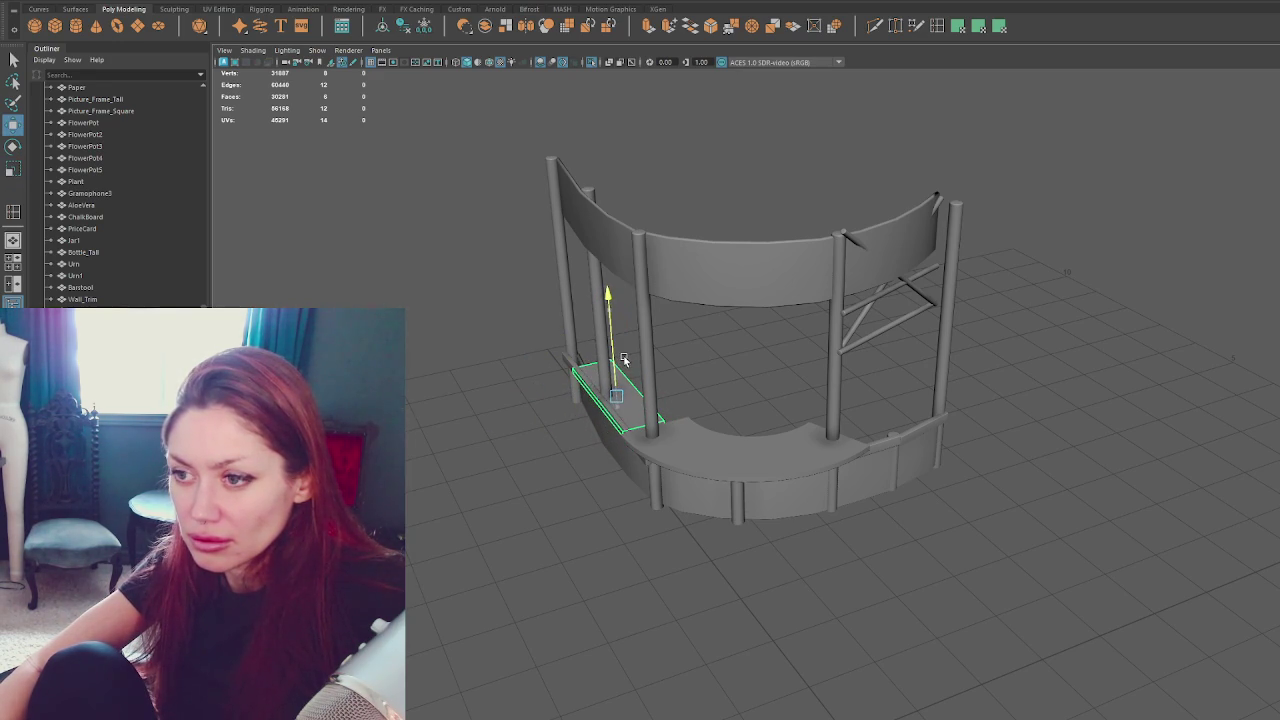
pyautogui.press('r')
pyautogui.moveTo(596, 350); pyautogui.dragTo(591, 340)
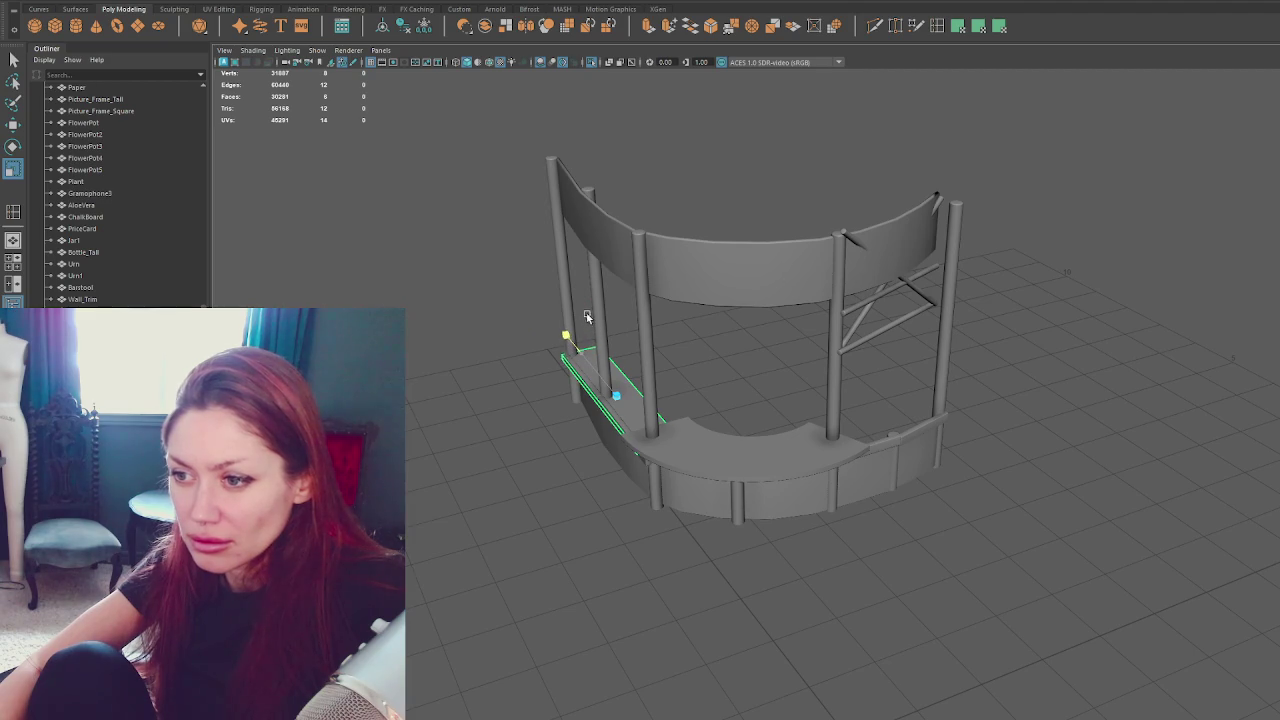
pyautogui.press('w')
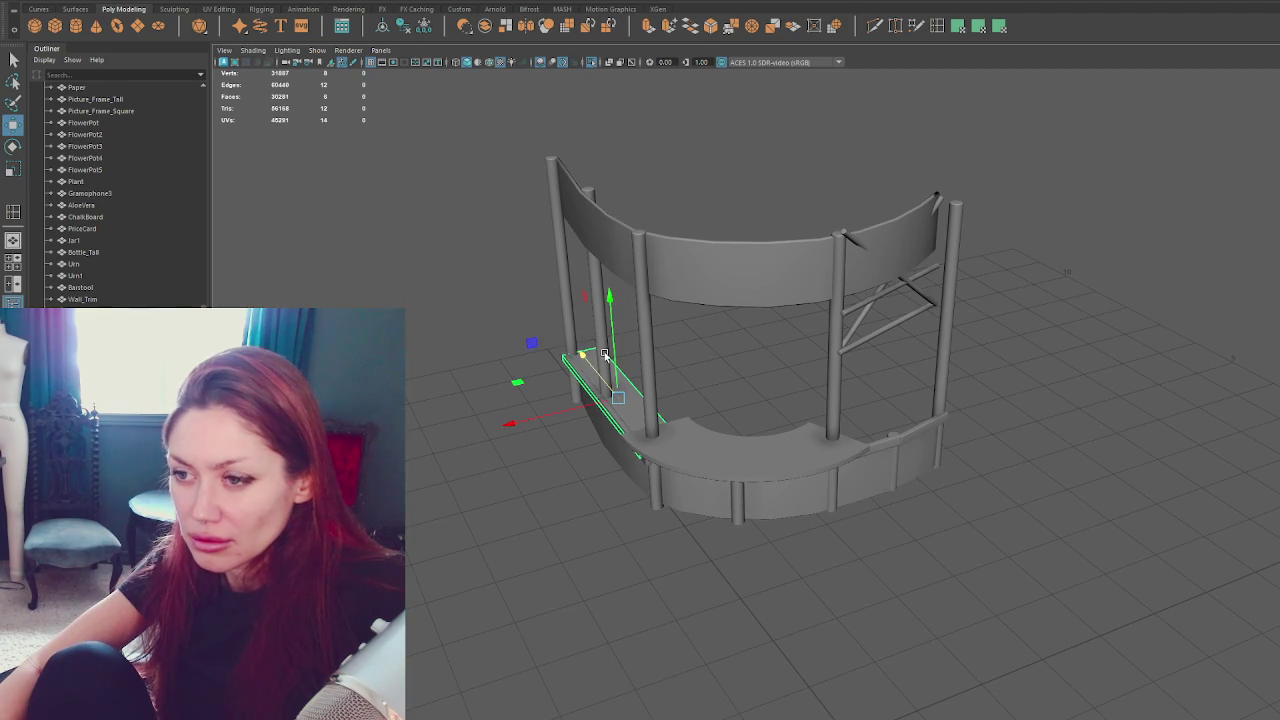
pyautogui.moveTo(582, 411)
pyautogui.mouseDown()
pyautogui.moveTo(814, 406)
pyautogui.moveTo(699, 399)
pyautogui.moveTo(797, 390)
pyautogui.moveTo(857, 404)
pyautogui.moveTo(871, 423)
pyautogui.mouseUp()
# Shorten the plank and rotate it onto the counter's right-end ledge.
pyautogui.press('e')
pyautogui.press('w')
pyautogui.press('r')
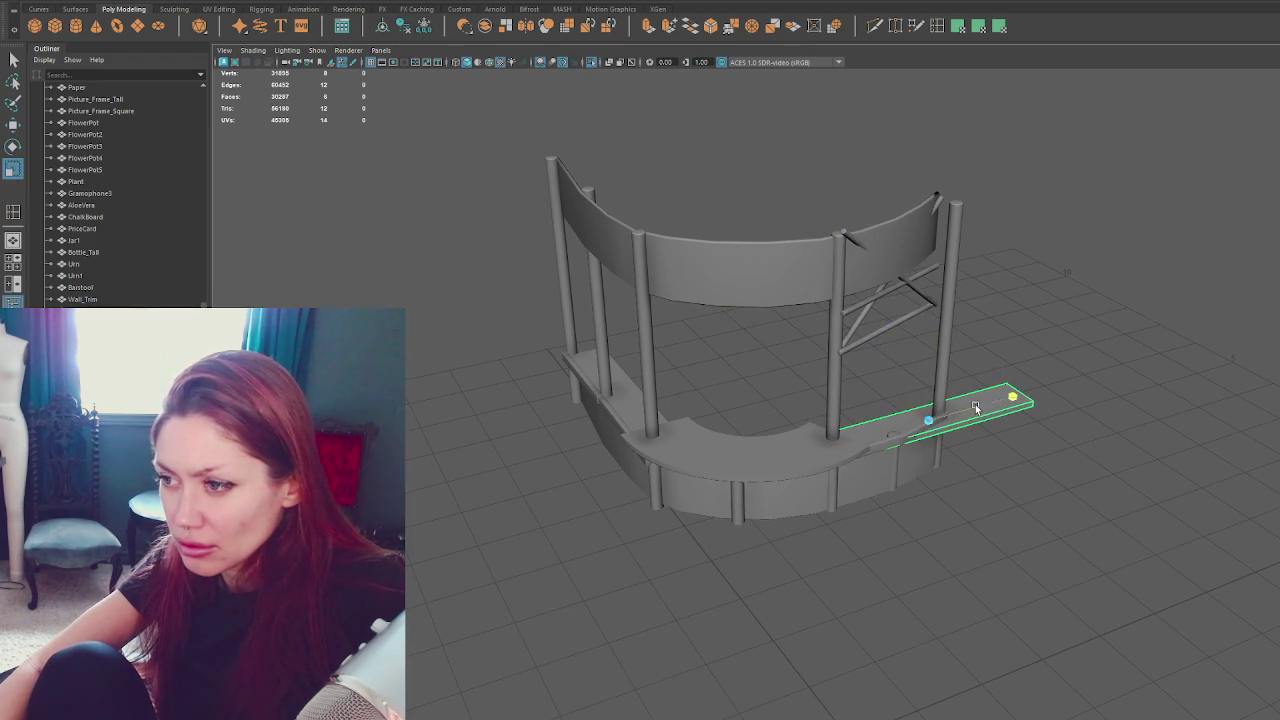
pyautogui.moveTo(977, 407); pyautogui.dragTo(950, 418)
pyautogui.press('w')
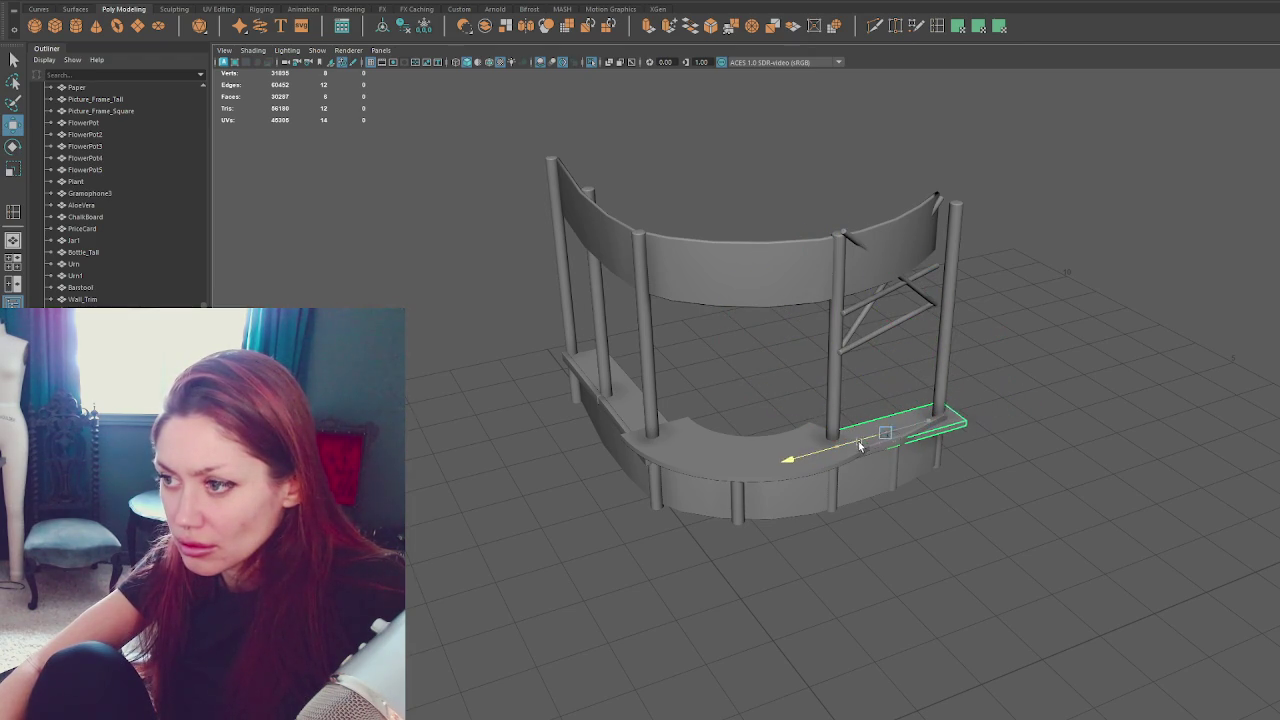
pyautogui.press('e')
pyautogui.moveTo(873, 460); pyautogui.dragTo(905, 492)
pyautogui.press('w')
pyautogui.moveTo(880, 445); pyautogui.dragTo(857, 420)
# Deselect the plank and add another polygon cube.
pyautogui.click(1014, 371)
pyautogui.keyDown('alt'); pyautogui.moveTo(1014, 371); pyautogui.dragTo(980, 430); pyautogui.keyUp('alt')
pyautogui.click(55, 25)
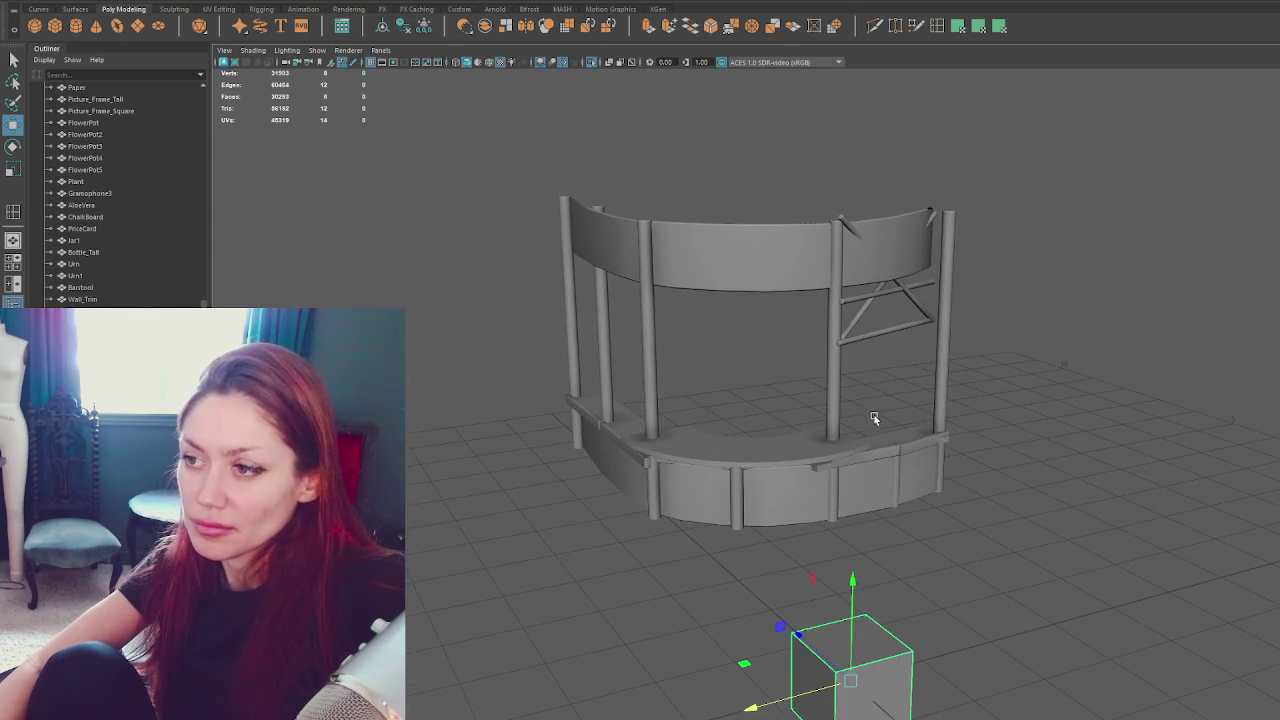
# Raise the new cube onto the counter and flatten it vertically.
pyautogui.moveTo(850, 622)
pyautogui.mouseDown()
pyautogui.moveTo(851, 372)
pyautogui.moveTo(890, 440)
pyautogui.mouseUp()
pyautogui.press('r')
pyautogui.moveTo(856, 364)
pyautogui.mouseDown()
pyautogui.moveTo(862, 415)
pyautogui.moveTo(737, 350)
pyautogui.mouseUp()
pyautogui.press('w')
pyautogui.press('r')
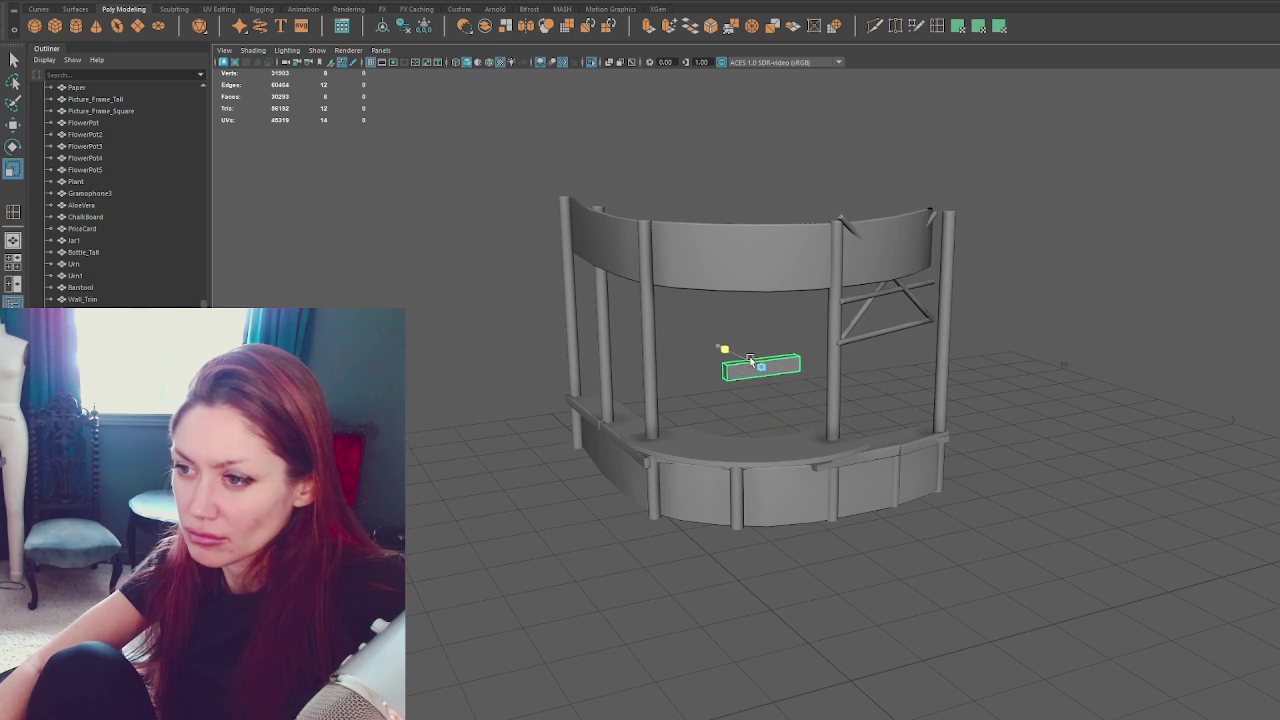
# Slide the flat bar left and place it beside the right-hand front post.
pyautogui.moveTo(770, 367)
pyautogui.keyDown('alt'); pyautogui.mouseDown()
pyautogui.moveTo(887, 381)
pyautogui.moveTo(878, 386)
pyautogui.mouseUp(); pyautogui.keyUp('alt')
pyautogui.press('w')
pyautogui.moveTo(878, 386); pyautogui.dragTo(766, 410, button='middle')
pyautogui.press('r')
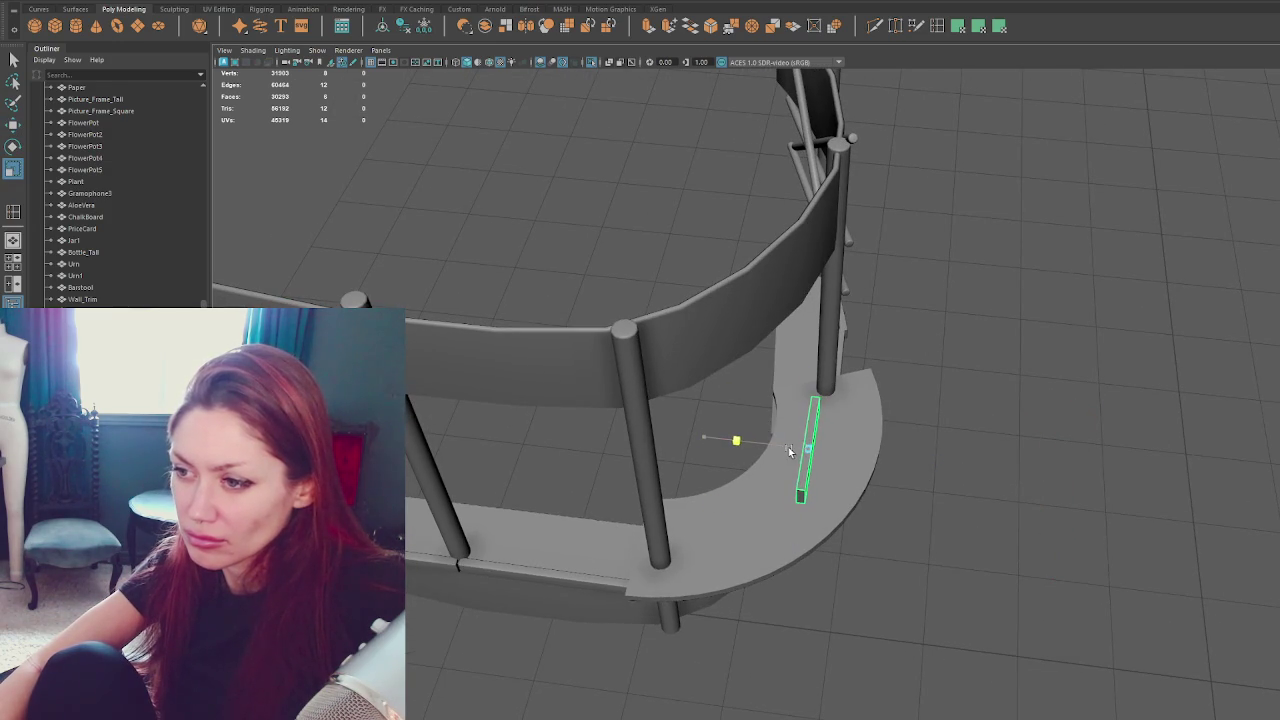
pyautogui.keyDown('alt'); pyautogui.moveTo(811, 420); pyautogui.dragTo(920, 410); pyautogui.keyUp('alt')
pyautogui.press('w')
pyautogui.moveTo(773, 290); pyautogui.dragTo(766, 298)
pyautogui.click(388, 29)
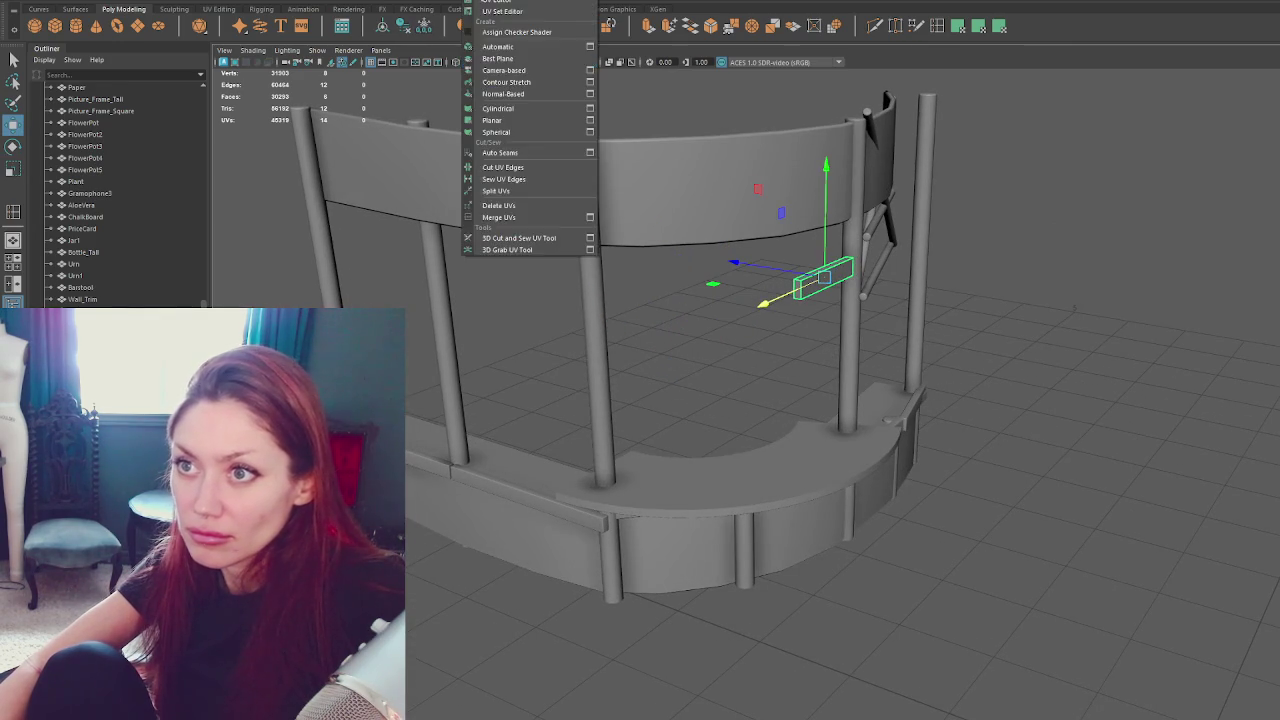
# Rotate the bar's UV shell 90° to horizontal and move the UV Editor aside.
pyautogui.keyDown('shift'); pyautogui.moveTo(857, 323); pyautogui.dragTo(717, 323, button='right'); pyautogui.keyUp('shift')
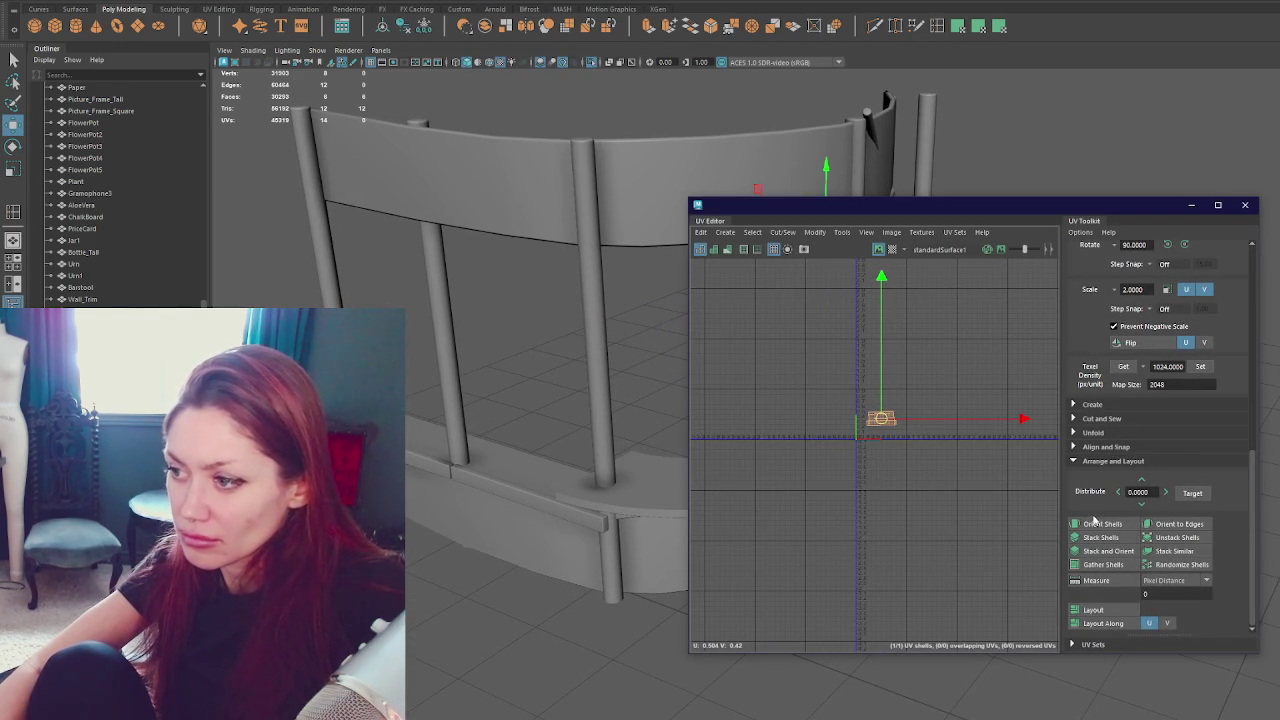
pyautogui.moveTo(1000, 196); pyautogui.dragTo(1278, 256)
pyautogui.keyDown('alt'); pyautogui.moveTo(754, 303); pyautogui.dragTo(717, 375); pyautogui.keyUp('alt')
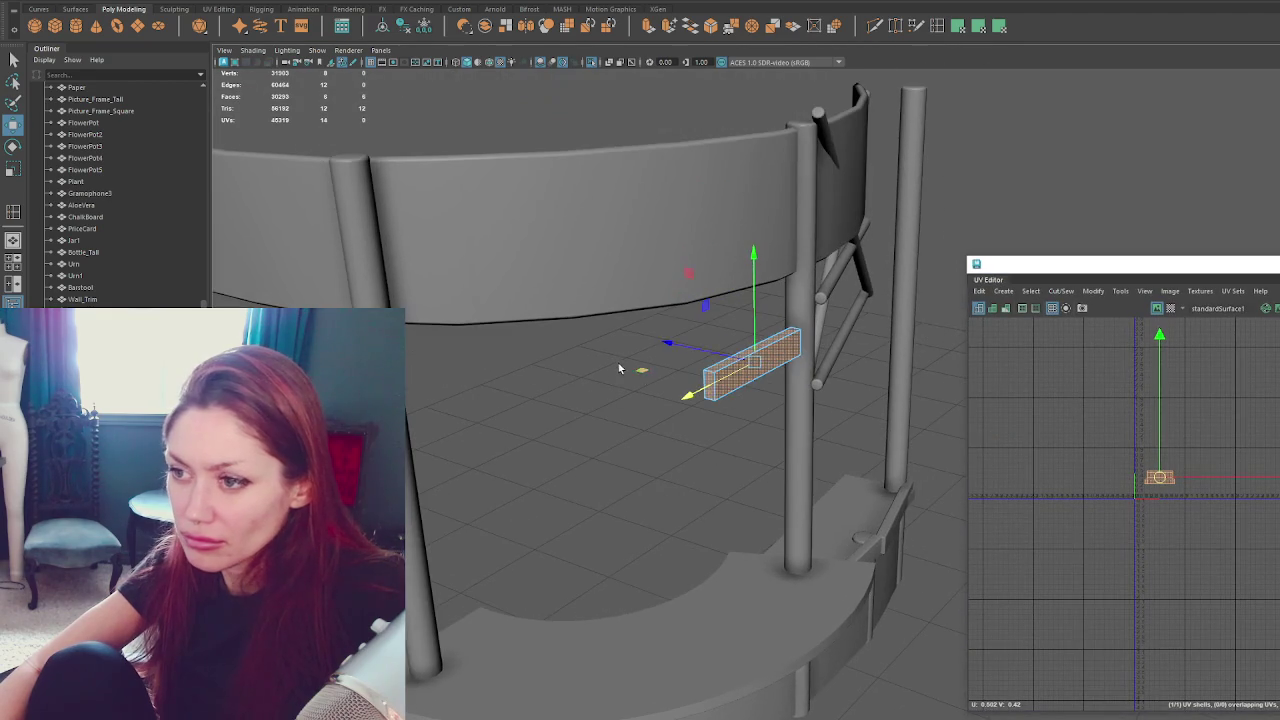
pyautogui.press('q')
pyautogui.click(717, 375)
pyautogui.click(717, 375)
# Bevel the bar's edges at fraction 0.3 and rotate it flat against the right post.
pyautogui.click(710, 28)
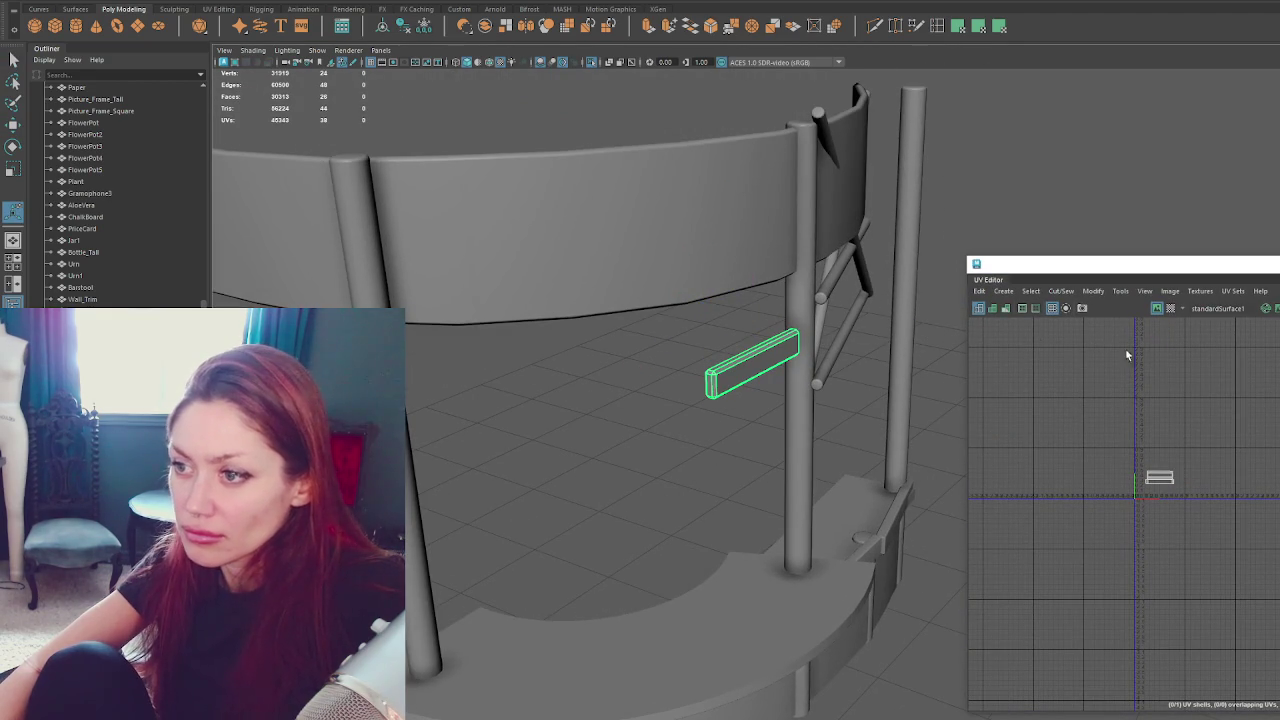
pyautogui.moveTo(1188, 270); pyautogui.dragTo(1232, 582)
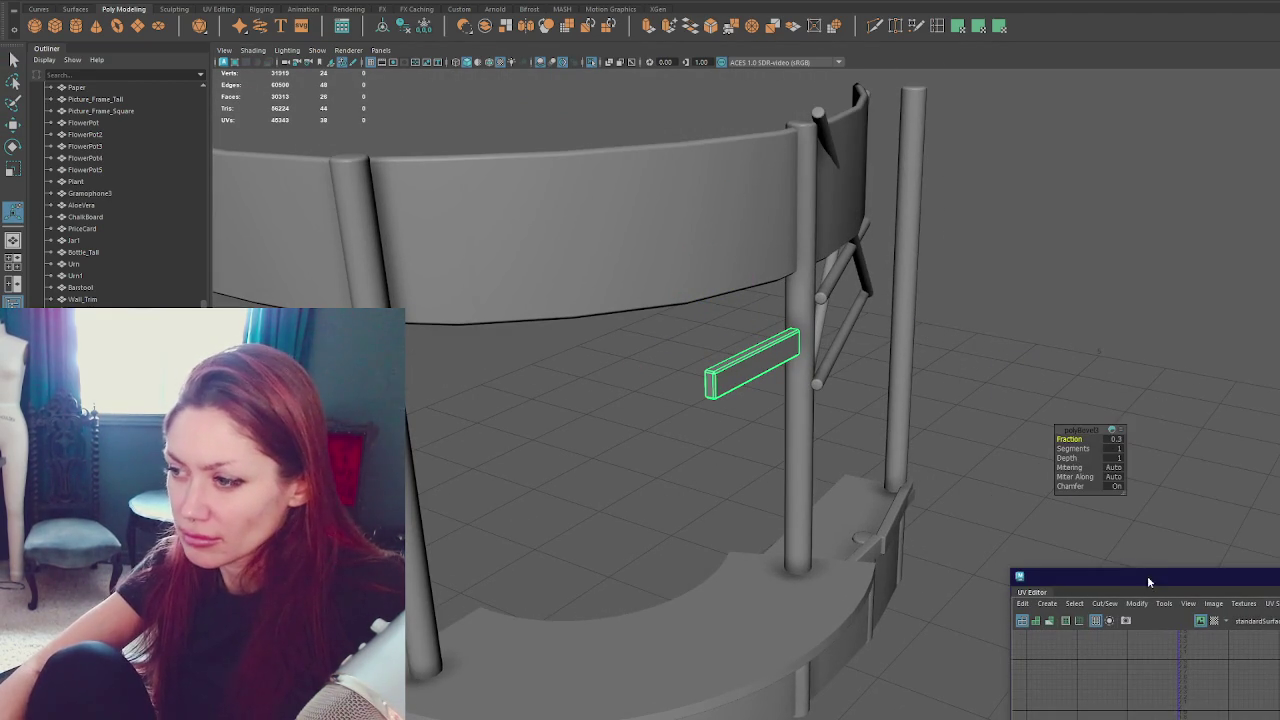
pyautogui.moveTo(1147, 576); pyautogui.dragTo(1110, 178)
pyautogui.press('e')
pyautogui.moveTo(780, 402); pyautogui.dragTo(726, 420)
pyautogui.press('q')
pyautogui.hotkey('ctrl', 'z')
pyautogui.hotkey('ctrl', 'z')
pyautogui.hotkey('shift', 'z')
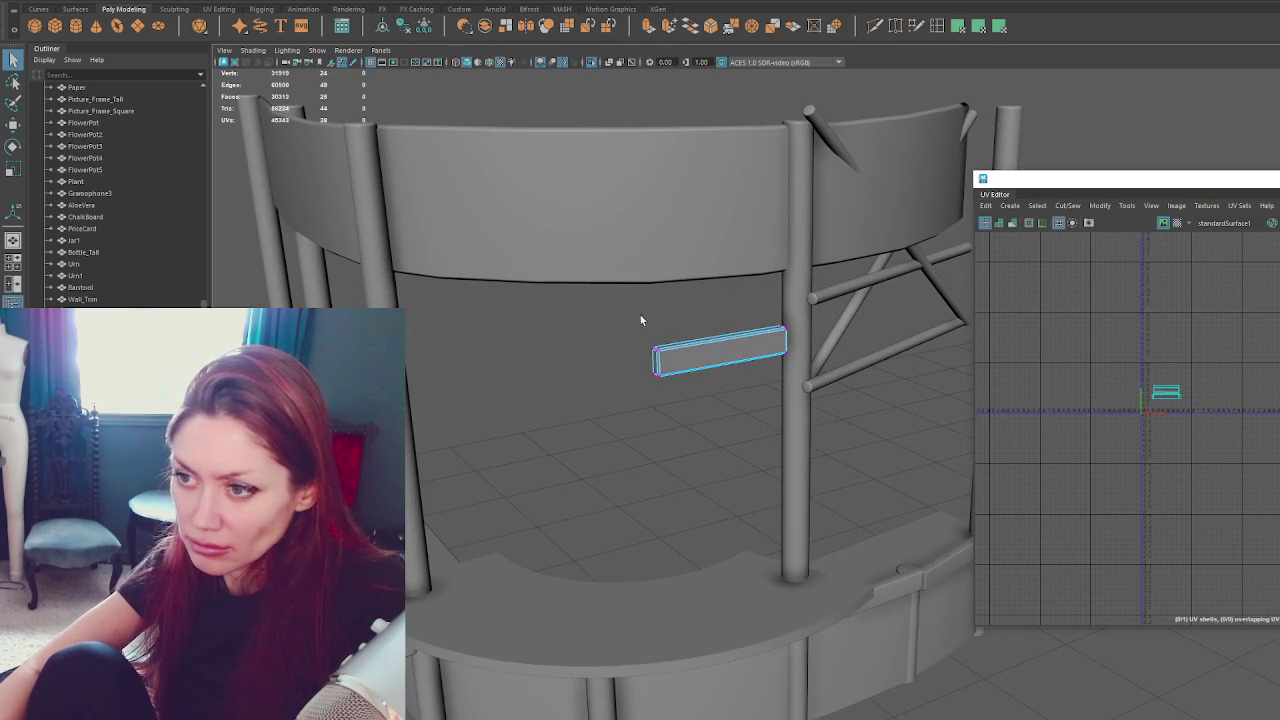
# Lengthen the board by pulling its left-end vertices outward.
pyautogui.press('w')
pyautogui.moveTo(628, 374); pyautogui.dragTo(525, 409)
pyautogui.press('F8')
# Duplicate the board, rotate the copy in line and raise it to the top band.
pyautogui.hotkey('ctrl', 'd')
pyautogui.moveTo(695, 342); pyautogui.dragTo(668, 329)
pyautogui.keyDown('shift'); pyautogui.moveTo(668, 329); pyautogui.dragTo(680, 300, button='right'); pyautogui.keyUp('shift')
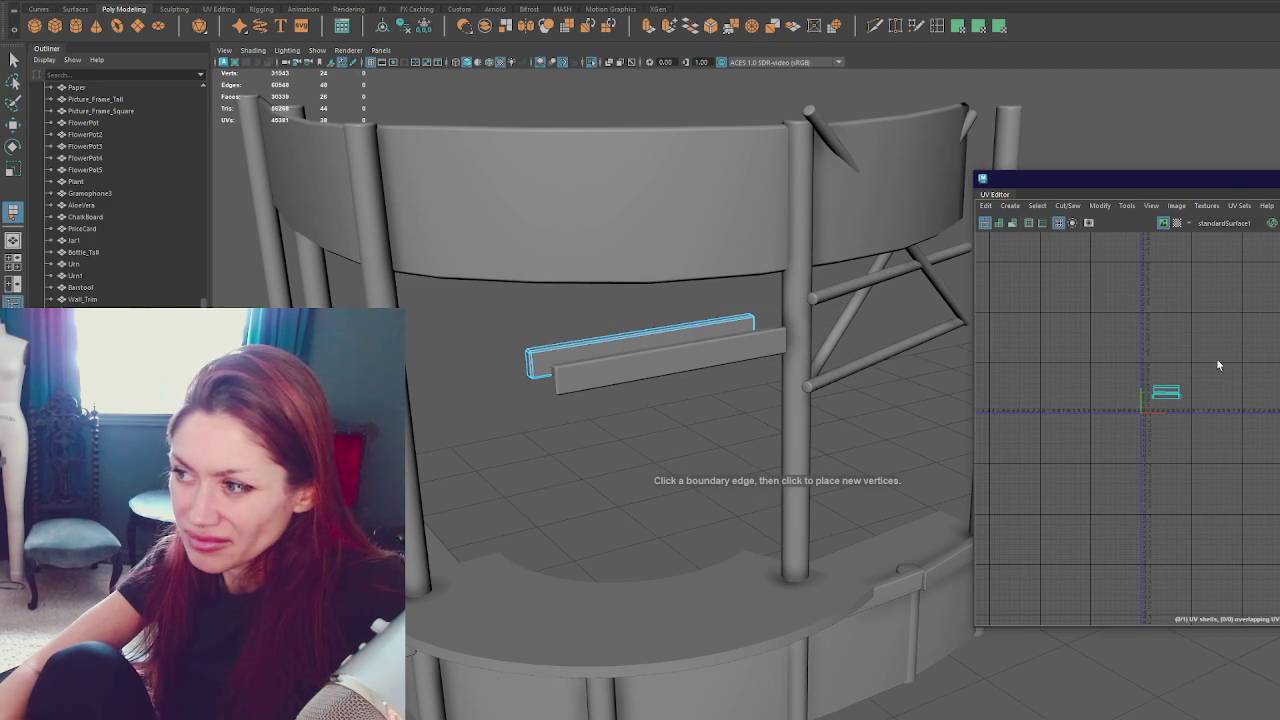
pyautogui.moveTo(557, 312); pyautogui.dragTo(600, 290, button='right')
pyautogui.press('e')
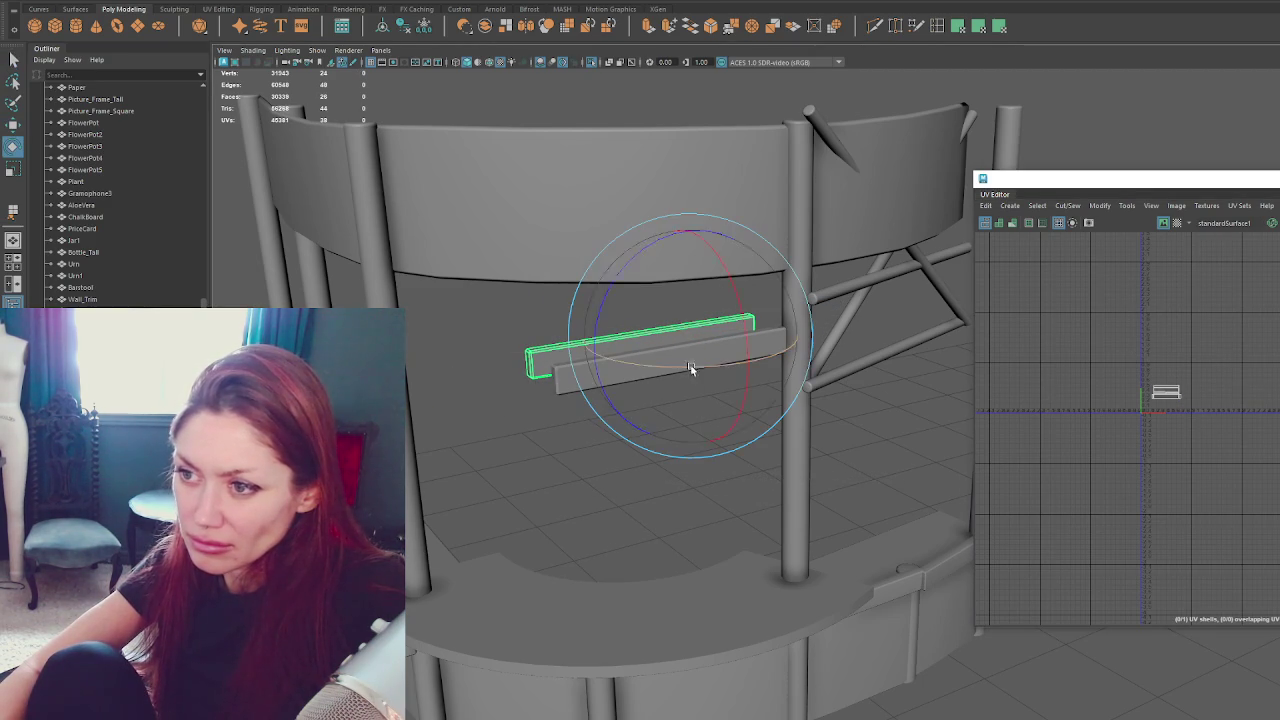
pyautogui.moveTo(705, 390)
pyautogui.mouseDown()
pyautogui.moveTo(671, 374)
pyautogui.moveTo(680, 343)
pyautogui.moveTo(728, 339)
pyautogui.mouseUp()
pyautogui.press('w')
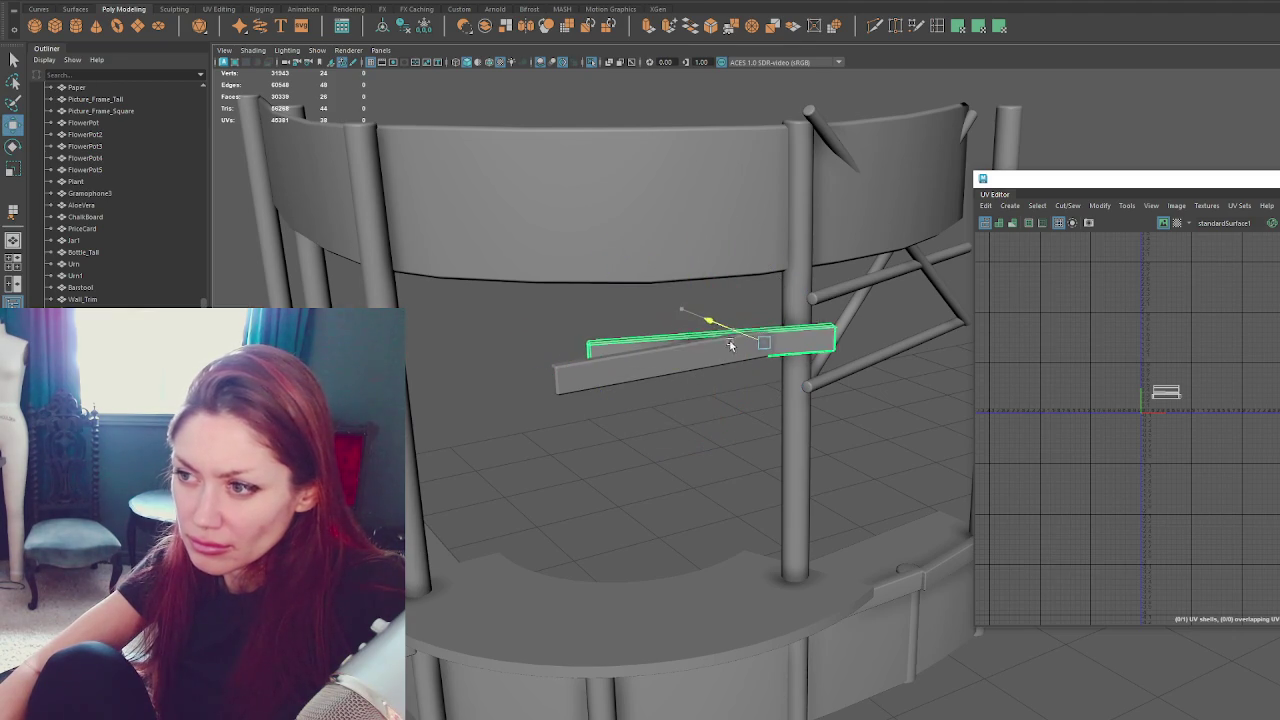
pyautogui.moveTo(756, 296); pyautogui.dragTo(774, 210)
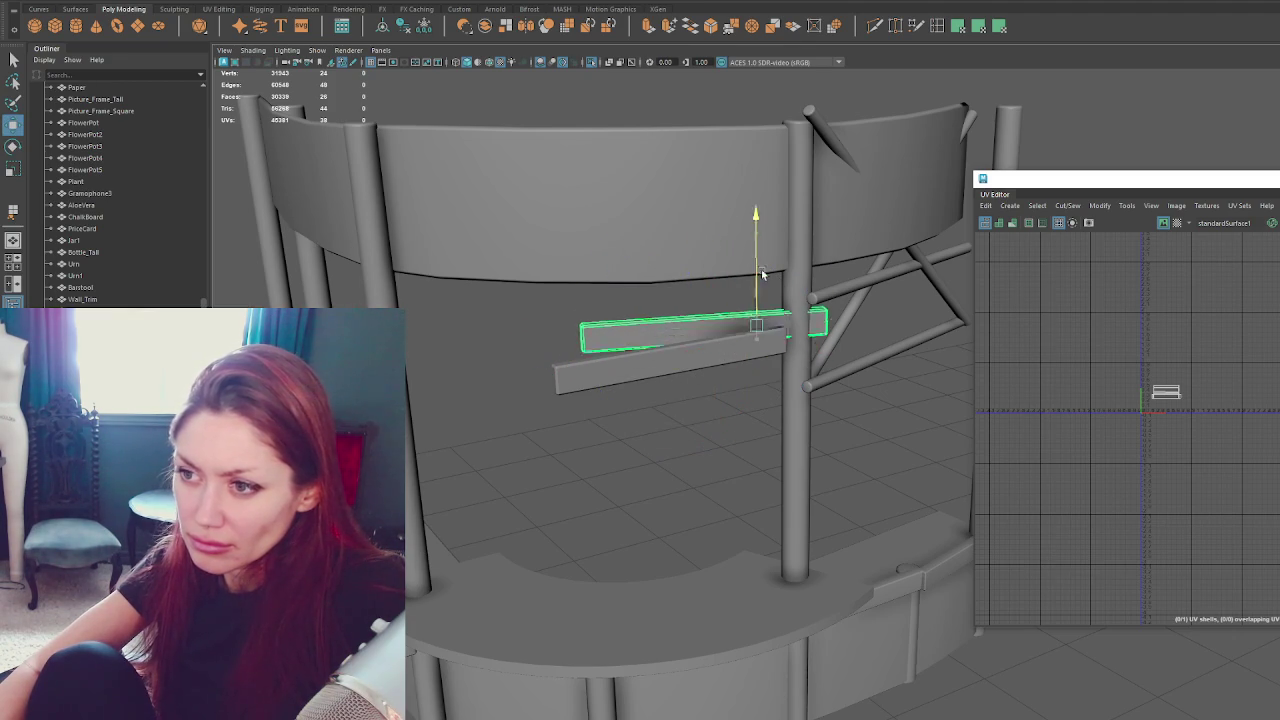
pyautogui.moveTo(710, 251)
pyautogui.mouseDown()
pyautogui.moveTo(594, 266)
pyautogui.moveTo(563, 434)
pyautogui.mouseUp()
# Turn the copy to follow the top curved band, then frame the whole booth.
pyautogui.moveTo(586, 364); pyautogui.dragTo(535, 352)
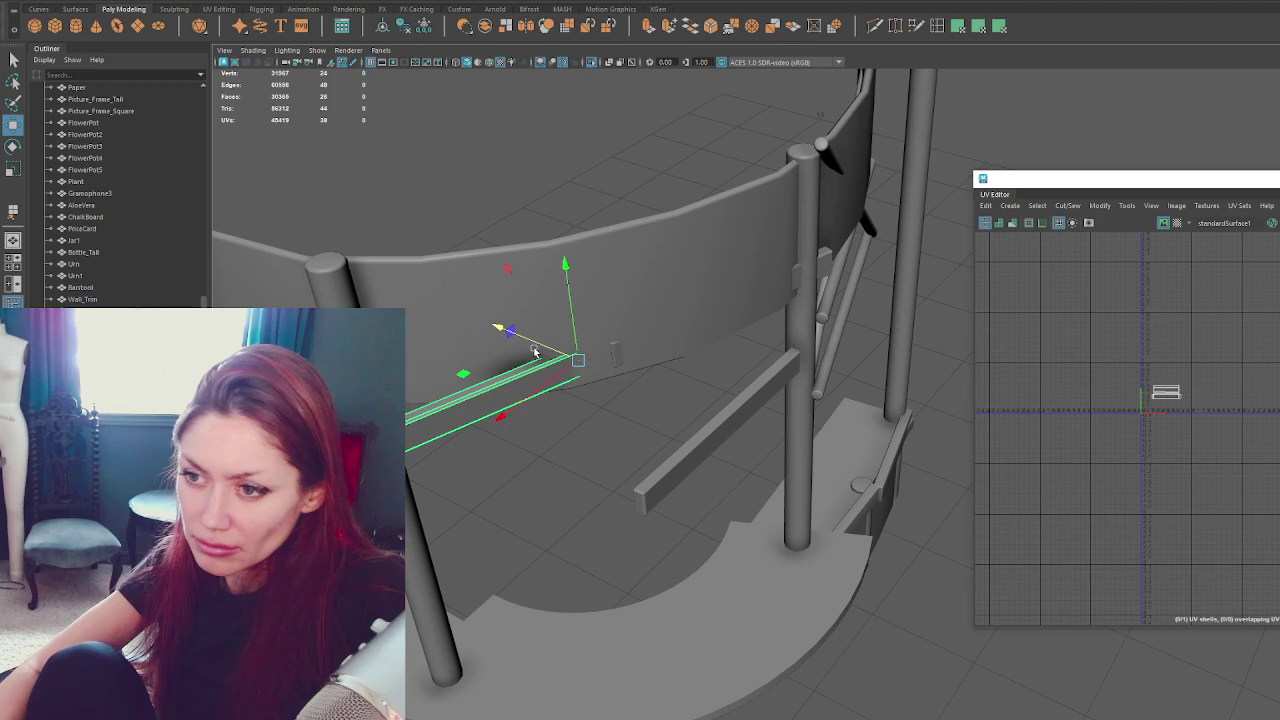
pyautogui.press('e')
pyautogui.moveTo(586, 434)
pyautogui.mouseDown()
pyautogui.moveTo(541, 430)
pyautogui.moveTo(525, 400)
pyautogui.moveTo(606, 685)
pyautogui.mouseUp()
pyautogui.press('w')
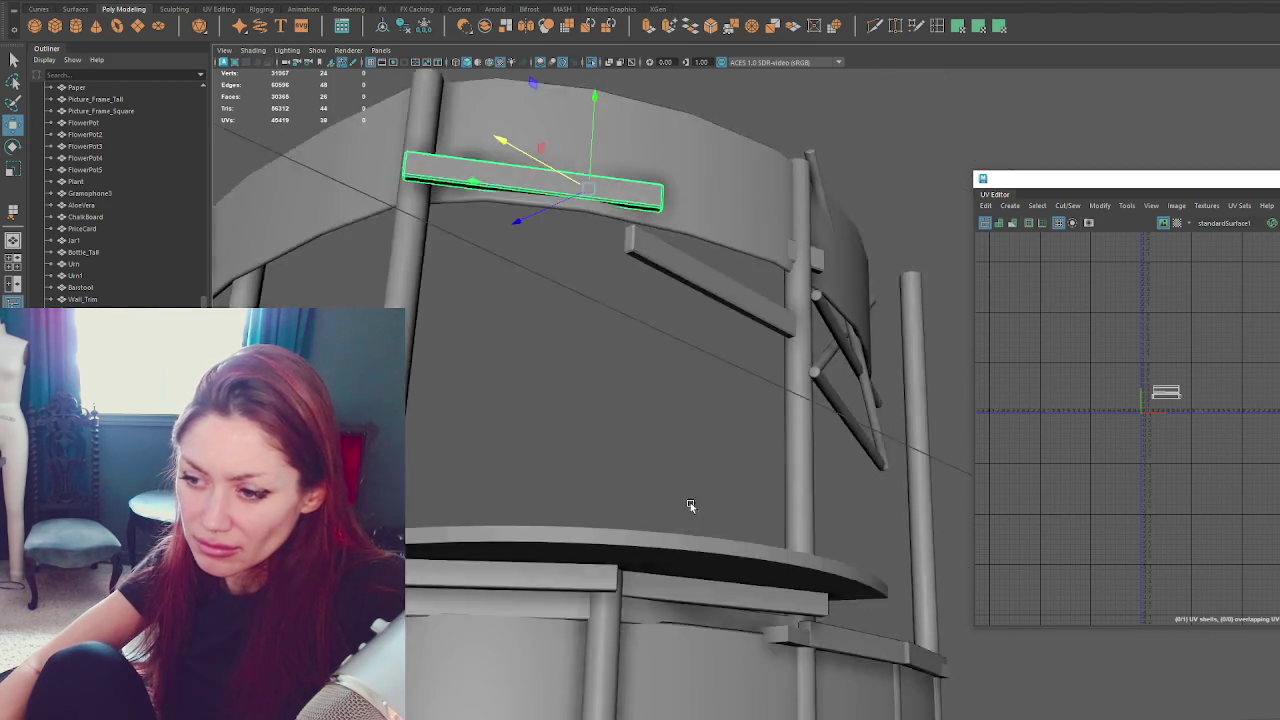
pyautogui.click(606, 685)
pyautogui.press('f')
pyautogui.keyDown('alt'); pyautogui.moveTo(728, 537); pyautogui.dragTo(734, 554); pyautogui.keyUp('alt')
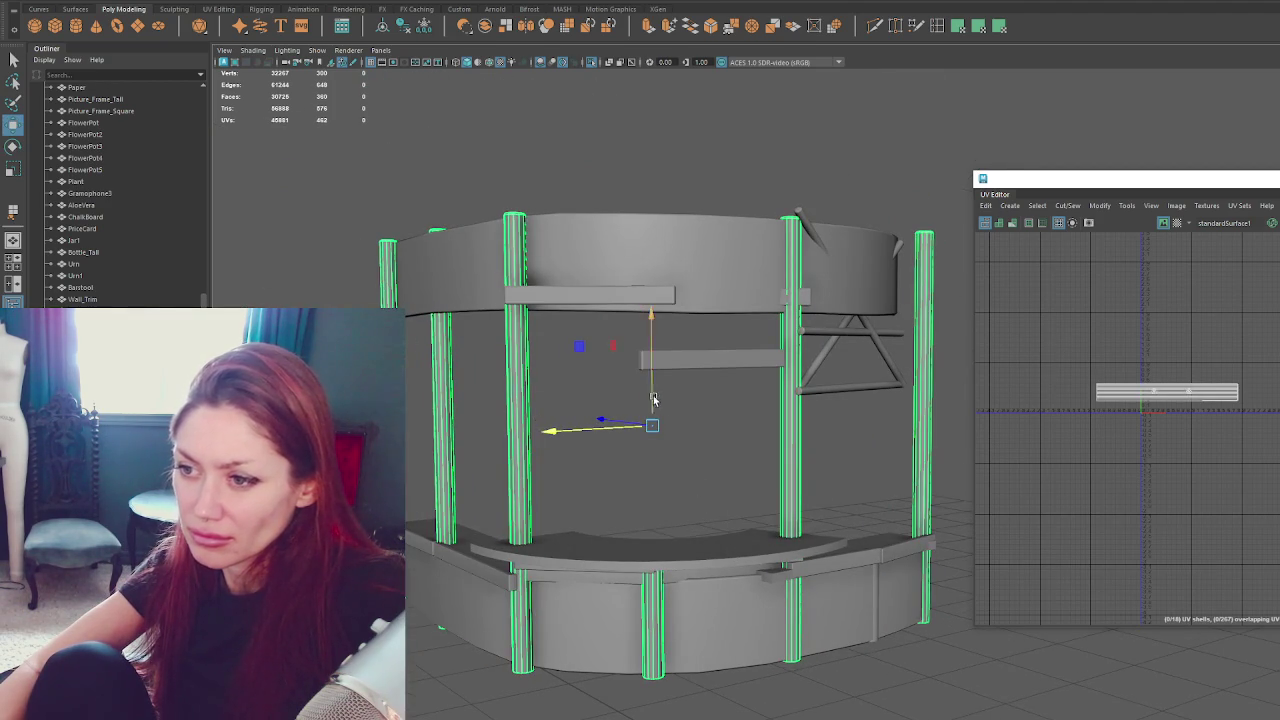
# Raise the poles and the short post up to the booth's upper band.
pyautogui.moveTo(651, 375); pyautogui.dragTo(696, 108)
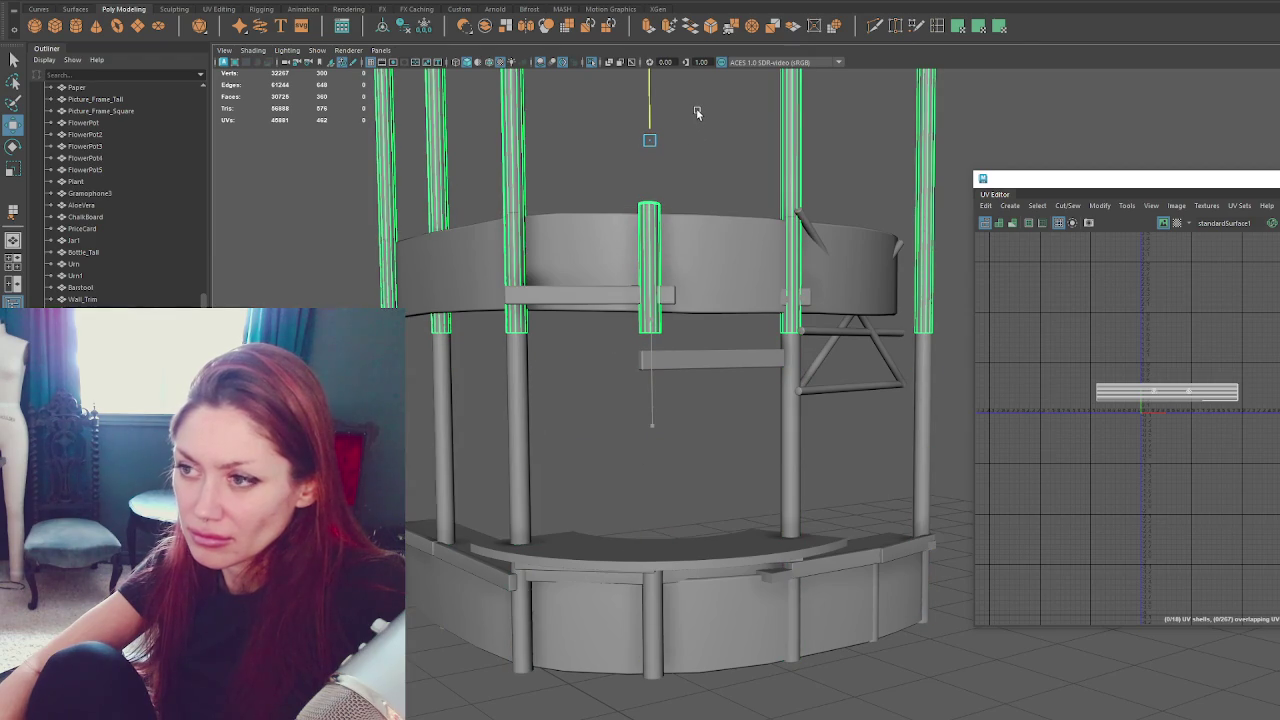
pyautogui.click(877, 572)
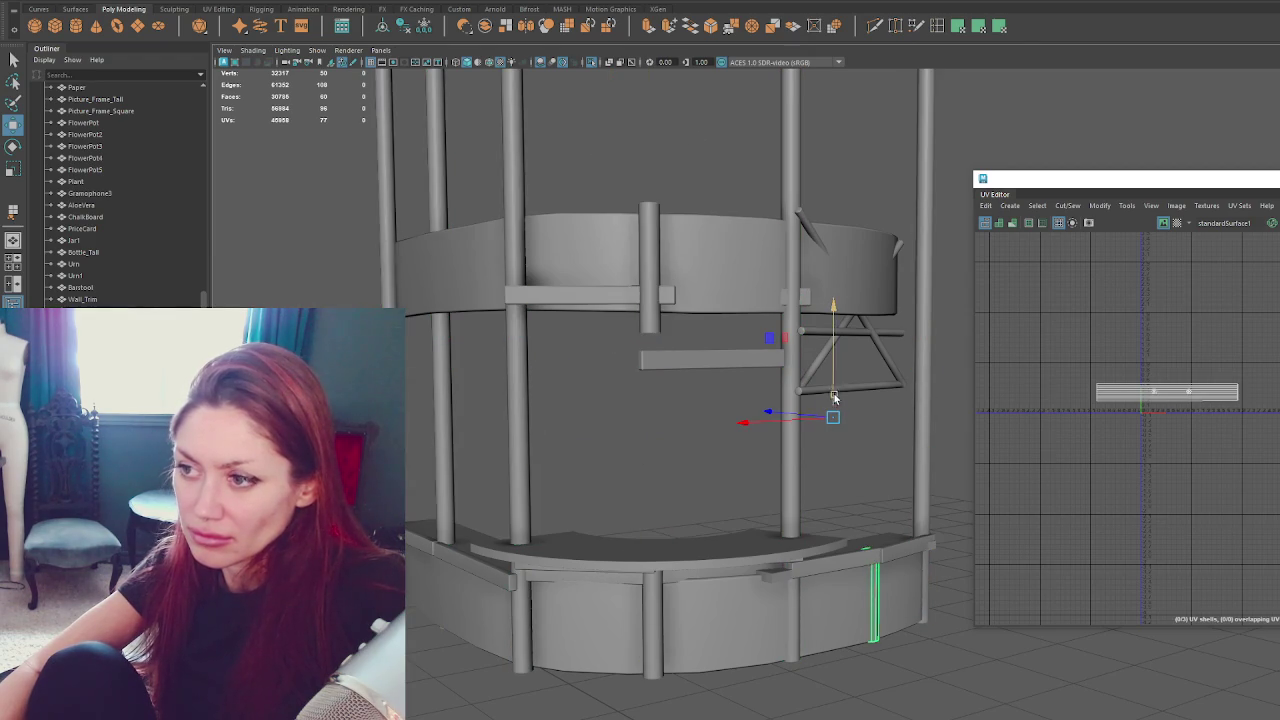
pyautogui.moveTo(835, 404); pyautogui.dragTo(848, 113)
pyautogui.press('e')
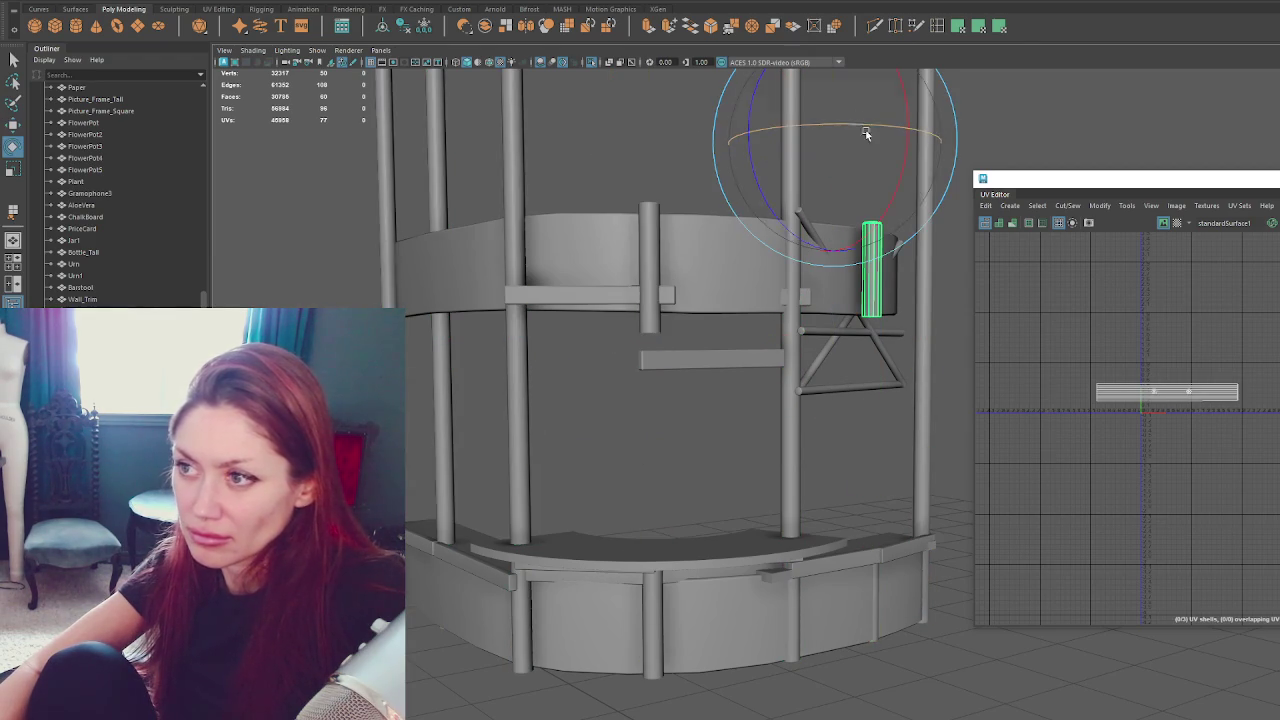
pyautogui.moveTo(850, 122); pyautogui.dragTo(886, 328)
pyautogui.hotkey('ctrl', 'z')
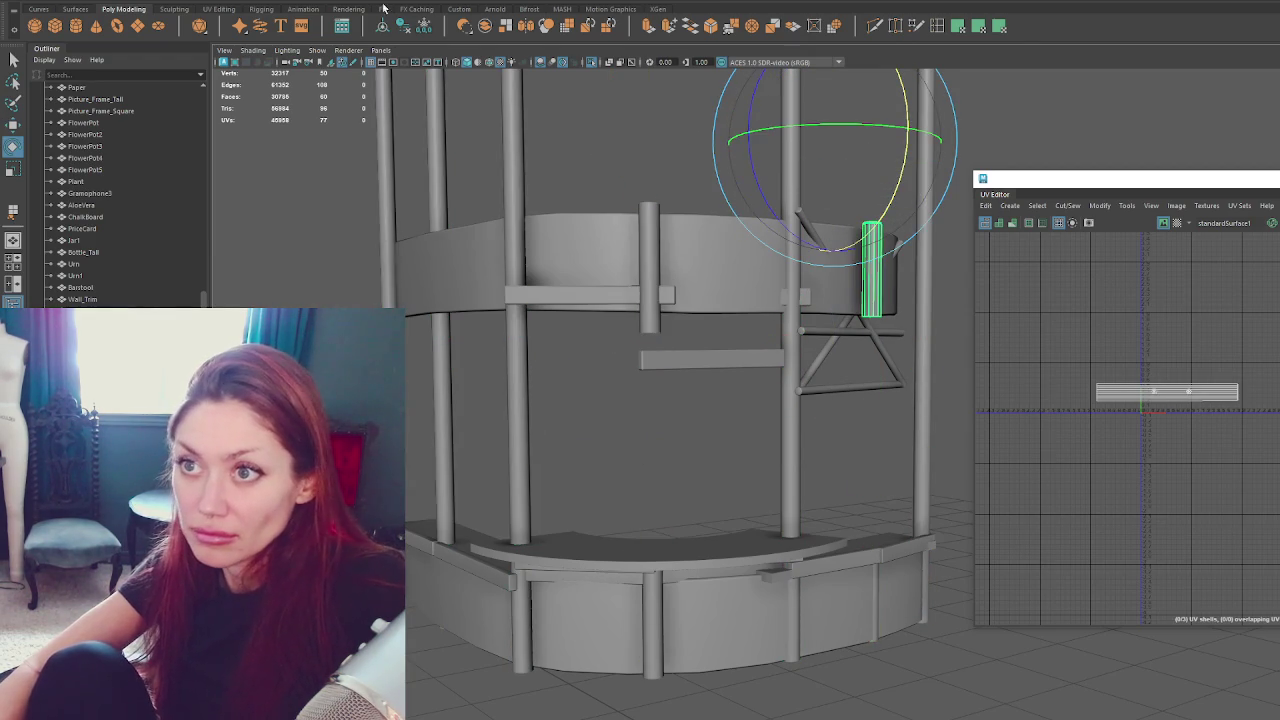
pyautogui.press('w')
pyautogui.press('e')
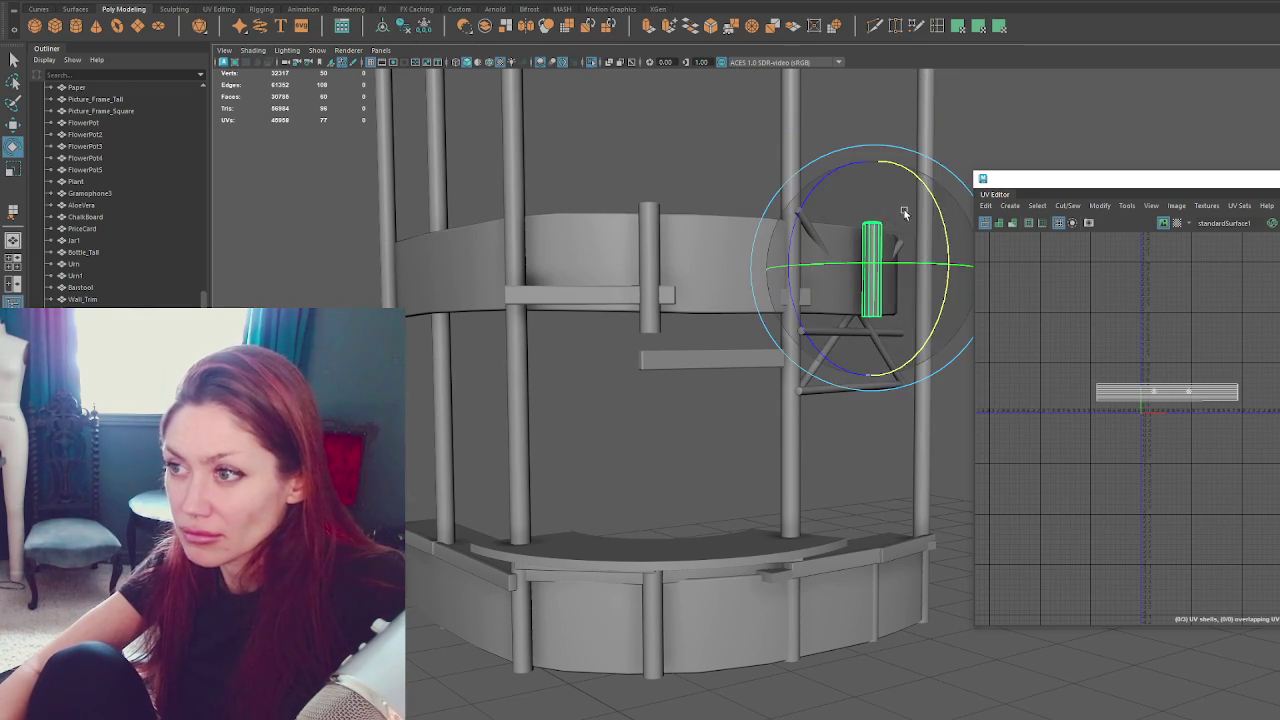
pyautogui.moveTo(898, 215); pyautogui.dragTo(952, 330)
pyautogui.hotkey('ctrl', 'z')
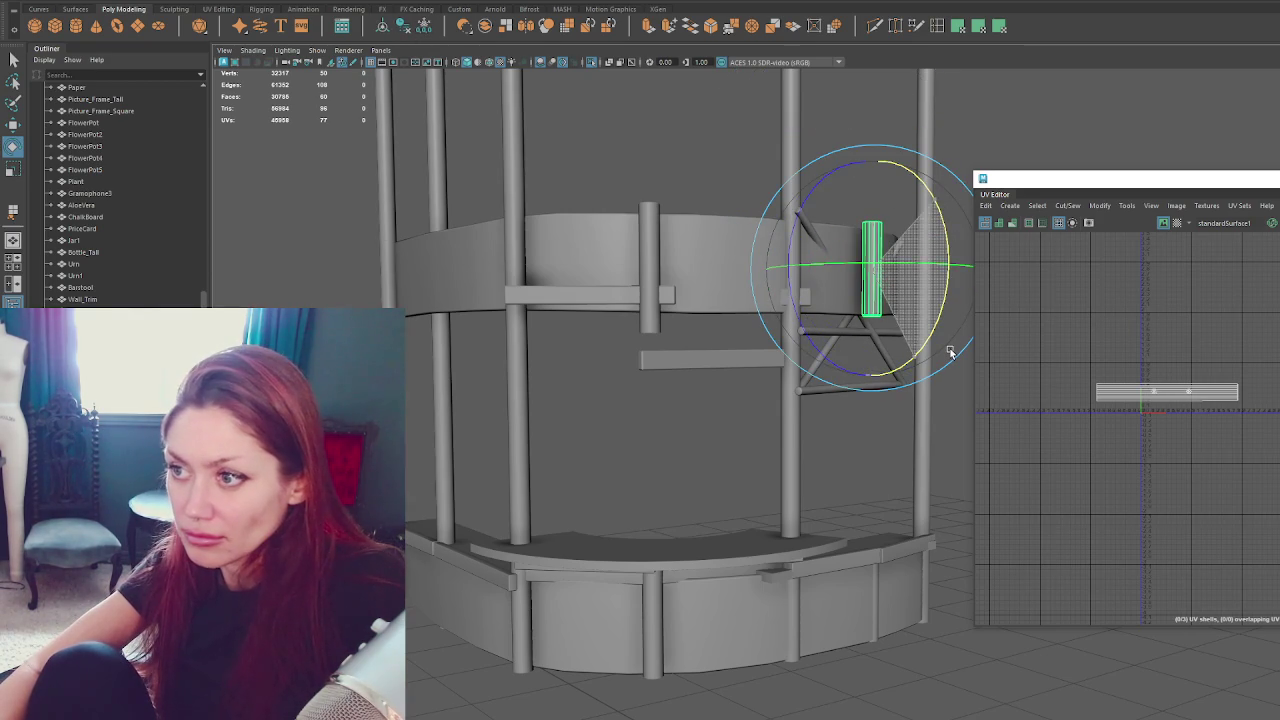
pyautogui.press('w')
# Put the tilted post back upright in face mode and view its top.
pyautogui.click(628, 270)
pyautogui.click(649, 250)
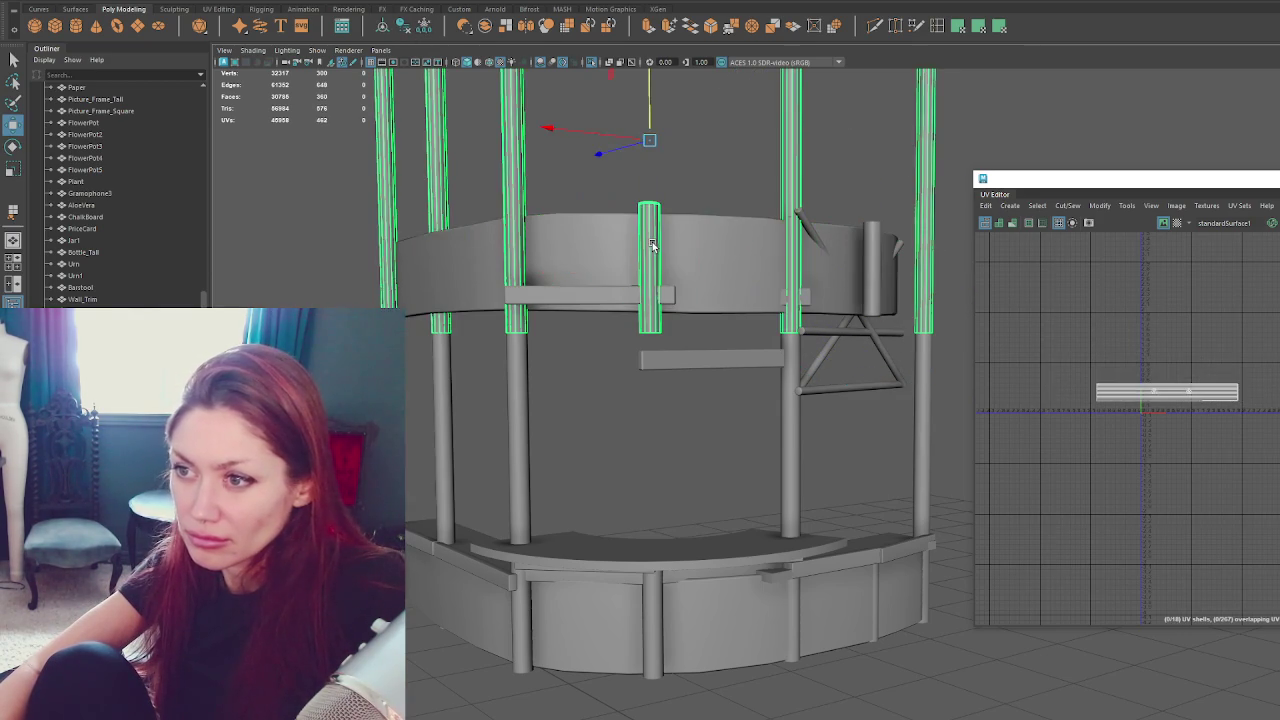
pyautogui.scroll(-3, 725, 180)
pyautogui.scroll(-2, 725, 180)
pyautogui.moveTo(725, 180); pyautogui.dragTo(731, 207, button='right')
pyautogui.click(712, 190)
pyautogui.press('f')
pyautogui.press('e')
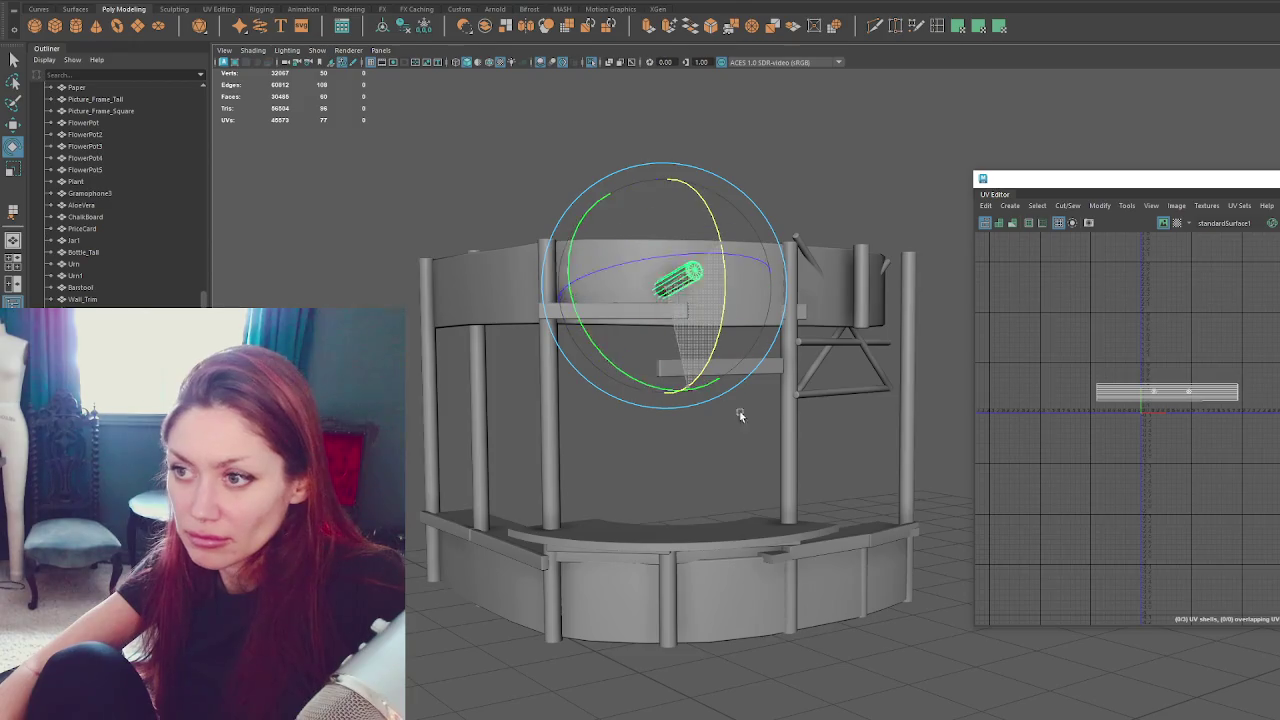
pyautogui.hotkey('ctrl', 'z')
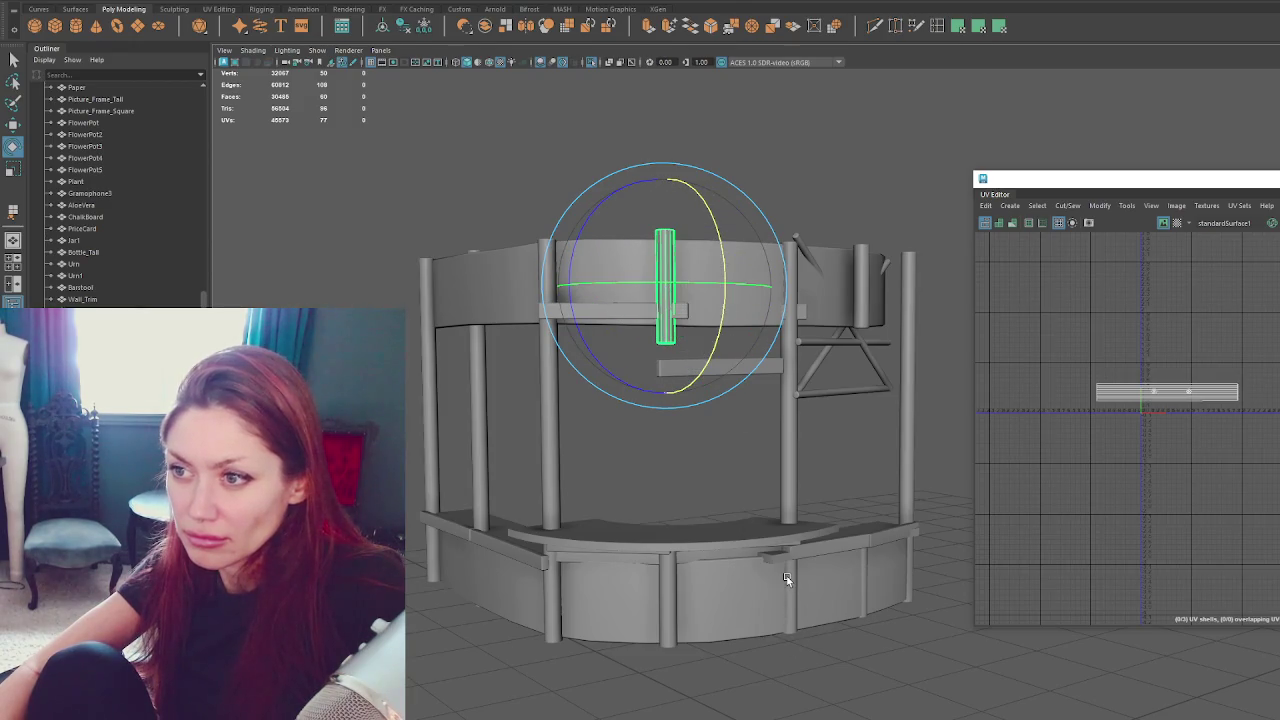
pyautogui.scroll(3, 660, 434)
pyautogui.scroll(3, 660, 434)
pyautogui.keyDown('alt'); pyautogui.moveTo(660, 434); pyautogui.dragTo(725, 408); pyautogui.keyUp('alt')
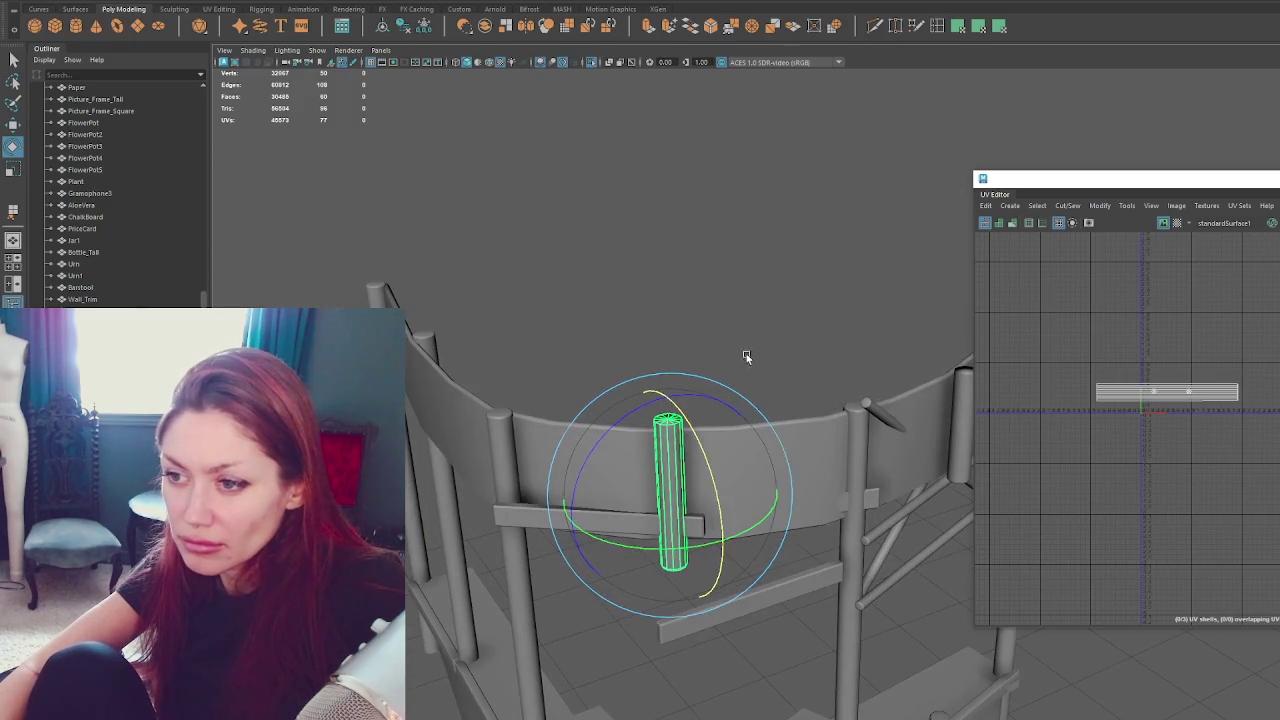
# Delete the post's top cap faces and reselect the post from a level view.
pyautogui.press('Delete')
pyautogui.press('q')
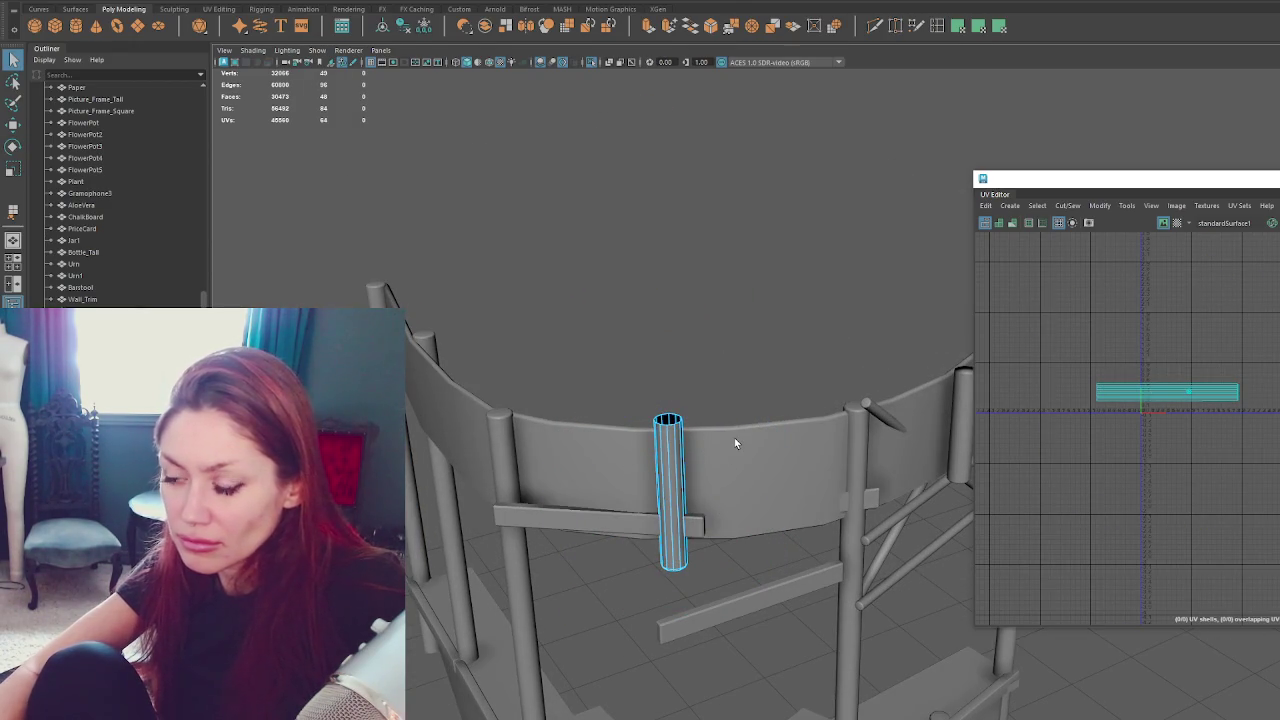
pyautogui.click(888, 243)
pyautogui.moveTo(888, 243)
pyautogui.keyDown('alt'); pyautogui.mouseDown()
pyautogui.moveTo(854, 291)
pyautogui.moveTo(766, 503)
pyautogui.moveTo(664, 320)
pyautogui.moveTo(713, 368)
pyautogui.moveTo(670, 333)
pyautogui.moveTo(710, 272)
pyautogui.mouseUp(); pyautogui.keyUp('alt')
pyautogui.click(664, 320)
pyautogui.press('w')
# Lower the post's top vertices down to the wall top.
pyautogui.press('F9')
pyautogui.moveTo(654, 160); pyautogui.dragTo(735, 245)
pyautogui.moveTo(703, 170); pyautogui.dragTo(703, 192)
pyautogui.press('q')
# Select all of the post's faces and unfold its UVs into a compact shell.
pyautogui.click(790, 201)
pyautogui.moveTo(660, 430); pyautogui.dragTo(782, 159)
pyautogui.hotkey('ctrl', 'F11')
pyautogui.keyDown('shift'); pyautogui.moveTo(1170, 380); pyautogui.dragTo(1043, 334, button='right'); pyautogui.keyUp('shift')
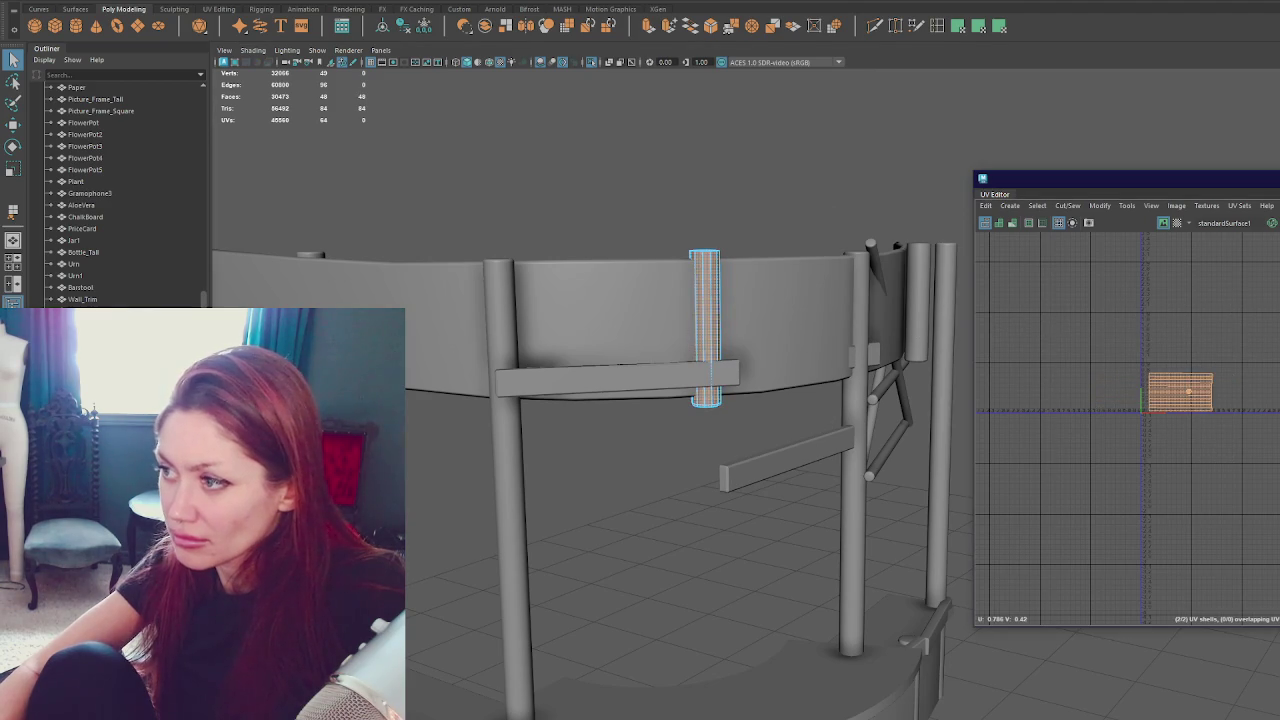
# Clear the face selection and pick out the small plank piece.
pyautogui.click(670, 202)
pyautogui.keyDown('alt'); pyautogui.moveTo(670, 202); pyautogui.dragTo(734, 220); pyautogui.keyUp('alt')
pyautogui.click(745, 300)
pyautogui.click(725, 480)
pyautogui.click(668, 392)
pyautogui.keyDown('alt'); pyautogui.moveTo(730, 390); pyautogui.dragTo(815, 446); pyautogui.keyUp('alt')
pyautogui.click(845, 382)
# Move and angle the short plank end-to-end with the other rail plank along the wall.
pyautogui.press('e')
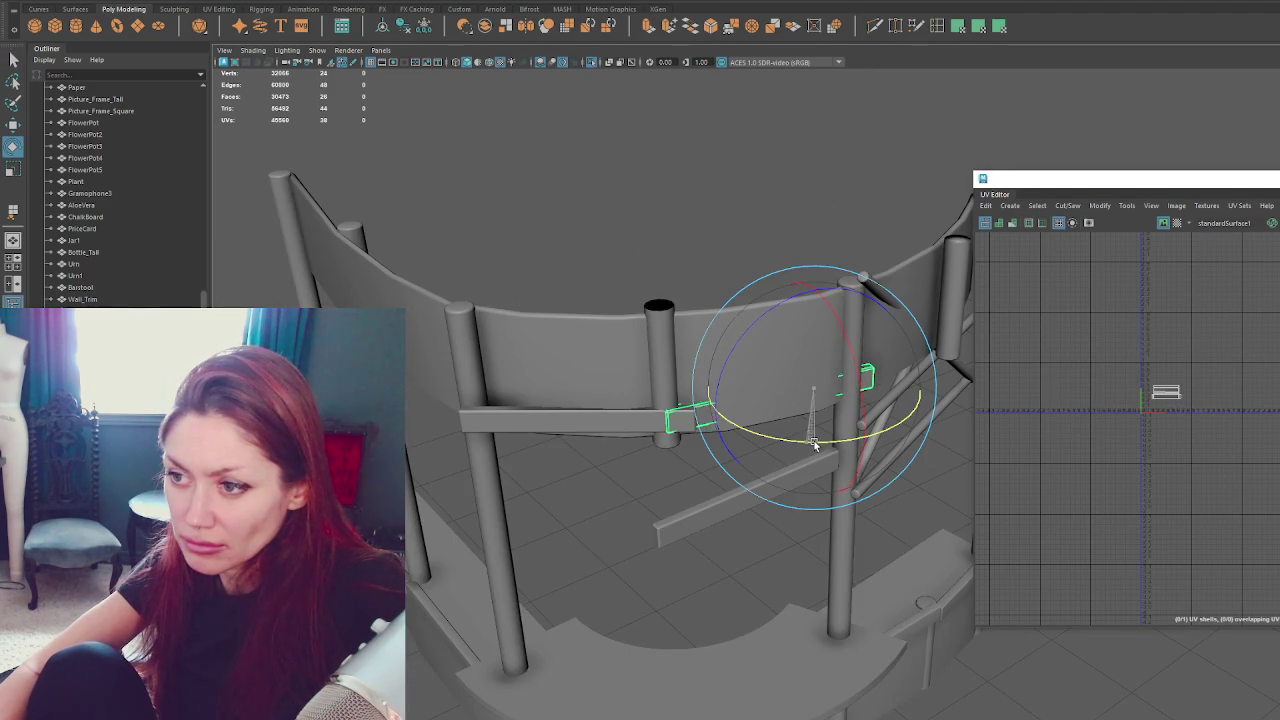
pyautogui.press('w')
pyautogui.moveTo(795, 396); pyautogui.dragTo(766, 406)
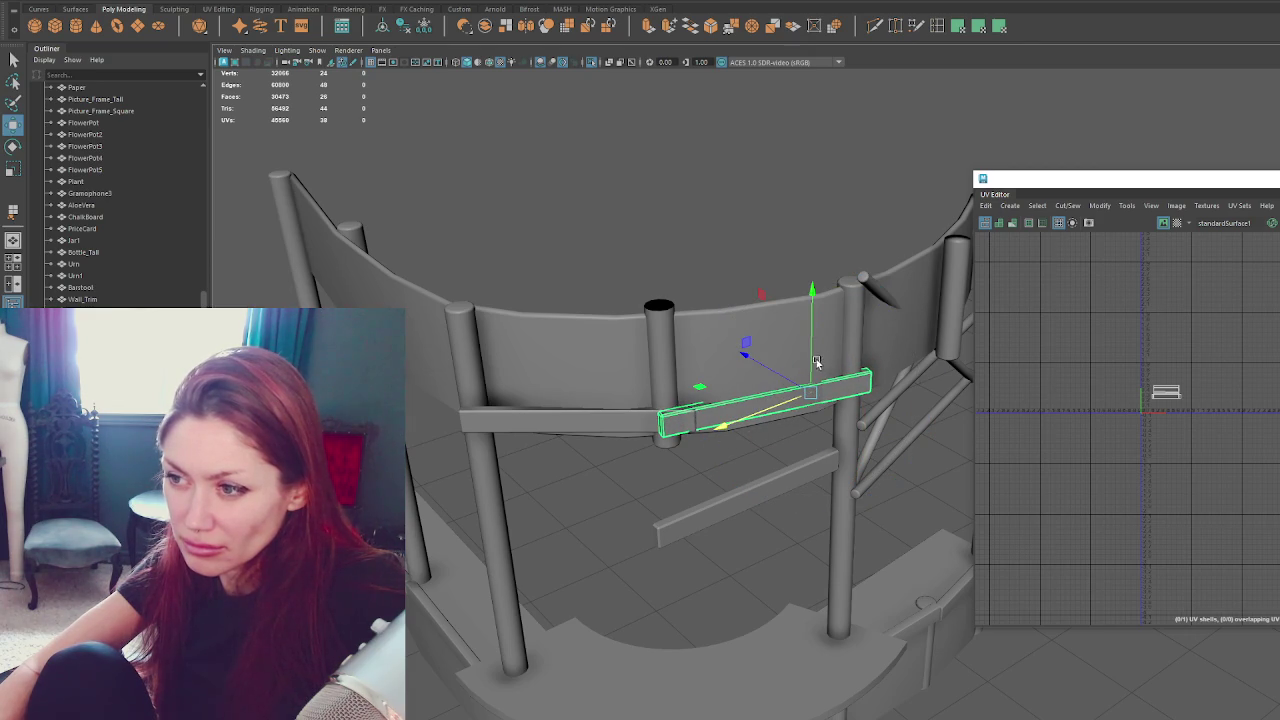
pyautogui.moveTo(818, 361)
pyautogui.mouseDown()
pyautogui.moveTo(818, 378)
pyautogui.moveTo(631, 346)
pyautogui.mouseUp()
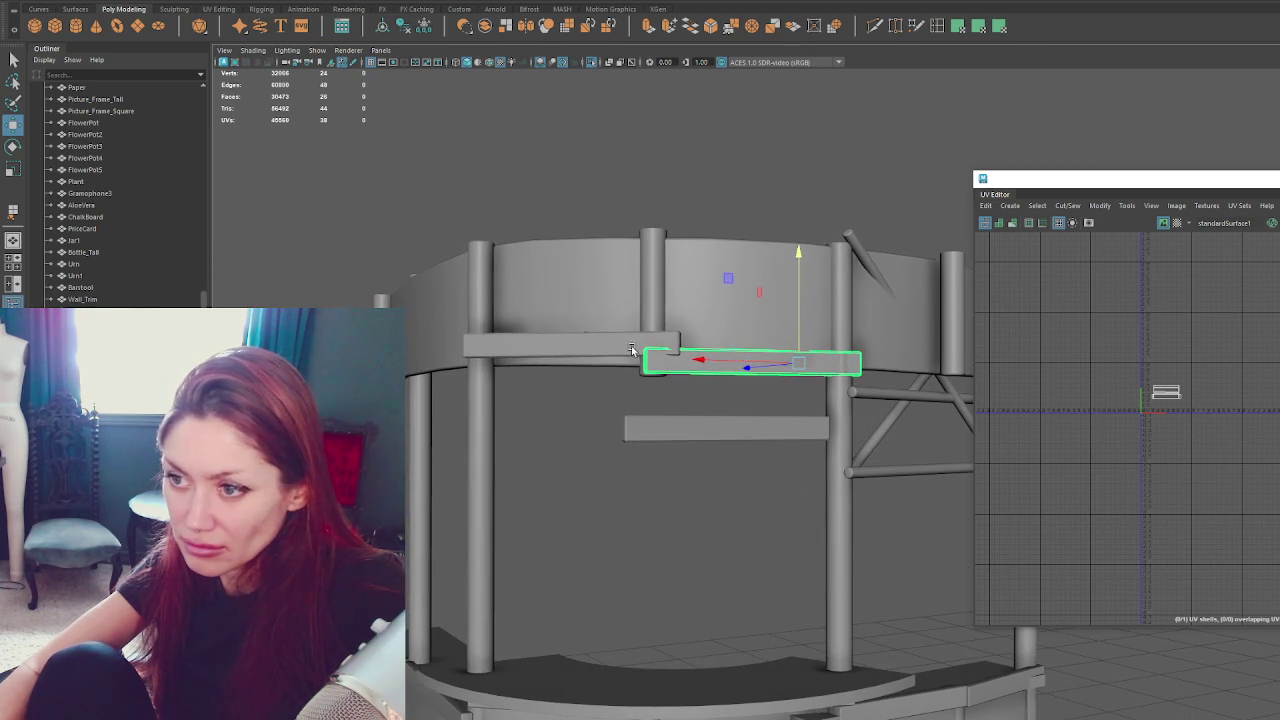
pyautogui.moveTo(631, 346); pyautogui.dragTo(455, 346, button='middle')
pyautogui.moveTo(608, 314)
pyautogui.mouseDown()
pyautogui.moveTo(608, 328)
pyautogui.moveTo(652, 355)
pyautogui.mouseUp()
pyautogui.press('e')
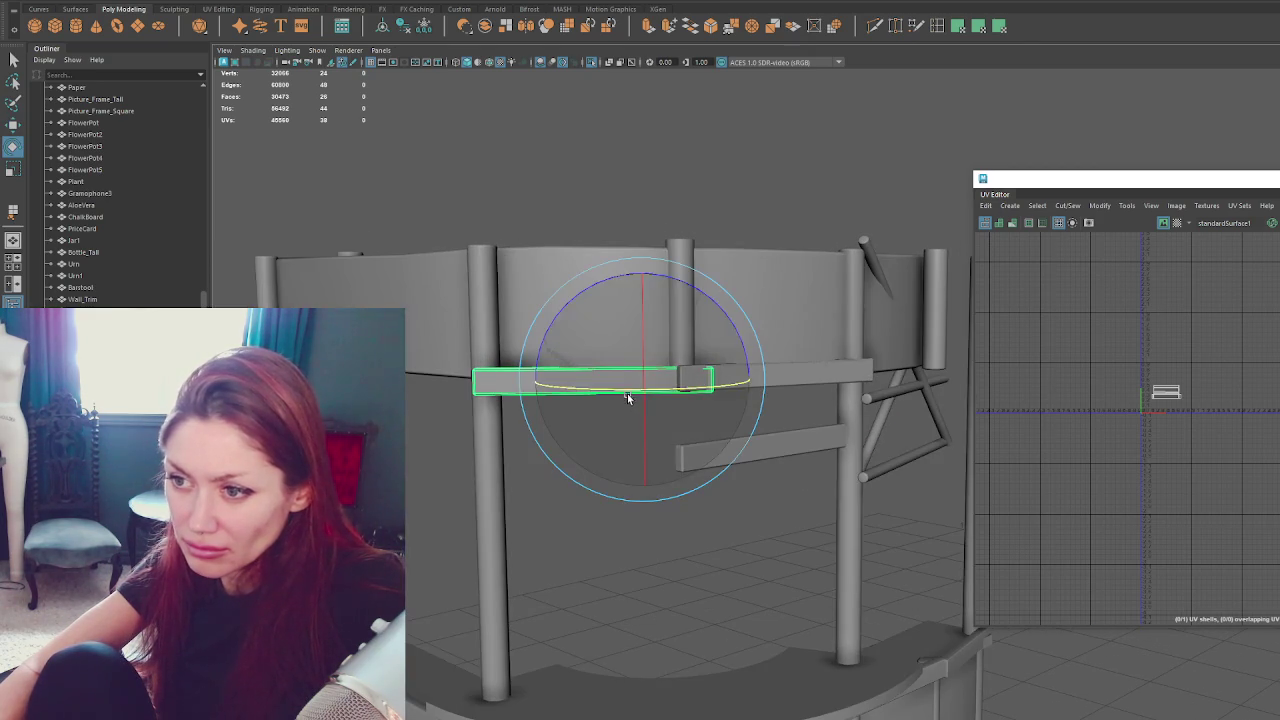
pyautogui.moveTo(628, 398); pyautogui.dragTo(615, 391)
pyautogui.click(725, 162)
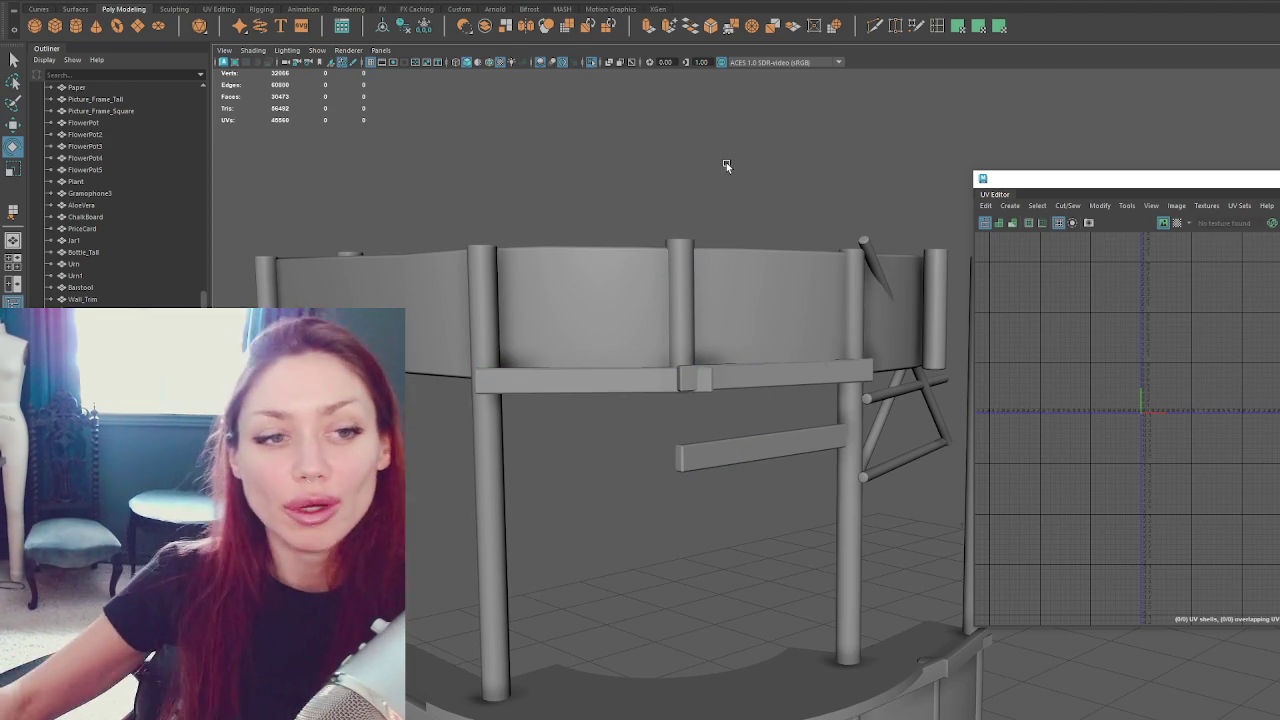
pyautogui.moveTo(703, 143)
pyautogui.keyDown('alt'); pyautogui.mouseDown()
pyautogui.moveTo(695, 219)
pyautogui.moveTo(743, 345)
pyautogui.moveTo(774, 334)
pyautogui.mouseUp(); pyautogui.keyUp('alt')
pyautogui.scroll(5, 777, 330)
# Select the right and left rail slats together from a front-on view.
pyautogui.click(592, 252)
pyautogui.scroll(-2, 592, 252)
pyautogui.click(545, 333)
pyautogui.moveTo(545, 333)
pyautogui.keyDown('alt'); pyautogui.mouseDown()
pyautogui.moveTo(755, 305)
pyautogui.moveTo(594, 262)
pyautogui.mouseUp(); pyautogui.keyUp('alt')
pyautogui.press('w')
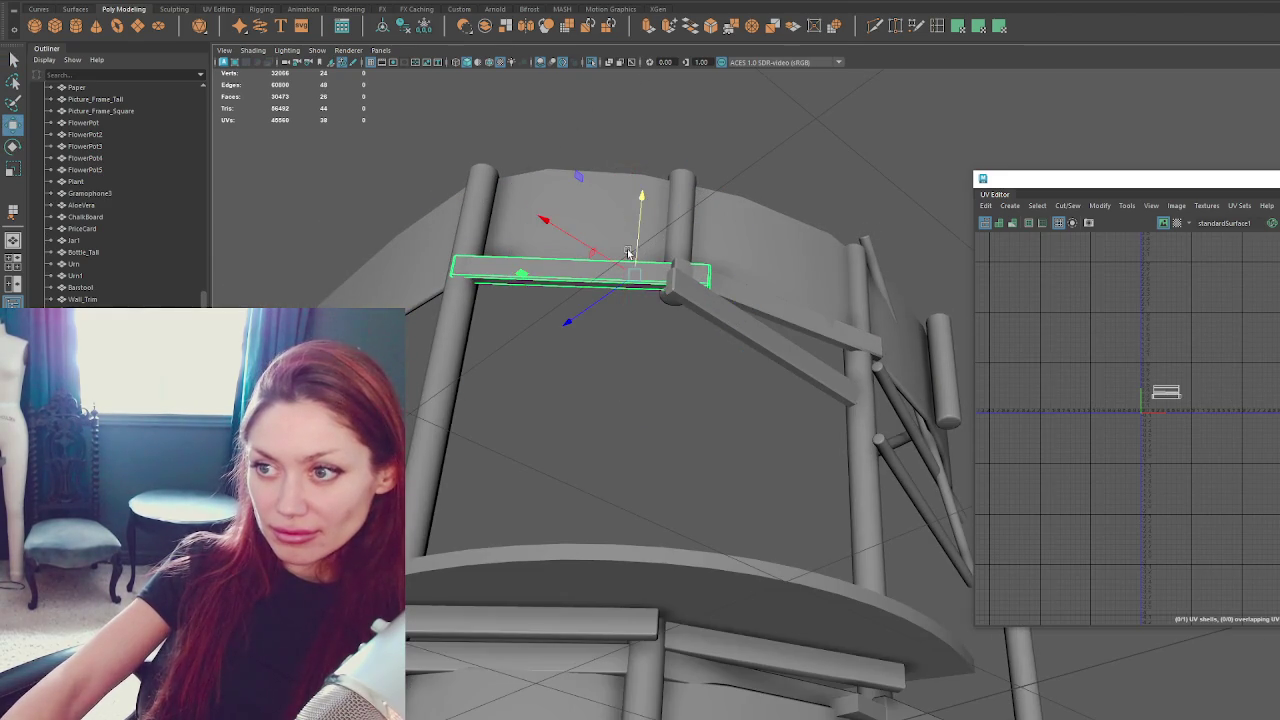
pyautogui.keyDown('alt'); pyautogui.moveTo(589, 249); pyautogui.dragTo(619, 325); pyautogui.keyUp('alt')
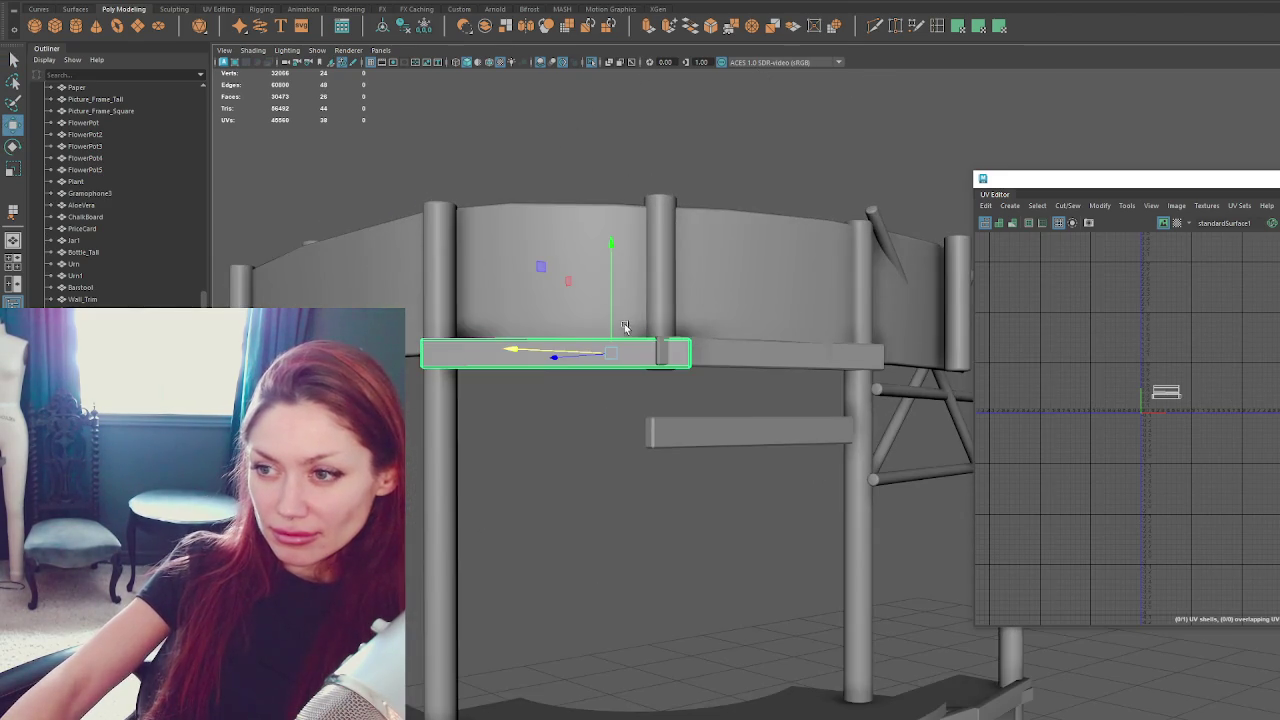
pyautogui.click(705, 354)
pyautogui.press('e')
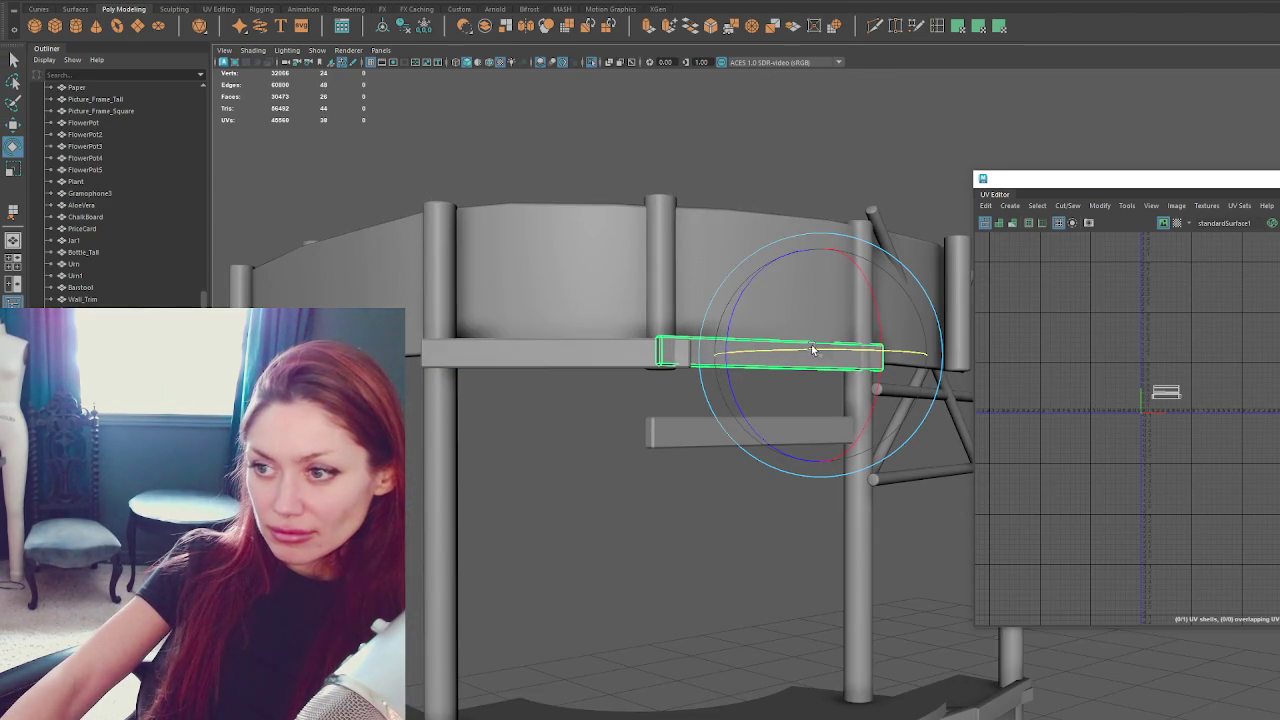
pyautogui.keyDown('shift'); pyautogui.click(556, 362); pyautogui.keyUp('shift')
# Unfold both slats' UVs in the UV Editor, then frame the two slats.
pyautogui.moveTo(765, 140); pyautogui.dragTo(839, 147, button='right')
pyautogui.rightClick(1065, 287)
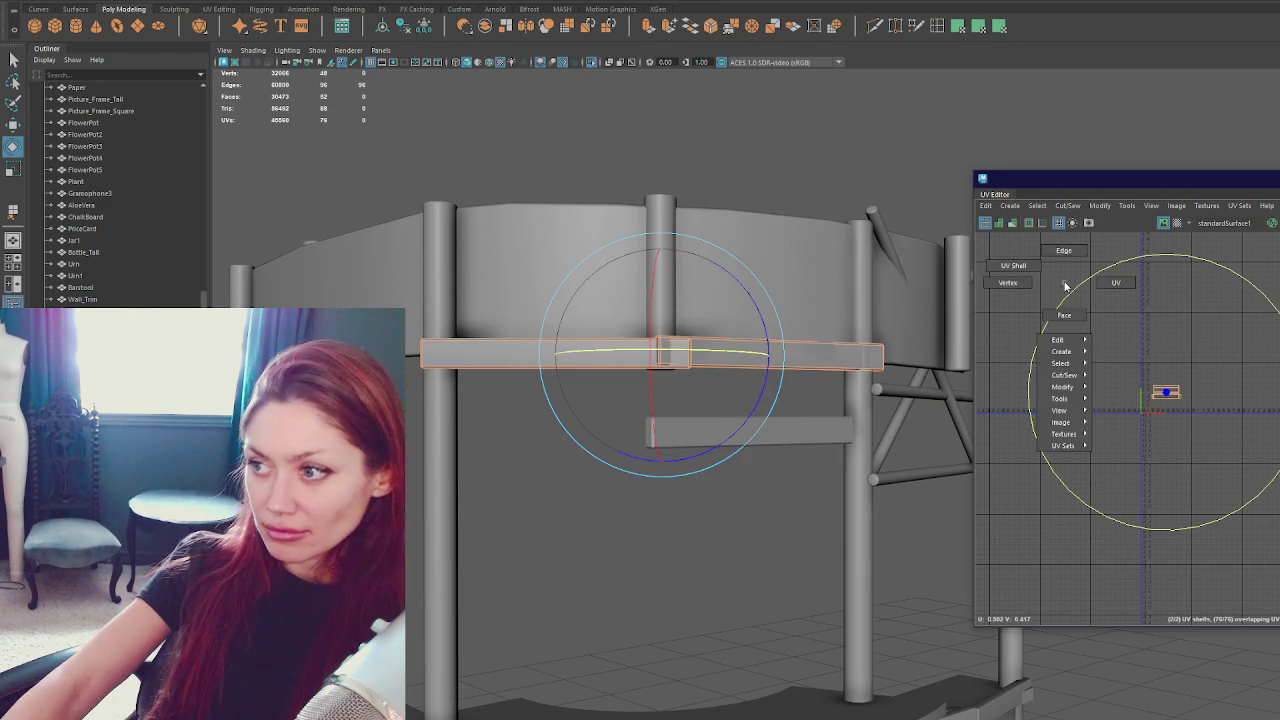
pyautogui.moveTo(1128, 340); pyautogui.dragTo(1220, 455)
pyautogui.keyDown('shift'); pyautogui.moveTo(1240, 313); pyautogui.dragTo(1010, 331, button='right'); pyautogui.keyUp('shift')
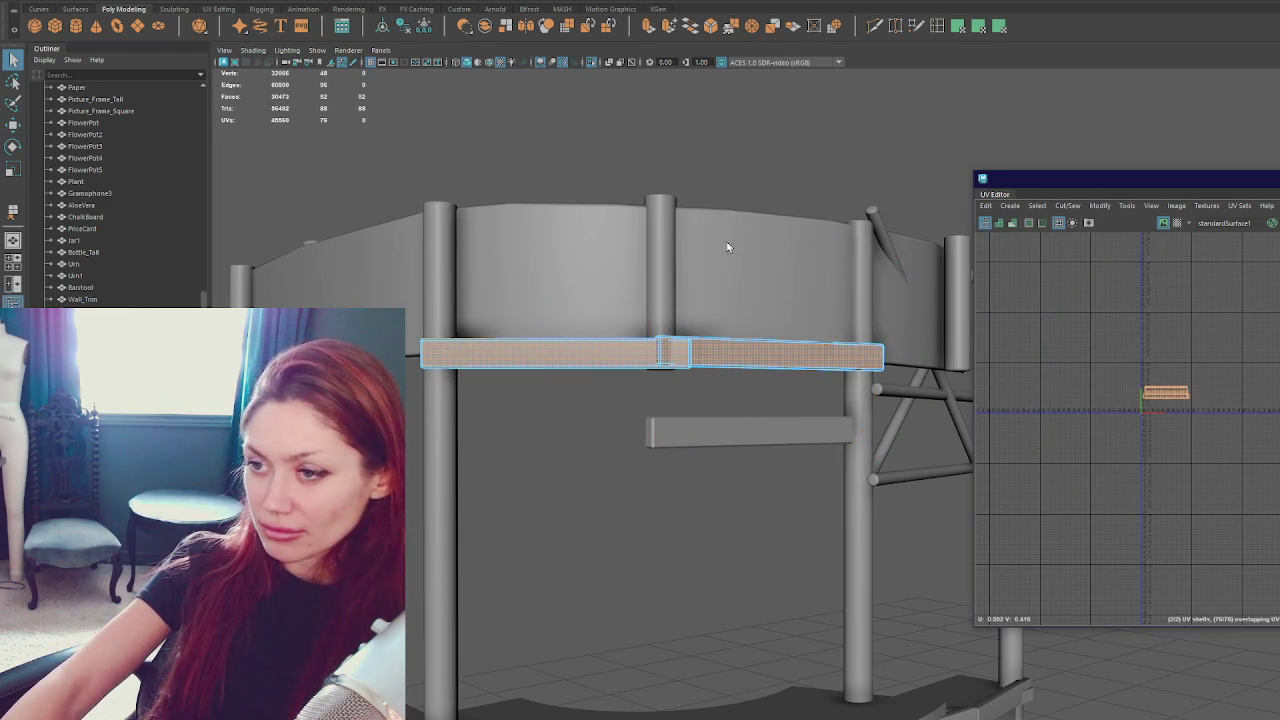
pyautogui.click(757, 358)
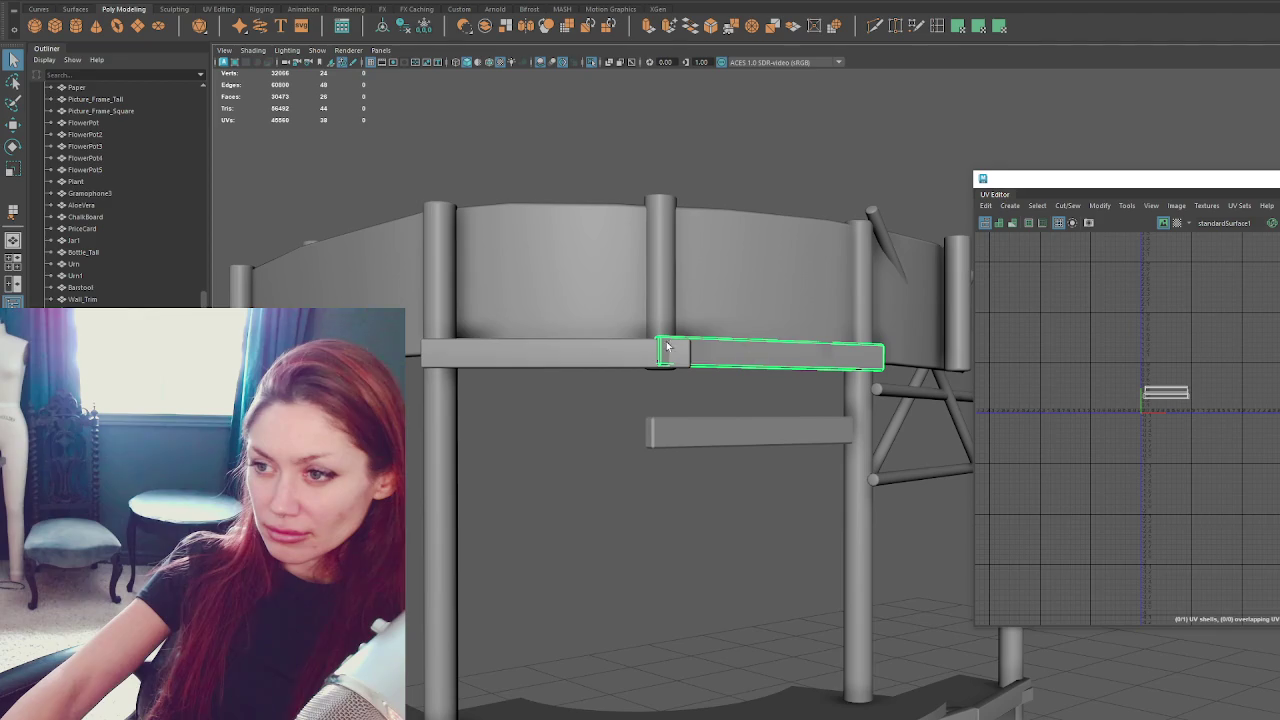
pyautogui.keyDown('shift'); pyautogui.click(586, 345); pyautogui.keyUp('shift')
pyautogui.press('f')
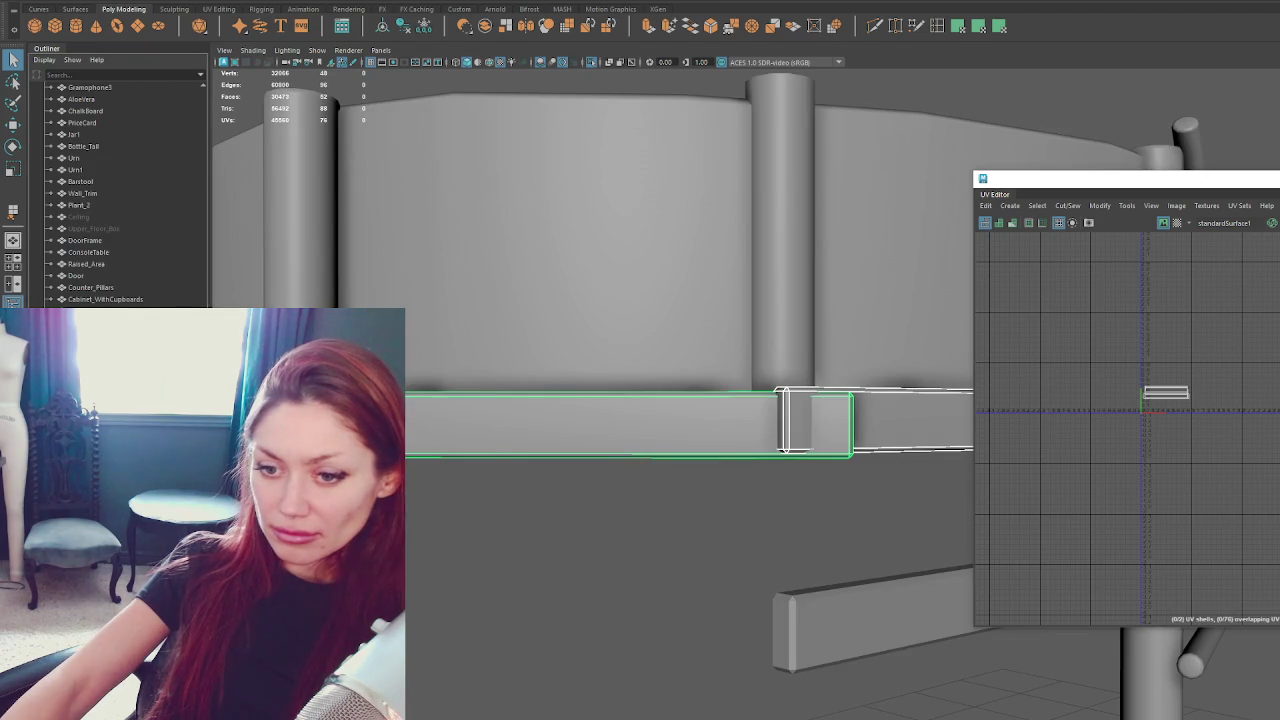
# Tilt the first slat into a diagonal and raise it onto the wall.
pyautogui.scroll(-2, 545, 448)
pyautogui.scroll(-3, 682, 408)
pyautogui.press('e')
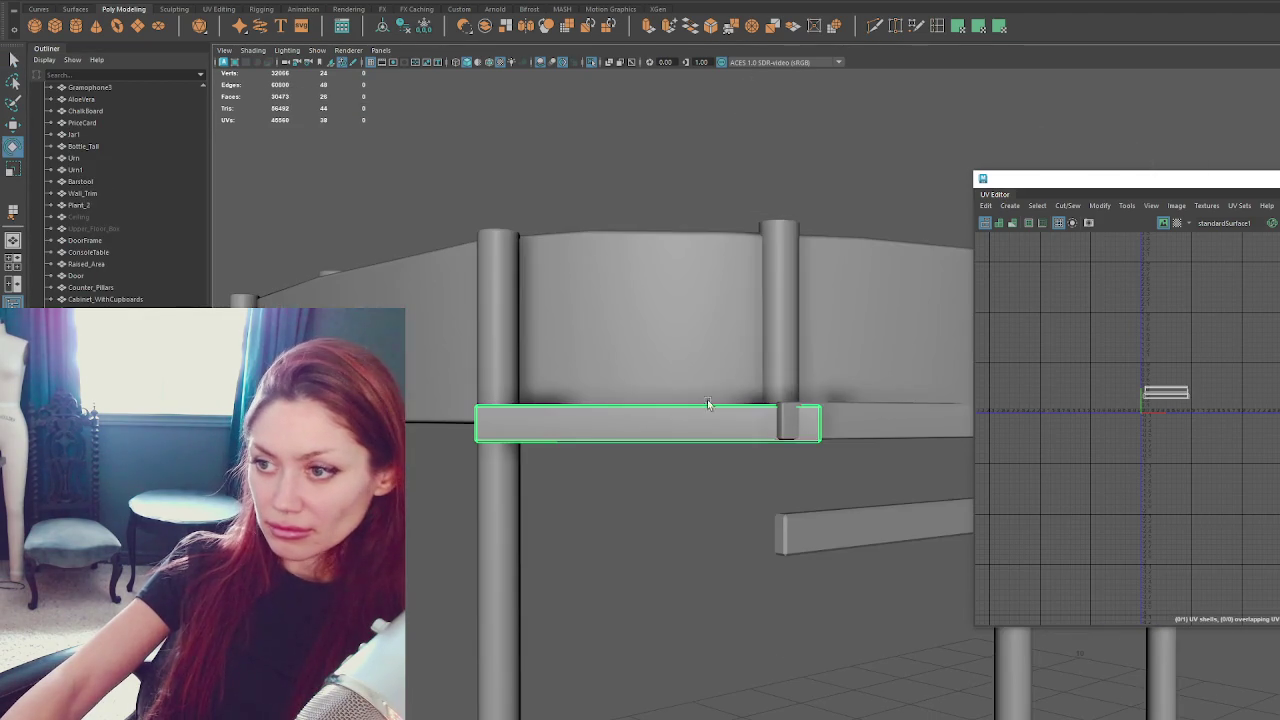
pyautogui.moveTo(800, 366); pyautogui.dragTo(794, 330)
pyautogui.press('w')
pyautogui.moveTo(716, 320)
pyautogui.mouseDown()
pyautogui.moveTo(720, 340)
pyautogui.moveTo(714, 252)
pyautogui.moveTo(704, 264)
pyautogui.moveTo(786, 252)
pyautogui.mouseUp()
pyautogui.press('e')
pyautogui.press('w')
pyautogui.moveTo(706, 262); pyautogui.dragTo(704, 232)
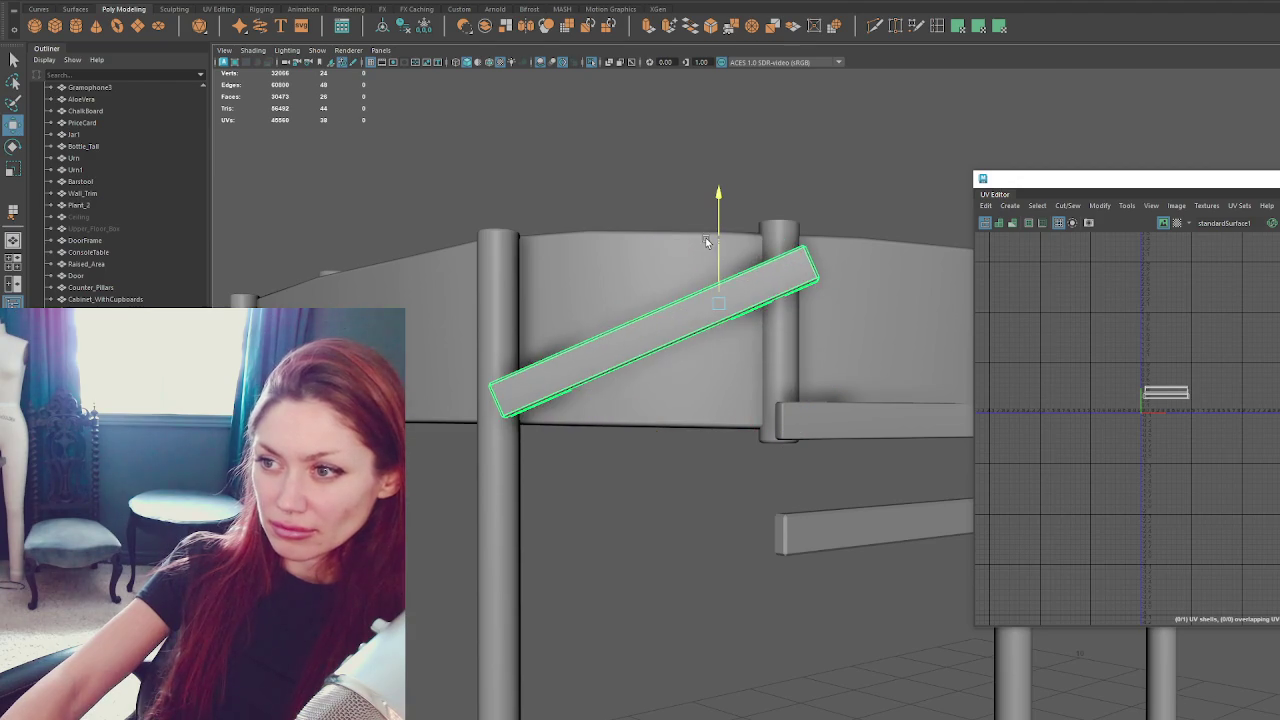
pyautogui.press('e')
pyautogui.moveTo(787, 257); pyautogui.dragTo(790, 236)
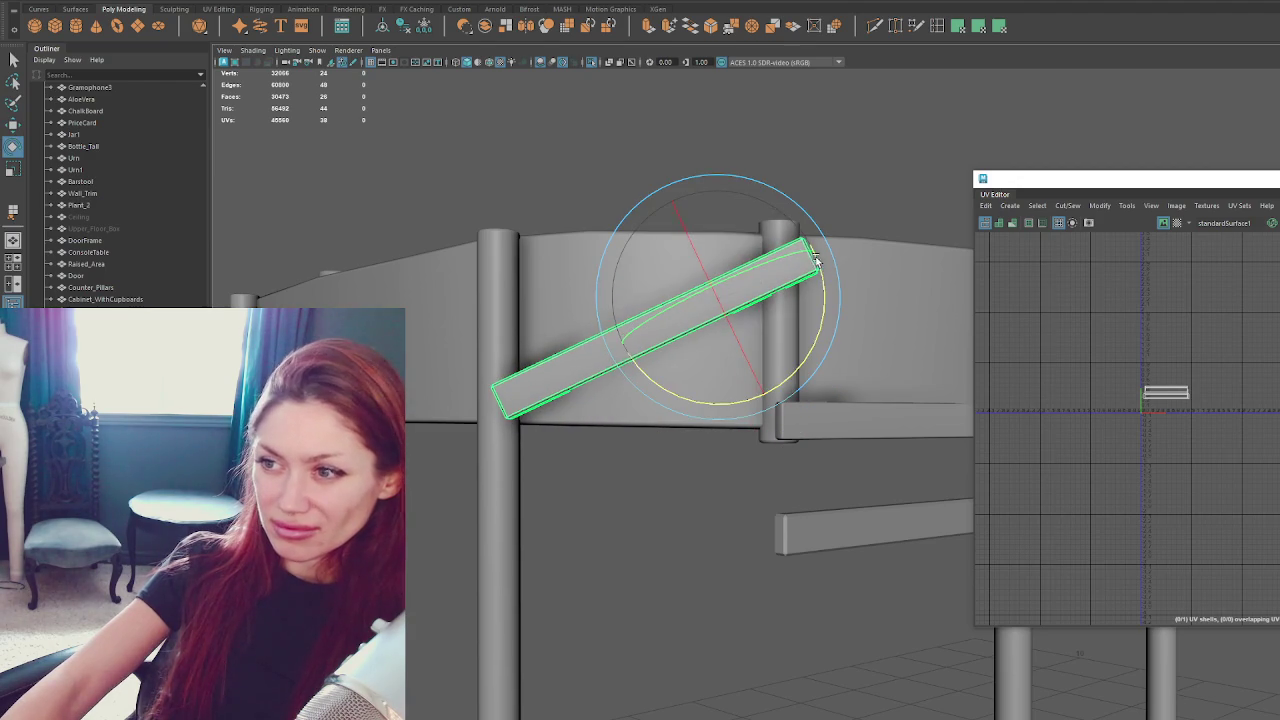
pyautogui.press('w')
pyautogui.moveTo(697, 291)
pyautogui.mouseDown()
pyautogui.moveTo(672, 292)
pyautogui.moveTo(681, 394)
pyautogui.moveTo(776, 424)
pyautogui.moveTo(710, 335)
pyautogui.mouseUp()
pyautogui.press('e')
# Angle the other slat into a matching diagonal, forming an inverted V.
pyautogui.click(710, 336)
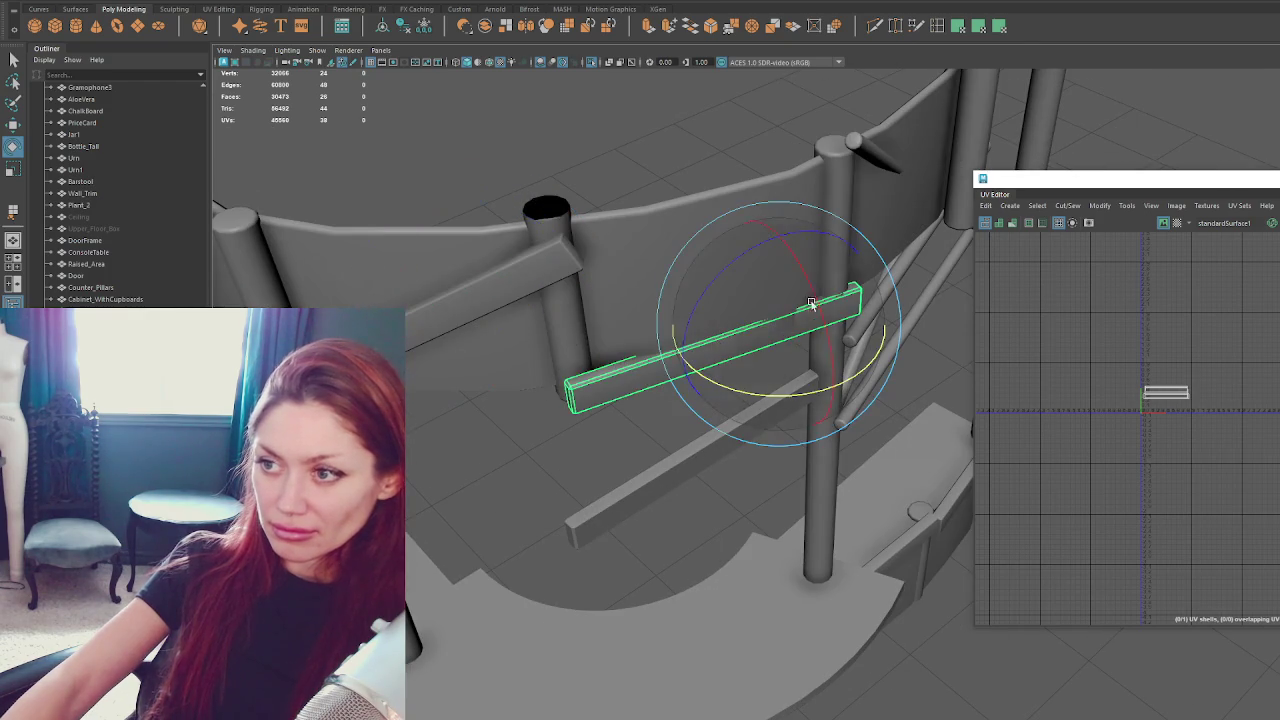
pyautogui.moveTo(738, 258)
pyautogui.mouseDown()
pyautogui.moveTo(788, 287)
pyautogui.moveTo(772, 251)
pyautogui.mouseUp()
pyautogui.press('w')
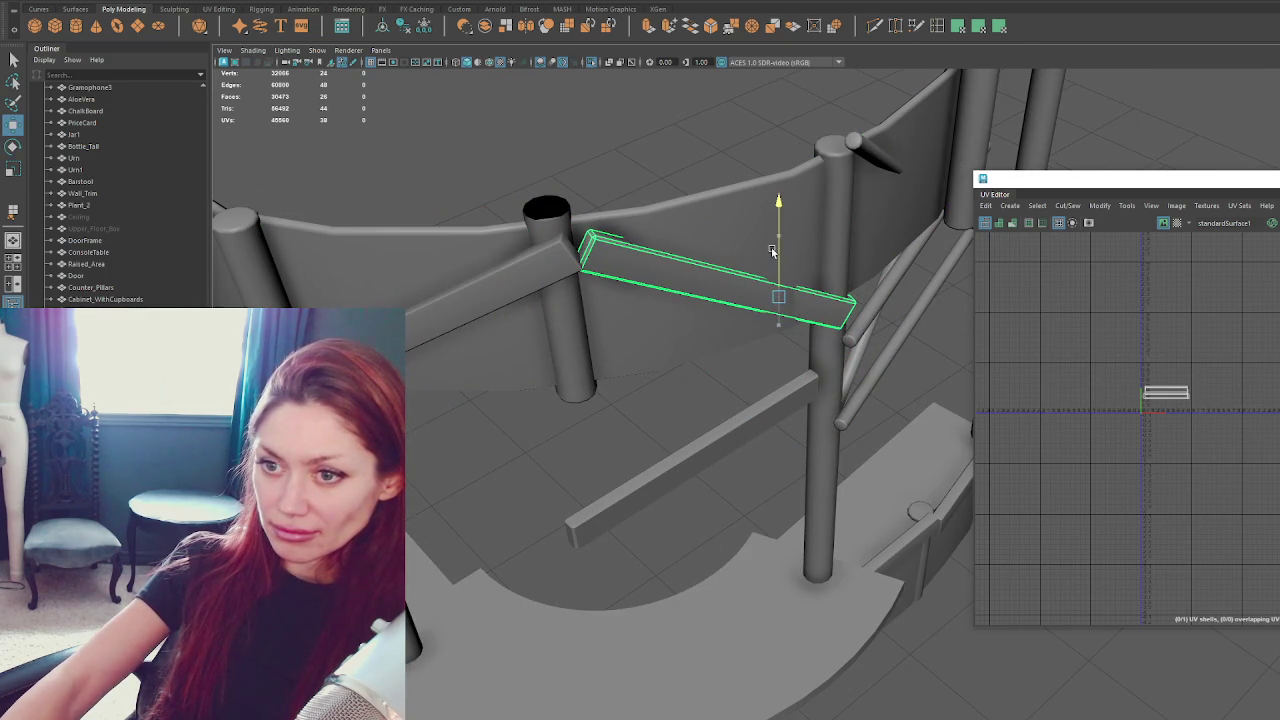
pyautogui.moveTo(757, 302)
pyautogui.mouseDown()
pyautogui.moveTo(740, 312)
pyautogui.moveTo(729, 234)
pyautogui.mouseUp()
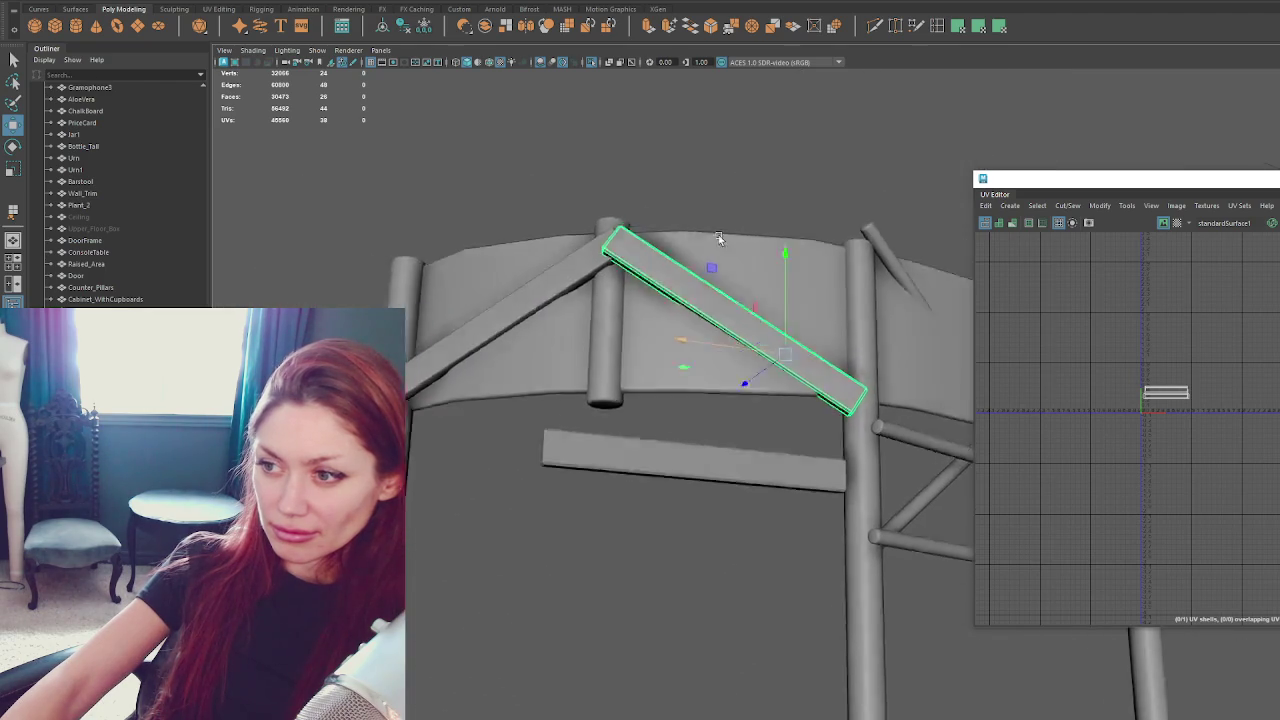
pyautogui.press('e')
pyautogui.moveTo(840, 413)
pyautogui.mouseDown()
pyautogui.moveTo(815, 275)
pyautogui.moveTo(797, 262)
pyautogui.mouseUp()
pyautogui.press('w')
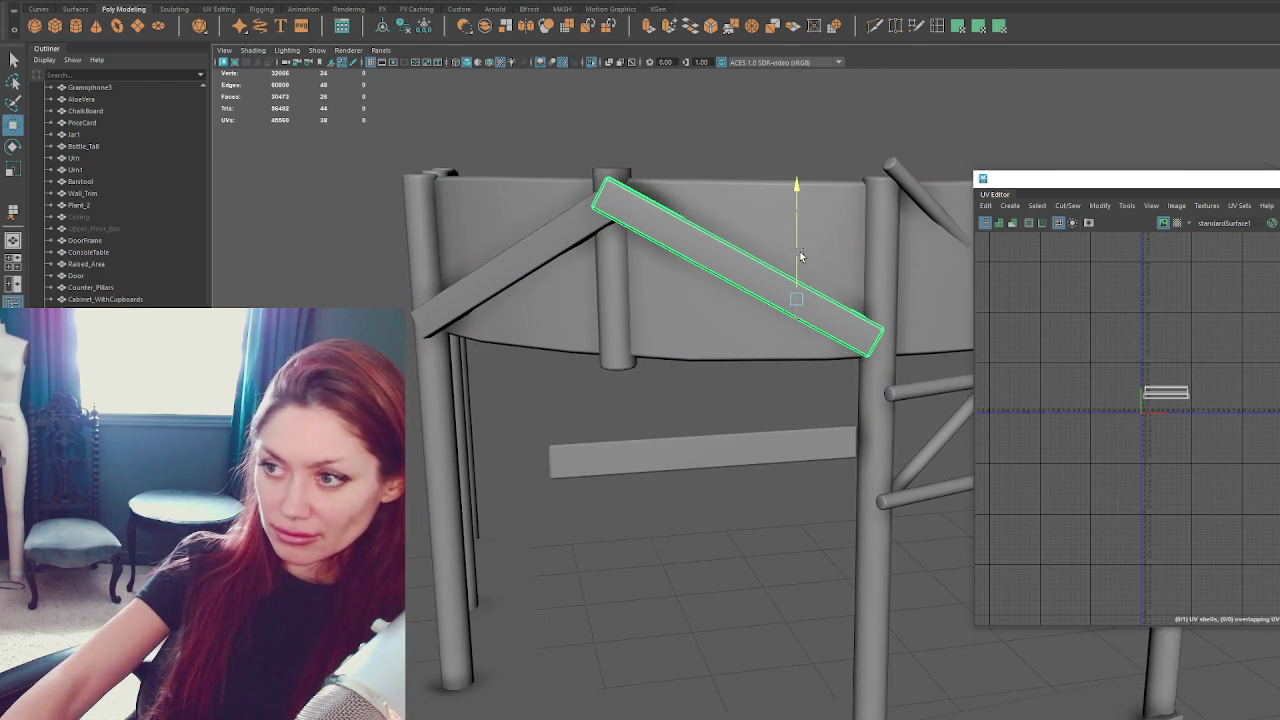
pyautogui.scroll(-5, 797, 262)
pyautogui.keyDown('alt'); pyautogui.moveTo(809, 277); pyautogui.dragTo(858, 256); pyautogui.keyUp('alt')
pyautogui.click(858, 256)
# Move the short horizontal bar out toward the booth's lower right.
pyautogui.click(742, 433)
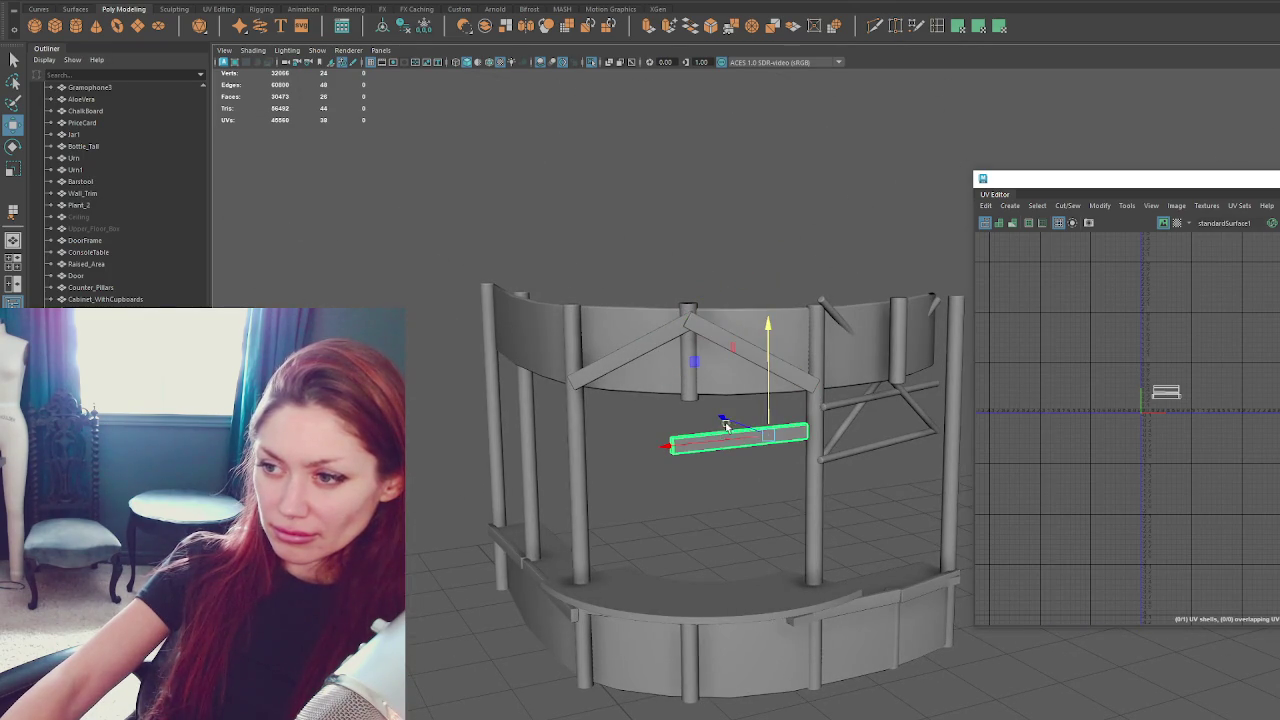
pyautogui.moveTo(722, 436); pyautogui.dragTo(967, 555)
pyautogui.click(766, 570)
pyautogui.scroll(3, 775, 545)
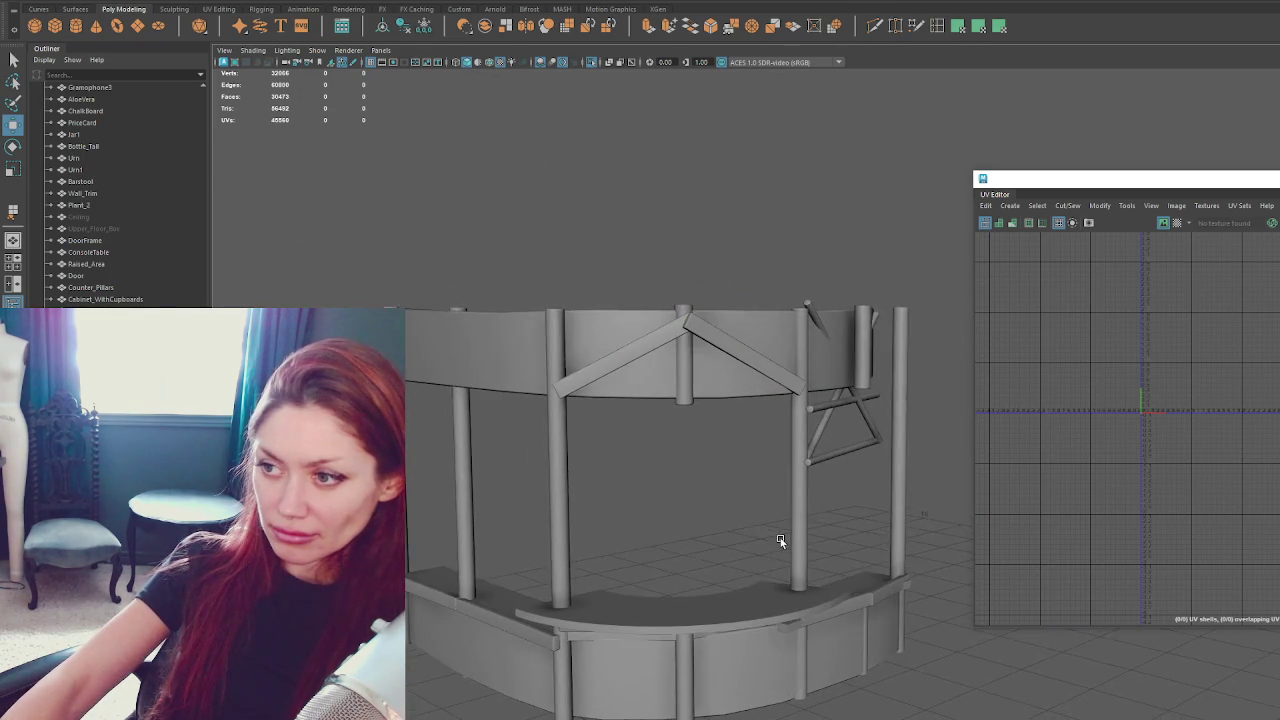
pyautogui.scroll(-3, 780, 537)
pyautogui.keyDown('alt'); pyautogui.moveTo(753, 548); pyautogui.dragTo(770, 544); pyautogui.keyUp('alt')
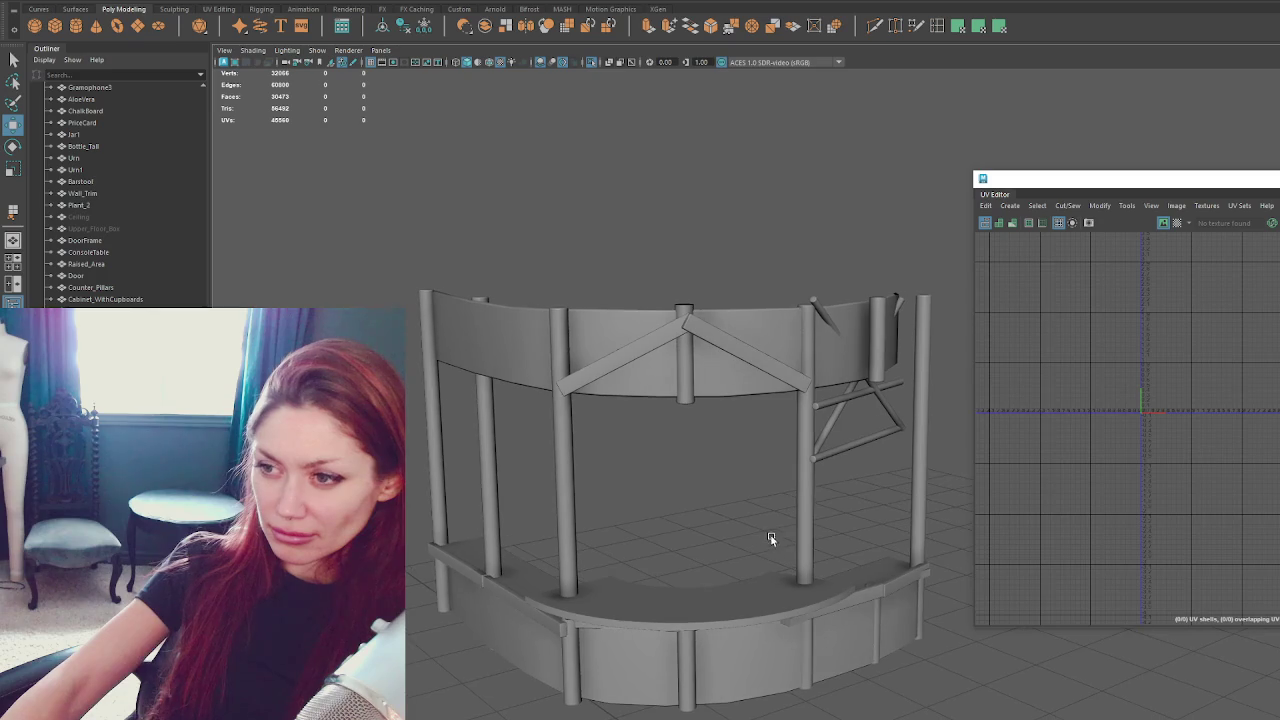
# Scale the right diagonal brace shorter along its length.
pyautogui.click(698, 334)
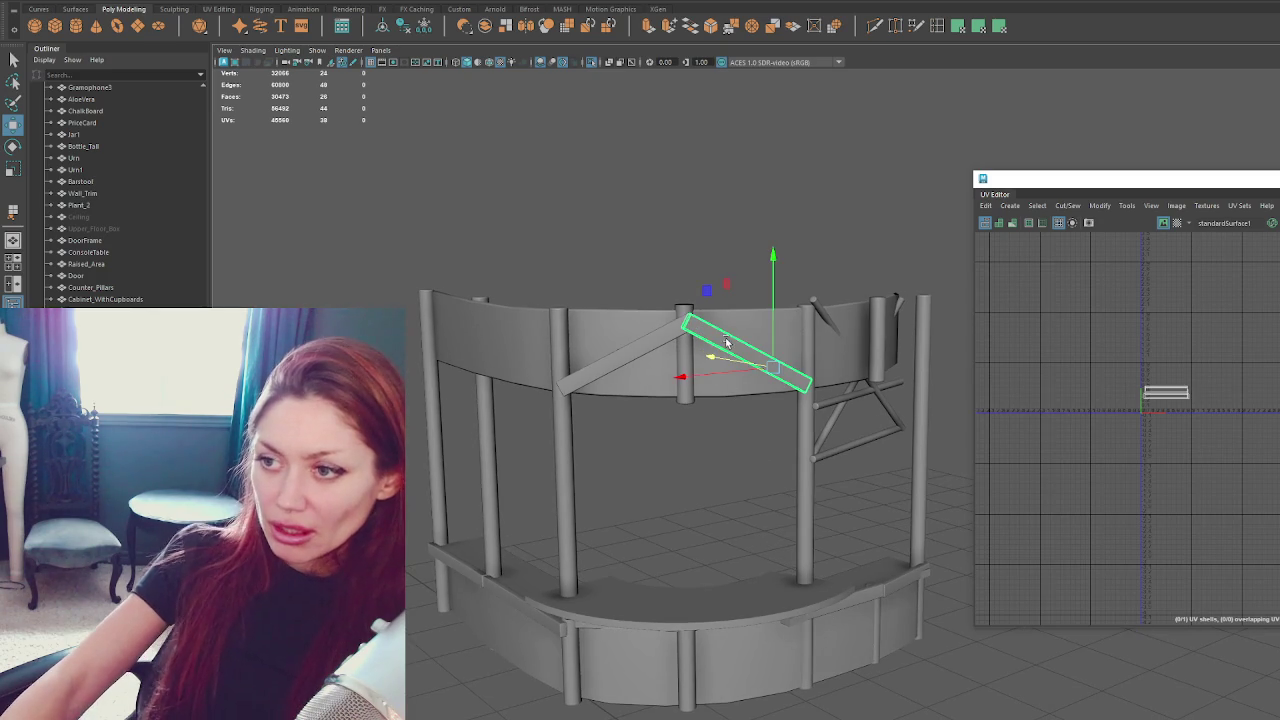
pyautogui.press('r')
pyautogui.moveTo(766, 365); pyautogui.dragTo(706, 360)
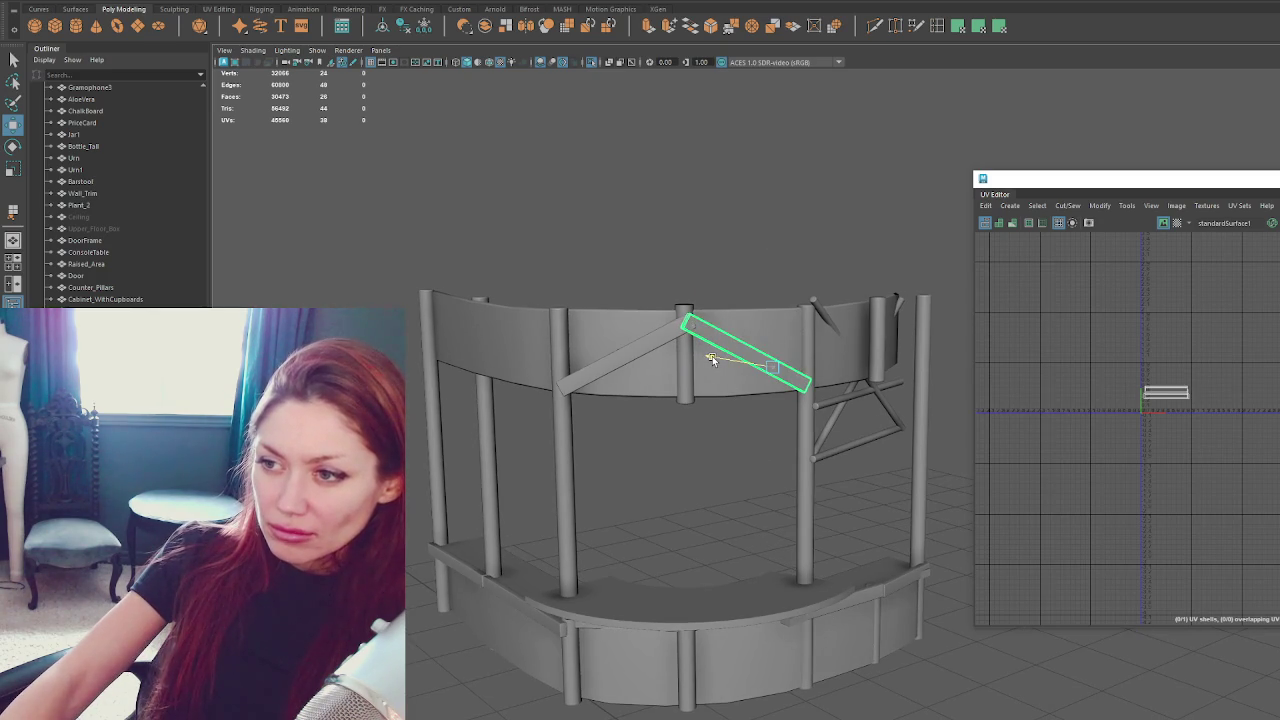
pyautogui.press('e')
pyautogui.press('r')
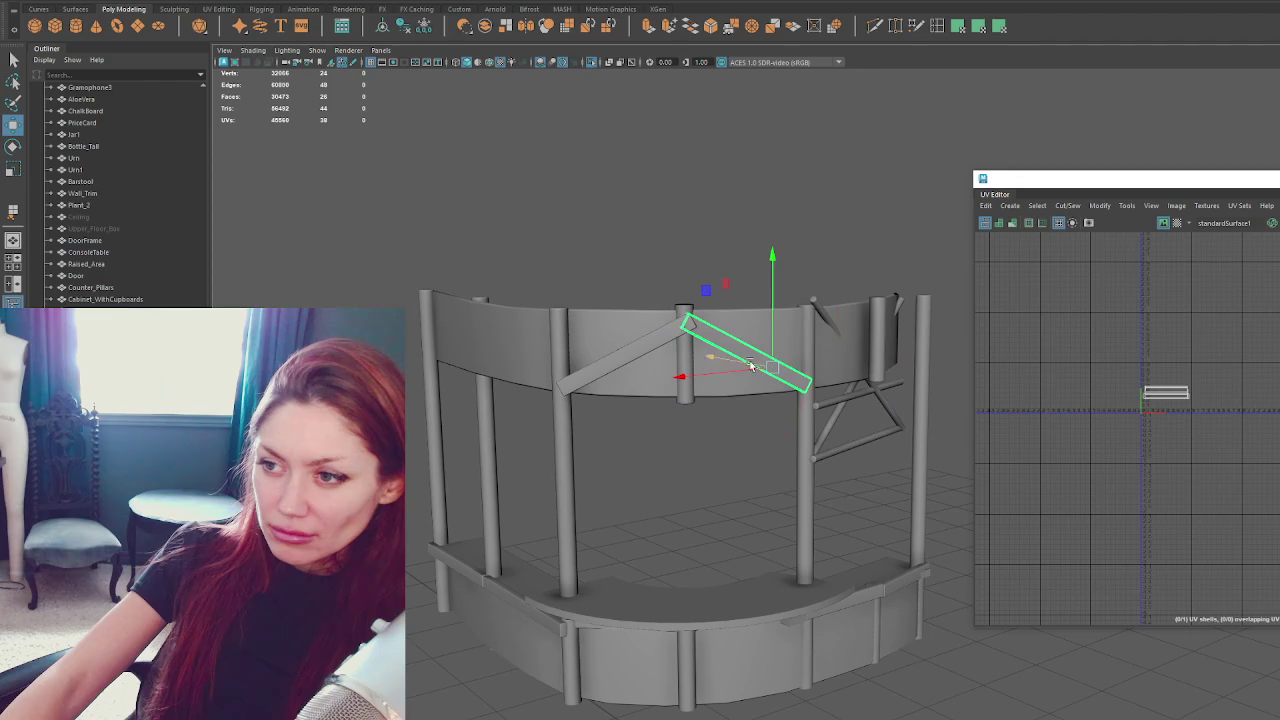
pyautogui.moveTo(752, 367); pyautogui.dragTo(727, 362)
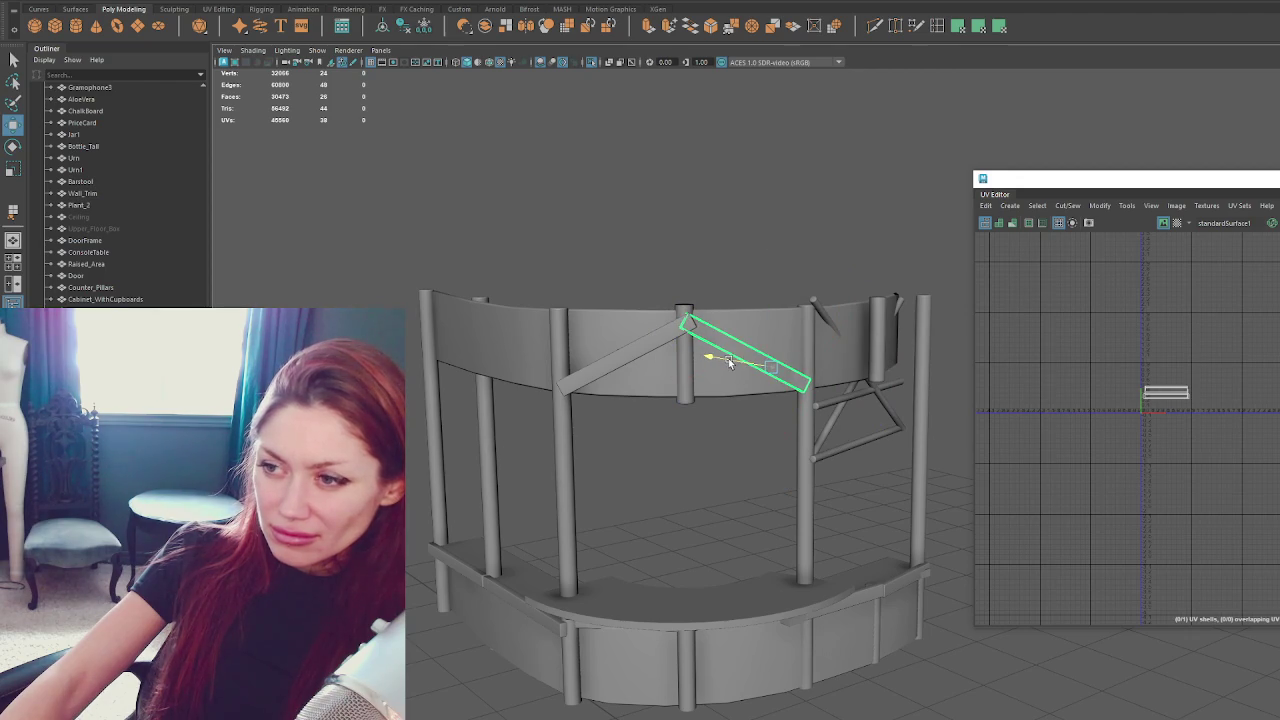
pyautogui.scroll(3, 728, 358)
# Select the left diagonal brace, close in on it, and start Insert Edge Loop.
pyautogui.click(541, 308)
pyautogui.keyDown('alt'); pyautogui.moveTo(541, 308); pyautogui.dragTo(627, 313, button='middle'); pyautogui.keyUp('alt')
pyautogui.keyDown('alt'); pyautogui.moveTo(627, 313); pyautogui.dragTo(700, 318); pyautogui.keyUp('alt')
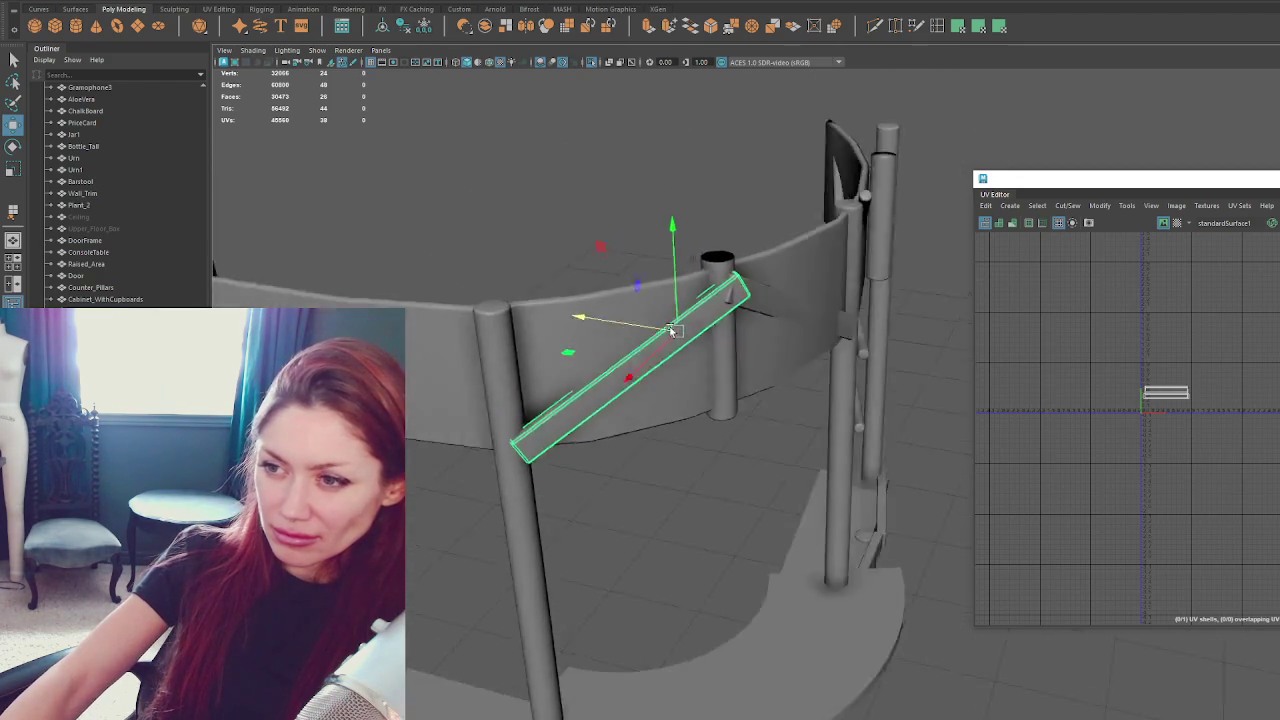
pyautogui.click(940, 24)
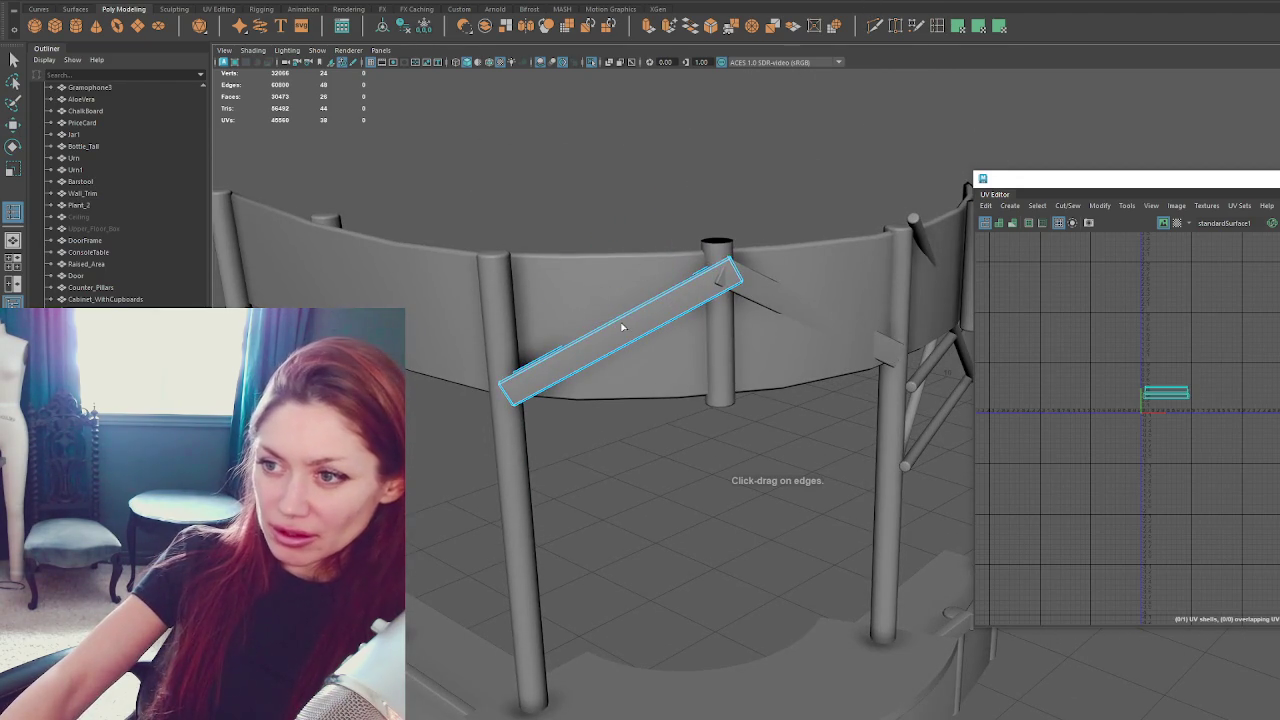
# Insert an edge loop across the left brace's middle and shift its lower end along the panel.
pyautogui.click(610, 325)
pyautogui.press('q')
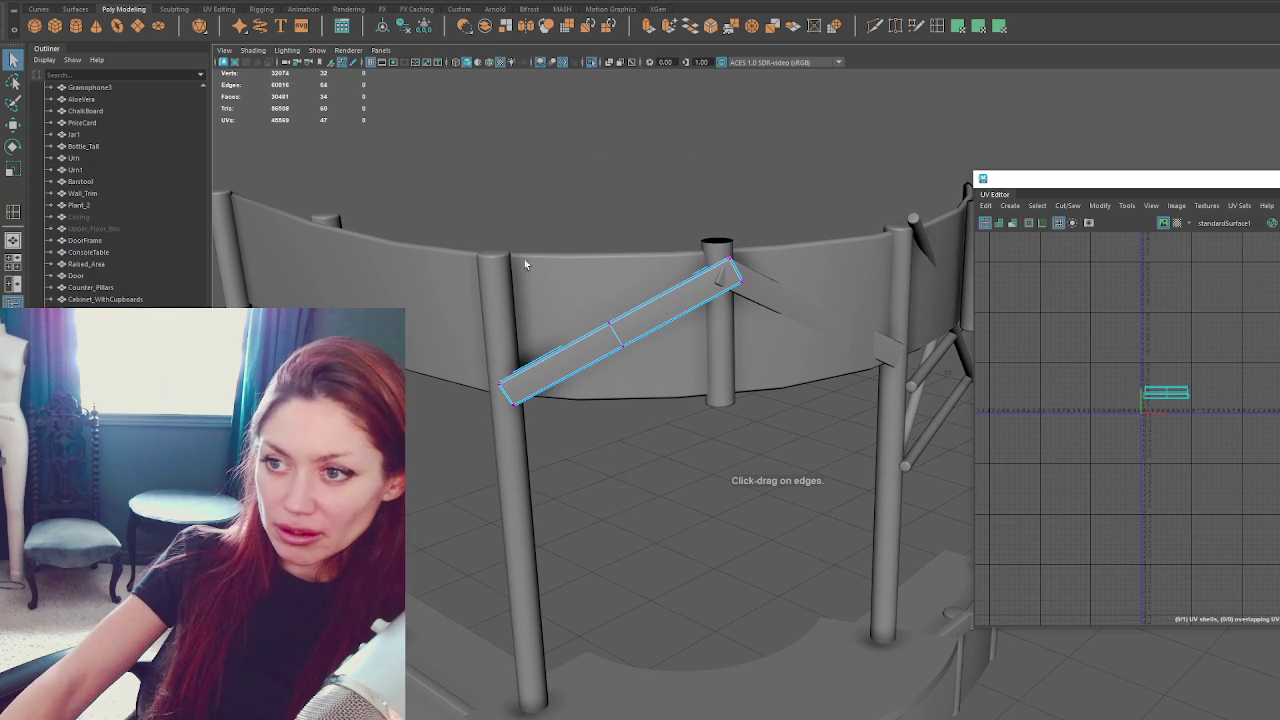
pyautogui.keyDown('alt'); pyautogui.moveTo(436, 459); pyautogui.dragTo(560, 480); pyautogui.keyUp('alt')
pyautogui.press('w')
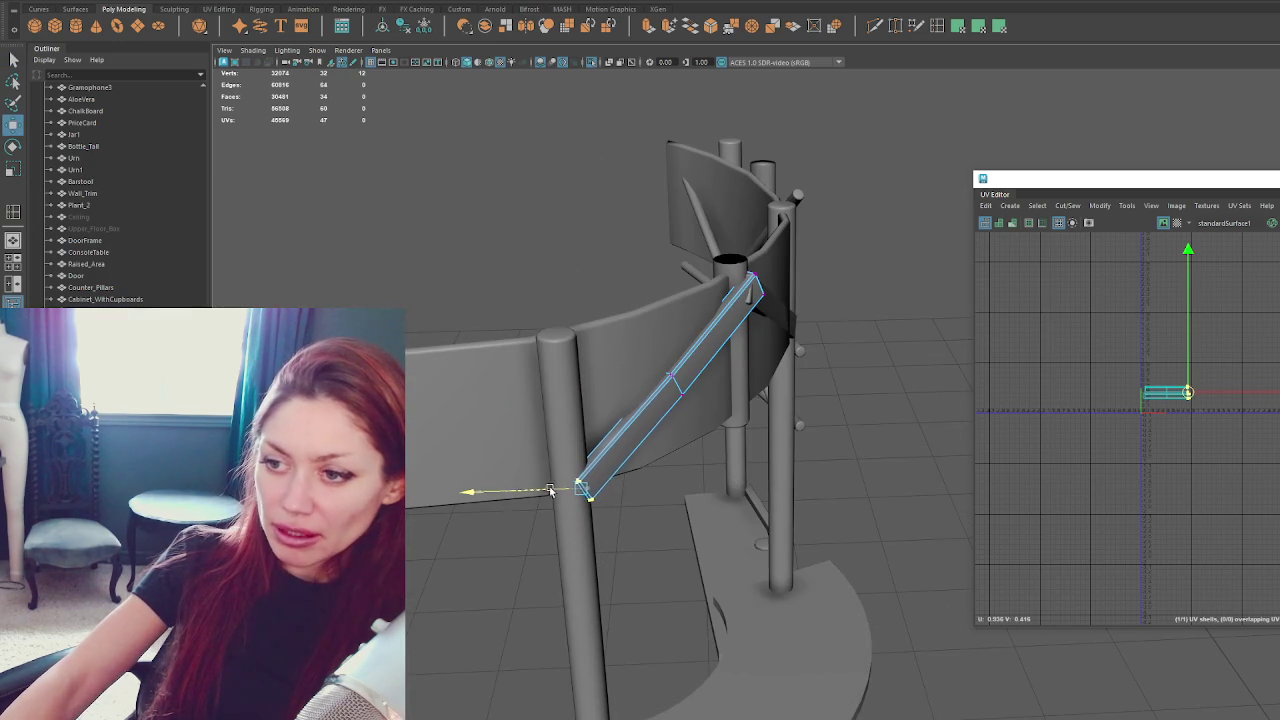
pyautogui.moveTo(571, 500); pyautogui.dragTo(651, 444)
# Select the left brace's upper-end vertices and long edges to bend it along the curve.
pyautogui.moveTo(587, 293)
pyautogui.mouseDown()
pyautogui.moveTo(631, 393)
pyautogui.moveTo(607, 387)
pyautogui.moveTo(606, 455)
pyautogui.moveTo(634, 391)
pyautogui.mouseUp()
pyautogui.click(720, 280)
pyautogui.moveTo(720, 280)
pyautogui.keyDown('alt'); pyautogui.mouseDown()
pyautogui.moveTo(716, 350)
pyautogui.moveTo(703, 343)
pyautogui.moveTo(722, 275)
pyautogui.mouseUp(); pyautogui.keyUp('alt')
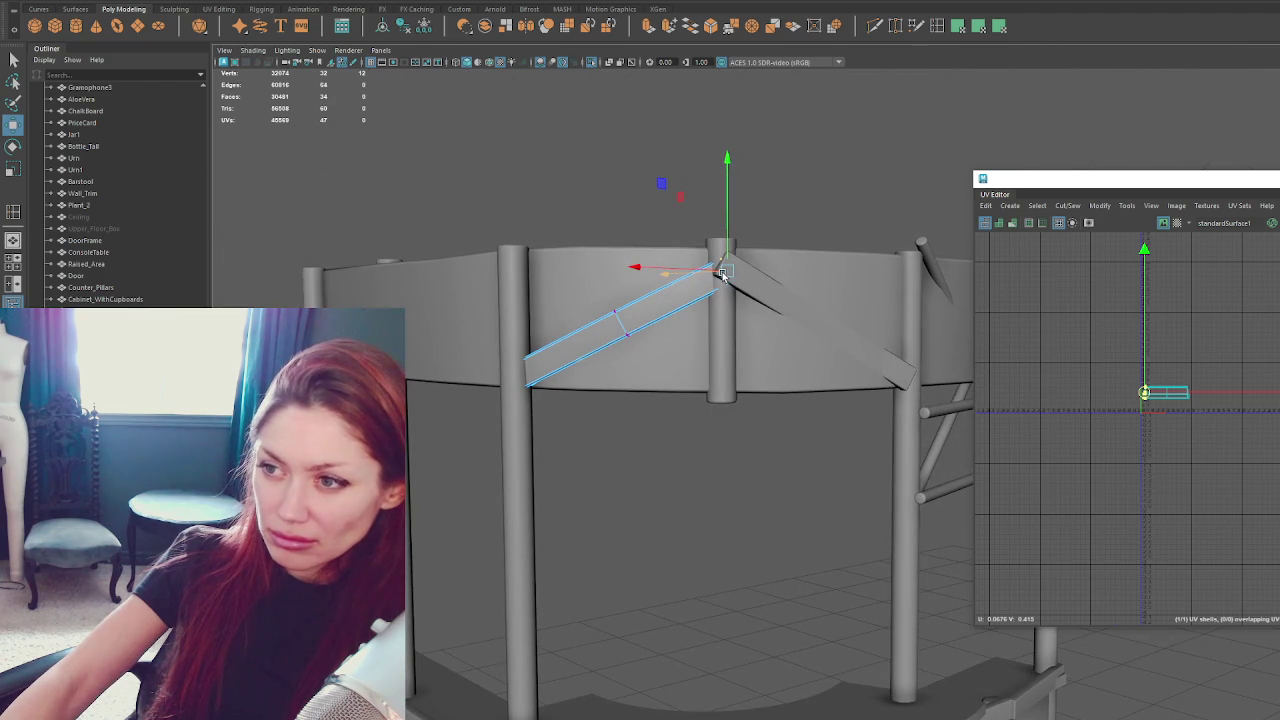
pyautogui.click(830, 226)
pyautogui.moveTo(697, 250)
pyautogui.mouseDown()
pyautogui.moveTo(716, 275)
pyautogui.moveTo(633, 267)
pyautogui.moveTo(711, 295)
pyautogui.moveTo(637, 309)
pyautogui.mouseUp()
pyautogui.rightClick(637, 306)
pyautogui.click(624, 280)
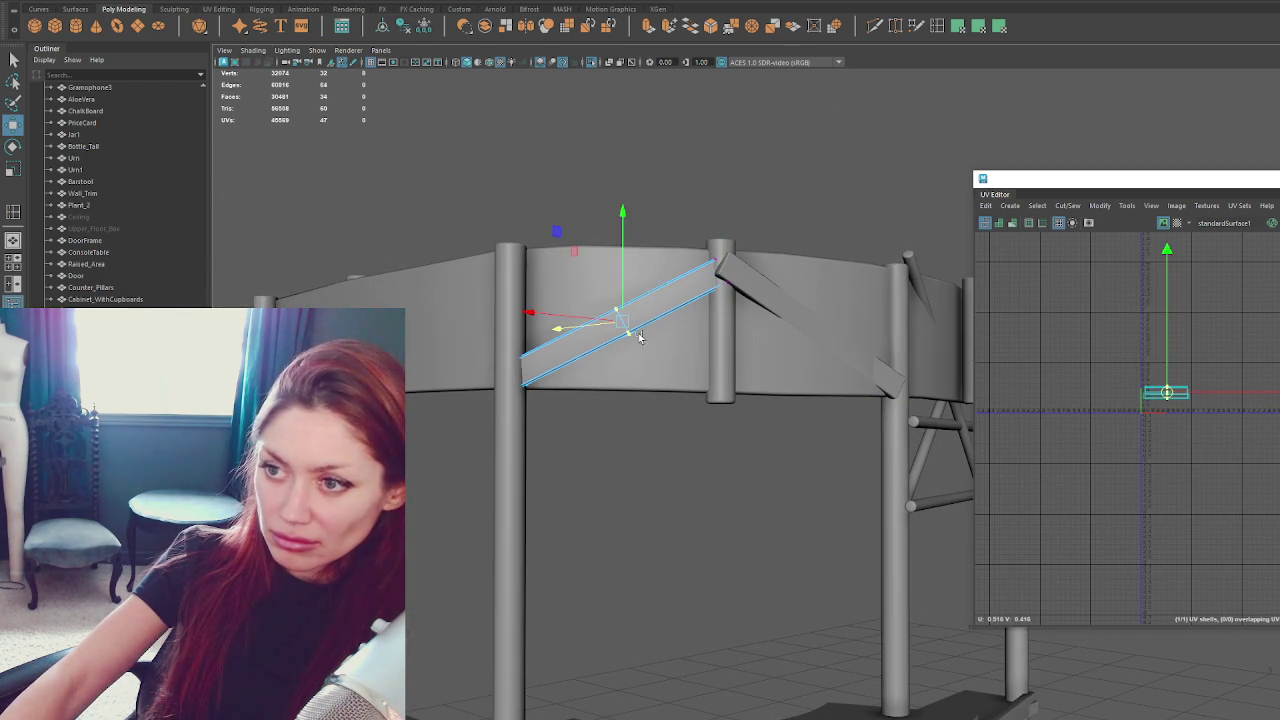
pyautogui.click(674, 188)
pyautogui.moveTo(674, 188)
pyautogui.keyDown('alt'); pyautogui.mouseDown()
pyautogui.moveTo(386, 280)
pyautogui.moveTo(709, 306)
pyautogui.mouseUp(); pyautogui.keyUp('alt')
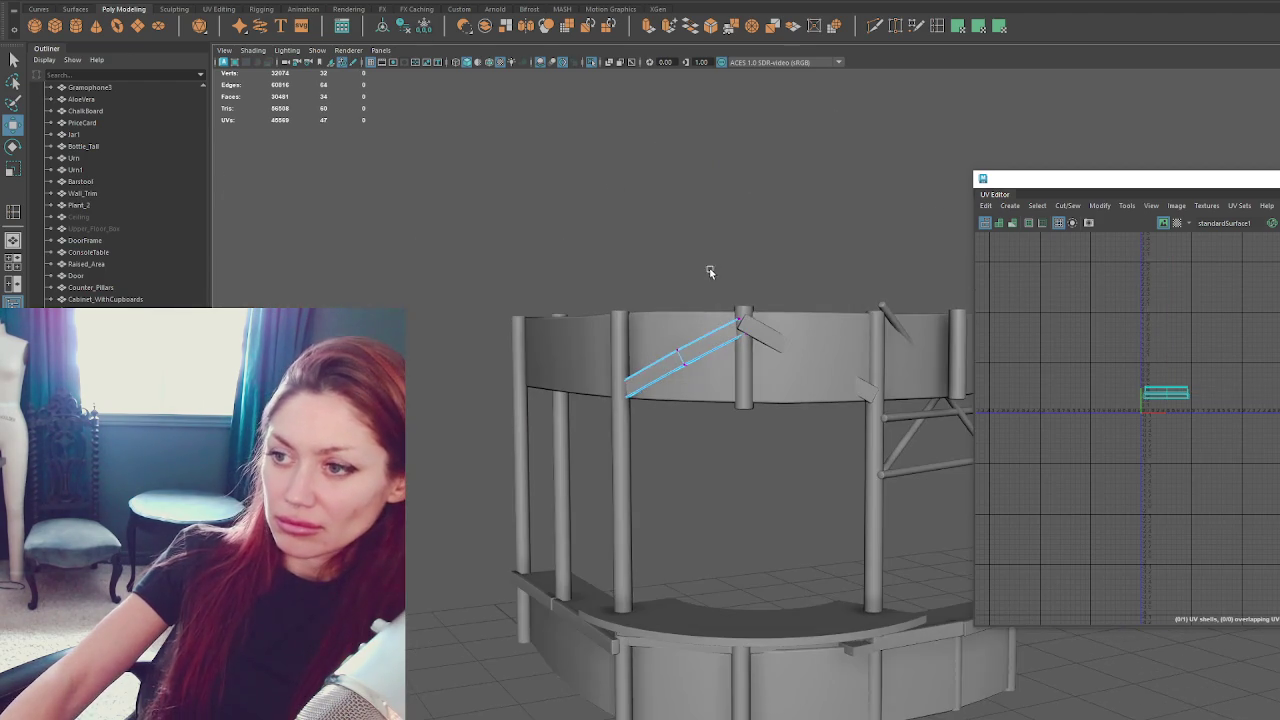
pyautogui.moveTo(834, 260)
pyautogui.keyDown('alt'); pyautogui.mouseDown()
pyautogui.moveTo(745, 300)
pyautogui.moveTo(772, 304)
pyautogui.moveTo(780, 334)
pyautogui.moveTo(765, 322)
pyautogui.mouseUp(); pyautogui.keyUp('alt')
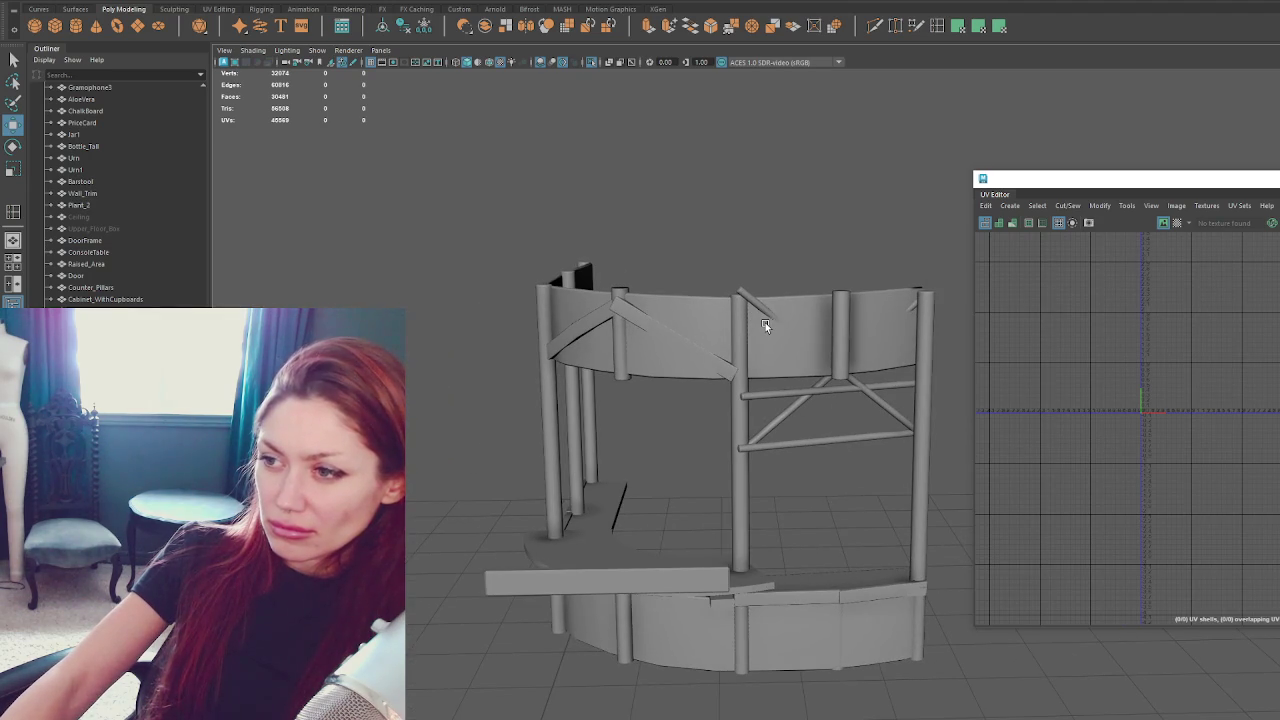
# Select an edge on the other diagonal brace and nudge it slightly downward.
pyautogui.click(734, 369)
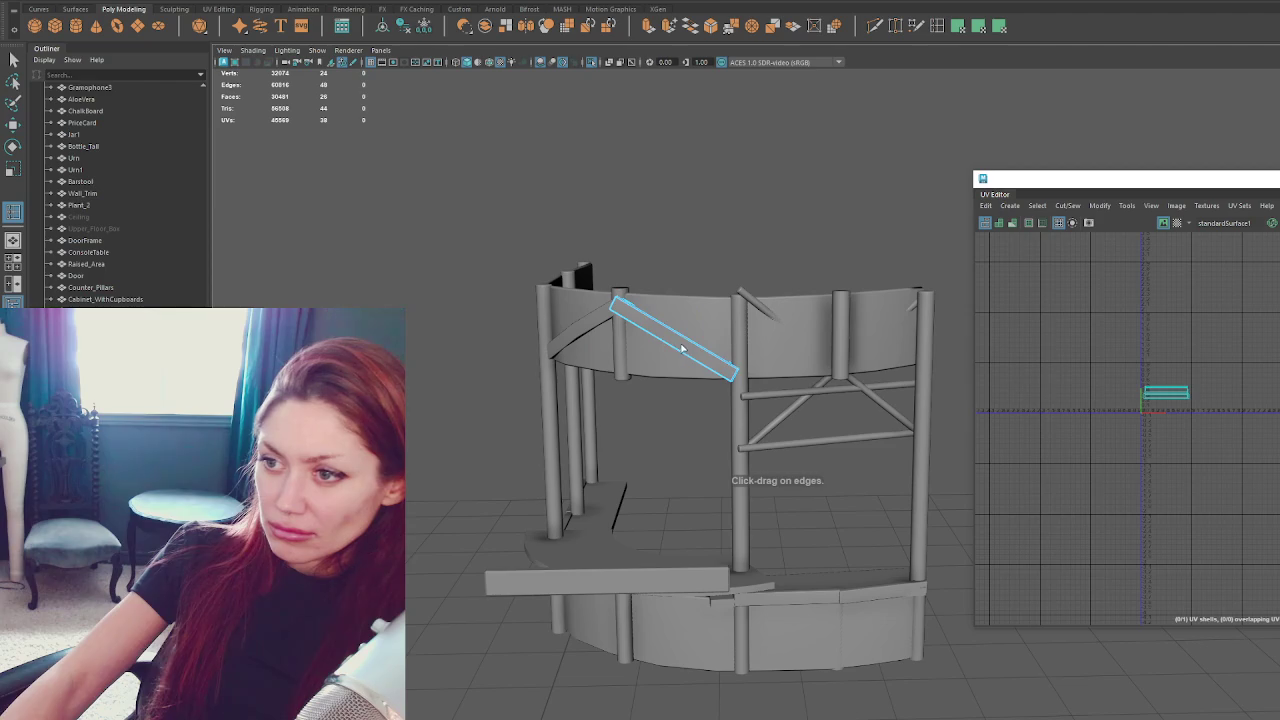
pyautogui.keyDown('alt'); pyautogui.moveTo(673, 335); pyautogui.dragTo(700, 288); pyautogui.keyUp('alt')
pyautogui.moveTo(700, 288); pyautogui.dragTo(641, 430, button='right')
pyautogui.moveTo(641, 430); pyautogui.dragTo(642, 428)
pyautogui.press('w')
pyautogui.moveTo(653, 352); pyautogui.dragTo(637, 398)
pyautogui.click(595, 367)
pyautogui.moveTo(576, 376)
pyautogui.keyDown('alt'); pyautogui.mouseDown()
pyautogui.moveTo(594, 280)
pyautogui.moveTo(550, 486)
pyautogui.moveTo(643, 409)
pyautogui.moveTo(634, 400)
pyautogui.mouseUp(); pyautogui.keyUp('alt')
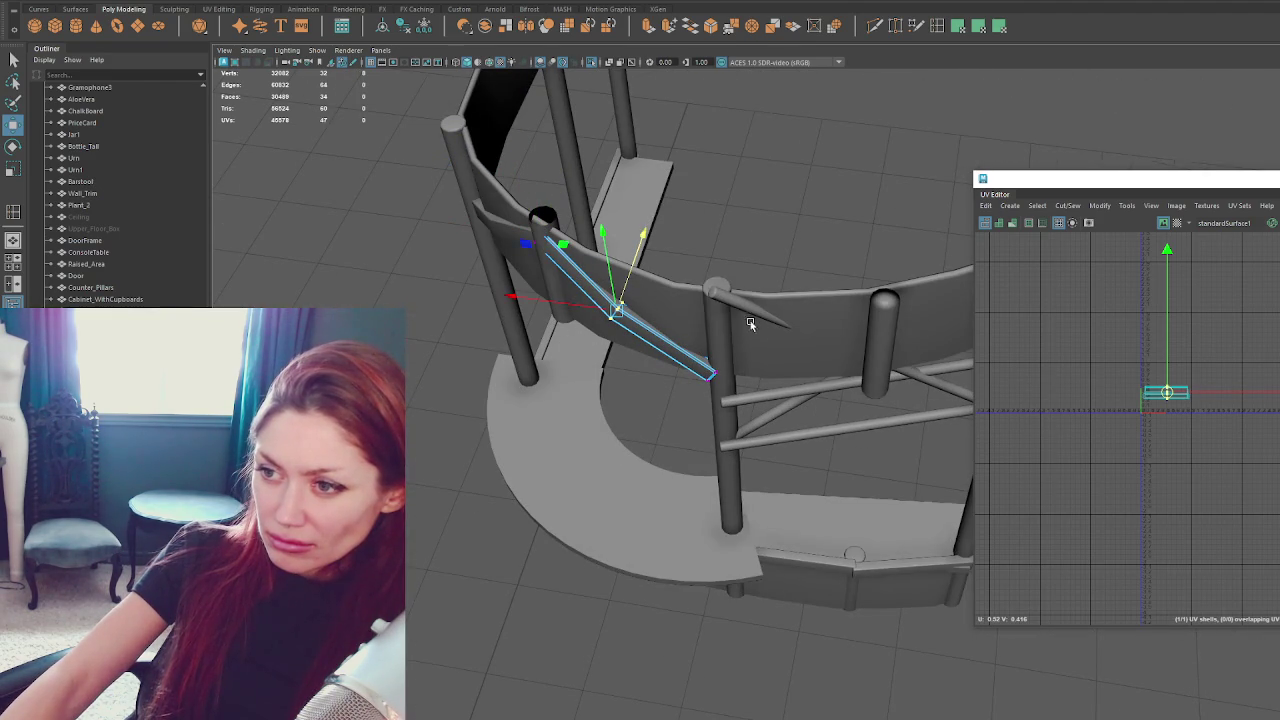
# Slide the second brace's lower and upper end vertices so the brace meets the pillar.
pyautogui.click(693, 388)
pyautogui.moveTo(721, 352); pyautogui.dragTo(668, 367)
pyautogui.moveTo(659, 270); pyautogui.dragTo(627, 280)
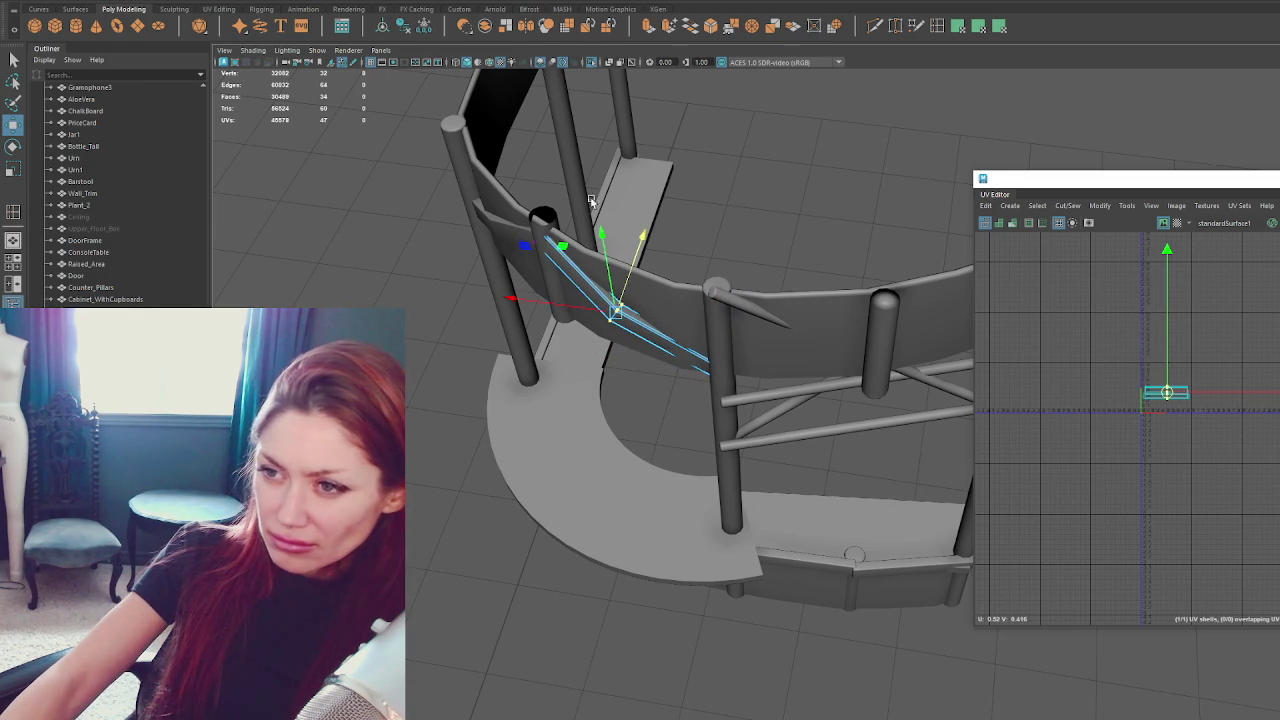
pyautogui.click(524, 239)
pyautogui.moveTo(520, 233); pyautogui.dragTo(524, 232)
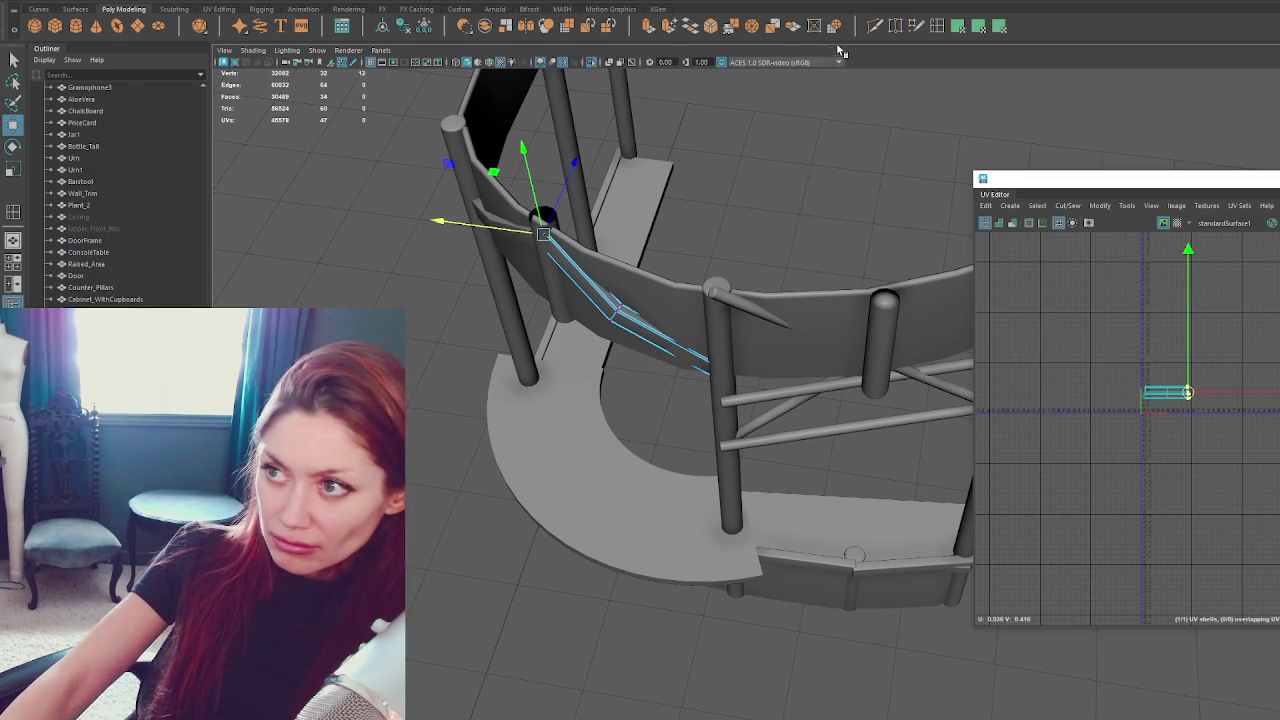
# Insert more edge loops on the brace and move its end vertices beside the pillar.
pyautogui.press('y')
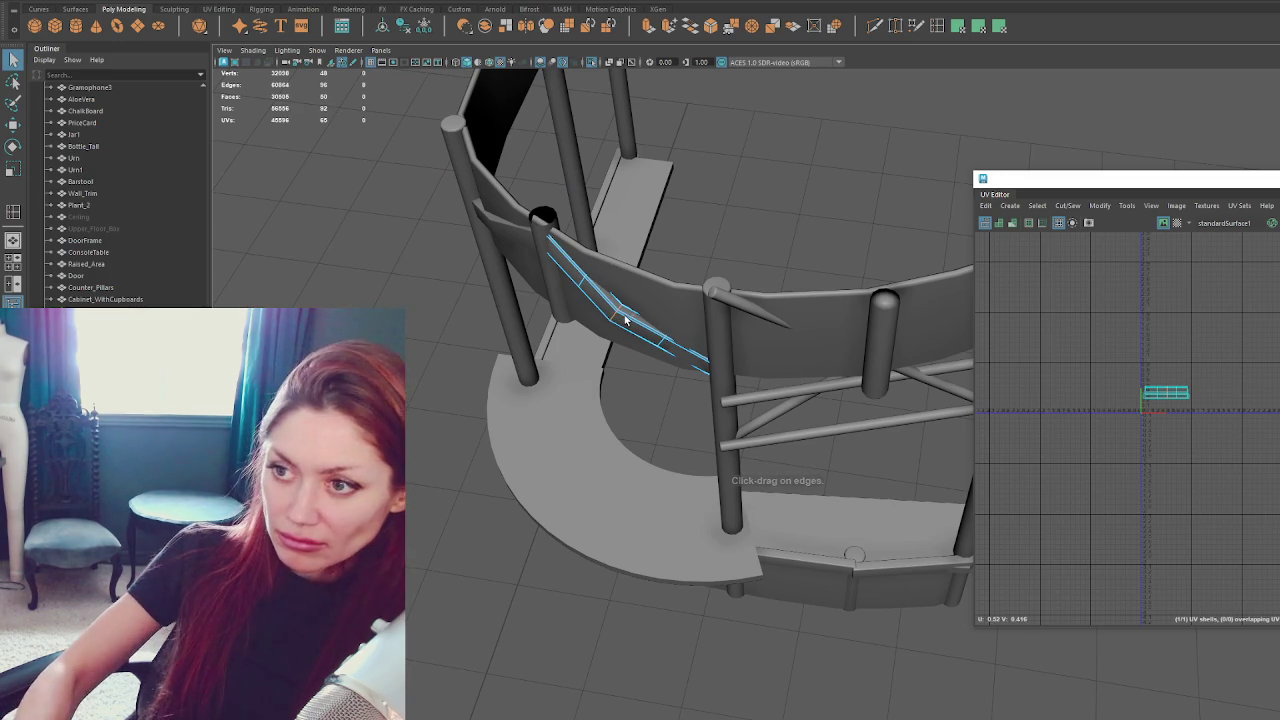
pyautogui.moveTo(742, 288); pyautogui.dragTo(700, 405)
pyautogui.press('w')
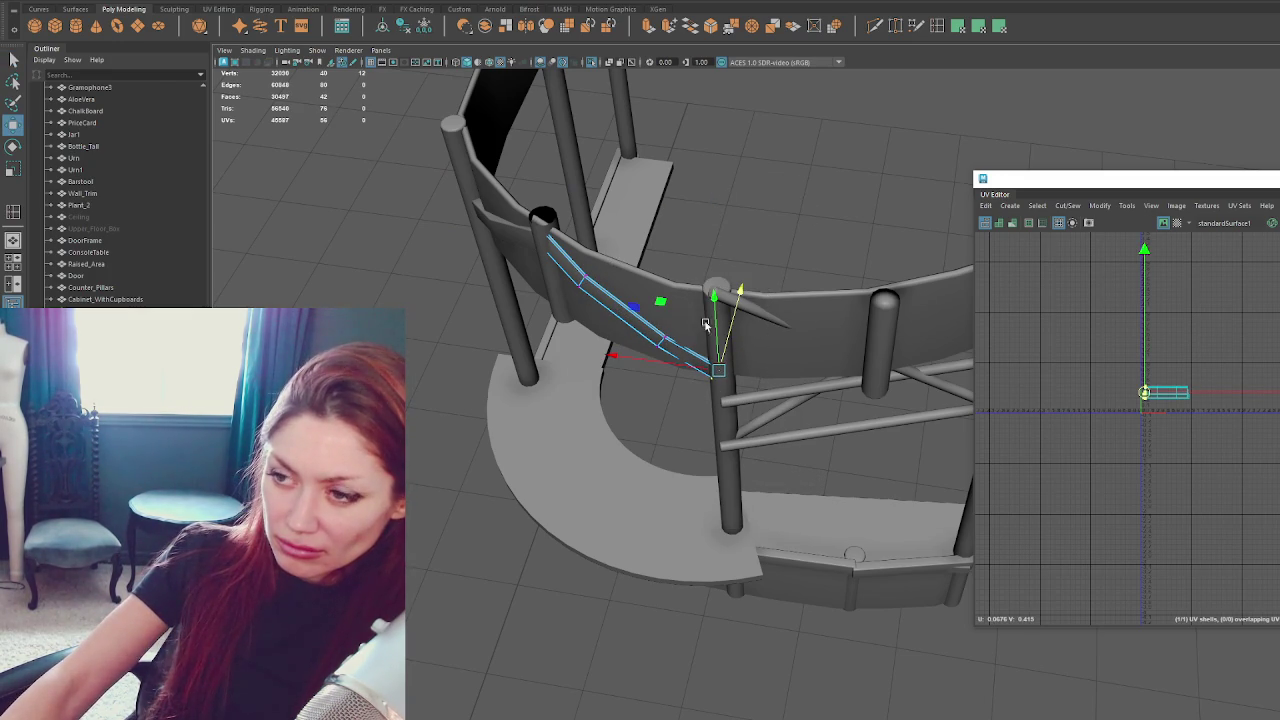
pyautogui.keyDown('alt'); pyautogui.moveTo(701, 316); pyautogui.dragTo(709, 357); pyautogui.keyUp('alt')
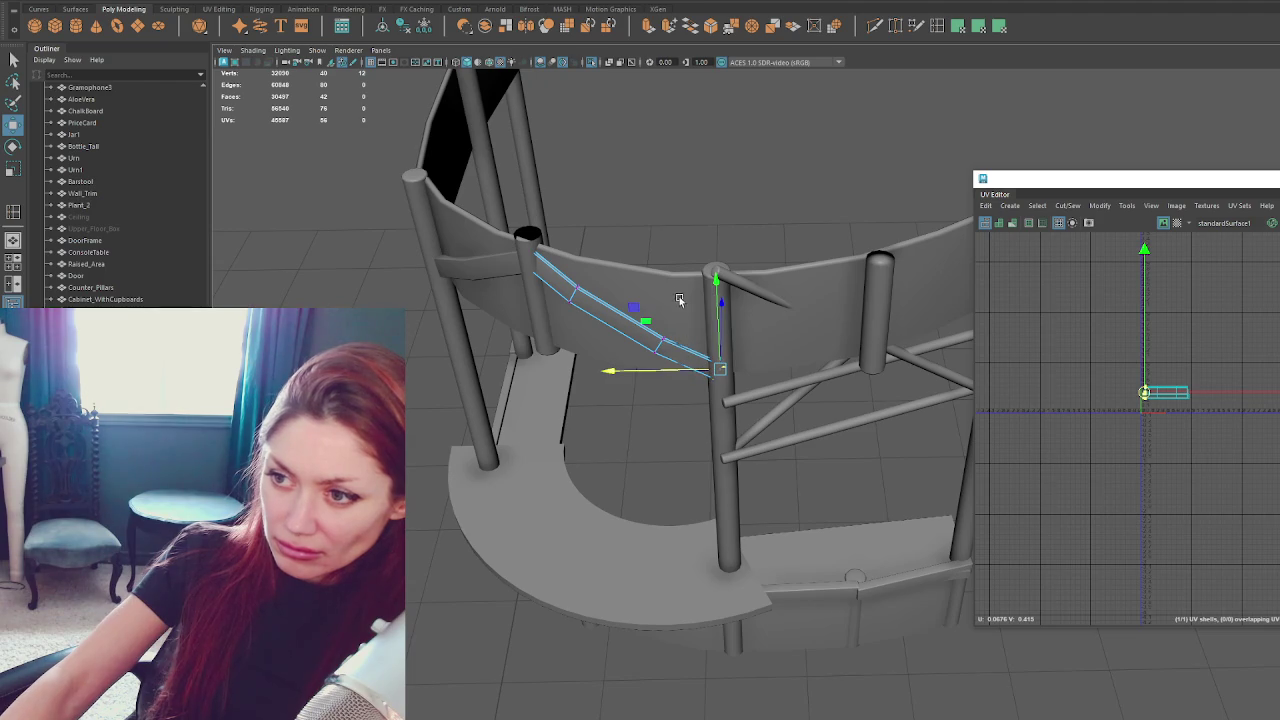
pyautogui.moveTo(638, 378); pyautogui.dragTo(640, 376)
pyautogui.moveTo(594, 234); pyautogui.dragTo(555, 318)
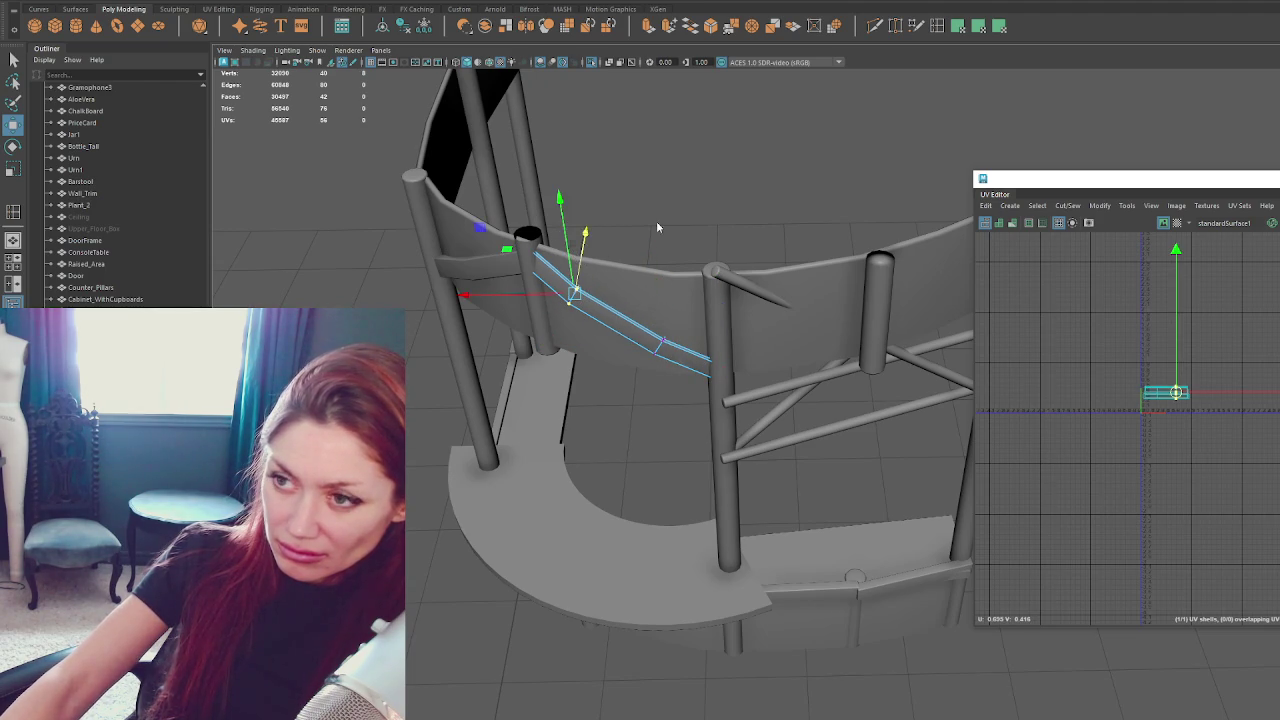
# Fine-tune the brace with the Rotate tool so it hugs the curved upper panel.
pyautogui.press('F8')
pyautogui.keyDown('alt'); pyautogui.moveTo(656, 226); pyautogui.dragTo(603, 222); pyautogui.keyUp('alt')
pyautogui.press('F8')
pyautogui.keyDown('alt'); pyautogui.moveTo(682, 314); pyautogui.dragTo(705, 319); pyautogui.keyUp('alt')
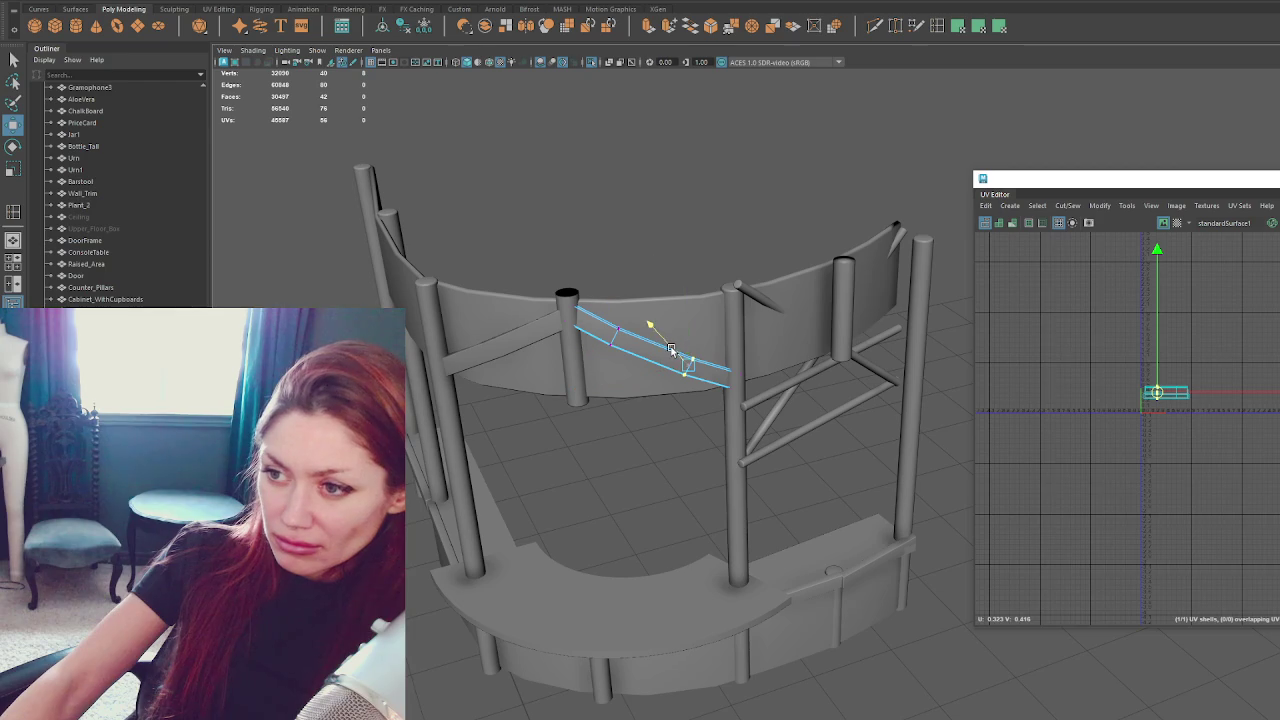
pyautogui.press('e')
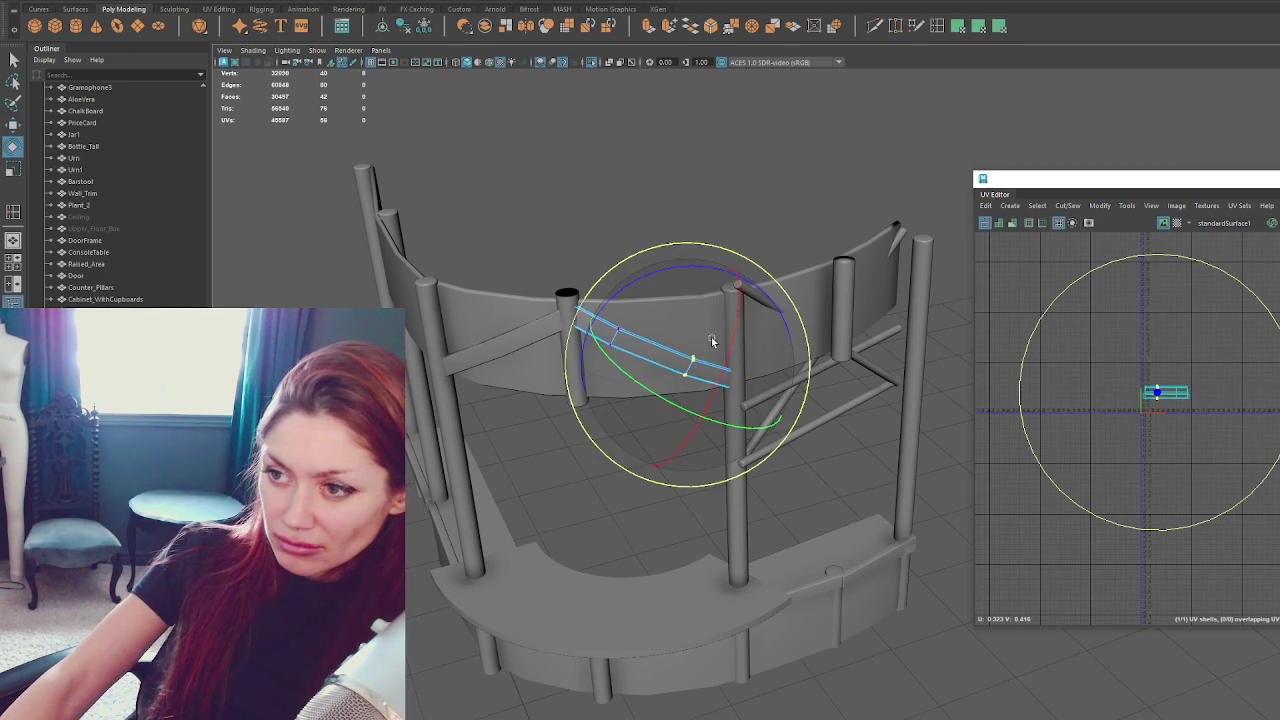
pyautogui.click(674, 200)
pyautogui.moveTo(674, 200)
pyautogui.keyDown('alt'); pyautogui.mouseDown()
pyautogui.moveTo(535, 241)
pyautogui.moveTo(804, 216)
pyautogui.mouseUp(); pyautogui.keyUp('alt')
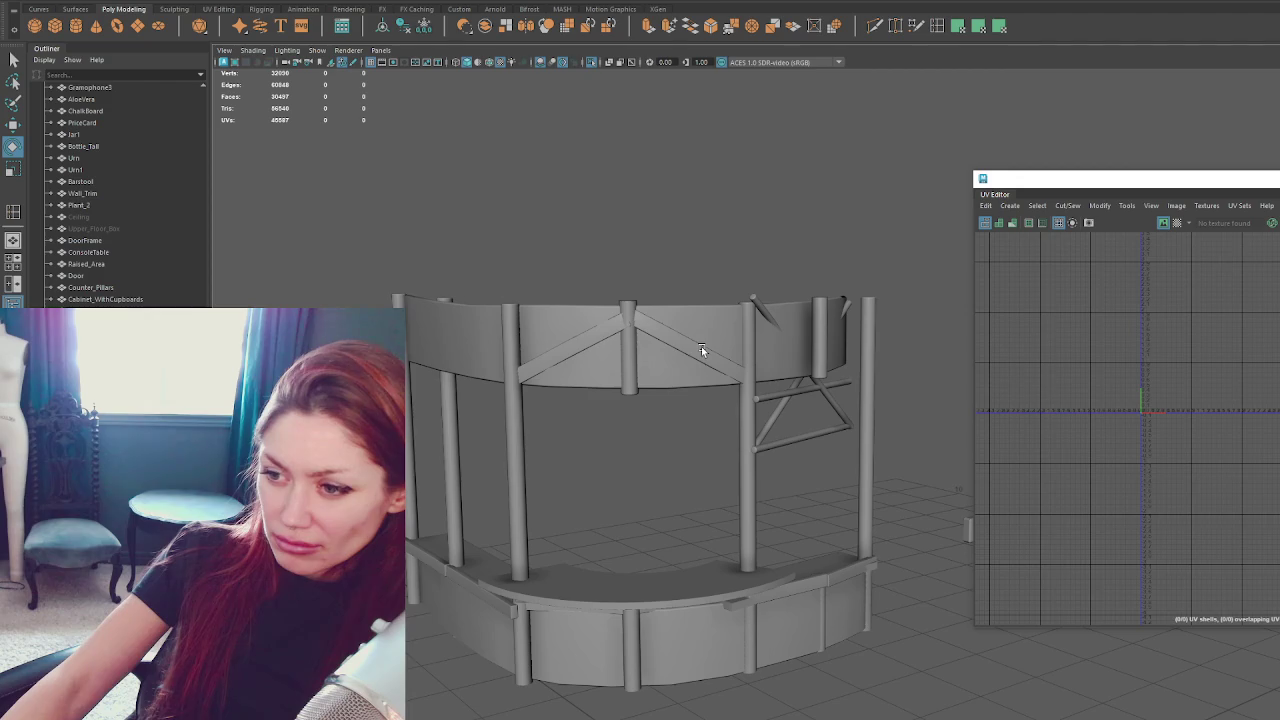
# Move the horizontal rail down below the diagonal braces.
pyautogui.scroll(-1, 110, 190)
pyautogui.click(722, 380)
pyautogui.click(620, 385)
pyautogui.press('w')
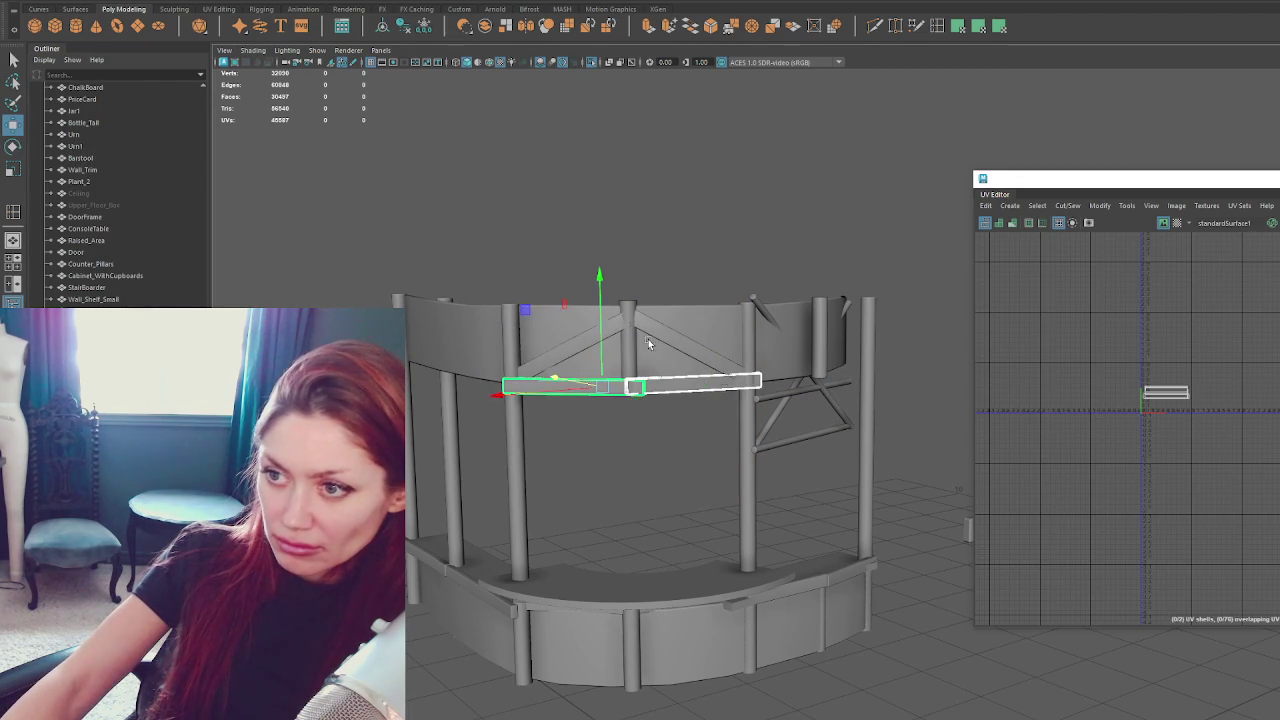
pyautogui.moveTo(598, 355); pyautogui.dragTo(594, 390)
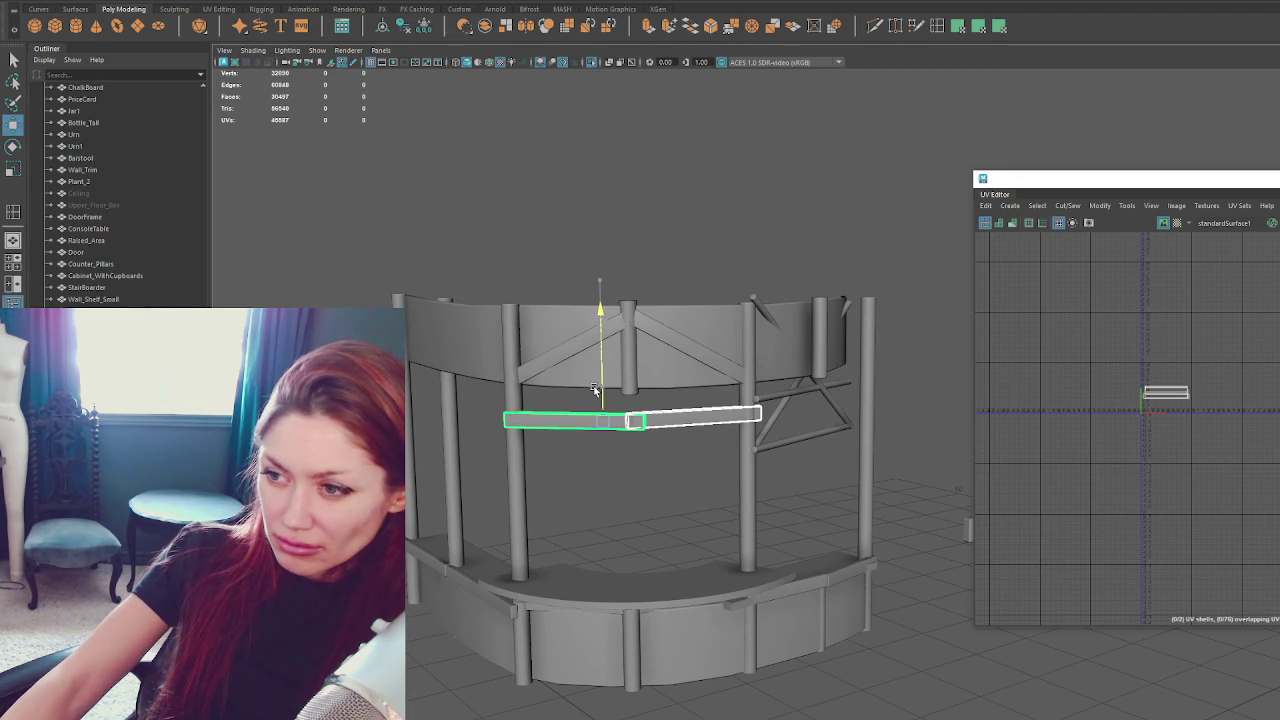
# Select the centre vertical post to check it, then clear the selection.
pyautogui.rightClick(630, 290)
pyautogui.click(686, 202)
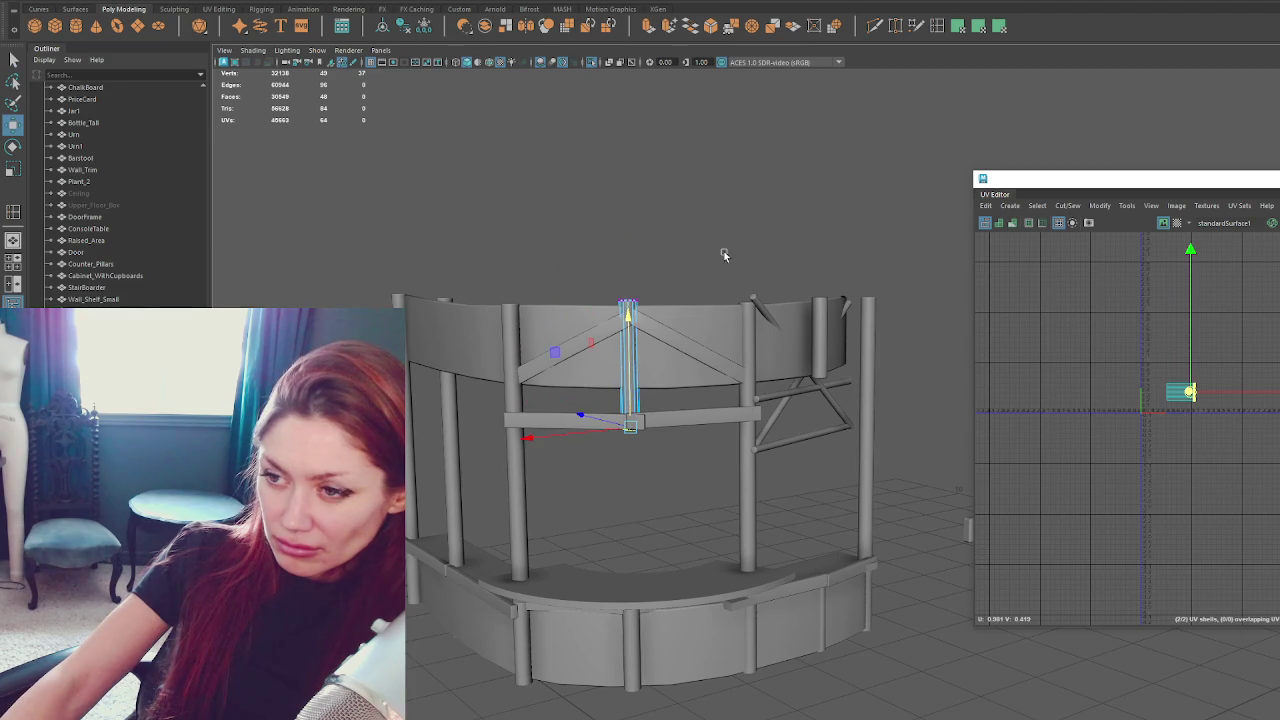
pyautogui.click(706, 281)
pyautogui.moveTo(706, 281)
pyautogui.keyDown('alt'); pyautogui.mouseDown()
pyautogui.moveTo(844, 219)
pyautogui.moveTo(748, 249)
pyautogui.moveTo(795, 249)
pyautogui.mouseUp(); pyautogui.keyUp('alt')
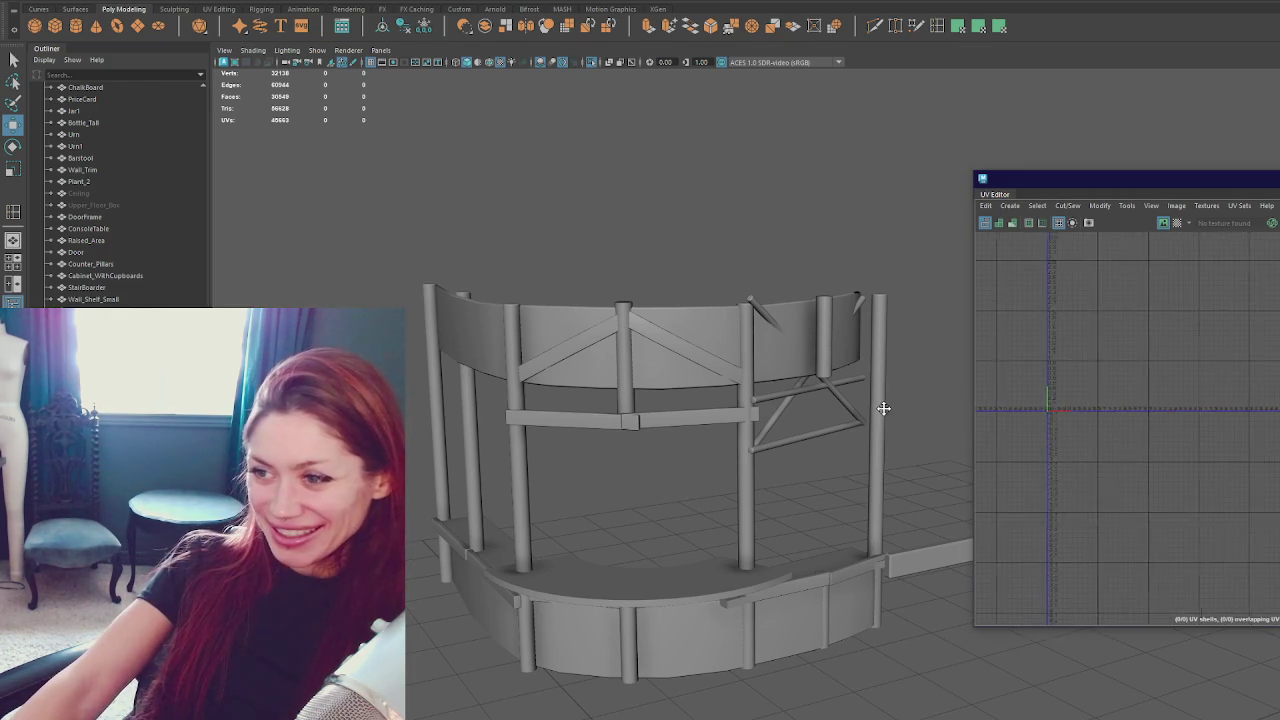
# Delete two posts and both diagonal braces, stepping through undo and redo to compare.
pyautogui.moveTo(892, 428)
pyautogui.keyDown('alt'); pyautogui.mouseDown()
pyautogui.moveTo(743, 424)
pyautogui.moveTo(843, 444)
pyautogui.mouseUp(); pyautogui.keyUp('alt')
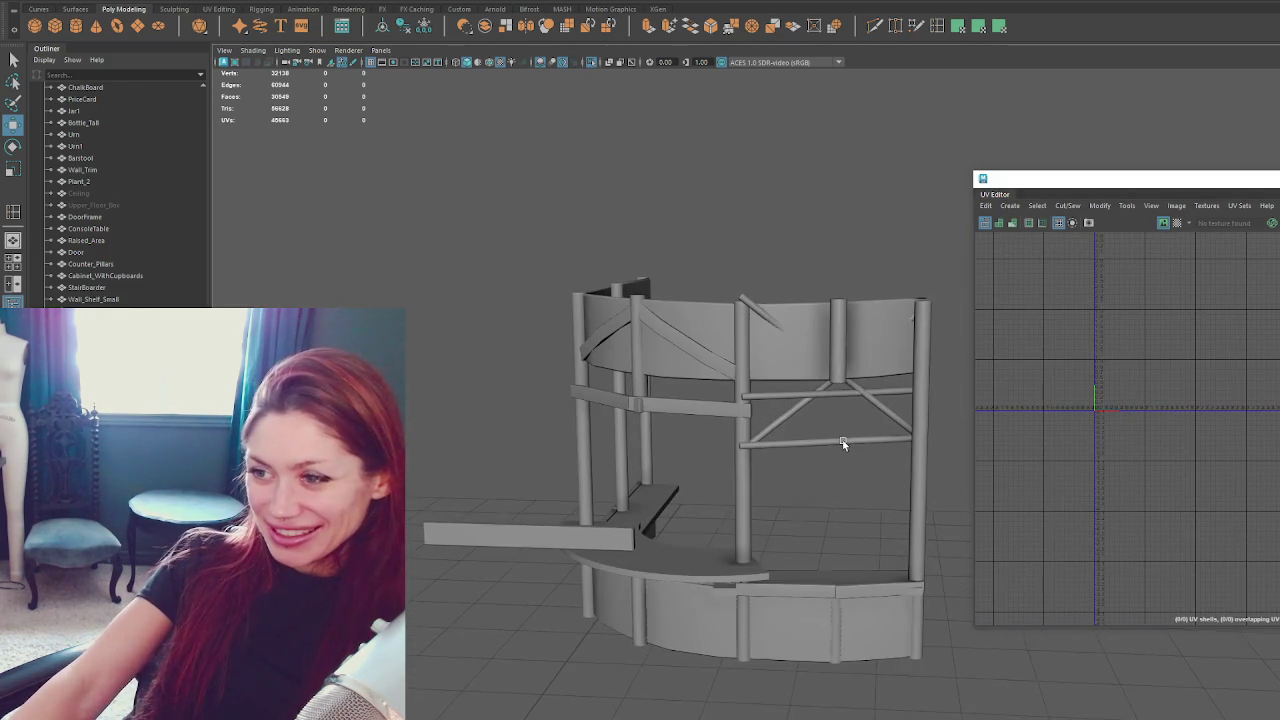
pyautogui.click(829, 346)
pyautogui.keyDown('alt'); pyautogui.moveTo(745, 376); pyautogui.dragTo(840, 380); pyautogui.keyUp('alt')
pyautogui.click(621, 360)
pyautogui.keyDown('shift'); pyautogui.click(822, 368); pyautogui.keyUp('shift')
pyautogui.press('Delete')
pyautogui.click(700, 367)
pyautogui.keyDown('shift'); pyautogui.click(568, 329); pyautogui.keyUp('shift')
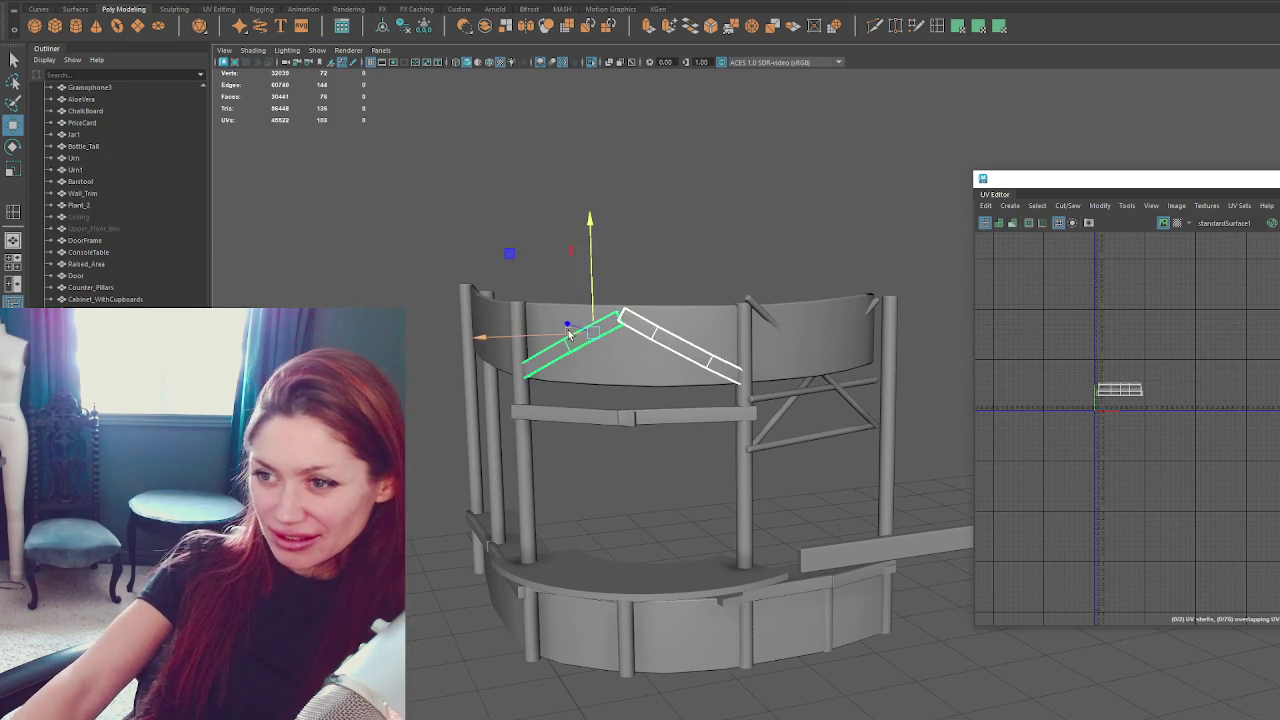
pyautogui.press('Delete')
pyautogui.hotkey('ctrl', 'z')
pyautogui.hotkey('ctrl', 'z')
pyautogui.hotkey('ctrl', 'z')
pyautogui.hotkey('ctrl', 'z')
pyautogui.hotkey('ctrl', 'z')
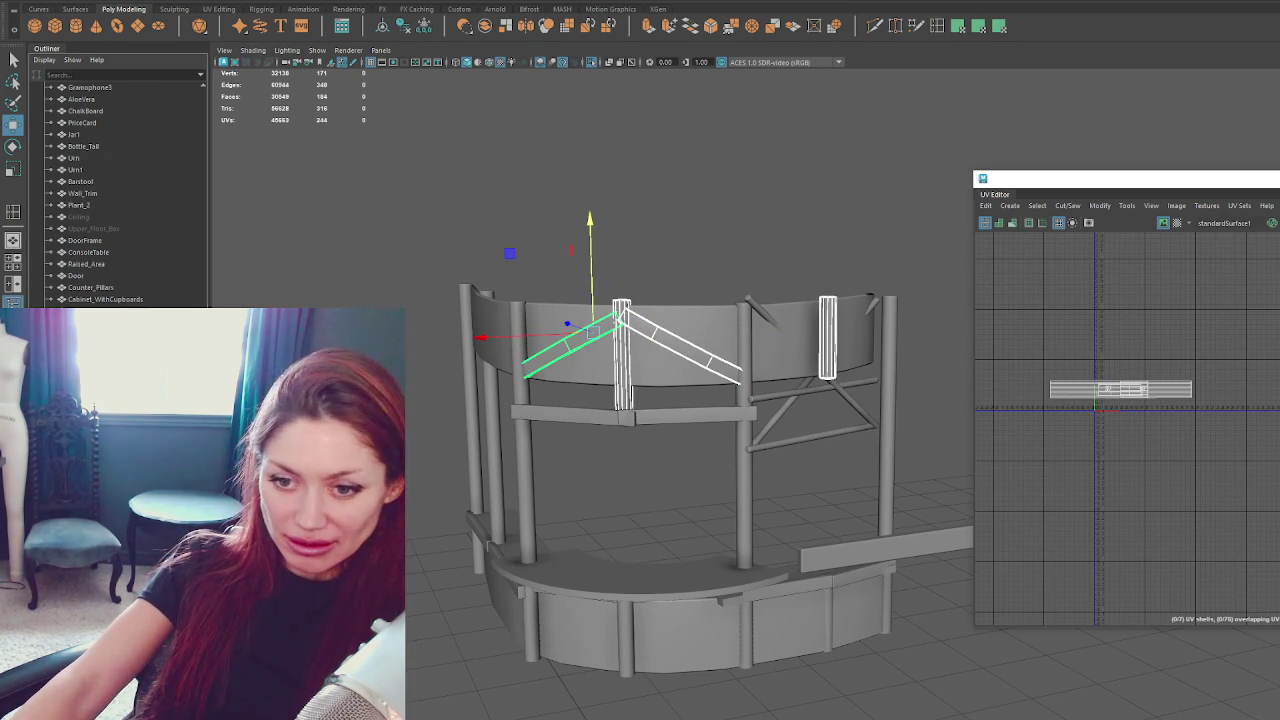
pyautogui.hotkey('shift', 'z')
pyautogui.hotkey('shift', 'z')
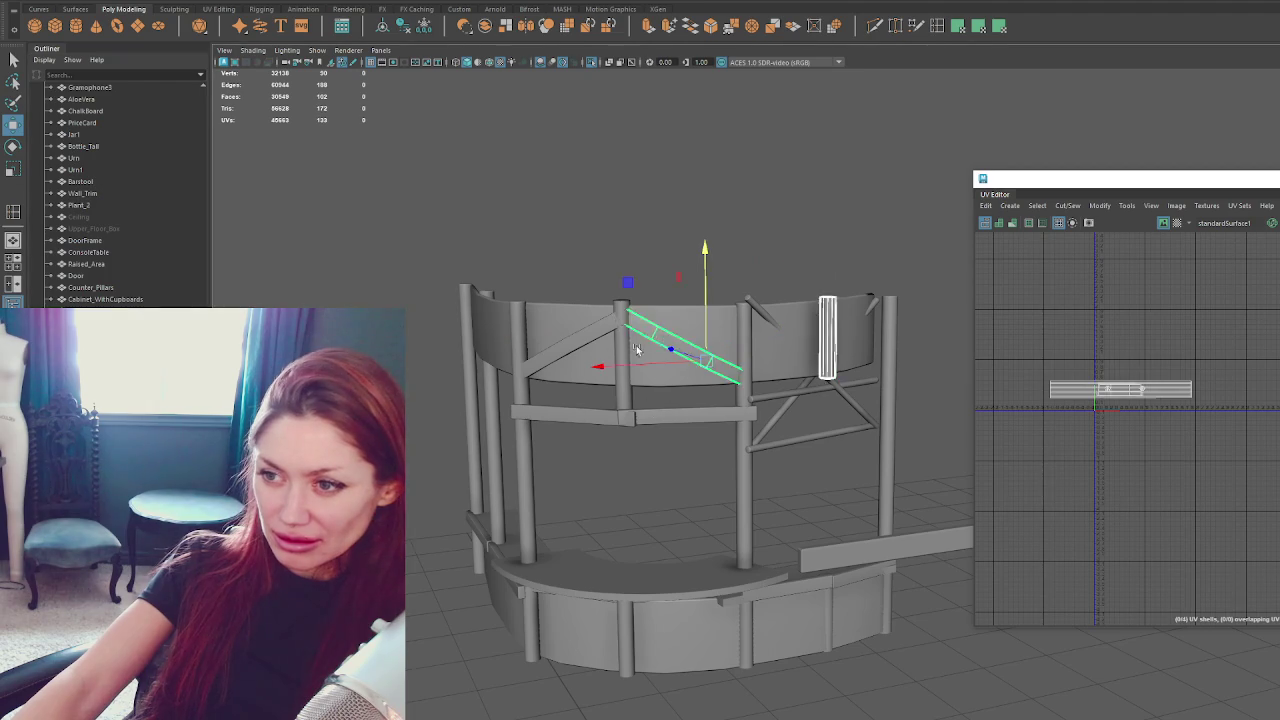
pyautogui.hotkey('shift', 'z')
# Select the crossed brace planks on the right, undoing an accidental shelf move.
pyautogui.moveTo(594, 345); pyautogui.dragTo(577, 338)
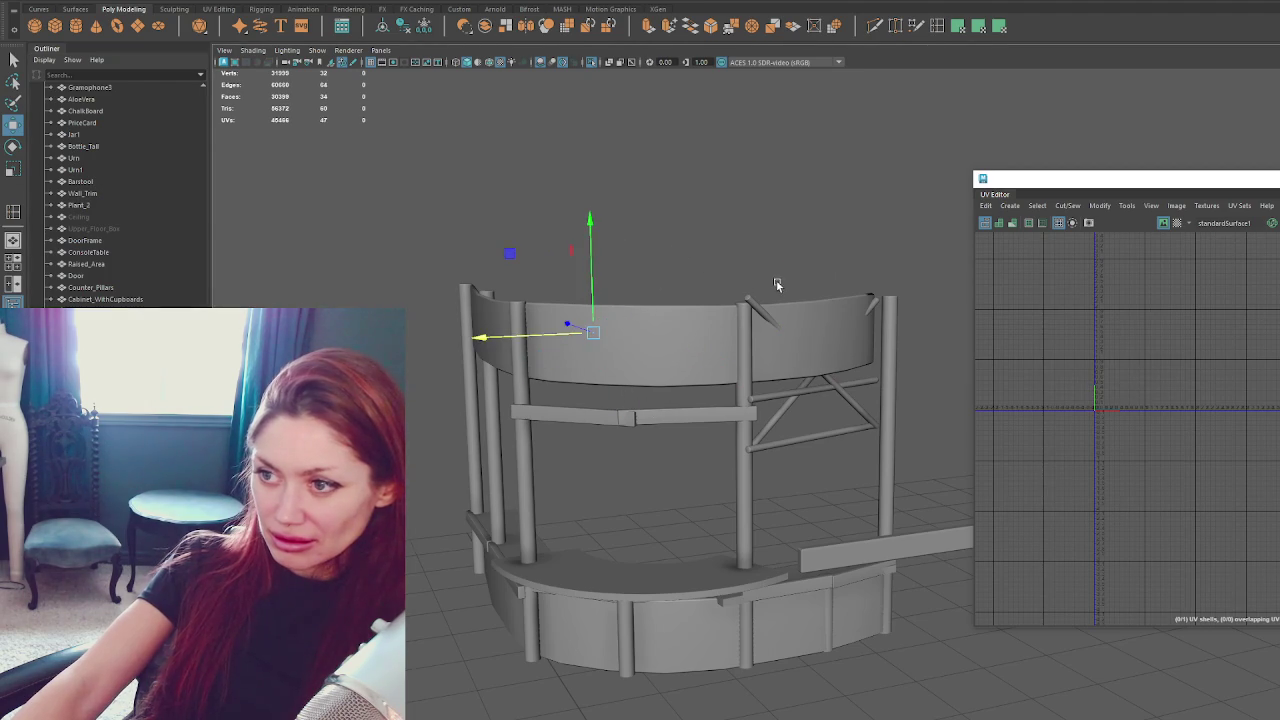
pyautogui.click(760, 312)
pyautogui.hotkey('ctrl', 'z')
pyautogui.hotkey('ctrl', 'z')
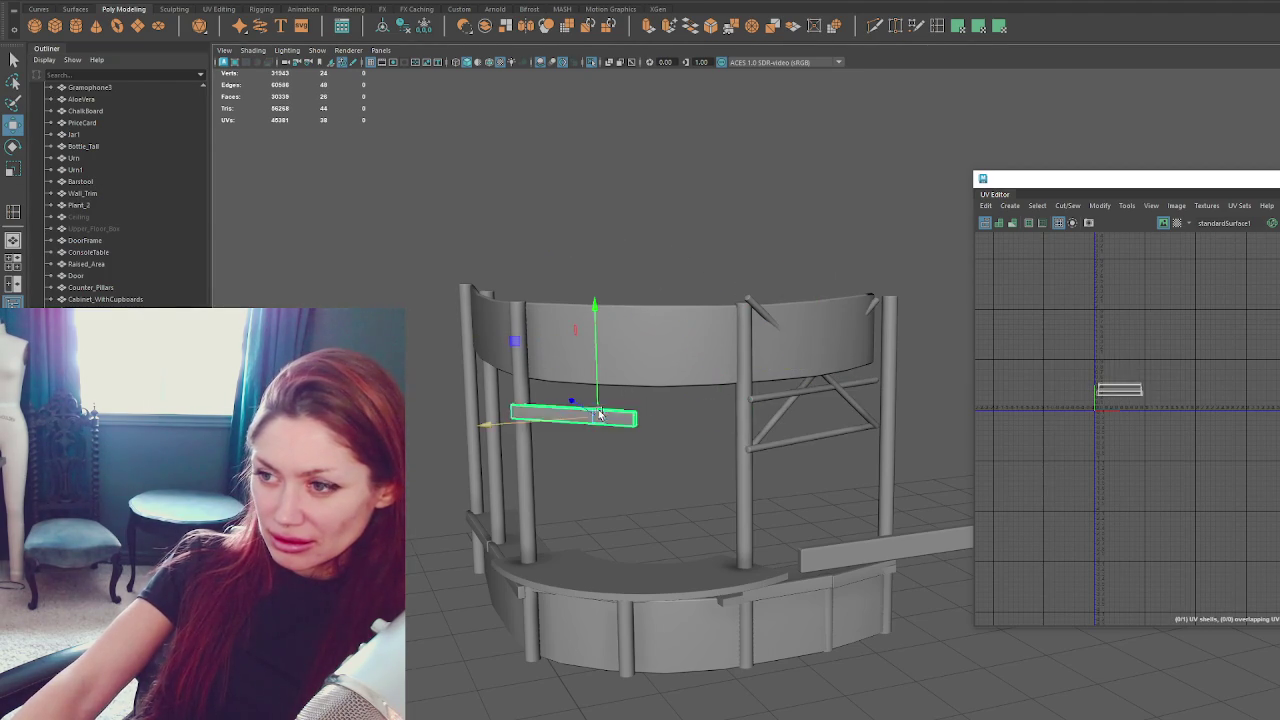
pyautogui.hotkey('shift', 'z')
pyautogui.hotkey('shift', 'z')
pyautogui.scroll(2, 913, 395)
pyautogui.moveTo(913, 395)
pyautogui.keyDown('alt'); pyautogui.mouseDown()
pyautogui.moveTo(679, 488)
pyautogui.moveTo(686, 451)
pyautogui.mouseUp(); pyautogui.keyUp('alt')
# Rotate the brace planks to follow the curve and raise them between the right pillars.
pyautogui.press('e')
pyautogui.moveTo(720, 405); pyautogui.dragTo(707, 410)
pyautogui.press('w')
pyautogui.moveTo(680, 299); pyautogui.dragTo(680, 312)
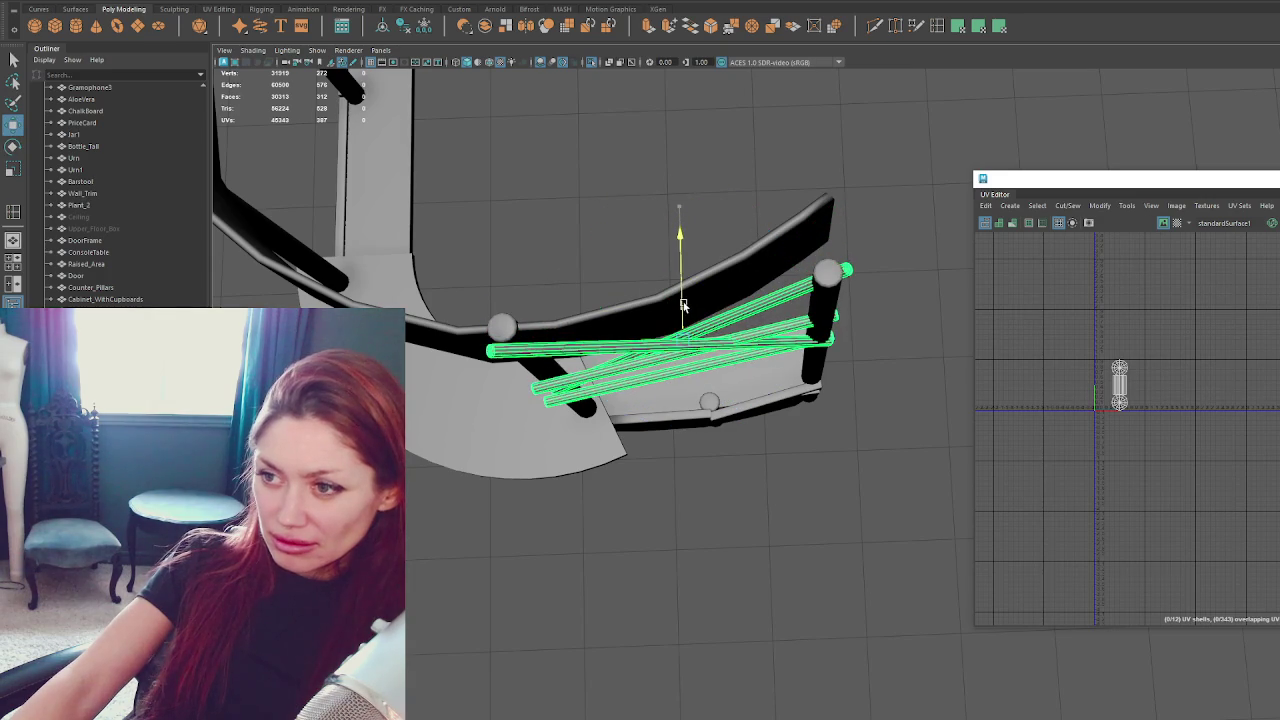
pyautogui.press('e')
pyautogui.moveTo(749, 434)
pyautogui.mouseDown()
pyautogui.moveTo(737, 434)
pyautogui.moveTo(731, 311)
pyautogui.moveTo(489, 369)
pyautogui.moveTo(658, 355)
pyautogui.mouseUp()
pyautogui.click(489, 369)
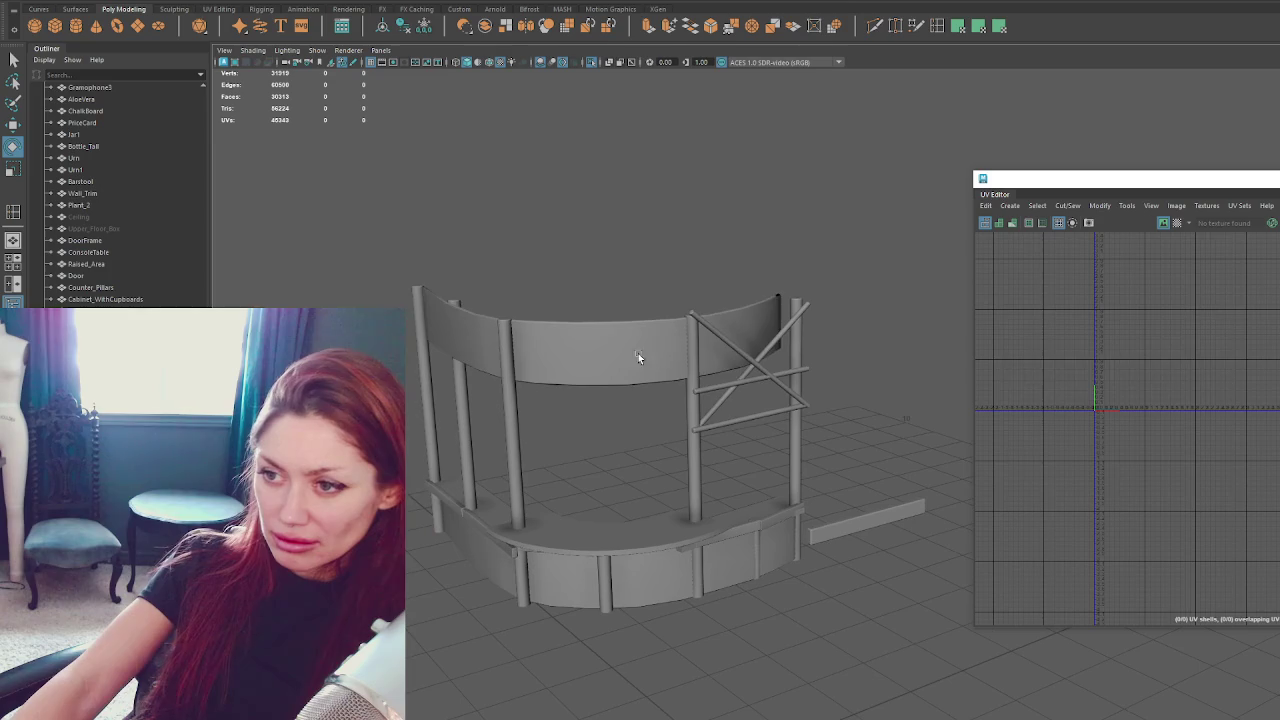
# Delete the top curved rail and lift the curved panel up as the top fascia.
pyautogui.click(591, 344)
pyautogui.press('Delete')
pyautogui.click(657, 577)
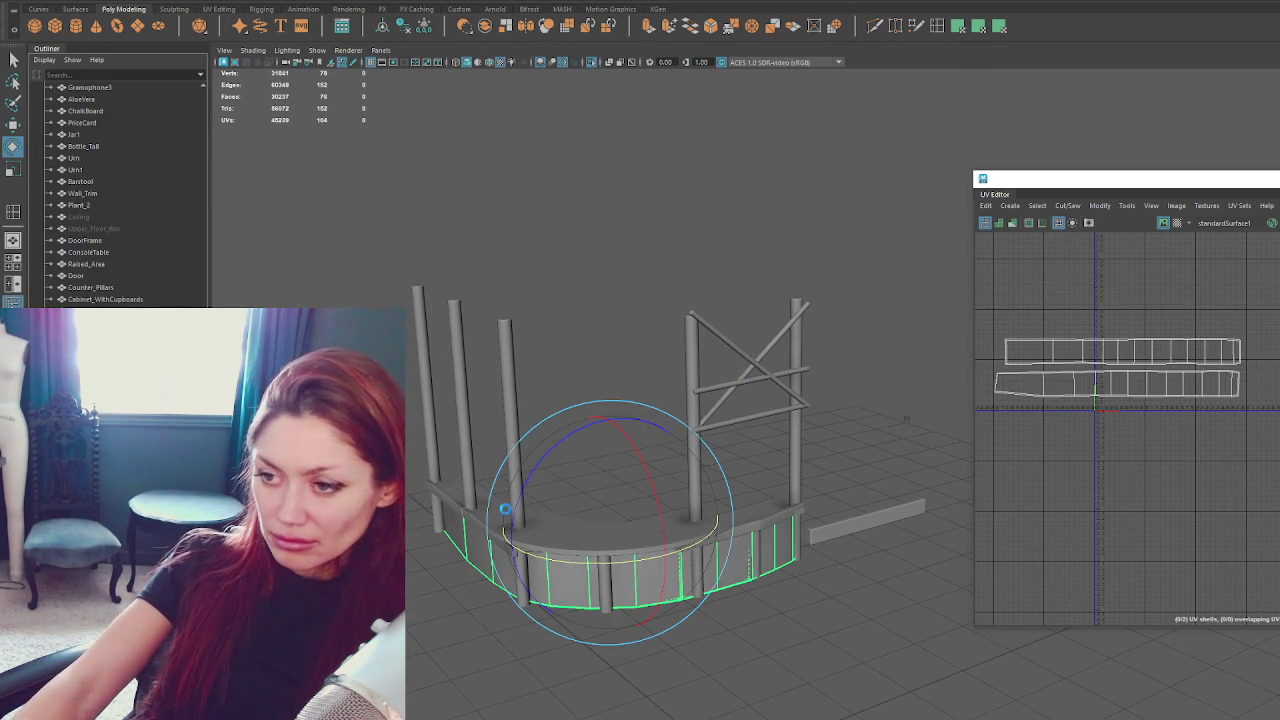
pyautogui.press('w')
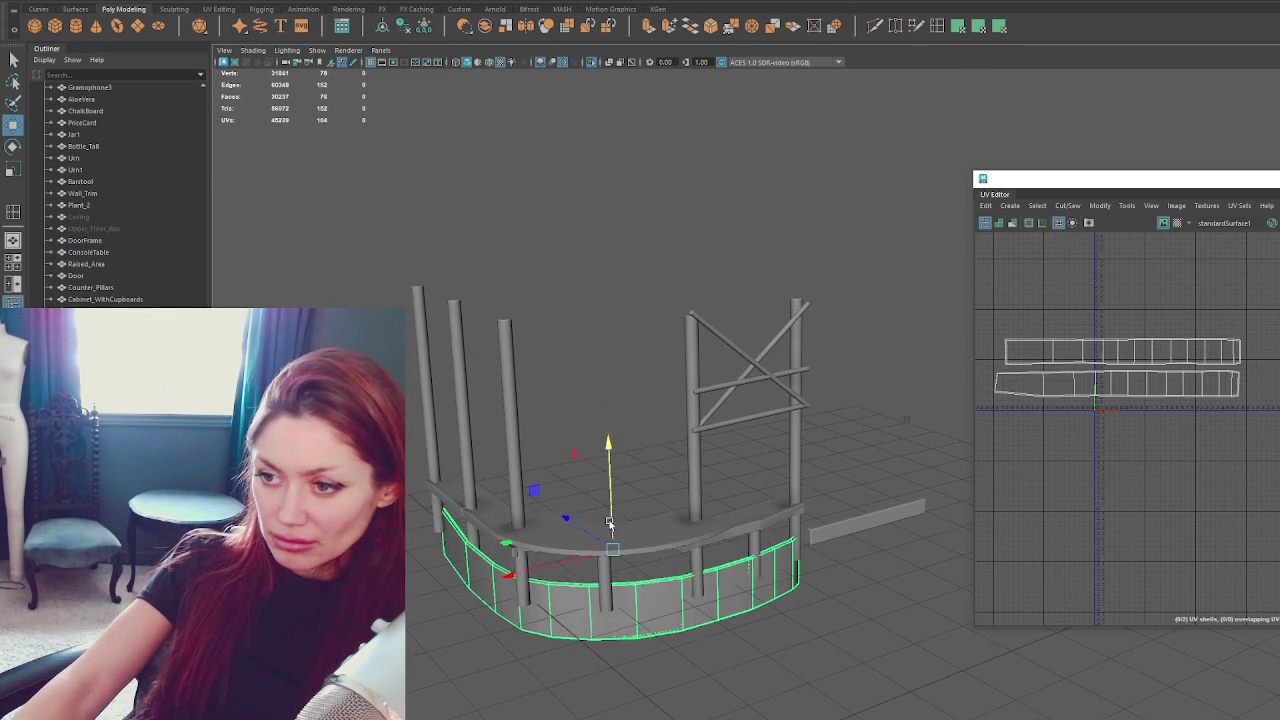
pyautogui.moveTo(605, 493)
pyautogui.mouseDown()
pyautogui.moveTo(614, 289)
pyautogui.moveTo(716, 330)
pyautogui.mouseUp()
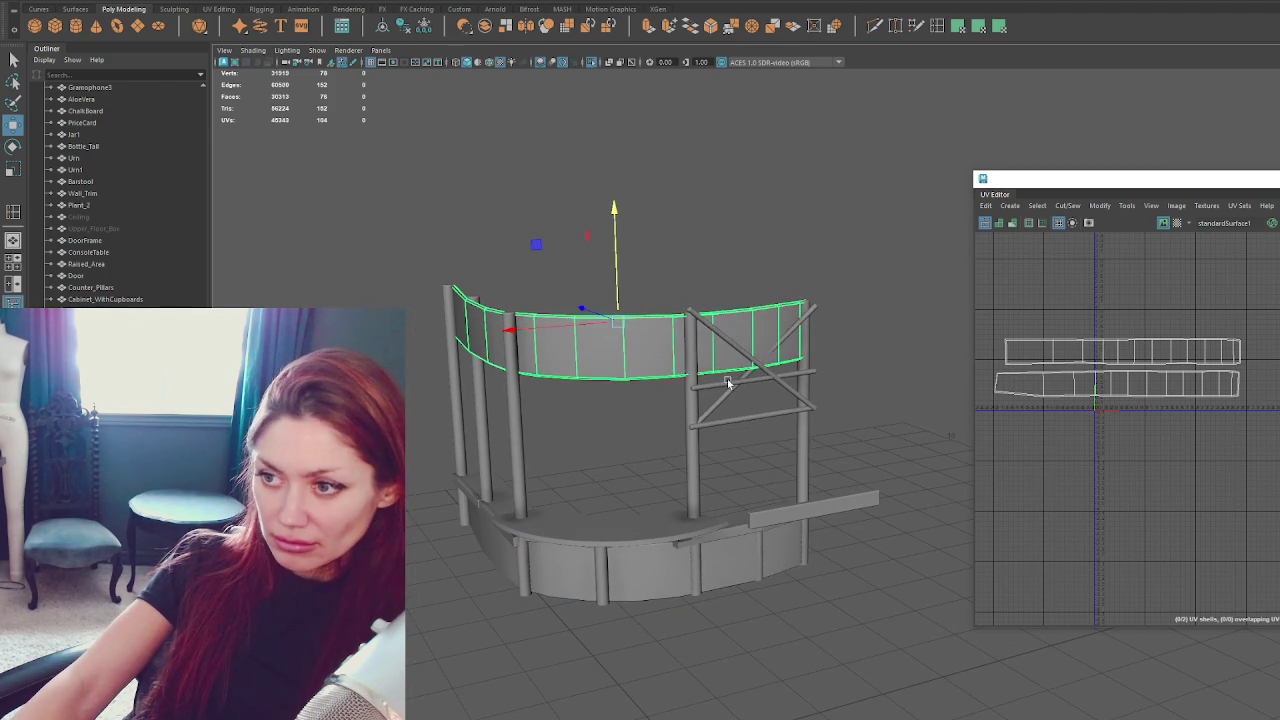
# Select all the booth pieces and merge them into one mesh with Mesh > Combine.
pyautogui.moveTo(386, 214); pyautogui.dragTo(871, 686)
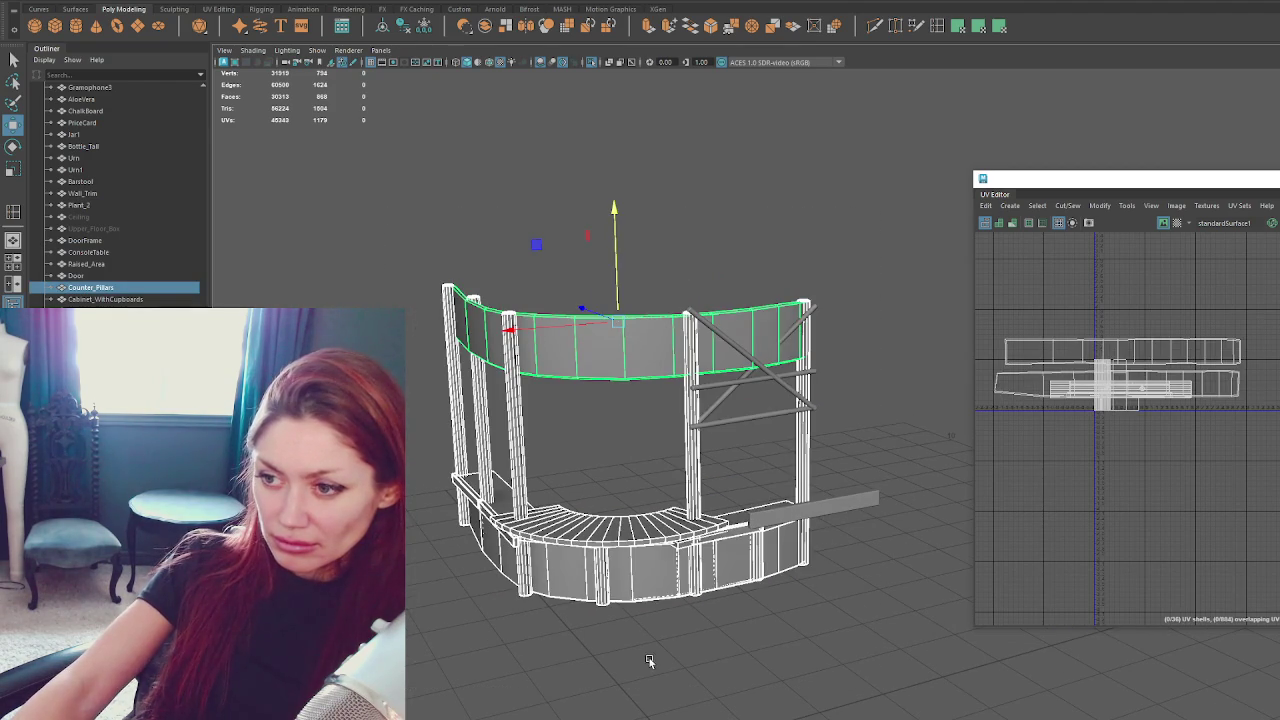
pyautogui.keyDown('alt'); pyautogui.moveTo(673, 654); pyautogui.dragTo(549, 443); pyautogui.keyUp('alt')
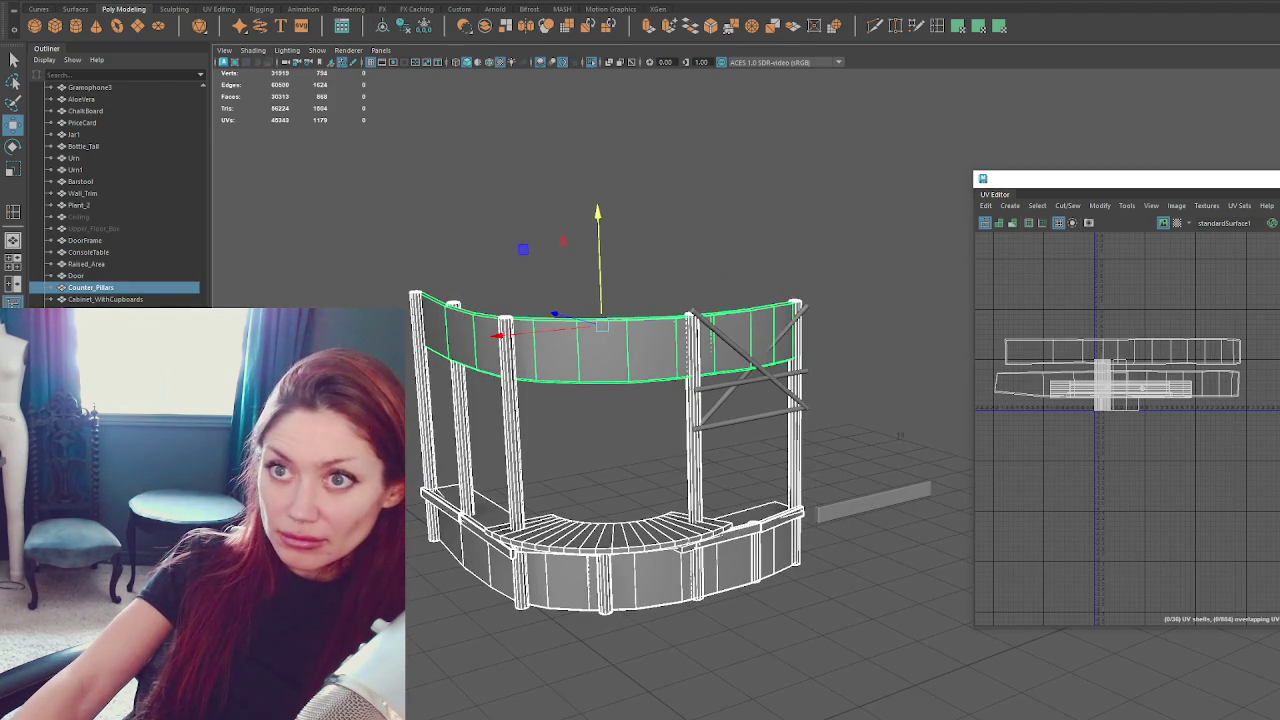
pyautogui.click(406, 29)
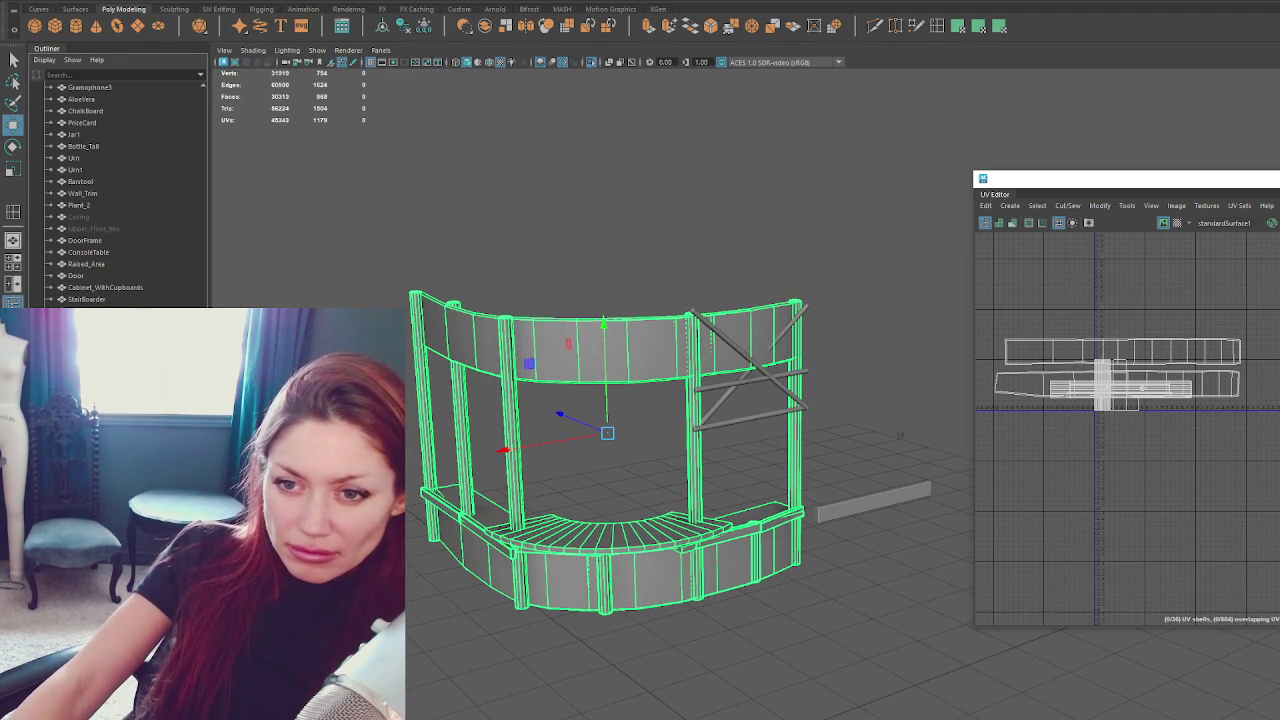
pyautogui.click(1127, 400)
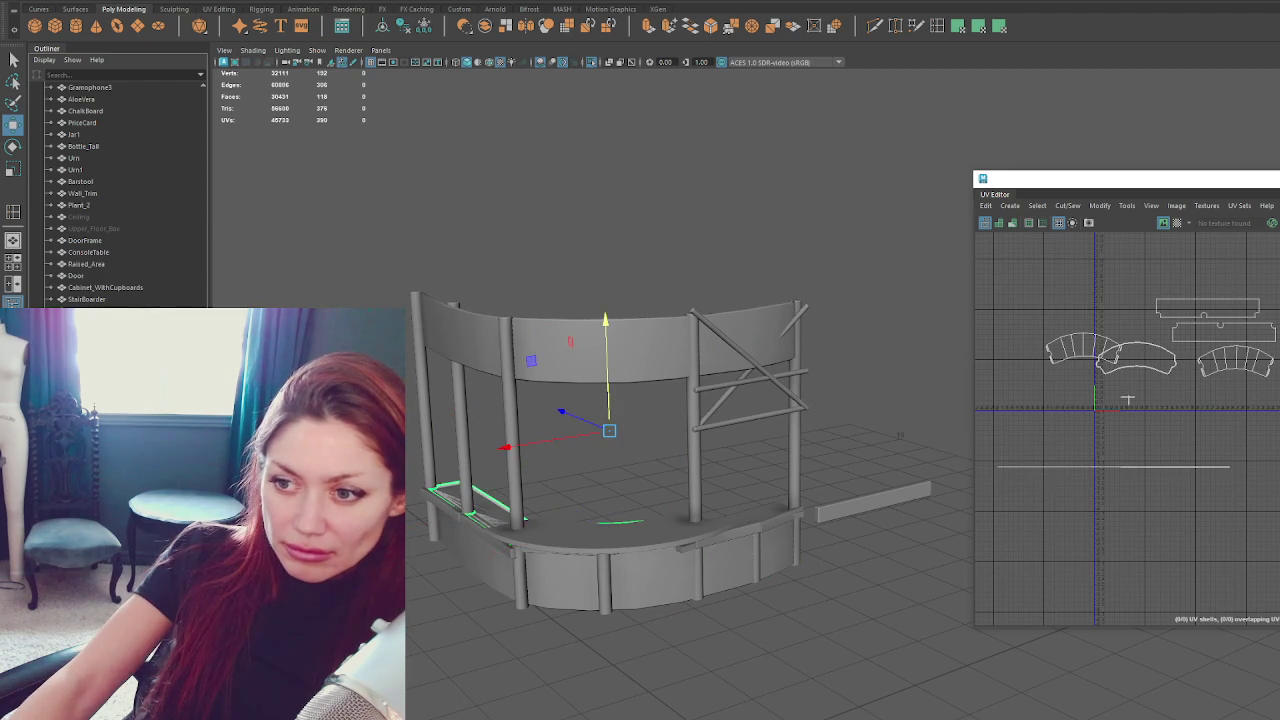
# Select the countertop faces and give them a different existing material.
pyautogui.click(1127, 400)
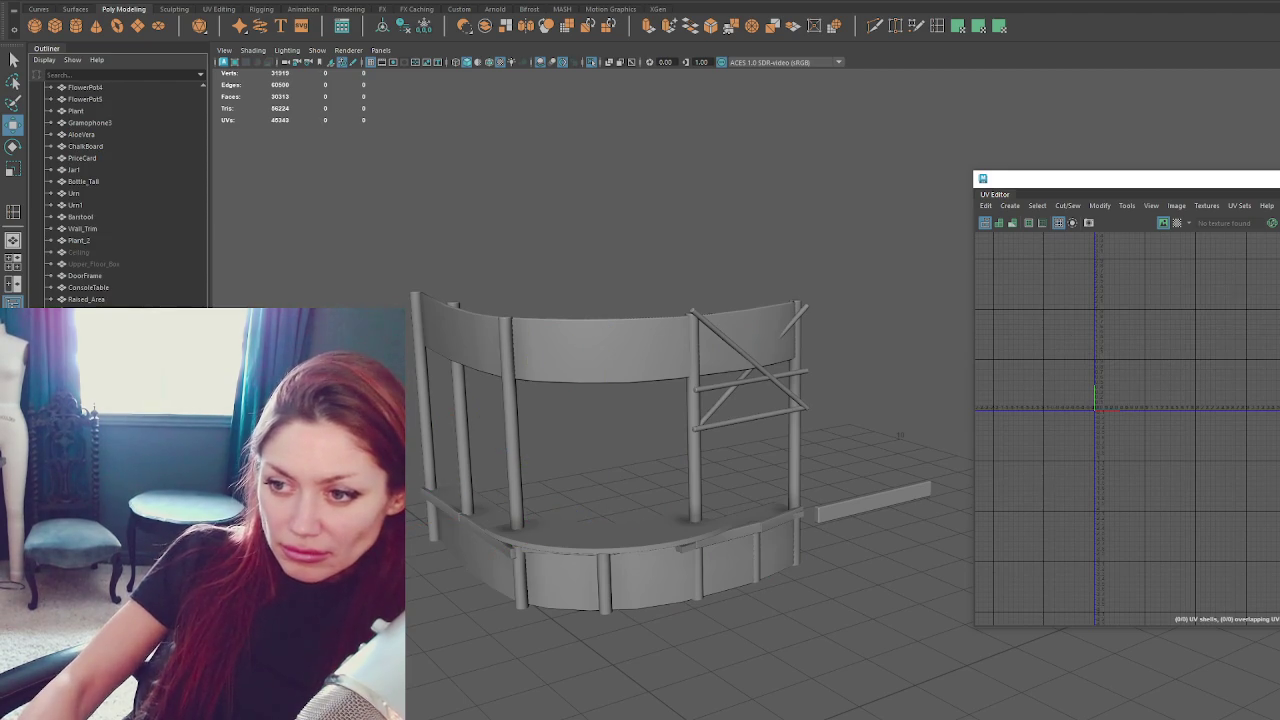
pyautogui.click(552, 539)
pyautogui.moveTo(525, 480); pyautogui.dragTo(562, 470, button='right')
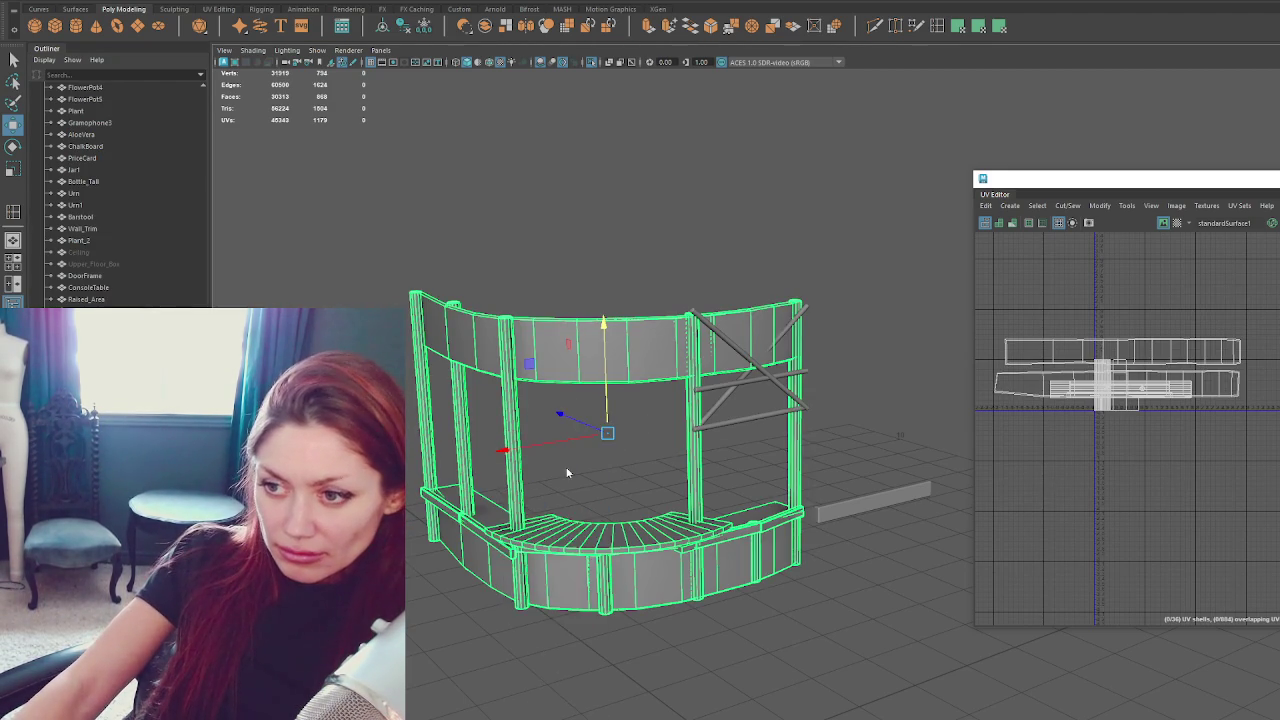
pyautogui.click(500, 518)
pyautogui.keyDown('shift'); pyautogui.click(495, 513); pyautogui.keyUp('shift')
pyautogui.keyDown('shift'); pyautogui.click(771, 505); pyautogui.keyUp('shift')
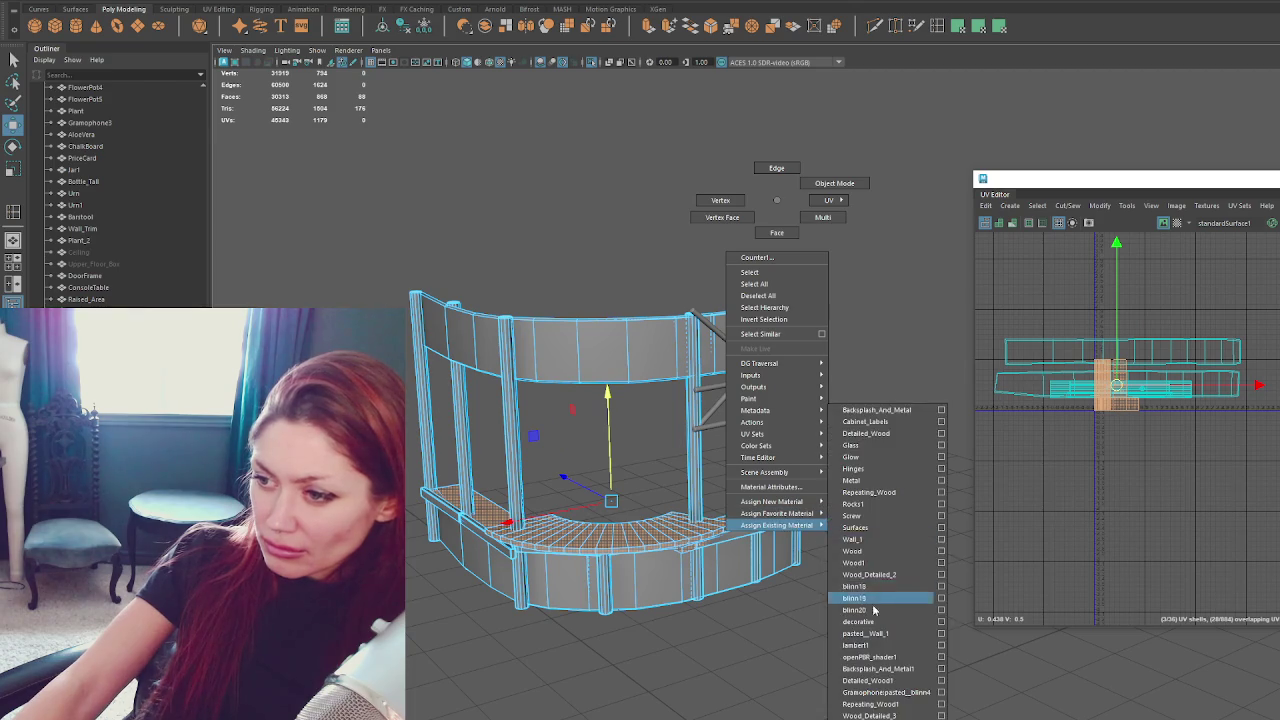
pyautogui.moveTo(777, 204); pyautogui.dragTo(886, 594, button='right')
# Select the Apothecary group and Export Selection over Apothecary.fbx, confirming the overwrite.
pyautogui.click(534, 190)
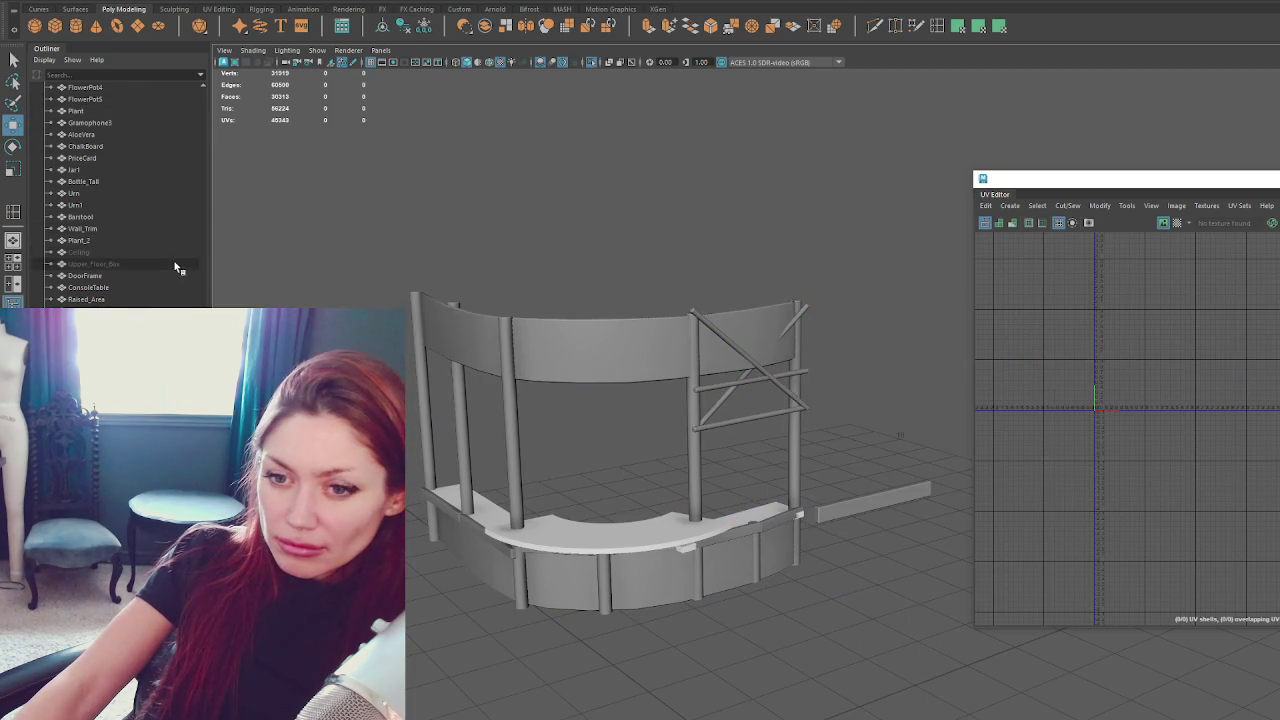
pyautogui.click(610, 535)
pyautogui.click(360, 372)
pyautogui.click(553, 360)
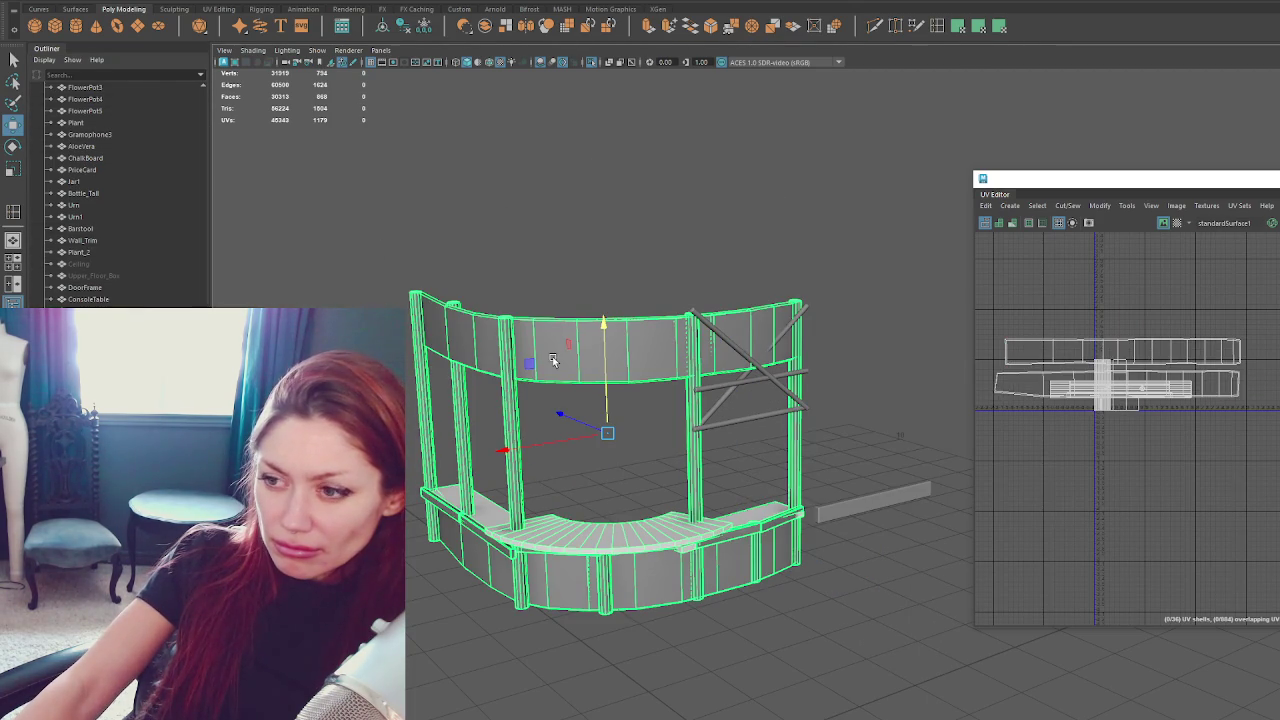
pyautogui.scroll(5, 114, 200)
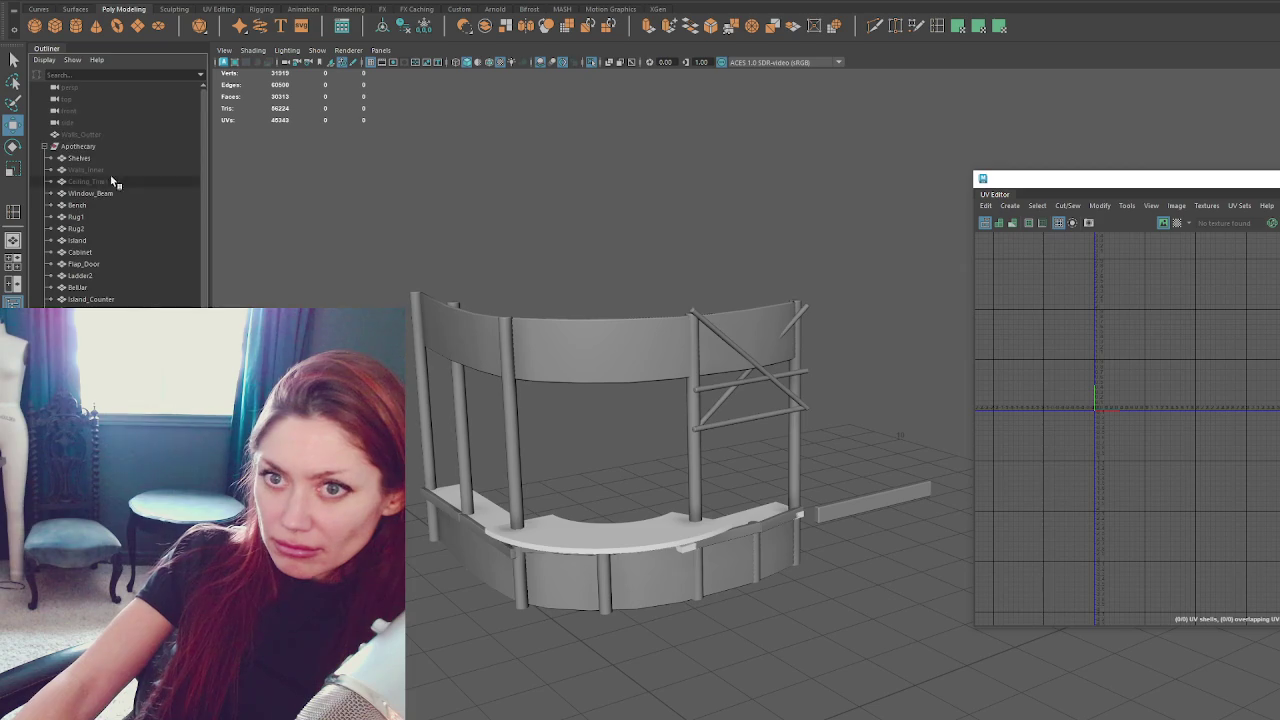
pyautogui.click(78, 146)
pyautogui.click(68, 9)
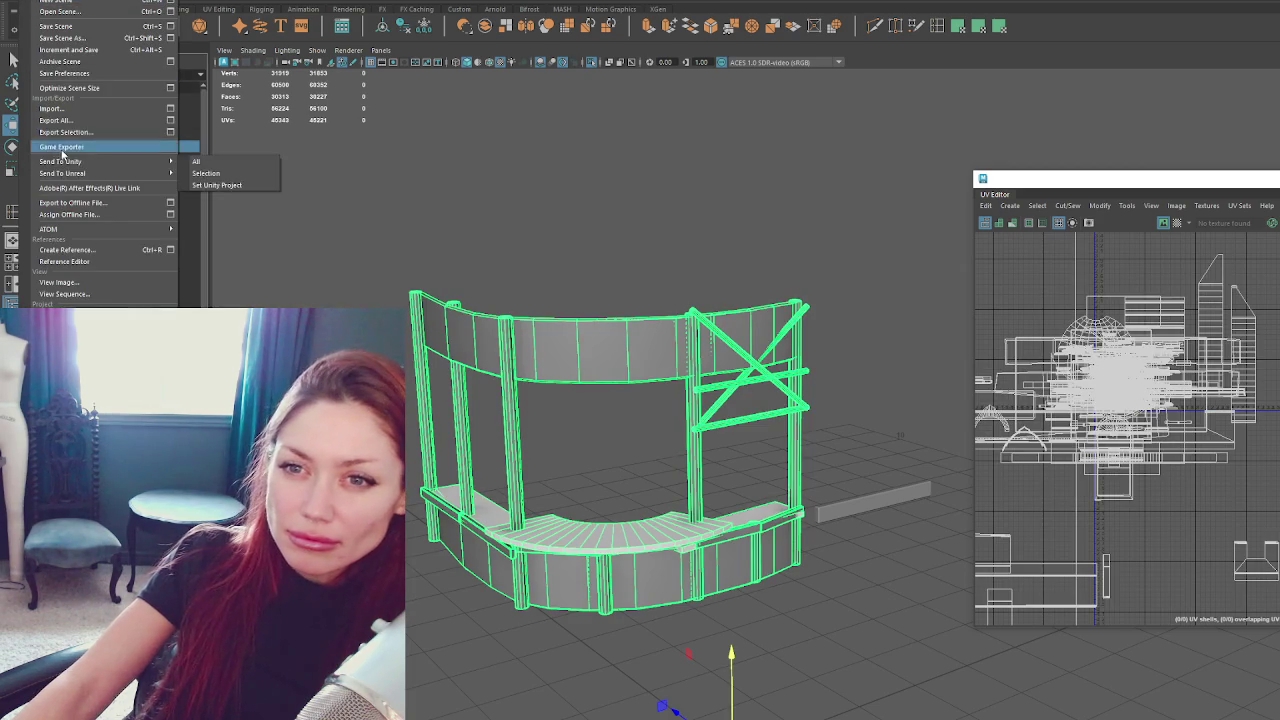
pyautogui.click(120, 161)
pyautogui.doubleClick(358, 236)
pyautogui.press('Return')
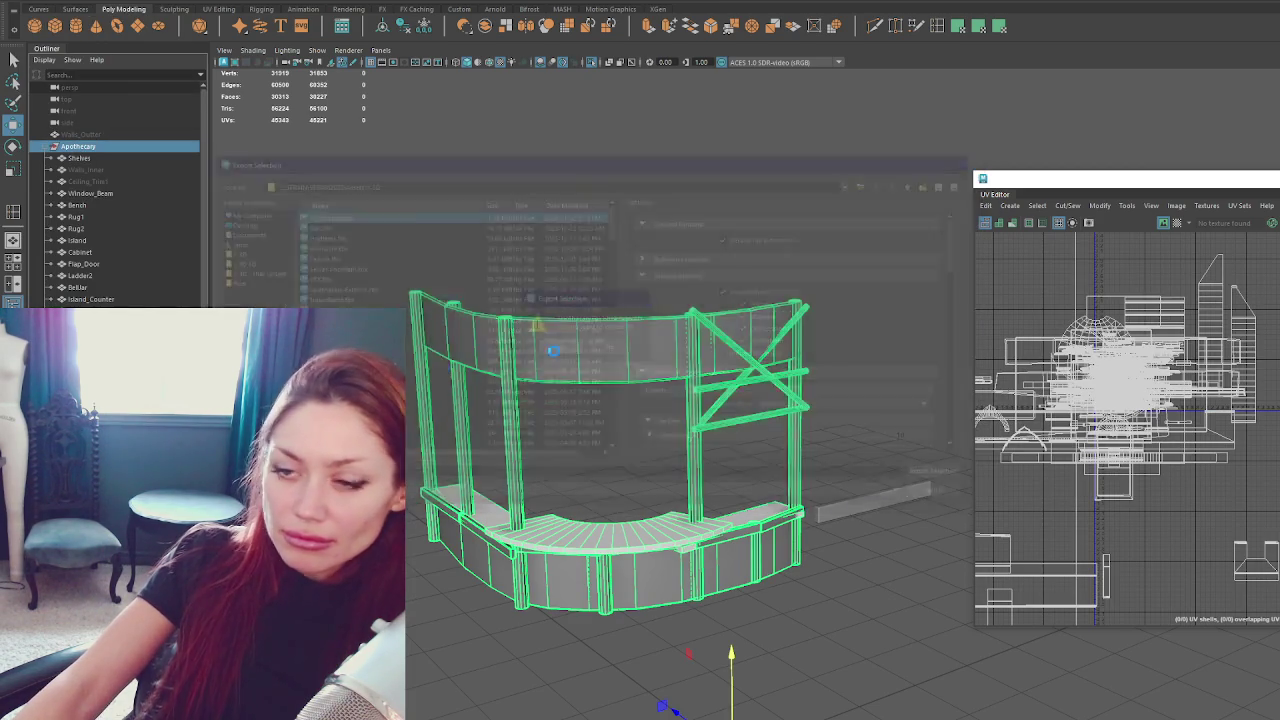
pyautogui.hotkey('alt', 'Tab')
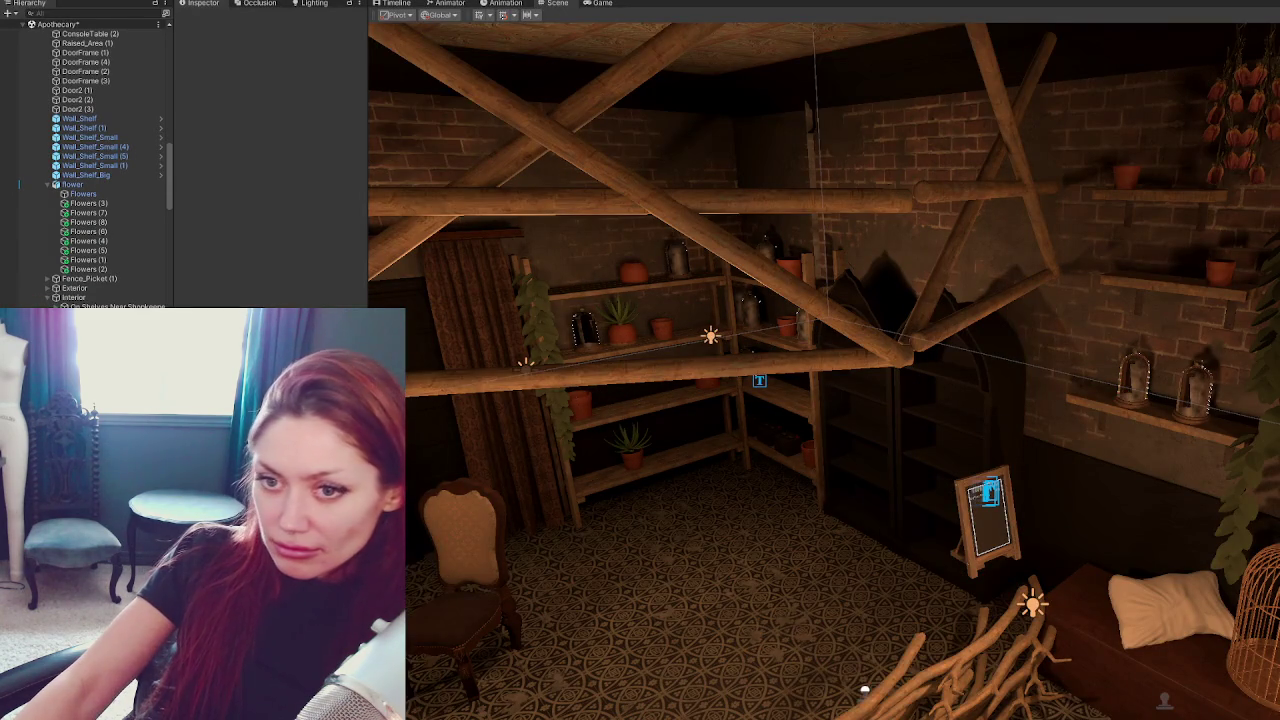
# Search the Hierarchy for 'counter', then select and frame the Counter object.
pyautogui.click(100, 13)
pyautogui.write('sp')
pyautogui.press('BackSpace')
pyautogui.press('BackSpace')
pyautogui.write('counter')
pyautogui.click(51, 34)
pyautogui.doubleClick(71, 36)
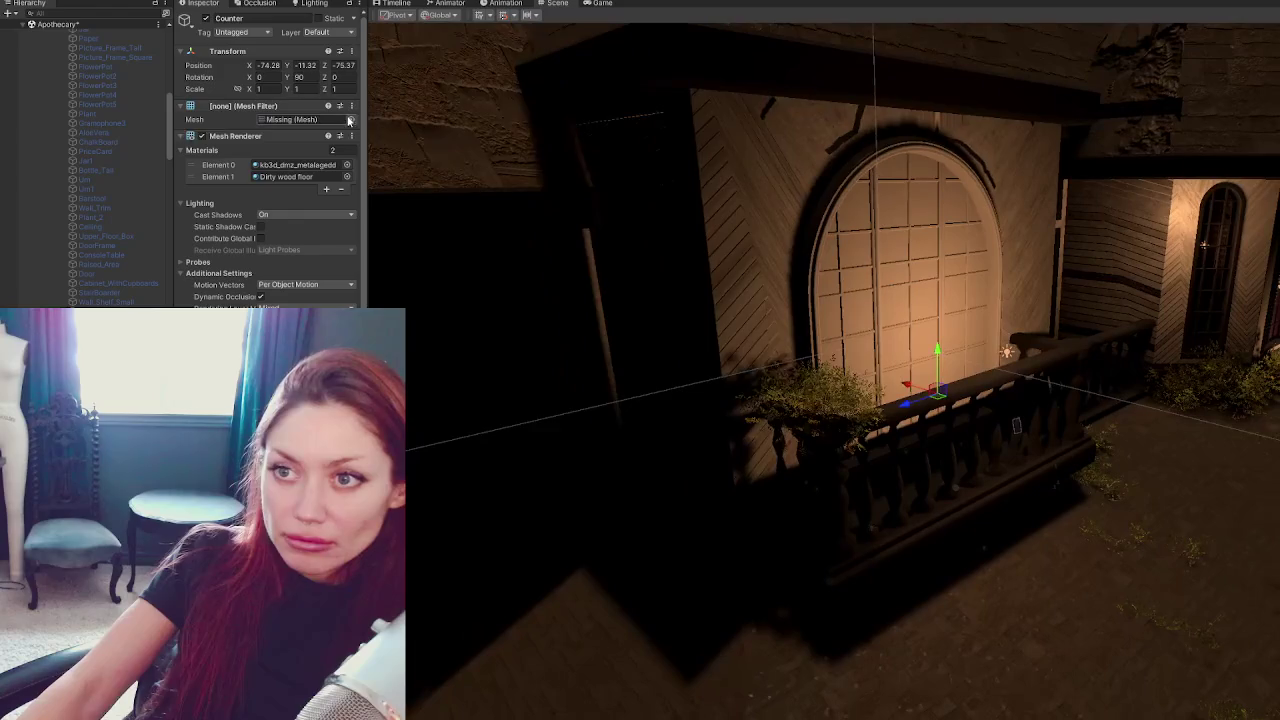
# Filter the Counter's Mesh picker by 'counter', checking the booth mesh name in Maya.
pyautogui.click(350, 119)
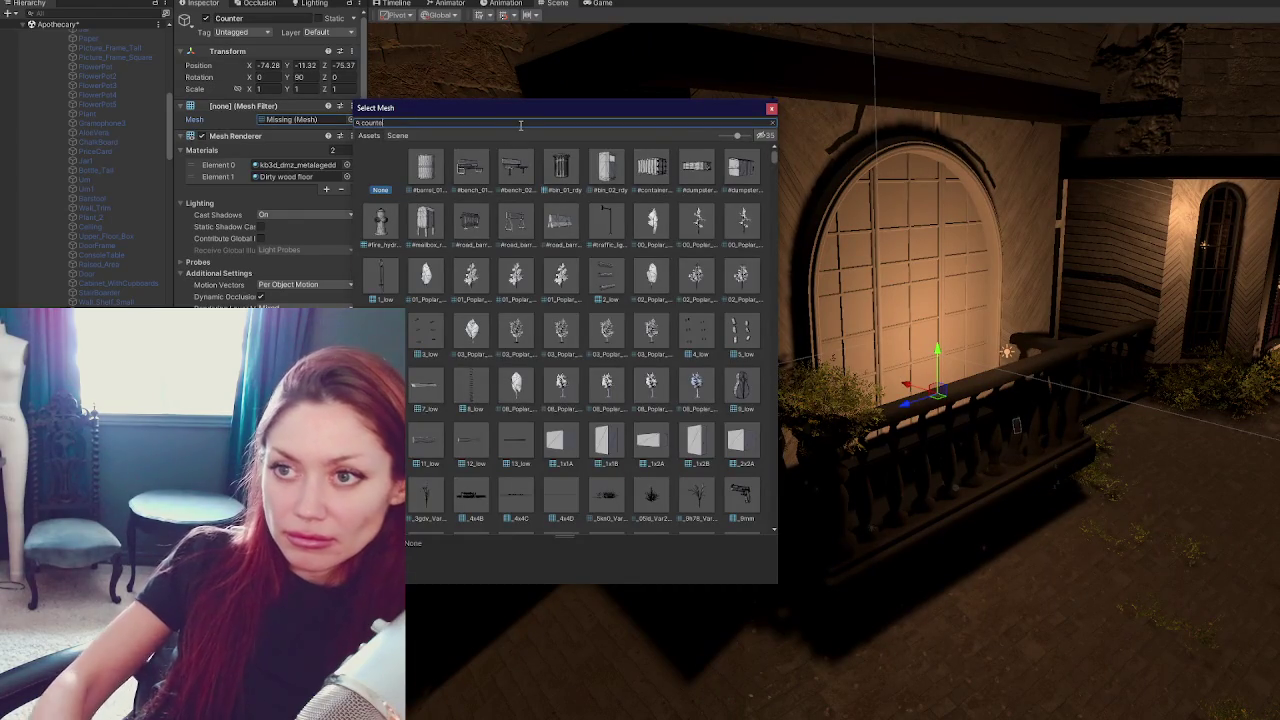
pyautogui.write('counter')
pyautogui.press('Escape')
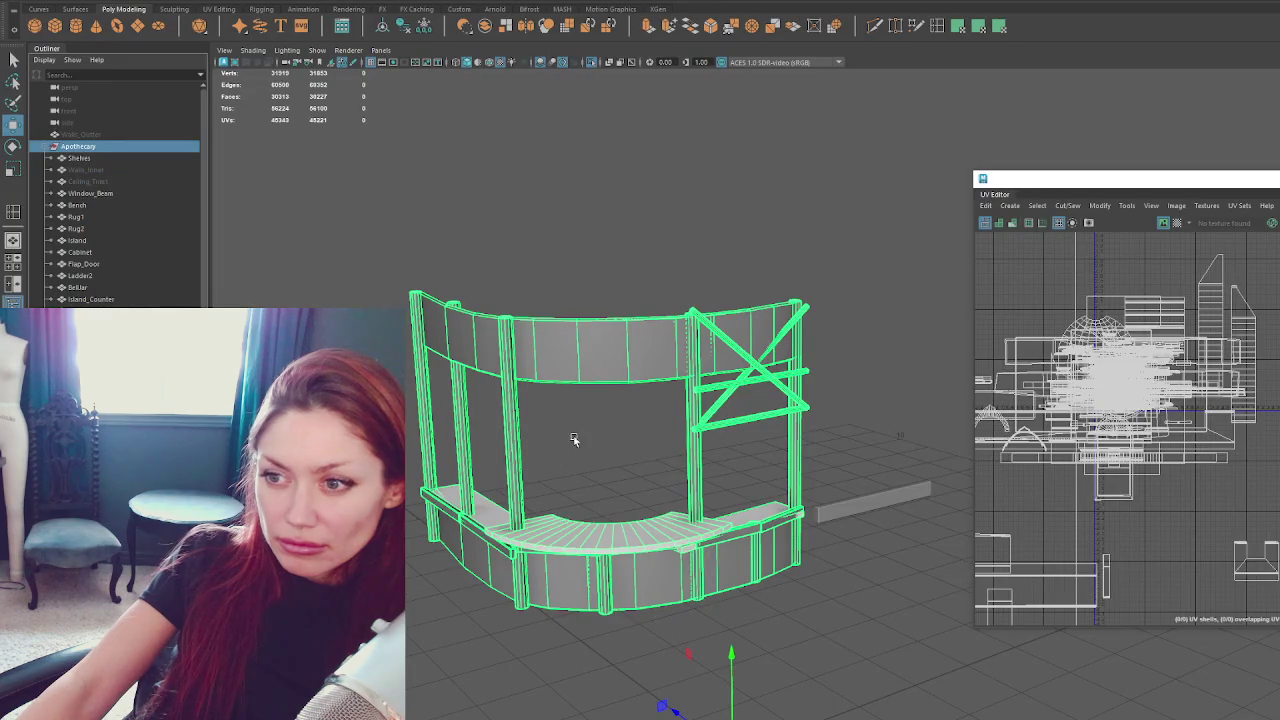
pyautogui.click(545, 468)
pyautogui.click(606, 354)
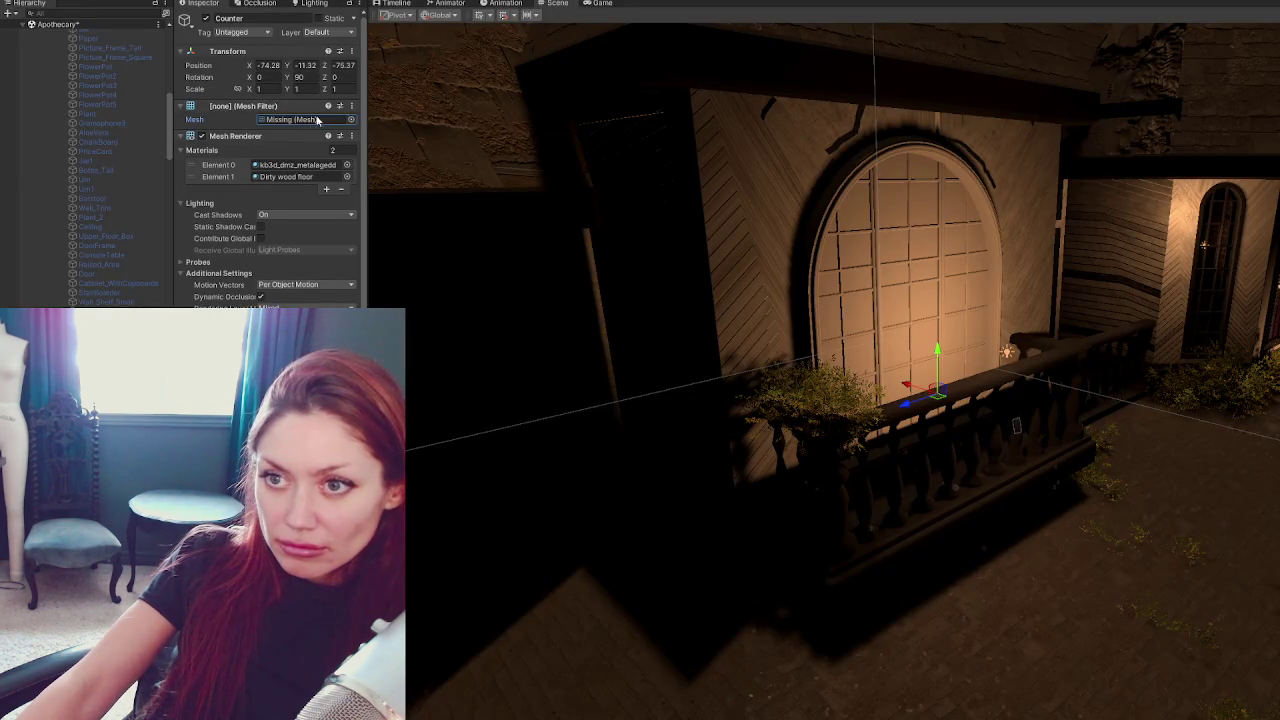
pyautogui.click(350, 120)
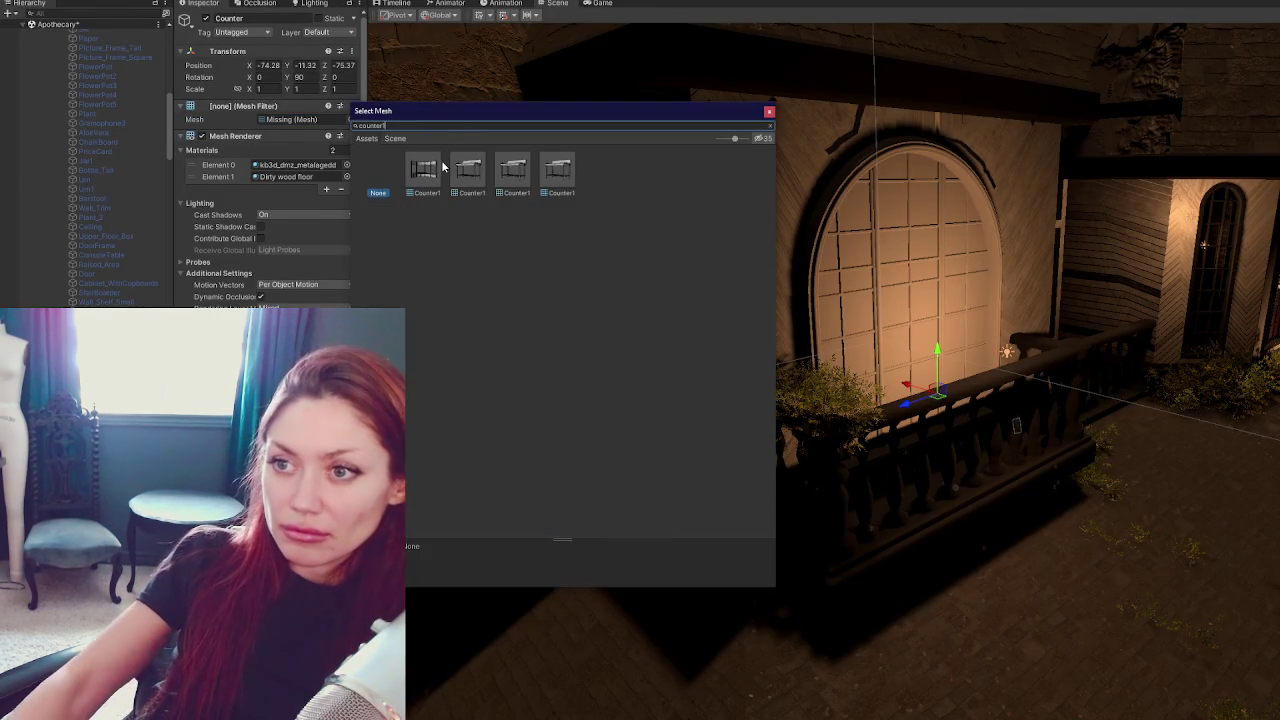
# Assign the Counter1 mesh to the Counter and frame it in the Scene view.
pyautogui.doubleClick(422, 163)
pyautogui.press('f')
pyautogui.scroll(3, 779, 339)
pyautogui.scroll(-3, 1125, 275)
pyautogui.scroll(-3, 1125, 275)
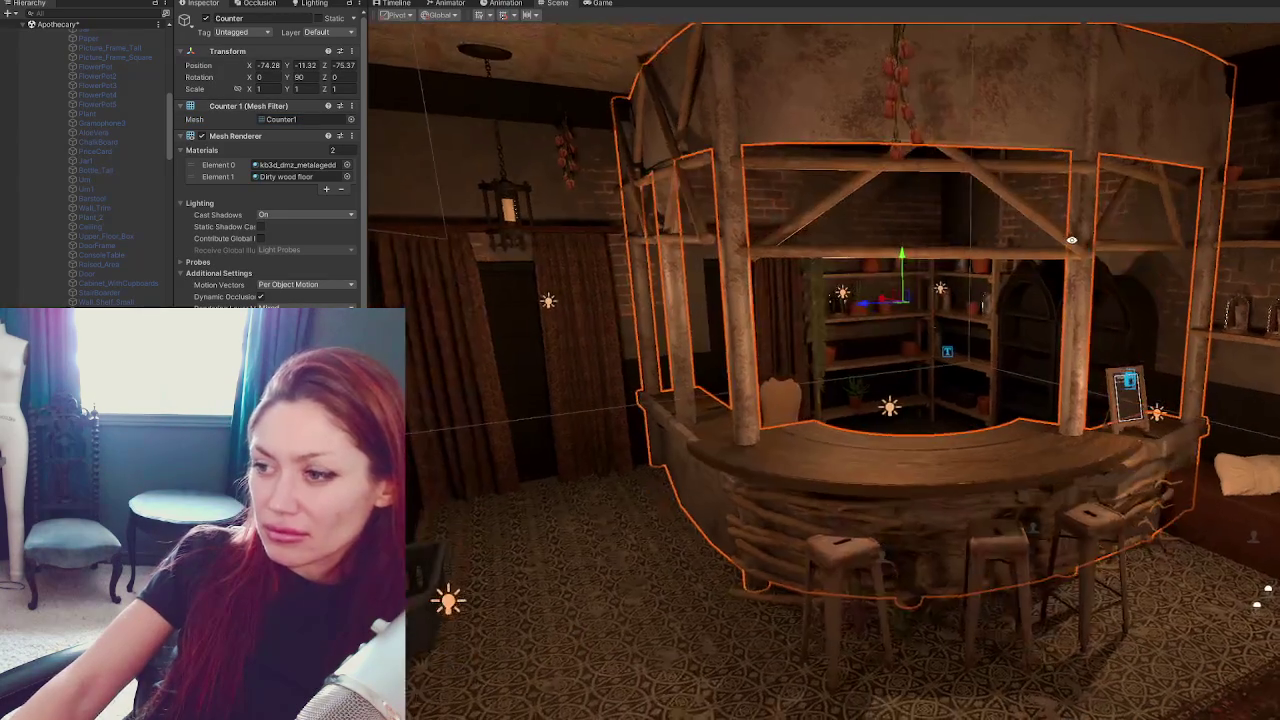
# Apply Dirty wood floor to the canopy and the metal material to the countertop.
pyautogui.moveTo(798, 470); pyautogui.dragTo(724, 505)
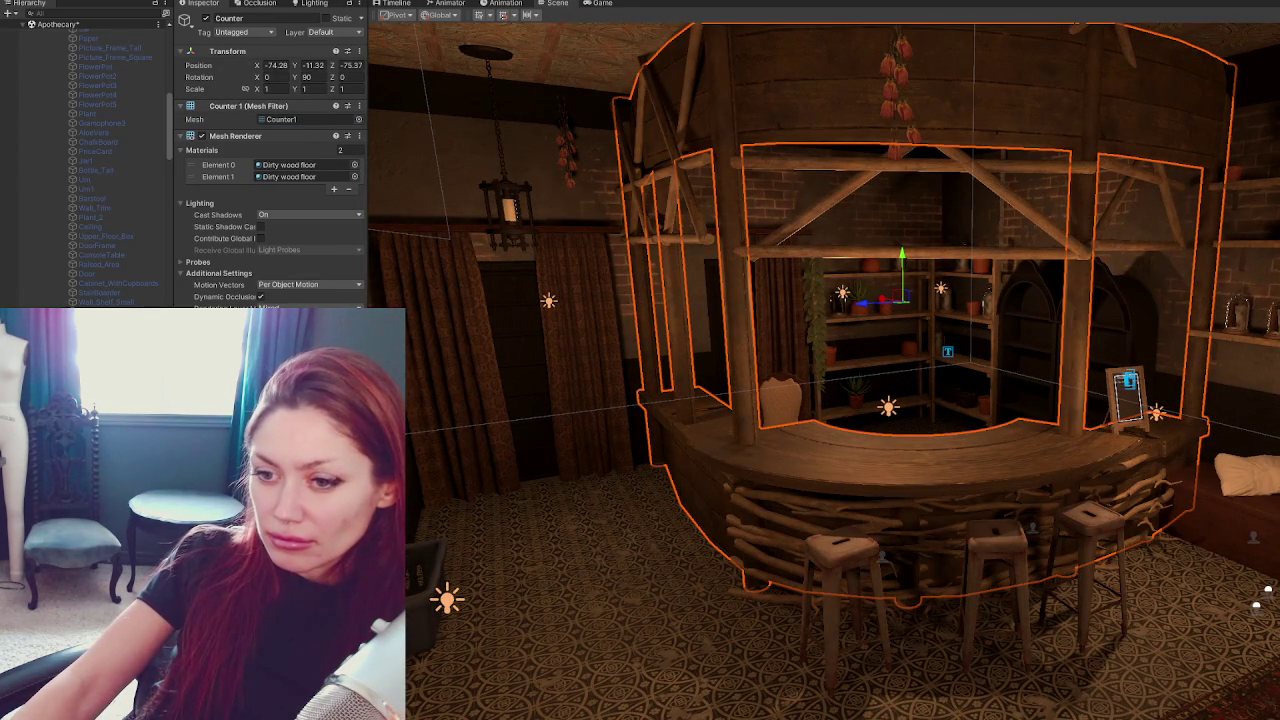
pyautogui.moveTo(575, 505); pyautogui.dragTo(812, 452)
pyautogui.moveTo(810, 444); pyautogui.dragTo(425, 420, button='right')
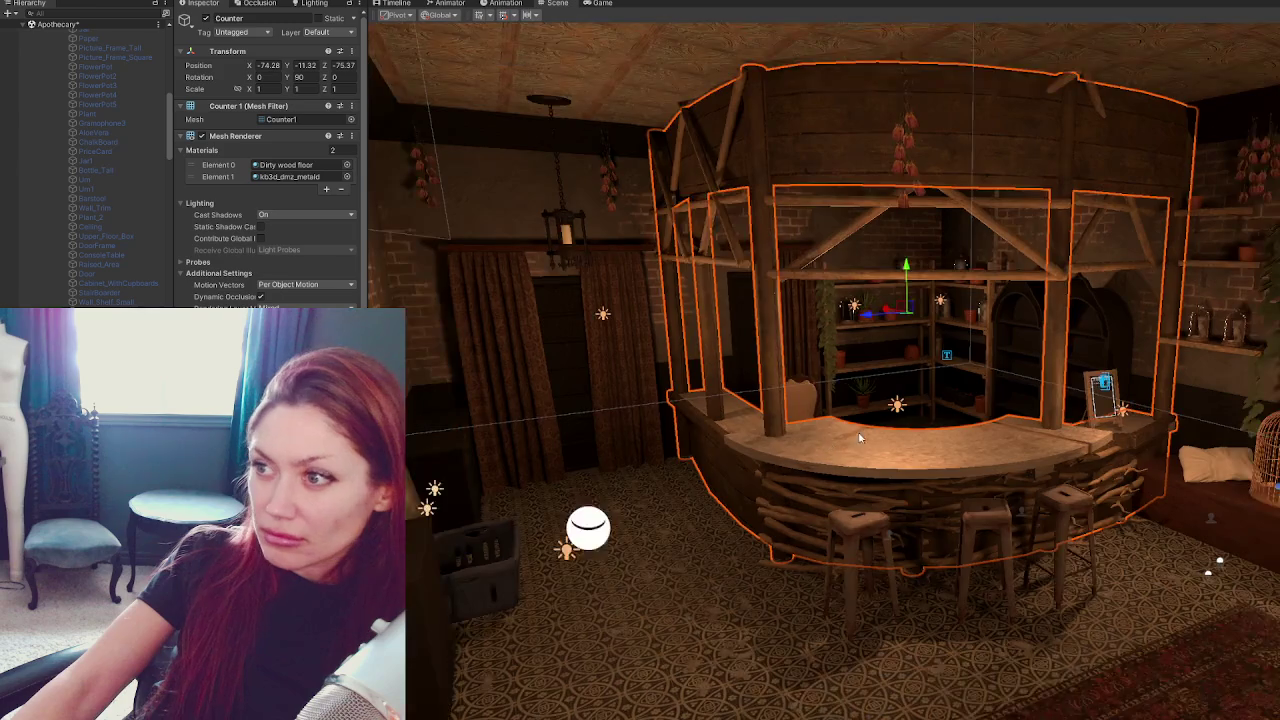
pyautogui.moveTo(833, 419); pyautogui.dragTo(848, 421, button='right')
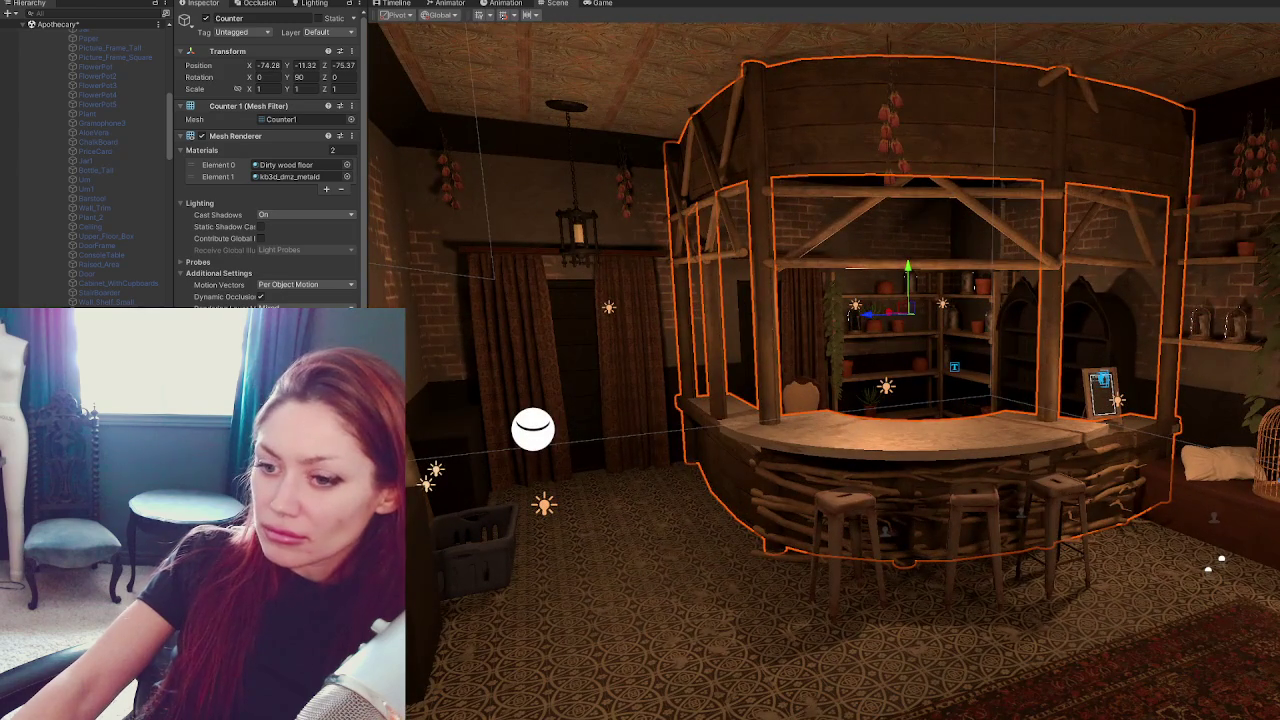
pyautogui.click(532, 428)
pyautogui.moveTo(532, 428)
pyautogui.mouseDown(button='right')
pyautogui.moveTo(793, 506)
pyautogui.moveTo(824, 500)
pyautogui.mouseUp(button='right')
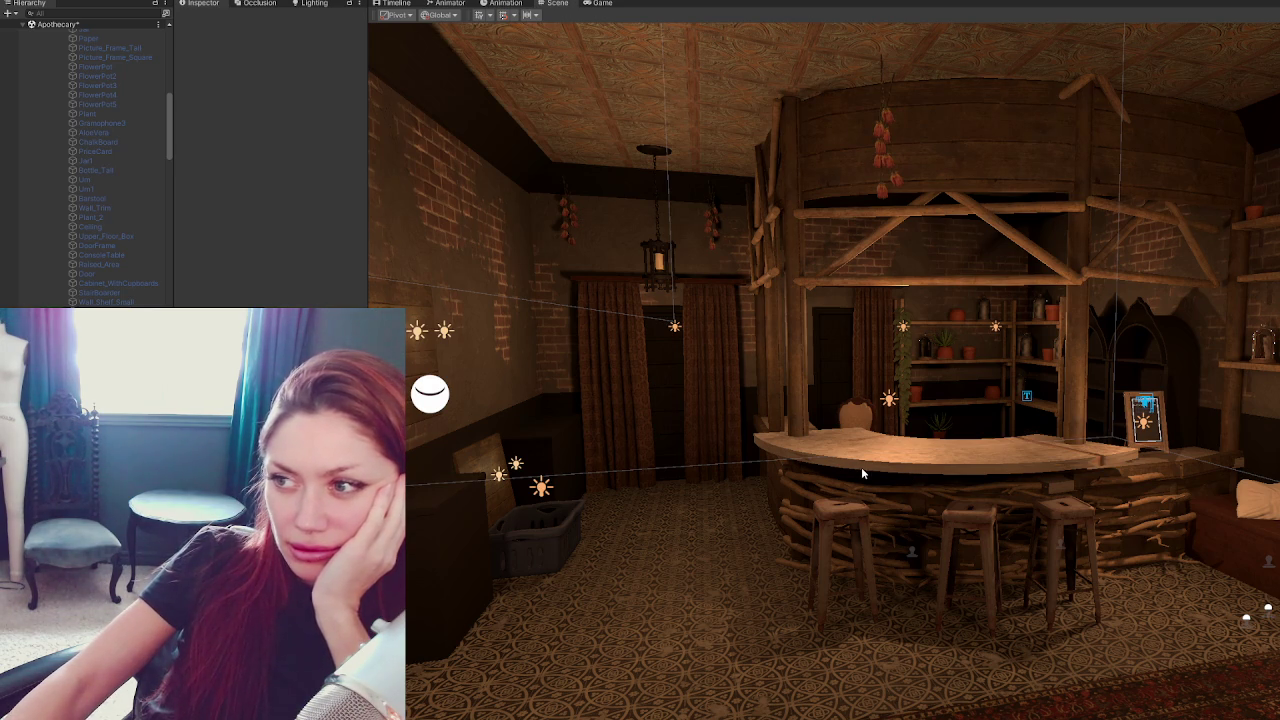
# Select Counter_Ceiling_Supports and then the Counter in turn to compare them.
pyautogui.click(923, 153)
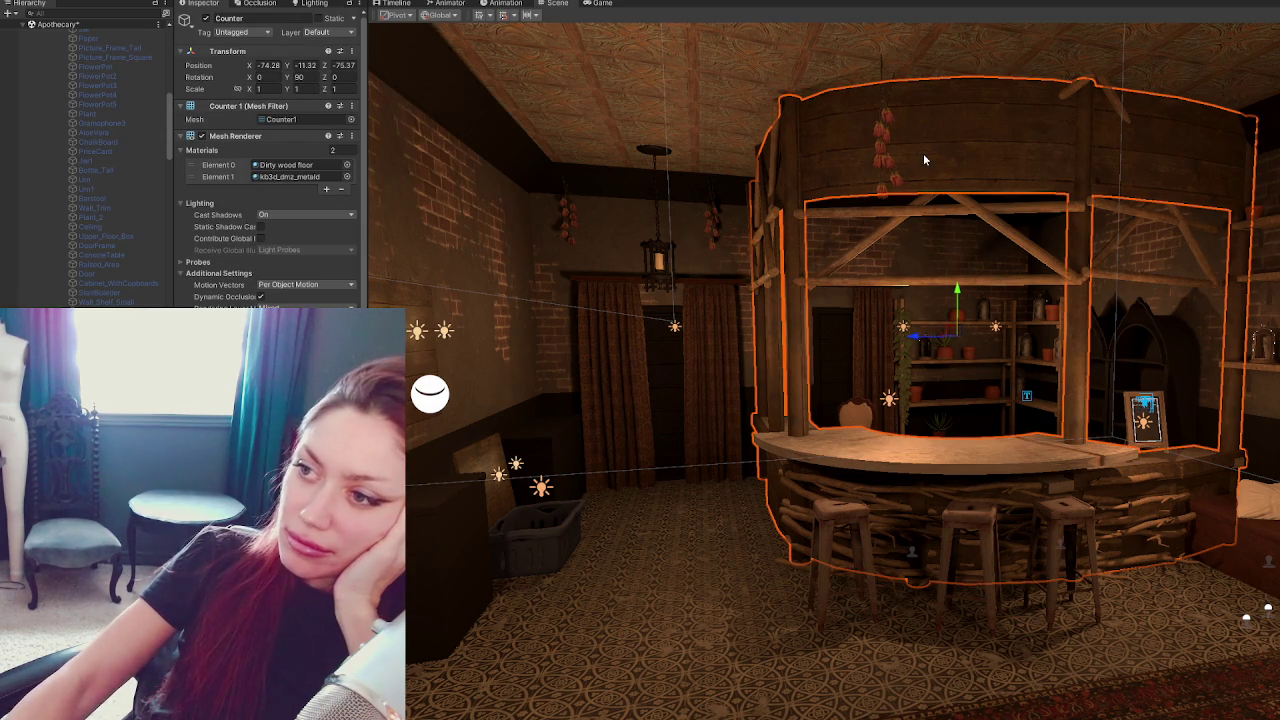
pyautogui.click(943, 177)
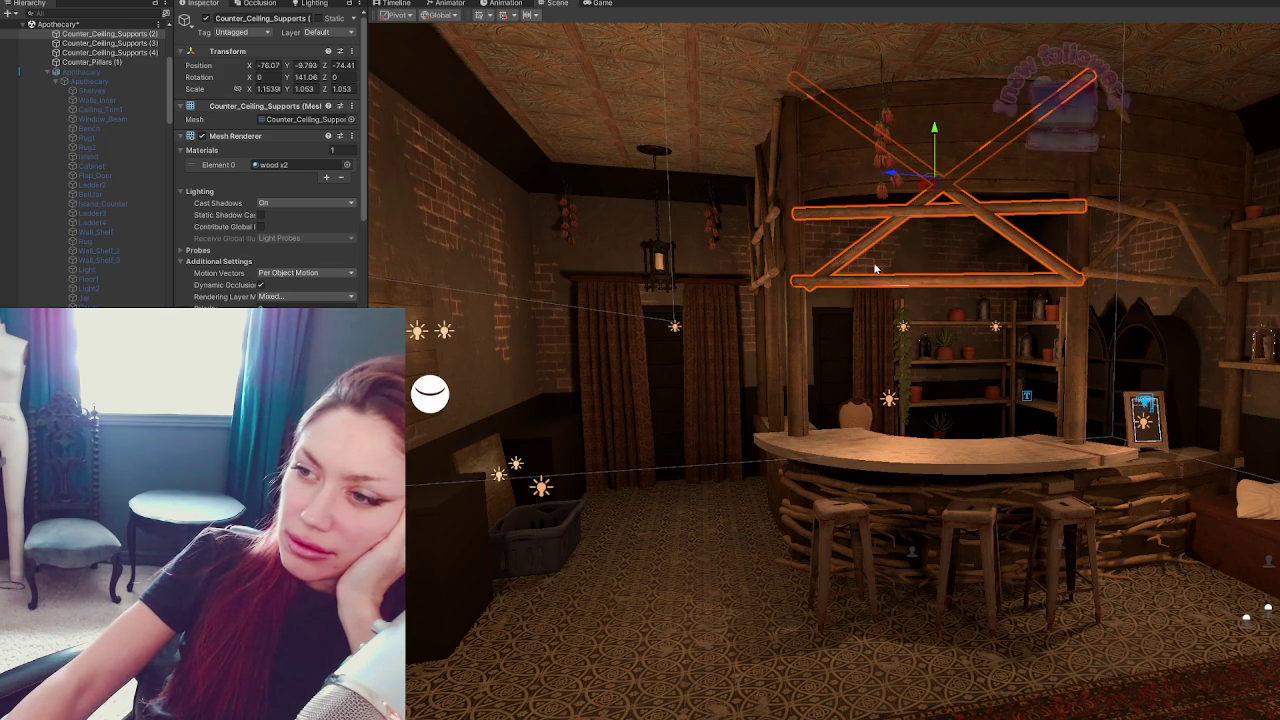
pyautogui.click(901, 465)
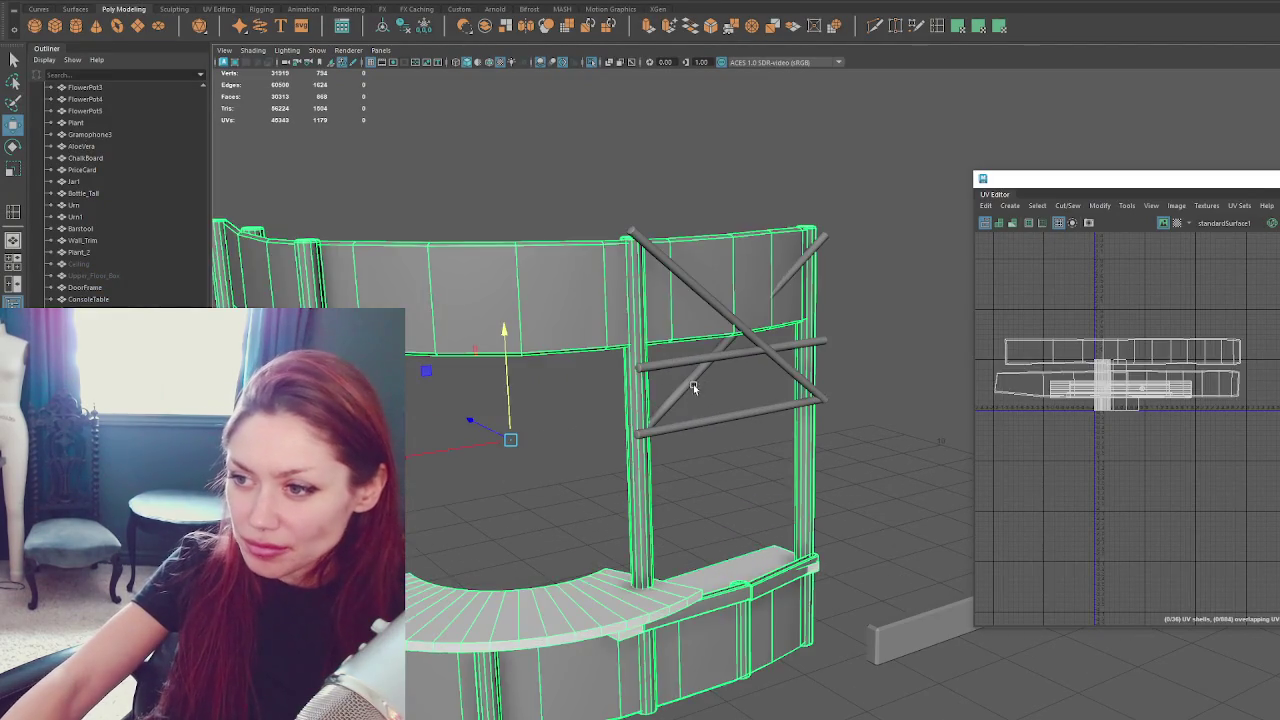
# Duplicate the crossed poles and rotate, move and scale the copy toward the left opening.
pyautogui.click(686, 393)
pyautogui.press('f')
pyautogui.moveTo(699, 376)
pyautogui.keyDown('alt'); pyautogui.mouseDown()
pyautogui.moveTo(720, 416)
pyautogui.moveTo(527, 407)
pyautogui.moveTo(551, 494)
pyautogui.moveTo(494, 436)
pyautogui.moveTo(487, 458)
pyautogui.moveTo(460, 445)
pyautogui.mouseUp(); pyautogui.keyUp('alt')
pyautogui.scroll(-3, 710, 395)
pyautogui.hotkey('ctrl', 'd')
pyautogui.press('e')
pyautogui.press('w')
pyautogui.press('r')
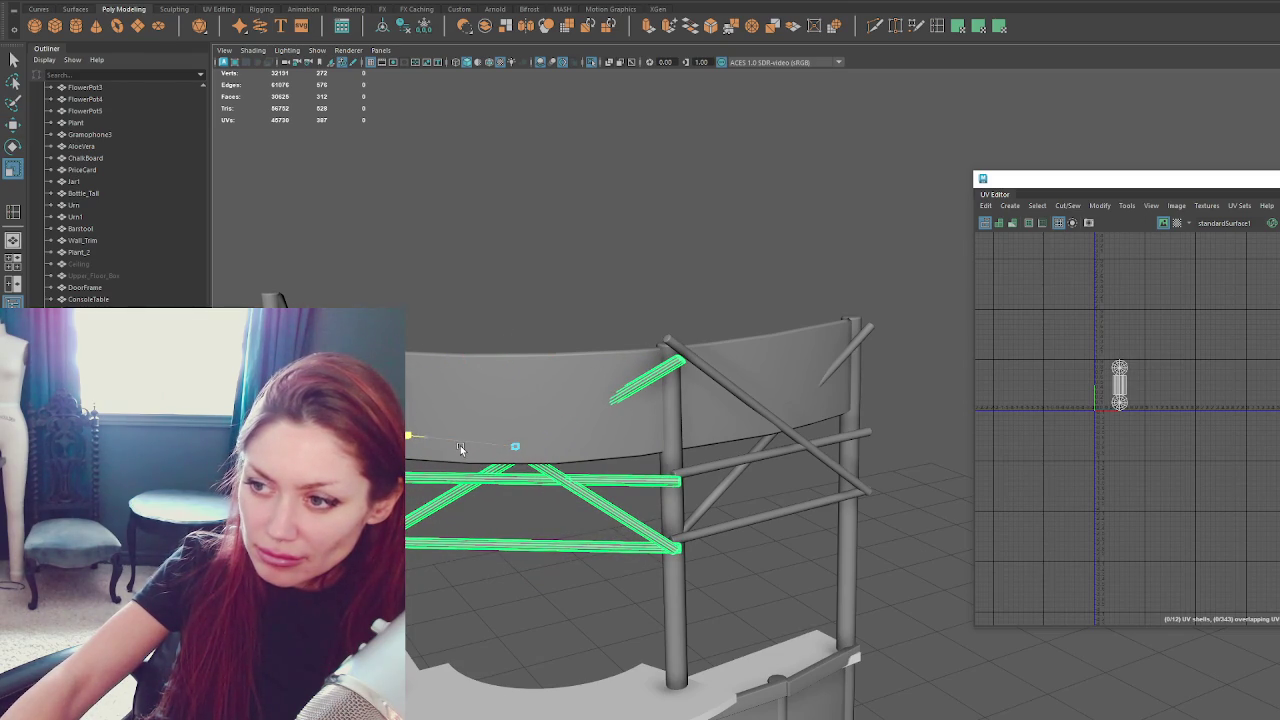
pyautogui.hotkey('ctrl', 'z')
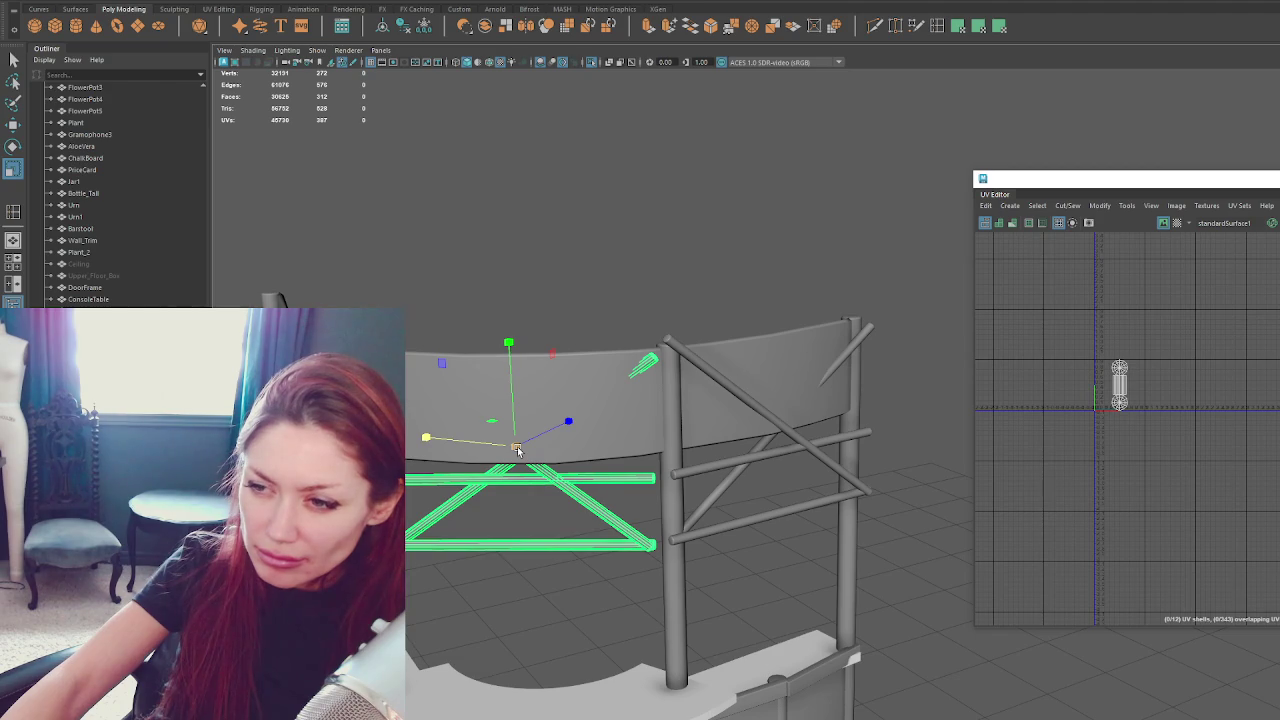
pyautogui.keyDown('alt'); pyautogui.moveTo(517, 450); pyautogui.dragTo(878, 425); pyautogui.keyUp('alt')
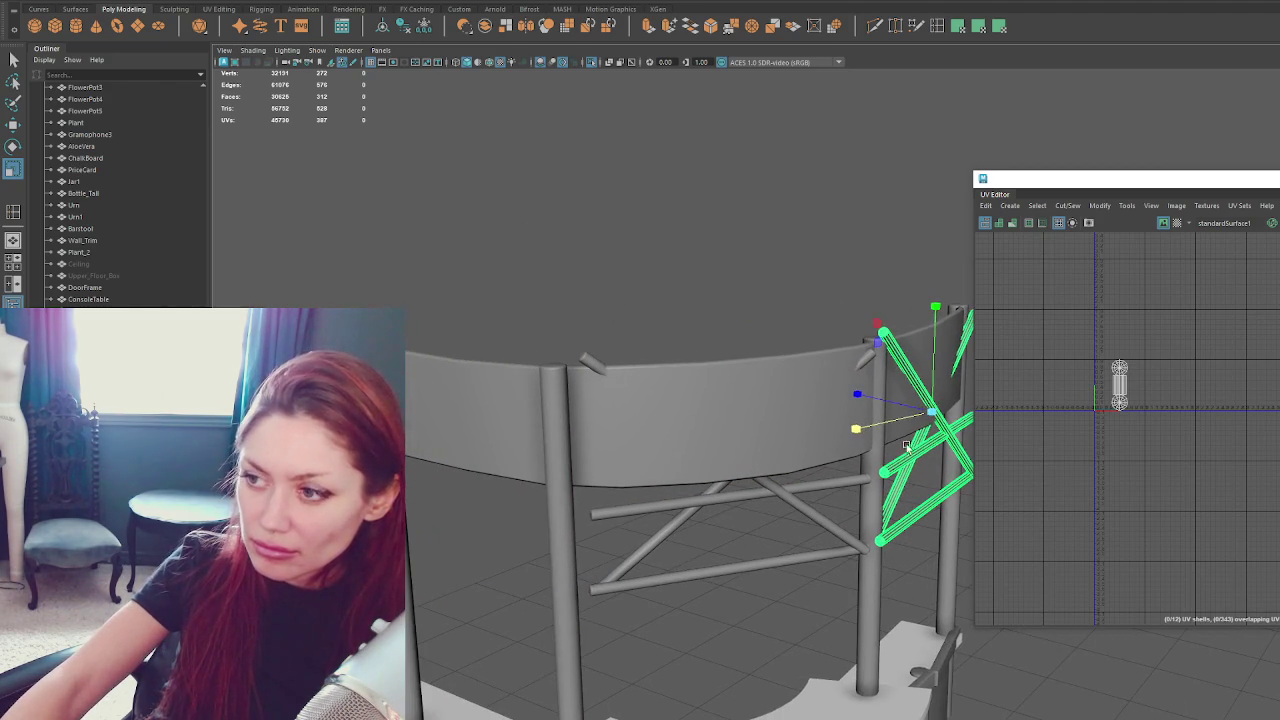
# Rotate the copied poles, remove an extra copy, and slide them into the left section.
pyautogui.hotkey('ctrl', 'z')
pyautogui.press('e')
pyautogui.moveTo(630, 560)
pyautogui.mouseDown()
pyautogui.moveTo(587, 566)
pyautogui.moveTo(600, 530)
pyautogui.mouseUp()
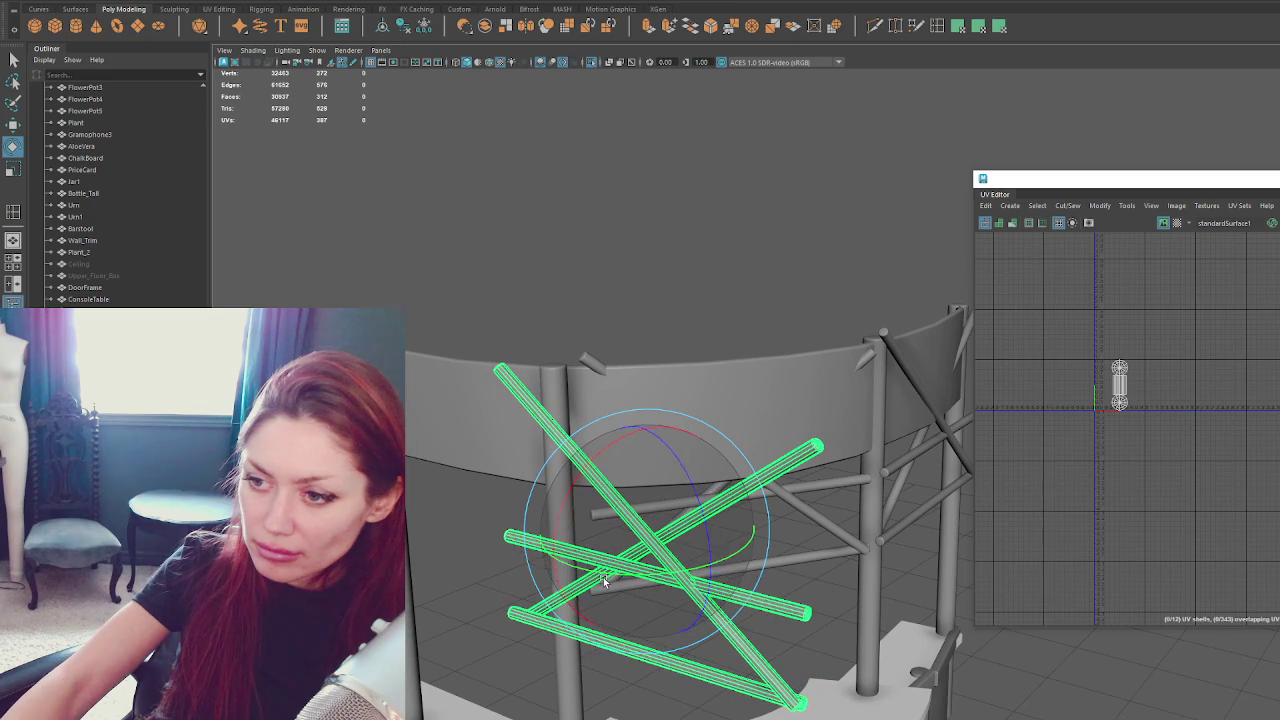
pyautogui.press('w')
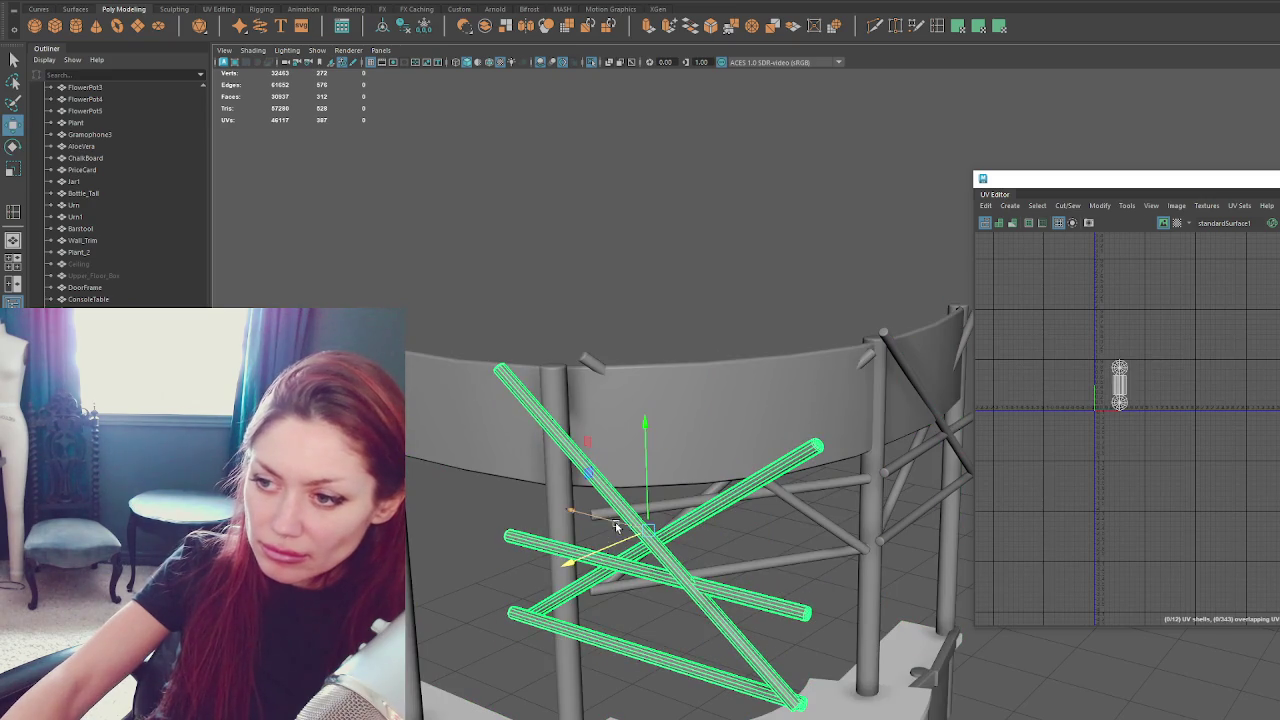
pyautogui.press('Delete')
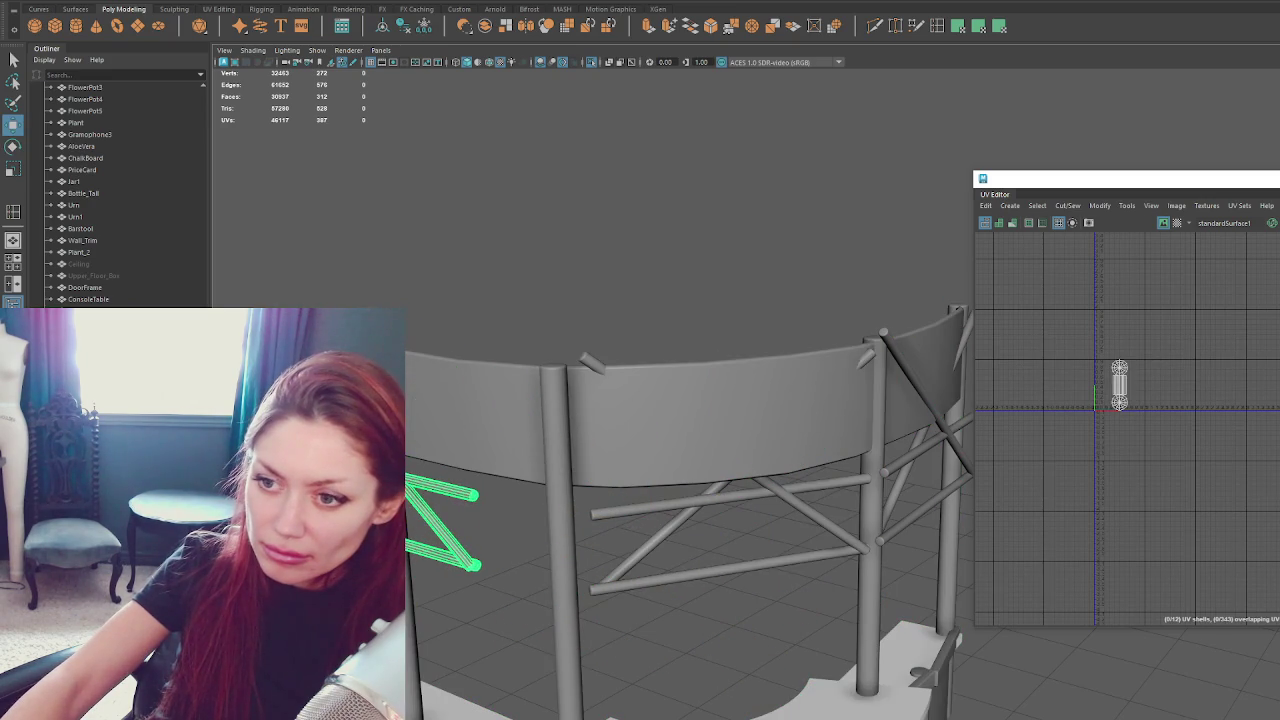
pyautogui.press('e')
pyautogui.press('w')
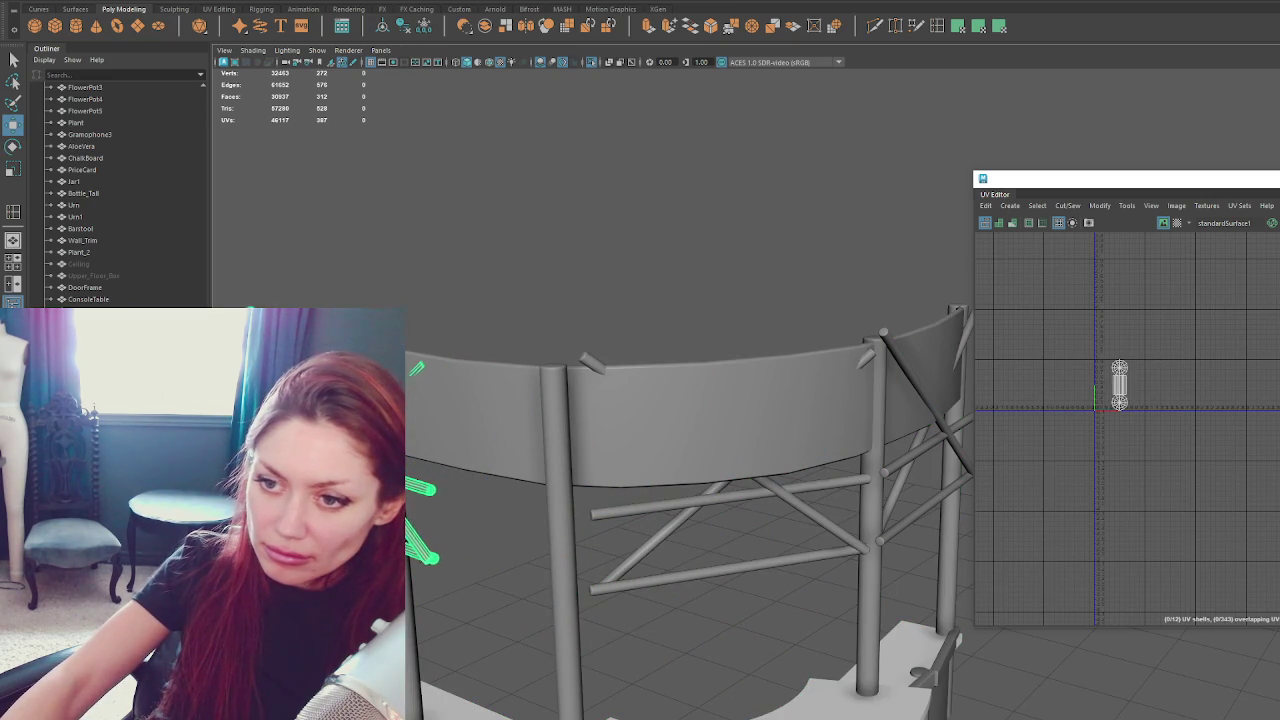
pyautogui.moveTo(270, 462); pyautogui.dragTo(427, 459)
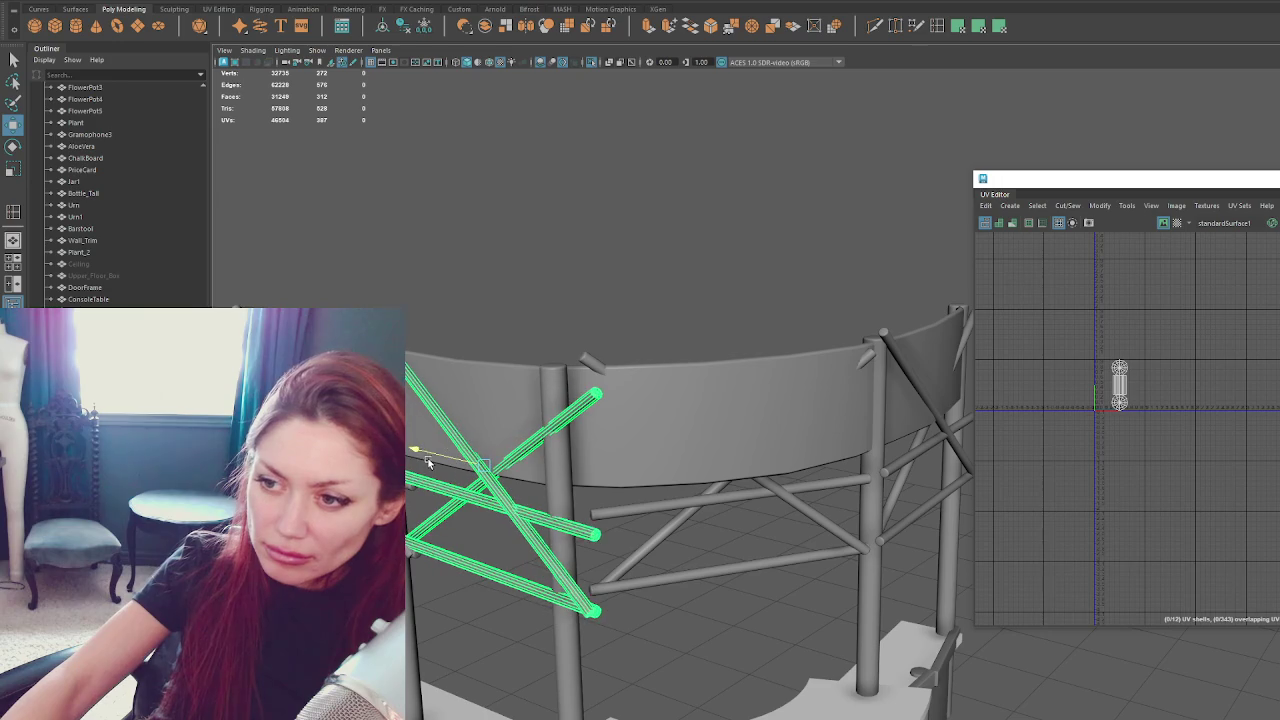
pyautogui.press('f')
pyautogui.scroll(-3, 727, 452)
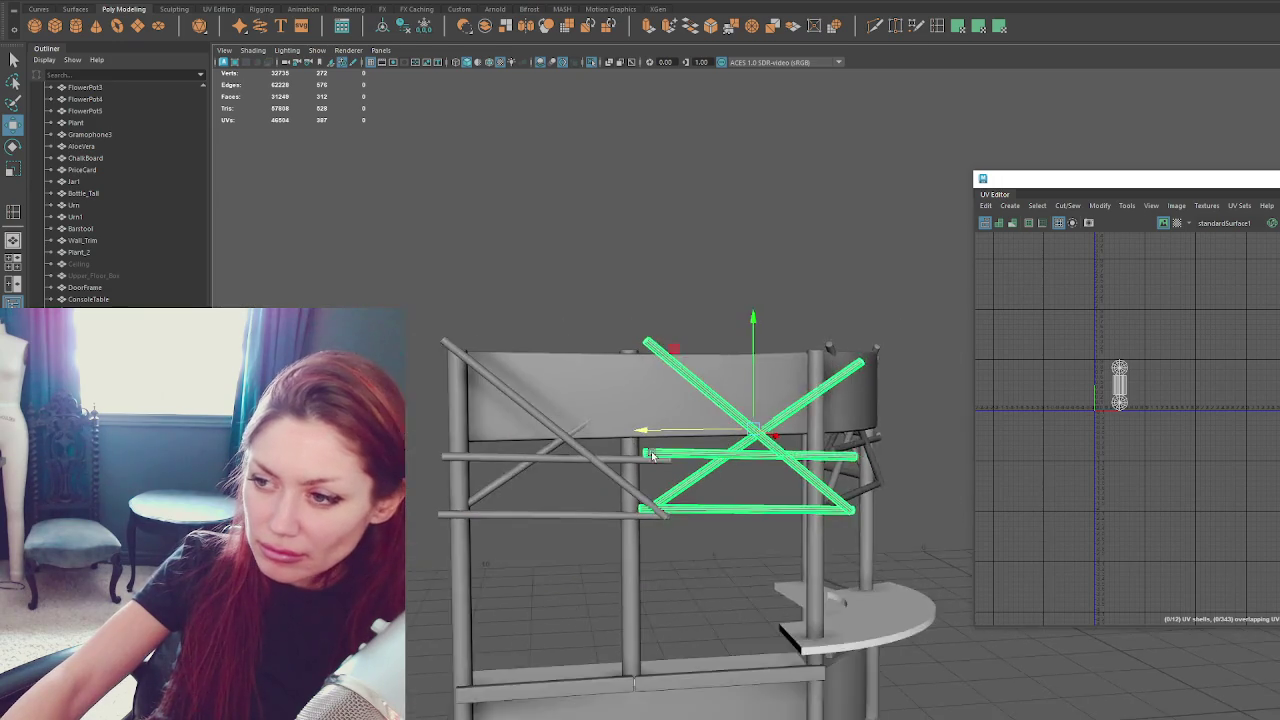
pyautogui.keyDown('alt'); pyautogui.moveTo(727, 452); pyautogui.dragTo(662, 486); pyautogui.keyUp('alt')
# Delete the extra brace copy and move the crossbar end faces into the post.
pyautogui.press('e')
pyautogui.press('Delete')
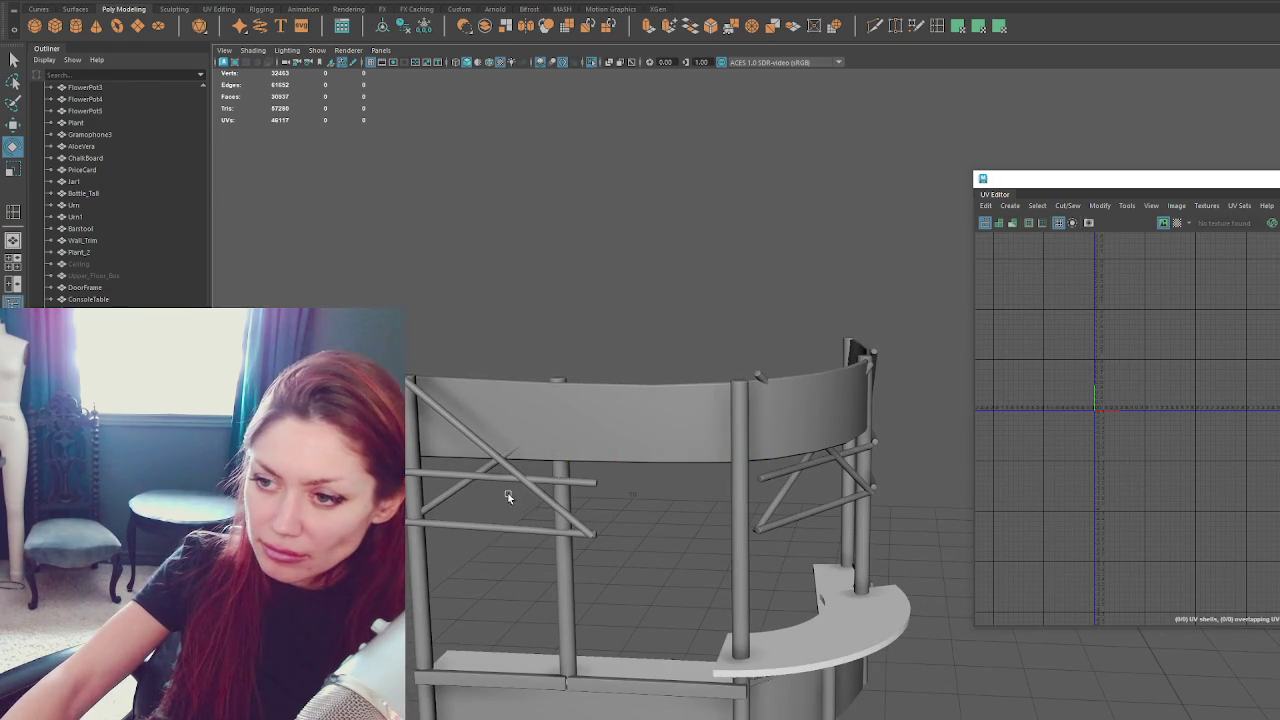
pyautogui.moveTo(484, 446); pyautogui.dragTo(596, 283, button='right')
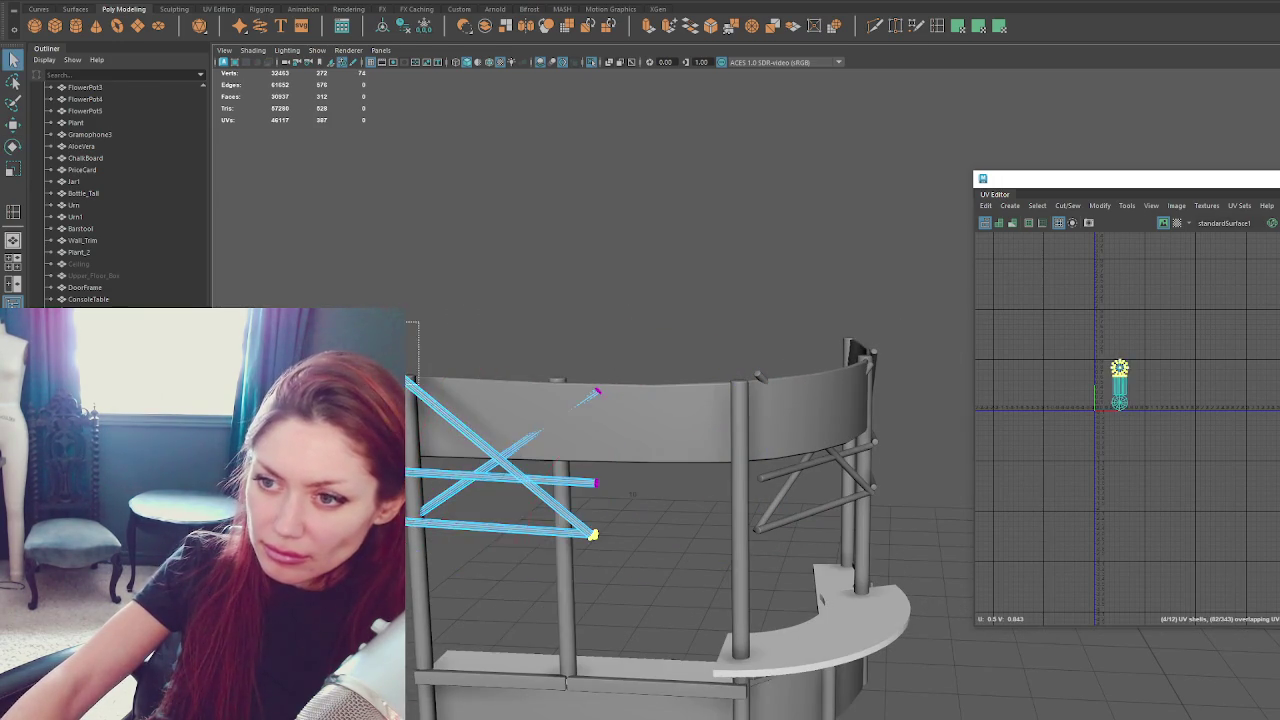
pyautogui.press('f')
pyautogui.press('w')
pyautogui.moveTo(855, 437)
pyautogui.keyDown('alt'); pyautogui.mouseDown()
pyautogui.moveTo(622, 447)
pyautogui.moveTo(800, 503)
pyautogui.moveTo(671, 457)
pyautogui.moveTo(580, 120)
pyautogui.moveTo(680, 457)
pyautogui.mouseUp(); pyautogui.keyUp('alt')
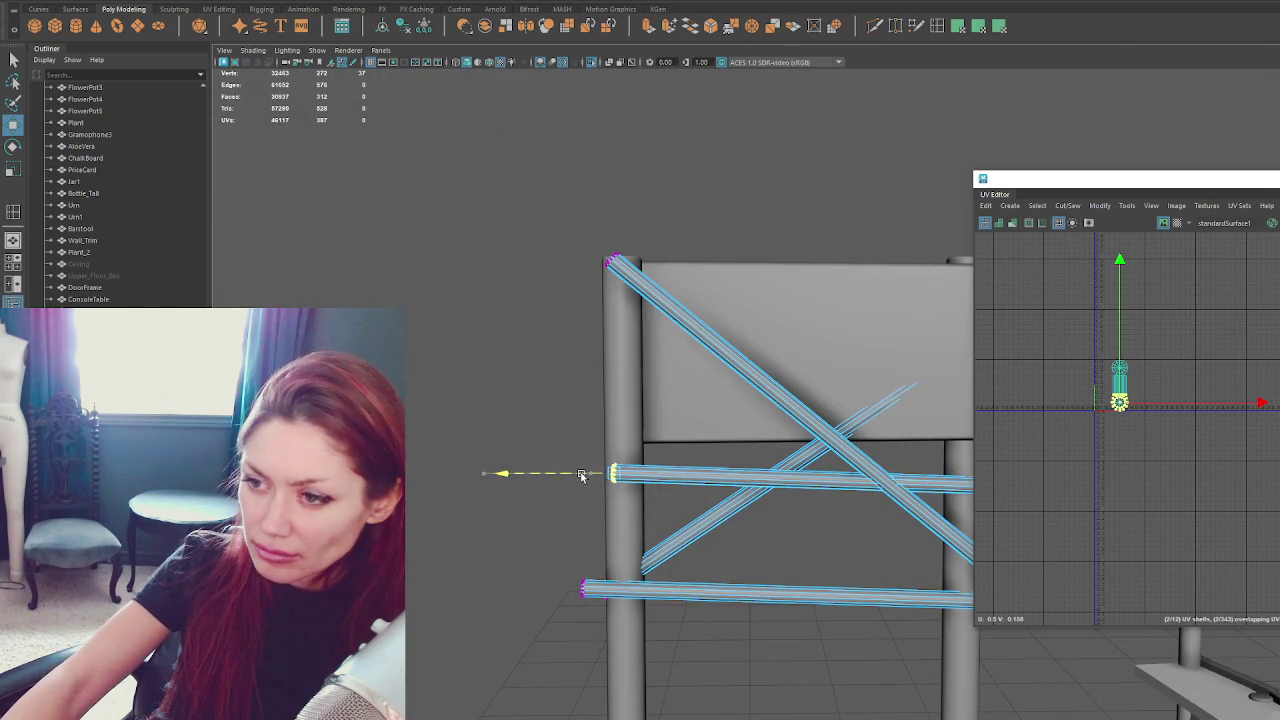
pyautogui.press('f')
pyautogui.moveTo(758, 450)
pyautogui.keyDown('alt'); pyautogui.mouseDown()
pyautogui.moveTo(834, 517)
pyautogui.moveTo(694, 354)
pyautogui.moveTo(771, 331)
pyautogui.moveTo(800, 337)
pyautogui.moveTo(769, 434)
pyautogui.moveTo(666, 449)
pyautogui.moveTo(823, 437)
pyautogui.moveTo(623, 443)
pyautogui.moveTo(675, 515)
pyautogui.moveTo(670, 490)
pyautogui.moveTo(643, 495)
pyautogui.mouseUp(); pyautogui.keyUp('alt')
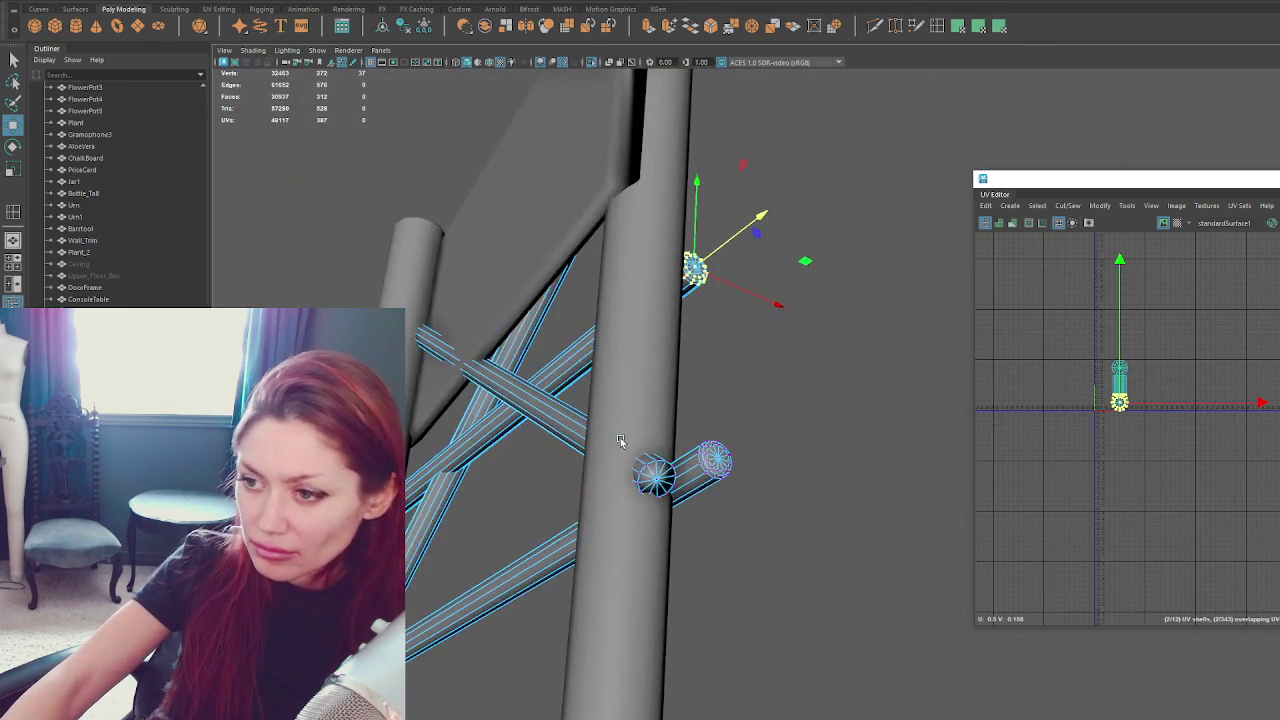
# Check the crossbar ends in wireframe, then bevel the selected pole ends.
pyautogui.press('4')
pyautogui.press('5')
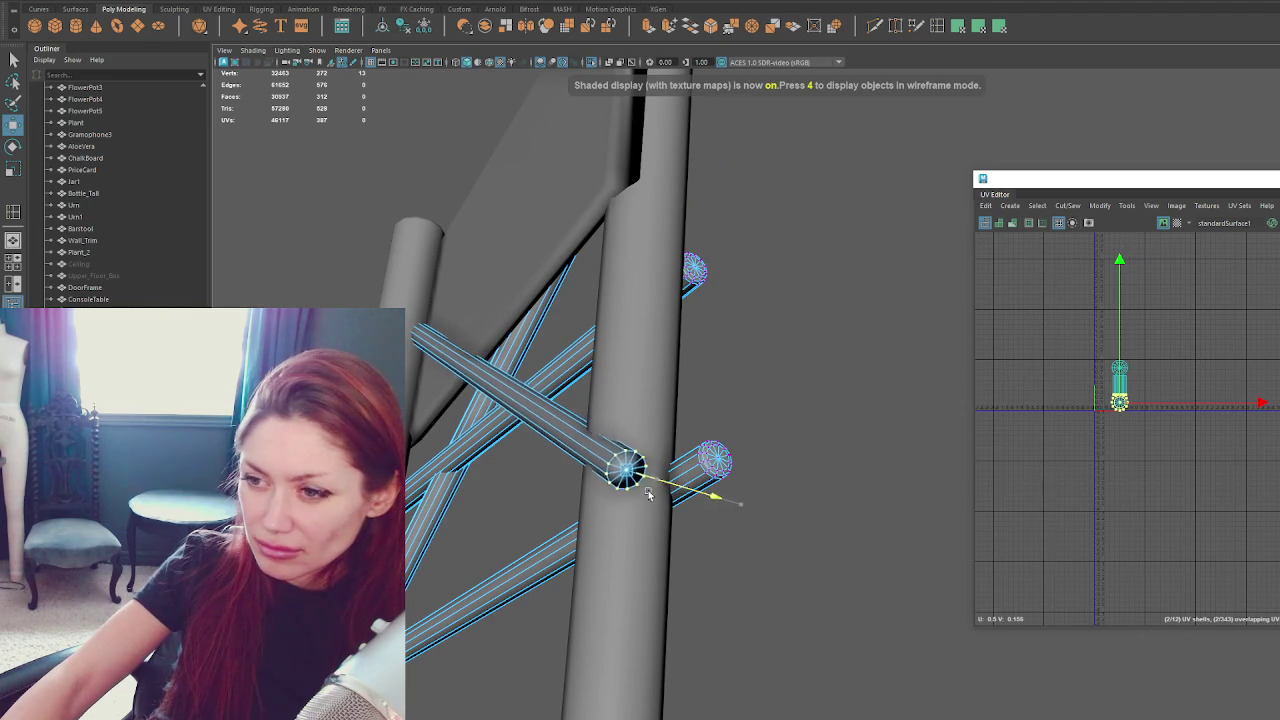
pyautogui.press('4')
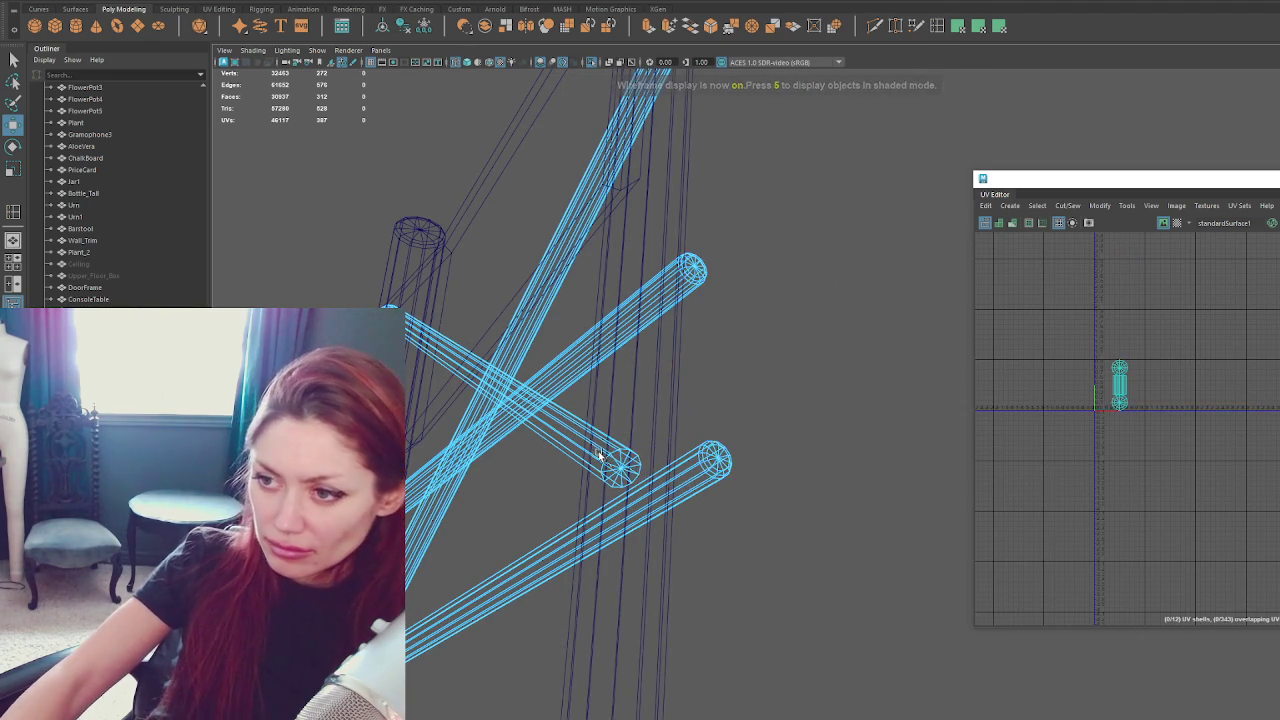
pyautogui.press('5')
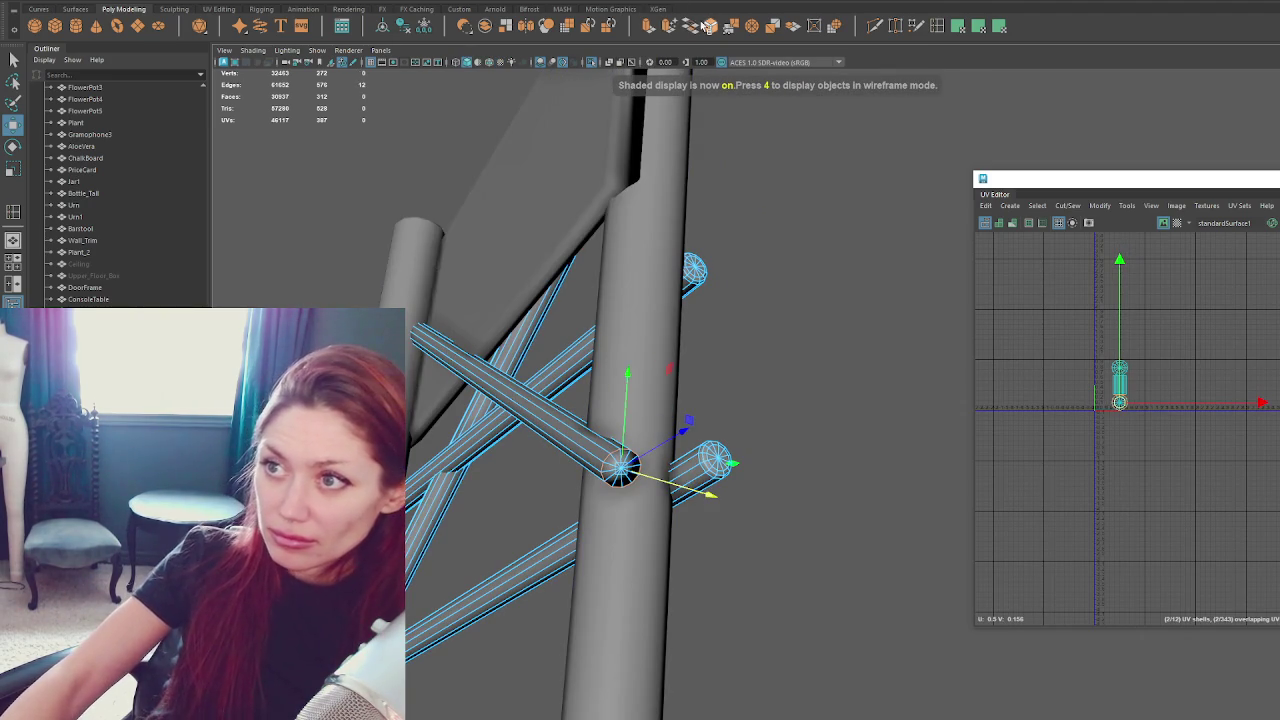
pyautogui.click(672, 22)
pyautogui.moveTo(1177, 178); pyautogui.dragTo(1141, 636)
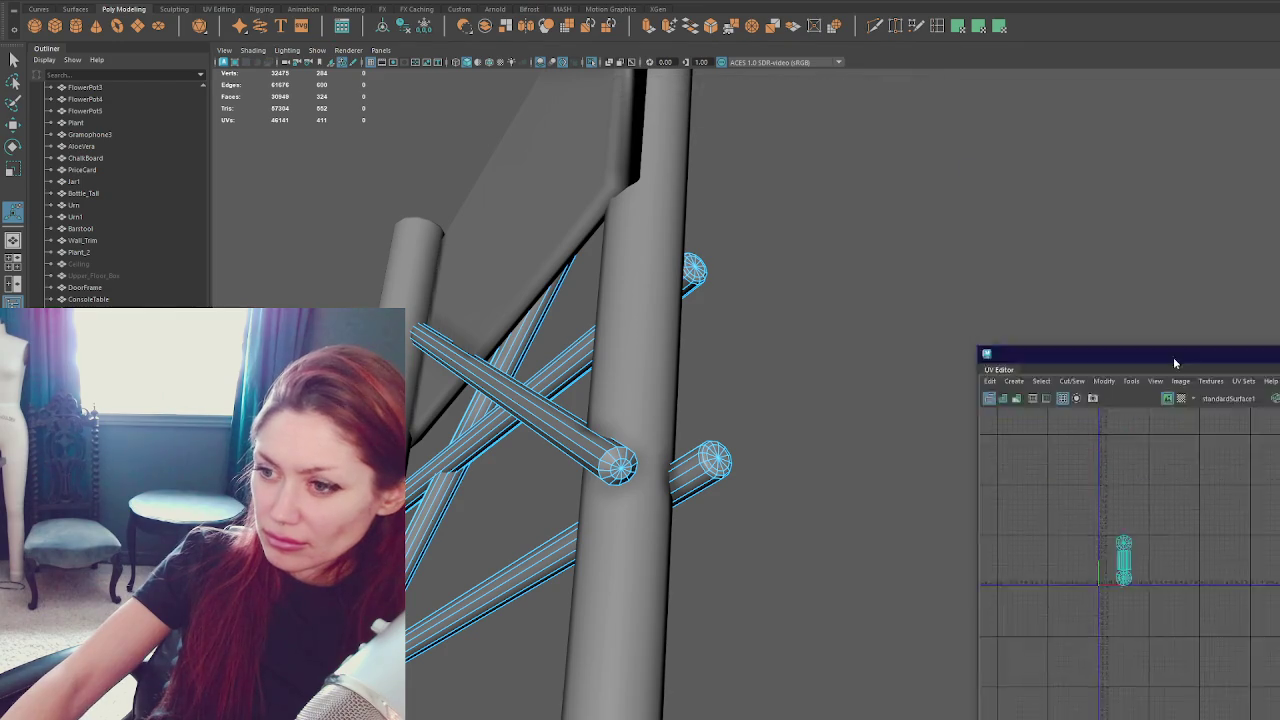
# Lower the bevel fraction on the pole ends to 0.4 and finish the bevel.
pyautogui.moveTo(1081, 444); pyautogui.dragTo(1084, 441)
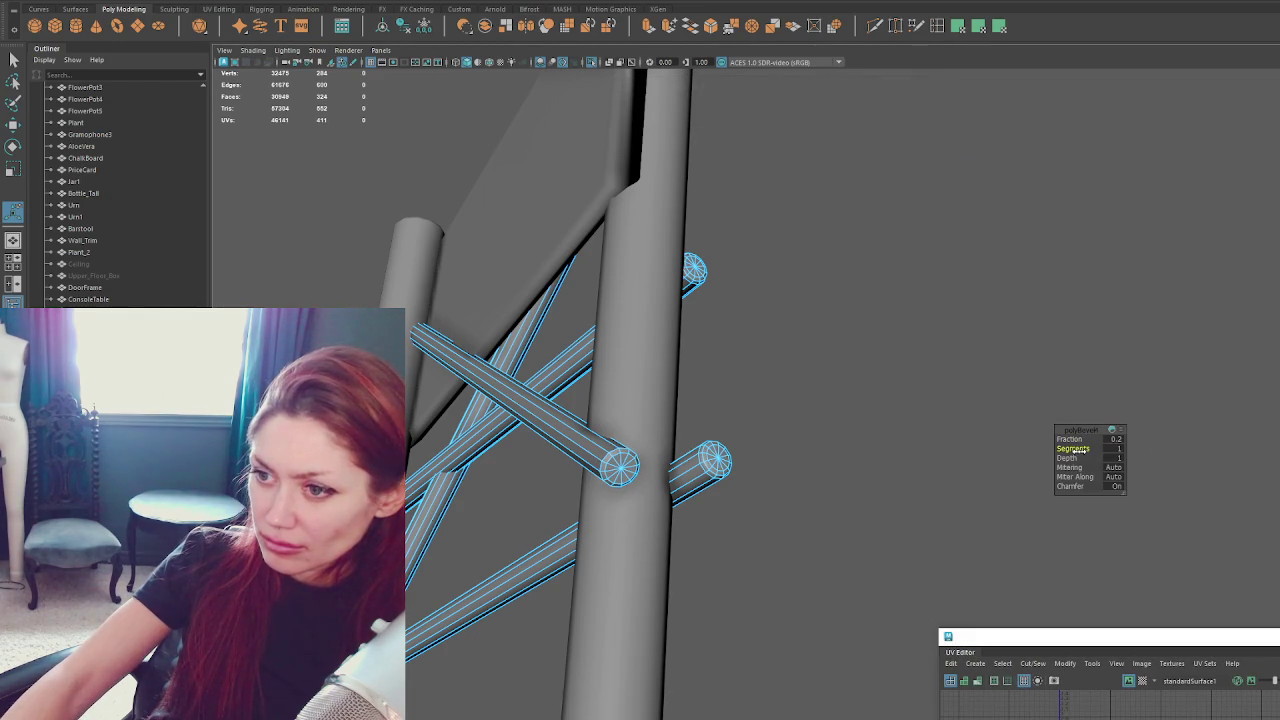
pyautogui.moveTo(1070, 440); pyautogui.dragTo(1071, 439)
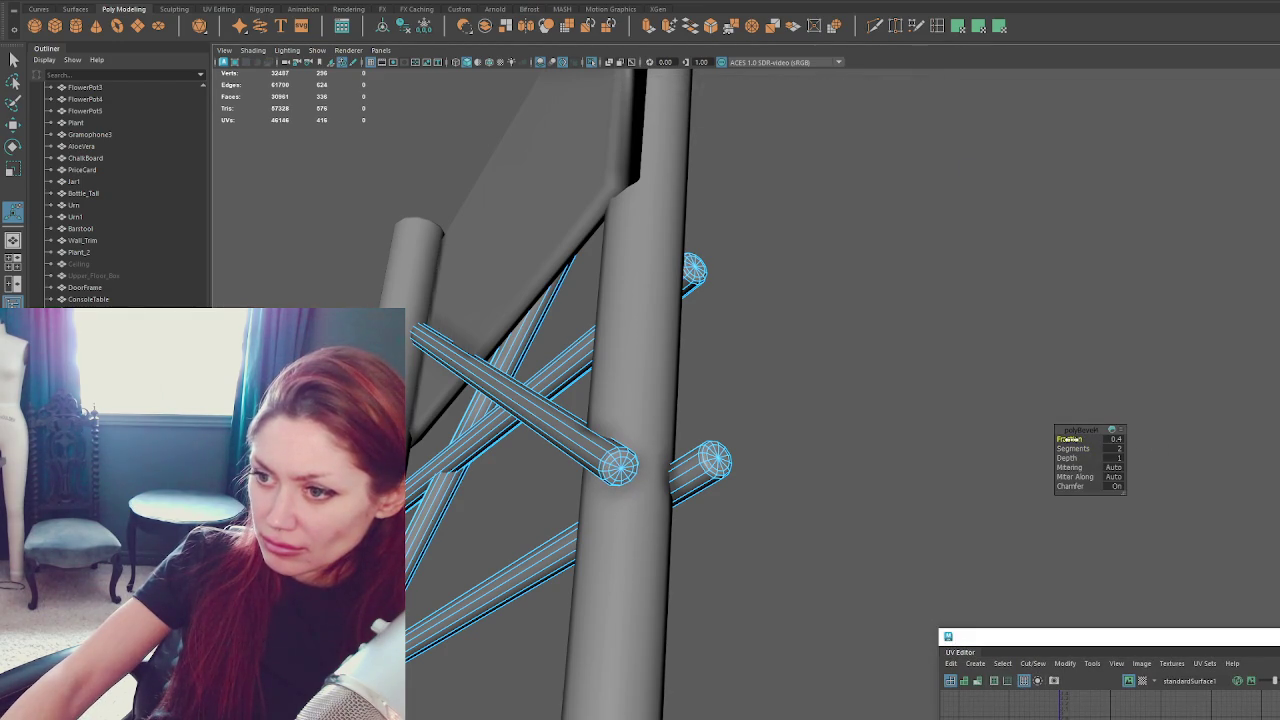
pyautogui.press('q')
# In wireframe, move the lower and upper rail end vertices into the post.
pyautogui.keyDown('alt'); pyautogui.moveTo(996, 312); pyautogui.dragTo(814, 334); pyautogui.keyUp('alt')
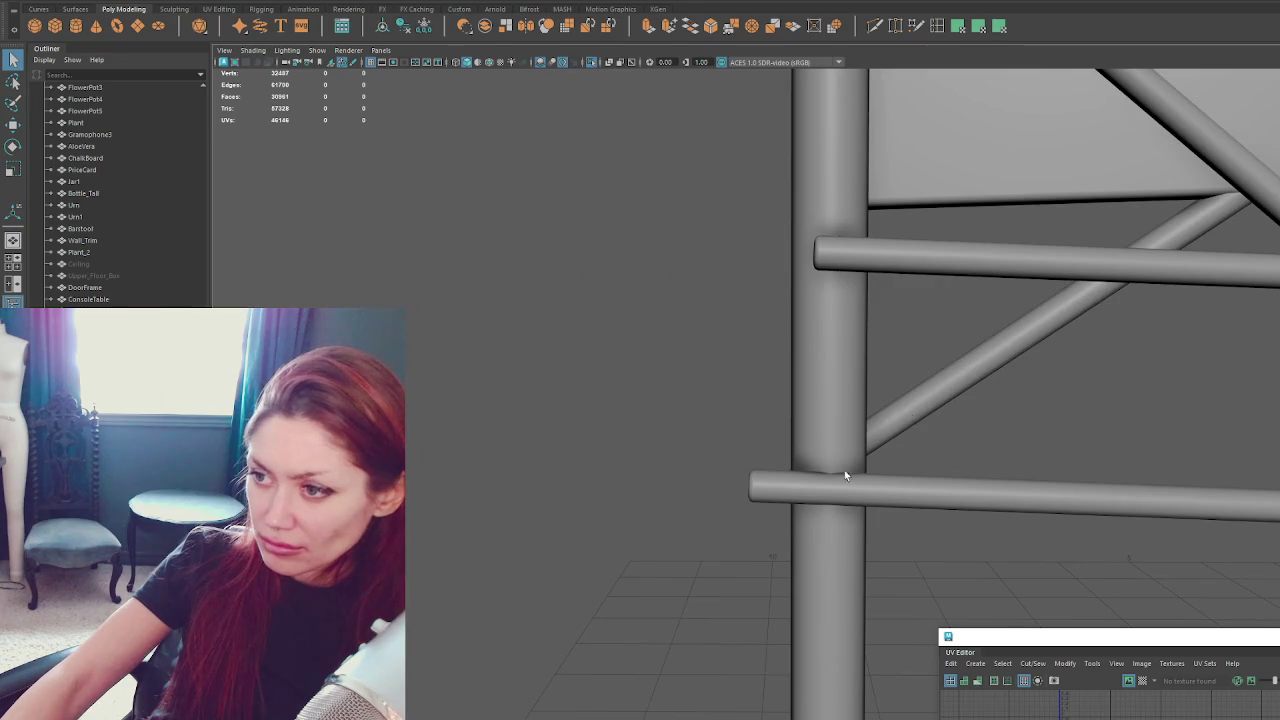
pyautogui.moveTo(609, 363); pyautogui.dragTo(760, 536)
pyautogui.press('w')
pyautogui.press('4')
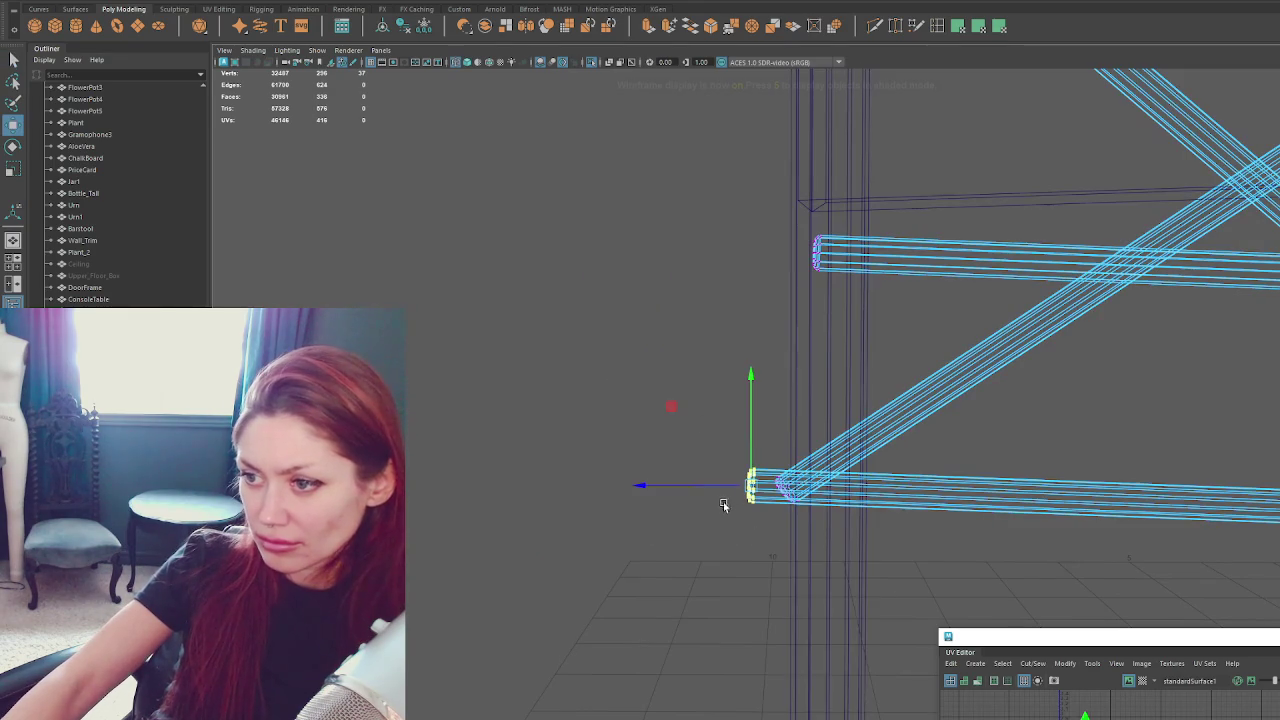
pyautogui.moveTo(710, 485); pyautogui.dragTo(756, 490)
pyautogui.moveTo(848, 228)
pyautogui.mouseDown()
pyautogui.moveTo(800, 276)
pyautogui.moveTo(769, 259)
pyautogui.moveTo(781, 427)
pyautogui.mouseUp()
pyautogui.moveTo(1011, 409); pyautogui.dragTo(847, 532)
pyautogui.moveTo(921, 416)
pyautogui.mouseDown()
pyautogui.moveTo(801, 416)
pyautogui.moveTo(823, 371)
pyautogui.moveTo(877, 343)
pyautogui.mouseUp()
pyautogui.moveTo(914, 266); pyautogui.dragTo(829, 343)
pyautogui.moveTo(840, 295)
pyautogui.mouseDown()
pyautogui.moveTo(768, 294)
pyautogui.moveTo(803, 243)
pyautogui.moveTo(749, 270)
pyautogui.moveTo(971, 222)
pyautogui.moveTo(936, 172)
pyautogui.mouseUp()
# Shift and raise the diagonal brace's top end onto the post, then restore textured shading.
pyautogui.moveTo(875, 208); pyautogui.dragTo(771, 211)
pyautogui.moveTo(843, 150); pyautogui.dragTo(843, 125)
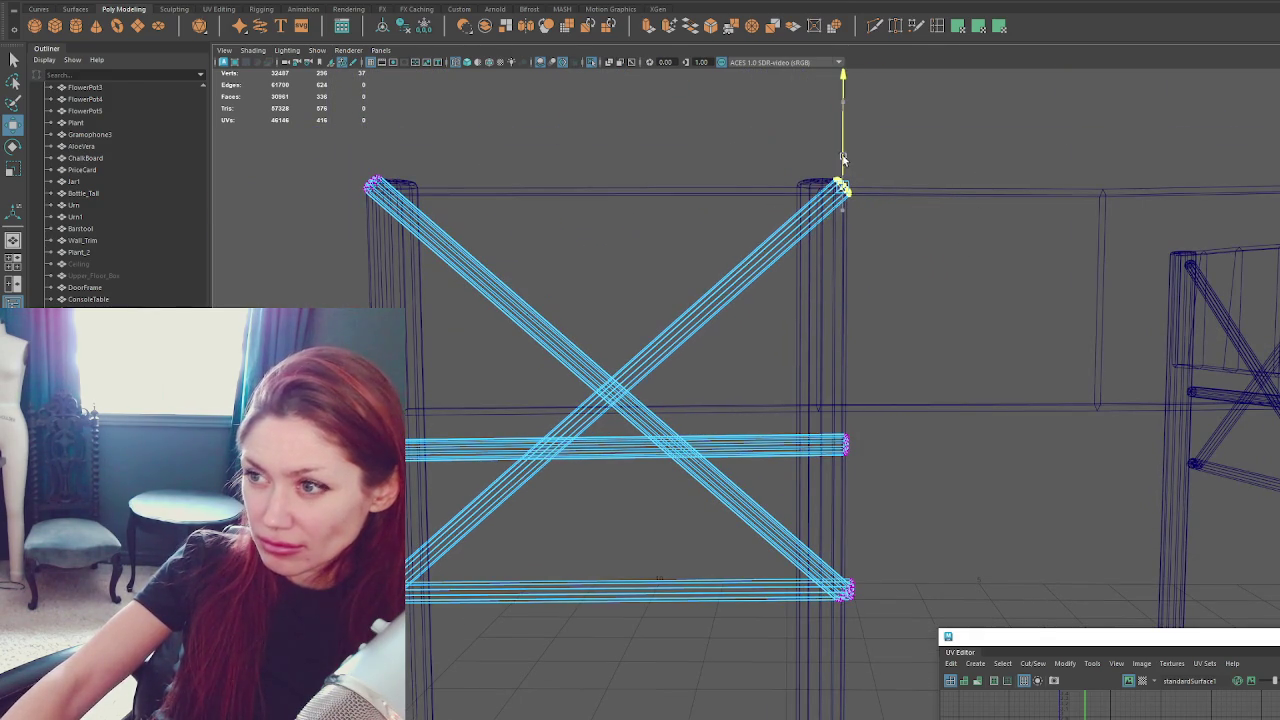
pyautogui.moveTo(776, 189); pyautogui.dragTo(750, 190)
pyautogui.press('6')
# Check the brace group from front and side, then return to object mode with F8.
pyautogui.moveTo(734, 423)
pyautogui.keyDown('alt'); pyautogui.mouseDown()
pyautogui.moveTo(864, 540)
pyautogui.moveTo(797, 541)
pyautogui.moveTo(610, 450)
pyautogui.mouseUp(); pyautogui.keyUp('alt')
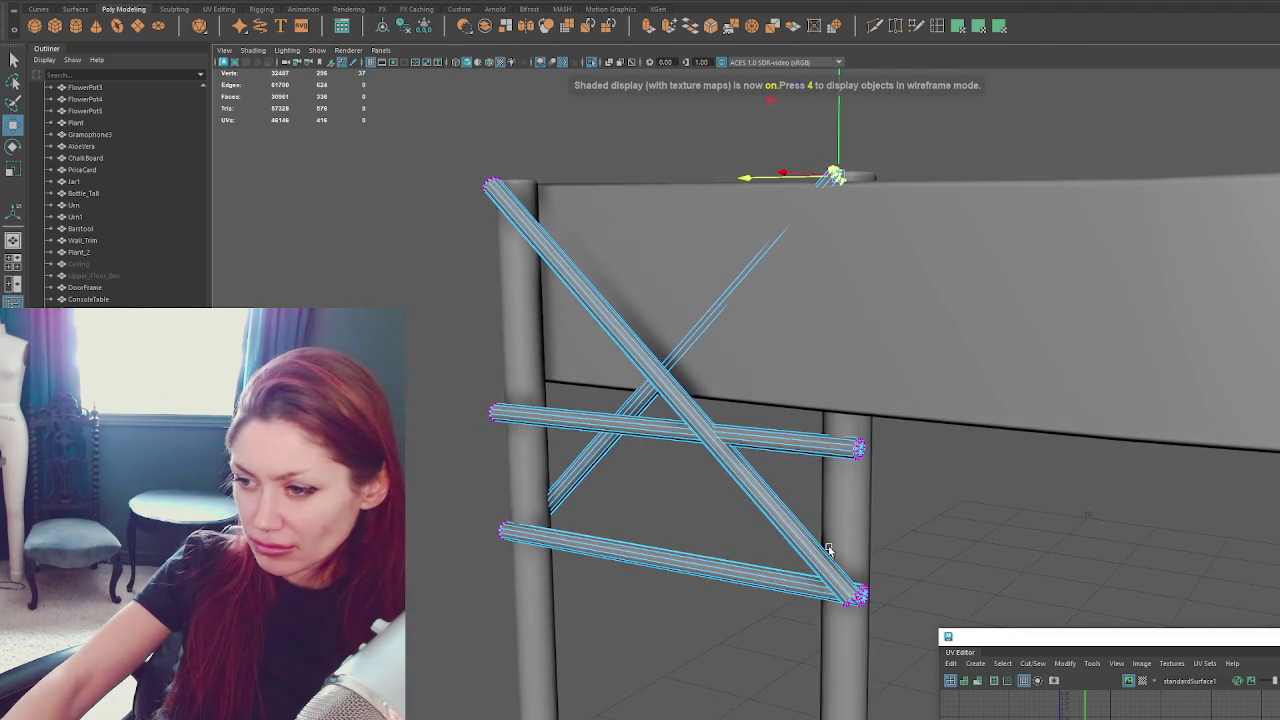
pyautogui.click(310, 288)
pyautogui.keyDown('alt'); pyautogui.moveTo(310, 288); pyautogui.dragTo(634, 428); pyautogui.keyUp('alt')
pyautogui.scroll(-3, 728, 434)
pyautogui.scroll(2, 723, 430)
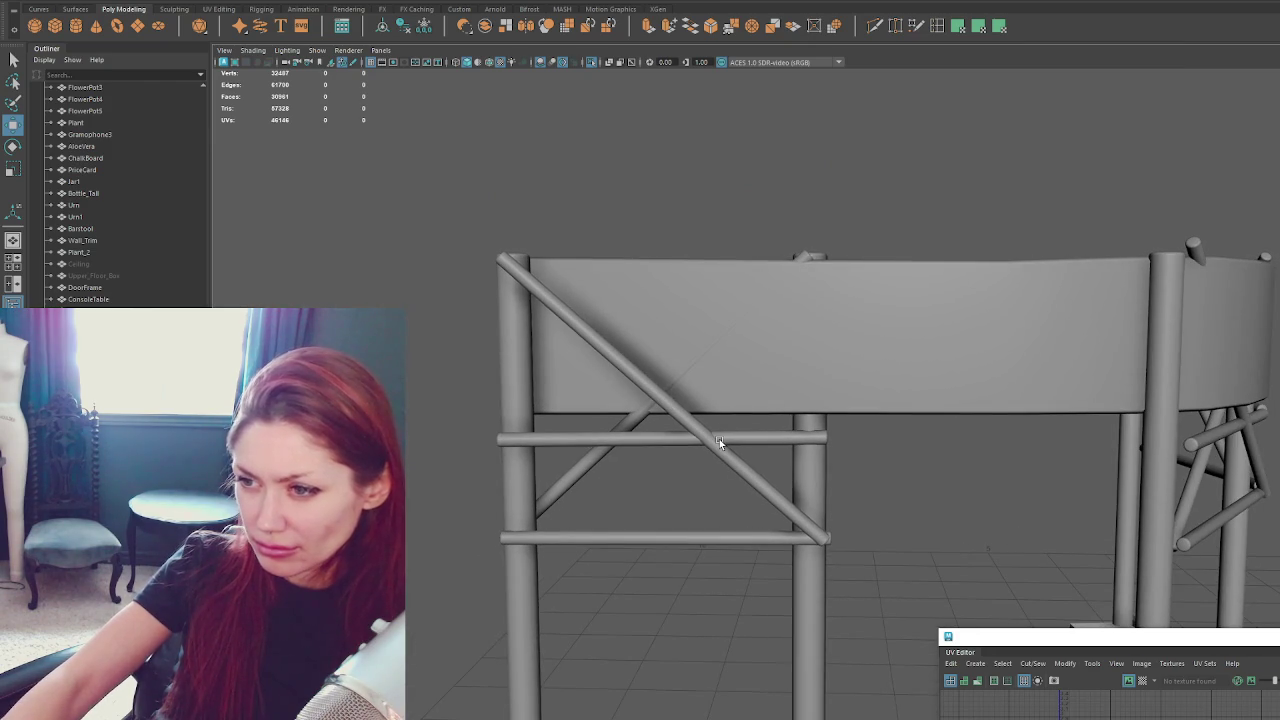
pyautogui.click(719, 447)
pyautogui.scroll(2, 871, 323)
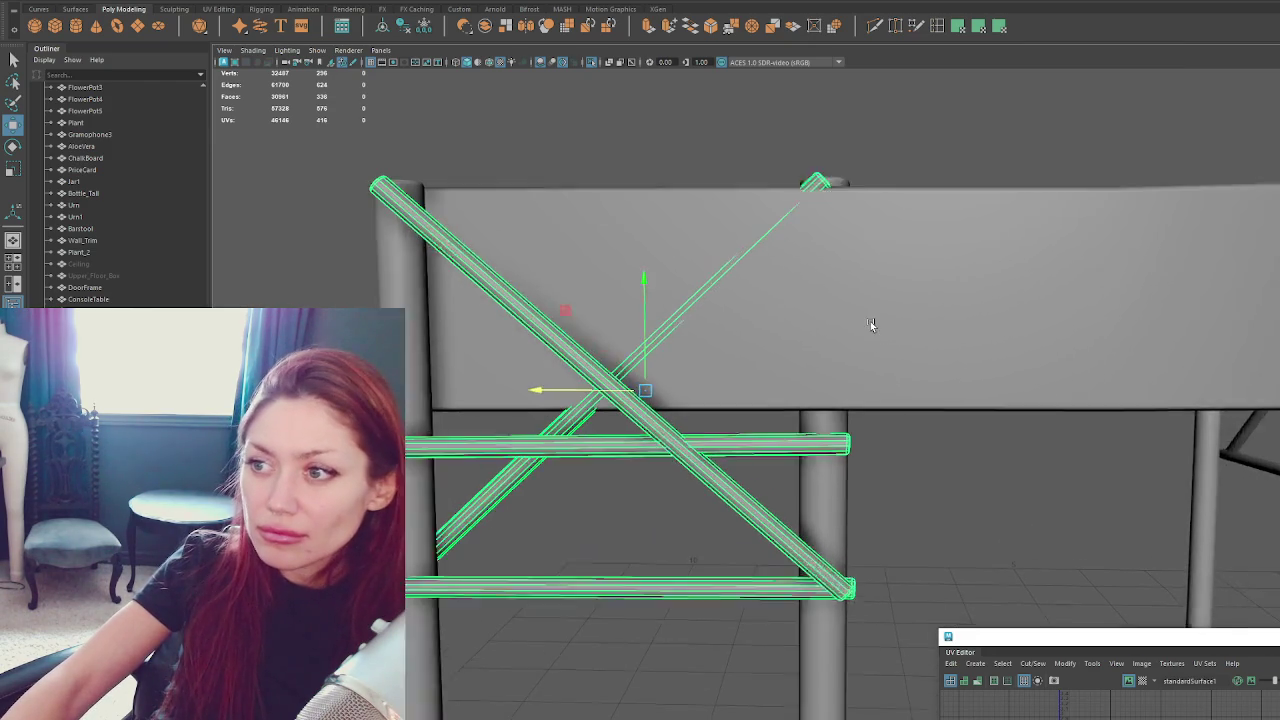
pyautogui.scroll(1, 871, 323)
pyautogui.keyDown('alt'); pyautogui.moveTo(947, 223); pyautogui.dragTo(795, 200); pyautogui.keyUp('alt')
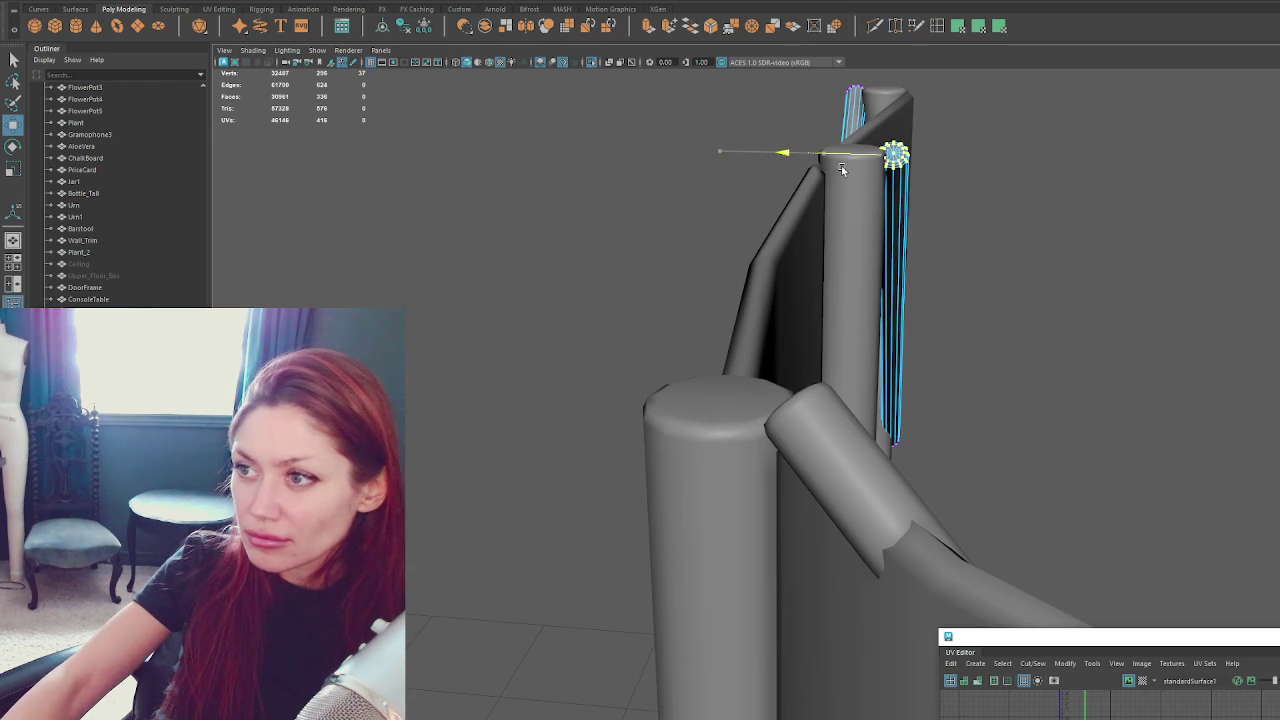
pyautogui.moveTo(830, 168)
pyautogui.keyDown('alt'); pyautogui.mouseDown()
pyautogui.moveTo(787, 208)
pyautogui.moveTo(802, 200)
pyautogui.mouseUp(); pyautogui.keyUp('alt')
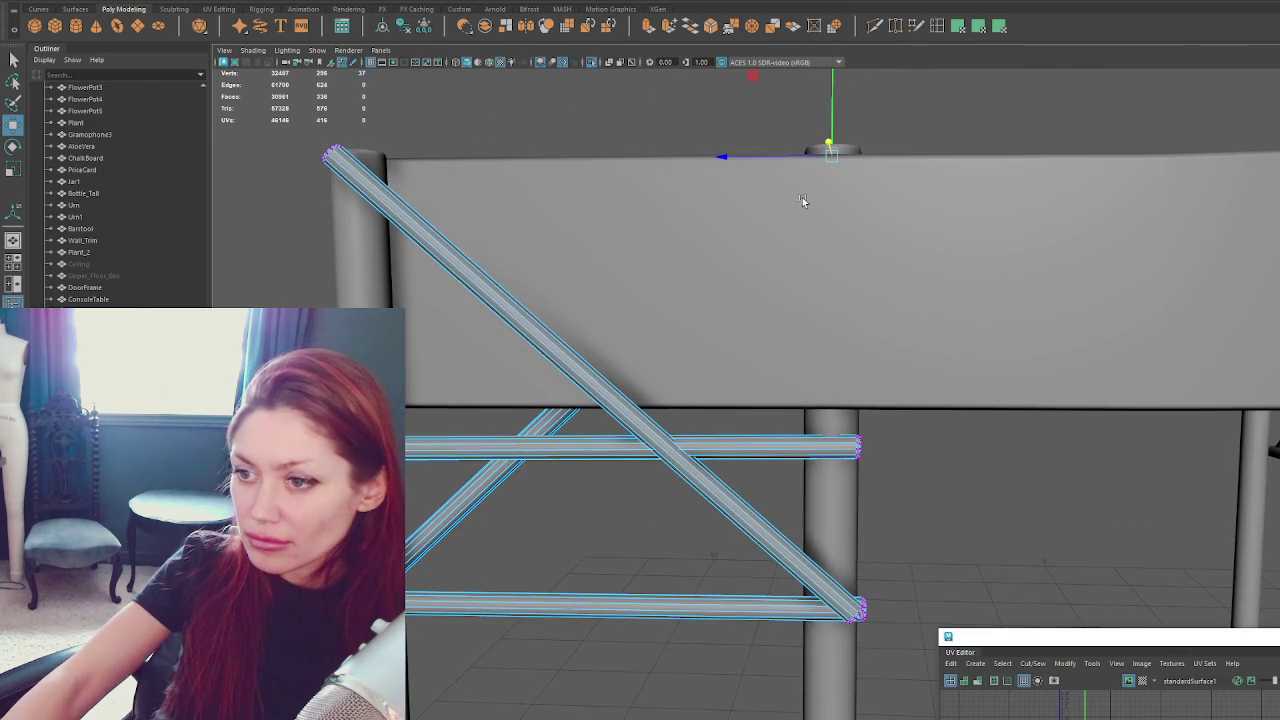
pyautogui.moveTo(876, 468)
pyautogui.mouseDown()
pyautogui.moveTo(766, 466)
pyautogui.moveTo(828, 477)
pyautogui.moveTo(883, 437)
pyautogui.moveTo(877, 451)
pyautogui.moveTo(828, 447)
pyautogui.moveTo(894, 451)
pyautogui.moveTo(894, 429)
pyautogui.mouseUp()
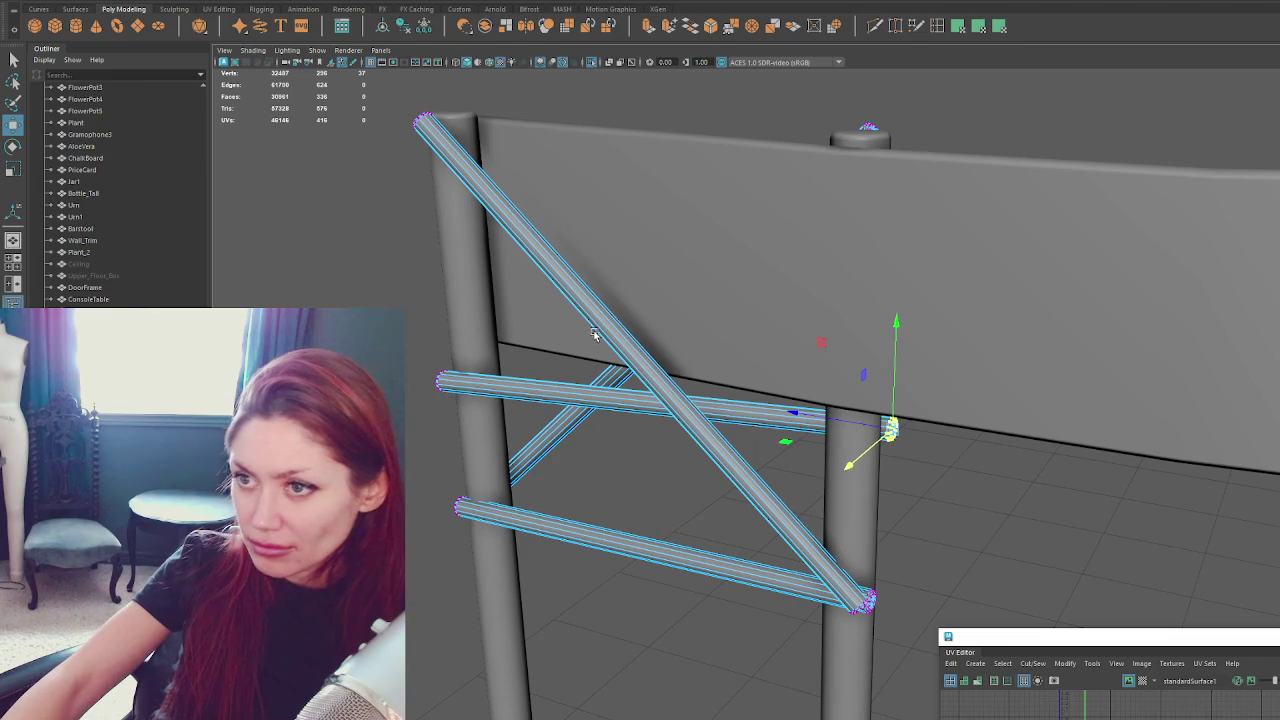
pyautogui.press('F8')
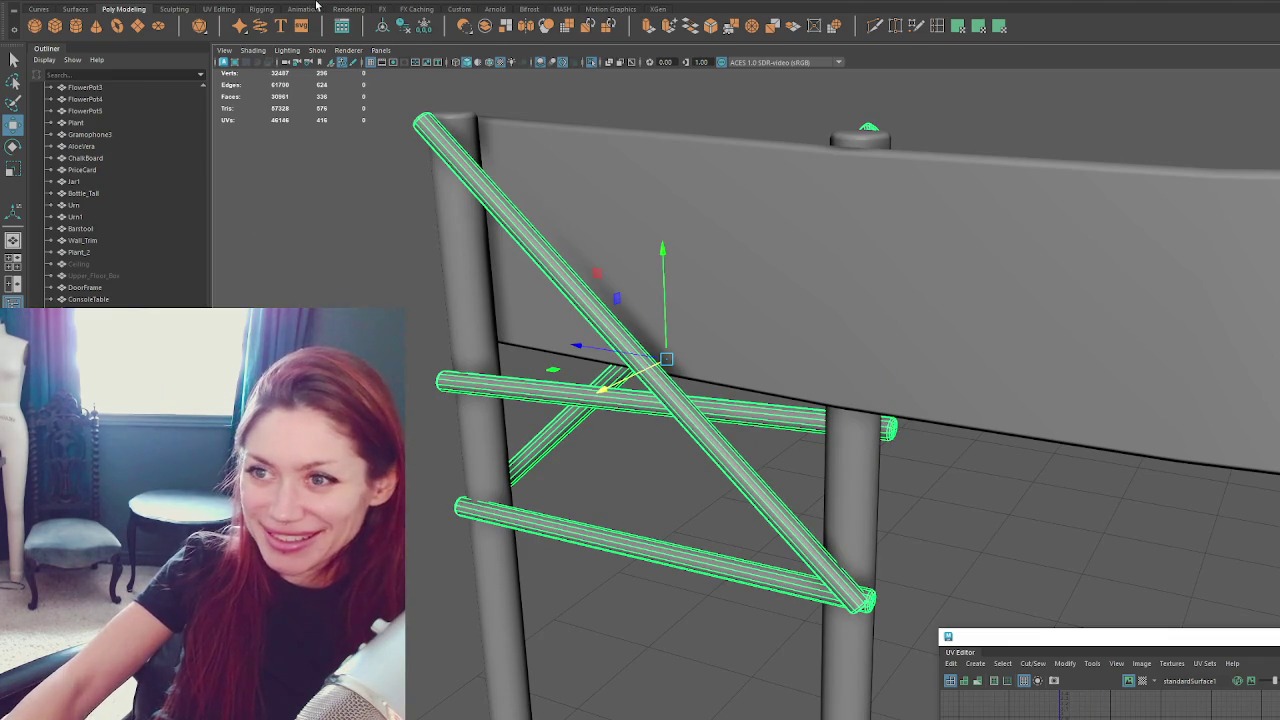
# Move the small cube over to the booth and squash it into a thin plank.
pyautogui.scroll(-5, 553, 357)
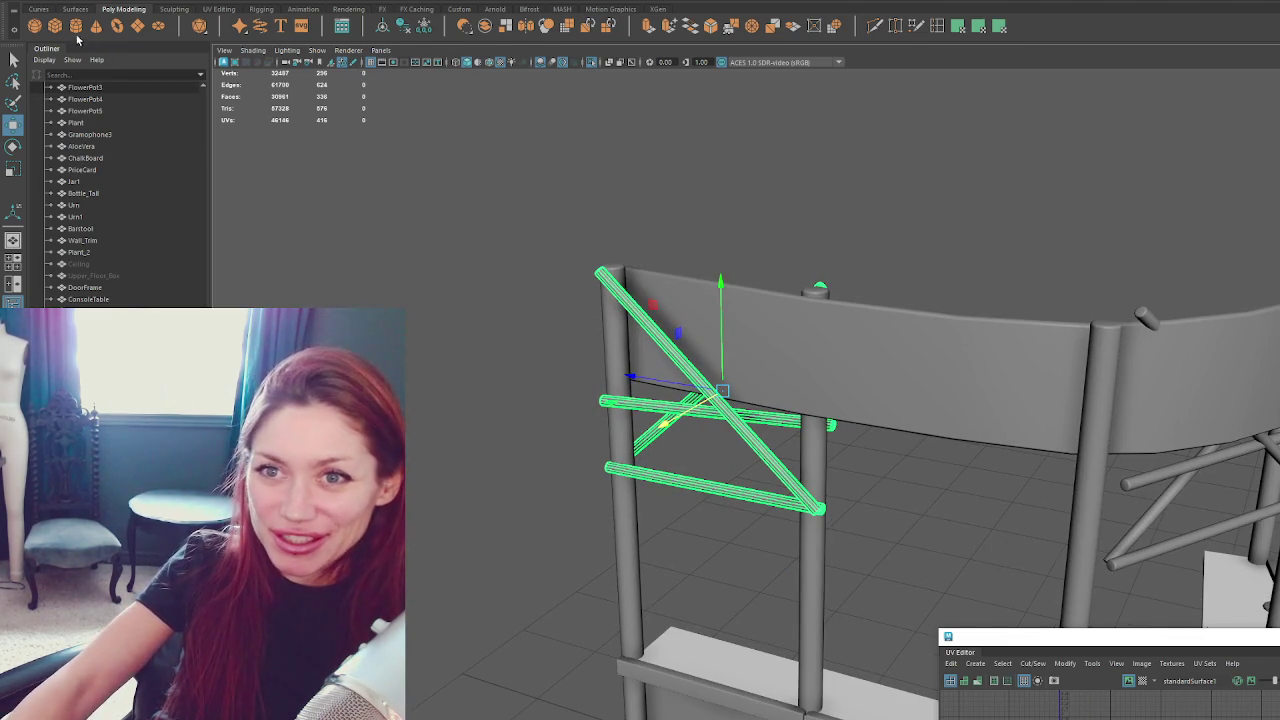
pyautogui.scroll(-10, 983, 574)
pyautogui.scroll(-3, 983, 574)
pyautogui.click(1034, 582)
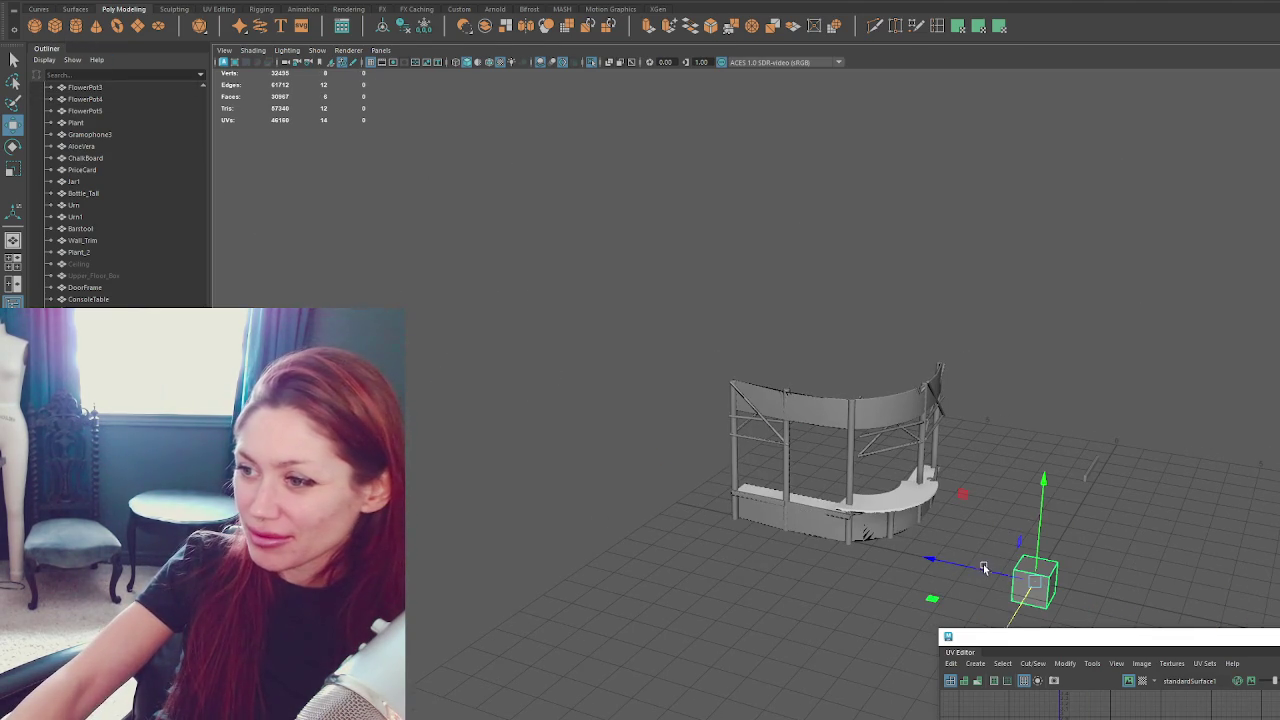
pyautogui.moveTo(983, 574)
pyautogui.mouseDown()
pyautogui.moveTo(717, 513)
pyautogui.moveTo(755, 405)
pyautogui.mouseUp()
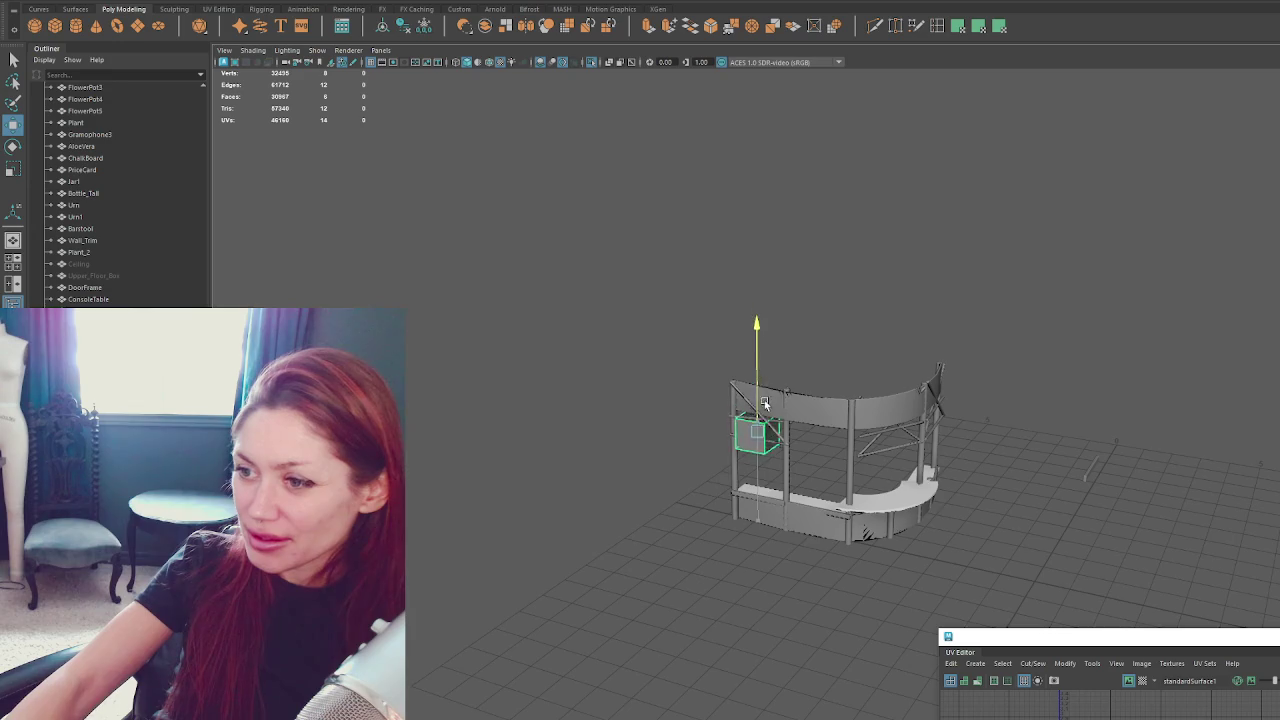
pyautogui.press('f')
pyautogui.press('t')
pyautogui.press('r')
pyautogui.moveTo(777, 330)
pyautogui.mouseDown()
pyautogui.moveTo(778, 440)
pyautogui.moveTo(683, 483)
pyautogui.moveTo(619, 432)
pyautogui.moveTo(597, 432)
pyautogui.mouseUp()
# Set the plank's thickness, seat it on the lower rod, and stretch its end to the far post.
pyautogui.press('w')
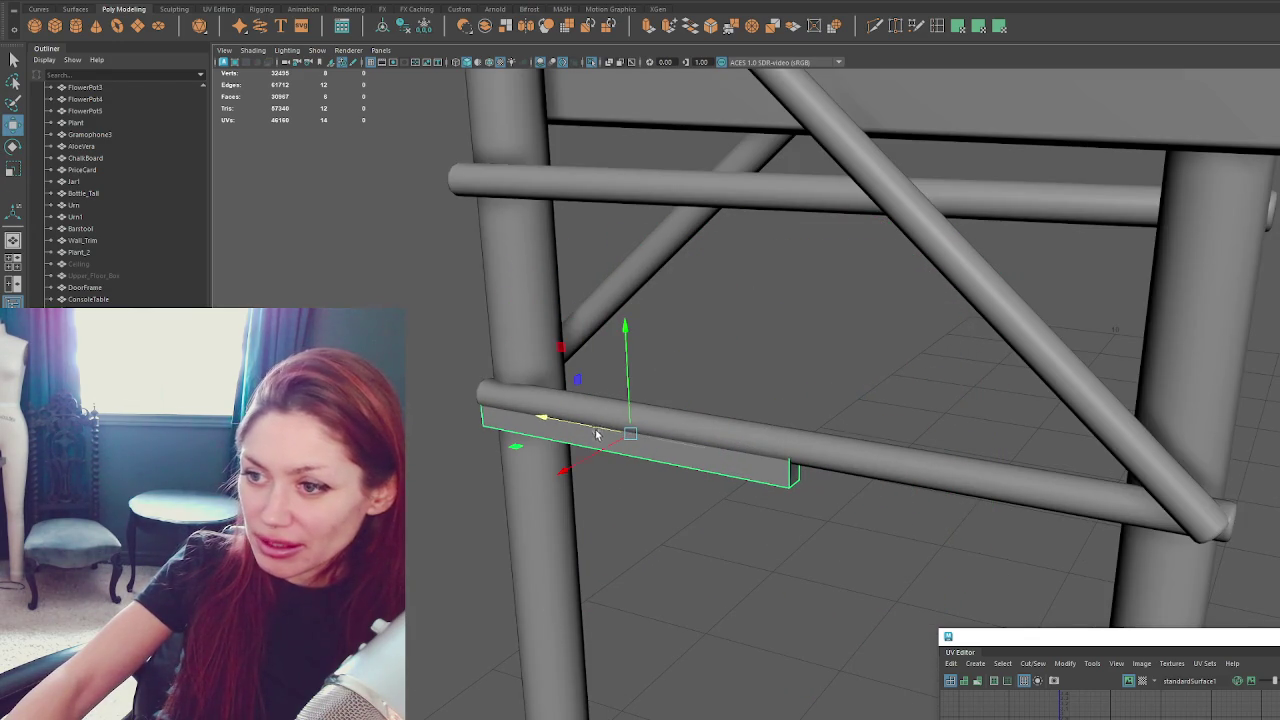
pyautogui.keyDown('alt'); pyautogui.moveTo(690, 415); pyautogui.dragTo(776, 342); pyautogui.keyUp('alt')
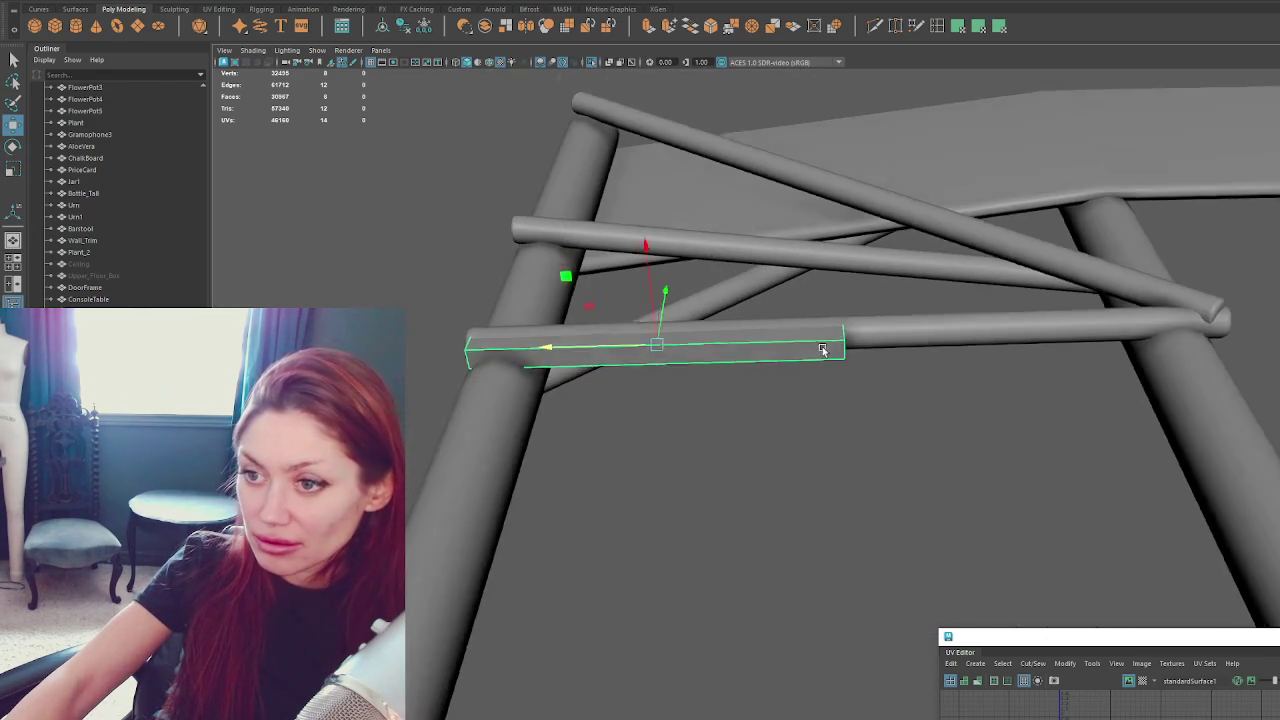
pyautogui.press('r')
pyautogui.moveTo(652, 318); pyautogui.dragTo(737, 428)
pyautogui.press('w')
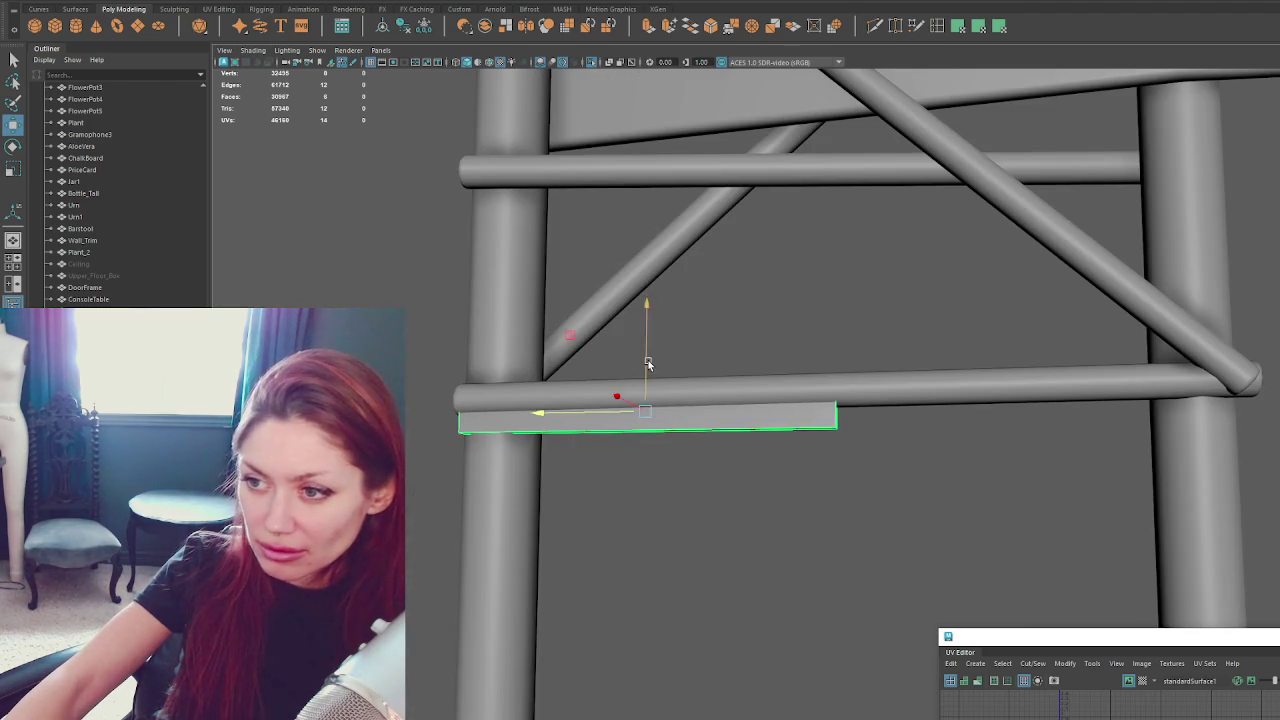
pyautogui.moveTo(646, 340); pyautogui.dragTo(648, 346)
pyautogui.press('r')
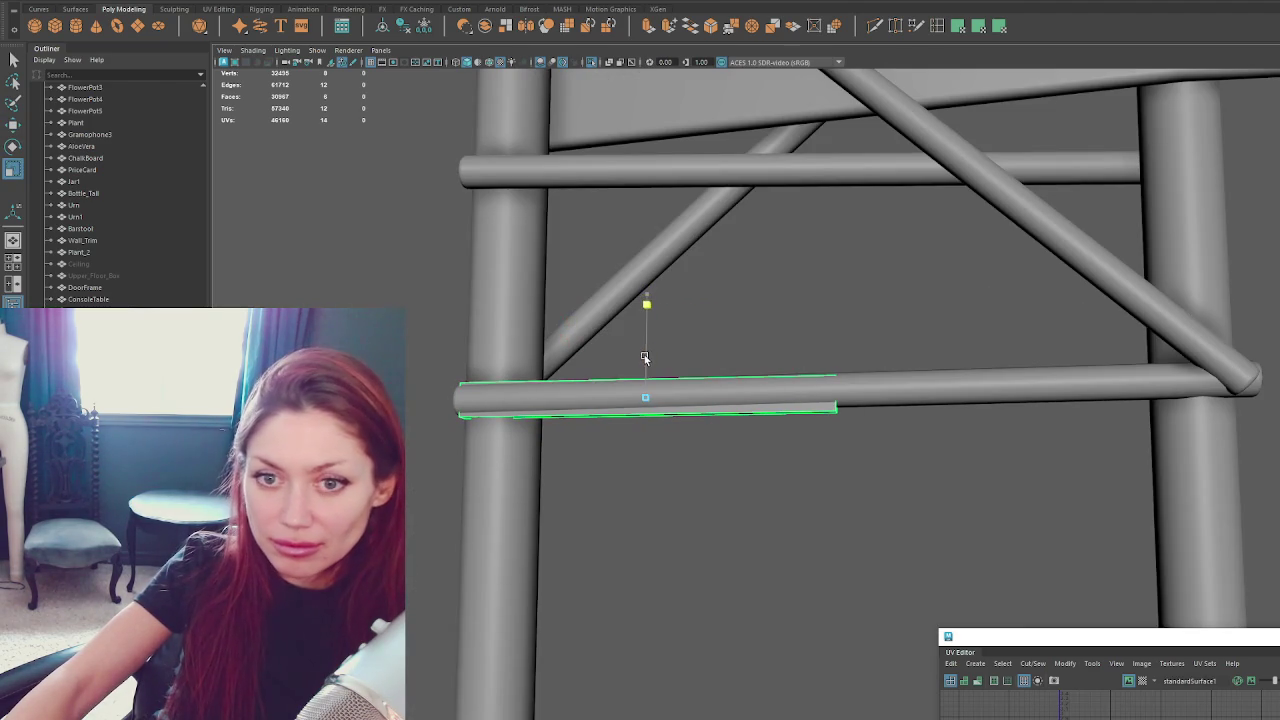
pyautogui.moveTo(777, 337); pyautogui.dragTo(771, 343, button='right')
pyautogui.press('q')
pyautogui.moveTo(734, 318)
pyautogui.mouseDown()
pyautogui.moveTo(760, 375)
pyautogui.moveTo(1138, 417)
pyautogui.mouseUp()
pyautogui.press('r')
# Rotate the plank to follow the rod's angle and nudge it up slightly.
pyautogui.moveTo(985, 356); pyautogui.dragTo(923, 297, button='right')
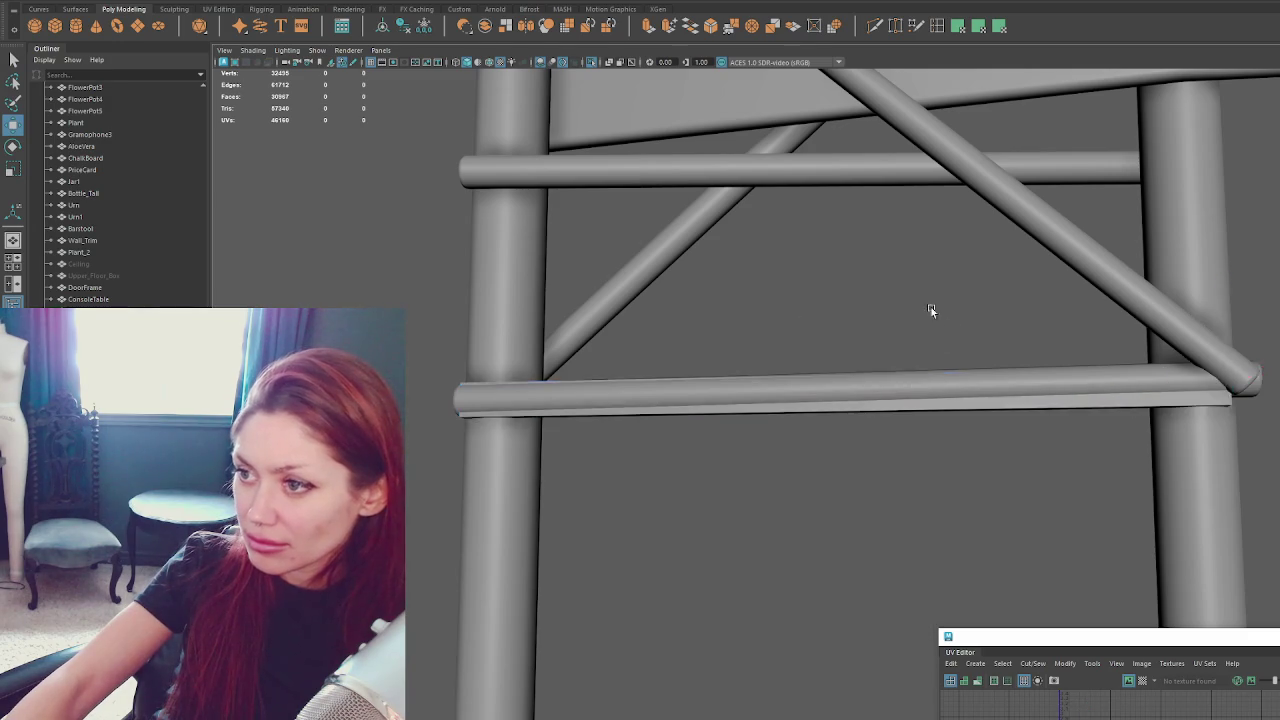
pyautogui.keyDown('alt'); pyautogui.moveTo(923, 297); pyautogui.dragTo(939, 303); pyautogui.keyUp('alt')
pyautogui.click(930, 357)
pyautogui.keyDown('alt'); pyautogui.moveTo(930, 357); pyautogui.dragTo(915, 355); pyautogui.keyUp('alt')
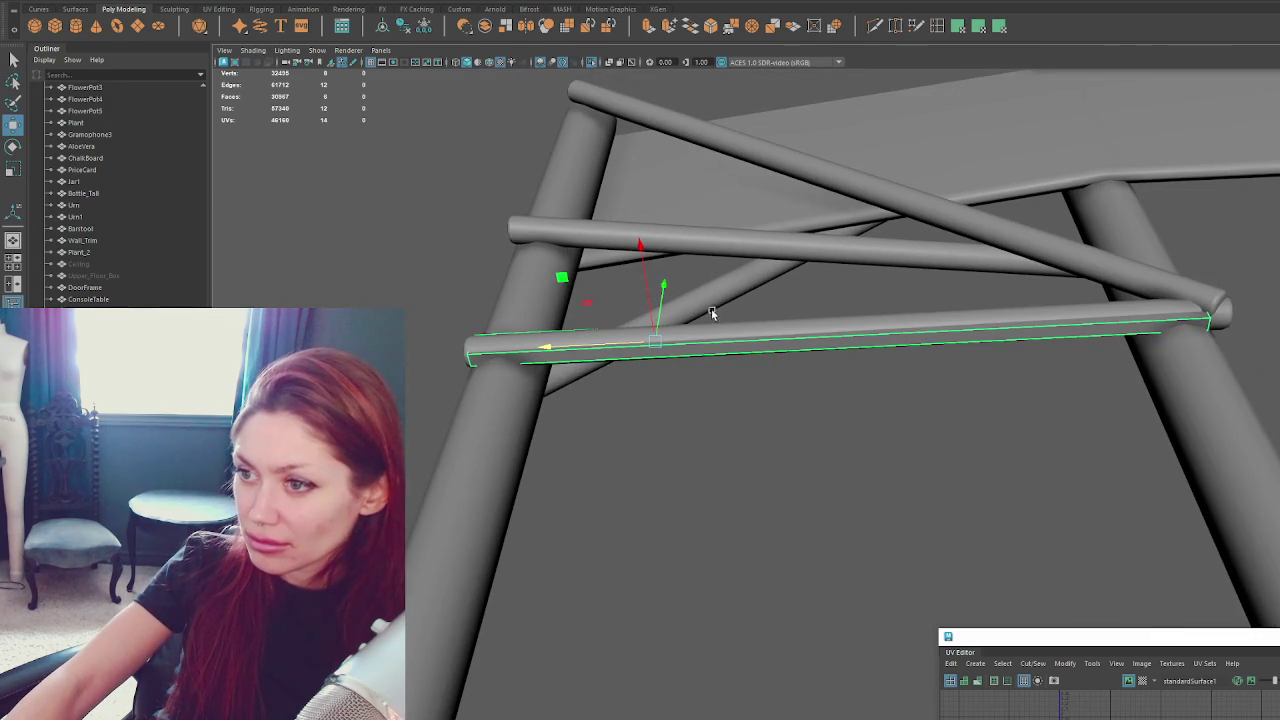
pyautogui.press('e')
pyautogui.moveTo(762, 304); pyautogui.dragTo(748, 303)
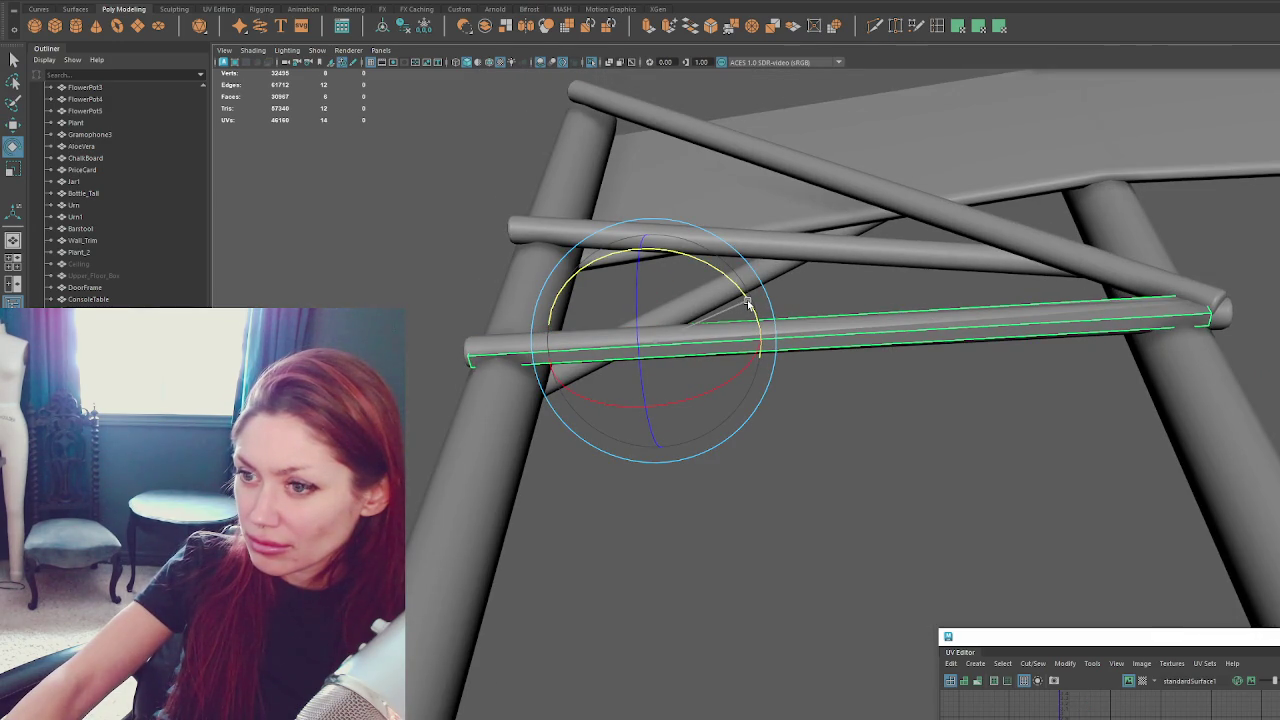
pyautogui.moveTo(748, 303); pyautogui.dragTo(750, 303)
pyautogui.press('w')
pyautogui.moveTo(648, 296)
pyautogui.mouseDown()
pyautogui.moveTo(808, 326)
pyautogui.moveTo(700, 440)
pyautogui.mouseUp()
# Duplicate the plank up onto the upper rail and delete the round rods and diagonal brace.
pyautogui.hotkey('ctrl', 'd')
pyautogui.moveTo(730, 350)
pyautogui.mouseDown()
pyautogui.moveTo(743, 209)
pyautogui.moveTo(791, 206)
pyautogui.moveTo(677, 357)
pyautogui.moveTo(726, 101)
pyautogui.mouseUp()
pyautogui.hotkey('ctrl', 'd')
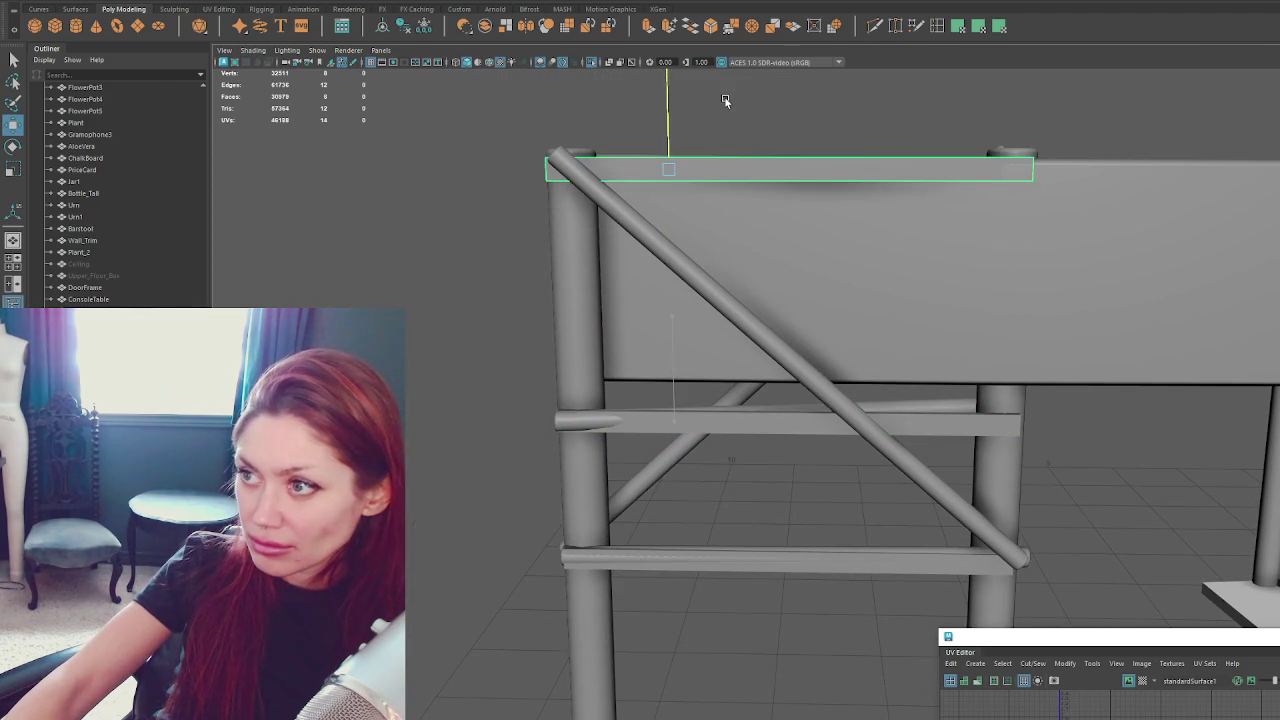
pyautogui.click(768, 348)
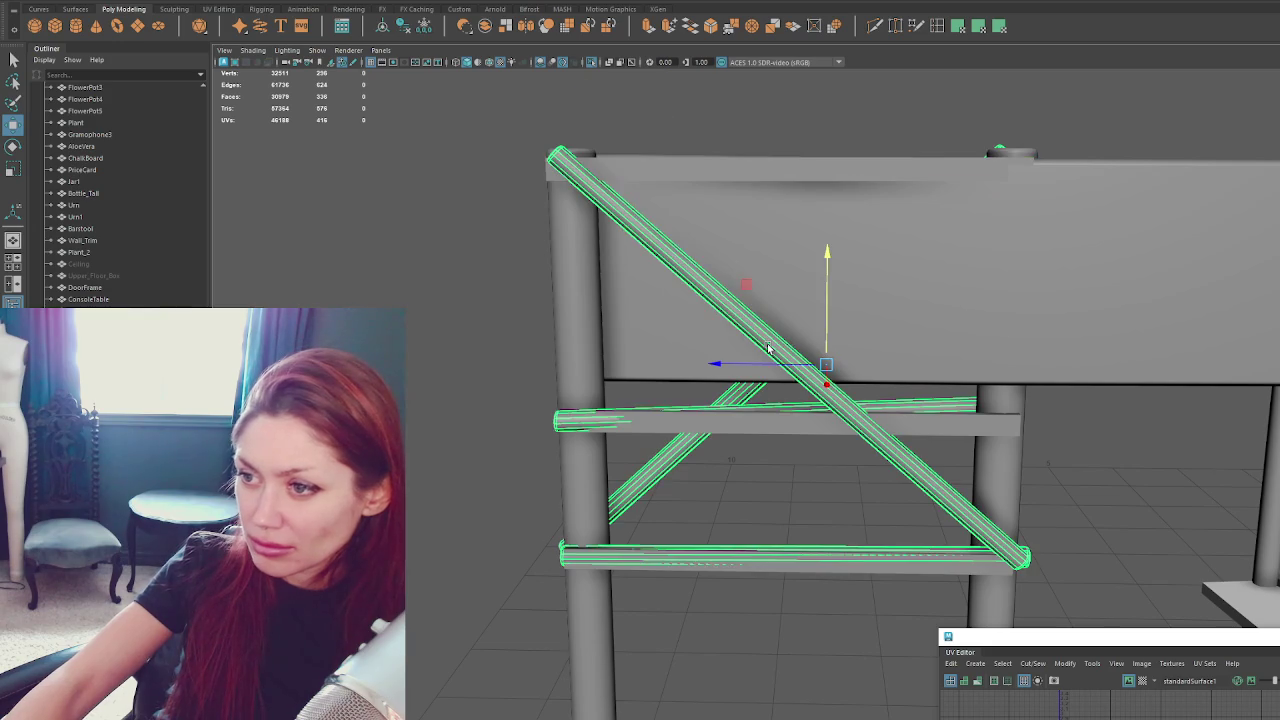
pyautogui.press('Delete')
pyautogui.click(768, 177)
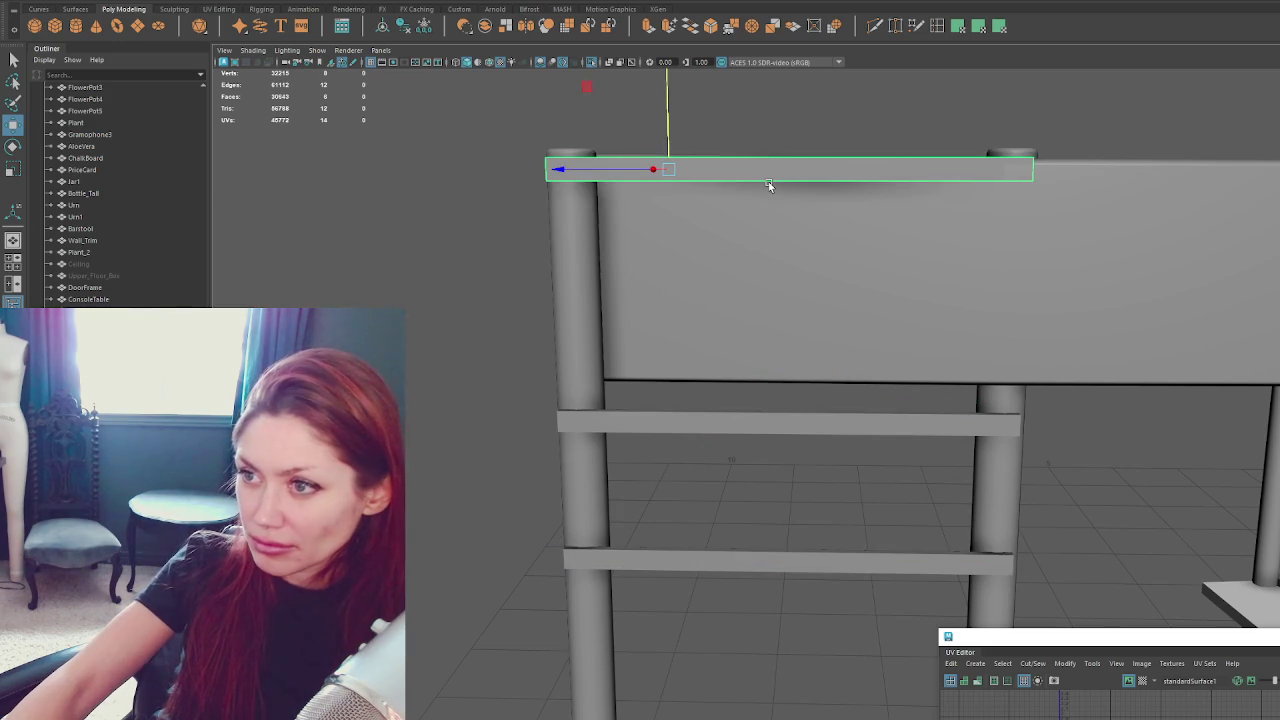
# Restore the deleted braces, then tilt the top plank diagonally and lower it onto the brace.
pyautogui.hotkey('ctrl', 'z')
pyautogui.hotkey('ctrl', 'z')
pyautogui.click(857, 178)
pyautogui.moveTo(888, 108)
pyautogui.mouseDown(button='right')
pyautogui.moveTo(825, 108)
pyautogui.moveTo(891, 108)
pyautogui.mouseUp(button='right')
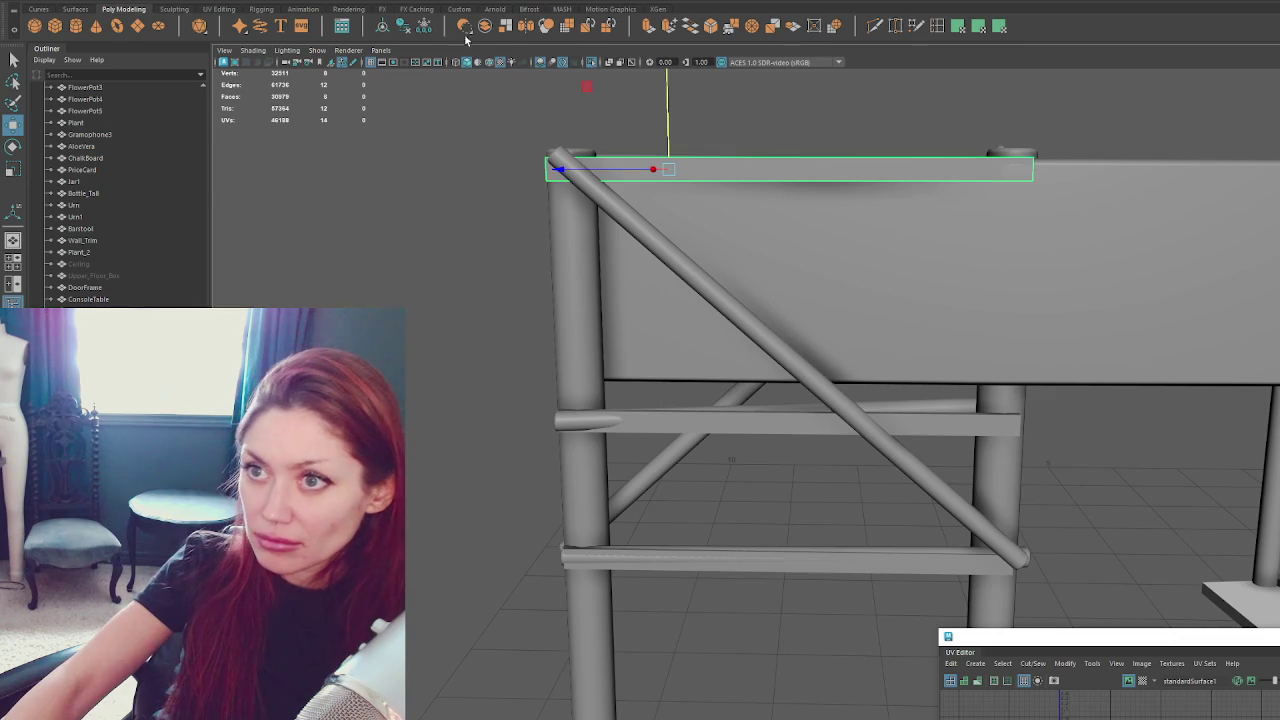
pyautogui.press('e')
pyautogui.moveTo(877, 194)
pyautogui.mouseDown()
pyautogui.moveTo(872, 230)
pyautogui.moveTo(892, 181)
pyautogui.moveTo(846, 170)
pyautogui.mouseUp()
pyautogui.press('w')
pyautogui.moveTo(785, 127)
pyautogui.mouseDown()
pyautogui.moveTo(780, 272)
pyautogui.moveTo(852, 270)
pyautogui.mouseUp()
# Lengthen the diagonal plank and swing it across the other diagonal to form an X.
pyautogui.press('e')
pyautogui.press('r')
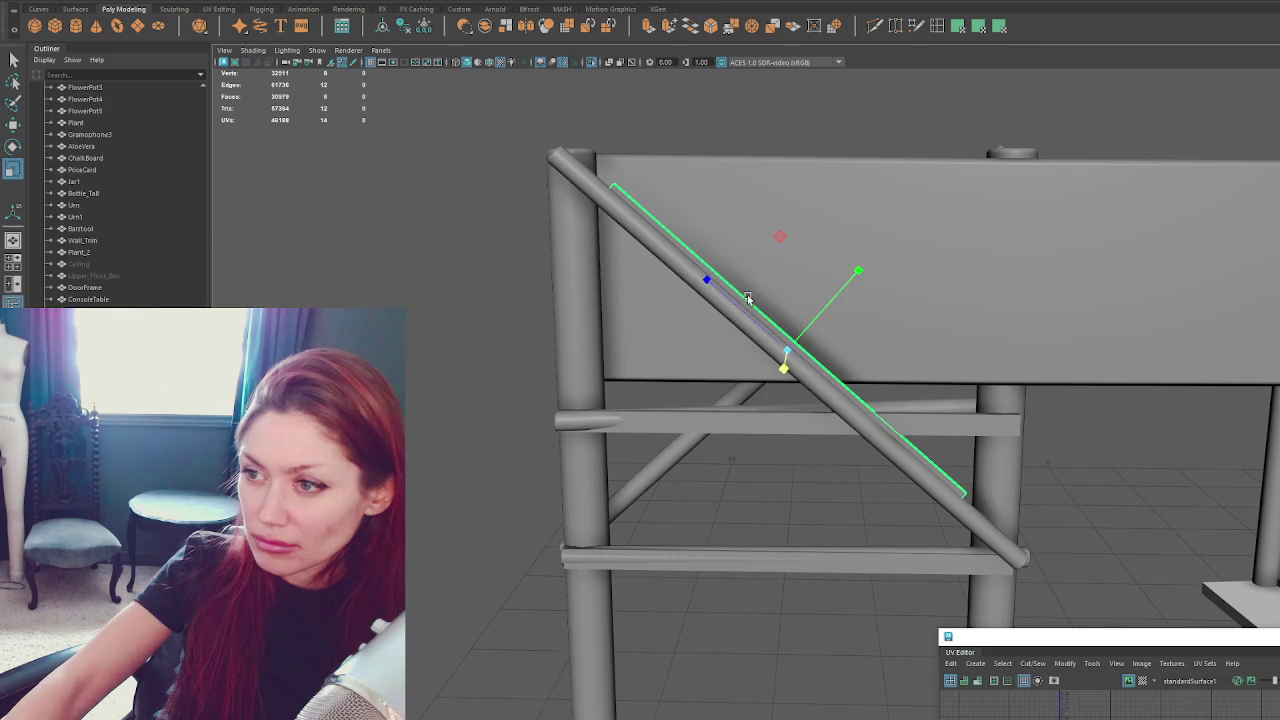
pyautogui.moveTo(736, 305); pyautogui.dragTo(710, 291)
pyautogui.press('w')
pyautogui.moveTo(789, 293); pyautogui.dragTo(792, 307)
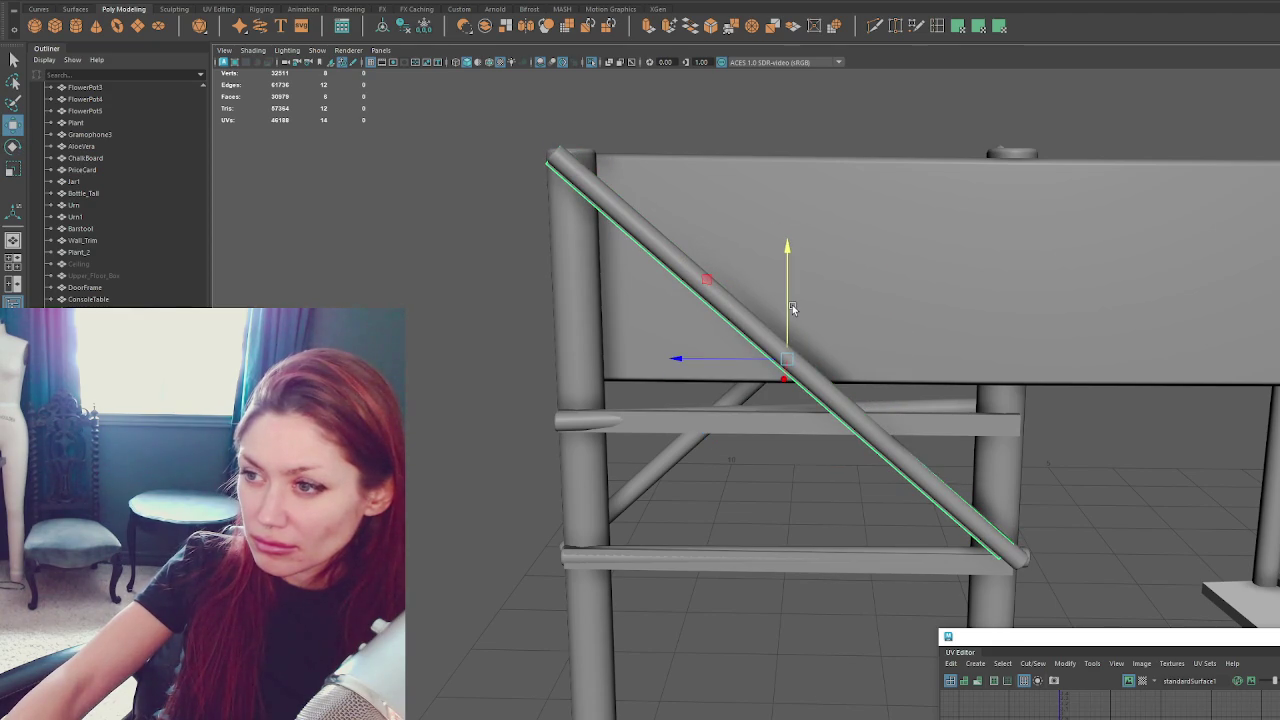
pyautogui.press('e')
pyautogui.moveTo(851, 277)
pyautogui.mouseDown()
pyautogui.moveTo(668, 271)
pyautogui.moveTo(680, 268)
pyautogui.mouseUp()
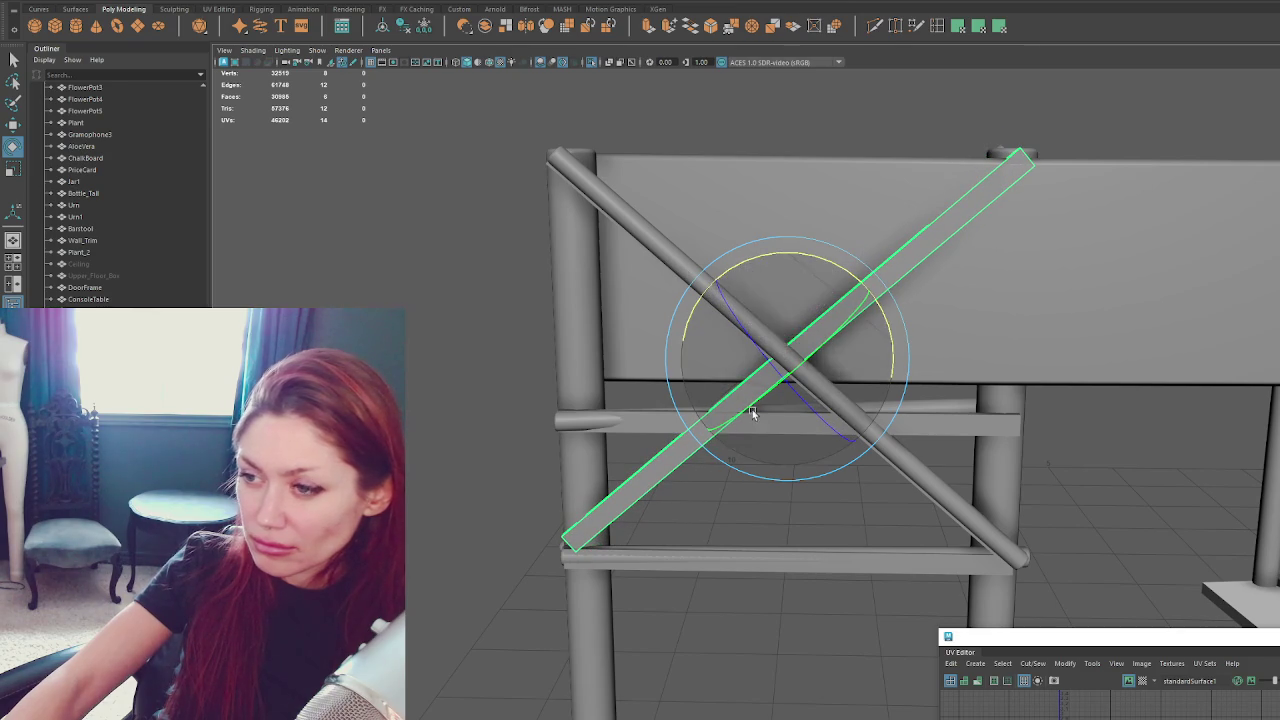
pyautogui.click(954, 491)
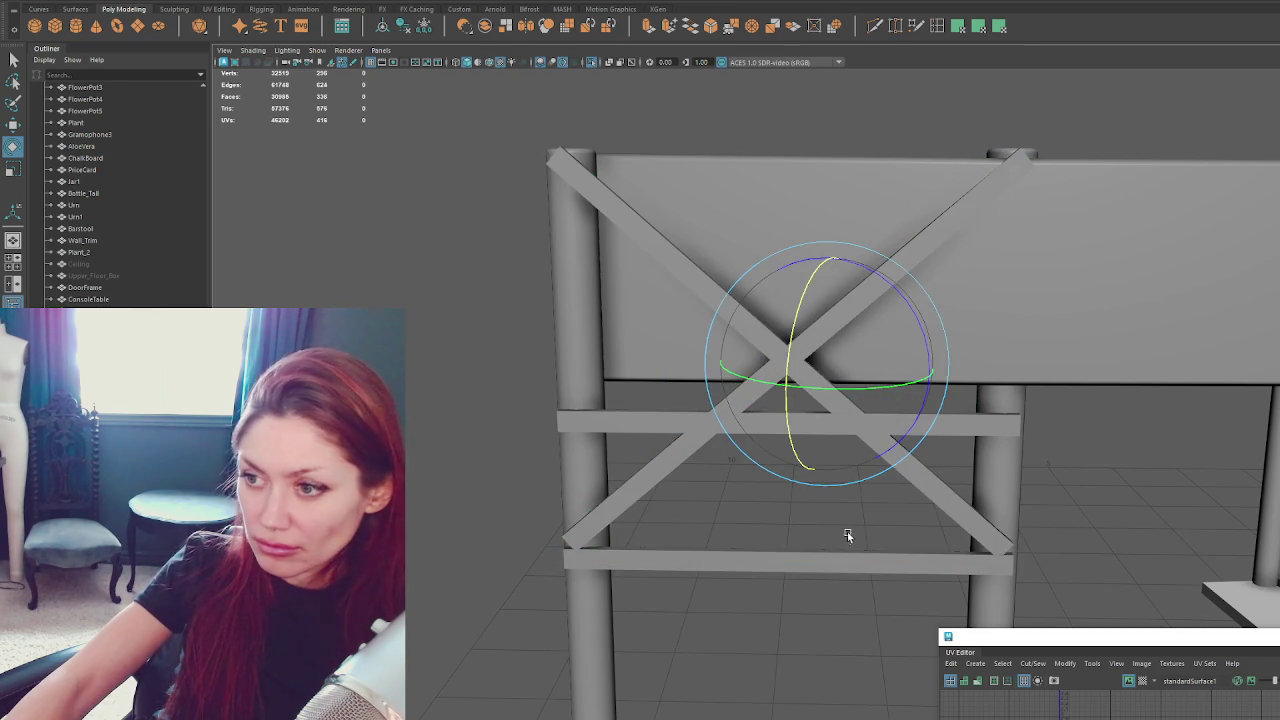
pyautogui.click(969, 428)
pyautogui.scroll(-2, 974, 372)
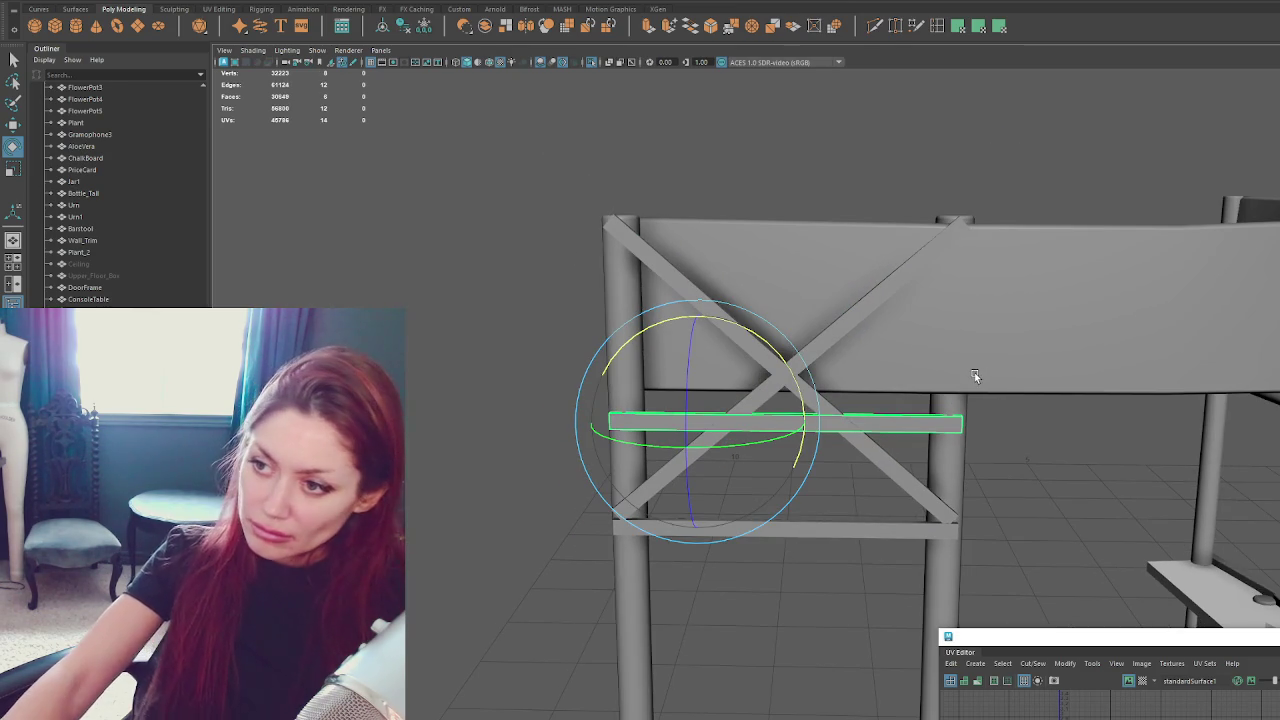
# Raise and then lower the upper horizontal plank to sit on its rail.
pyautogui.keyDown('alt'); pyautogui.moveTo(974, 372); pyautogui.dragTo(958, 305, button='middle'); pyautogui.keyUp('alt')
pyautogui.click(820, 432)
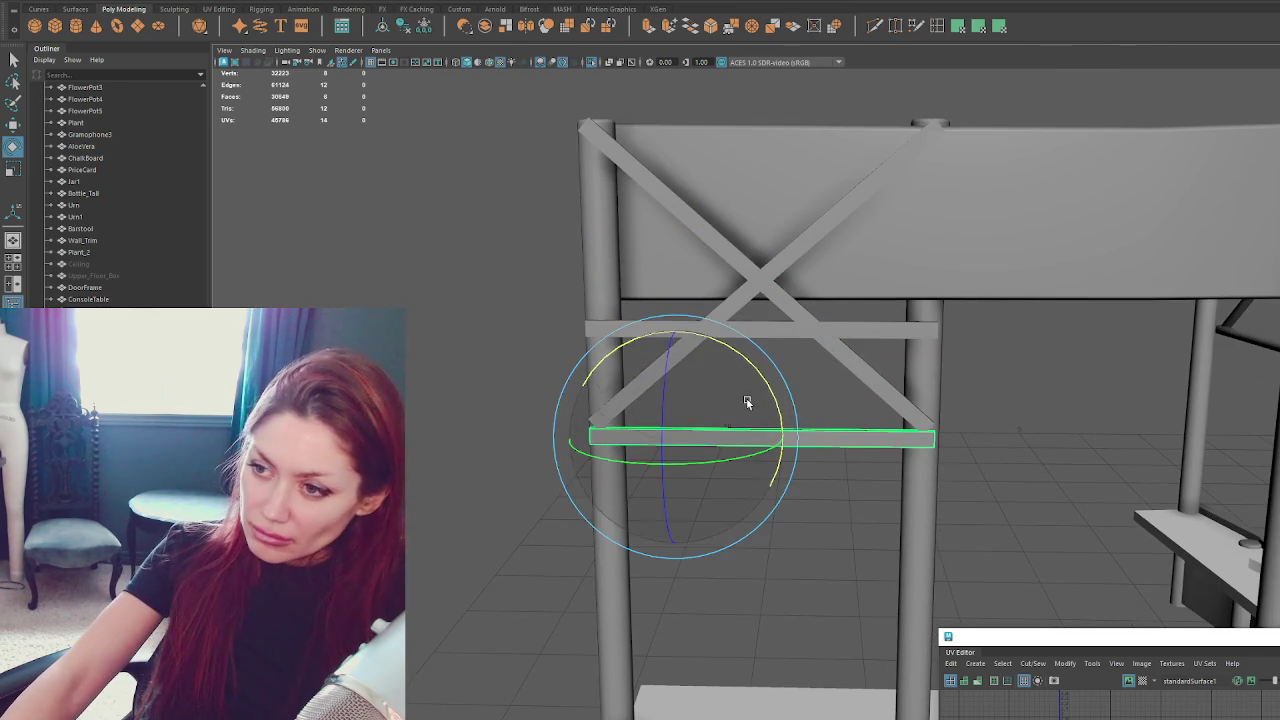
pyautogui.press('w')
pyautogui.click(732, 328)
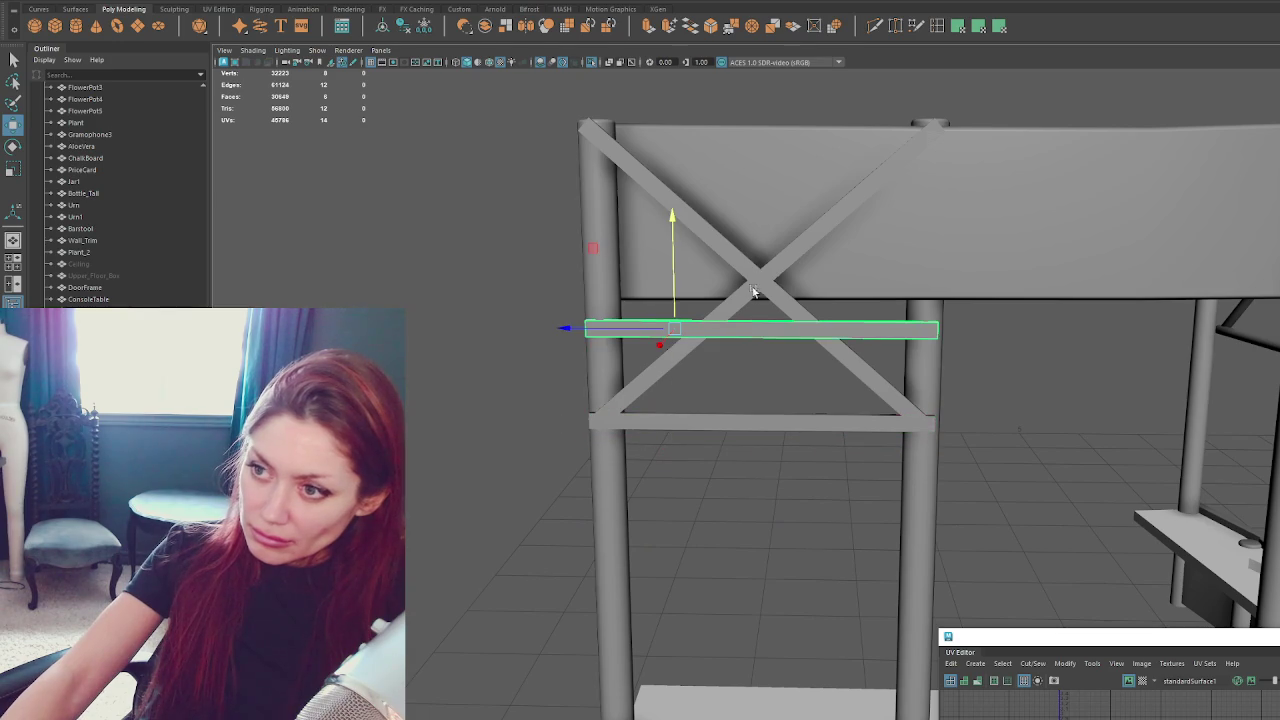
pyautogui.moveTo(675, 281); pyautogui.dragTo(690, 228)
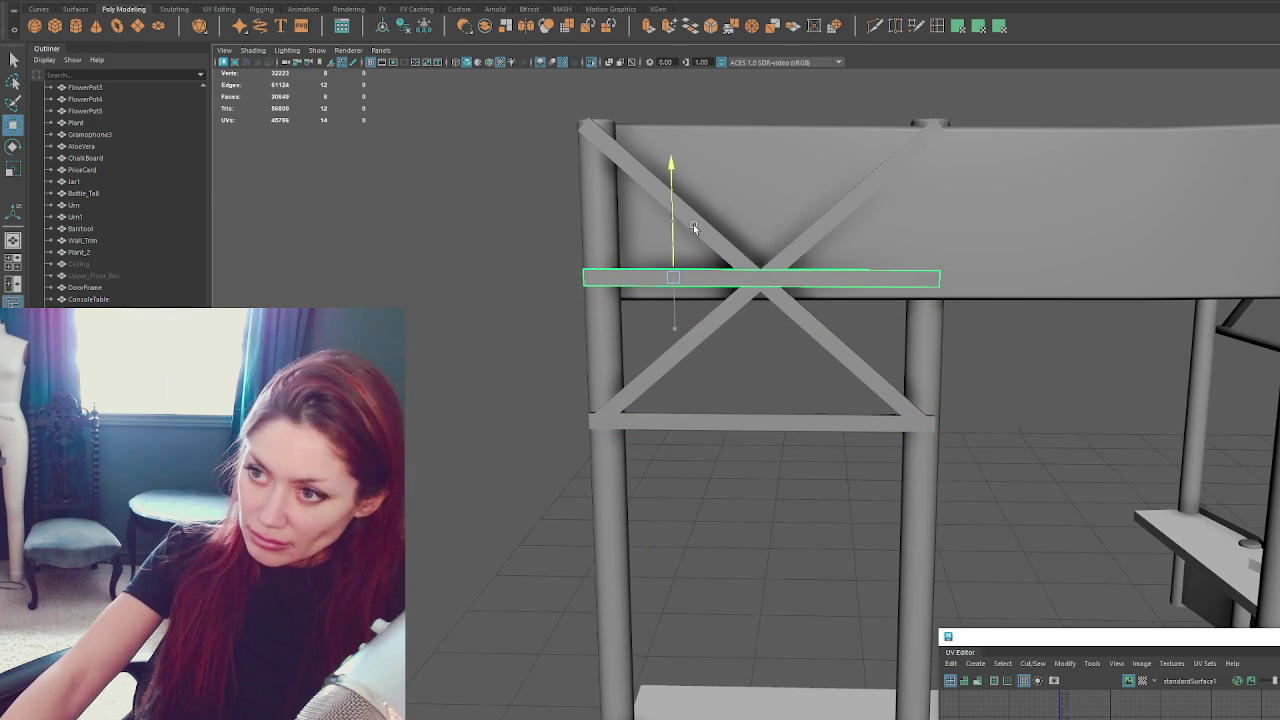
pyautogui.click(975, 410)
pyautogui.moveTo(975, 410)
pyautogui.keyDown('alt'); pyautogui.mouseDown()
pyautogui.moveTo(993, 378)
pyautogui.moveTo(1108, 391)
pyautogui.moveTo(1058, 408)
pyautogui.moveTo(973, 378)
pyautogui.mouseUp(); pyautogui.keyUp('alt')
pyautogui.click(800, 313)
pyautogui.moveTo(667, 226); pyautogui.dragTo(656, 289)
pyautogui.click(445, 387)
pyautogui.moveTo(445, 387)
pyautogui.keyDown('alt'); pyautogui.mouseDown()
pyautogui.moveTo(603, 452)
pyautogui.moveTo(551, 451)
pyautogui.mouseUp(); pyautogui.keyUp('alt')
pyautogui.scroll(5, 575, 310)
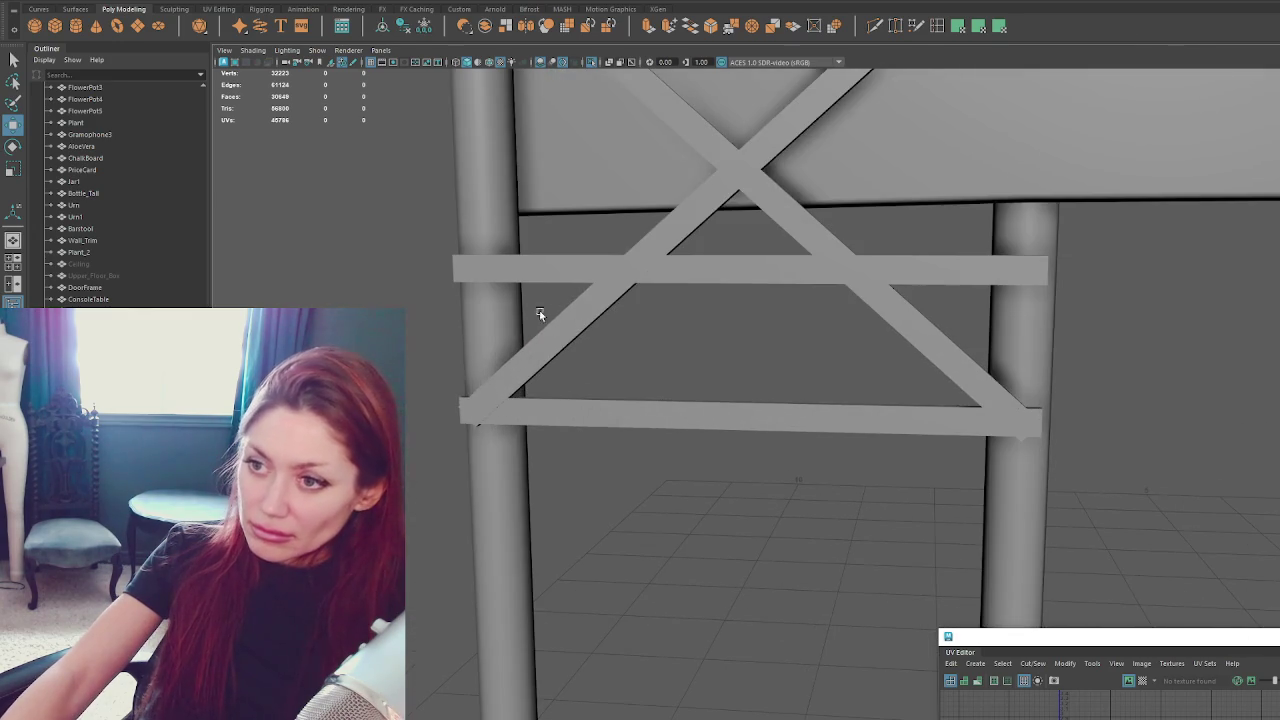
# Slide the diagonal plank and lower horizontal plank along their lengths so the ends align.
pyautogui.click(551, 349)
pyautogui.moveTo(551, 349)
pyautogui.keyDown('alt'); pyautogui.mouseDown()
pyautogui.moveTo(575, 452)
pyautogui.moveTo(597, 235)
pyautogui.moveTo(620, 370)
pyautogui.mouseUp(); pyautogui.keyUp('alt')
pyautogui.scroll(3, 597, 235)
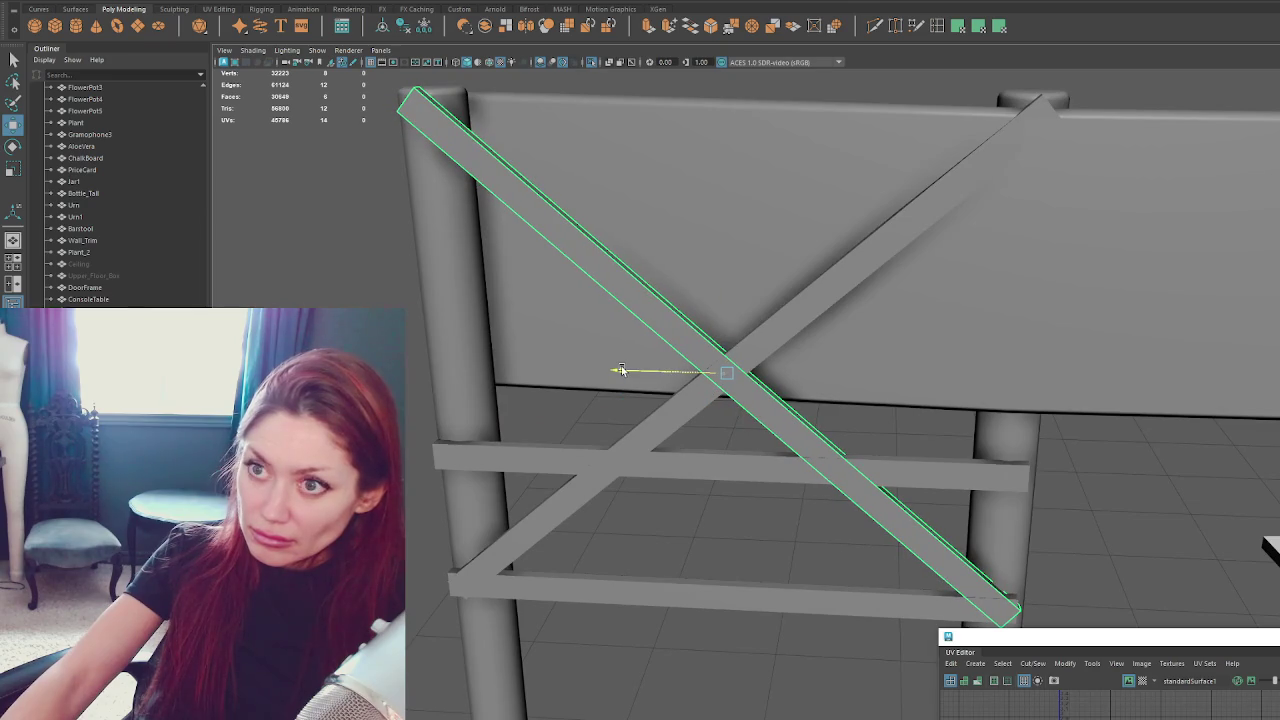
pyautogui.keyDown('alt'); pyautogui.moveTo(675, 468); pyautogui.dragTo(553, 422); pyautogui.keyUp('alt')
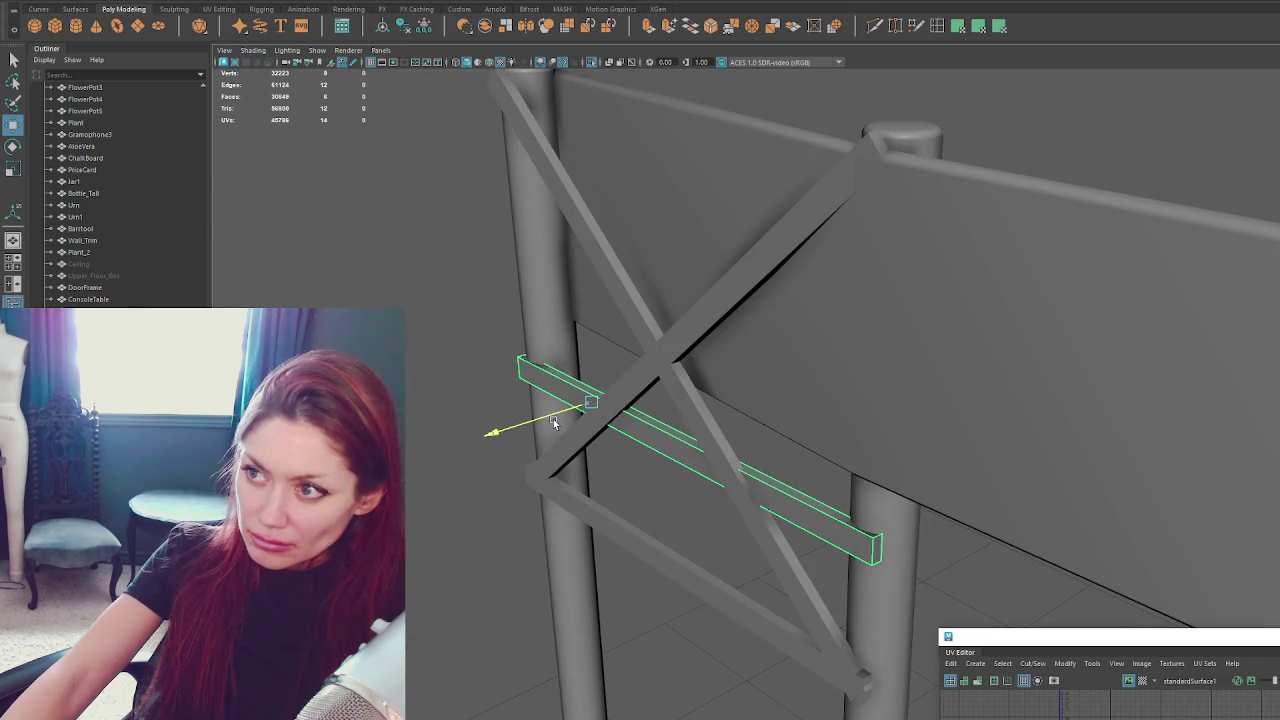
pyautogui.press('t')
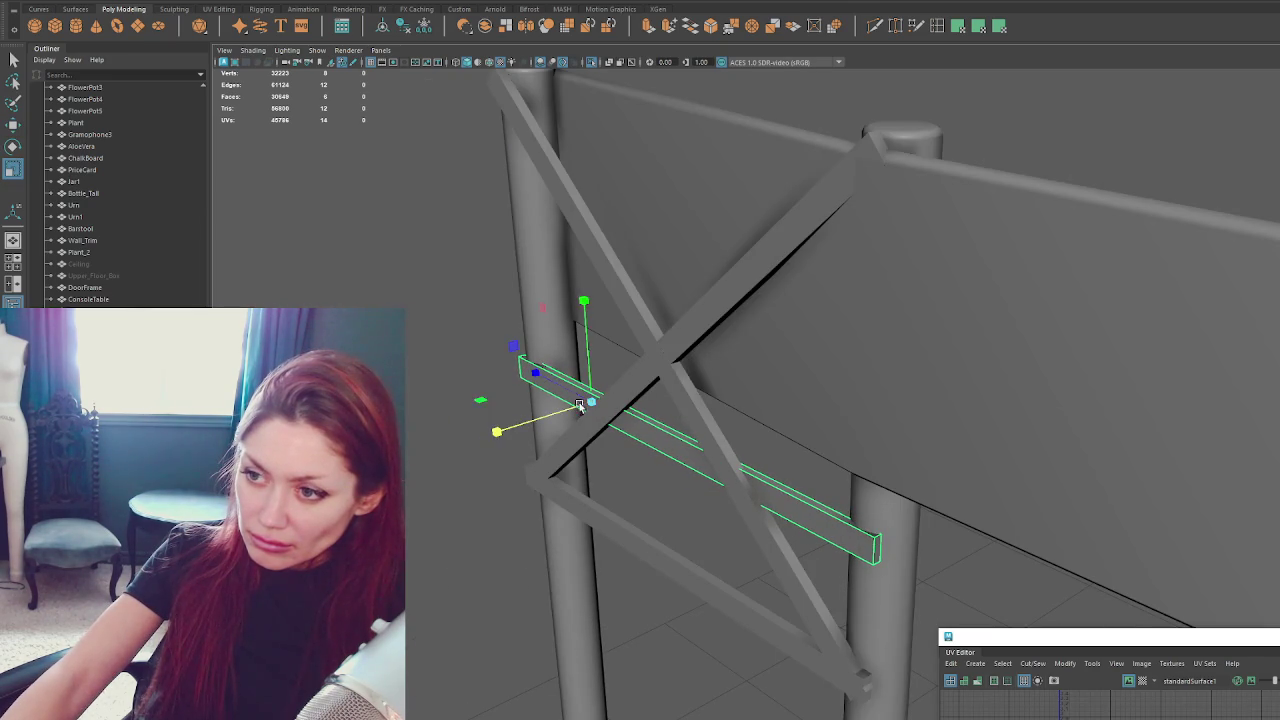
pyautogui.click(625, 386)
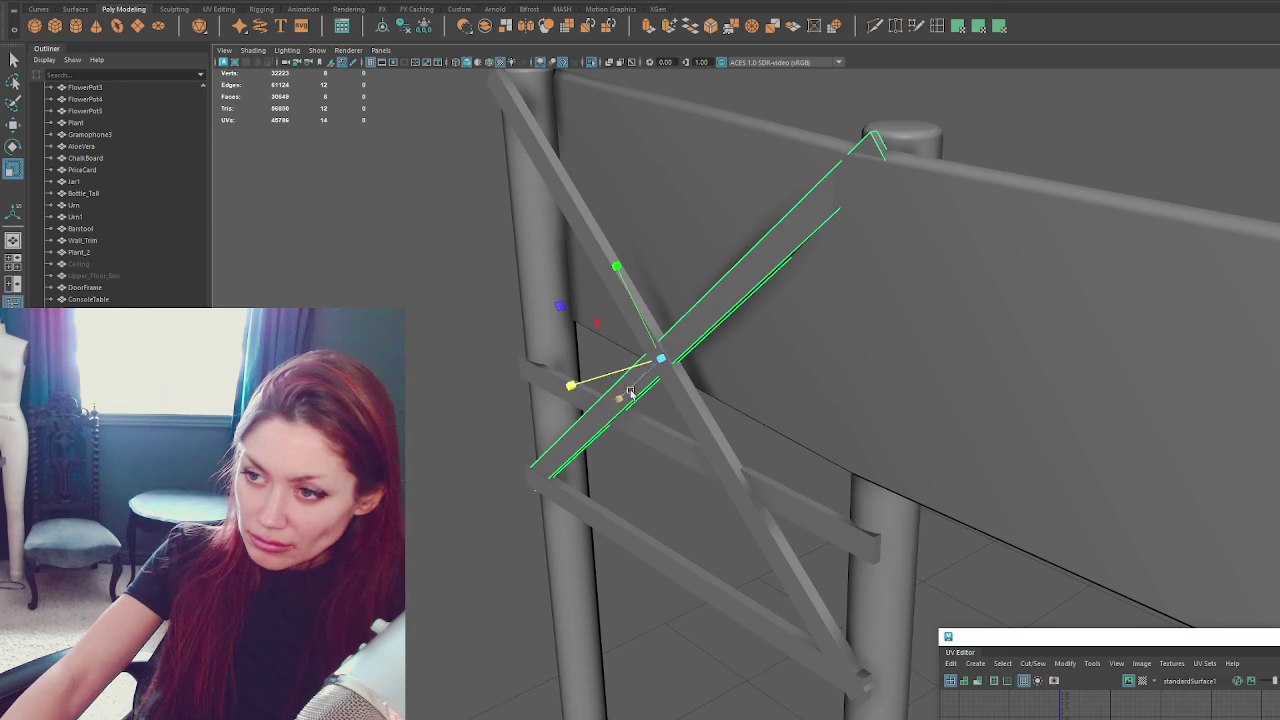
pyautogui.click(677, 424)
pyautogui.moveTo(619, 376); pyautogui.dragTo(650, 372)
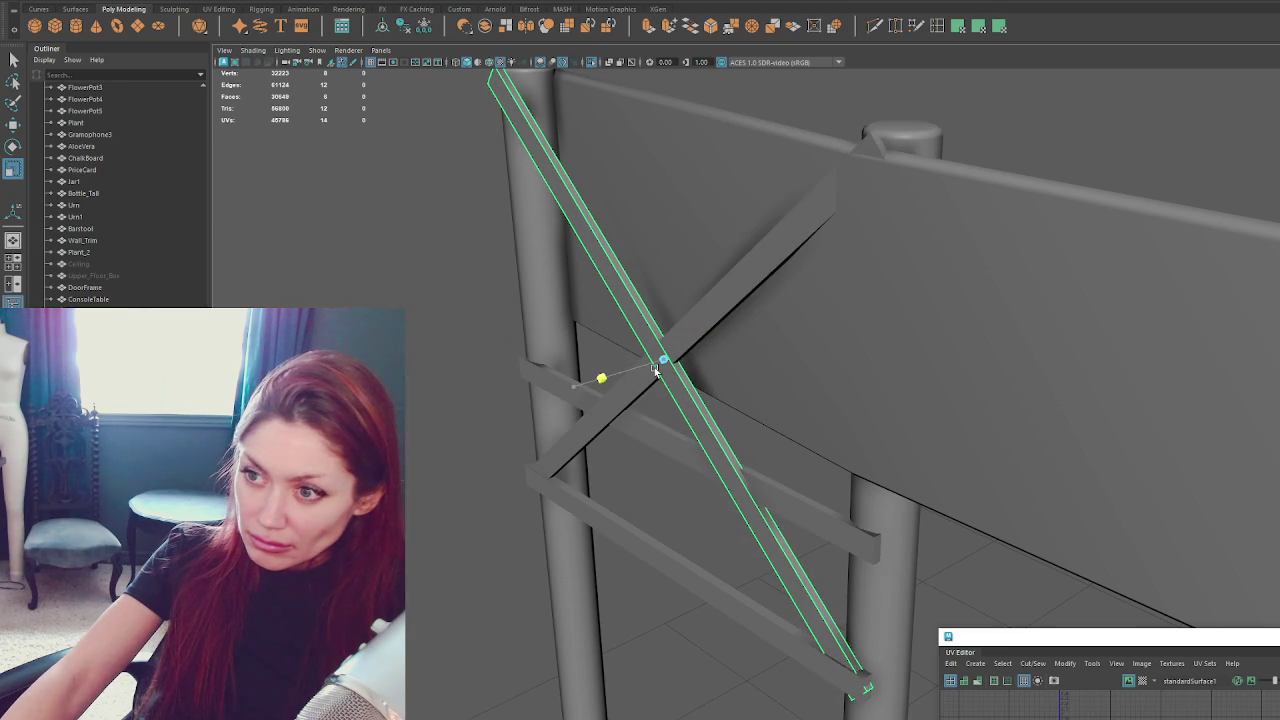
pyautogui.click(605, 511)
pyautogui.moveTo(574, 554); pyautogui.dragTo(595, 520)
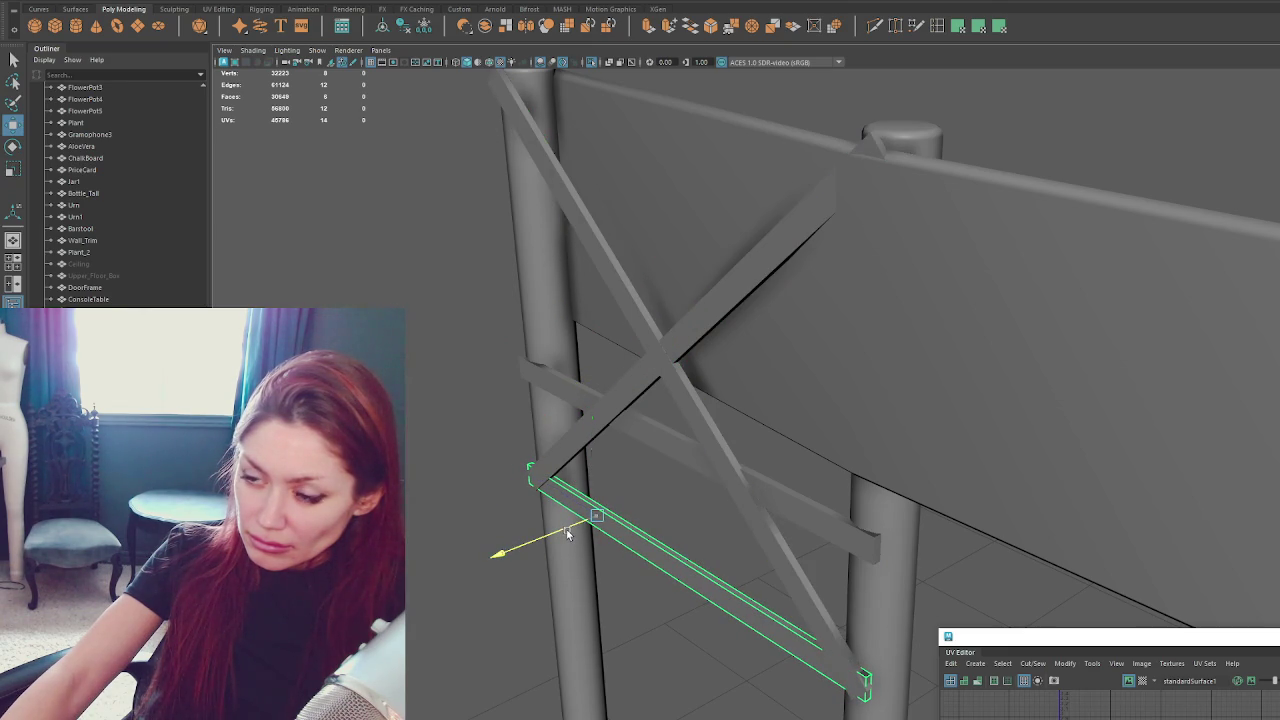
pyautogui.click(548, 468)
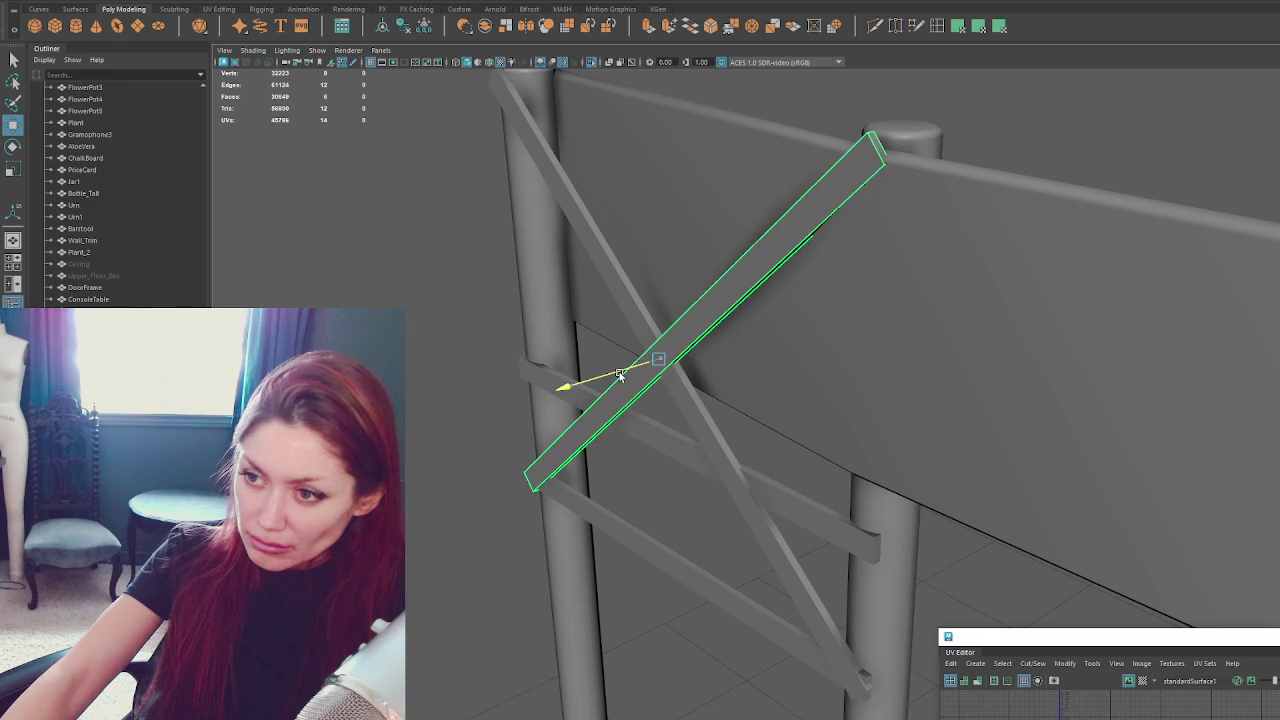
# Turn off smooth preview on the upper crossbar and select all the brace planks.
pyautogui.moveTo(620, 374)
pyautogui.keyDown('alt'); pyautogui.mouseDown()
pyautogui.moveTo(680, 300)
pyautogui.moveTo(674, 313)
pyautogui.mouseUp(); pyautogui.keyUp('alt')
pyautogui.click(727, 312)
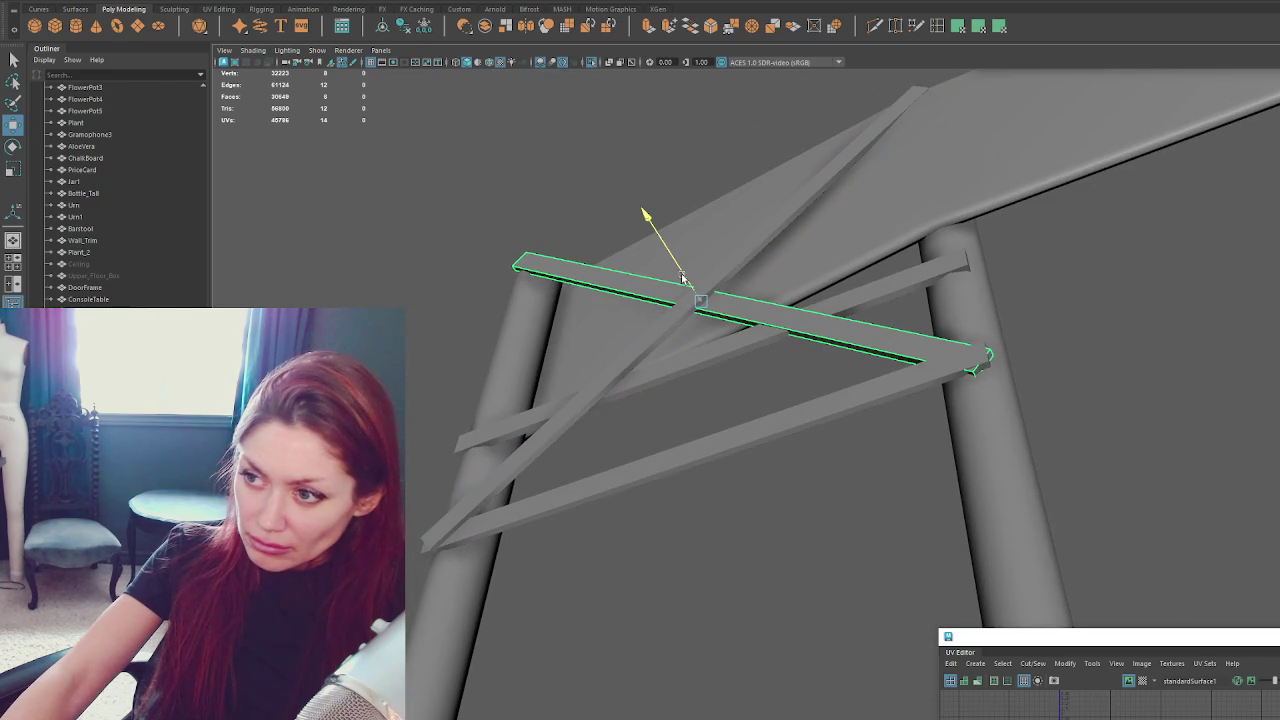
pyautogui.press('1')
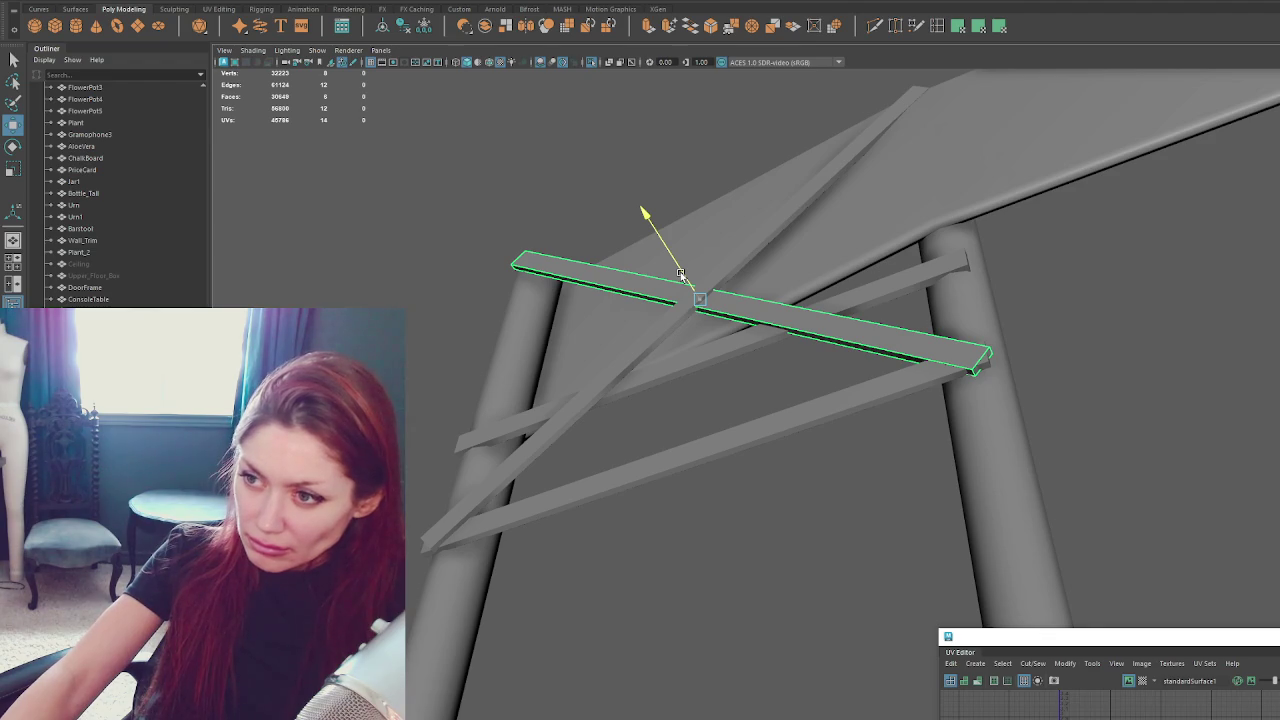
pyautogui.keyDown('alt'); pyautogui.moveTo(683, 273); pyautogui.dragTo(734, 485); pyautogui.keyUp('alt')
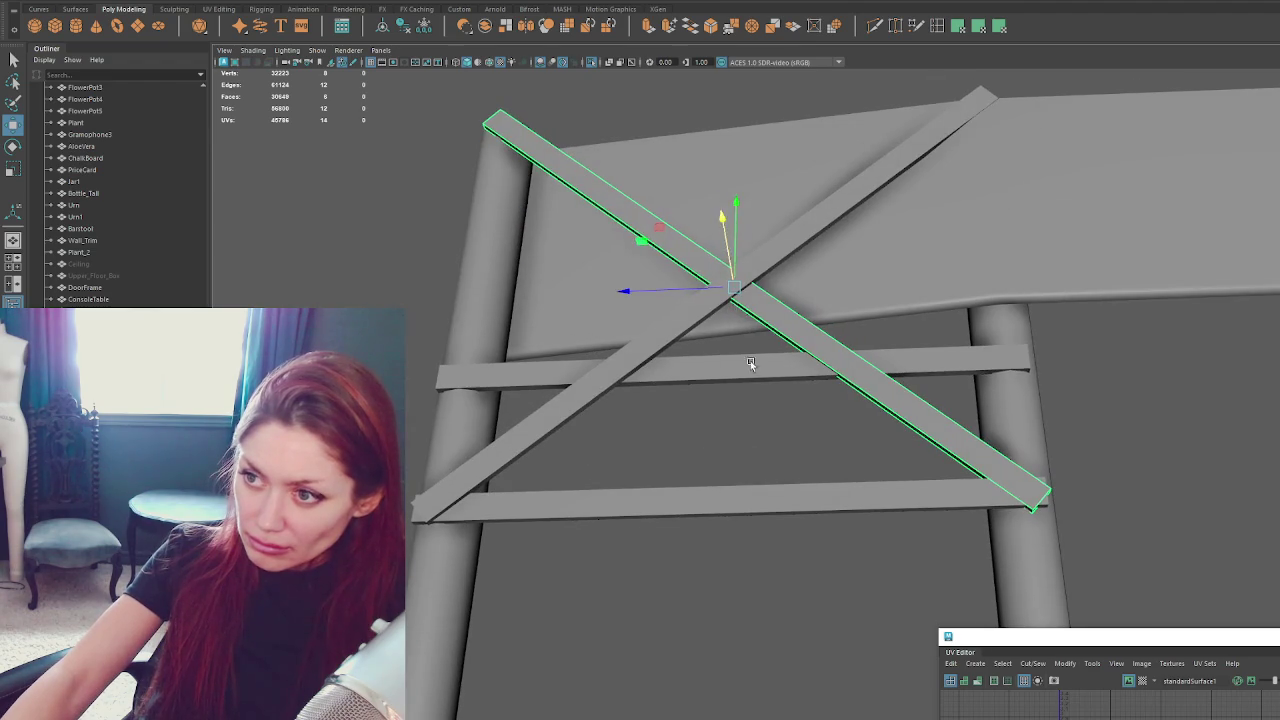
pyautogui.press('q')
pyautogui.keyDown('shift'); pyautogui.click(600, 385); pyautogui.keyUp('shift')
pyautogui.keyDown('shift'); pyautogui.click(734, 368); pyautogui.keyUp('shift')
# Add the lower horizontal plank to the selection and combine all planks into one mesh.
pyautogui.keyDown('shift'); pyautogui.click(728, 496); pyautogui.keyUp('shift')
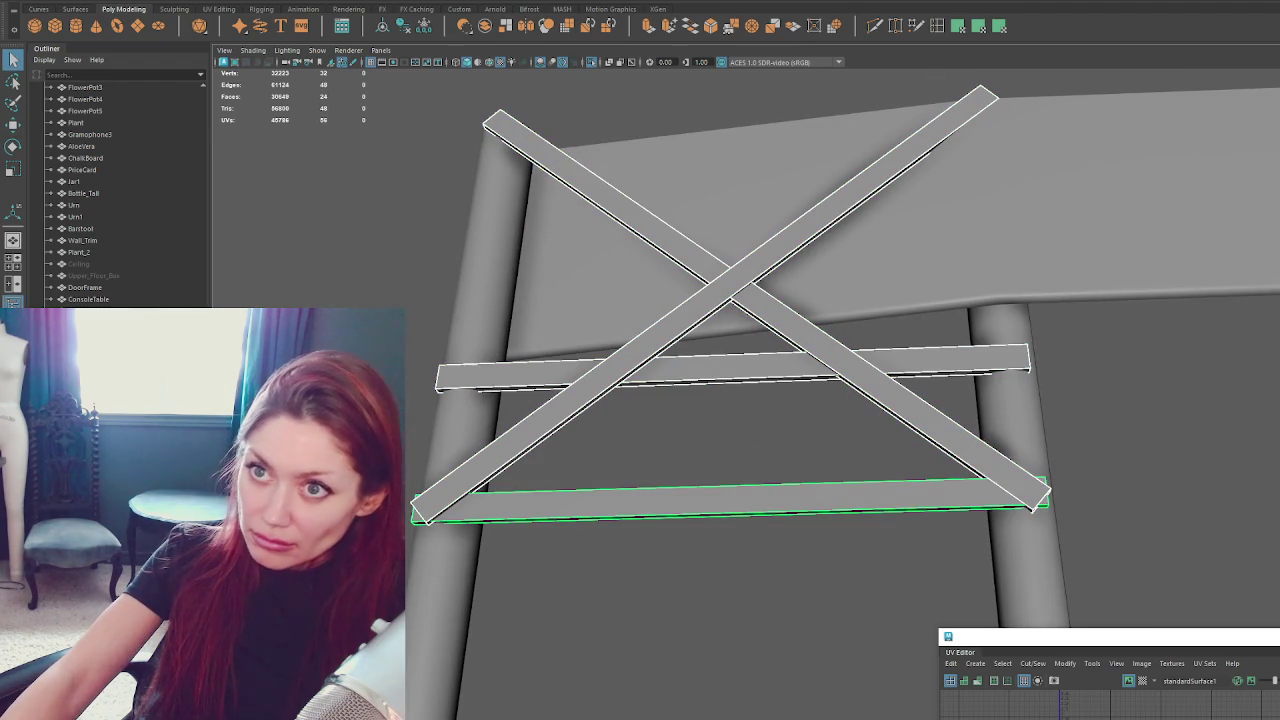
pyautogui.click(230, 0)
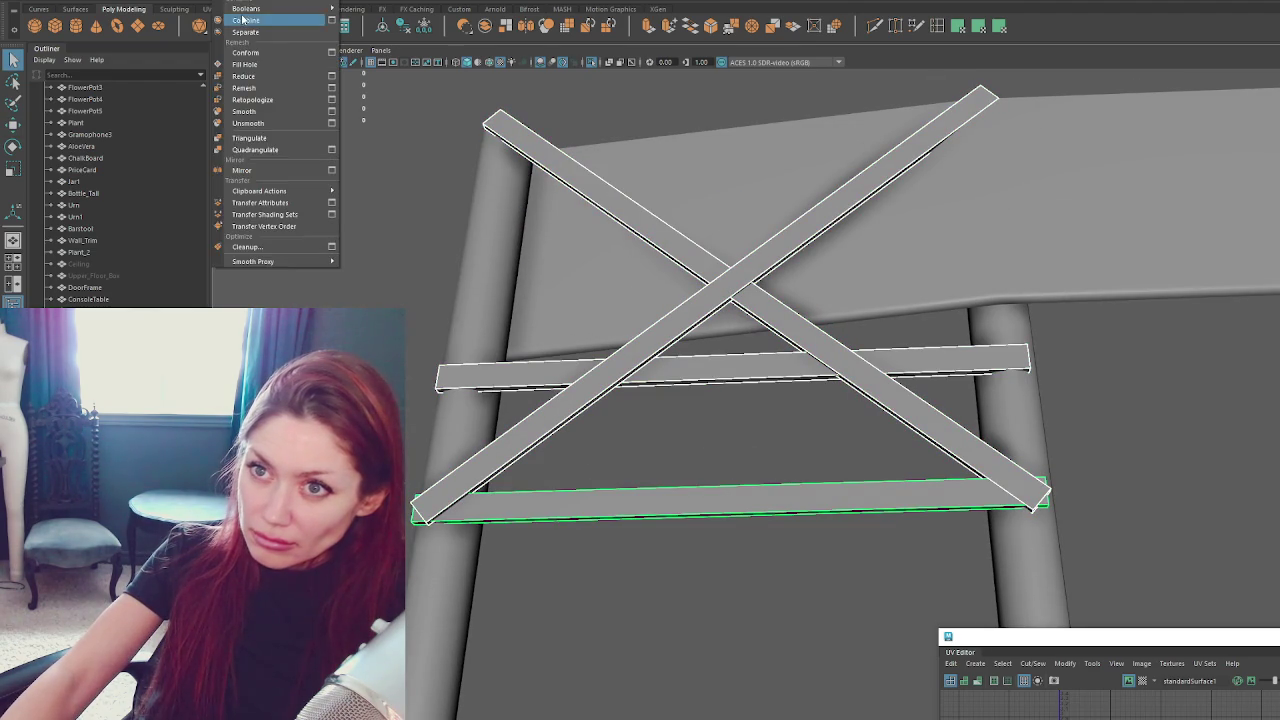
pyautogui.click(265, 20)
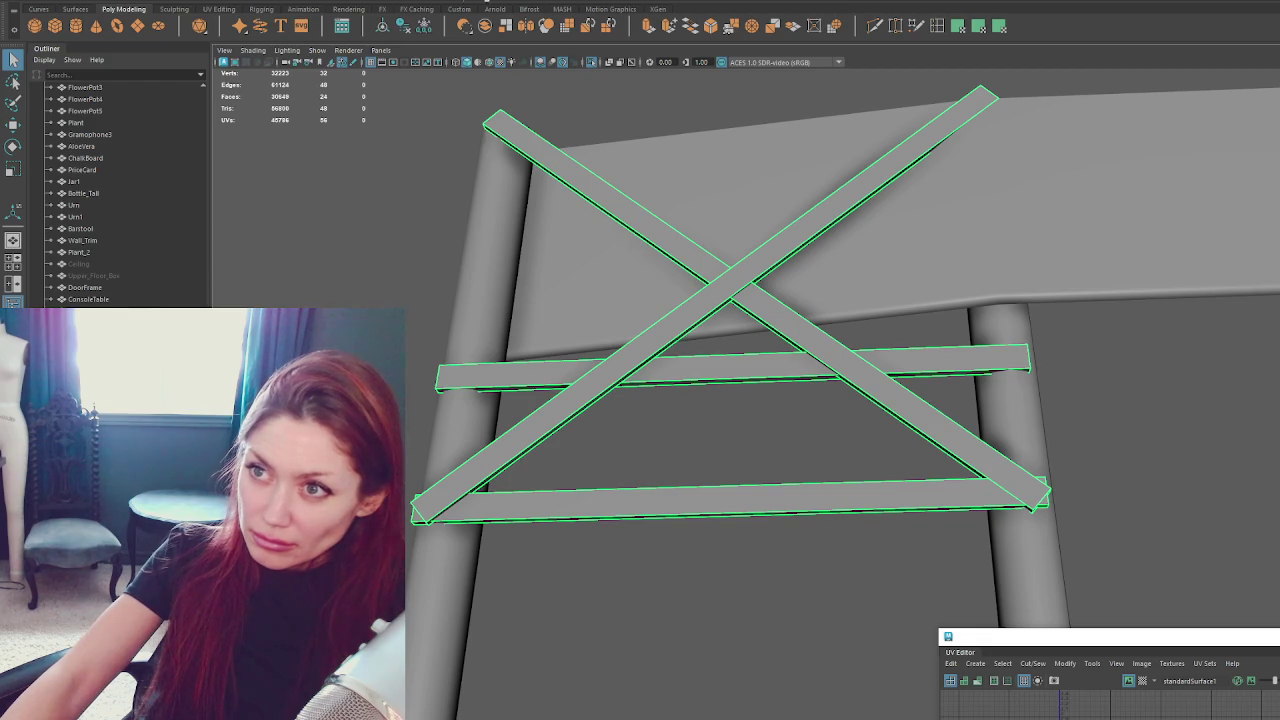
# Enlarge the UV Editor and unfold the combined planks' UVs into long strips.
pyautogui.click(470, 0)
pyautogui.click(530, 12)
pyautogui.moveTo(1100, 639); pyautogui.dragTo(1074, 292)
pyautogui.moveTo(1071, 440); pyautogui.dragTo(1033, 573, button='right')
pyautogui.keyDown('shift'); pyautogui.moveTo(1149, 456); pyautogui.dragTo(975, 455, button='right'); pyautogui.keyUp('shift')
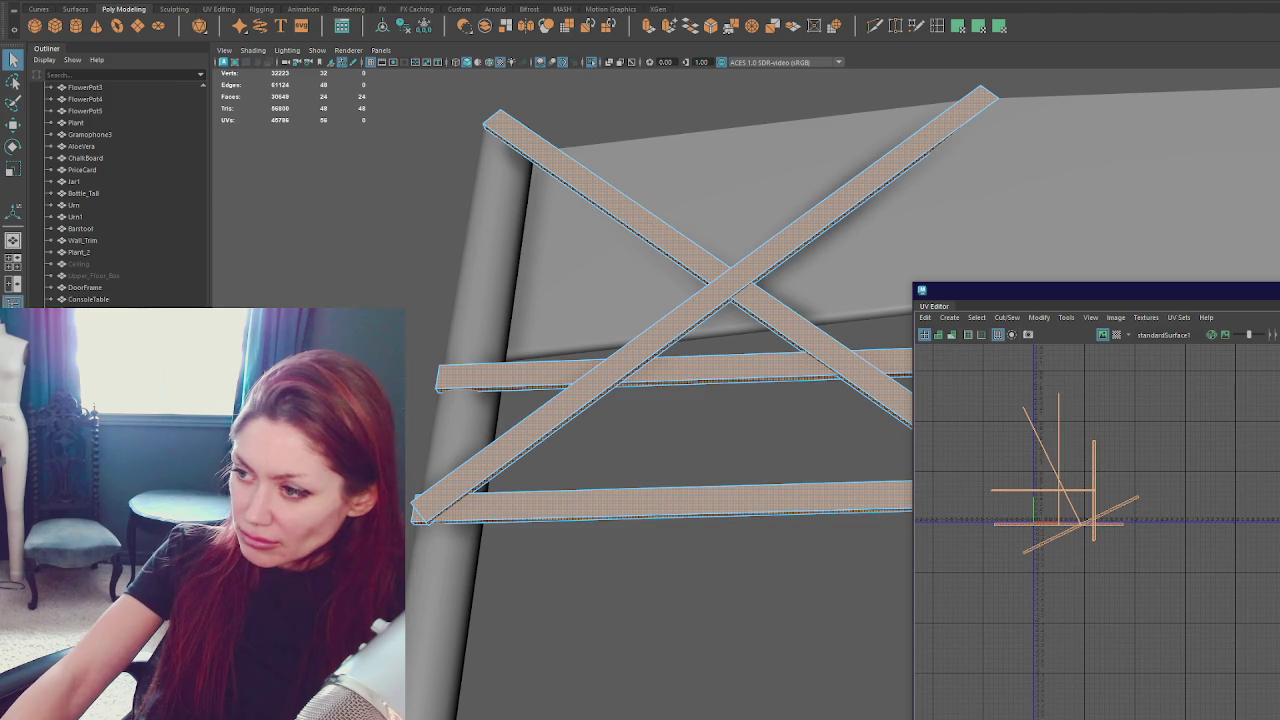
pyautogui.scroll(5, 1168, 571)
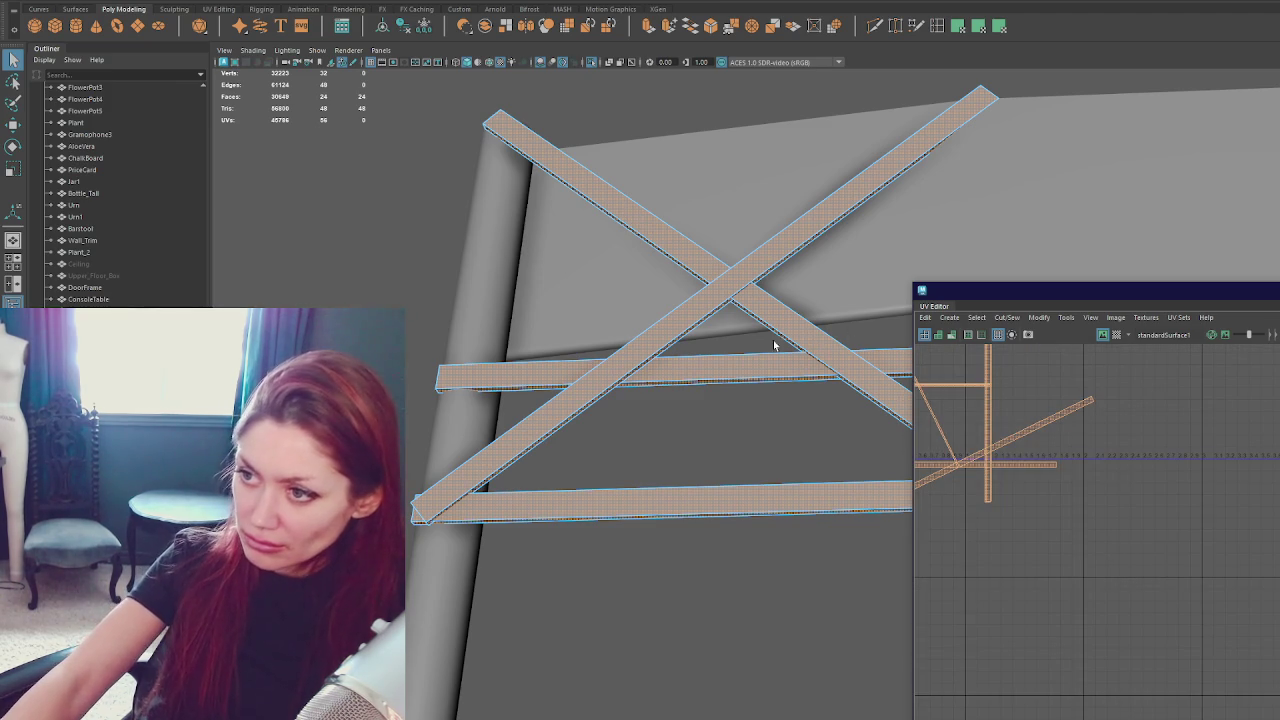
# Separate the combined mesh back into individual planks and pick a UV seam edge.
pyautogui.press('F8')
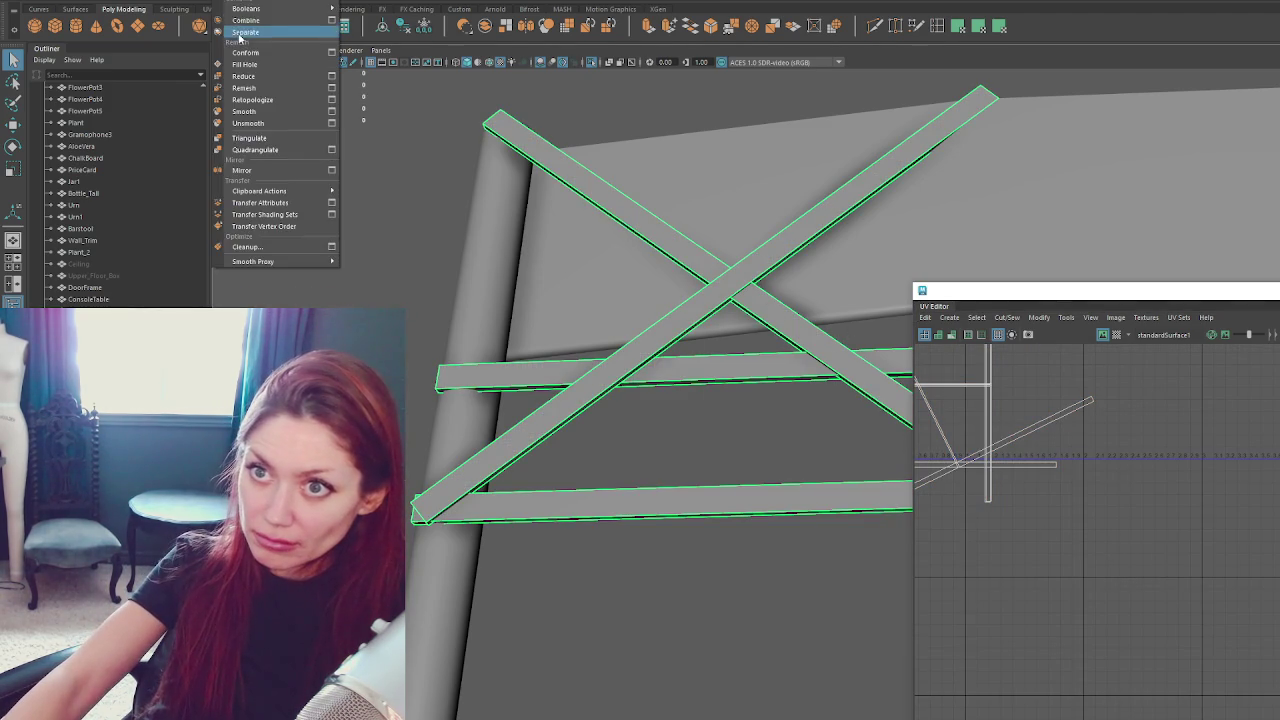
pyautogui.click(270, 33)
pyautogui.scroll(2, 1052, 487)
pyautogui.moveTo(1105, 522); pyautogui.dragTo(1071, 540, button='right')
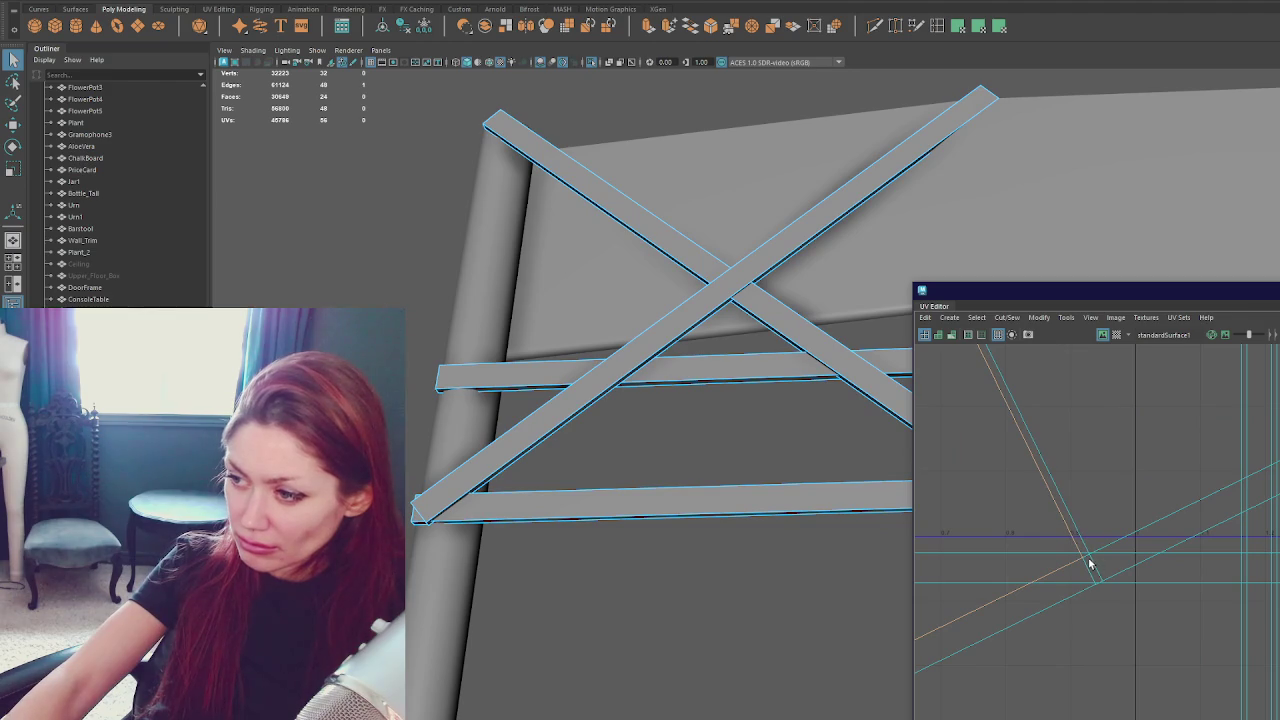
pyautogui.moveTo(1102, 518); pyautogui.dragTo(1158, 548, button='right')
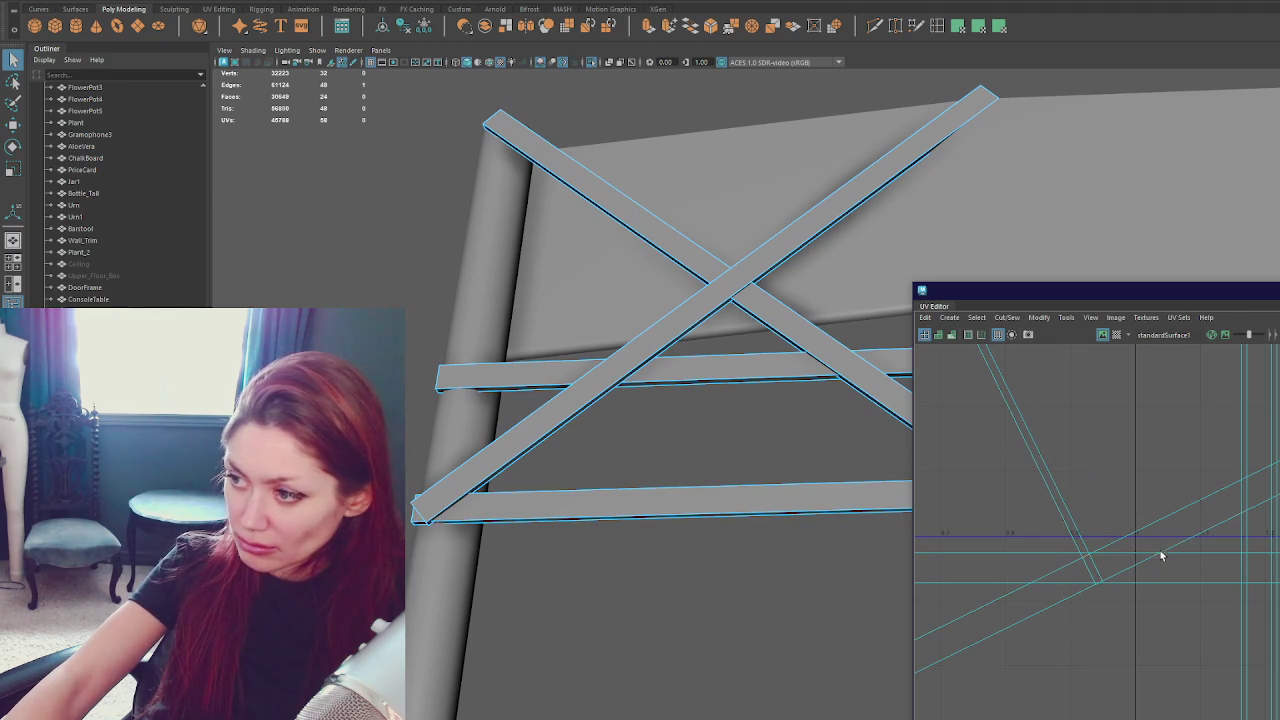
pyautogui.click(1140, 430)
pyautogui.moveTo(1140, 430); pyautogui.dragTo(1207, 543, button='right')
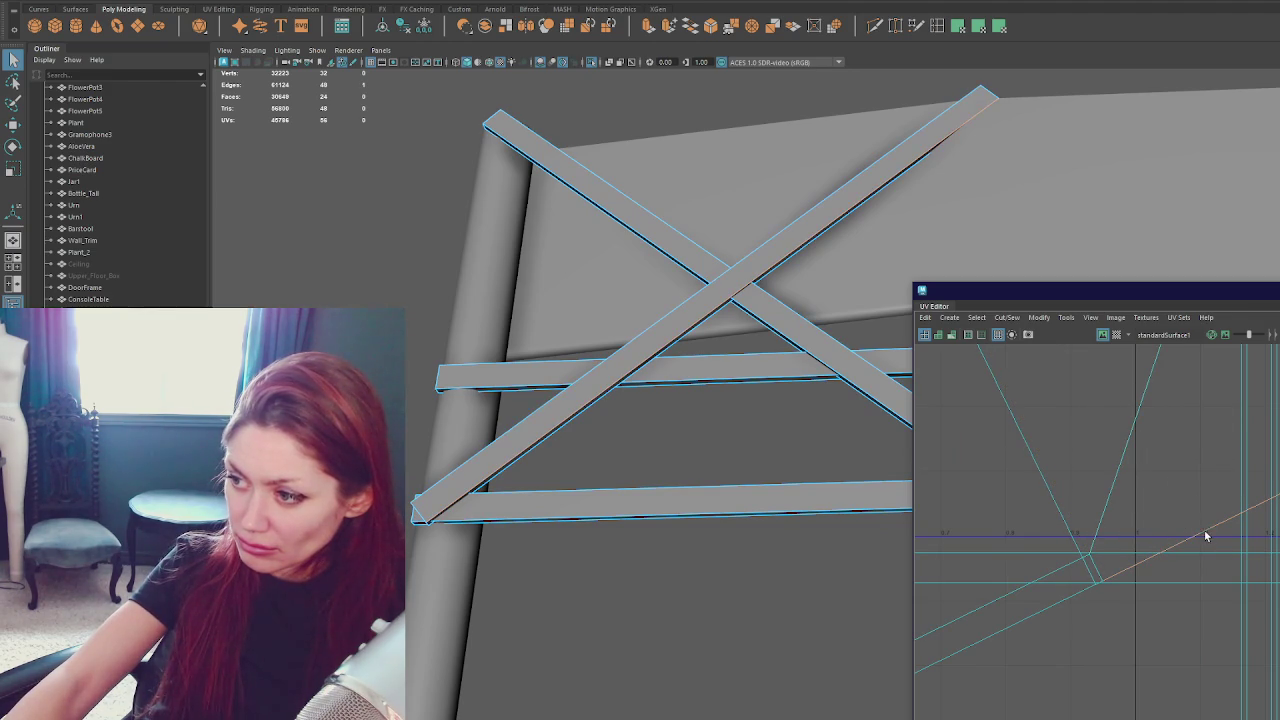
# Unfold the diagonal plank's UV shell and re-lay out the UV shells.
pyautogui.click(1066, 447)
pyautogui.scroll(-2, 1066, 447)
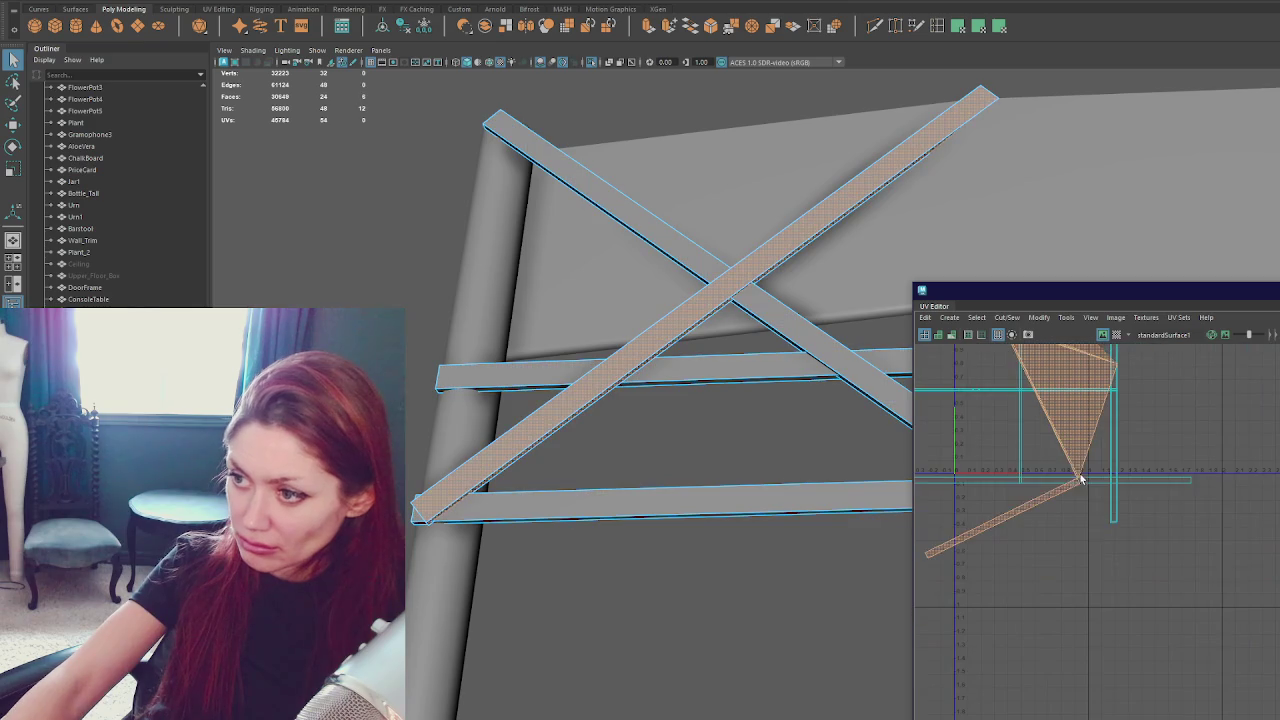
pyautogui.moveTo(1114, 534); pyautogui.dragTo(850, 494, button='right')
pyautogui.press('w')
pyautogui.click(1069, 476)
pyautogui.scroll(1, 1069, 476)
pyautogui.moveTo(1071, 472); pyautogui.dragTo(1107, 477, button='right')
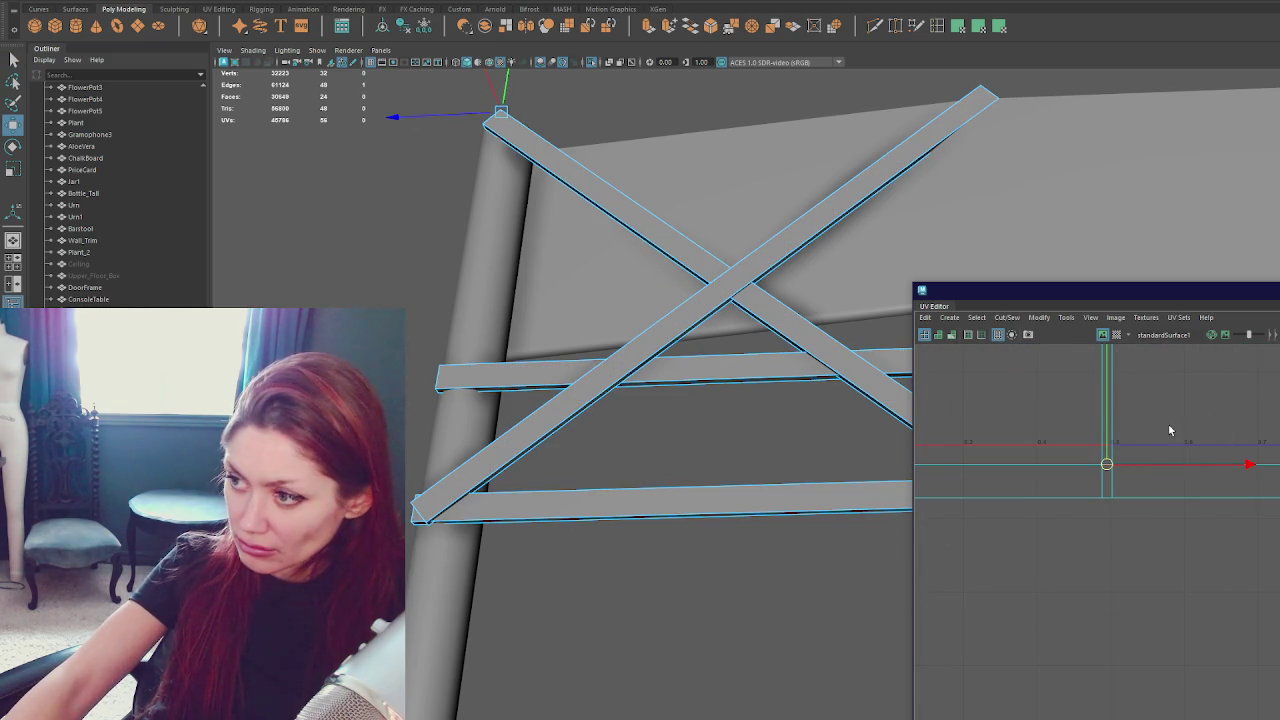
pyautogui.press('q')
# Move the orange UV shell upward and stack the lower shell onto the other shell.
pyautogui.moveTo(1133, 530)
pyautogui.mouseDown(button='right')
pyautogui.moveTo(1096, 484)
pyautogui.moveTo(1010, 472)
pyautogui.mouseUp(button='right')
pyautogui.press('f')
pyautogui.press('w')
pyautogui.moveTo(1122, 547); pyautogui.dragTo(1098, 502)
pyautogui.click(1085, 562)
pyautogui.moveTo(1085, 562); pyautogui.dragTo(1088, 405)
pyautogui.scroll(3, 1088, 420)
pyautogui.scroll(3, 1070, 490)
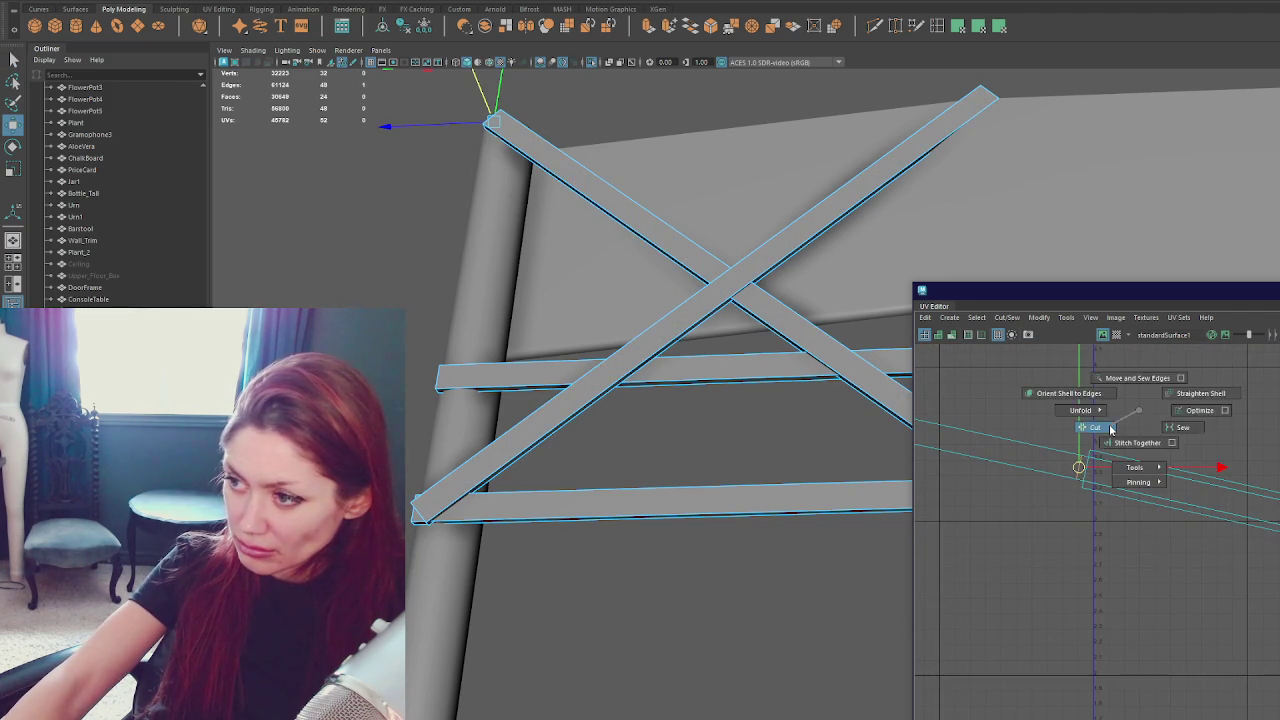
# Stitch a seam's UV shells together from a selected UV point.
pyautogui.rightClick(1112, 430)
pyautogui.moveTo(1112, 430)
pyautogui.keyDown('alt'); pyautogui.mouseDown(button='middle')
pyautogui.moveTo(1124, 556)
pyautogui.moveTo(1134, 477)
pyautogui.mouseUp(button='middle'); pyautogui.keyUp('alt')
pyautogui.click(1151, 463)
pyautogui.keyDown('shift'); pyautogui.rightClick(1116, 418); pyautogui.keyUp('shift')
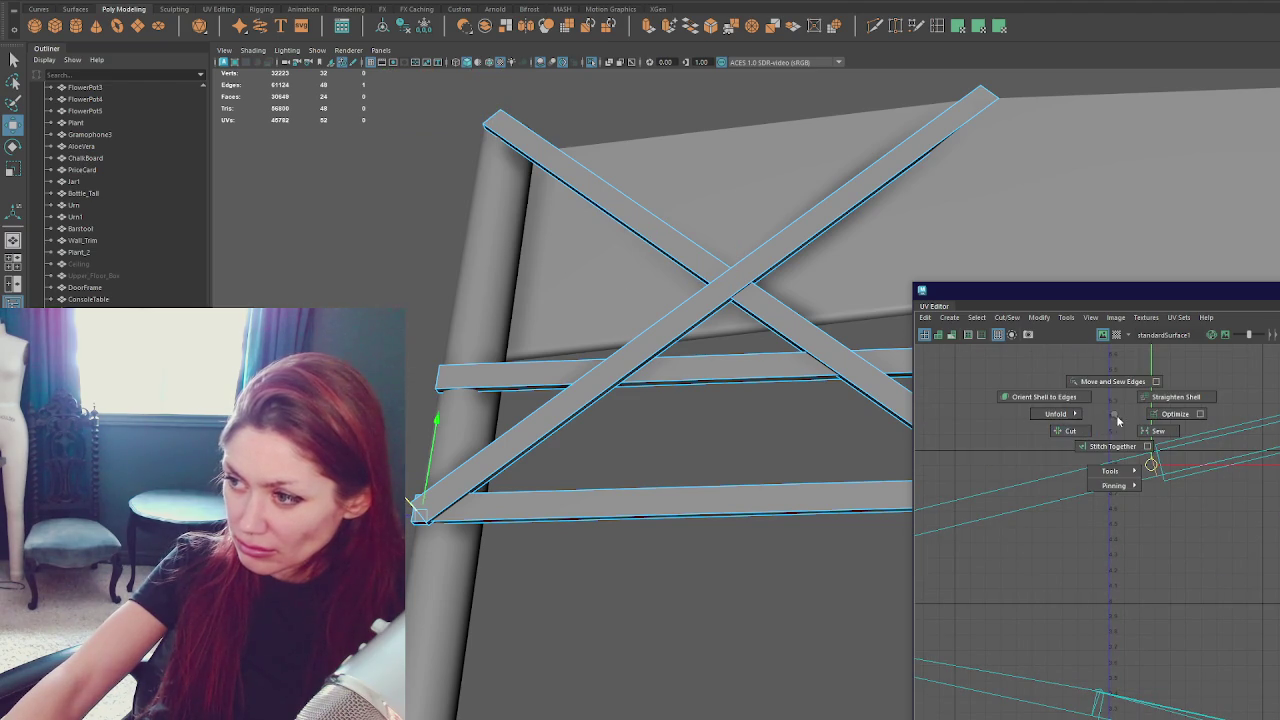
pyautogui.click(1124, 446)
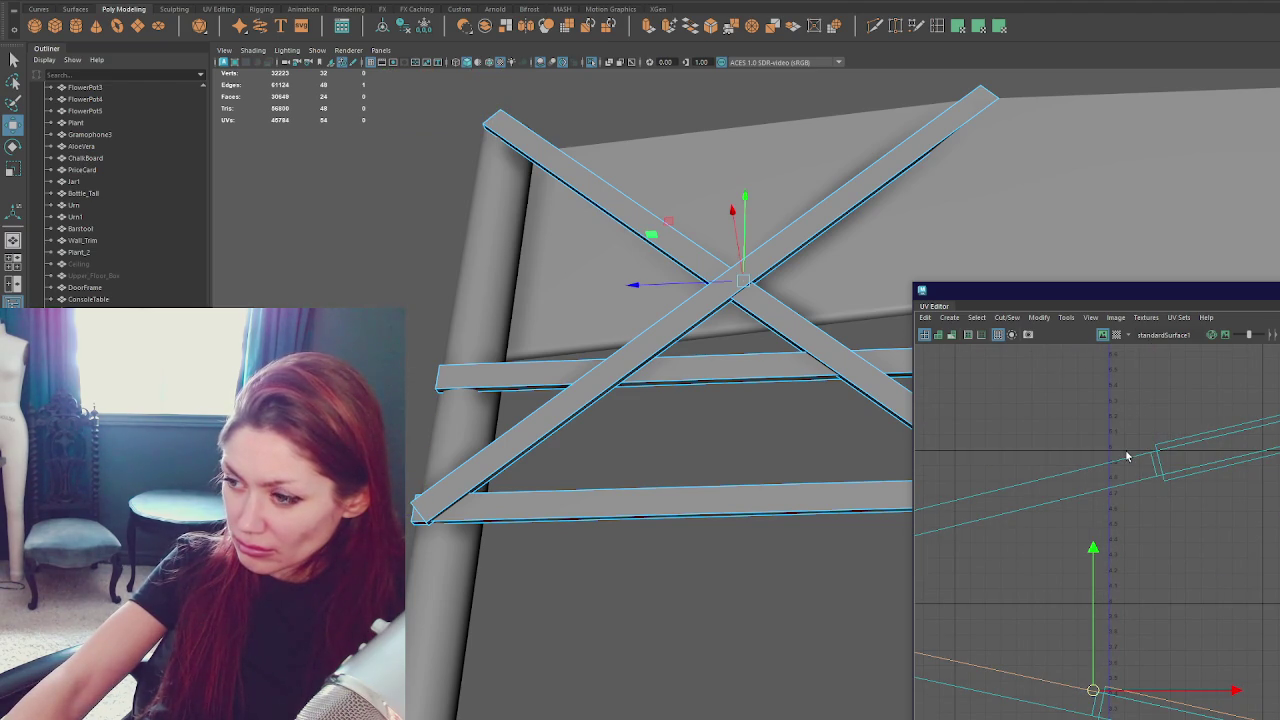
# Sew the selected seam edges closed on the plank UVs.
pyautogui.rightClick(1090, 425)
pyautogui.click(1202, 436)
pyautogui.keyDown('shift'); pyautogui.rightClick(1042, 421); pyautogui.keyUp('shift')
pyautogui.click(1081, 441)
pyautogui.keyDown('alt'); pyautogui.moveTo(1131, 566); pyautogui.dragTo(1069, 525, button='middle'); pyautogui.keyUp('alt')
pyautogui.click(1070, 552)
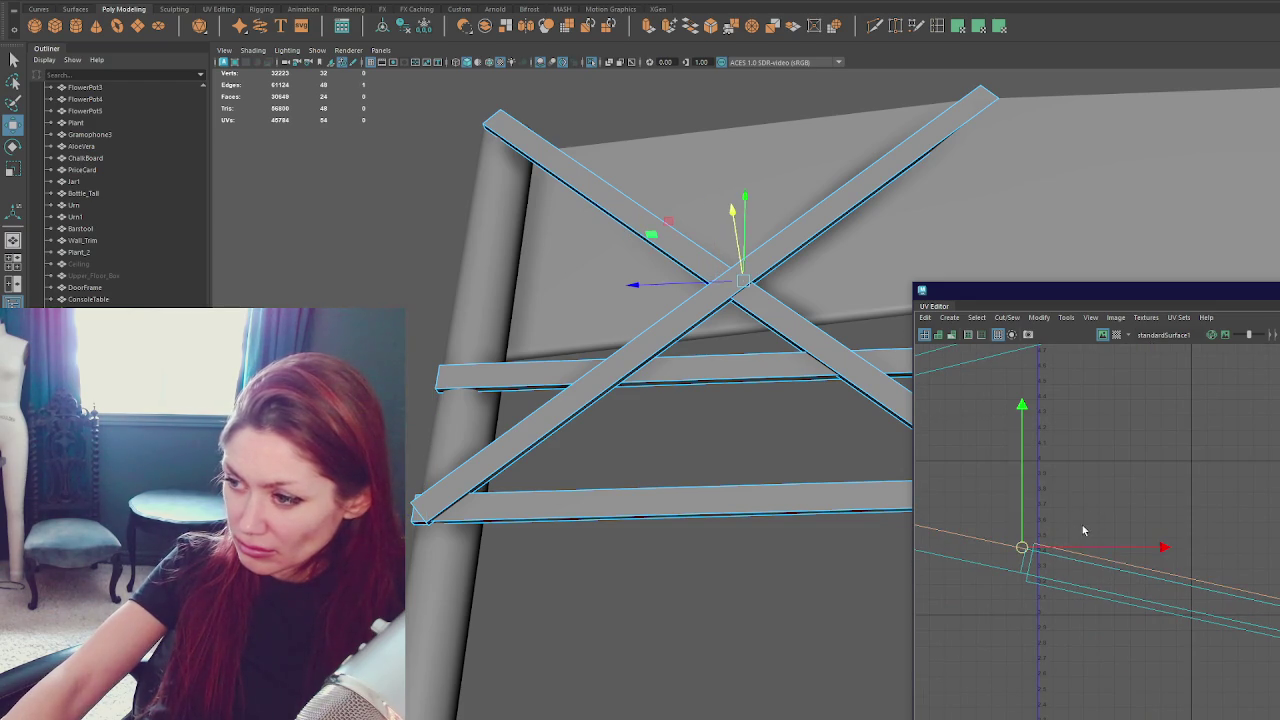
# Lay out and rotate the beams' UV shells, turning the bottom beam's shell horizontal and sliding it right.
pyautogui.click(1117, 475)
pyautogui.keyDown('shift'); pyautogui.rightClick(1117, 477); pyautogui.keyUp('shift')
pyautogui.click(1080, 389)
pyautogui.scroll(5, 1171, 618)
pyautogui.click(1063, 531)
pyautogui.click(1058, 524)
pyautogui.moveTo(1058, 517); pyautogui.dragTo(1270, 517)
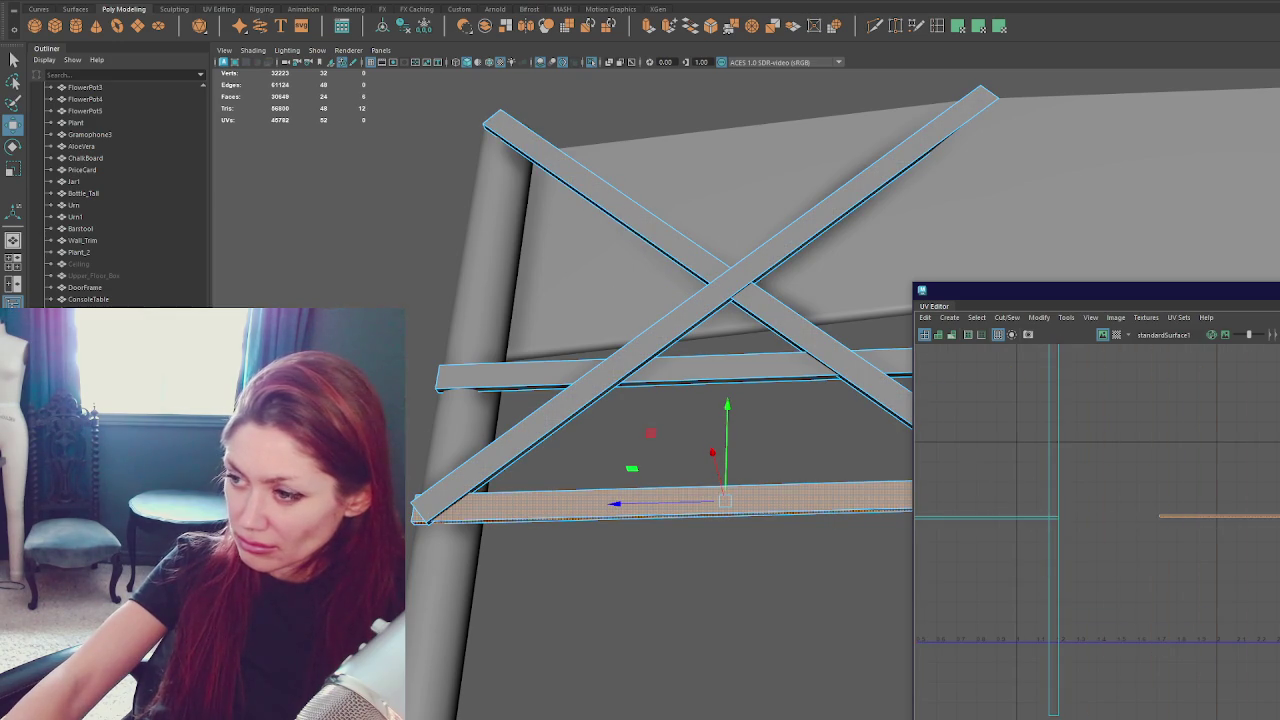
# Sew two seam edges on the beam's UVs together.
pyautogui.moveTo(1050, 497); pyautogui.dragTo(1049, 468, button='right')
pyautogui.rightClick(1124, 517)
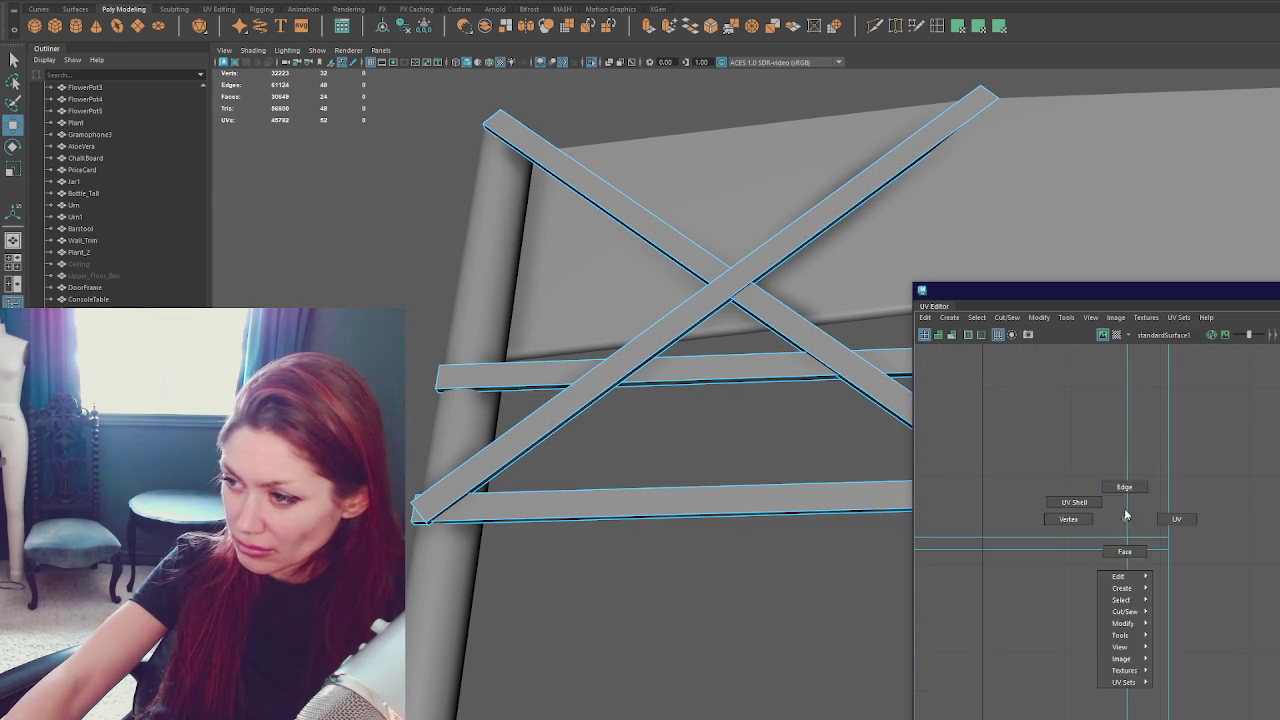
pyautogui.click(1121, 548)
pyautogui.rightClick(1136, 542)
pyautogui.click(1139, 578)
pyautogui.keyDown('shift'); pyautogui.click(1169, 590); pyautogui.keyUp('shift')
pyautogui.keyDown('shift'); pyautogui.rightClick(1170, 573); pyautogui.keyUp('shift')
pyautogui.click(1163, 517)
# Unfold the plank's UV shell and lay out the shells as thin strips.
pyautogui.click(1124, 528)
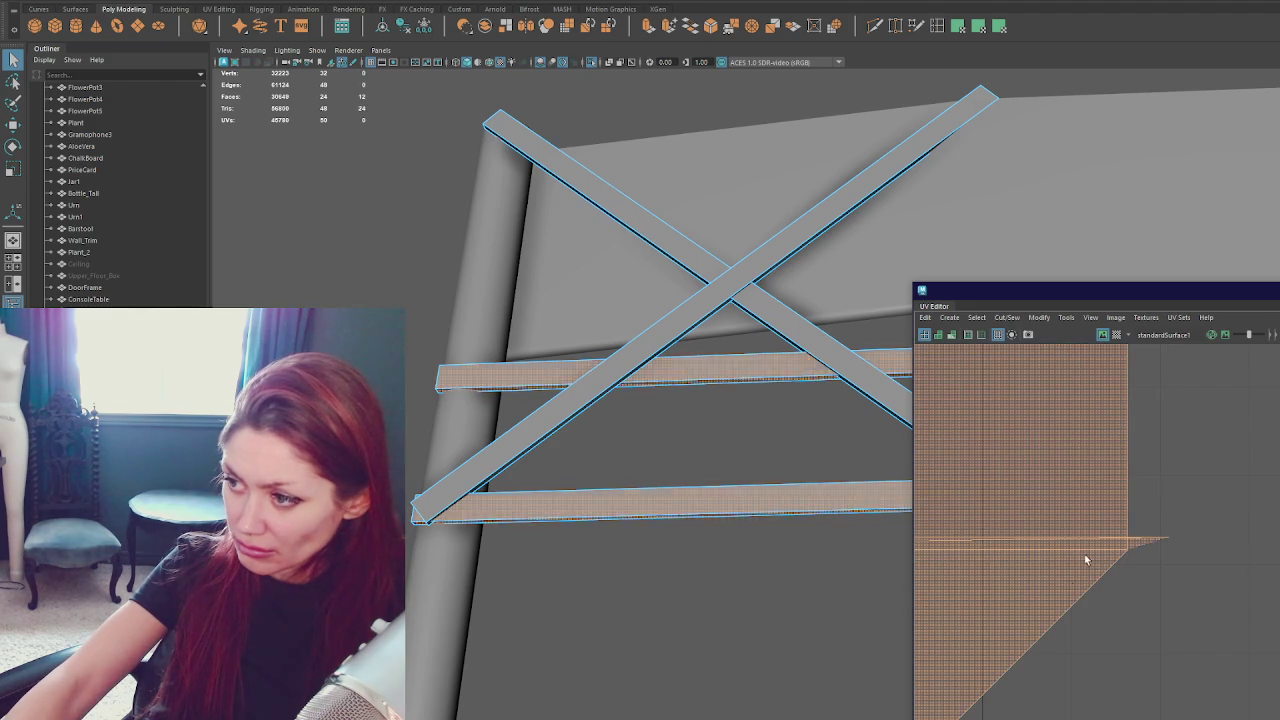
pyautogui.keyDown('shift'); pyautogui.moveTo(1210, 461); pyautogui.dragTo(995, 457, button='right'); pyautogui.keyUp('shift')
pyautogui.scroll(5, 1040, 525)
pyautogui.scroll(2, 1074, 521)
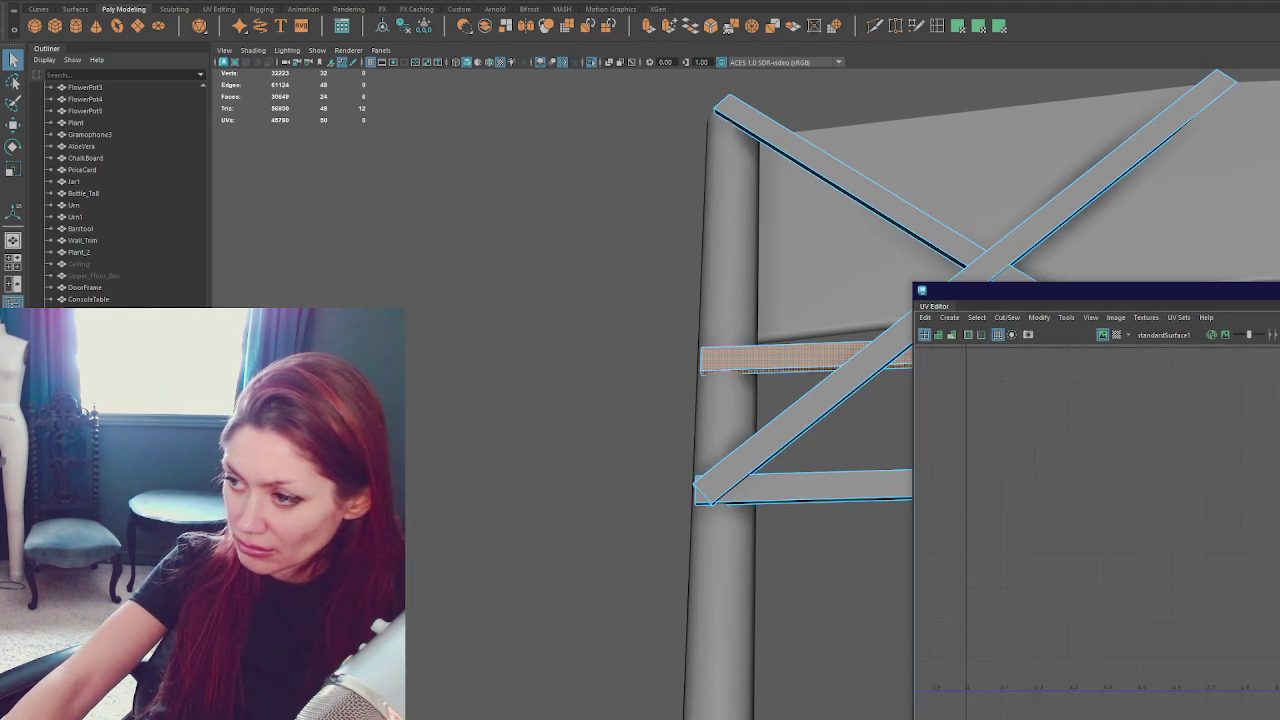
pyautogui.scroll(-3, 1070, 515)
pyautogui.scroll(2, 1075, 521)
pyautogui.scroll(2, 1054, 486)
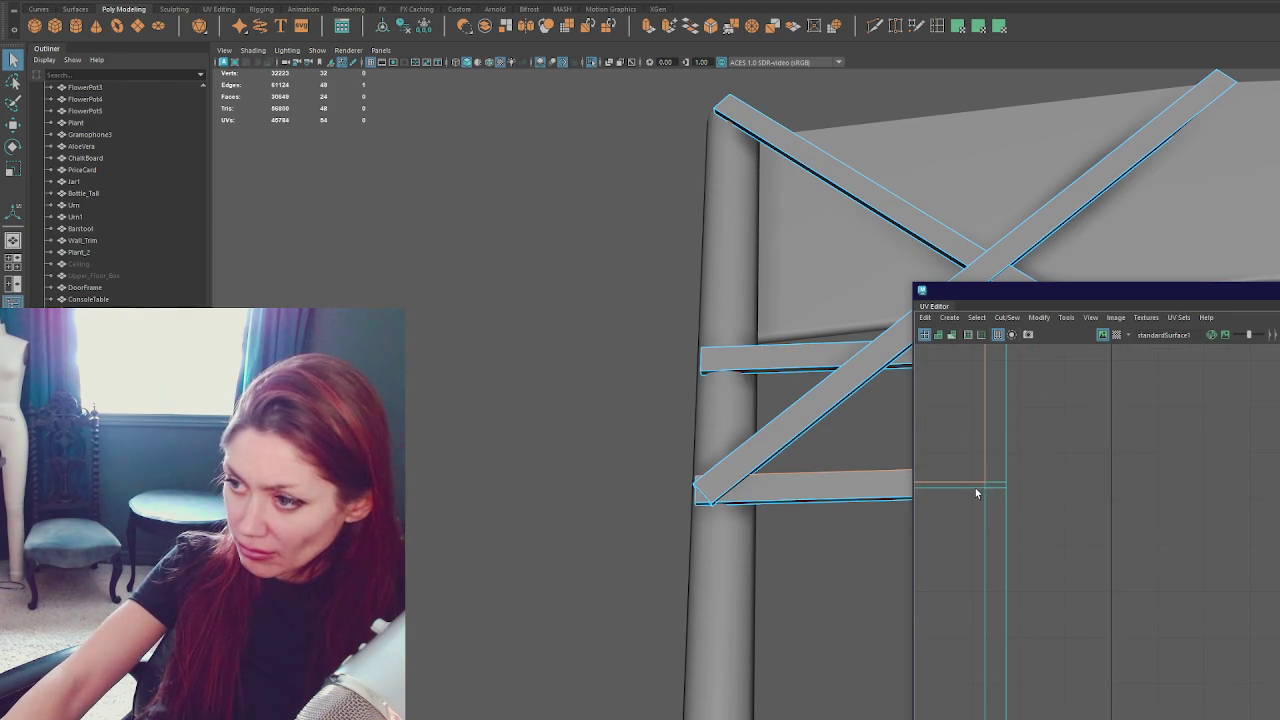
pyautogui.moveTo(1066, 470); pyautogui.dragTo(1074, 475, button='right')
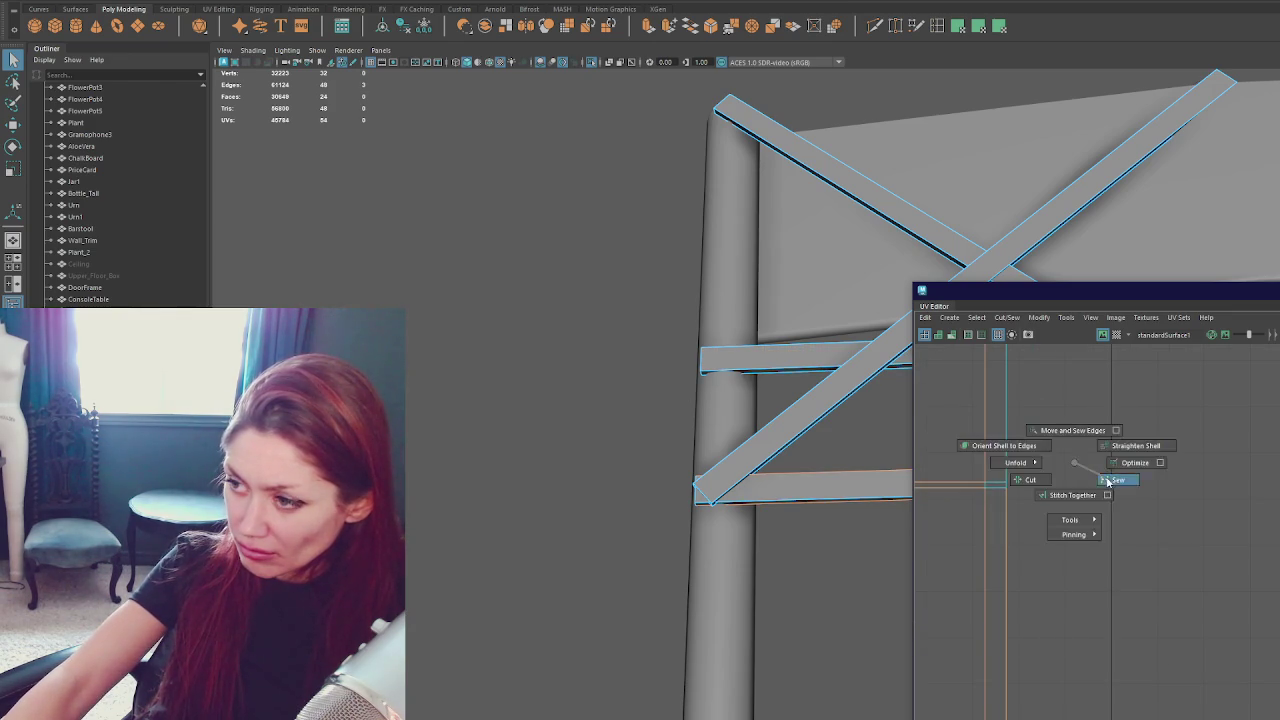
pyautogui.moveTo(945, 470); pyautogui.dragTo(945, 490, button='right')
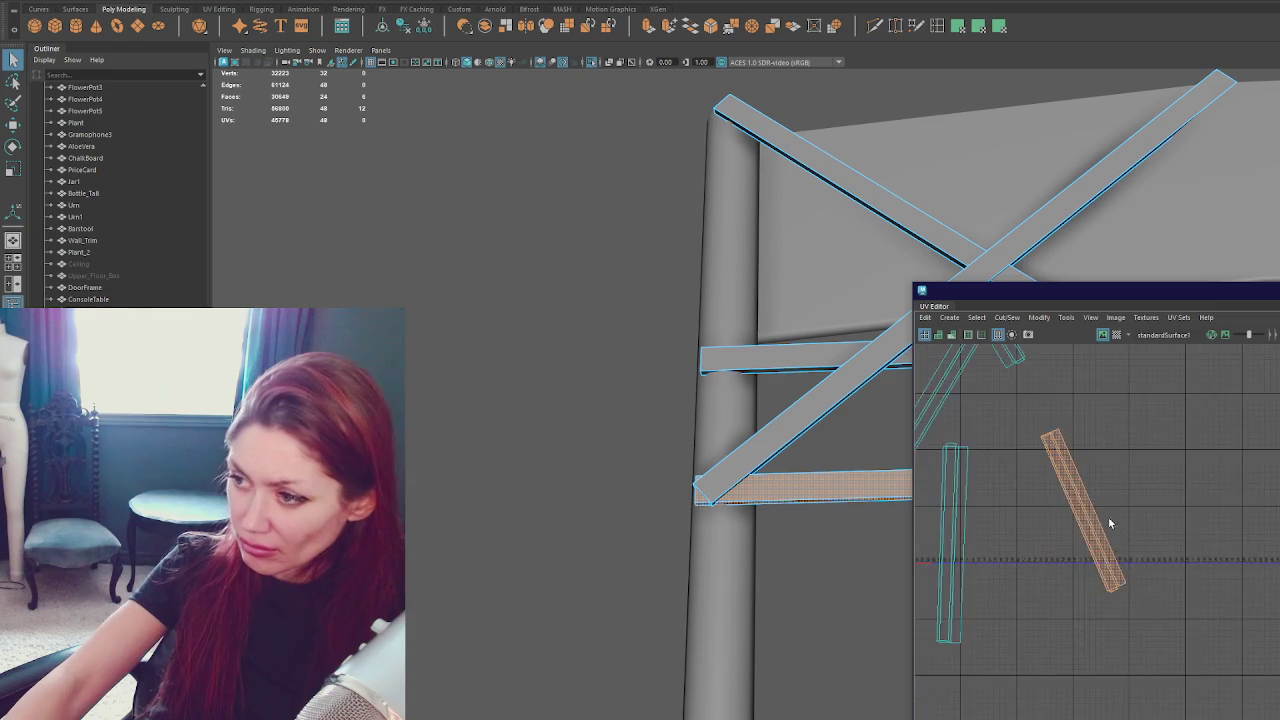